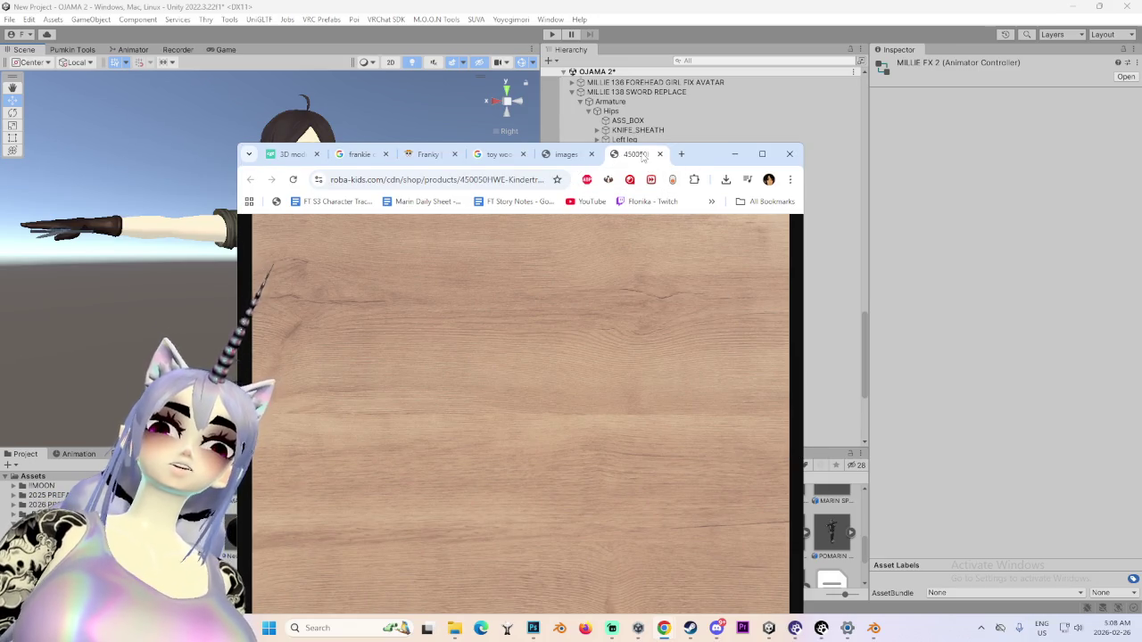
Close the two opened wood image tabs and the image preview
middle_click(642, 157)
key(ctrl+w)
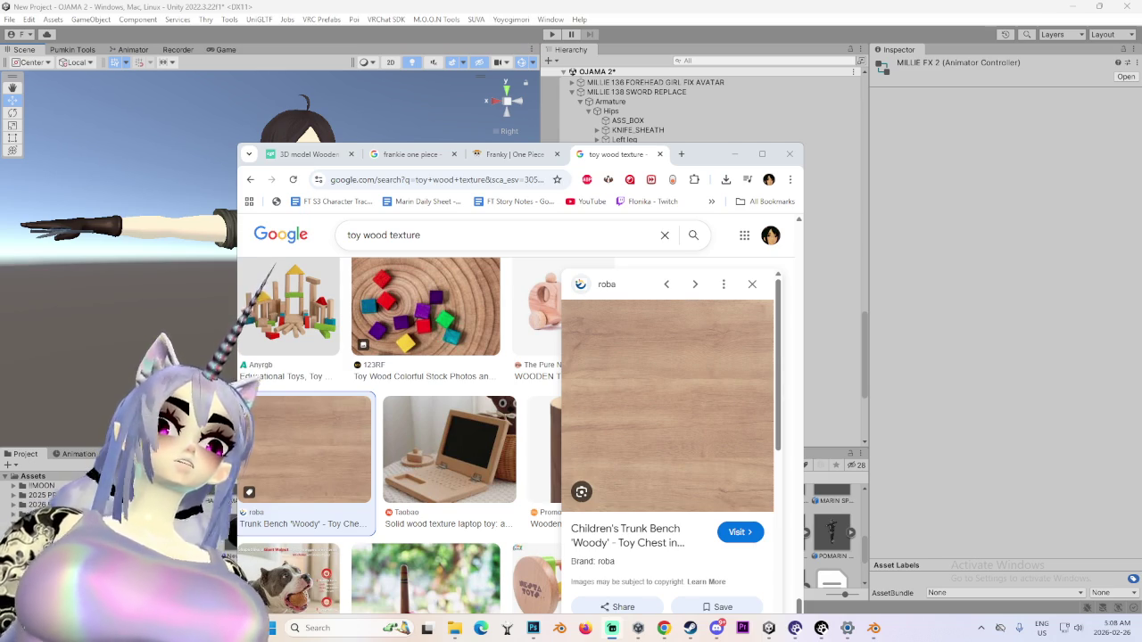
scroll(522, 402, down, 5)
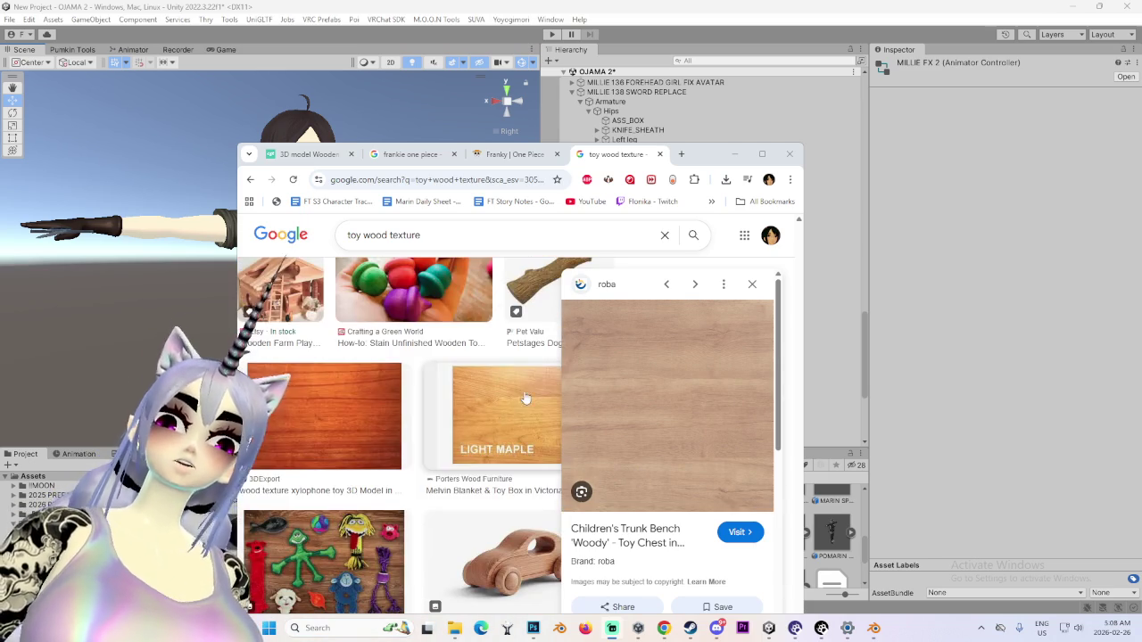
click(752, 285)
Scroll the toy wood texture results, then search for 'bleached wood texture' instead
scroll(491, 455, down, 3)
scroll(490, 455, down, 3)
scroll(491, 455, down, 3)
scroll(490, 455, down, 3)
scroll(491, 455, down, 3)
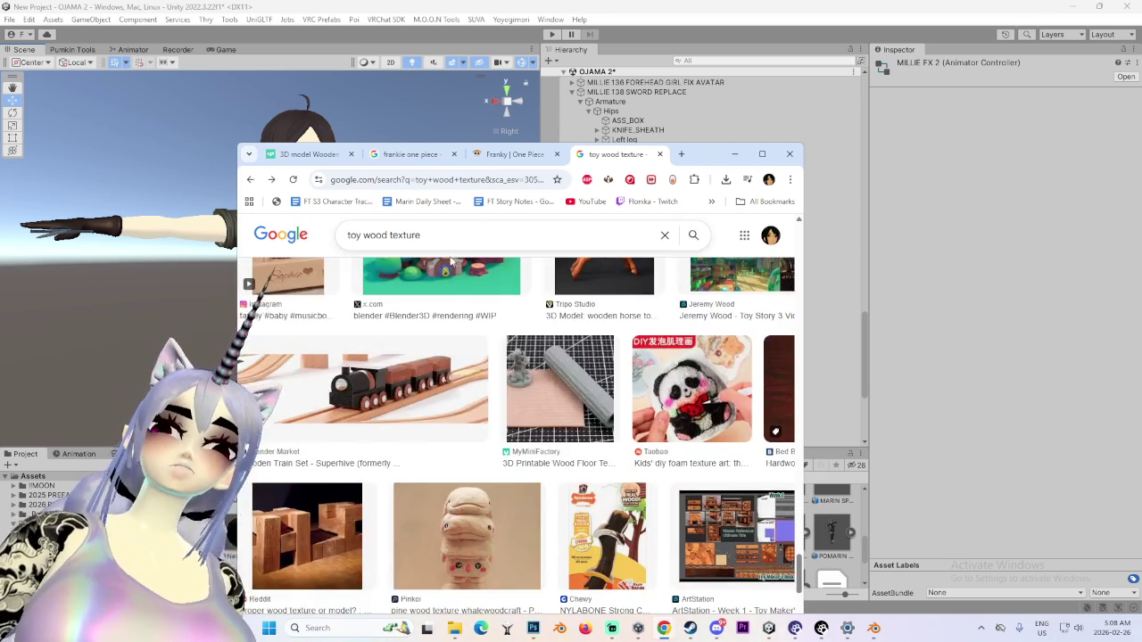
scroll(464, 357, down, 3)
scroll(562, 446, down, 3)
scroll(656, 526, down, 3)
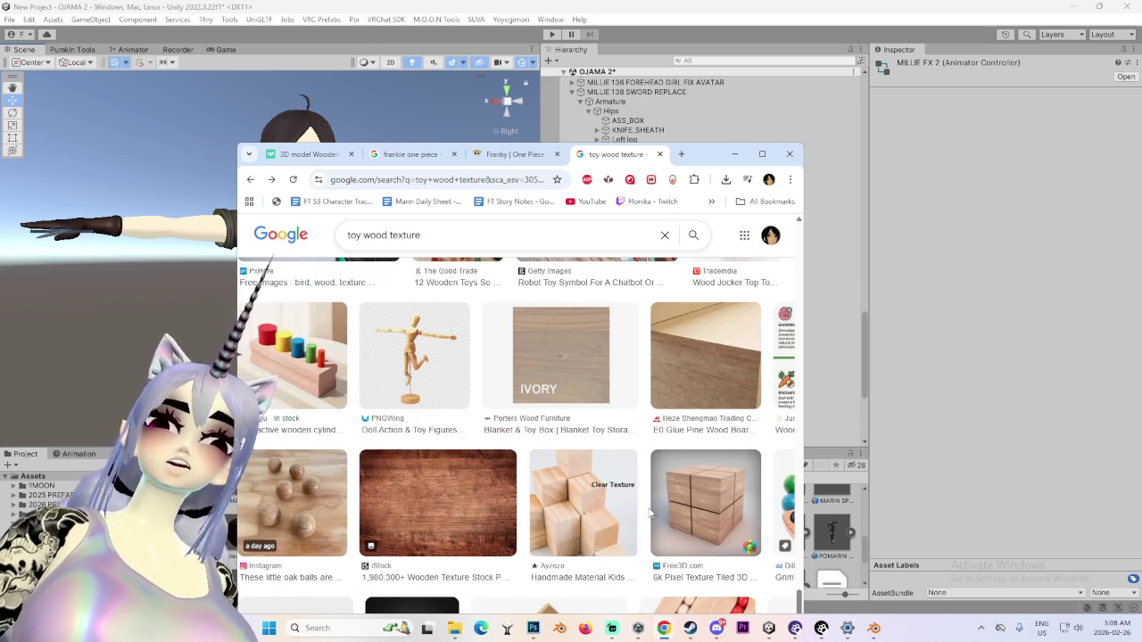
scroll(802, 583, down, 2)
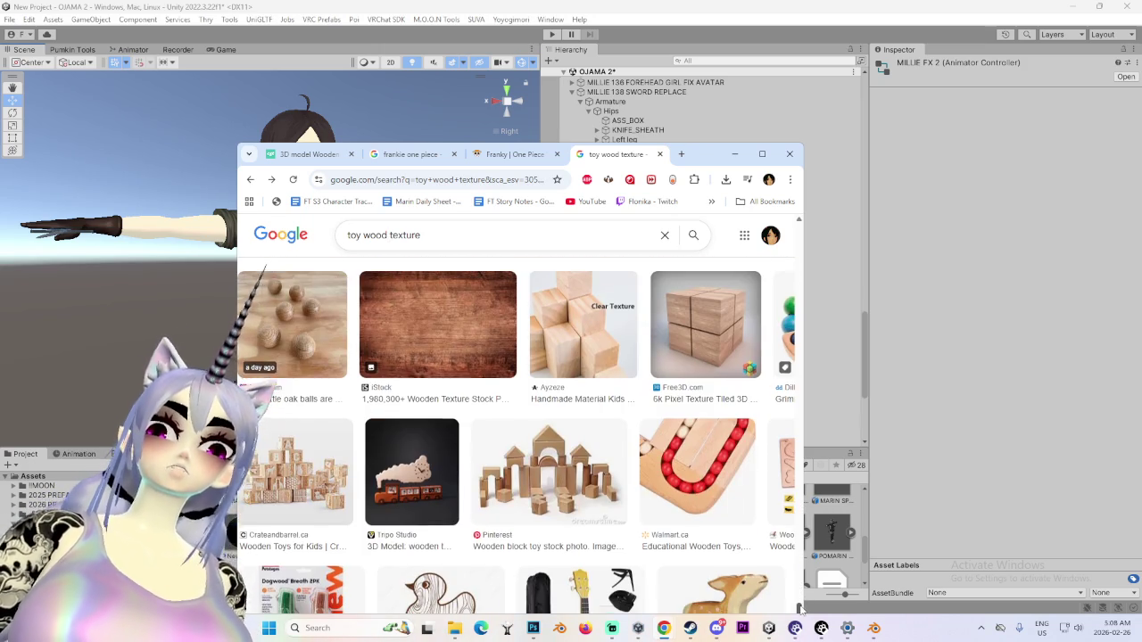
scroll(799, 608, down, 3)
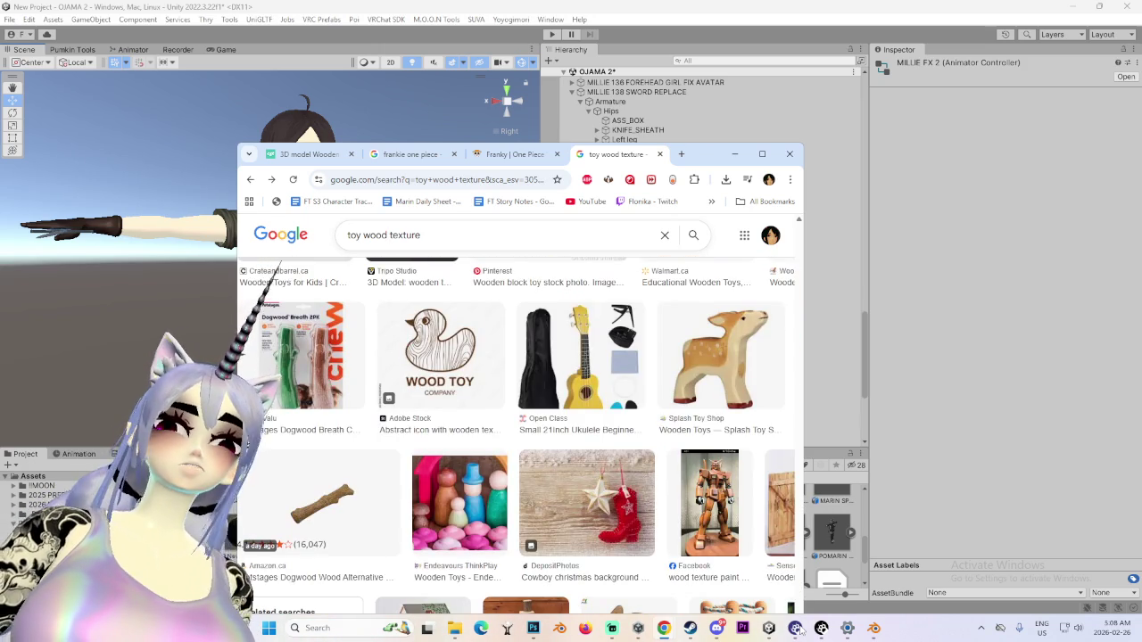
scroll(535, 428, down, 3)
scroll(536, 428, down, 3)
scroll(535, 428, down, 3)
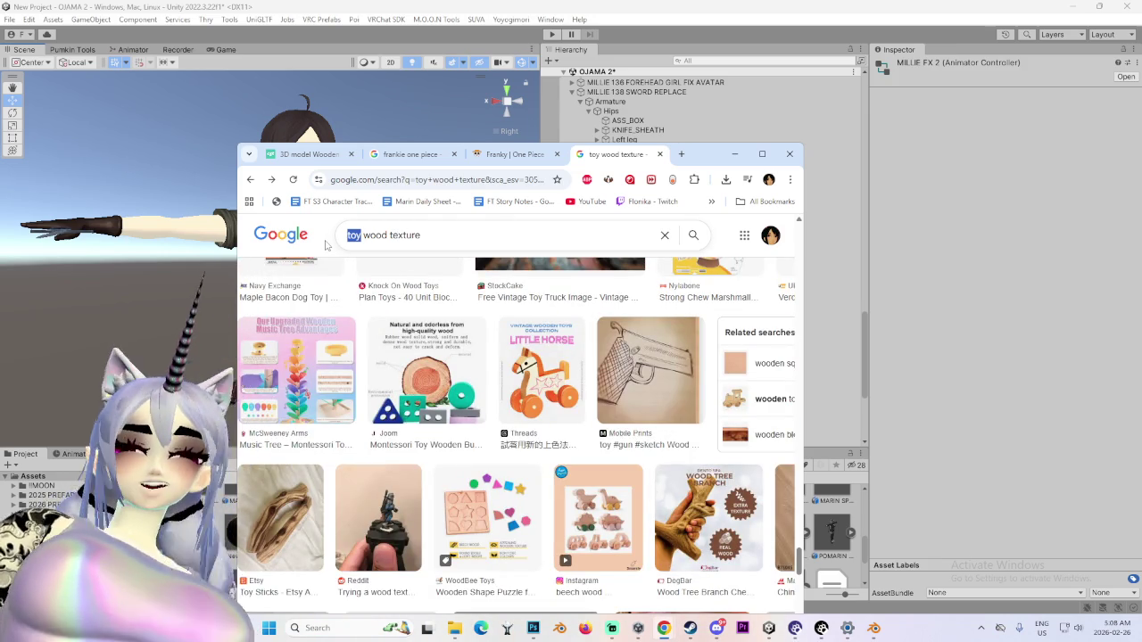
text(bleeches)
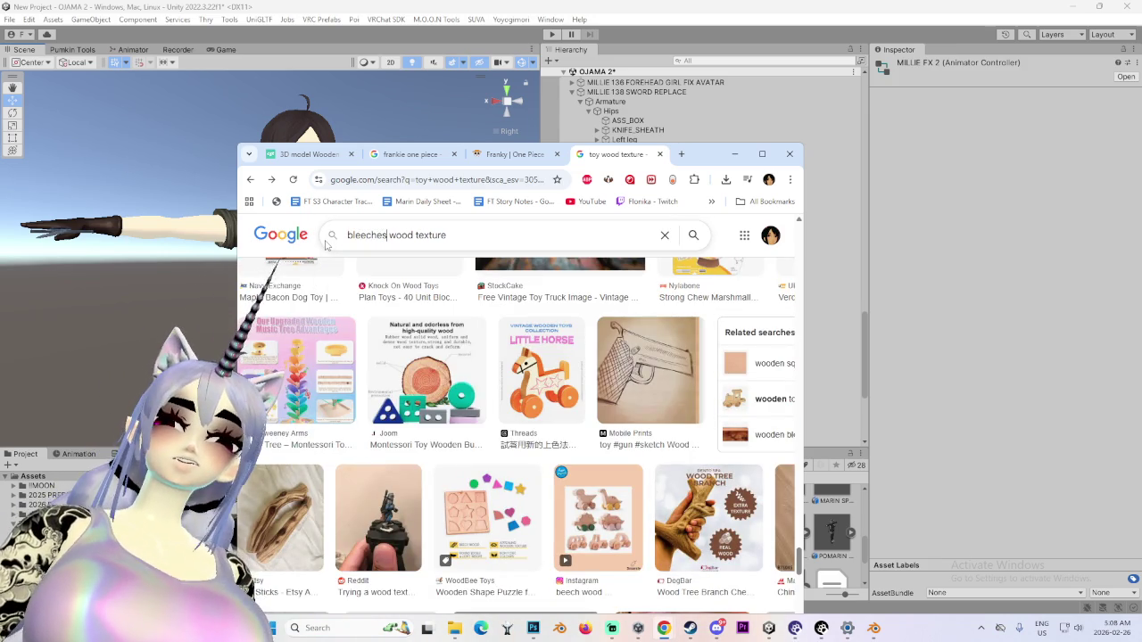
text(d)
key(Return)
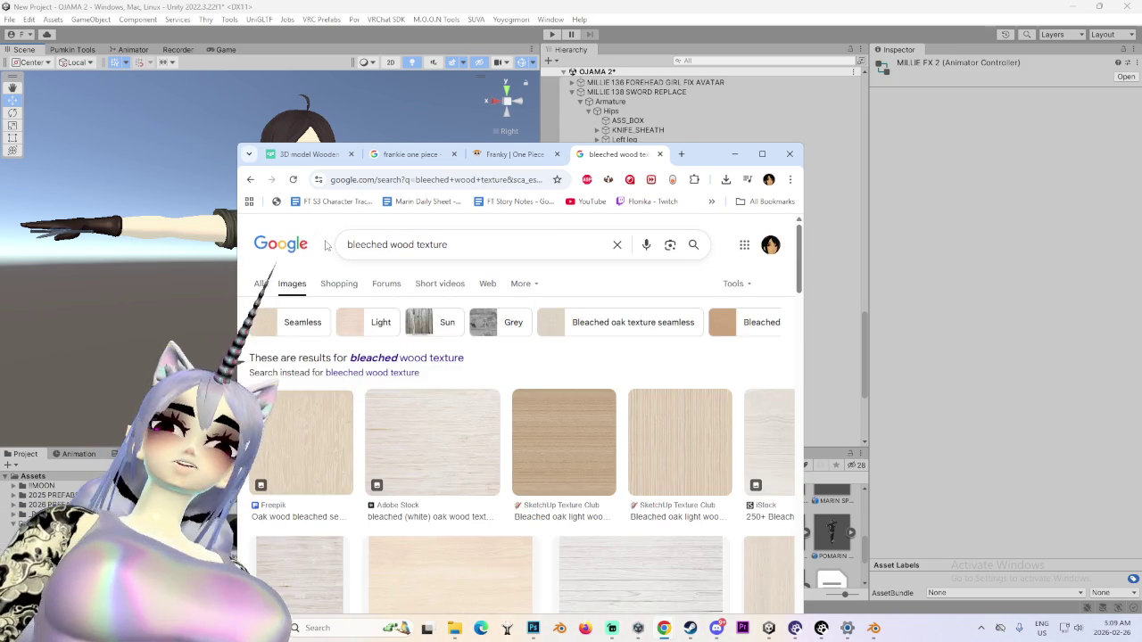
Preview bleached oak results and open the white oak image in a new tab
scroll(455, 374, down, 1)
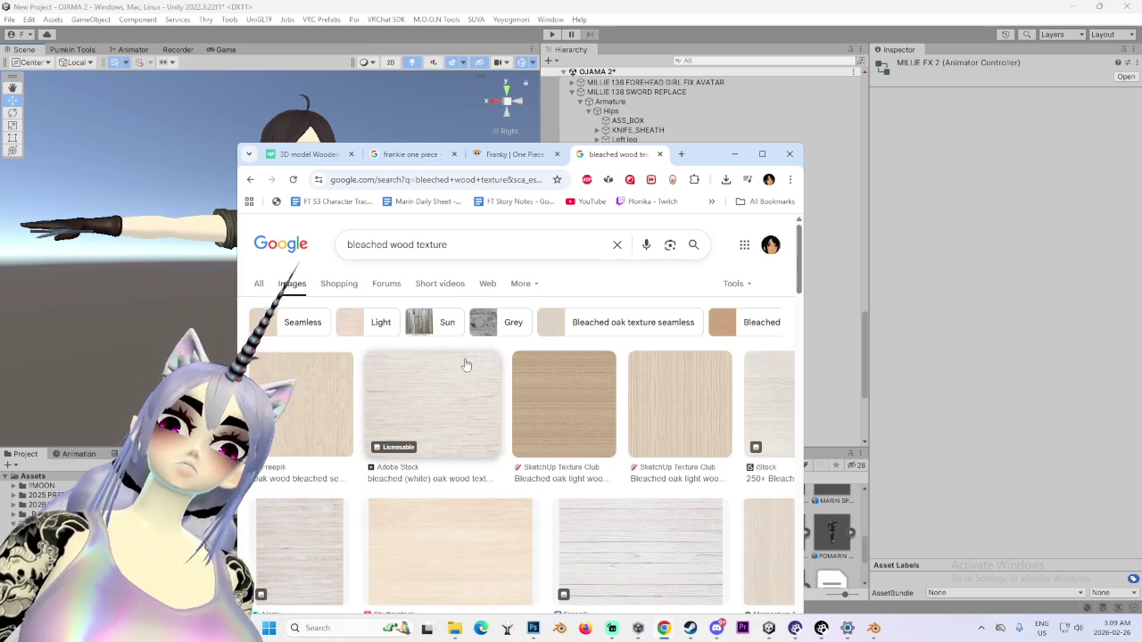
click(310, 403)
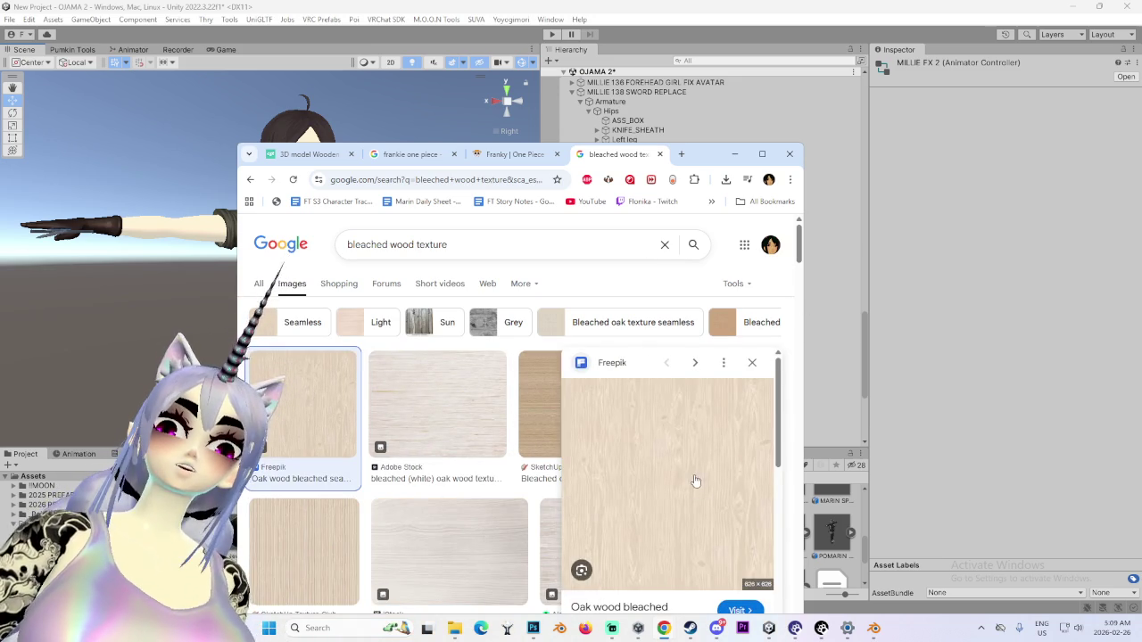
scroll(697, 480, down, 2)
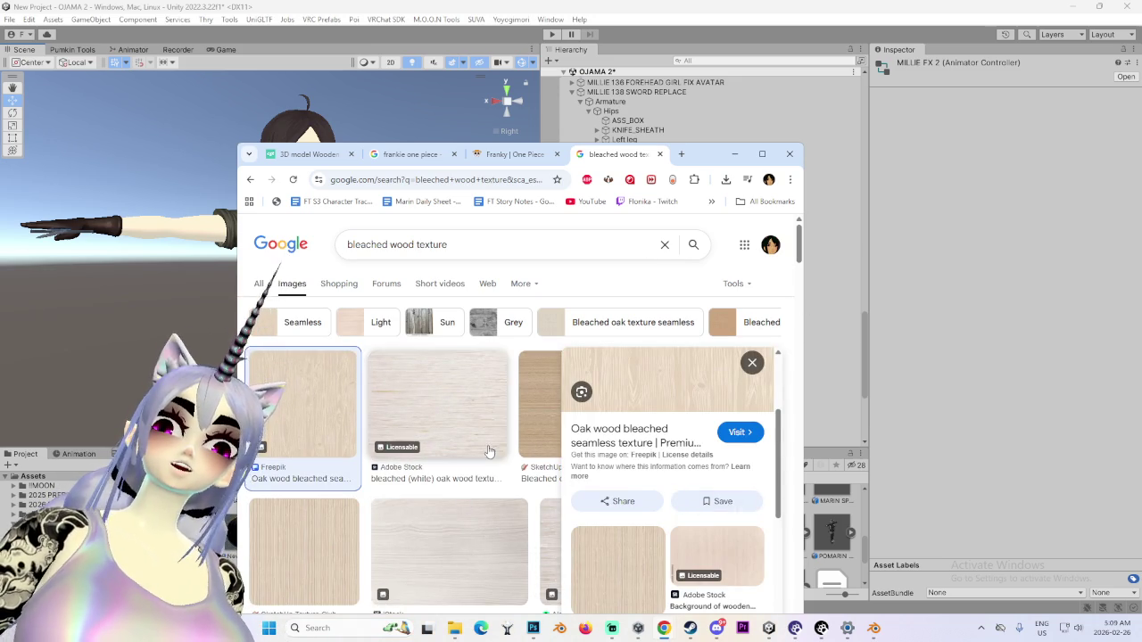
click(486, 452)
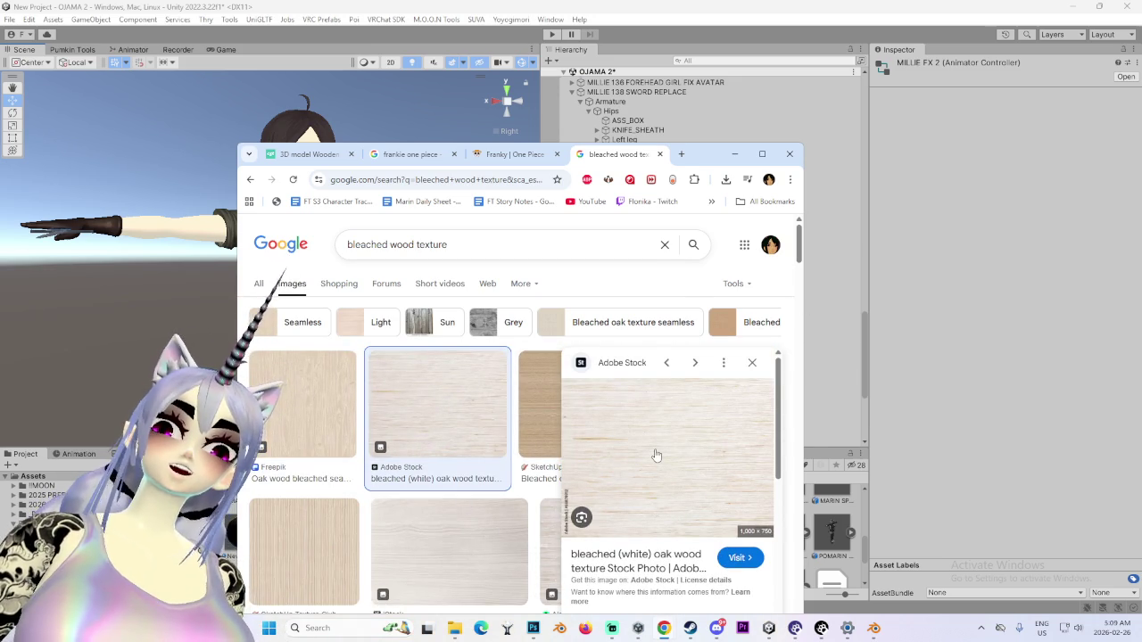
right_click(655, 456)
click(724, 309)
key(ctrl+Tab)
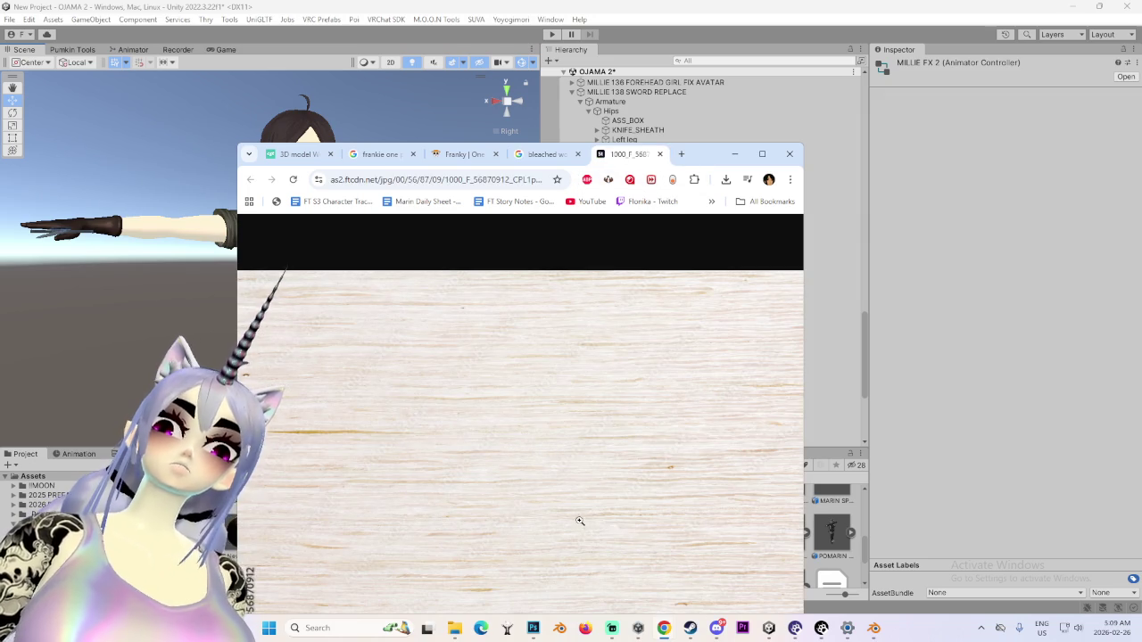
click(534, 157)
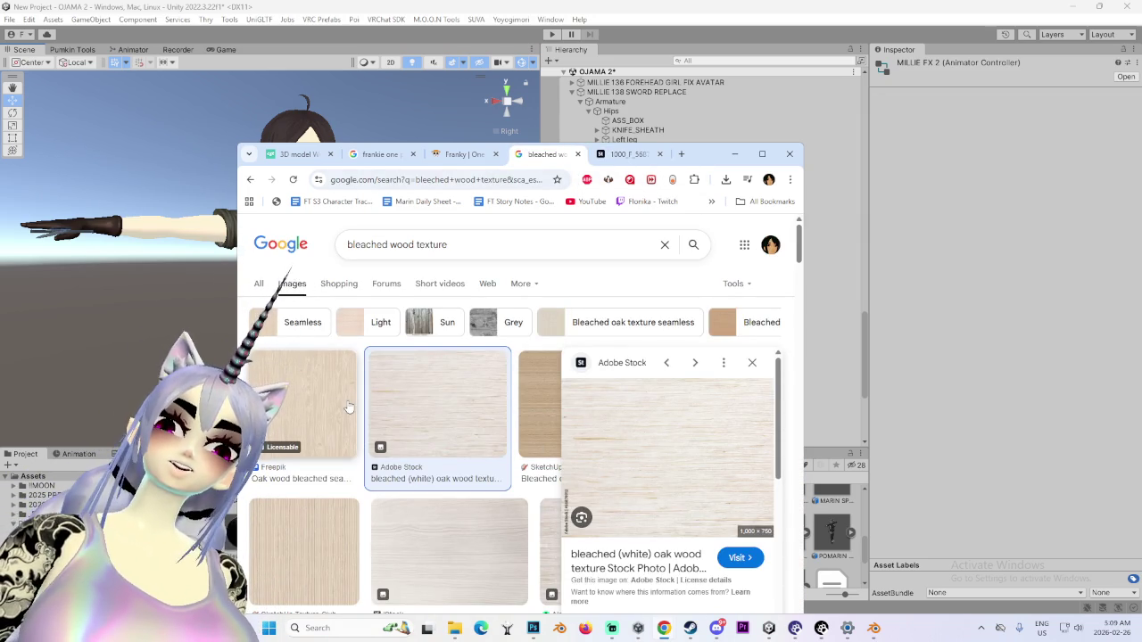
click(291, 412)
Compare the Freepik and Natural Bleached Oak wood textures
right_click(692, 437)
scroll(535, 455, down, 2)
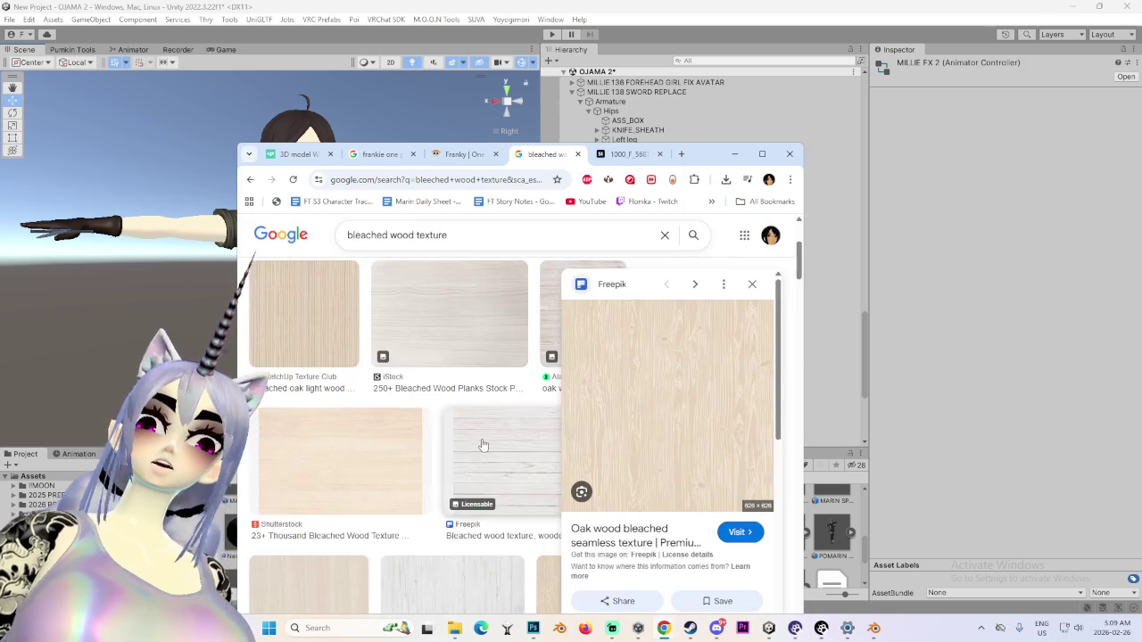
scroll(472, 433, down, 2)
scroll(433, 526, down, 2)
scroll(435, 533, down, 2)
scroll(435, 533, up, 2)
click(383, 437)
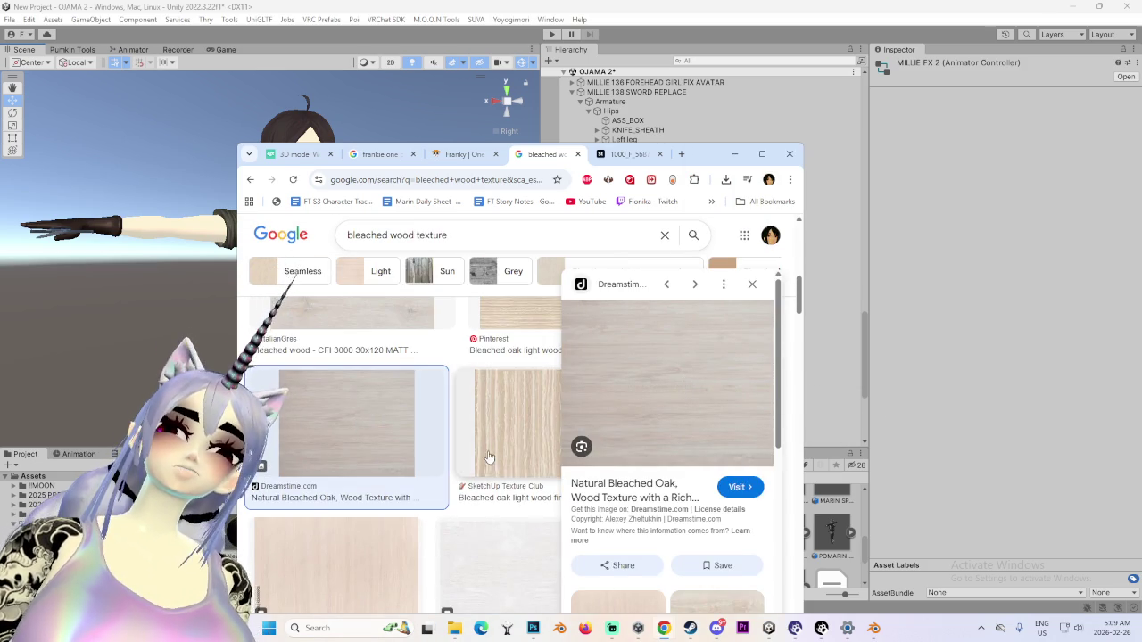
scroll(482, 437, up, 2)
scroll(480, 439, up, 2)
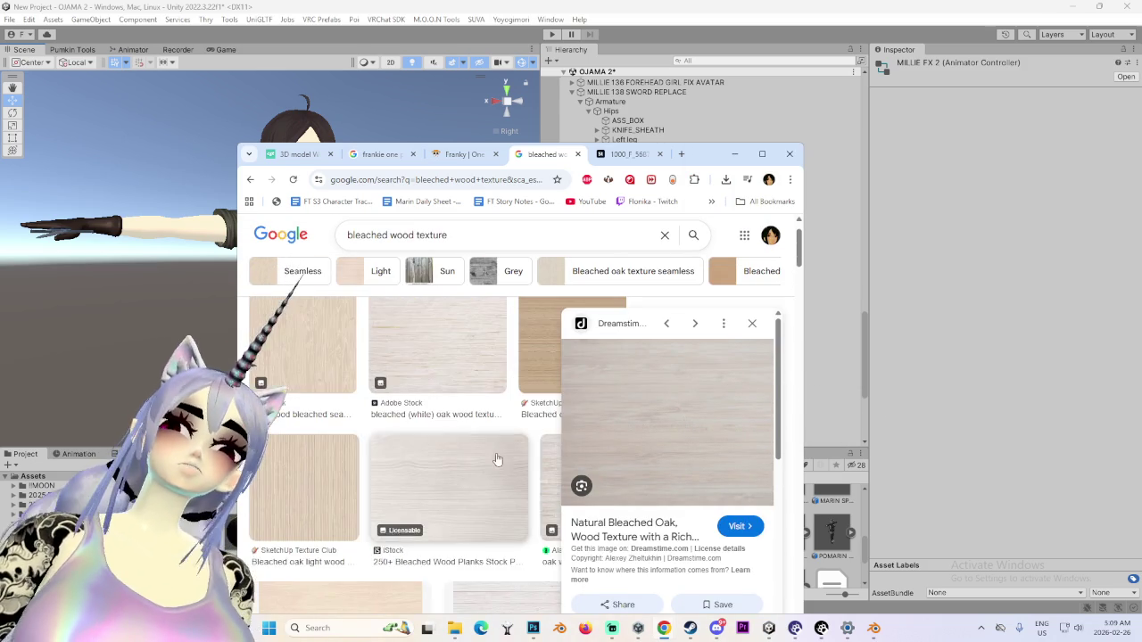
Close the unrelated Franky search and fandom tabs and the image preview
click(629, 154)
click(457, 155)
click(651, 155)
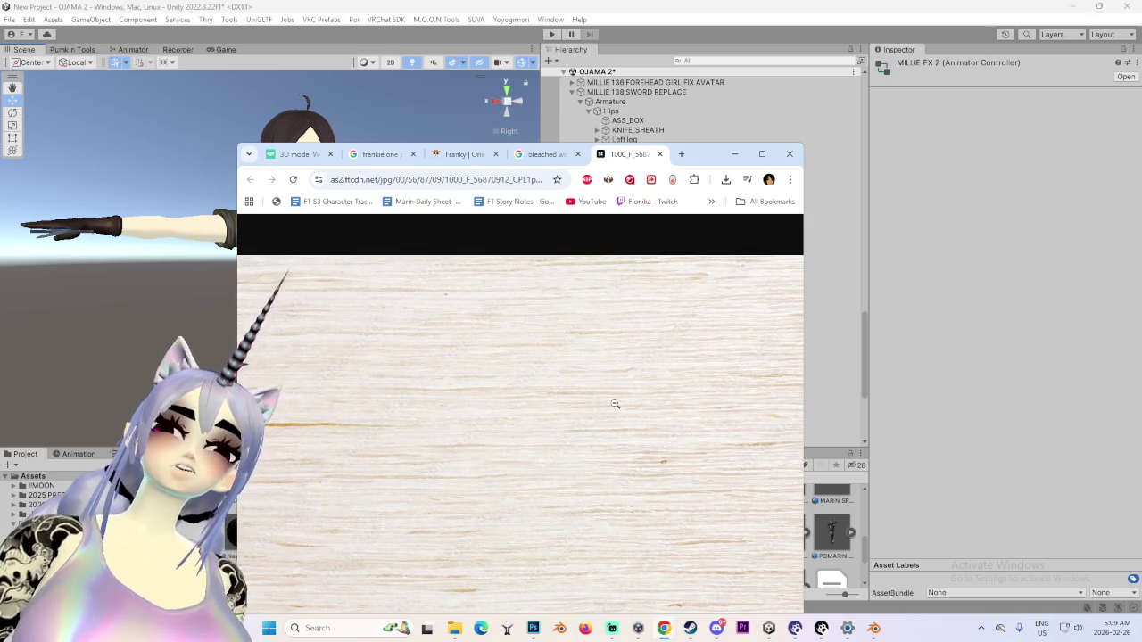
click(531, 156)
click(375, 156)
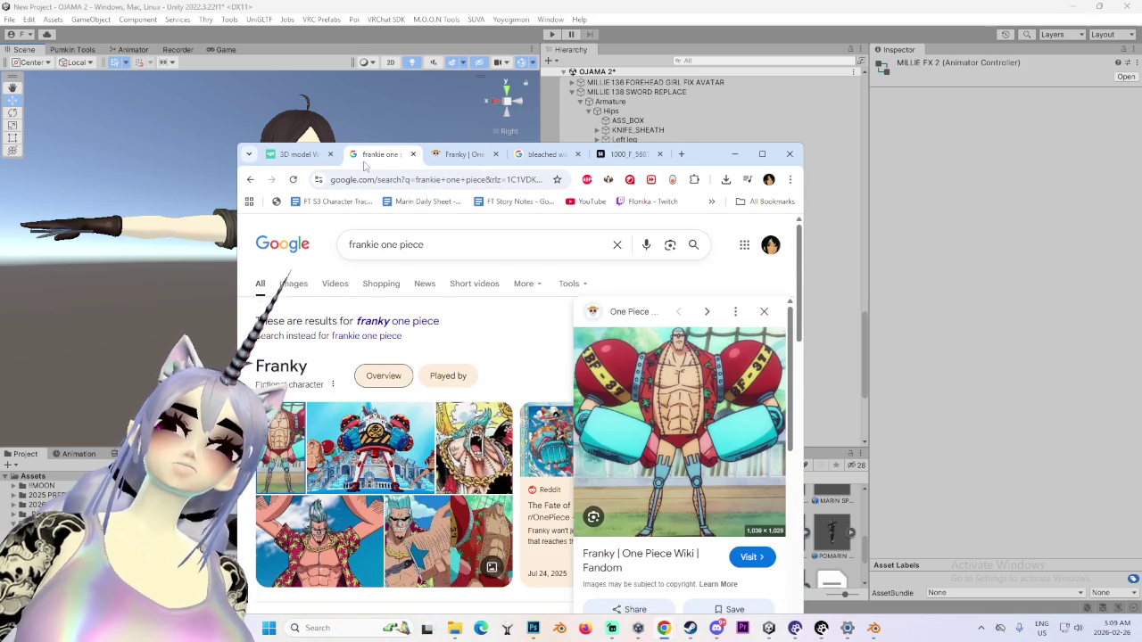
middle_click(364, 164)
click(415, 155)
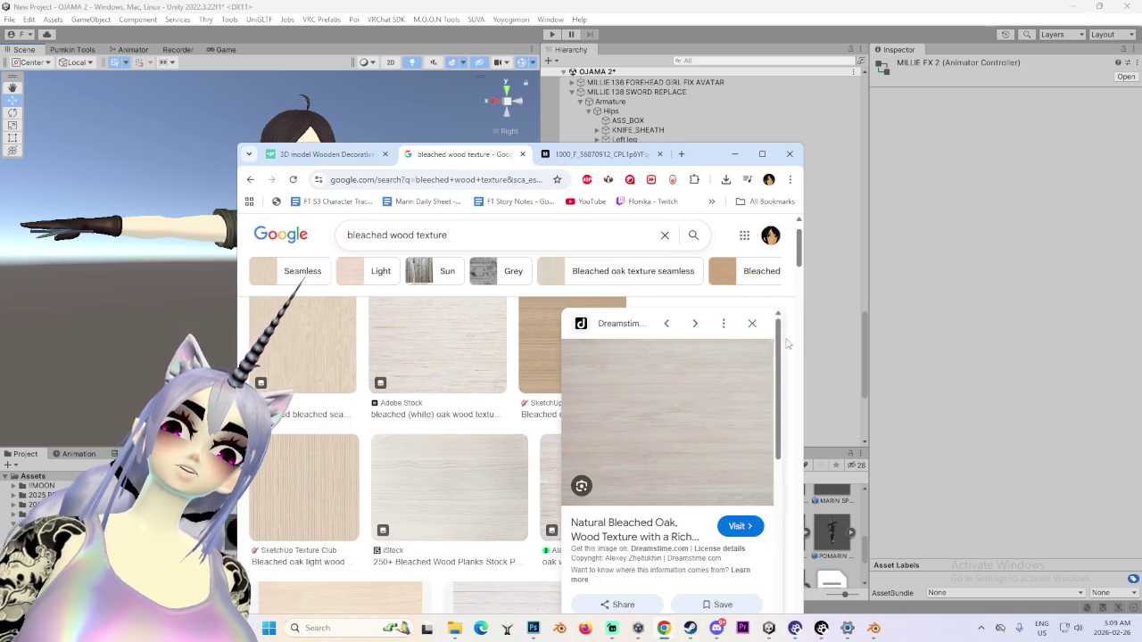
click(752, 323)
Browse the results and preview the bleached oak close-up texture
scroll(721, 358, up, 2)
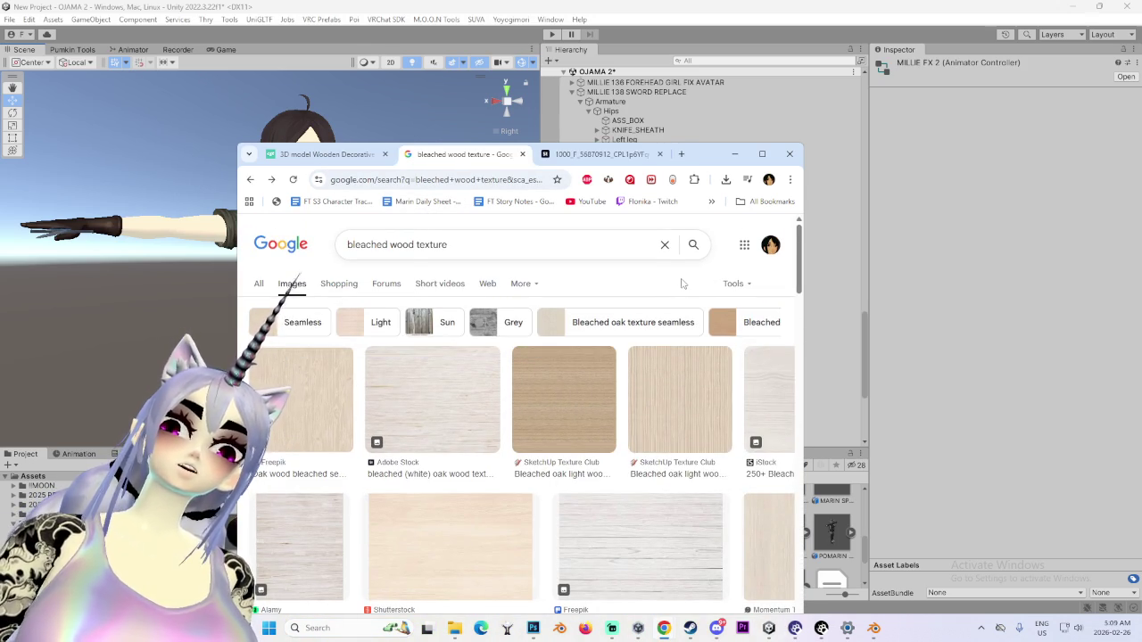
scroll(698, 446, down, 2)
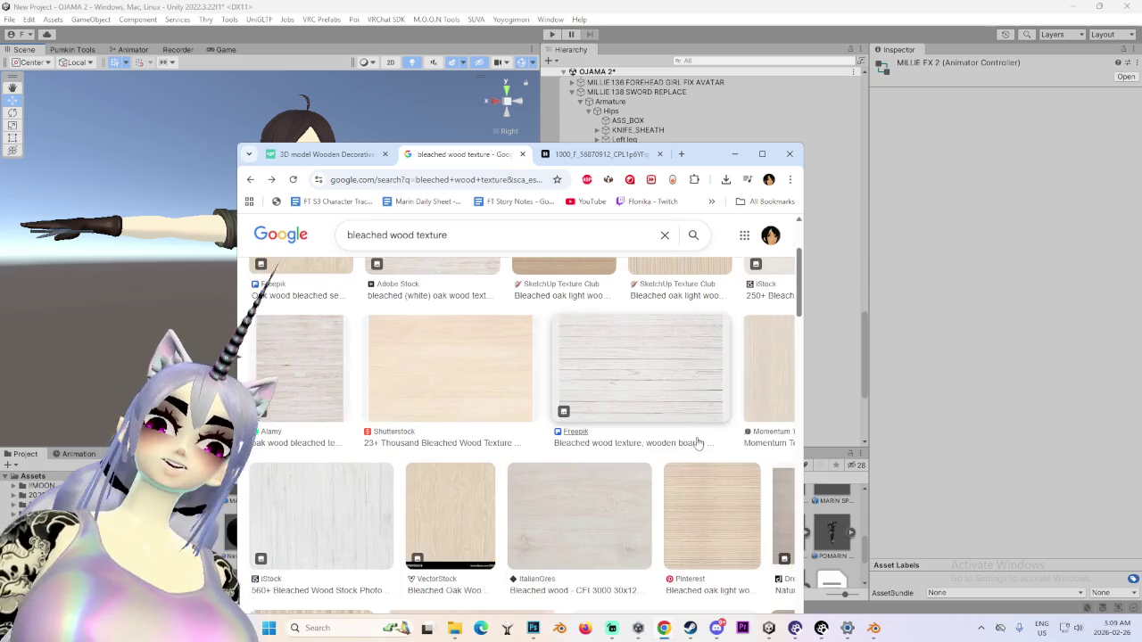
scroll(687, 443, down, 2)
scroll(635, 436, down, 2)
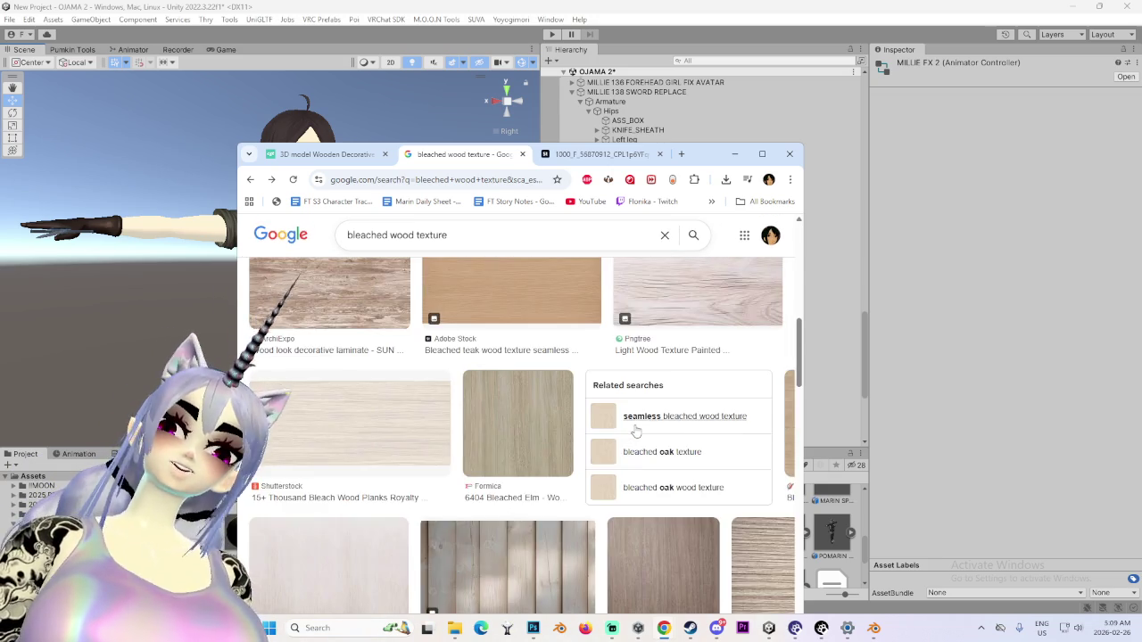
scroll(635, 431, up, 1)
scroll(635, 431, up, 1)
scroll(634, 441, down, 2)
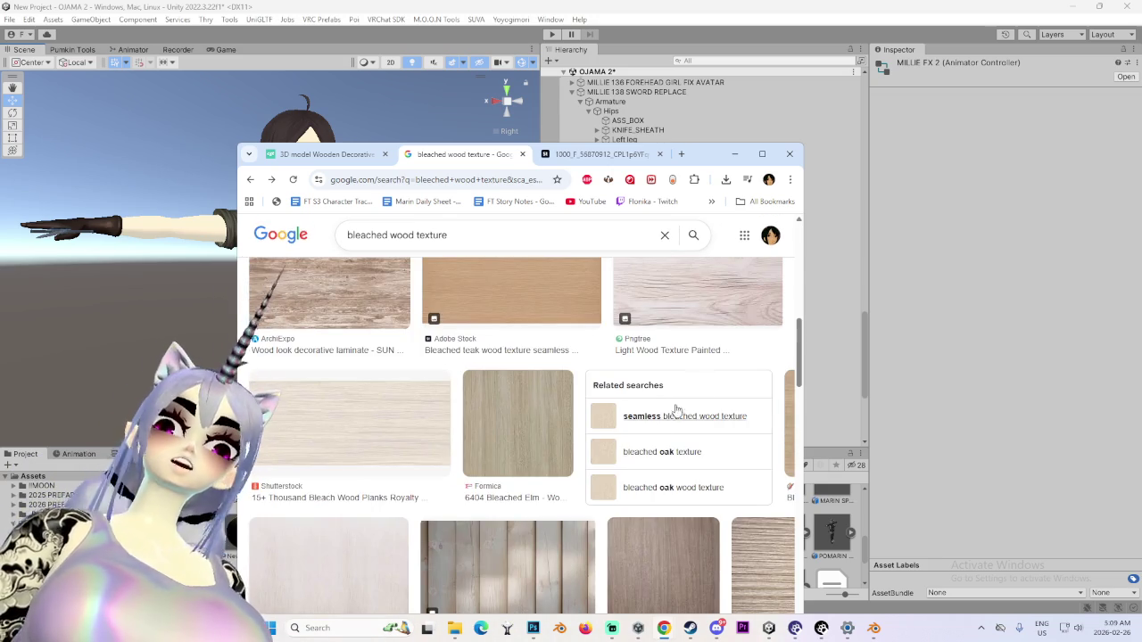
click(696, 290)
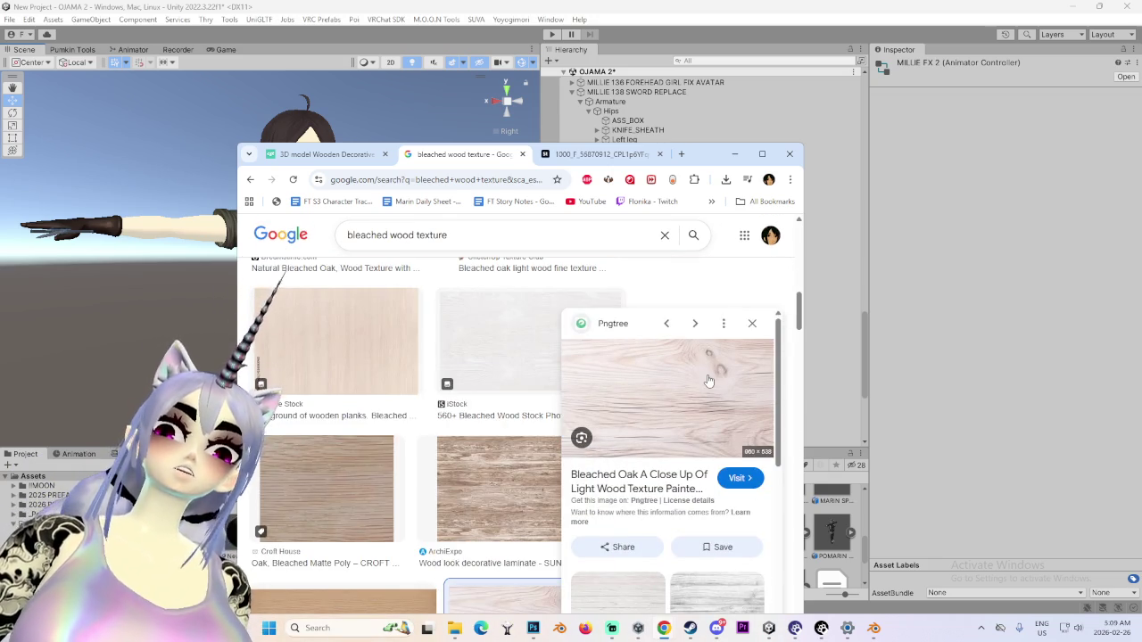
Scroll further down and preview the iStock bleached wood image
scroll(698, 409, down, 2)
scroll(446, 500, down, 2)
scroll(392, 544, down, 2)
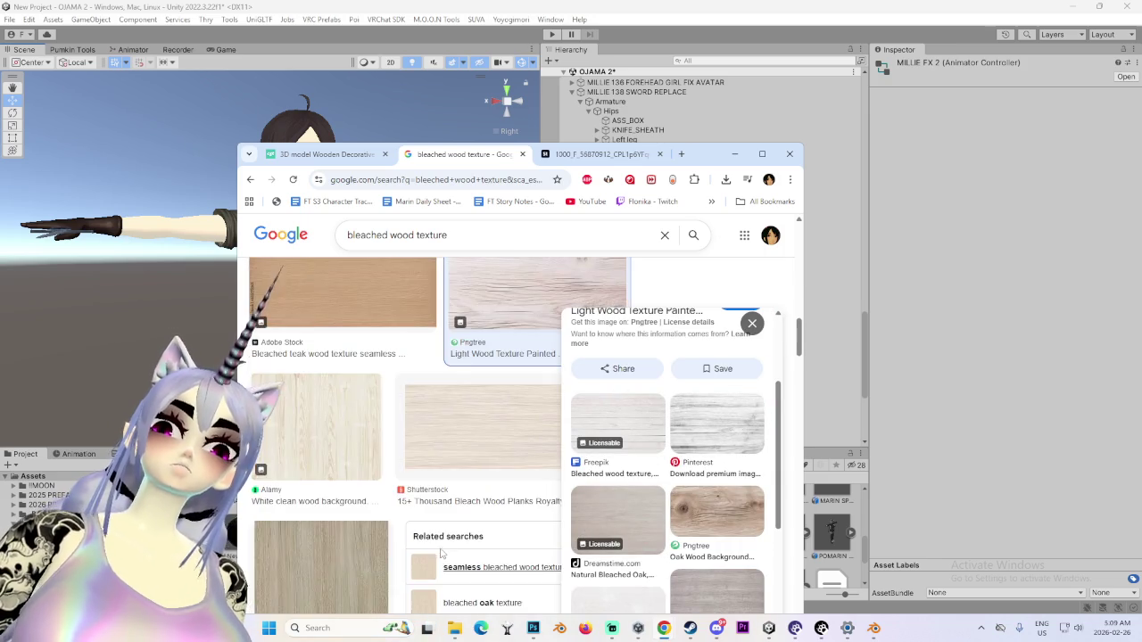
scroll(380, 560, down, 2)
scroll(380, 560, down, 2)
scroll(370, 558, down, 2)
scroll(365, 559, down, 2)
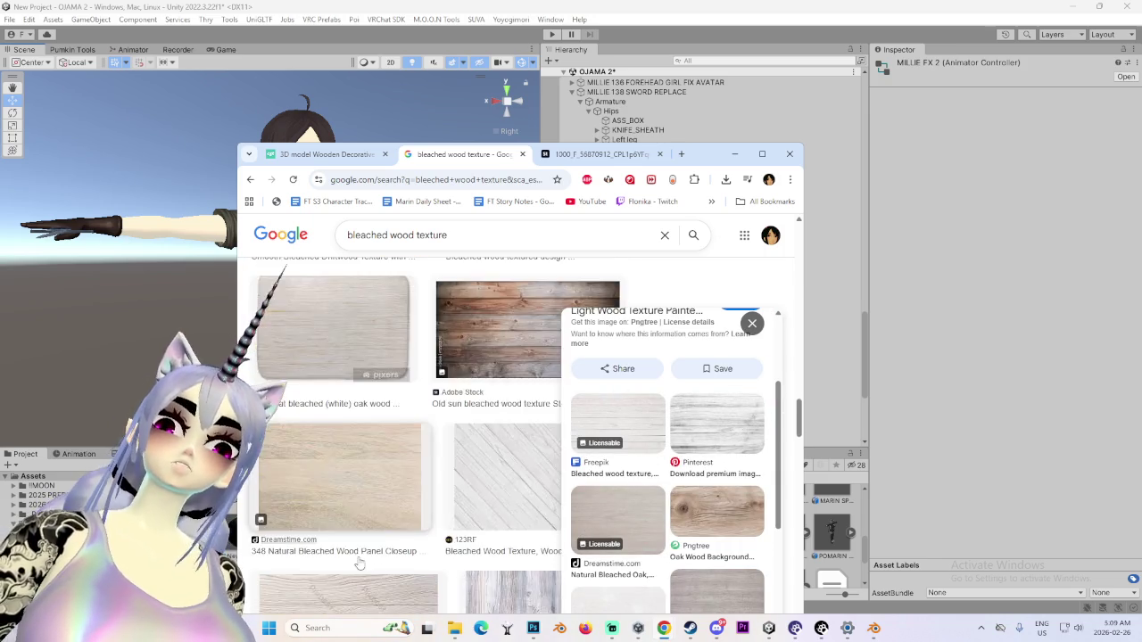
scroll(357, 559, down, 2)
click(349, 540)
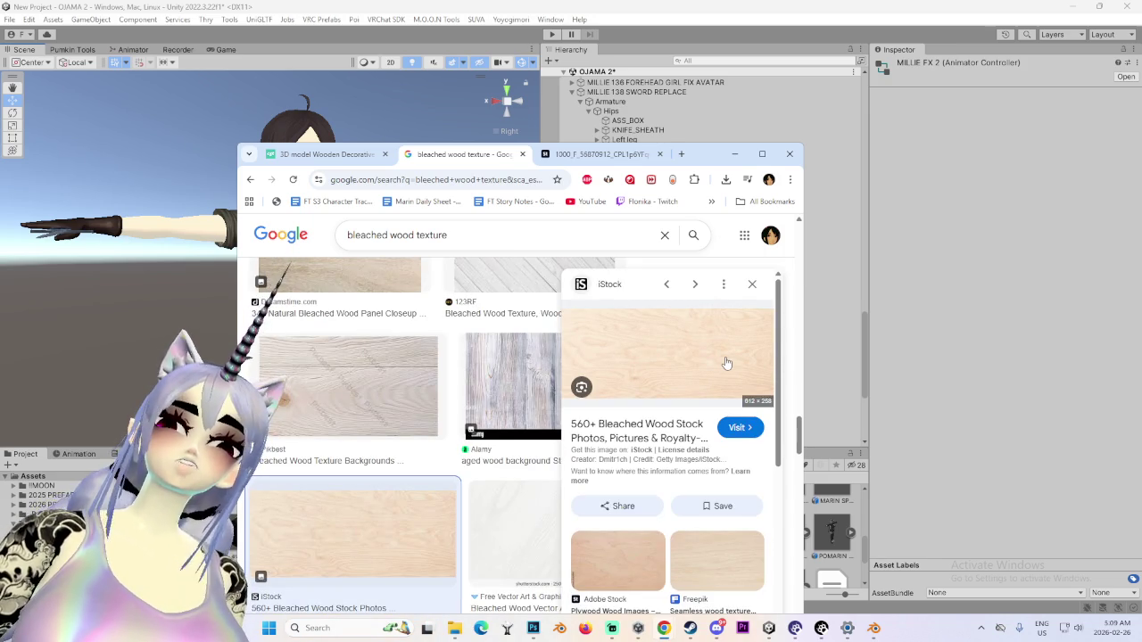
Open the iStock bleached wood image full-size in a new tab and copy it
right_click(727, 364)
click(767, 219)
click(511, 157)
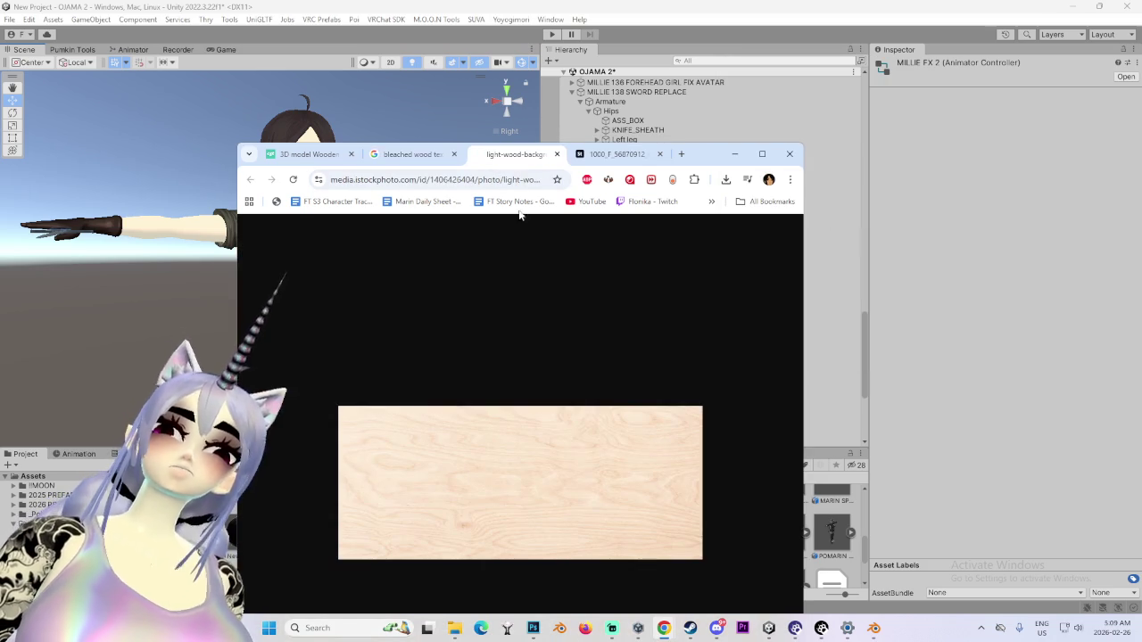
right_click(630, 491)
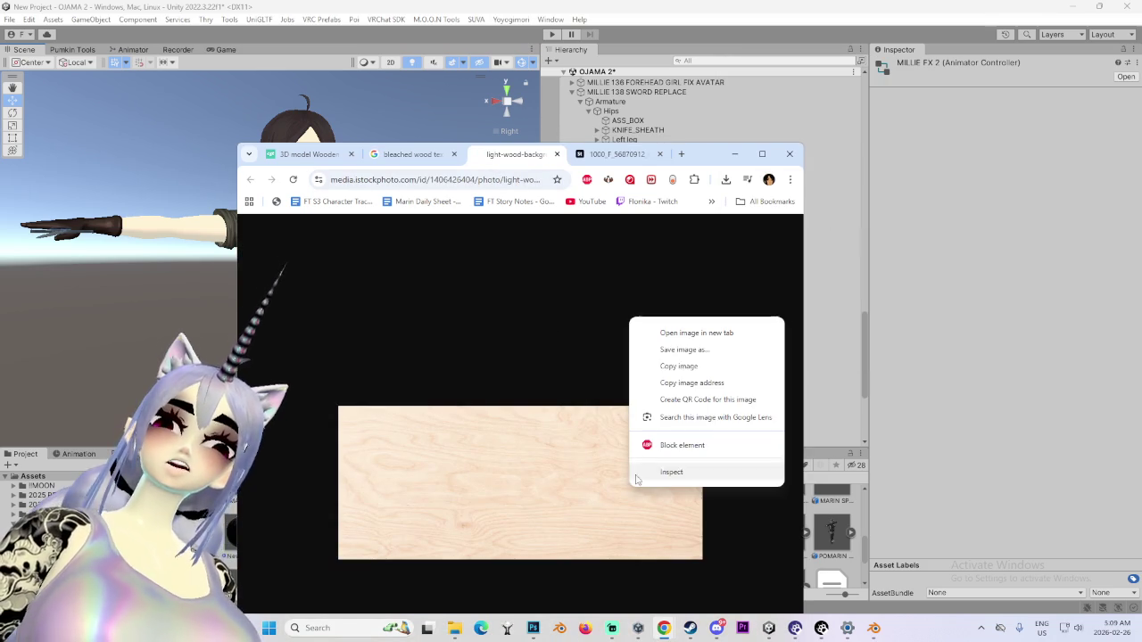
click(680, 365)
click(533, 628)
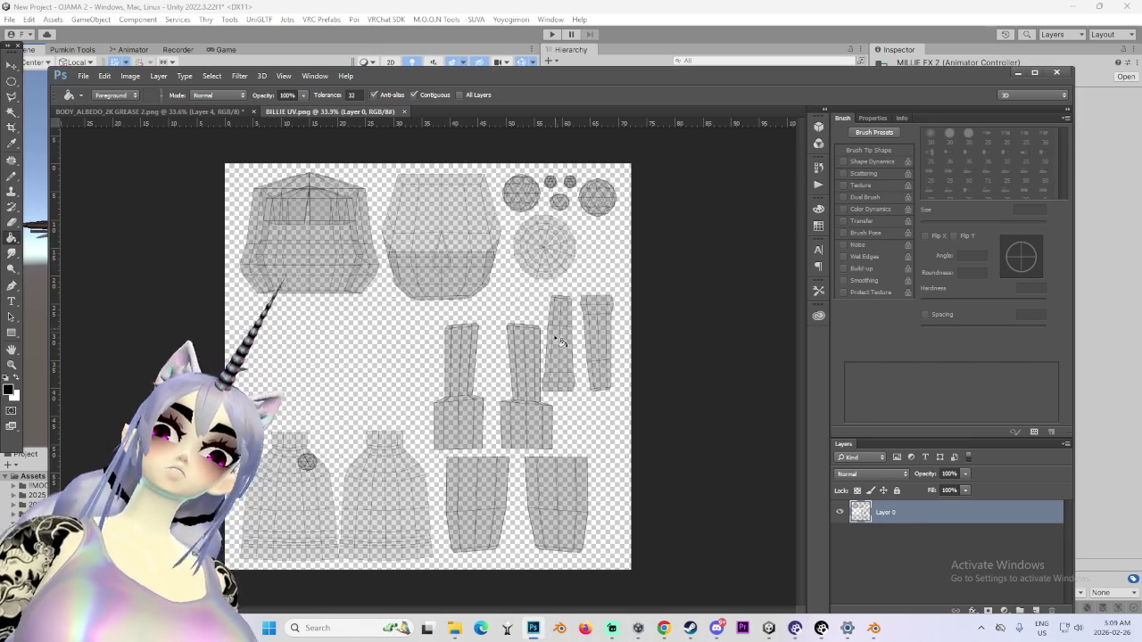
Paste the wood image into BILLIE UV.png and scale it up over the top UV pieces
key(ctrl+v)
alt+scroll(432, 393, up, 1)
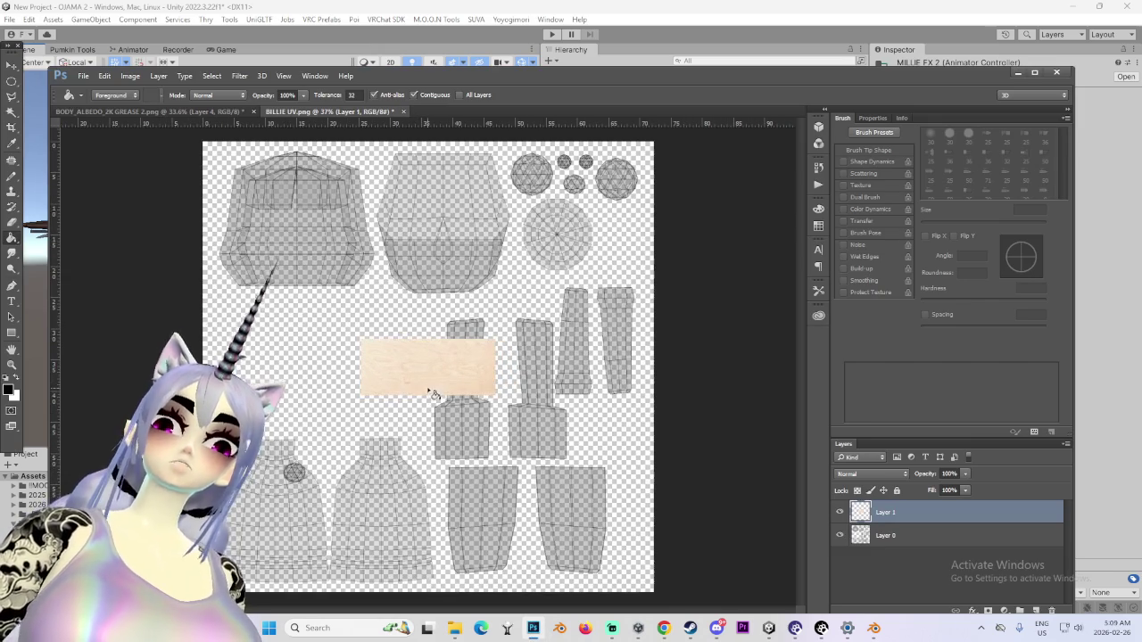
key(ctrl+t)
drag(496, 339, 667, 266)
mouse_move(546, 333)
mouse_down()
mouse_move(395, 510)
mouse_move(688, 372)
mouse_move(389, 332)
mouse_move(402, 331)
mouse_move(402, 193)
mouse_up()
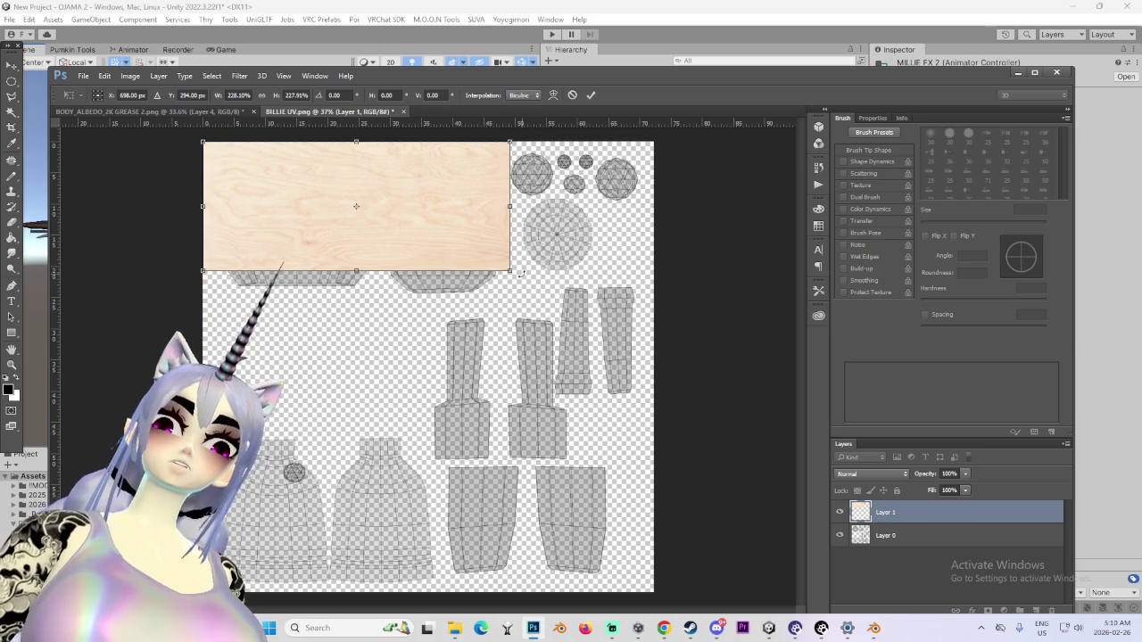
drag(548, 279, 574, 300)
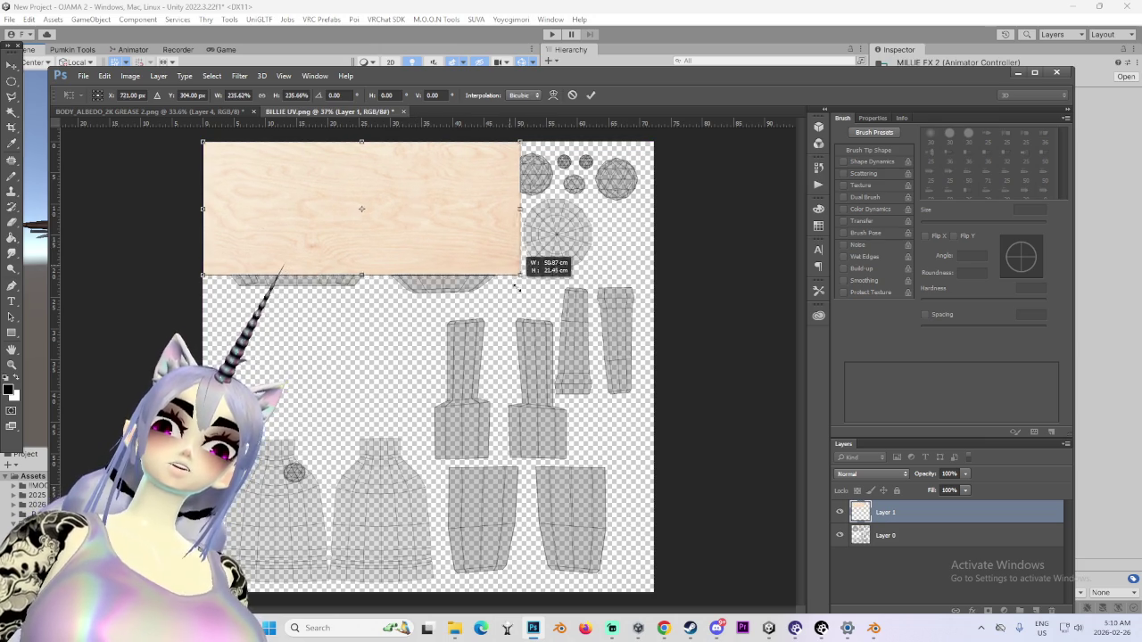
mouse_move(479, 259)
mouse_down()
mouse_move(497, 279)
mouse_move(478, 266)
mouse_up()
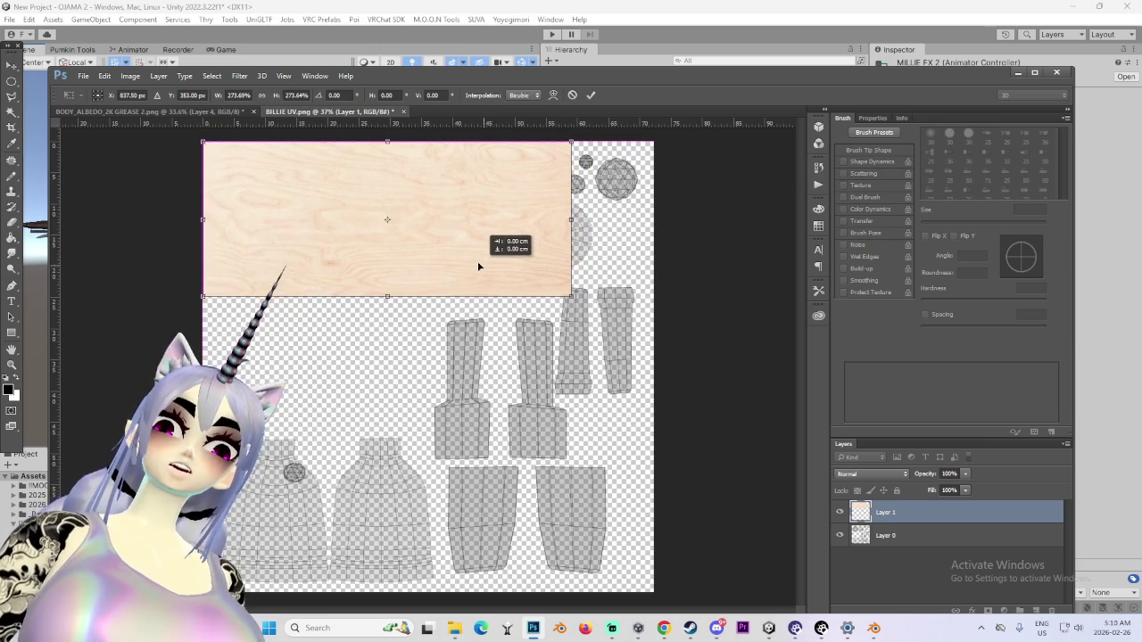
key(Return)
Undo an accidental black fill and move the wood layer to the canvas top-left corner
key(g)
click(500, 216)
key(ctrl+z)
key(v)
drag(343, 216, 347, 197)
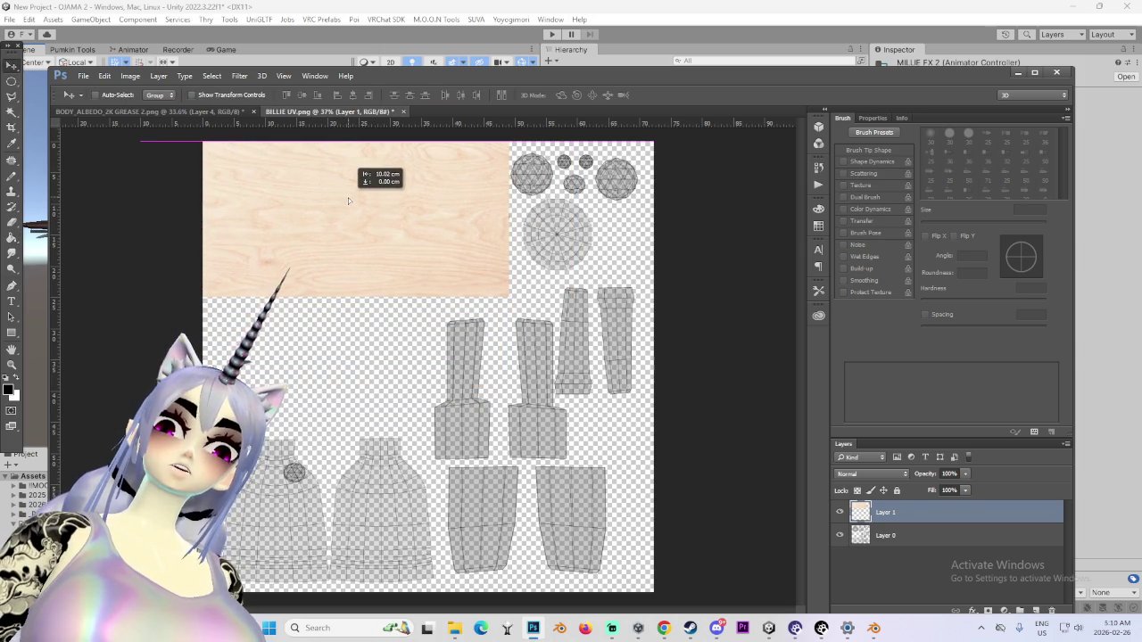
Set Layer 1's blend mode to Multiply, hide it, and bring the wood image browser forward
click(871, 473)
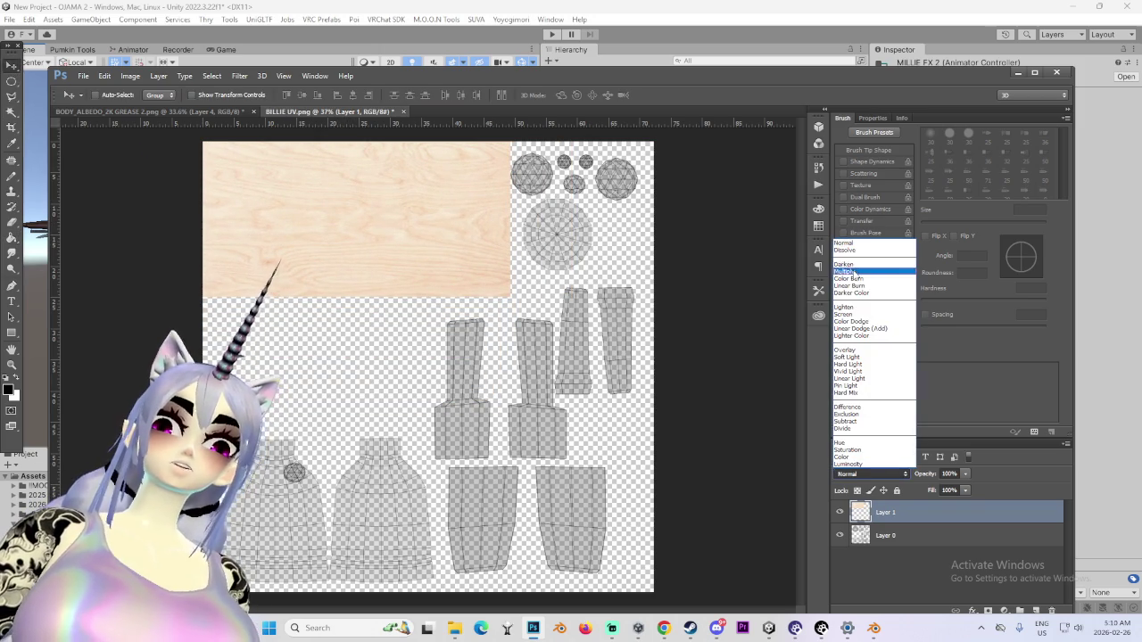
click(847, 271)
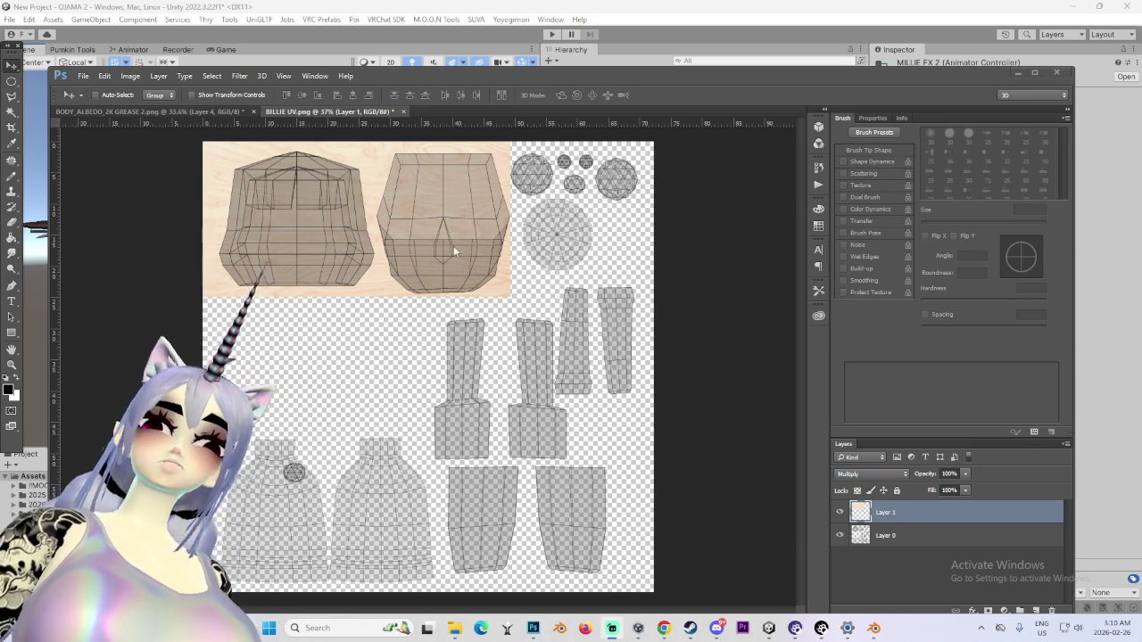
click(840, 512)
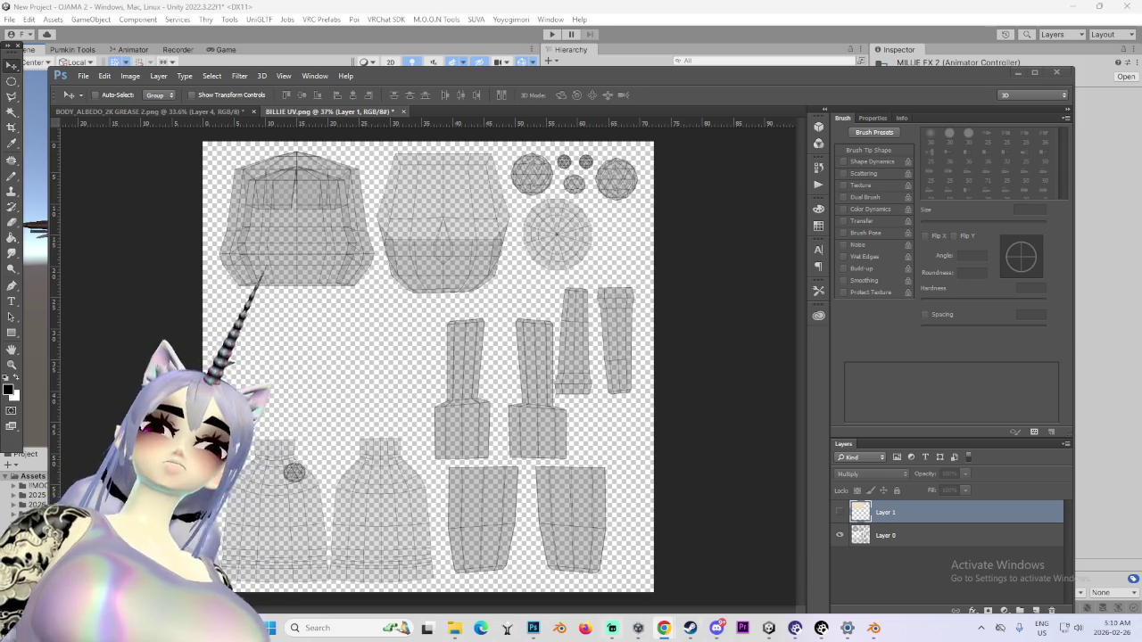
mouse_move(664, 628)
click(630, 573)
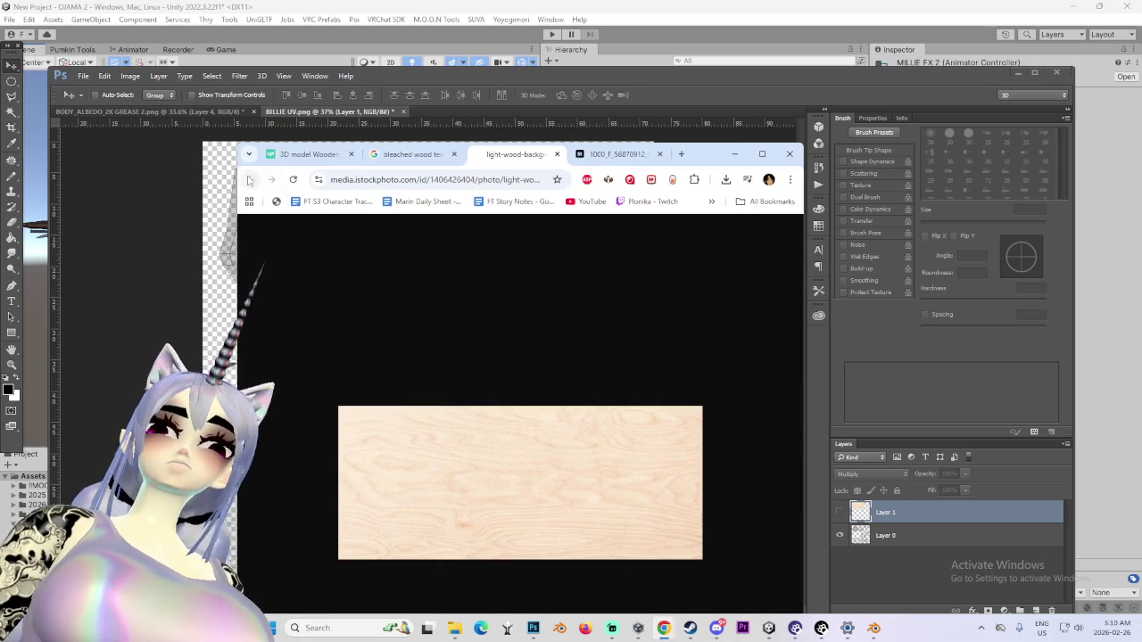
Close the iStock tab, search for '4k wood texture' and preview a natural oak result
middle_click(489, 161)
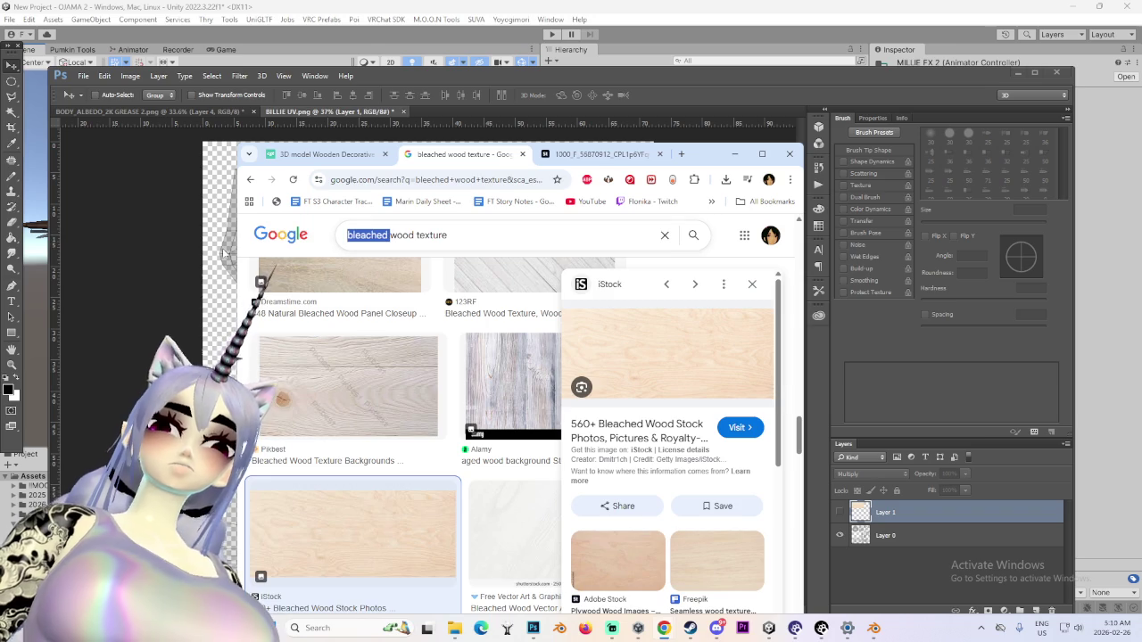
text(4k)
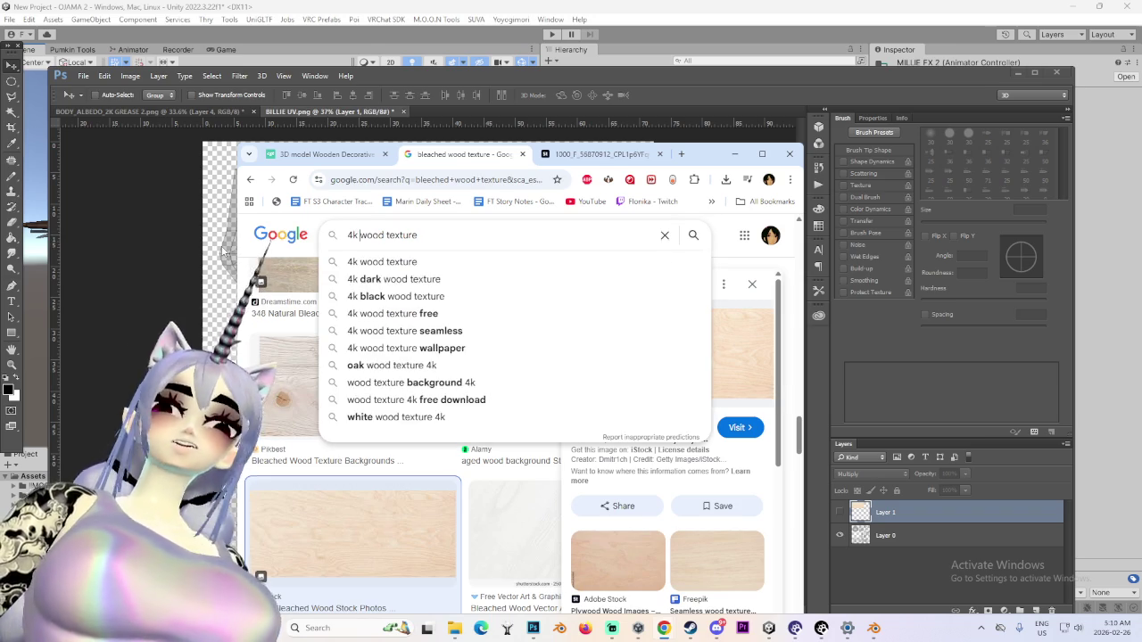
key(Return)
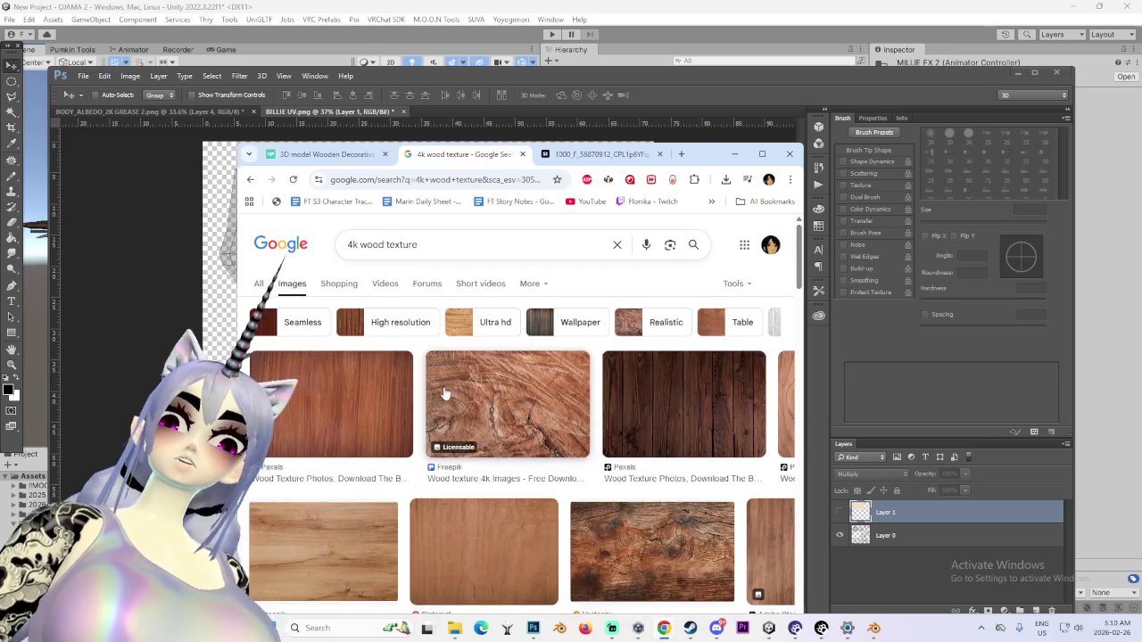
scroll(461, 442, down, 2)
scroll(462, 443, down, 2)
scroll(660, 471, down, 2)
scroll(664, 476, down, 2)
scroll(664, 476, up, 2)
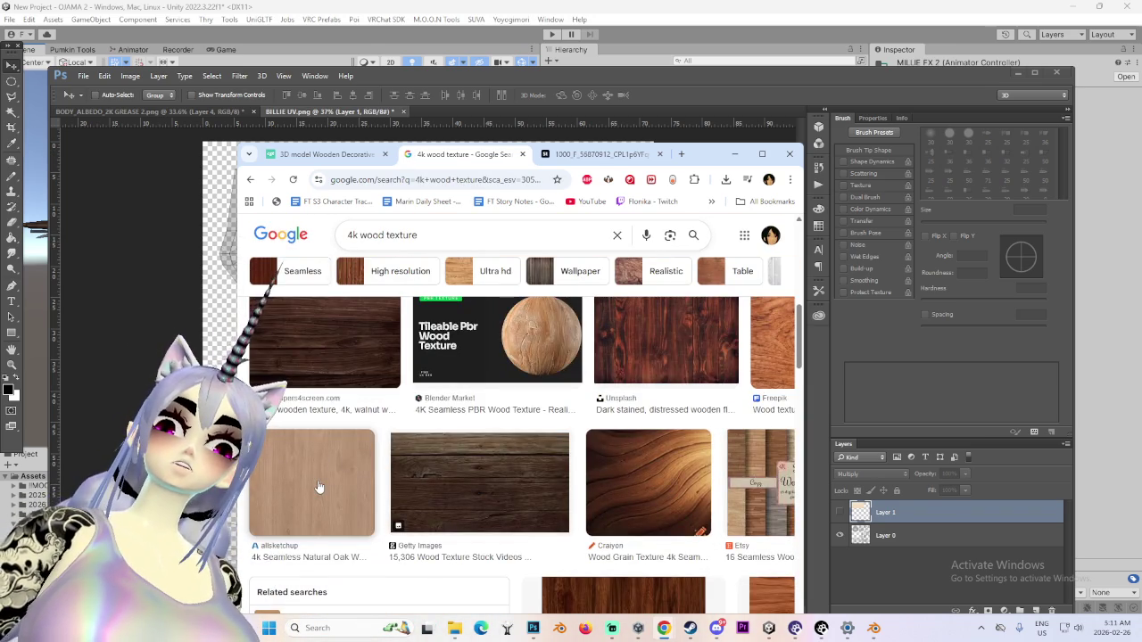
click(319, 486)
Preview the HD light wood and Adobe Stock light wood textures
scroll(740, 428, down, 3)
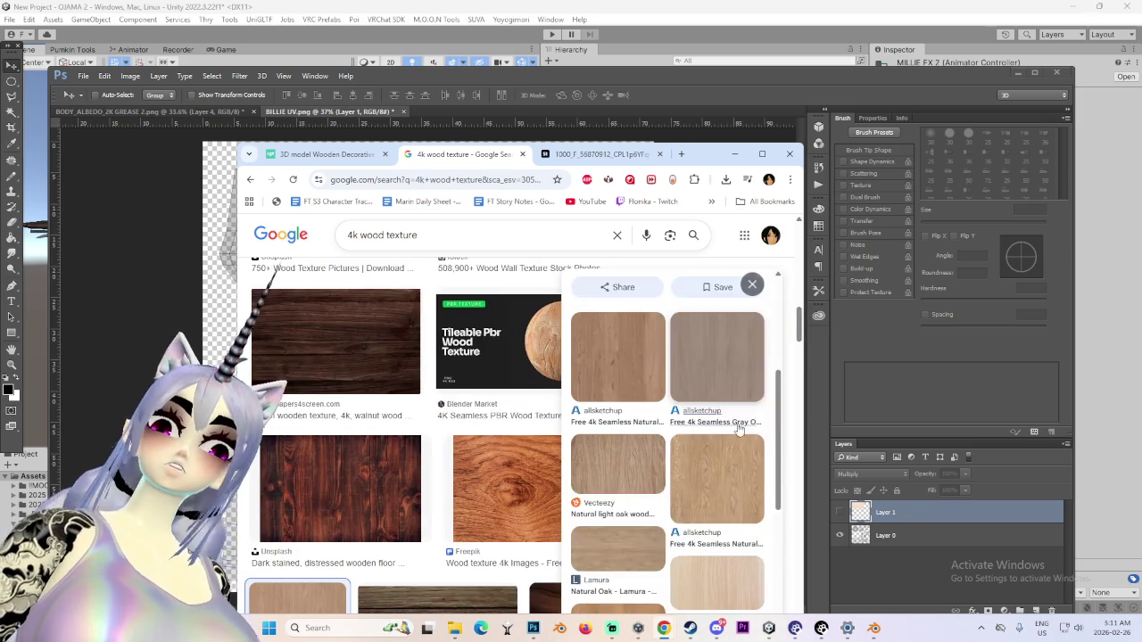
scroll(722, 450, down, 1)
scroll(756, 493, down, 1)
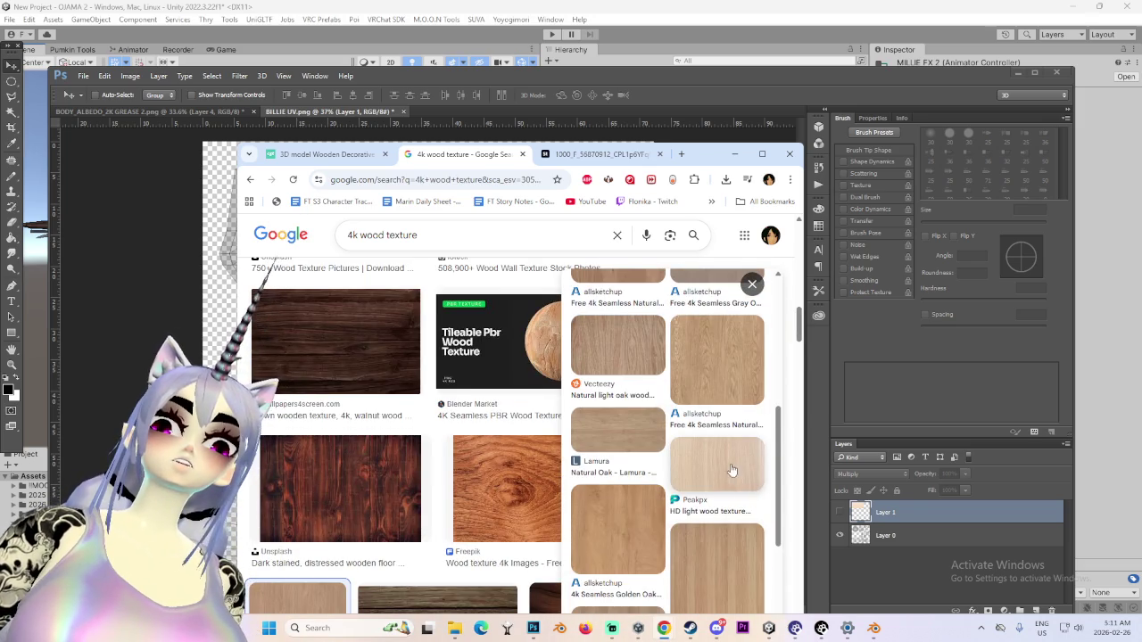
scroll(726, 368, down, 1)
click(721, 386)
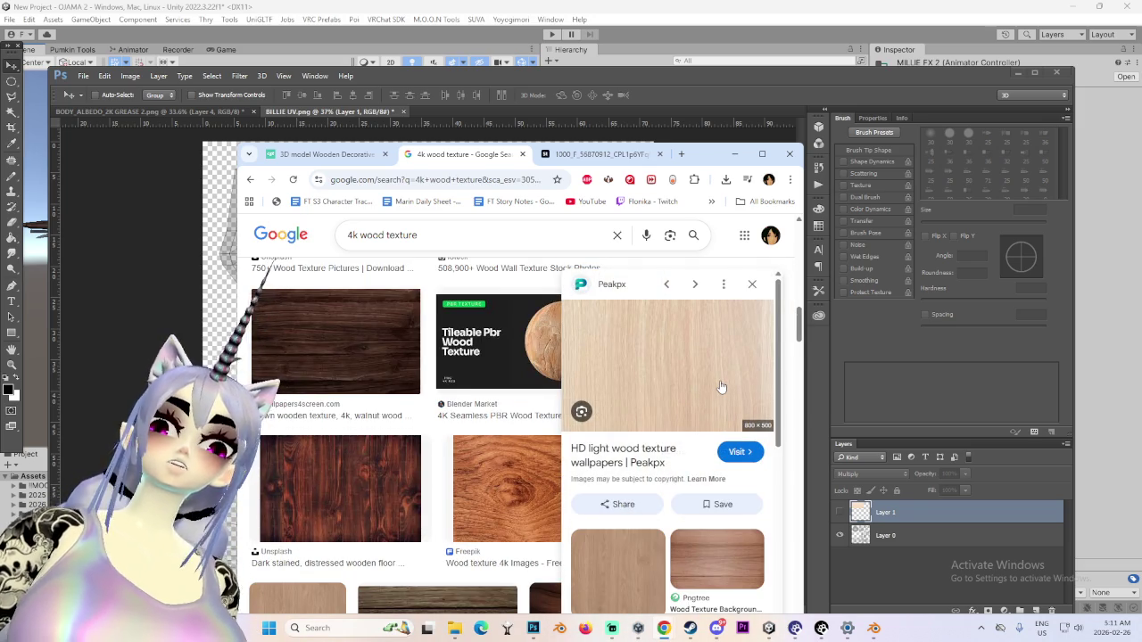
scroll(716, 402, down, 5)
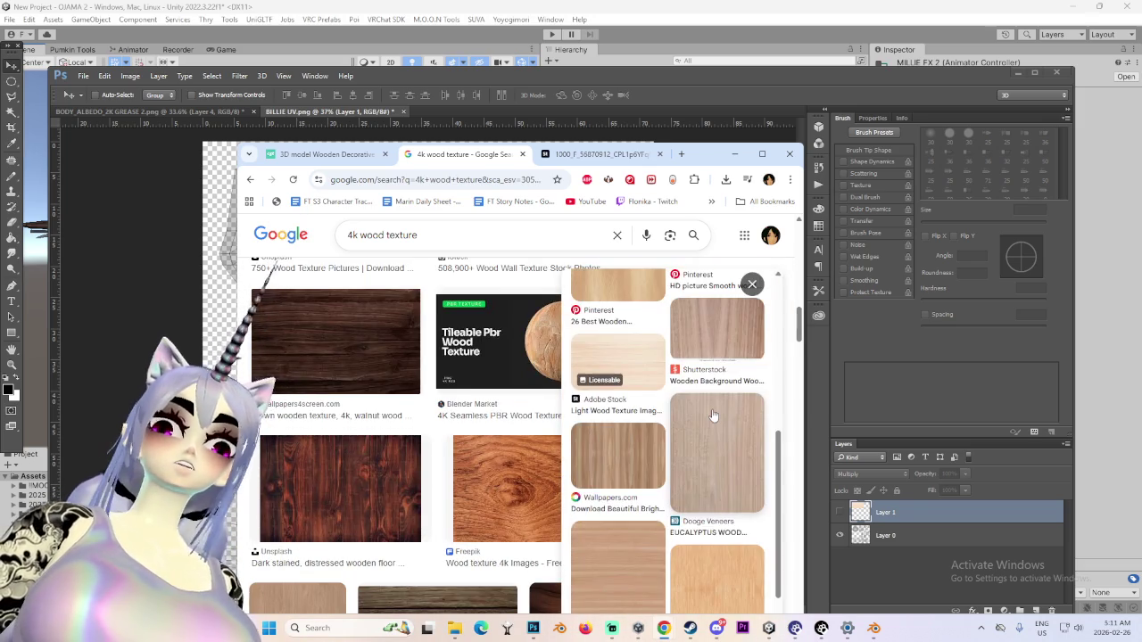
click(637, 370)
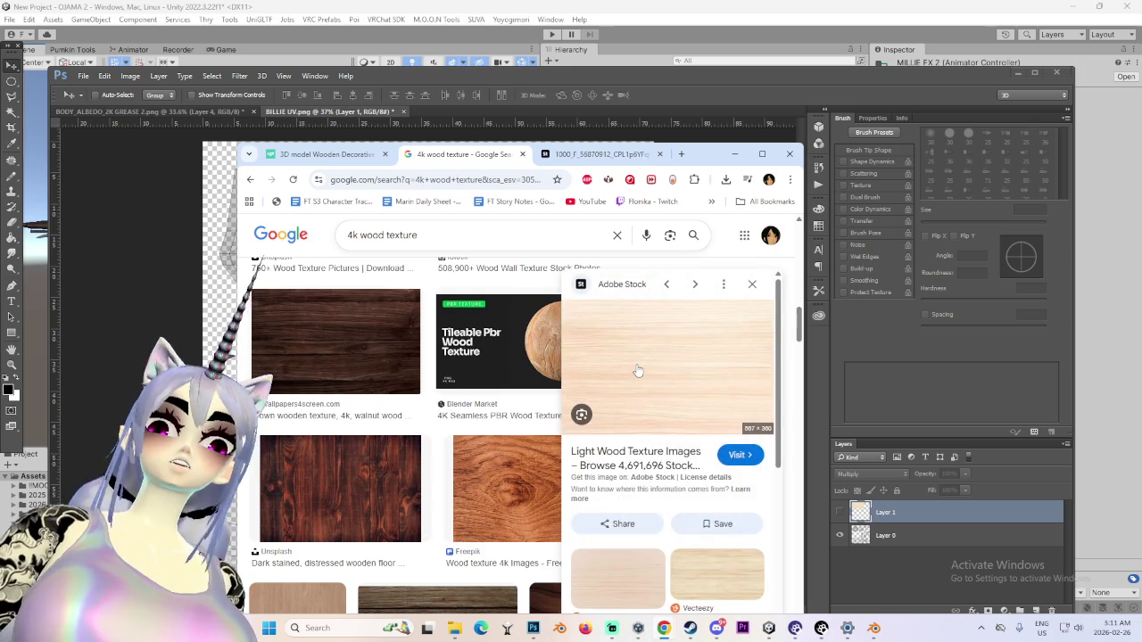
Browse more 4k wood results, maximize the browser window and close the preview panel
scroll(637, 371, down, 2)
scroll(439, 509, down, 3)
scroll(439, 509, down, 3)
scroll(446, 505, down, 3)
scroll(453, 500, down, 3)
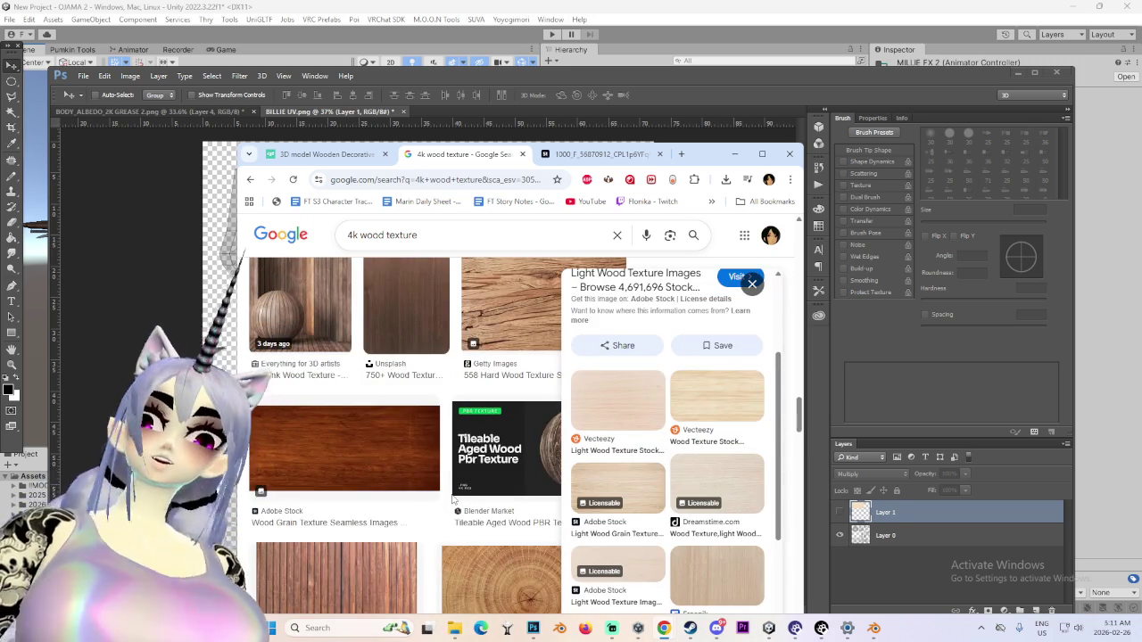
scroll(453, 499, down, 3)
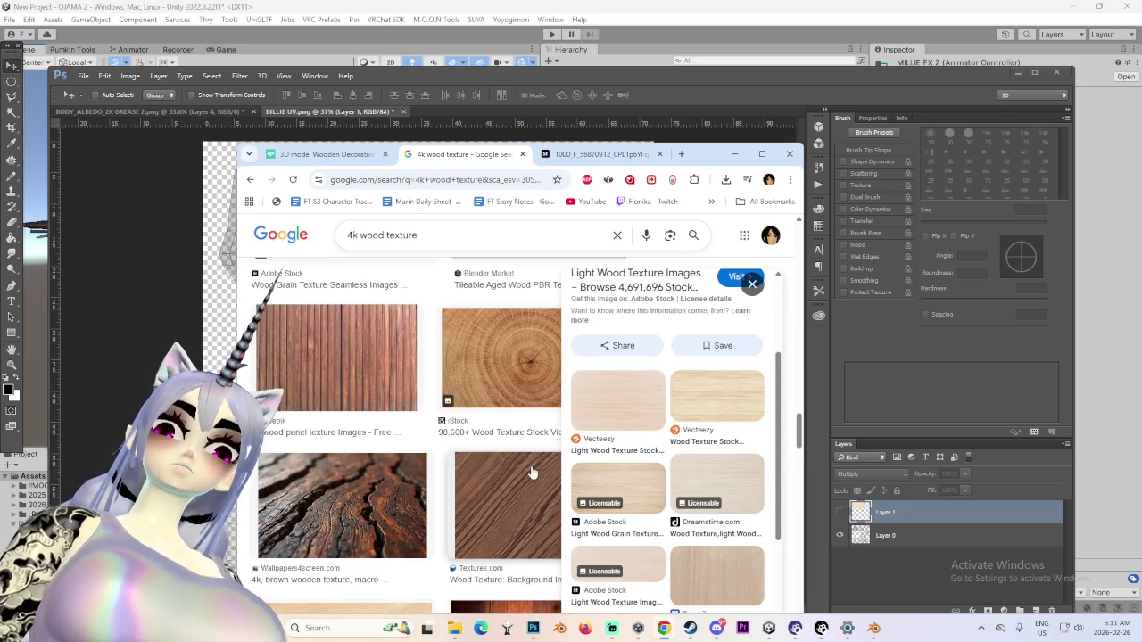
scroll(526, 474, down, 3)
scroll(509, 474, down, 3)
scroll(482, 489, down, 3)
scroll(473, 488, down, 3)
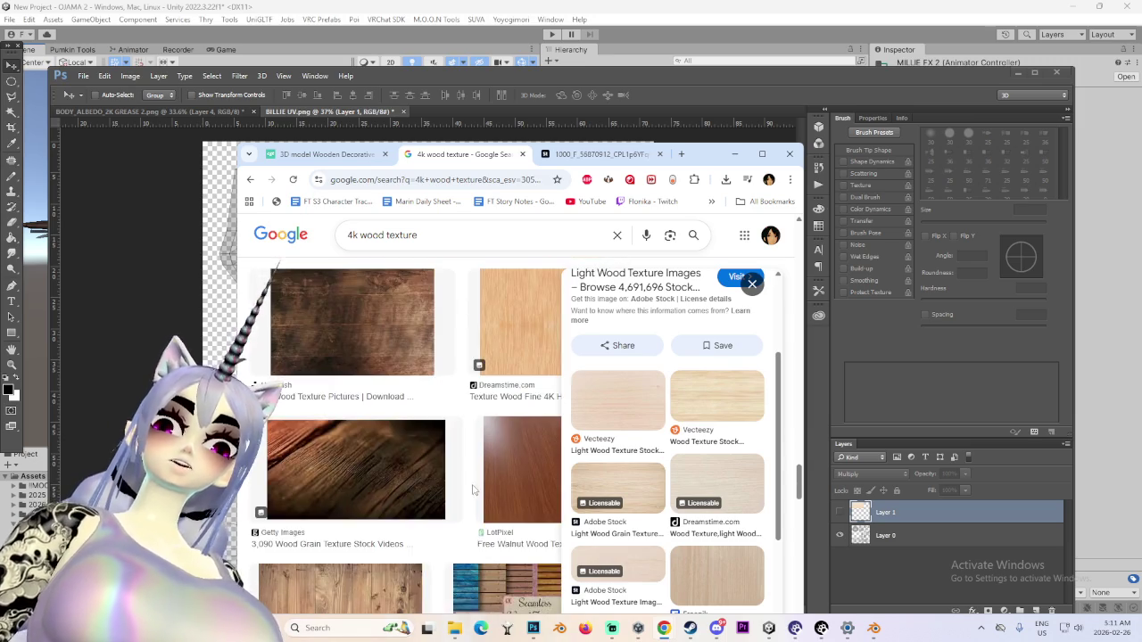
scroll(474, 489, down, 3)
scroll(472, 492, down, 3)
scroll(470, 494, down, 3)
scroll(468, 497, down, 3)
scroll(470, 500, up, 3)
scroll(470, 500, up, 3)
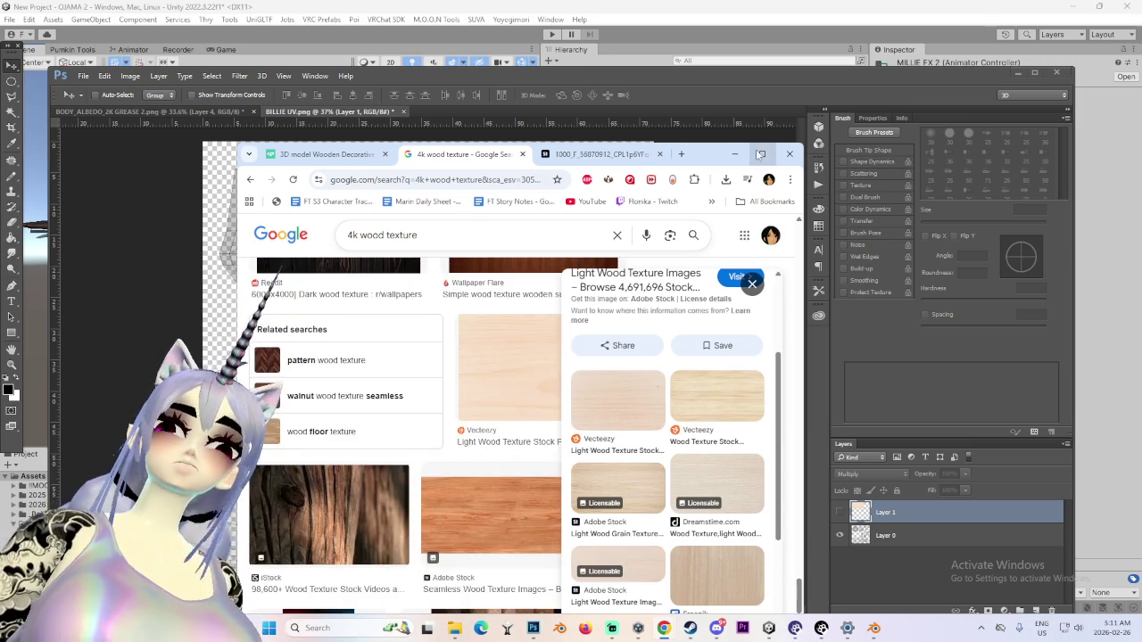
click(760, 155)
click(438, 189)
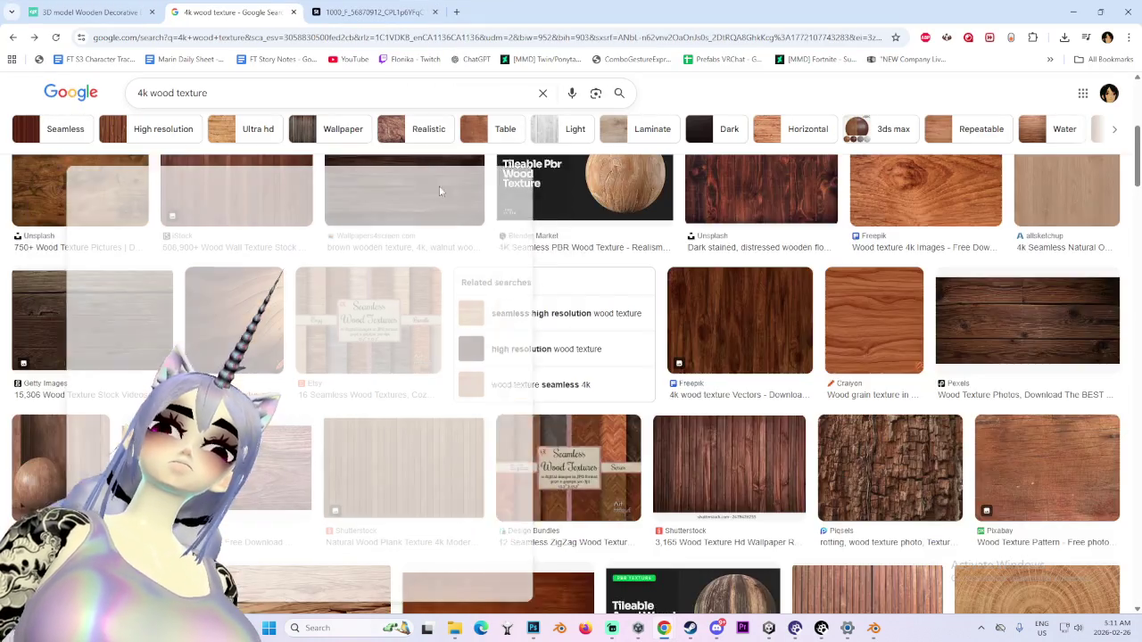
Browse the 4k wood texture results and preview light wood textures, including an Adobe Stock one
scroll(535, 357, down, 3)
scroll(632, 437, down, 3)
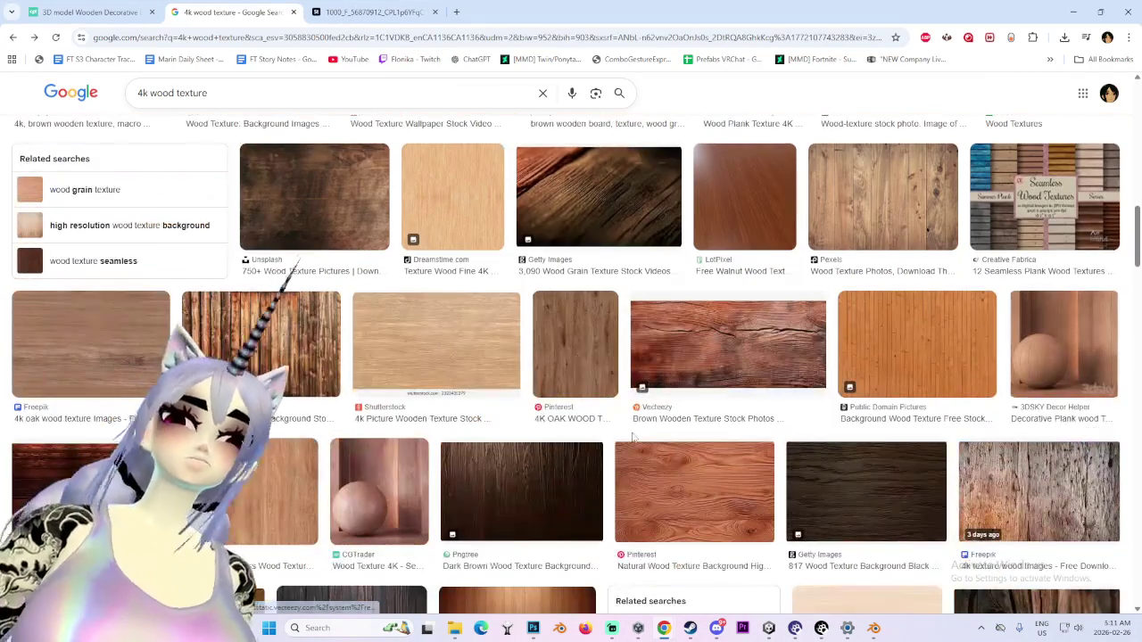
scroll(434, 366, down, 2)
scroll(434, 374, down, 3)
scroll(459, 533, down, 2)
scroll(437, 446, down, 2)
scroll(423, 391, down, 2)
scroll(423, 392, down, 2)
scroll(423, 391, down, 2)
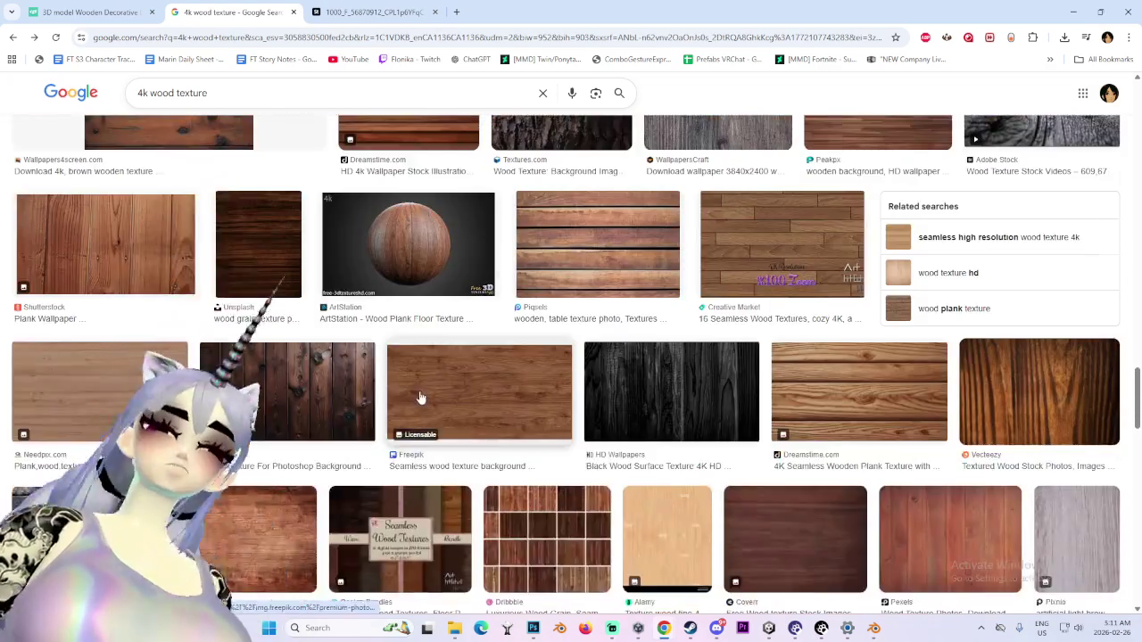
scroll(420, 395, down, 2)
scroll(438, 403, down, 2)
scroll(451, 399, down, 3)
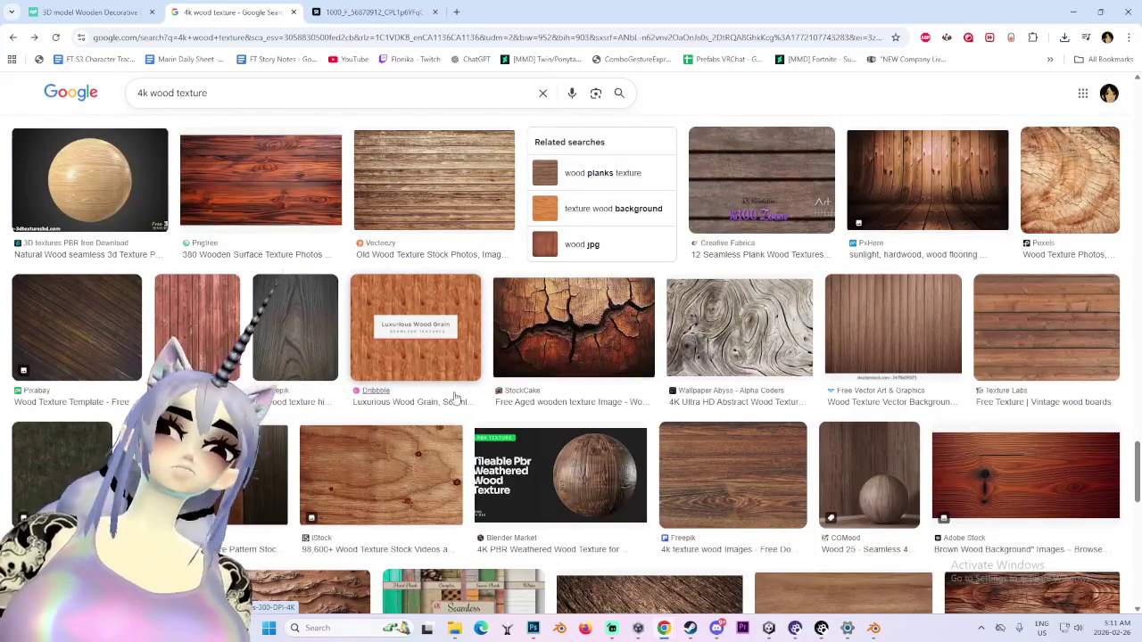
scroll(454, 388, down, 3)
scroll(383, 366, down, 2)
scroll(324, 339, down, 2)
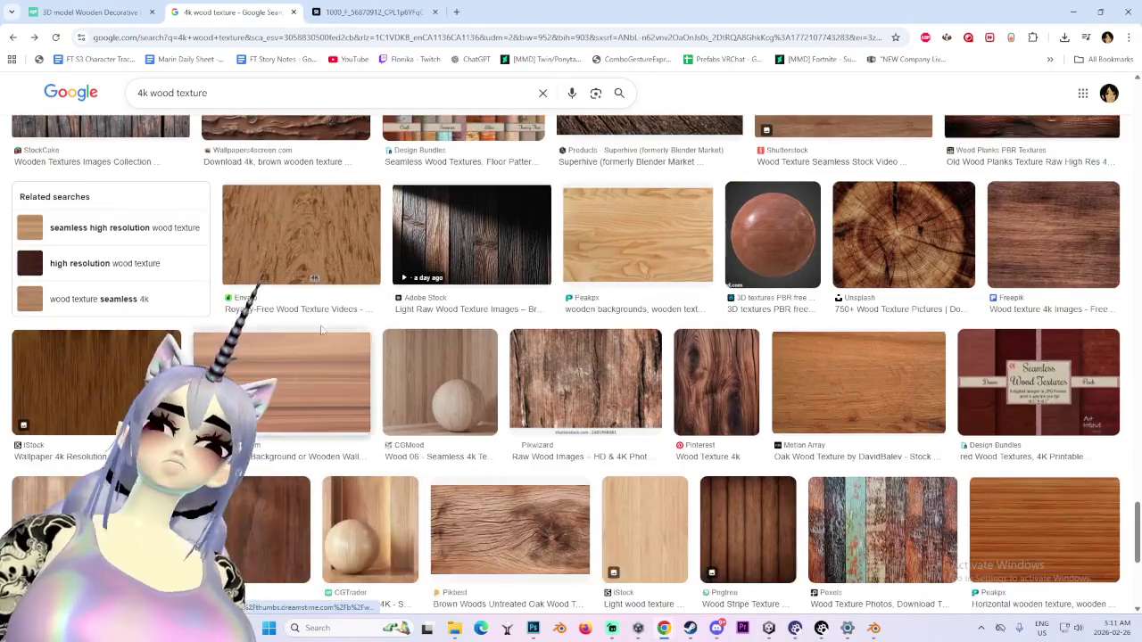
scroll(473, 384, down, 3)
scroll(627, 429, down, 3)
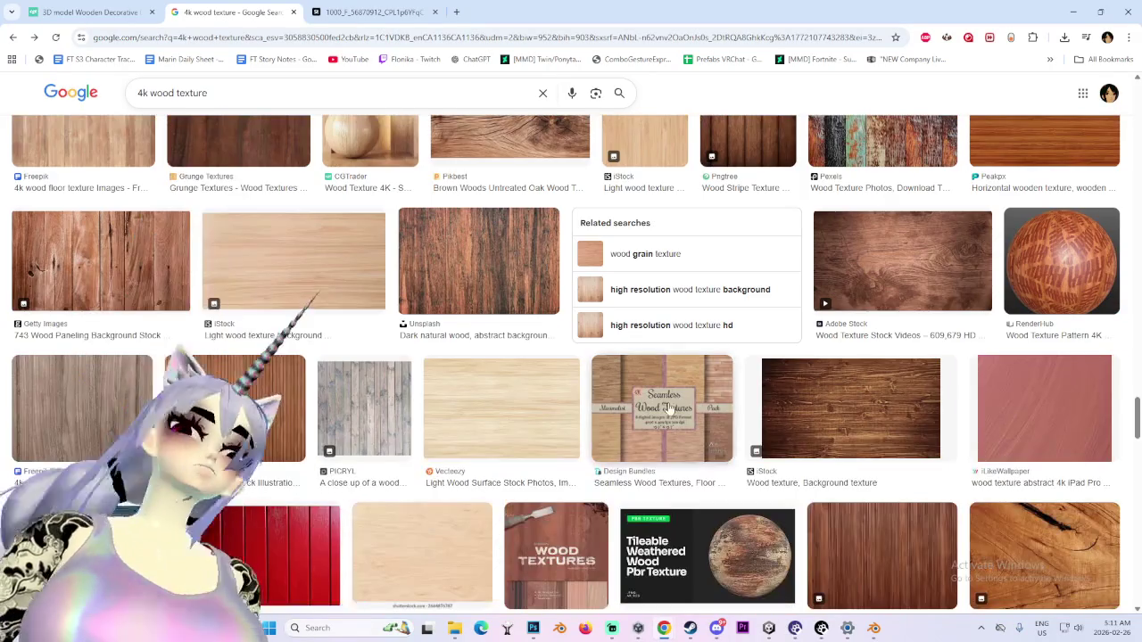
click(543, 429)
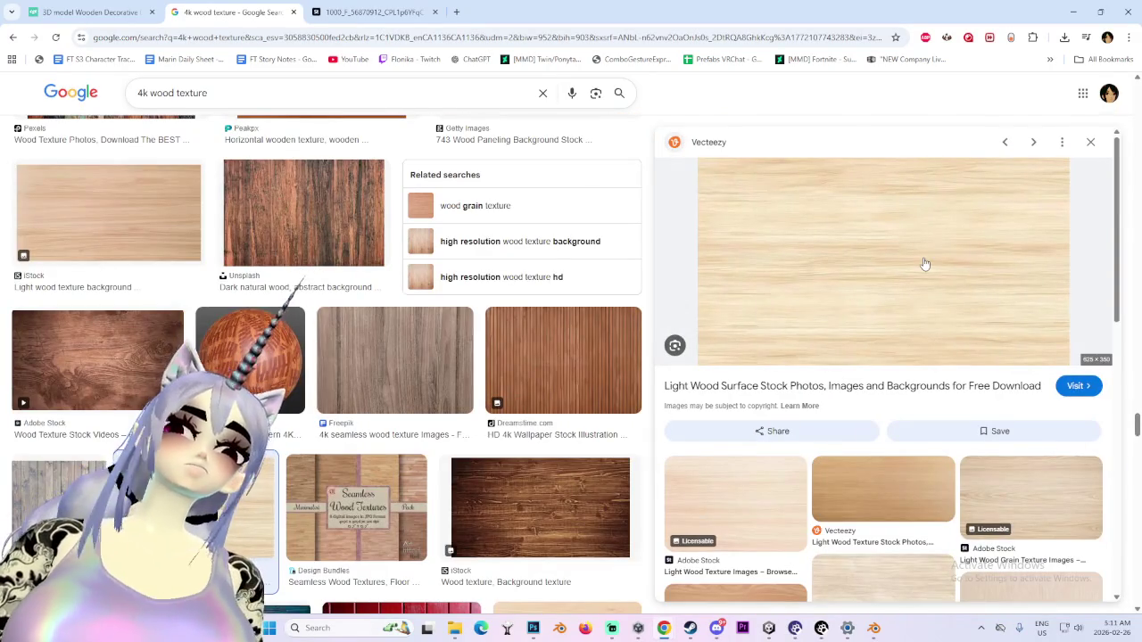
click(771, 478)
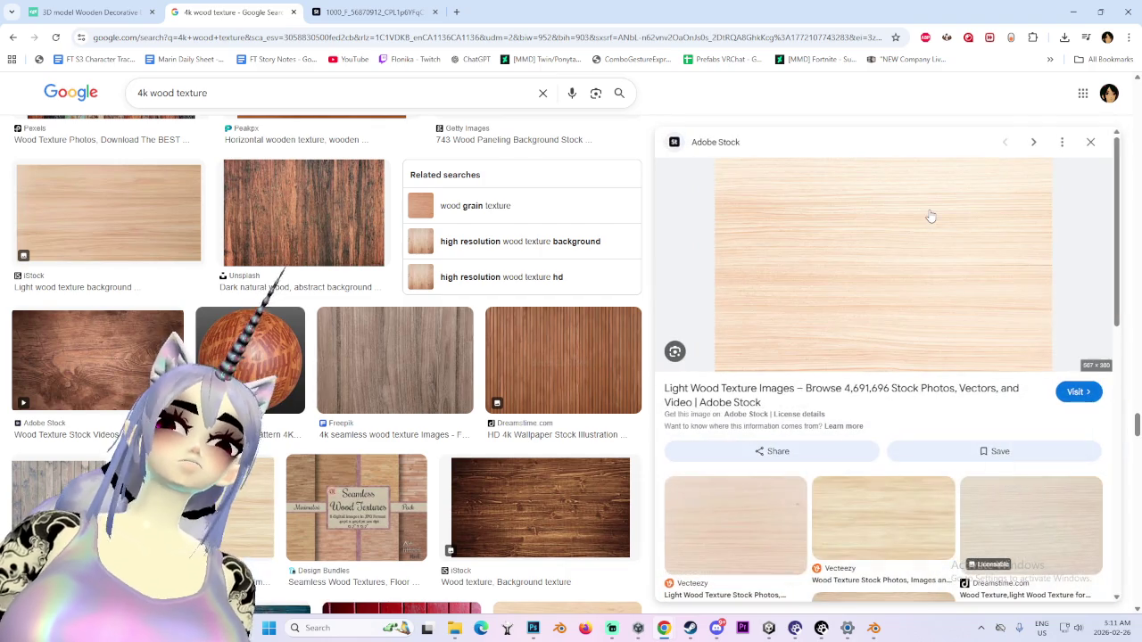
Preview a light wood panel texture, then narrow the results to High resolution
scroll(875, 432, down, 2)
scroll(865, 482, down, 2)
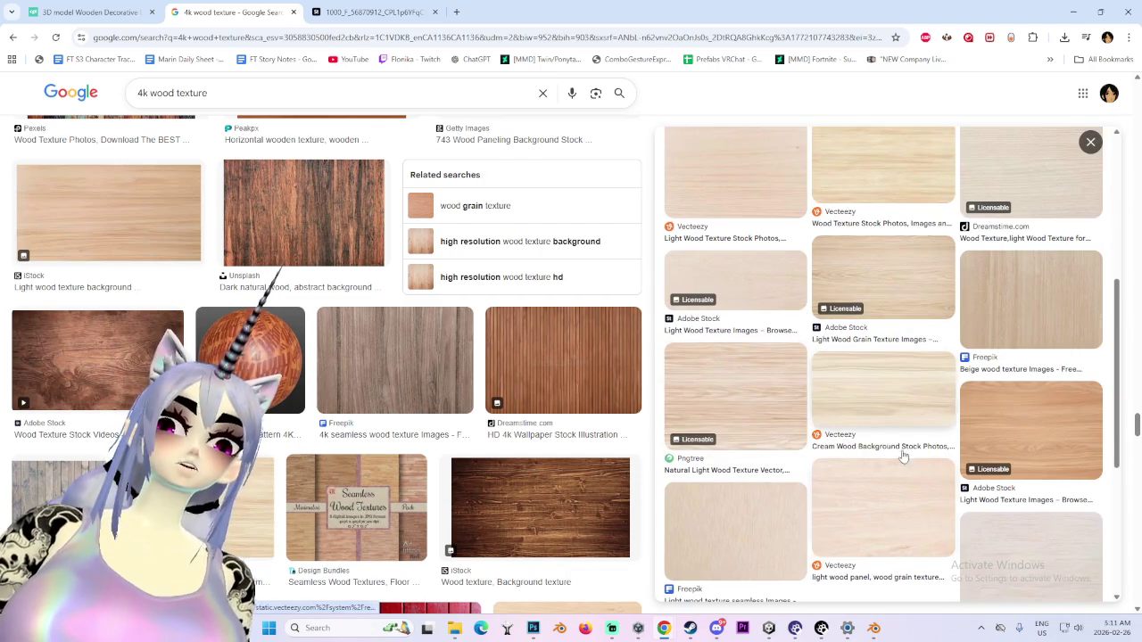
click(862, 539)
scroll(846, 287, down, 3)
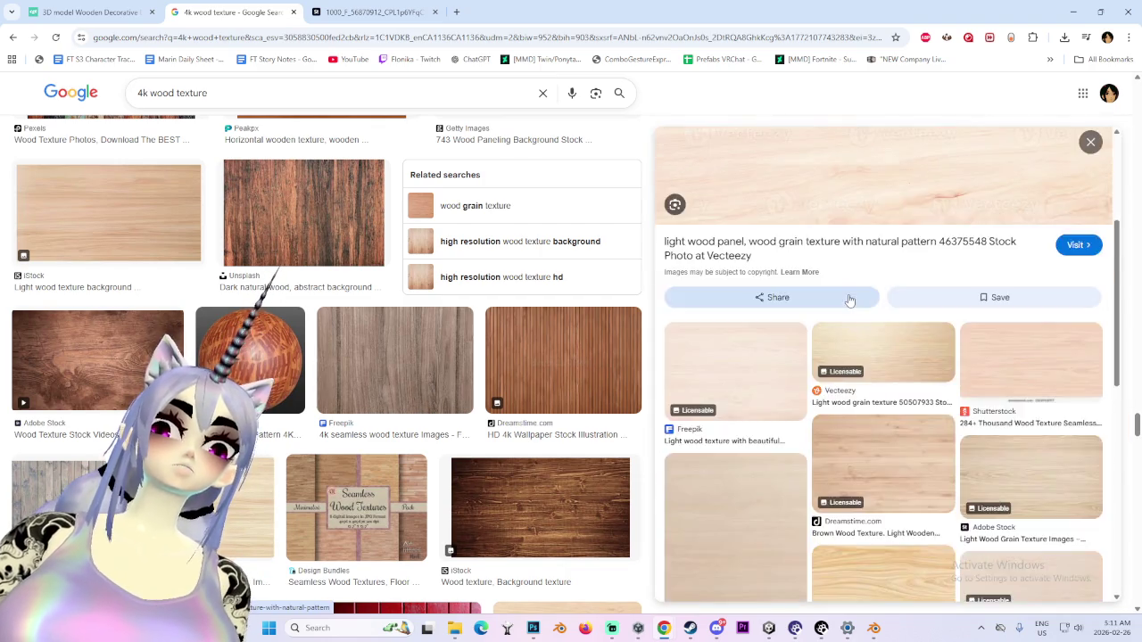
scroll(845, 287, down, 6)
scroll(459, 433, up, 3)
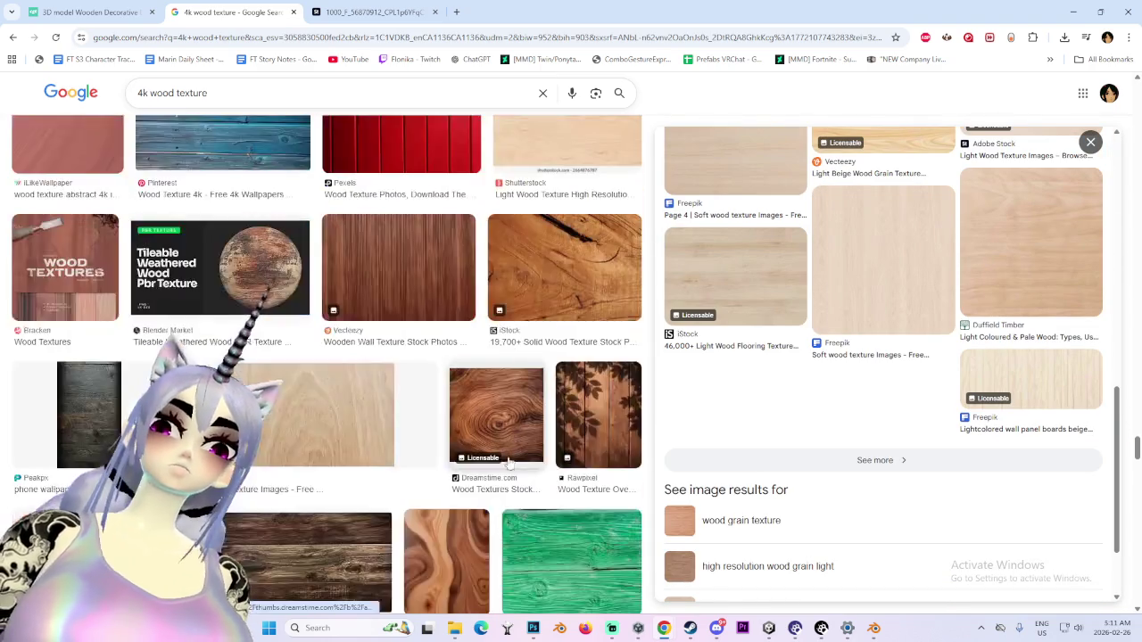
scroll(360, 450, up, 3)
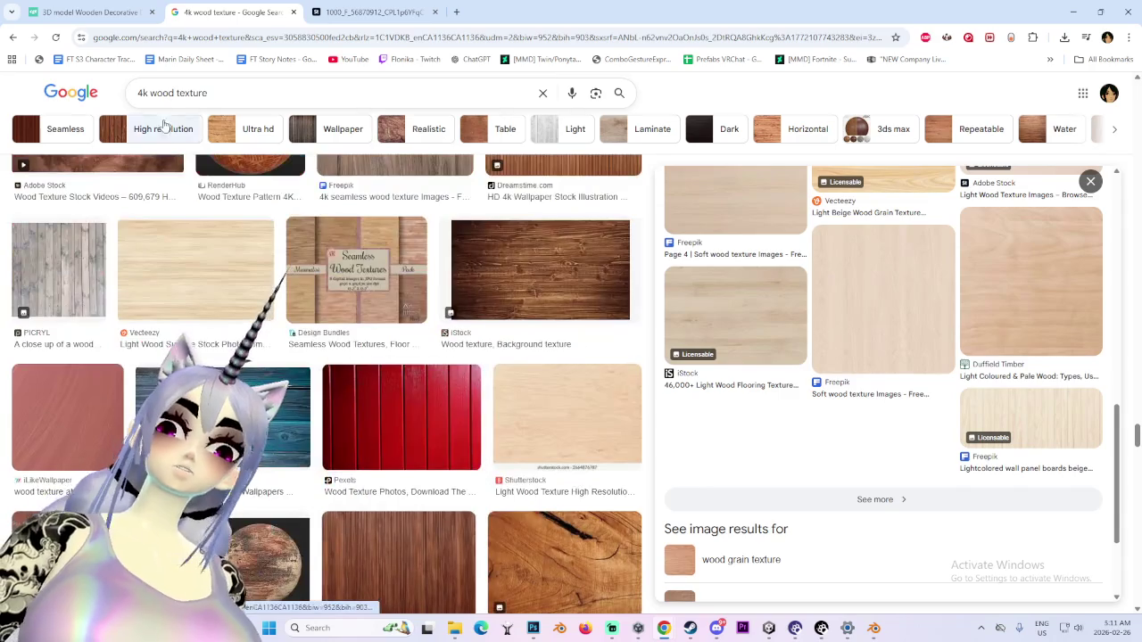
click(152, 129)
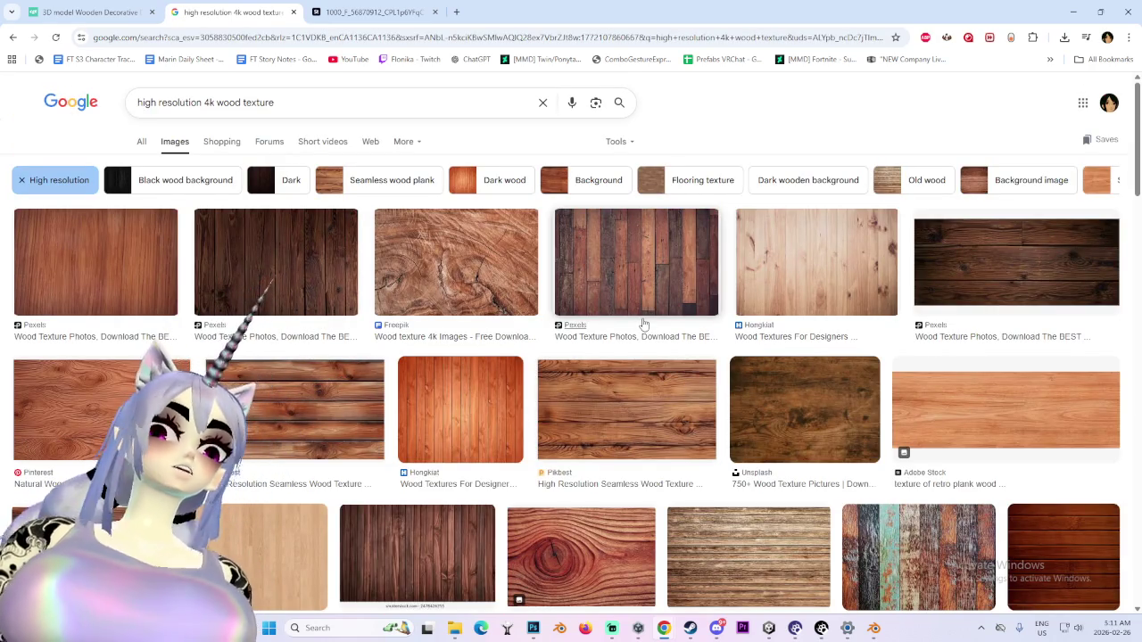
scroll(565, 428, down, 5)
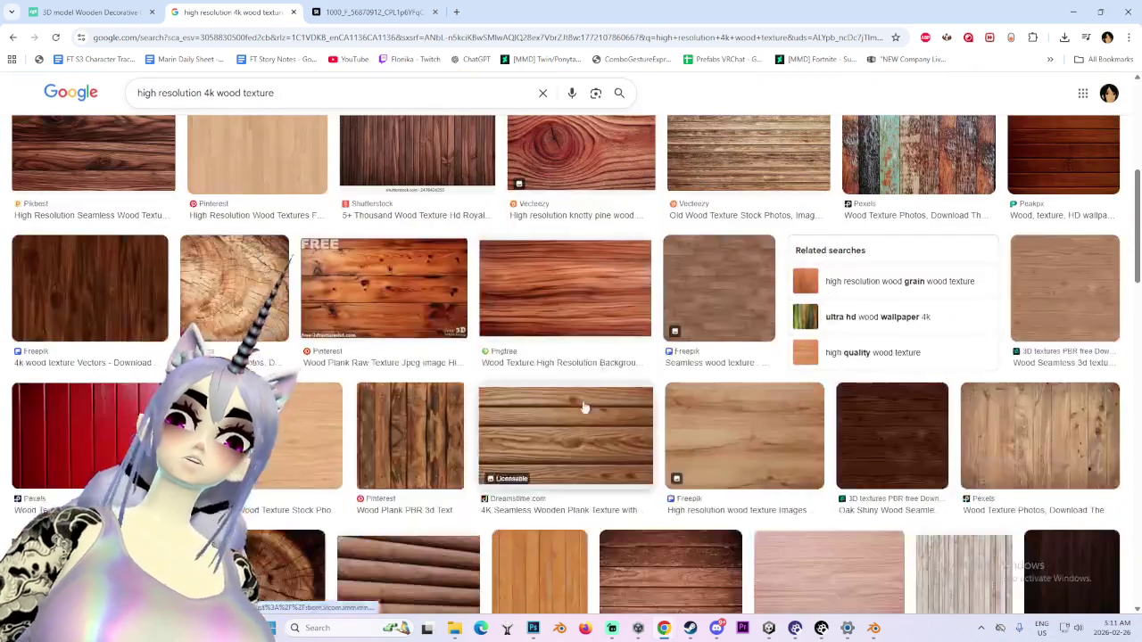
scroll(565, 427, down, 1)
scroll(524, 382, down, 2)
scroll(580, 375, down, 1)
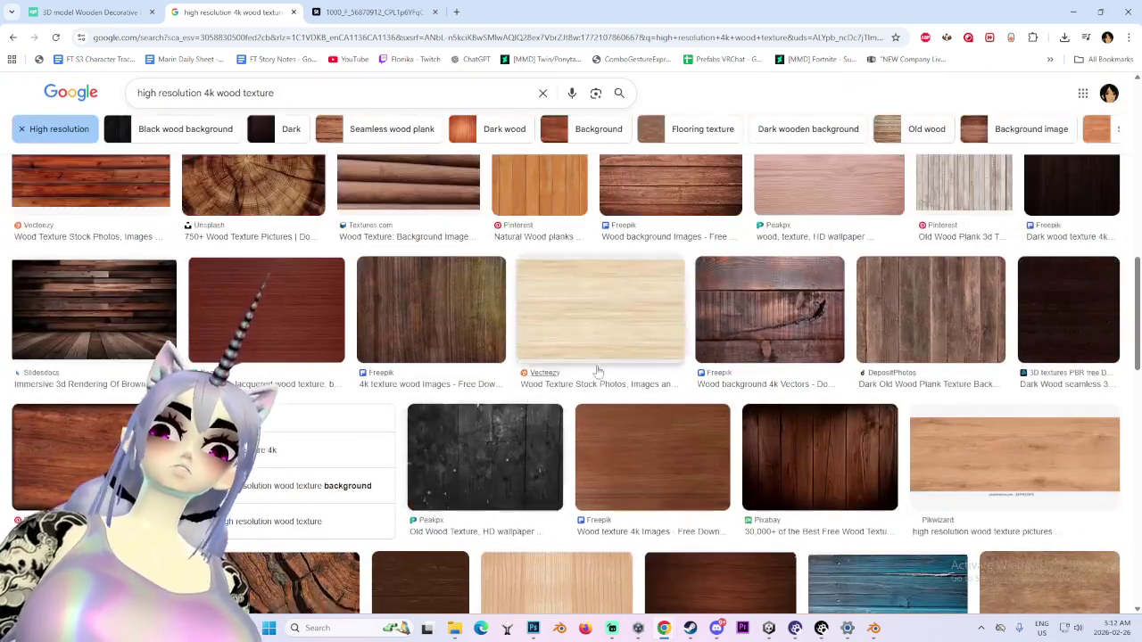
scroll(648, 366, down, 1)
scroll(642, 366, down, 2)
scroll(548, 428, down, 2)
scroll(482, 446, down, 2)
scroll(489, 454, down, 1)
scroll(489, 454, down, 2)
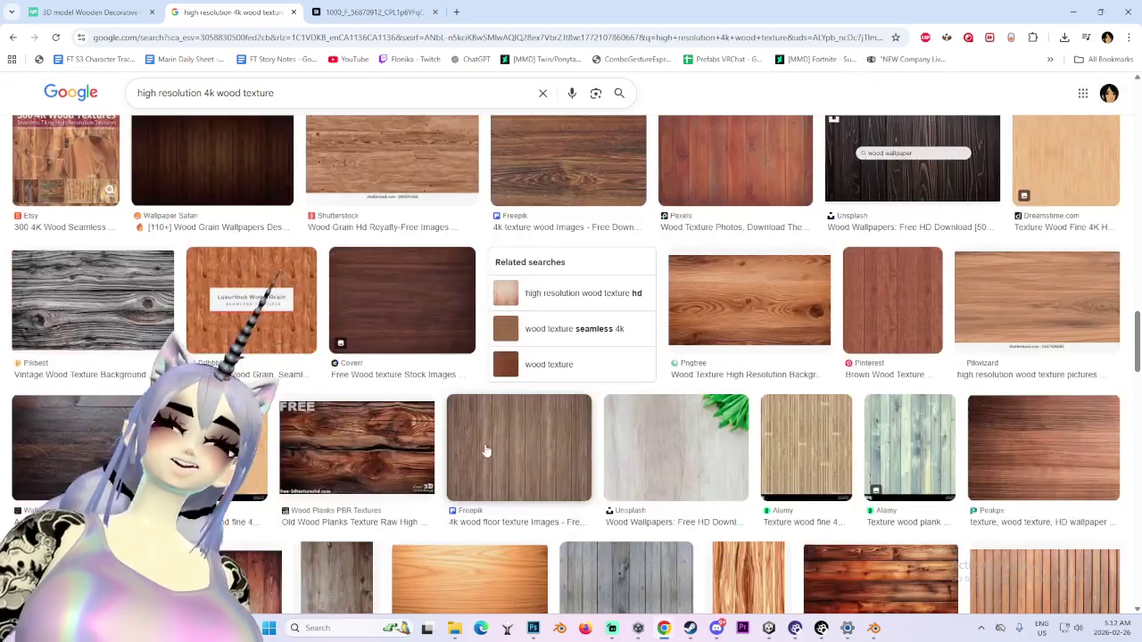
scroll(498, 417, down, 2)
scroll(481, 410, down, 2)
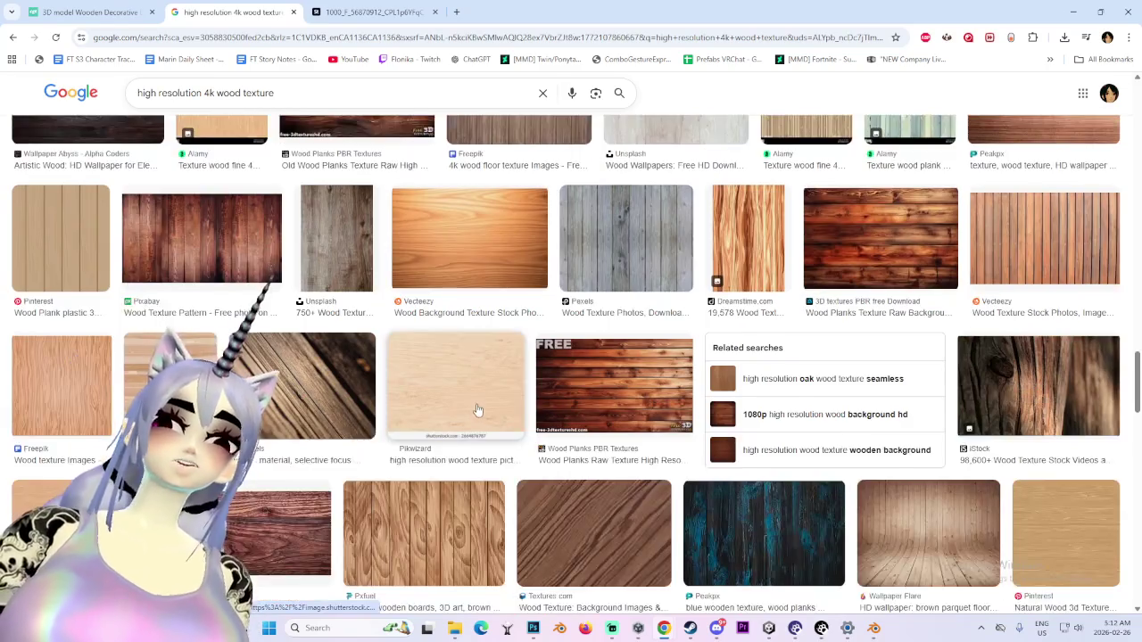
scroll(479, 437, down, 2)
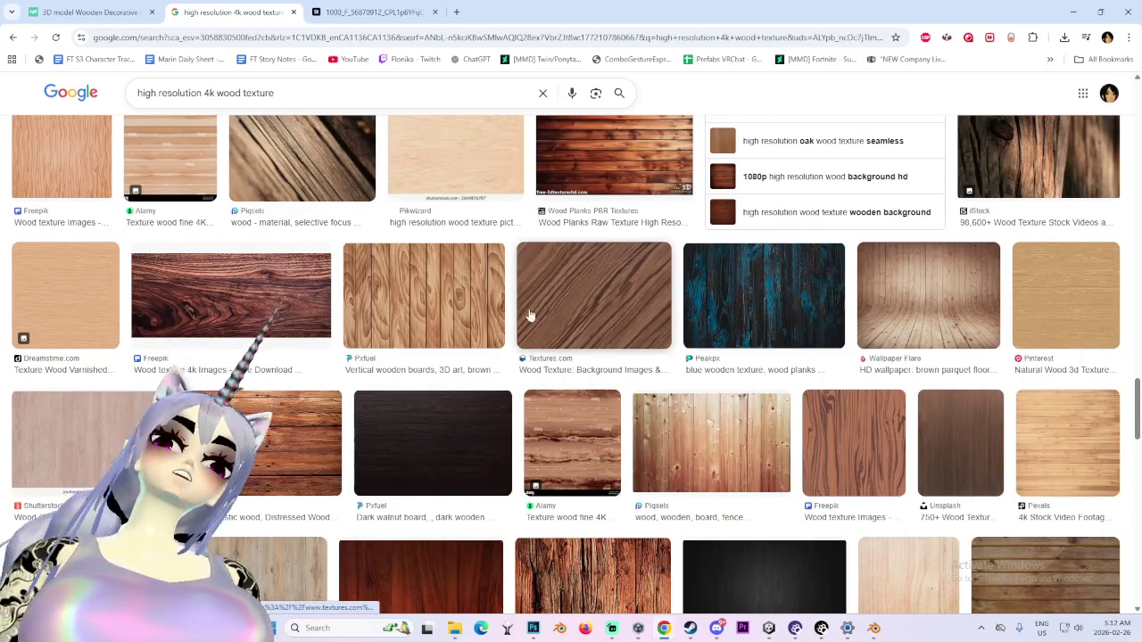
scroll(538, 350, down, 3)
scroll(537, 350, down, 3)
click(1070, 200)
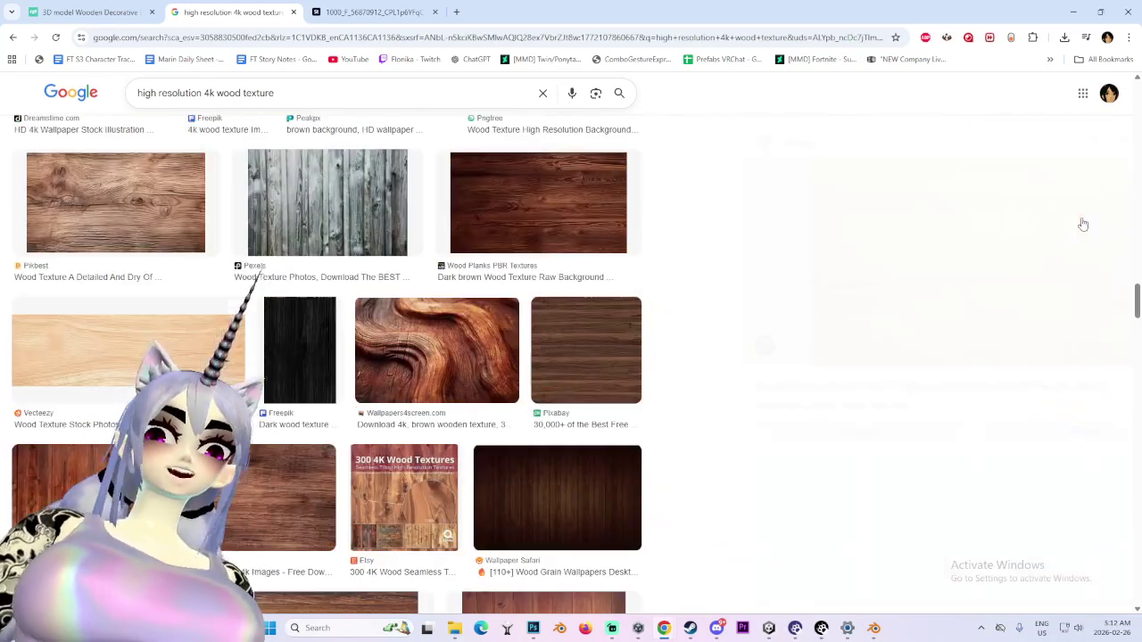
scroll(613, 535, down, 3)
scroll(613, 536, down, 2)
scroll(613, 535, down, 3)
scroll(612, 535, down, 2)
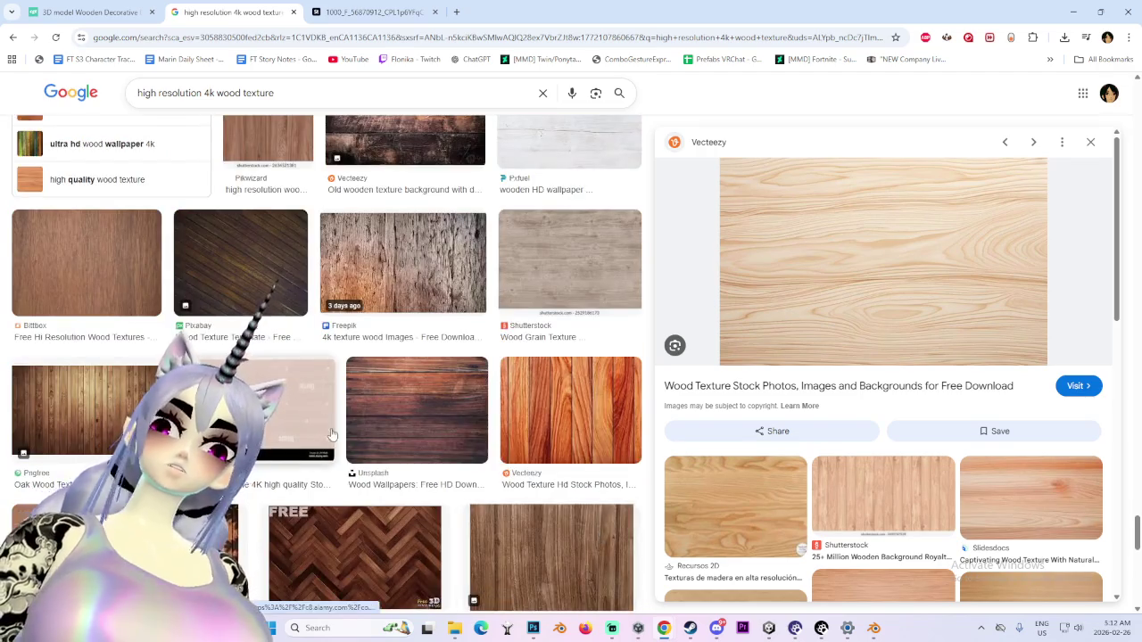
scroll(357, 464, down, 3)
scroll(307, 510, down, 3)
scroll(307, 510, down, 3)
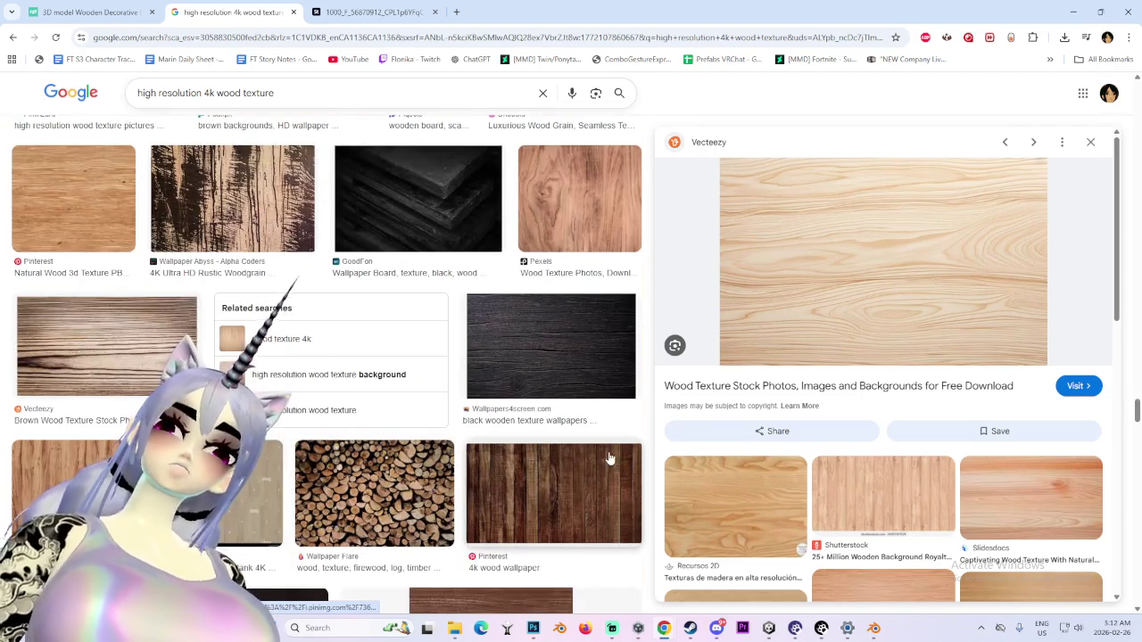
scroll(307, 510, down, 2)
scroll(810, 486, down, 3)
scroll(803, 488, down, 2)
scroll(782, 488, down, 3)
scroll(558, 521, down, 3)
scroll(558, 522, down, 3)
scroll(558, 522, down, 3)
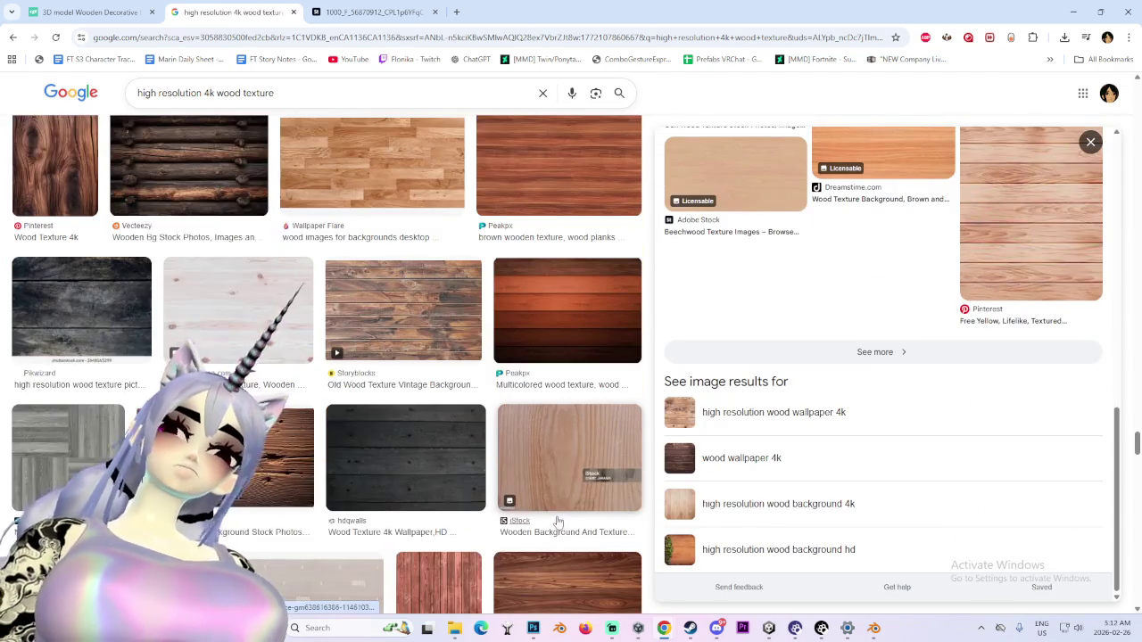
click(224, 354)
scroll(827, 381, down, 5)
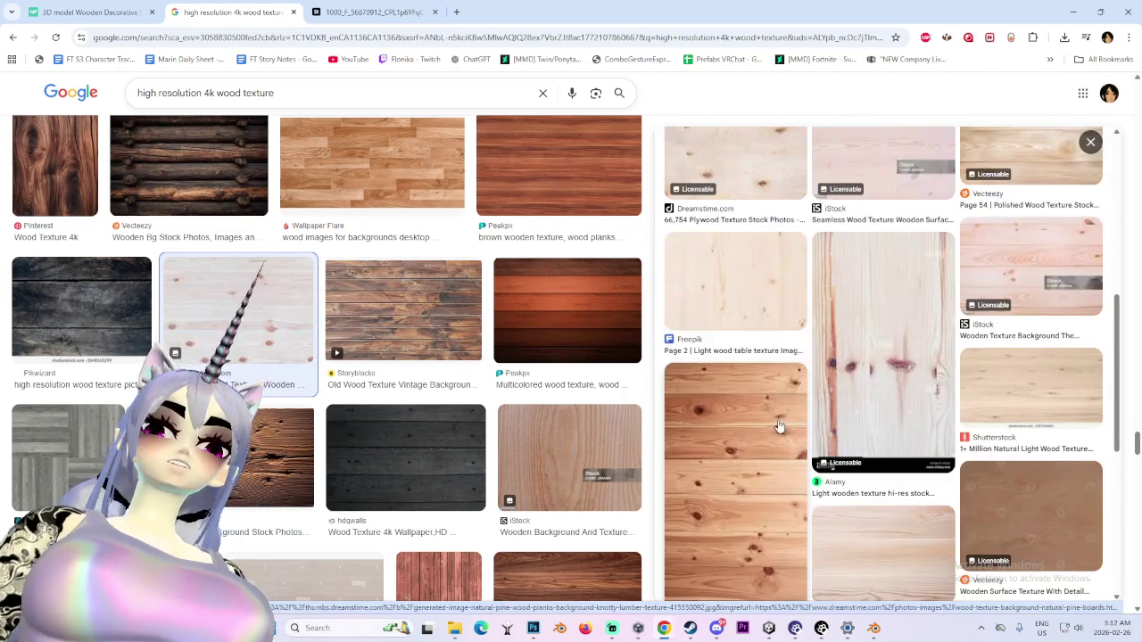
scroll(776, 423, down, 2)
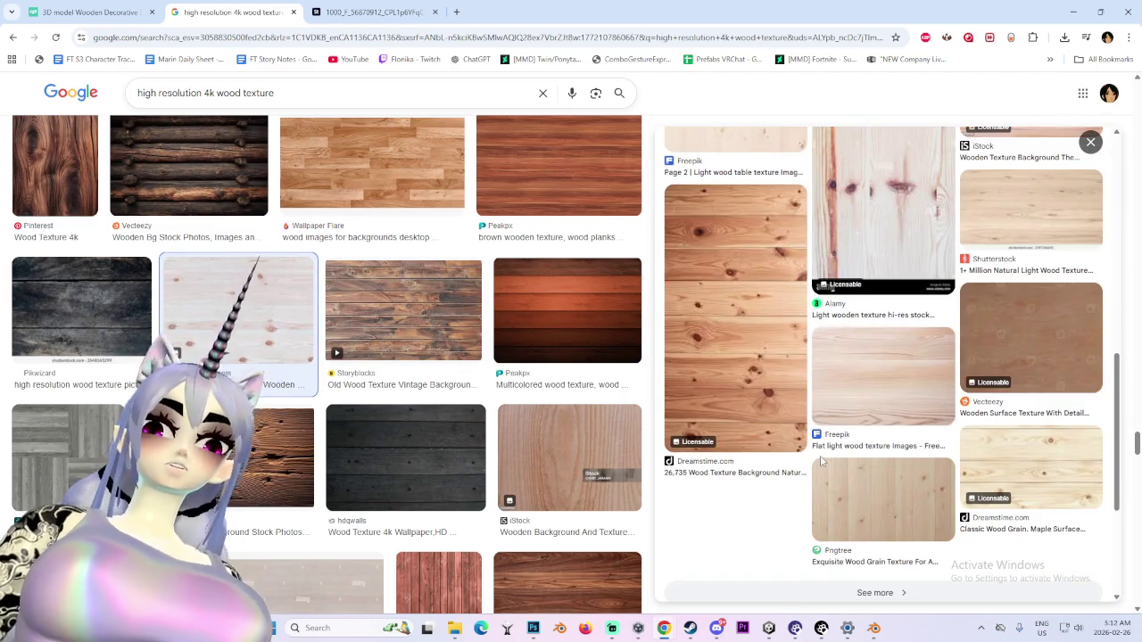
scroll(821, 460, up, 4)
scroll(822, 460, up, 3)
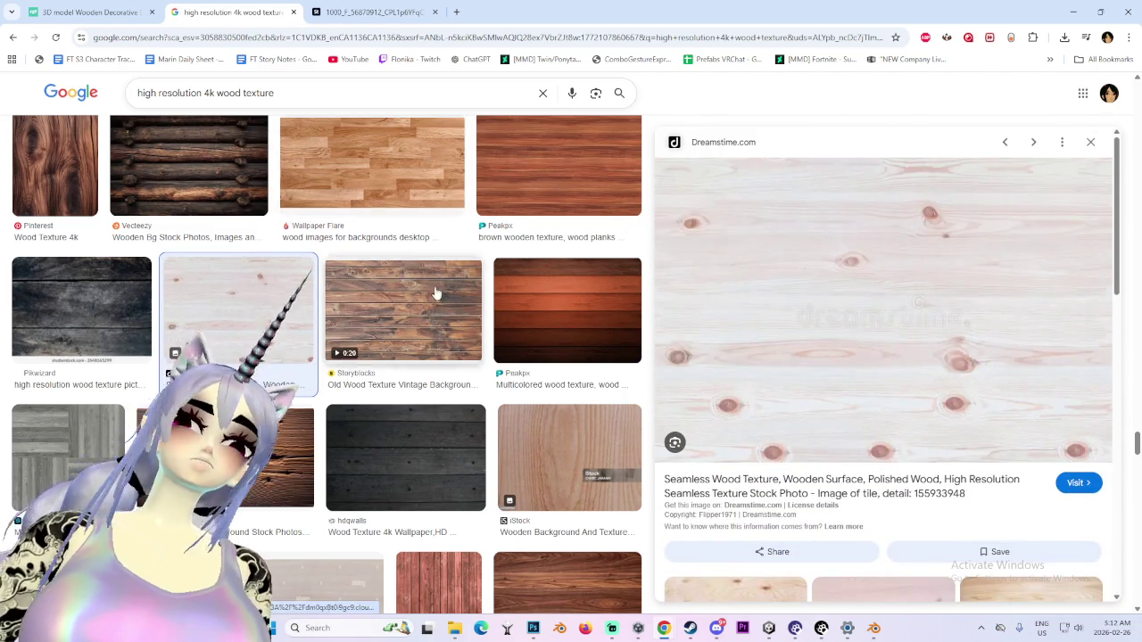
scroll(153, 329, down, 5)
scroll(152, 329, down, 3)
scroll(153, 330, down, 3)
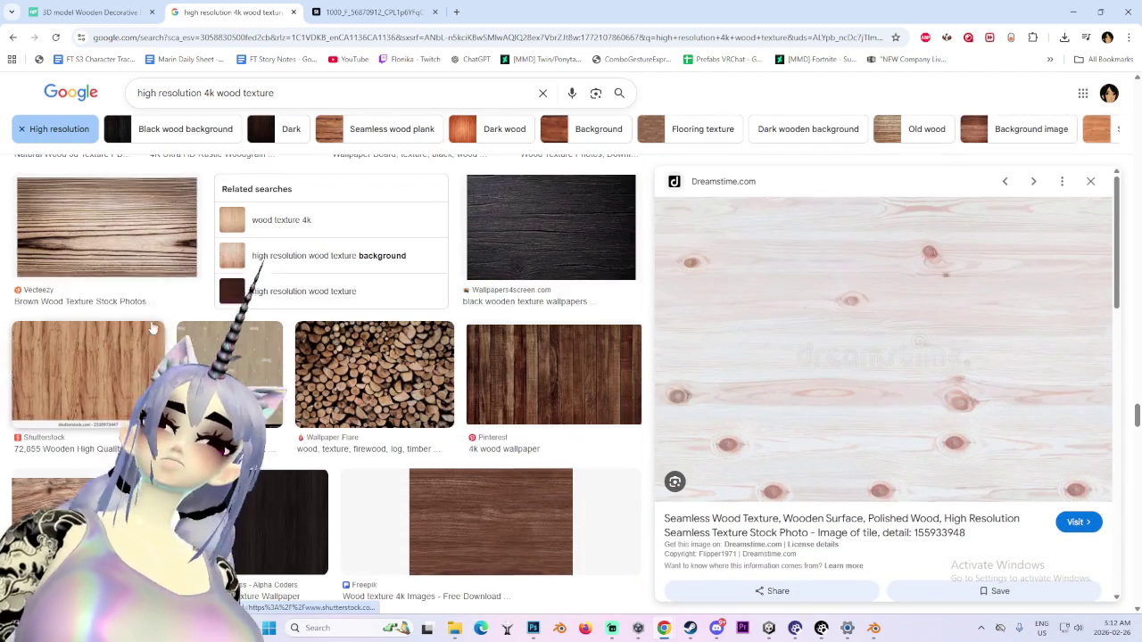
click(12, 37)
click(13, 36)
click(34, 36)
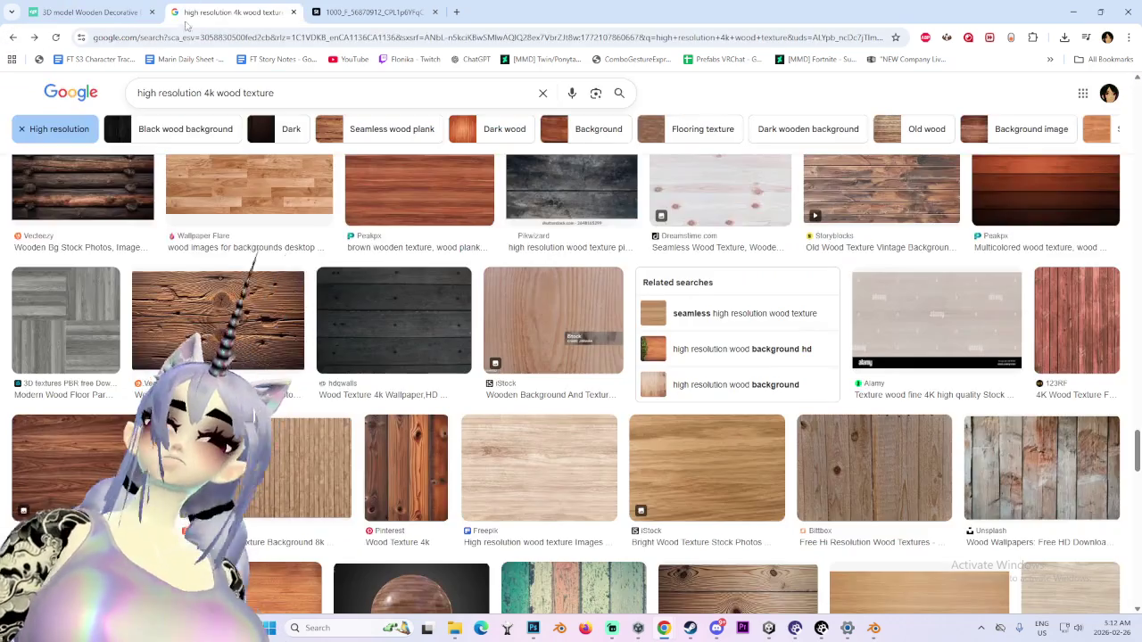
scroll(312, 432, down, 1)
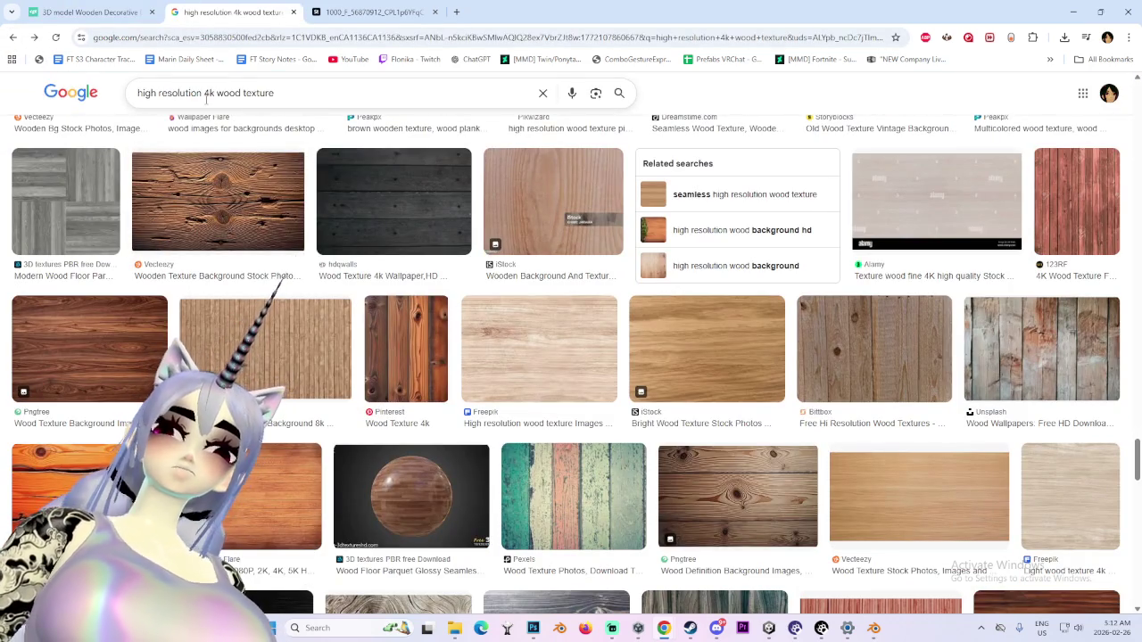
key(BackSpace)
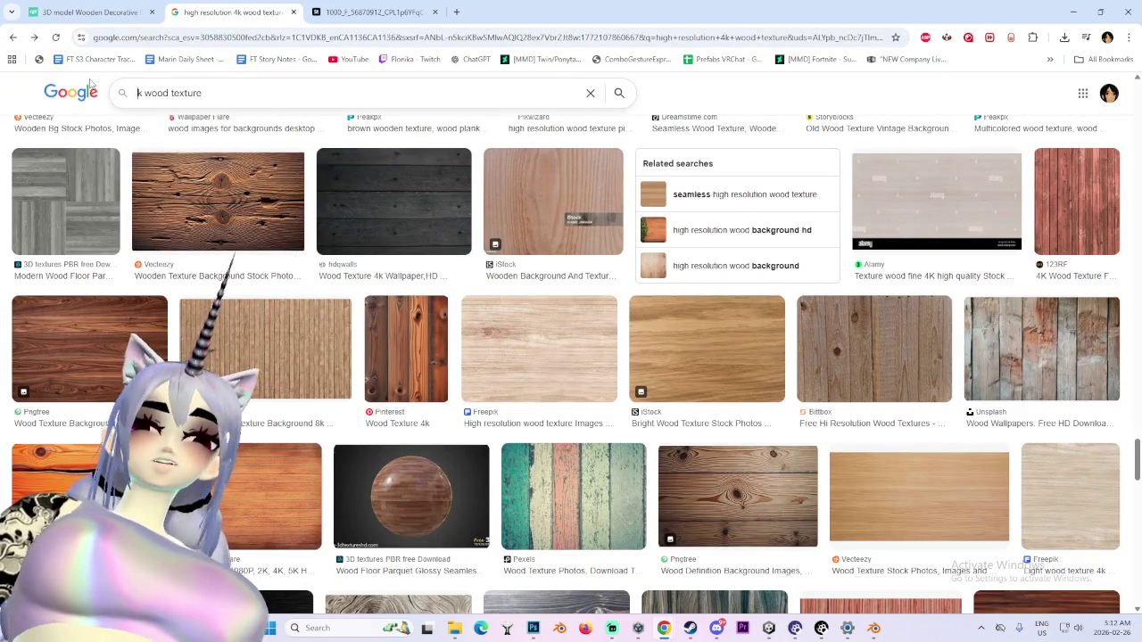
Change the image search to carved wood texture and look through the results
key(Delete)
key(Delete)
text(carved)
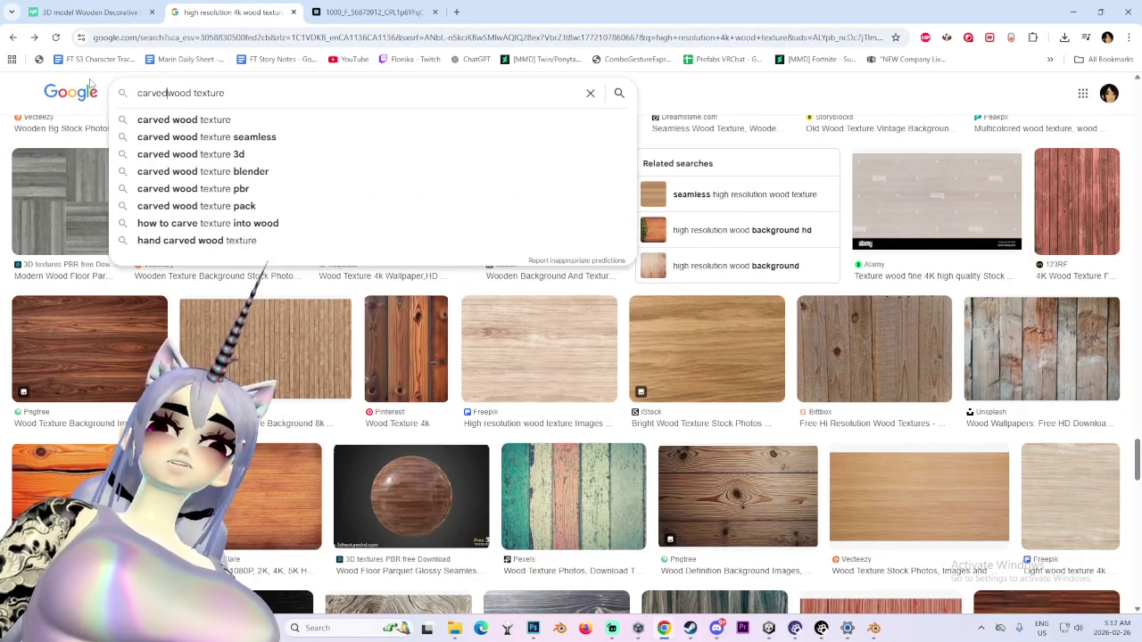
key(Return)
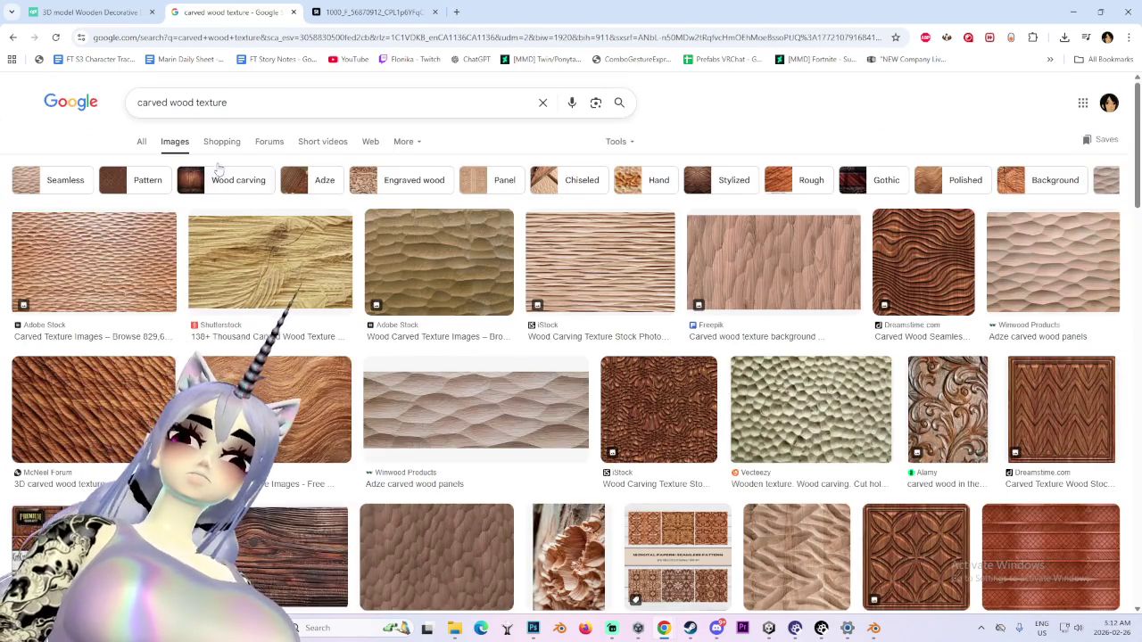
scroll(339, 248, down, 3)
scroll(340, 272, down, 2)
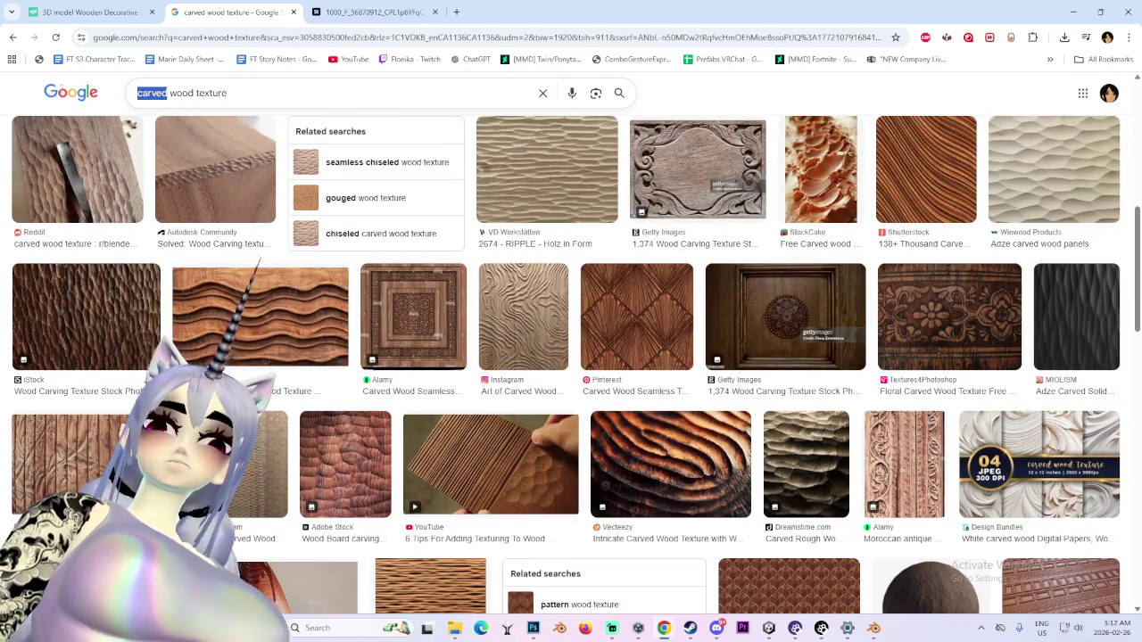
Search for smooth wood texture and preview iStock and Freepik light wood images
text(smooth)
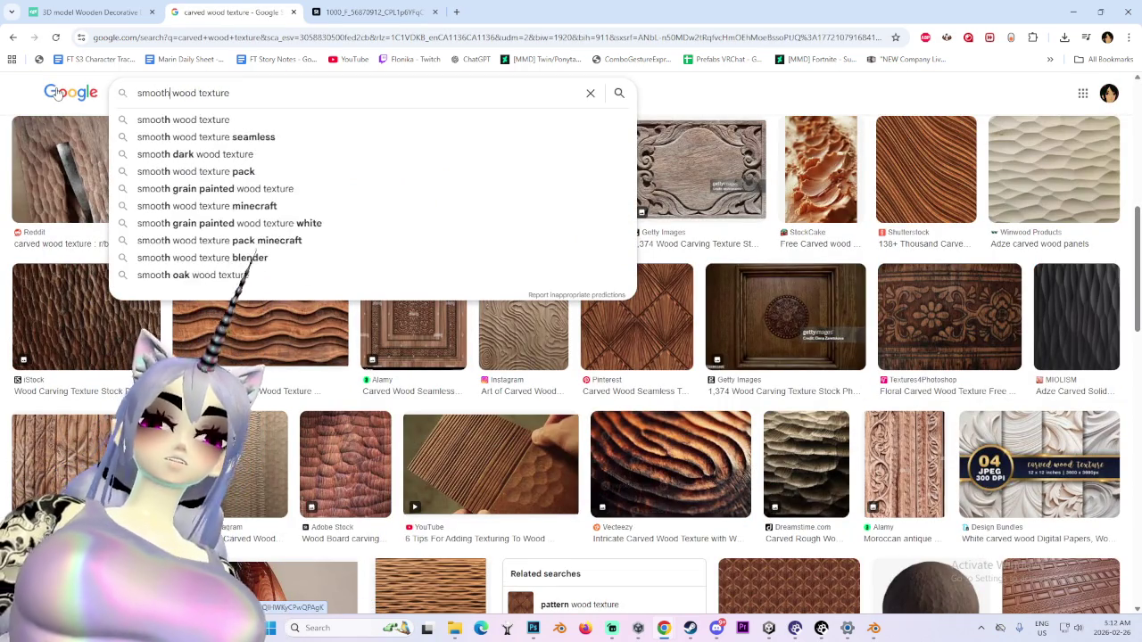
key(Return)
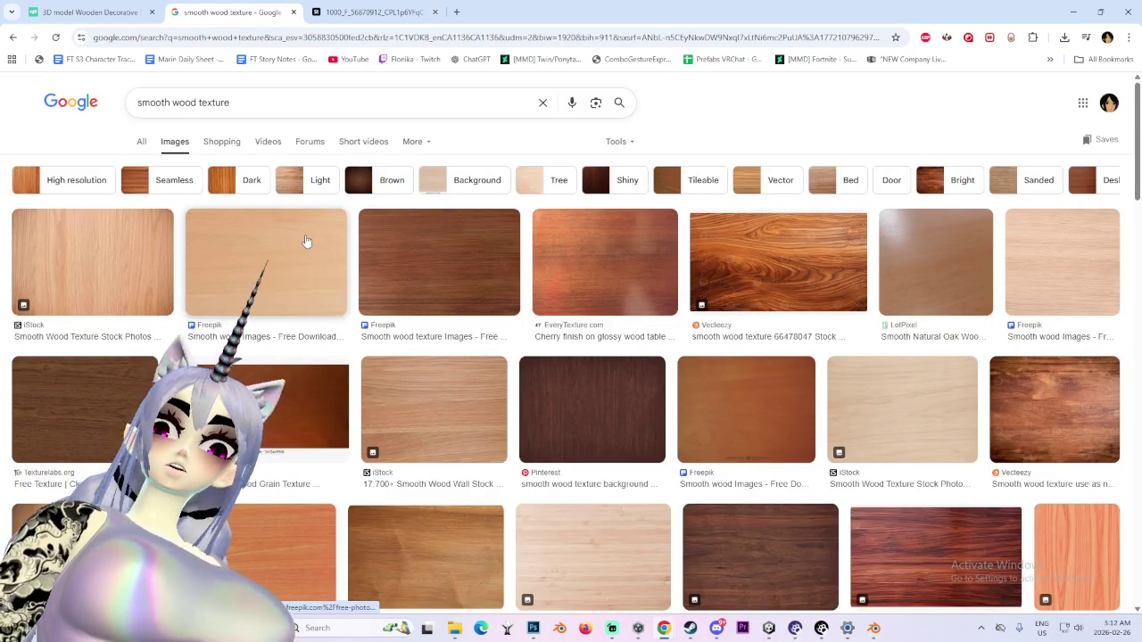
click(854, 404)
scroll(855, 404, down, 2)
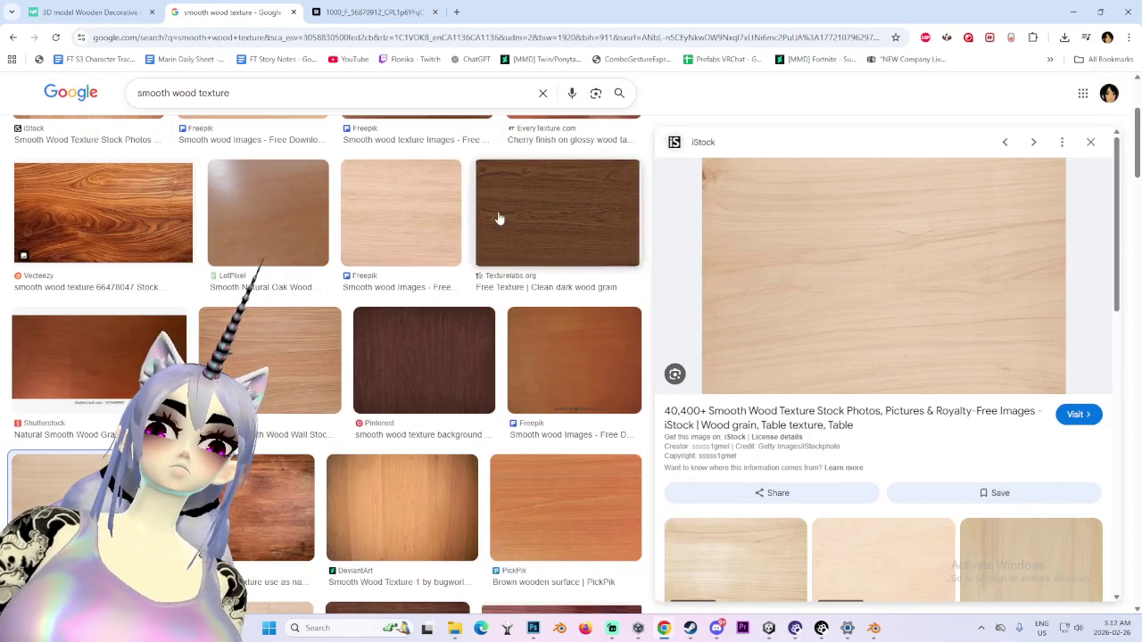
click(437, 221)
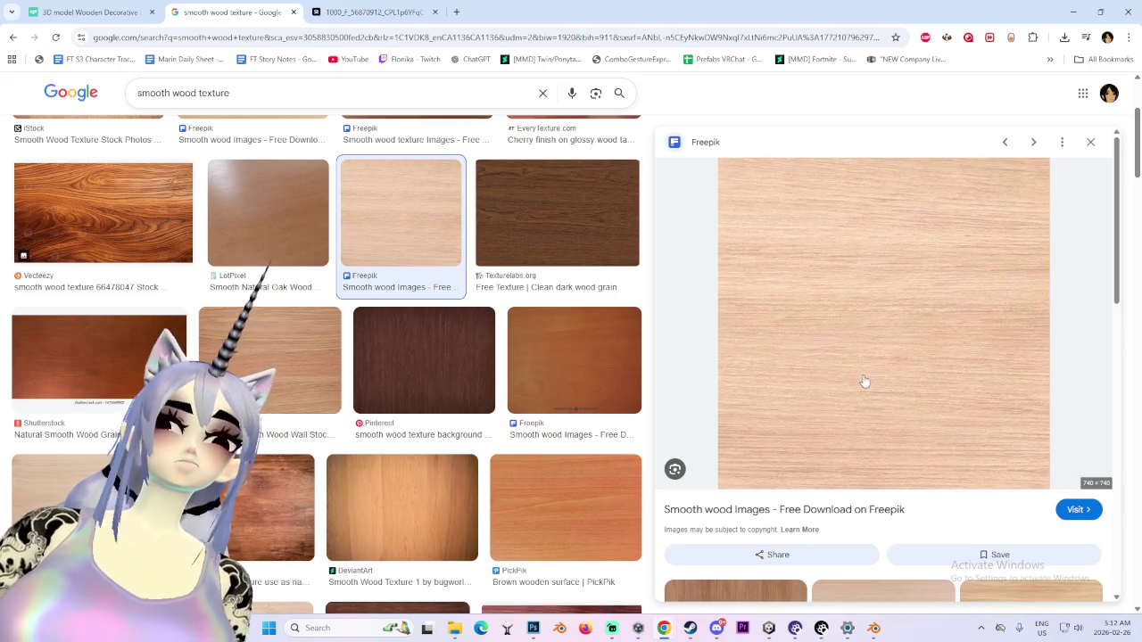
scroll(864, 382, down, 3)
scroll(856, 393, down, 2)
scroll(838, 421, down, 4)
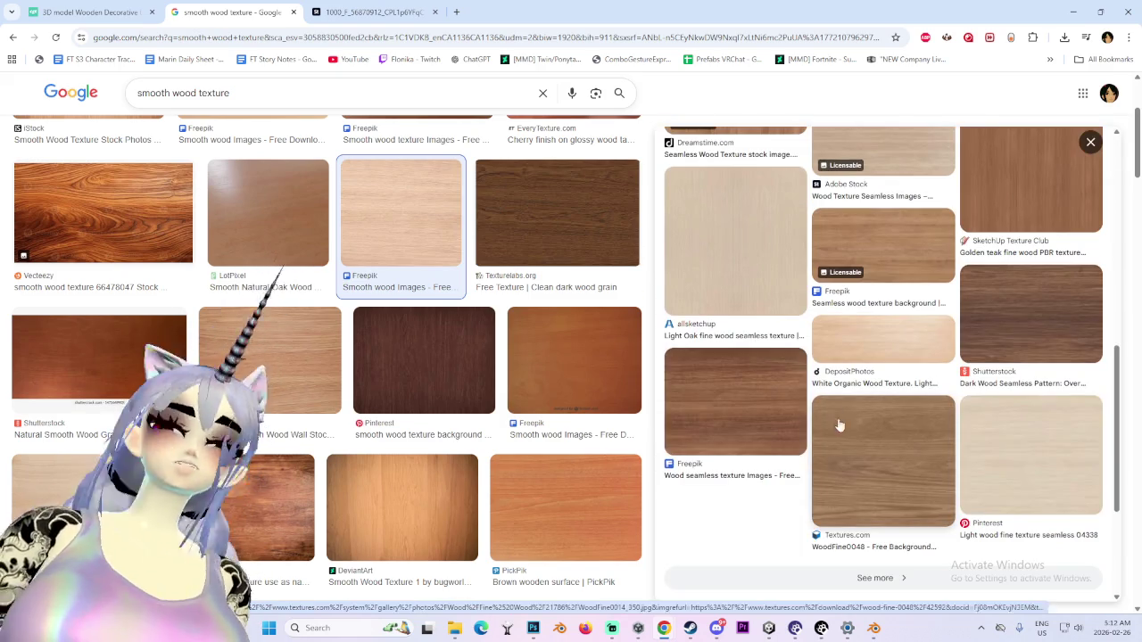
scroll(571, 463, down, 2)
scroll(383, 455, down, 2)
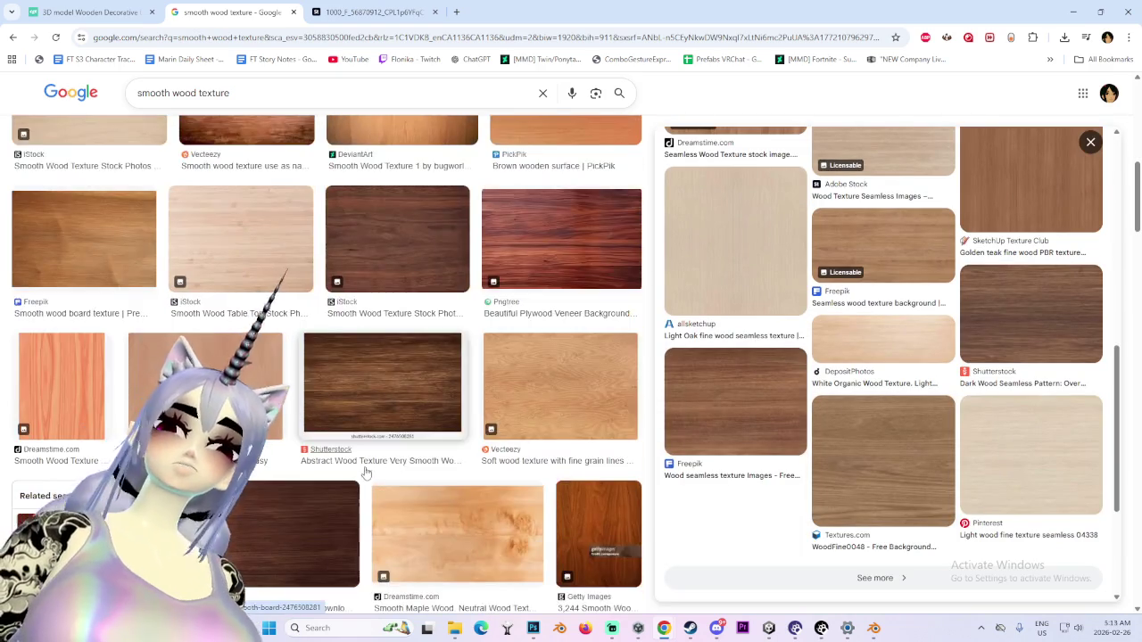
scroll(365, 472, up, 2)
Preview the iStock smooth wood table-top image and its related results
click(258, 402)
scroll(822, 347, down, 2)
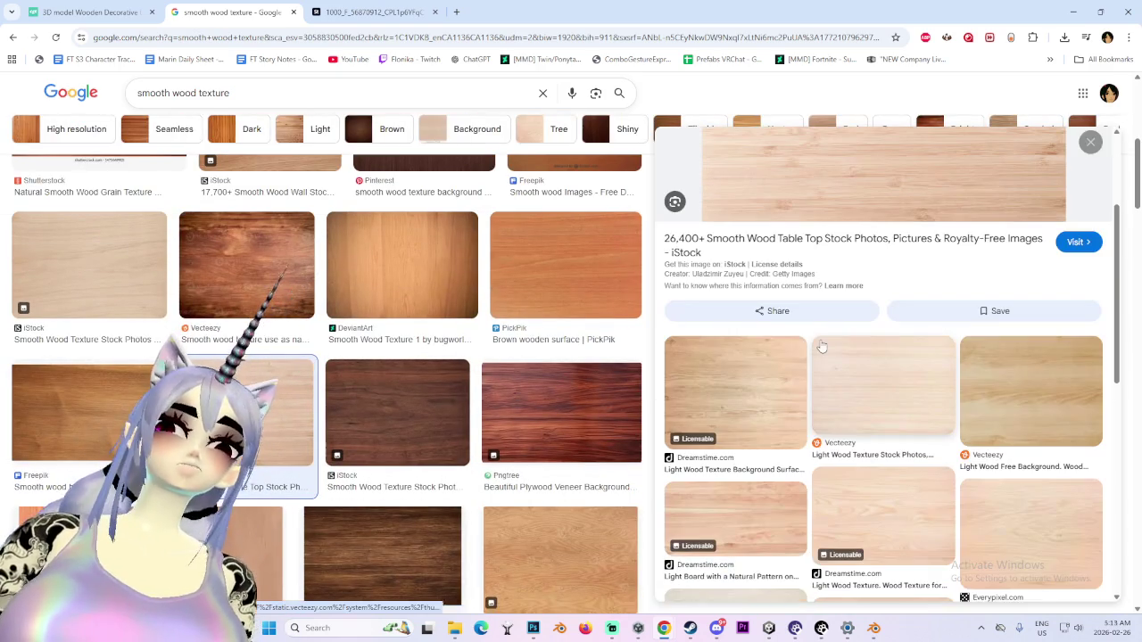
scroll(902, 385, down, 3)
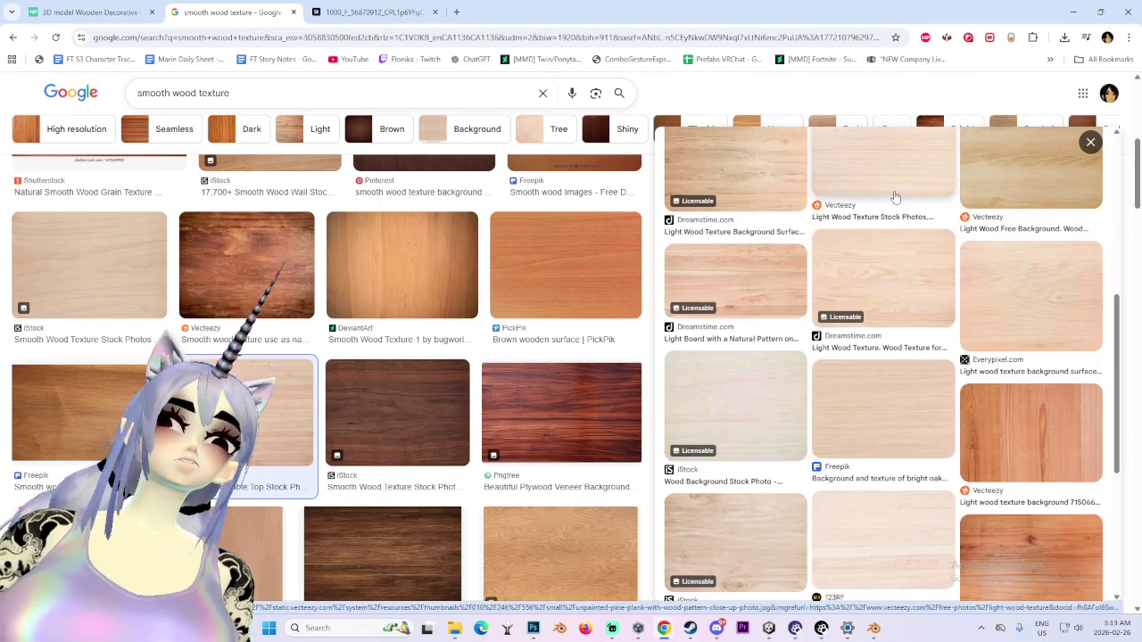
scroll(892, 205, up, 2)
scroll(763, 371, down, 3)
scroll(543, 471, down, 3)
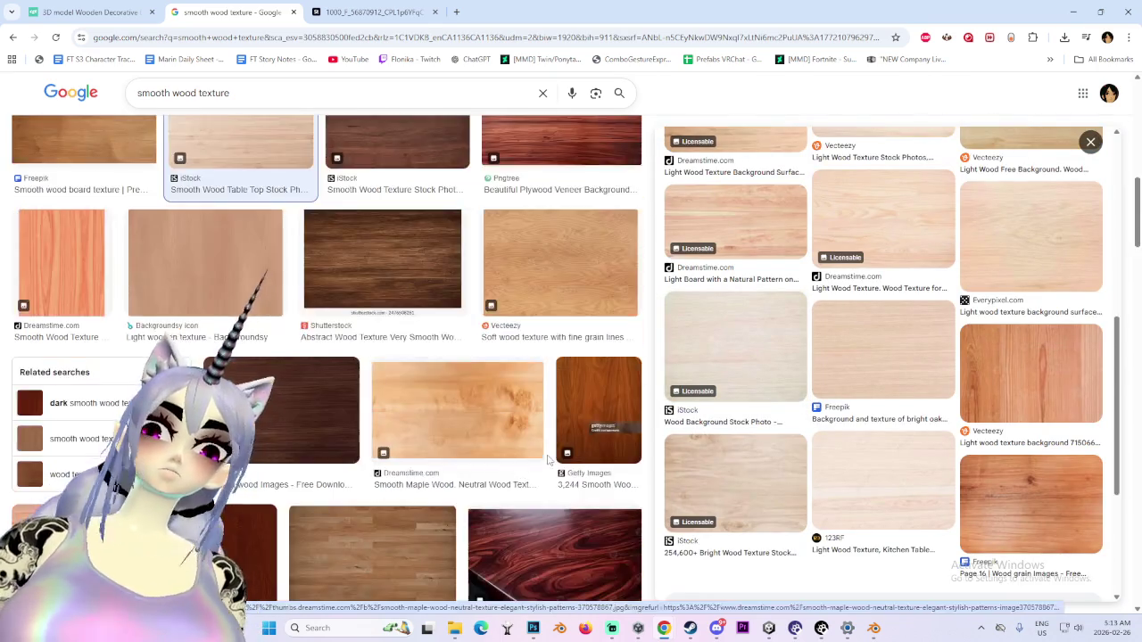
scroll(543, 472, down, 2)
Open a wood result in a background tab, inspect the full-size pale wood, and return to the results
middle_click(553, 263)
scroll(424, 482, down, 3)
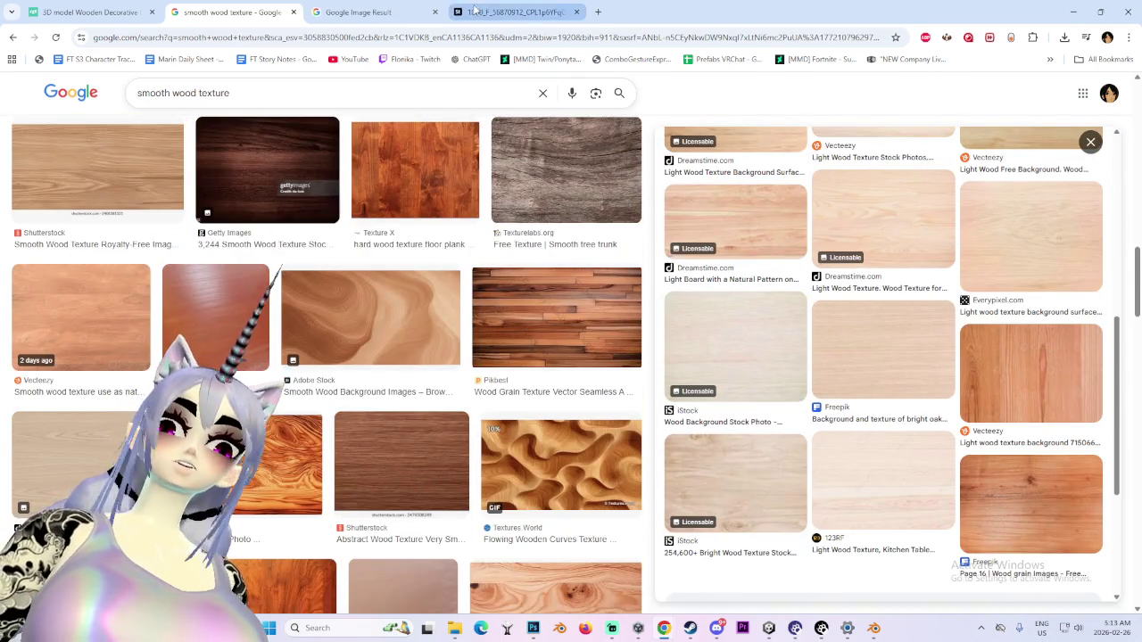
click(508, 12)
click(430, 7)
click(513, 11)
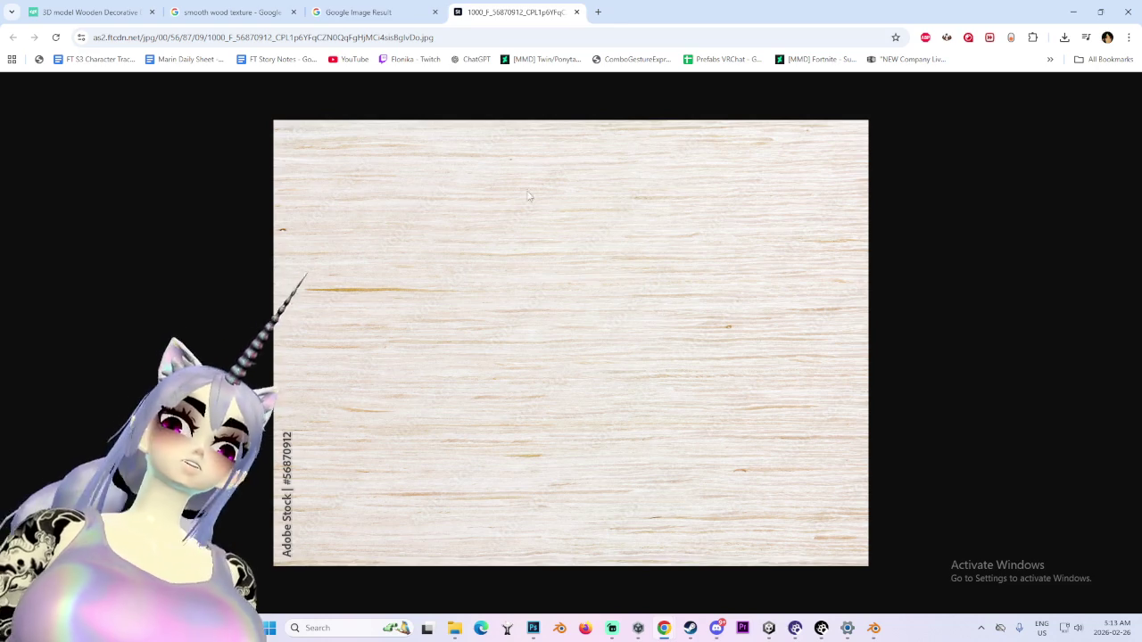
click(356, 7)
scroll(449, 307, down, 3)
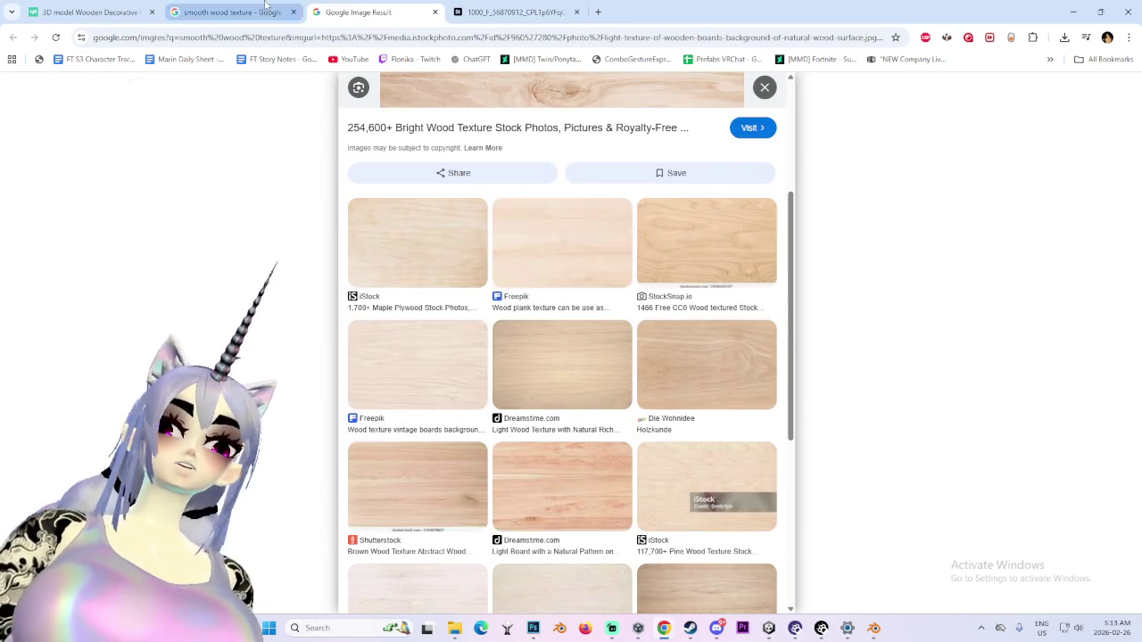
click(231, 11)
Browse further smooth wood results and preview the Dreamstime and iStock light wood textures
scroll(551, 485, down, 1)
scroll(541, 476, down, 3)
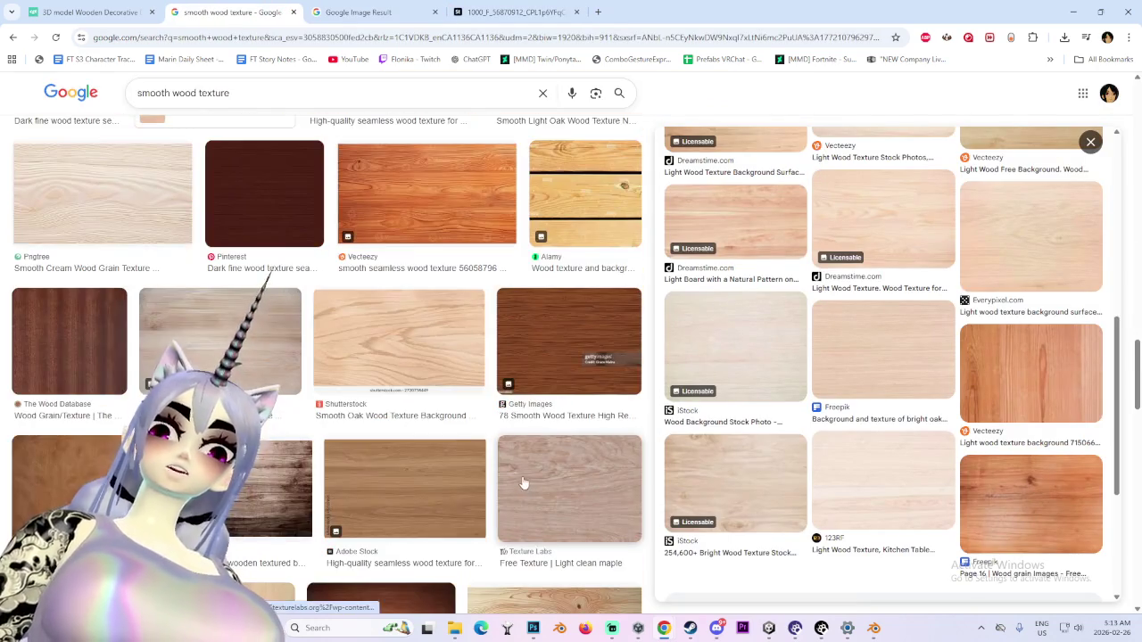
scroll(289, 407, down, 2)
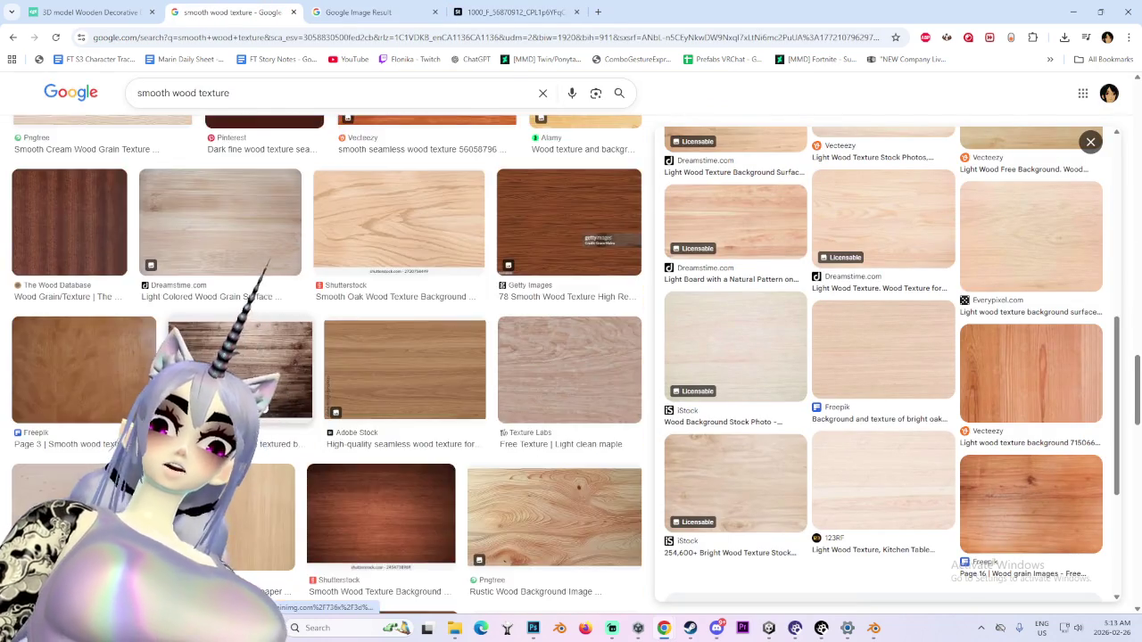
scroll(289, 408, down, 2)
scroll(289, 408, down, 2)
scroll(288, 408, down, 2)
scroll(289, 407, down, 2)
scroll(294, 412, down, 2)
scroll(299, 417, down, 2)
scroll(305, 423, down, 2)
scroll(305, 423, down, 2)
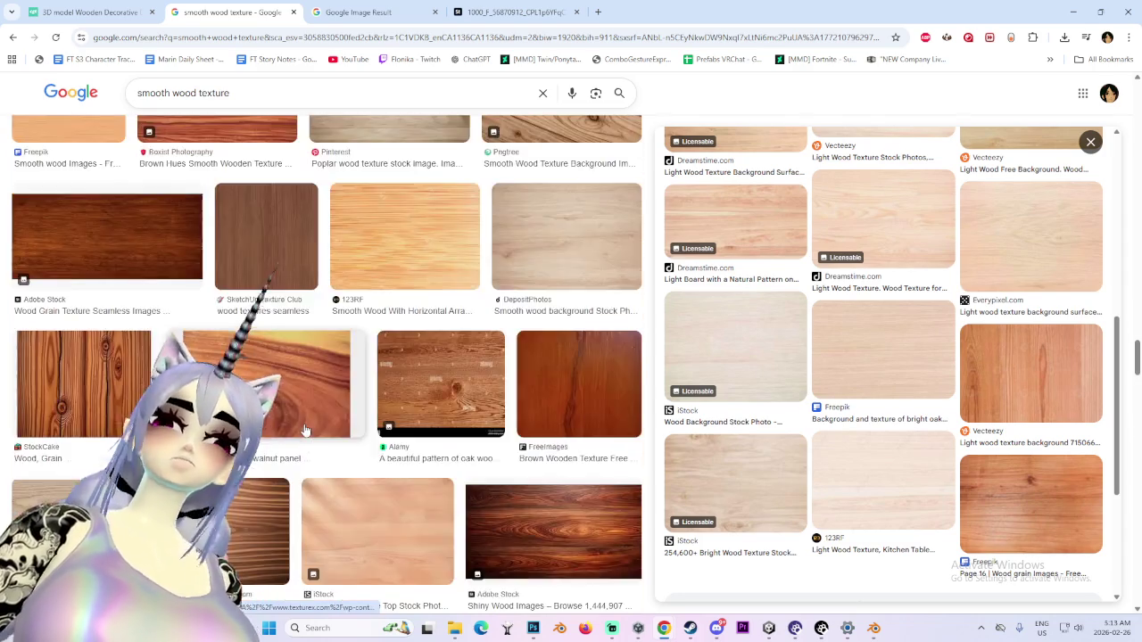
scroll(304, 424, down, 2)
scroll(304, 426, down, 2)
scroll(304, 428, down, 2)
scroll(304, 427, down, 2)
scroll(357, 426, down, 2)
scroll(424, 424, up, 1)
scroll(415, 426, down, 2)
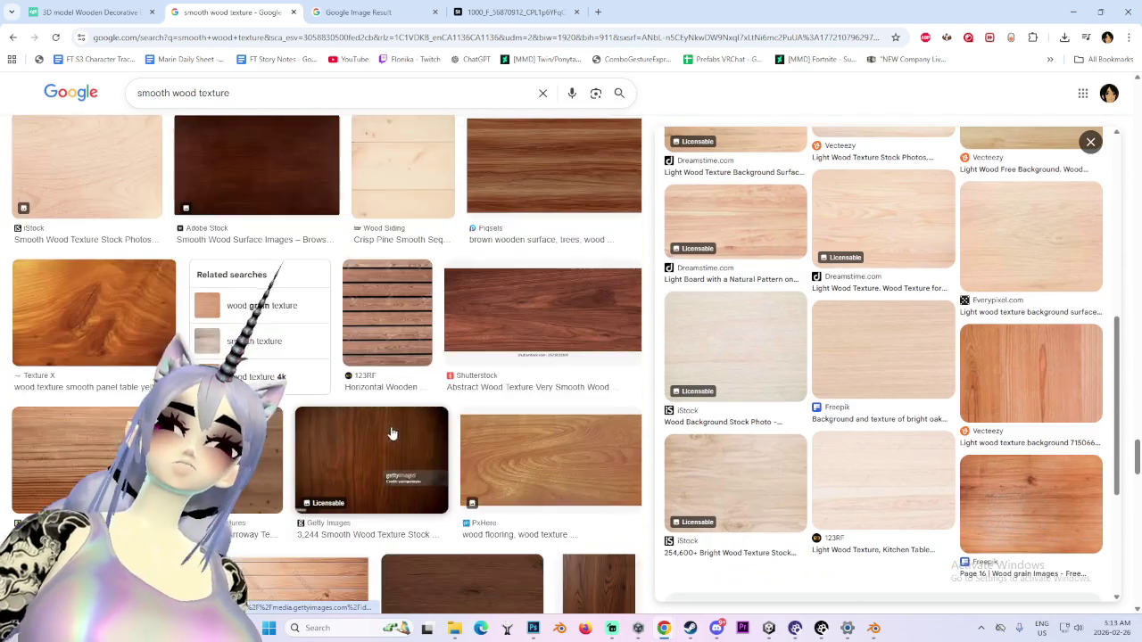
scroll(390, 435, down, 2)
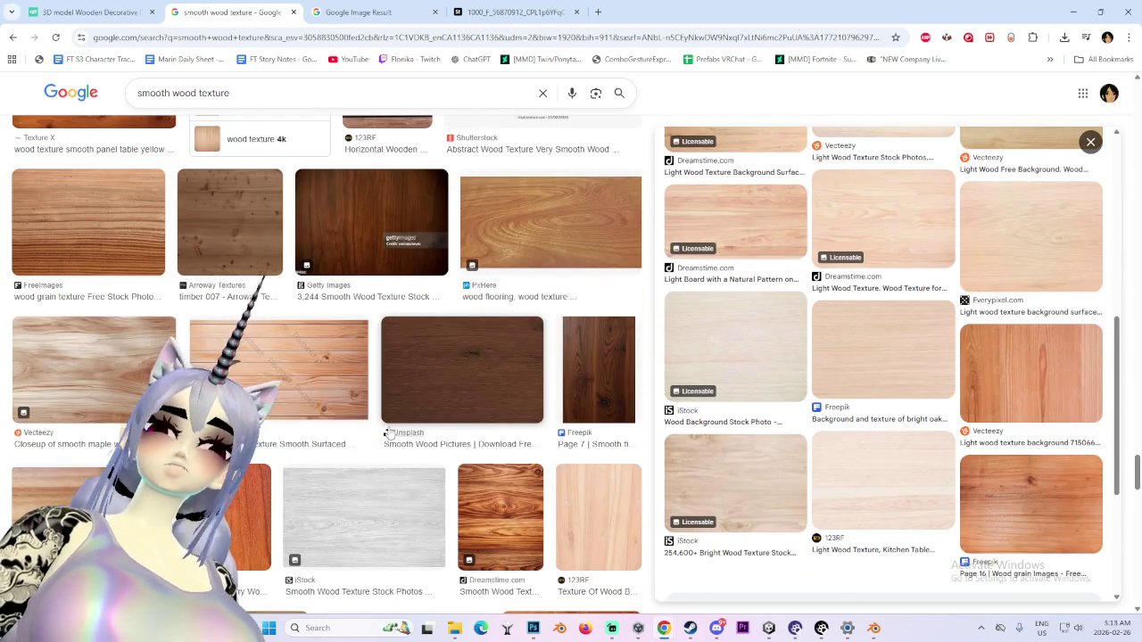
scroll(401, 422, down, 2)
scroll(424, 413, down, 2)
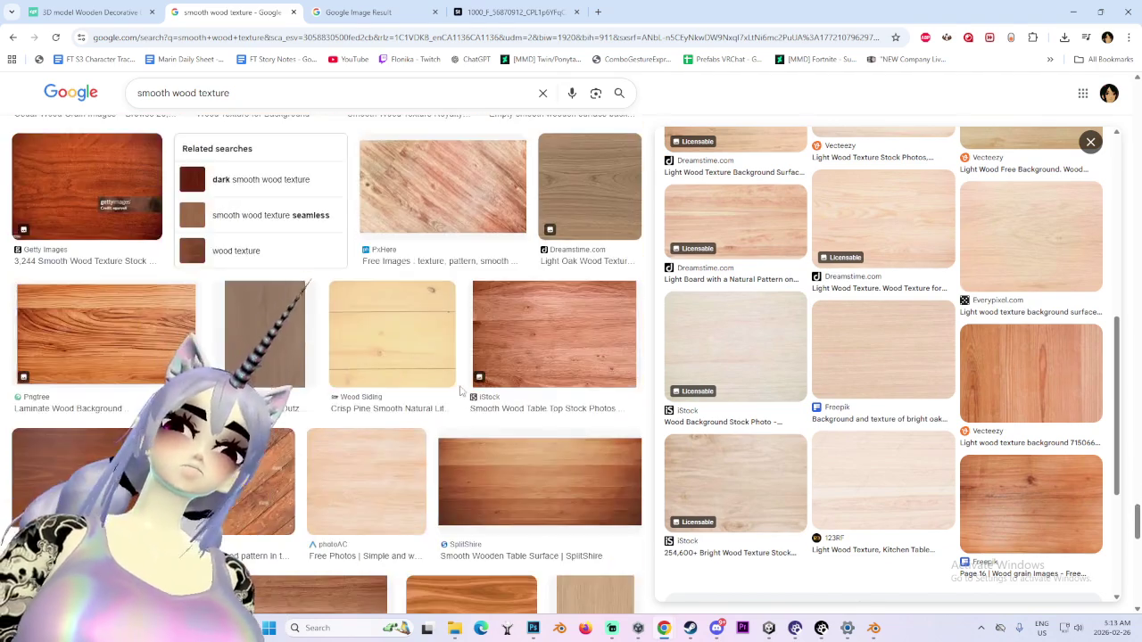
scroll(442, 403, down, 2)
scroll(453, 399, up, 1)
scroll(452, 398, up, 2)
scroll(452, 398, up, 2)
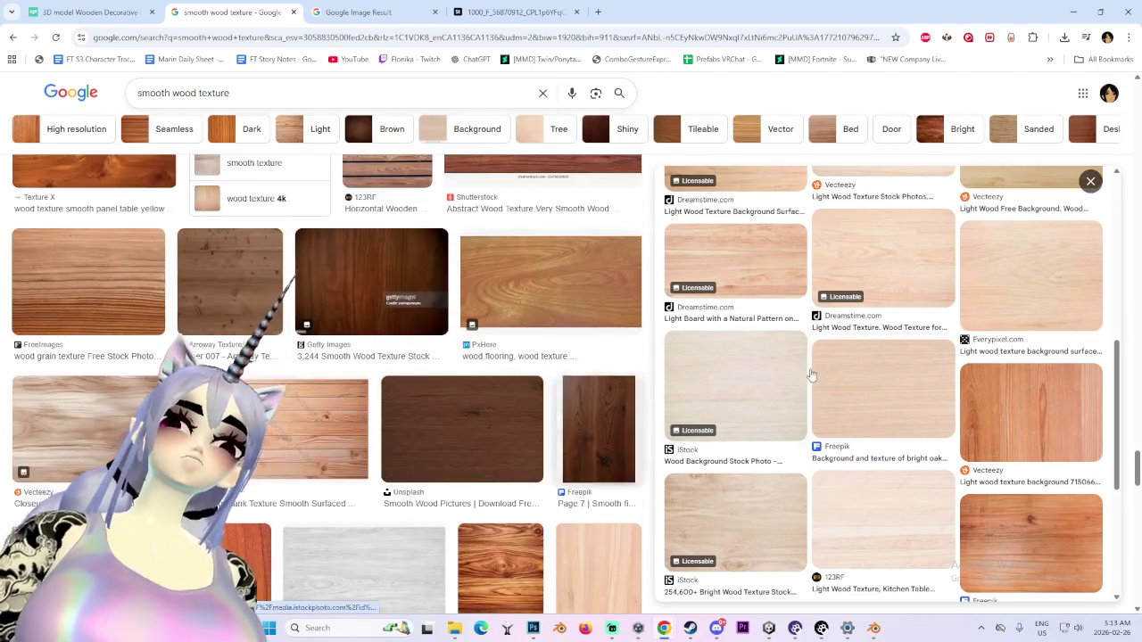
scroll(927, 322, up, 3)
scroll(927, 323, up, 3)
scroll(535, 339, up, 2)
scroll(542, 267, up, 2)
scroll(416, 304, up, 3)
scroll(415, 304, up, 3)
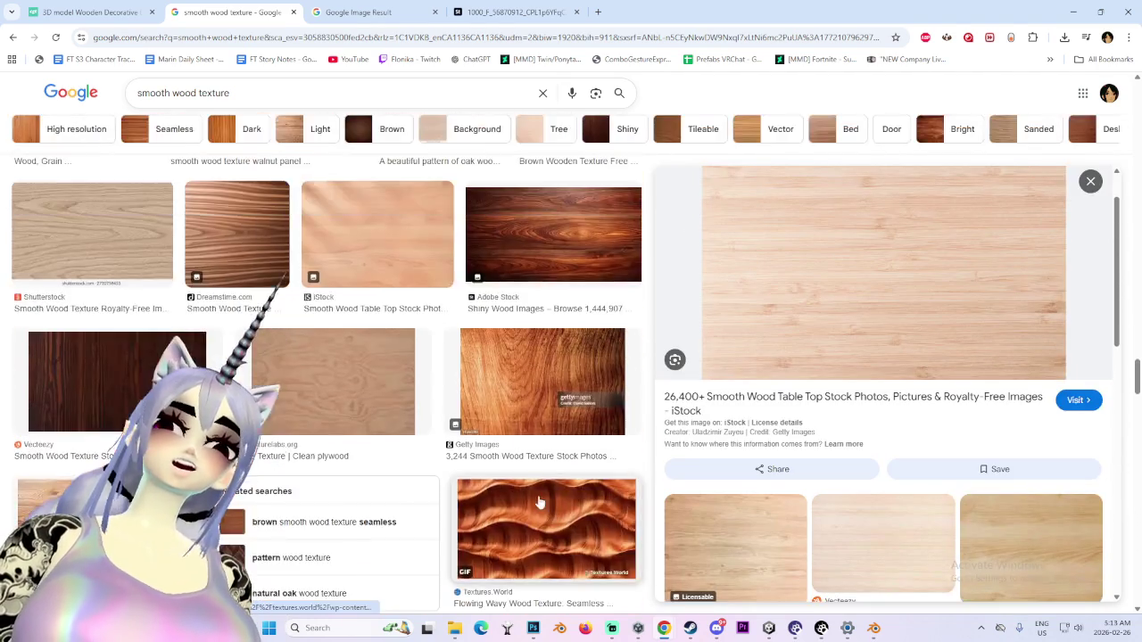
scroll(331, 423, up, 3)
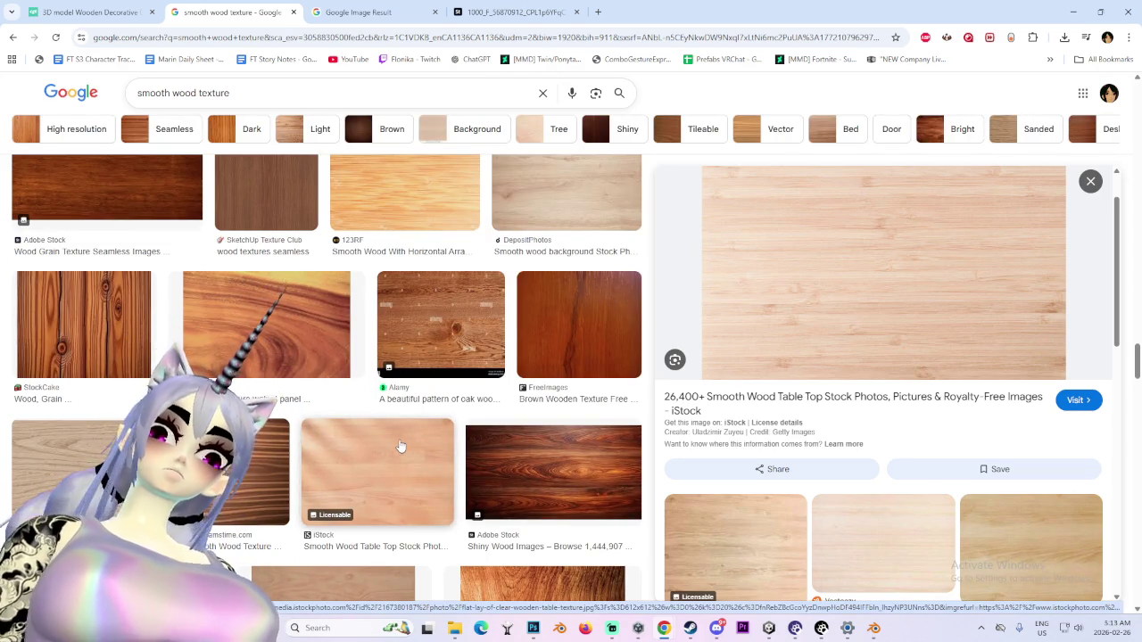
click(741, 567)
scroll(818, 268, down, 2)
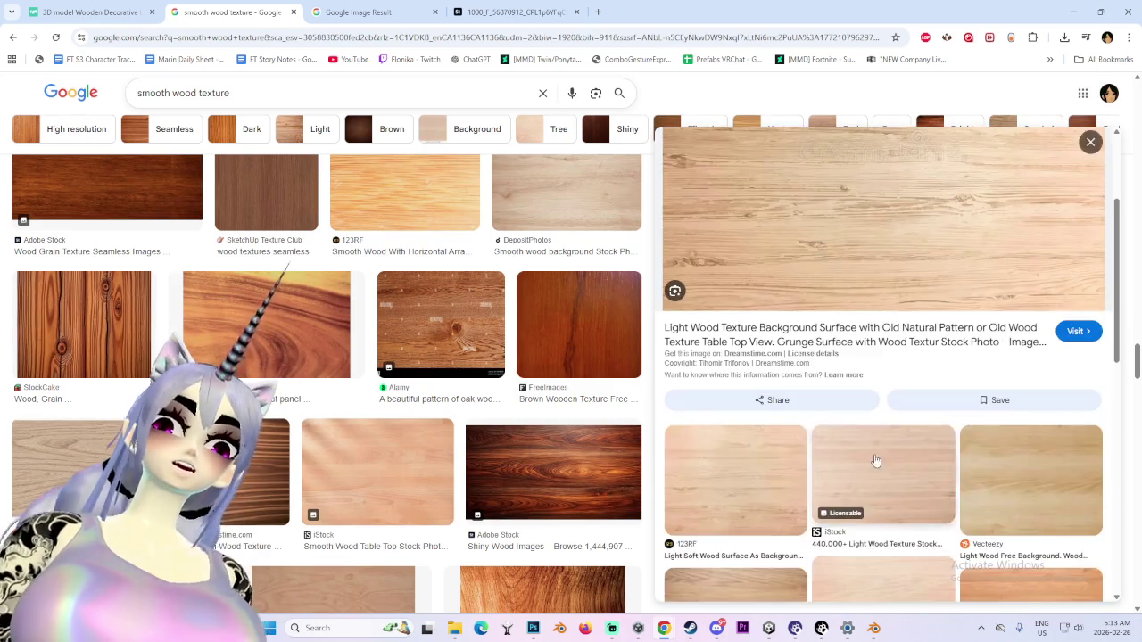
click(879, 478)
Open the light bamboo wood image in a new tab, copy it, and return to Photoshop
right_click(940, 330)
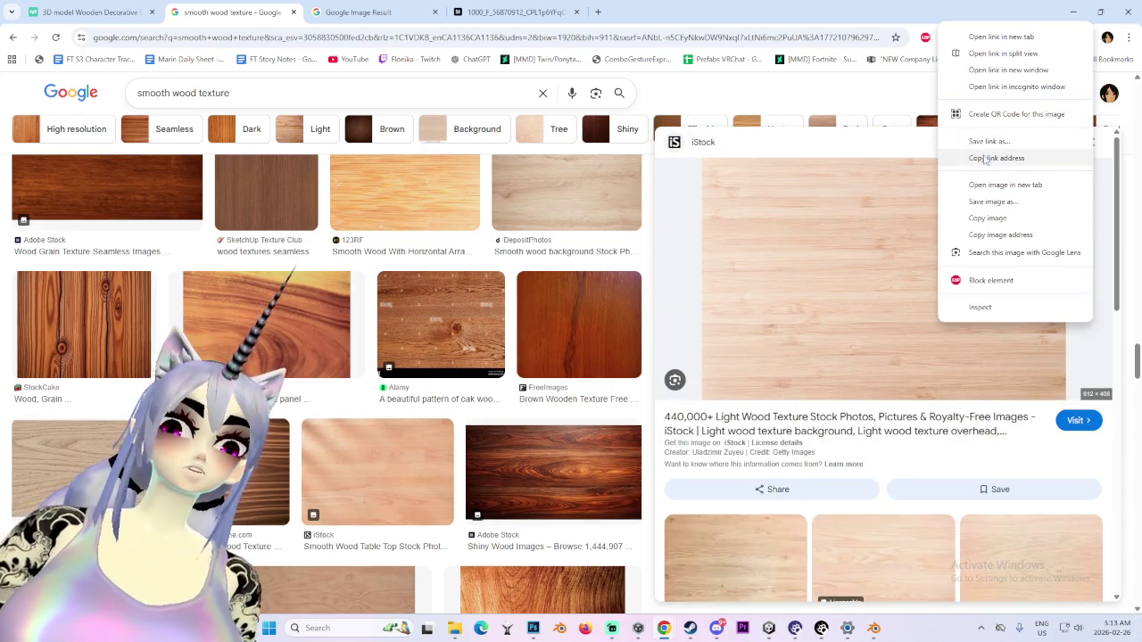
click(981, 184)
click(348, 11)
right_click(615, 345)
click(661, 391)
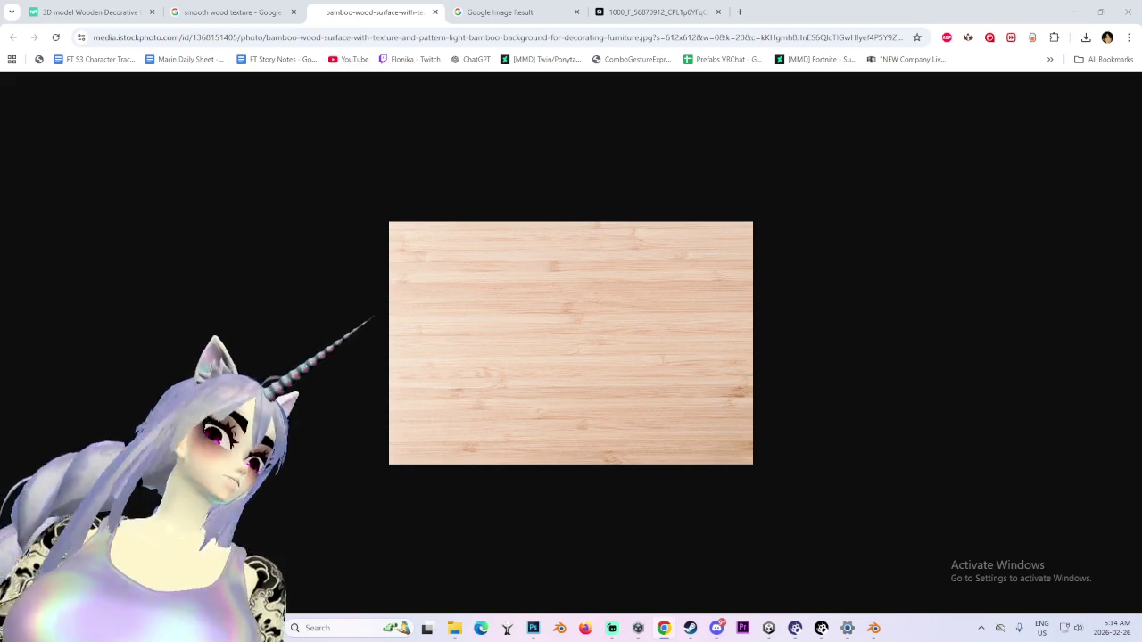
click(533, 629)
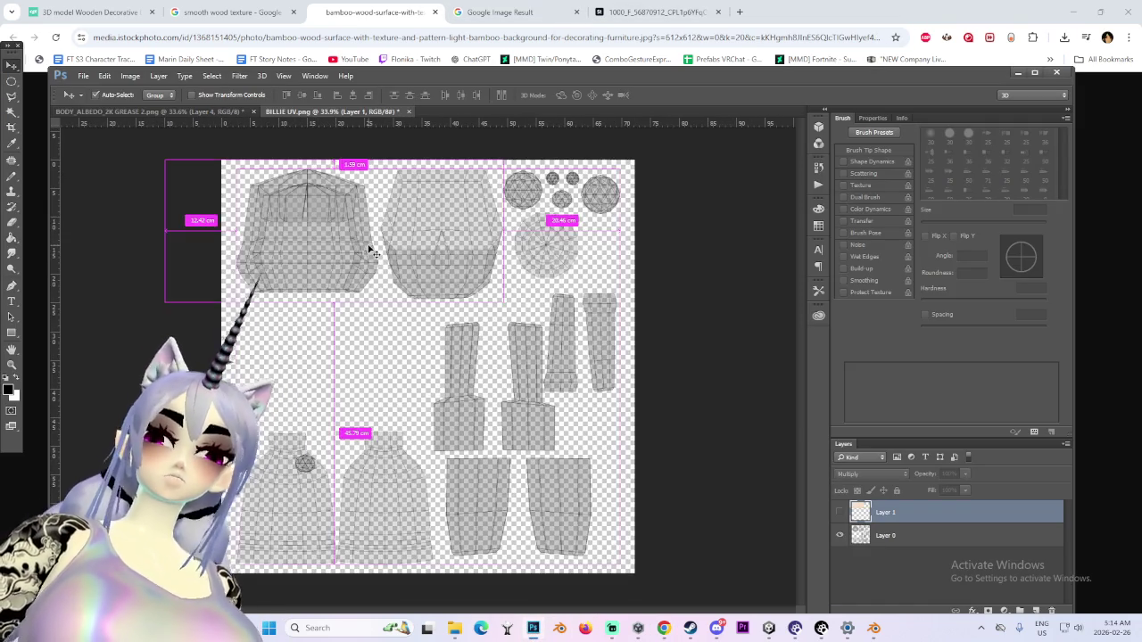
Paste the bamboo wood as a new layer, enlarge it about 180%, rotate to portrait, and place it top-left
key(ctrl+v)
drag(381, 314, 294, 190)
alt+scroll(312, 207, down, 2)
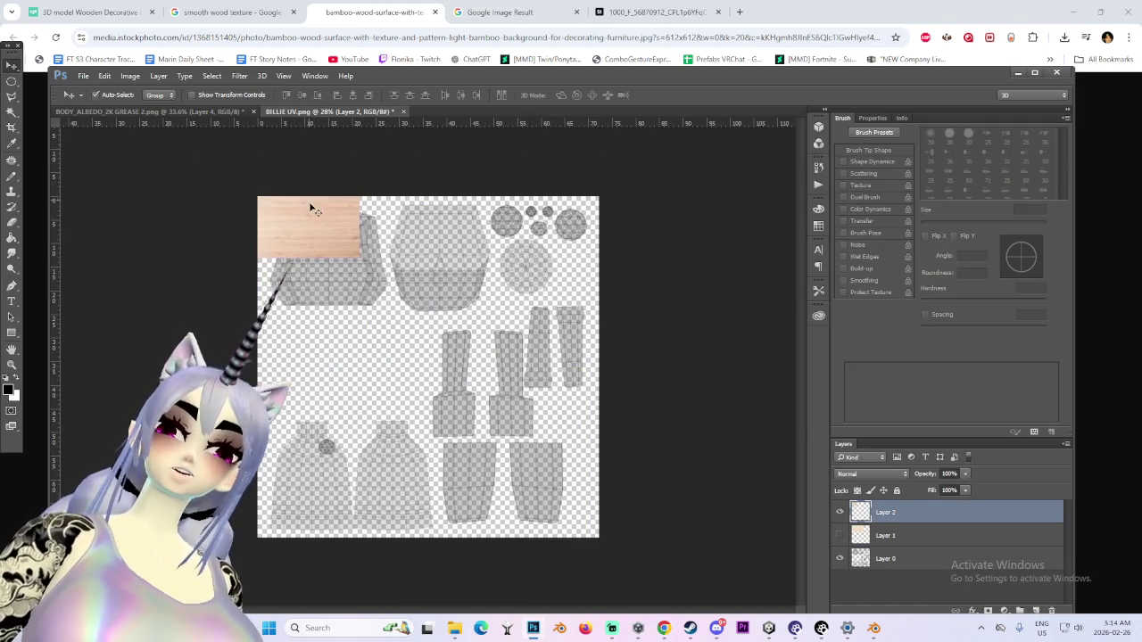
key(ctrl+t)
drag(360, 259, 439, 313)
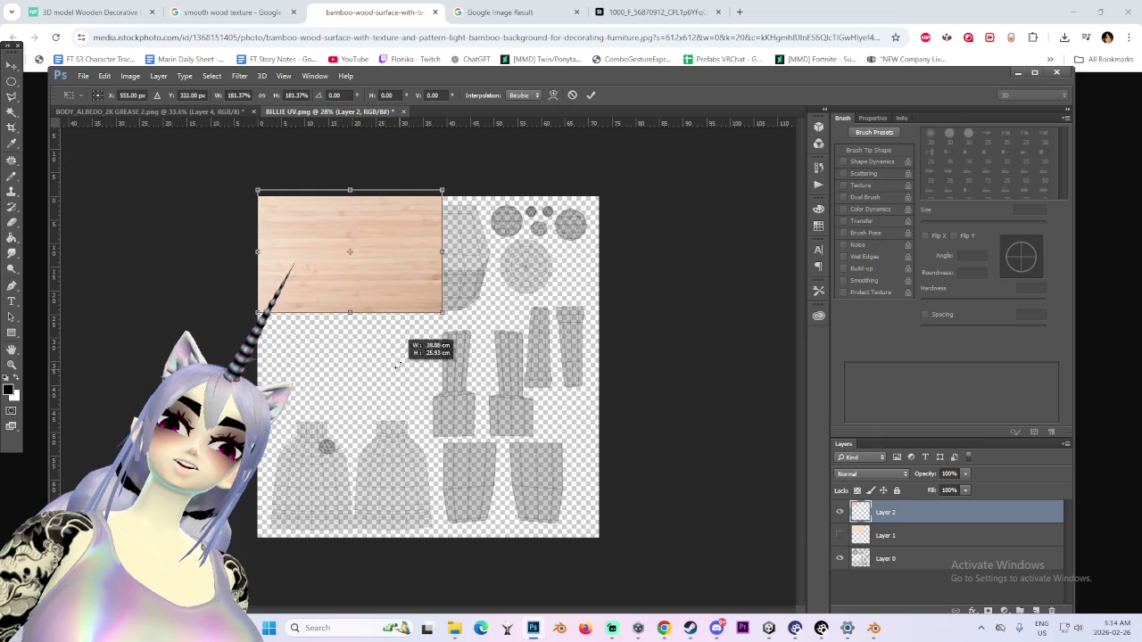
drag(399, 244, 387, 322)
drag(434, 395, 420, 375)
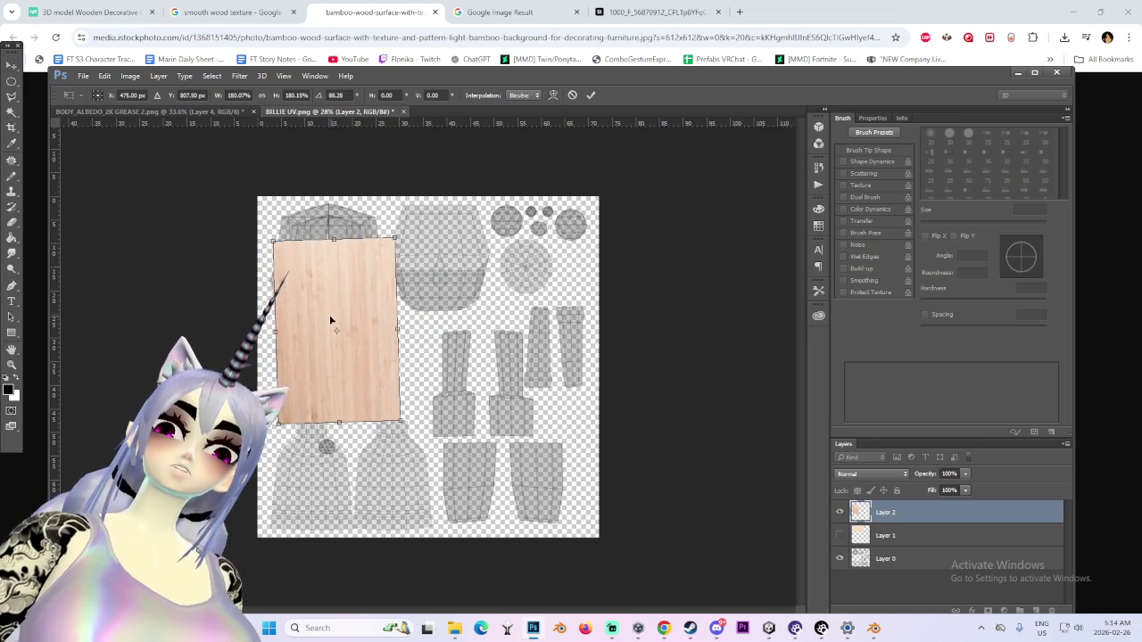
drag(322, 319, 315, 273)
drag(393, 379, 408, 394)
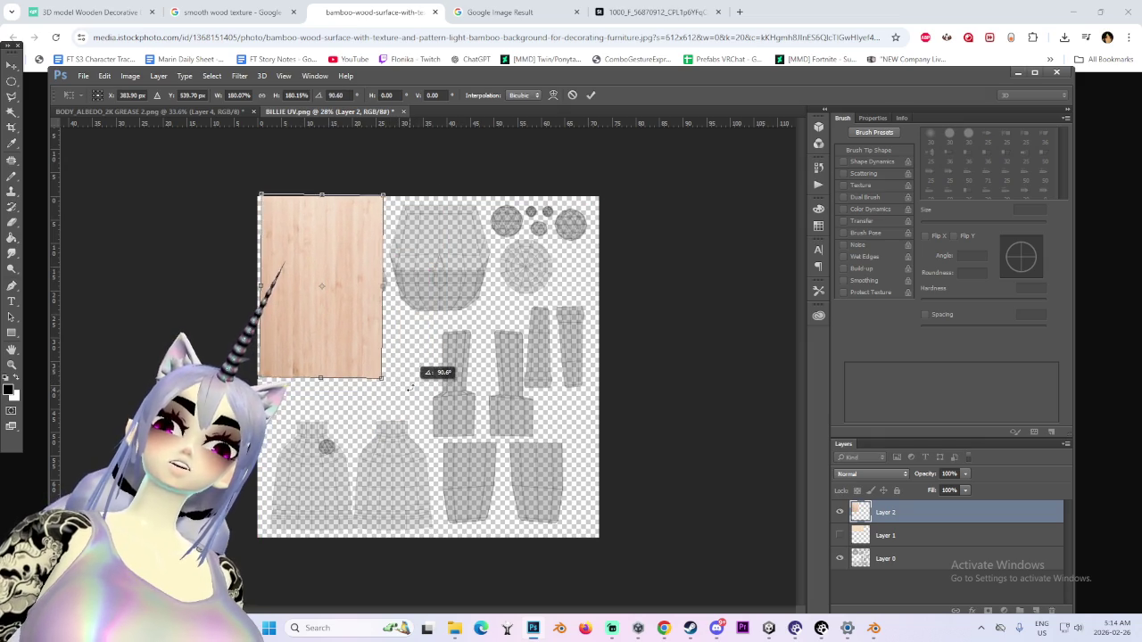
key(Return)
Scale the wood layer up to about 437% and shift it up and left over the UV layout
key(ctrl+minus)
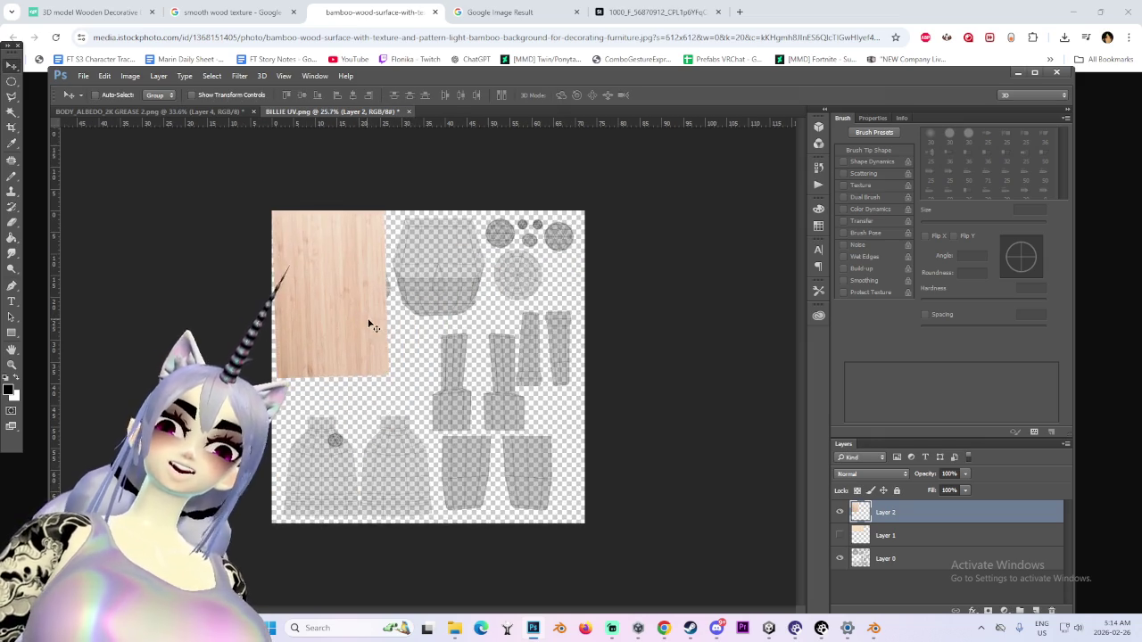
key(ctrl+minus)
key(ctrl+t)
drag(369, 366, 650, 536)
mouse_move(457, 386)
mouse_down()
mouse_move(444, 348)
mouse_move(340, 318)
mouse_up()
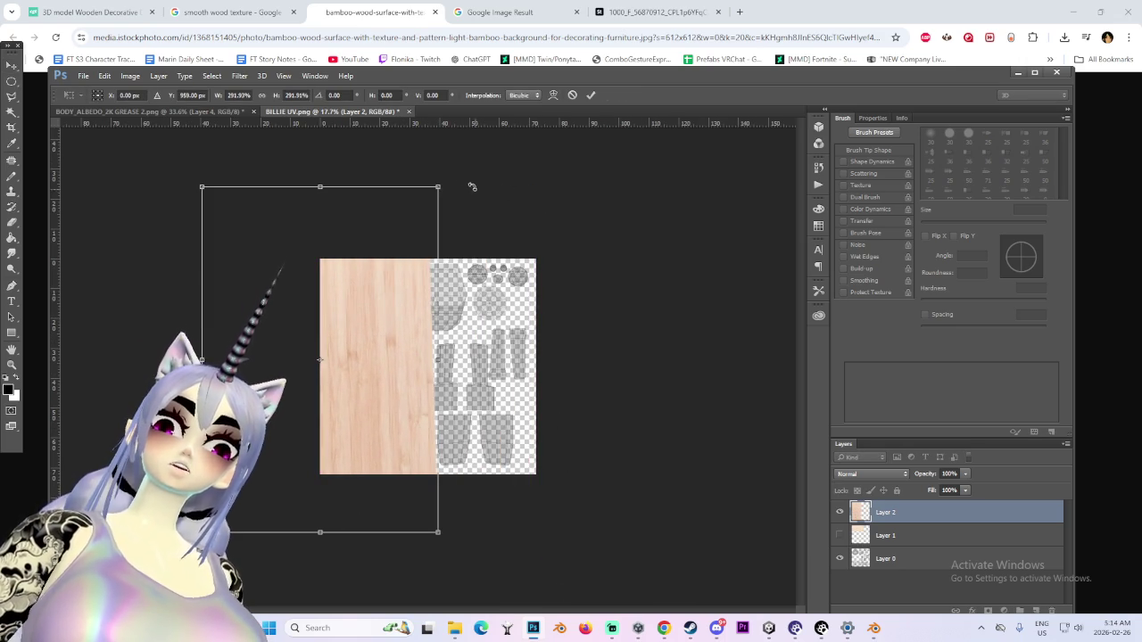
key(ctrl+minus)
mouse_move(440, 241)
mouse_down()
mouse_move(495, 346)
mouse_move(510, 351)
mouse_up()
key(ctrl+plus)
key(ctrl+plus)
key(Return)
key(ctrl+plus)
key(ctrl+minus)
key(ctrl+minus)
Rotate the wood to about 2 degrees and move it up and left over the UV pieces
key(ctrl+t)
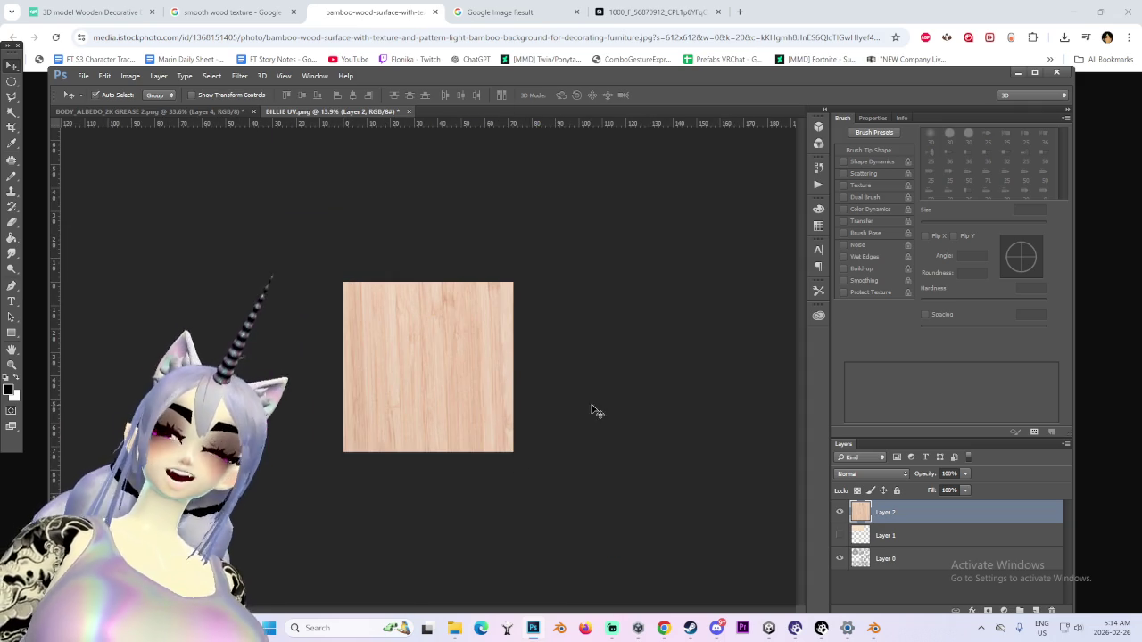
drag(572, 517, 460, 429)
mouse_move(549, 470)
mouse_down()
mouse_move(564, 518)
mouse_move(296, 204)
mouse_move(430, 258)
mouse_up()
alt+scroll(431, 309, up, 5)
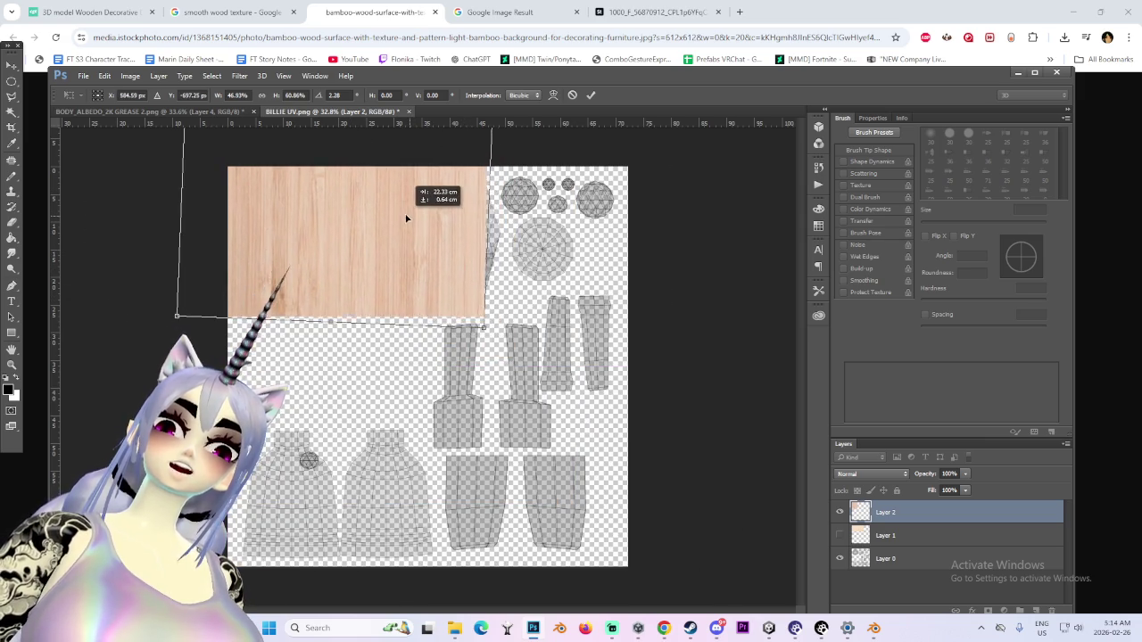
drag(430, 257, 446, 247)
drag(522, 268, 616, 302)
drag(460, 273, 457, 275)
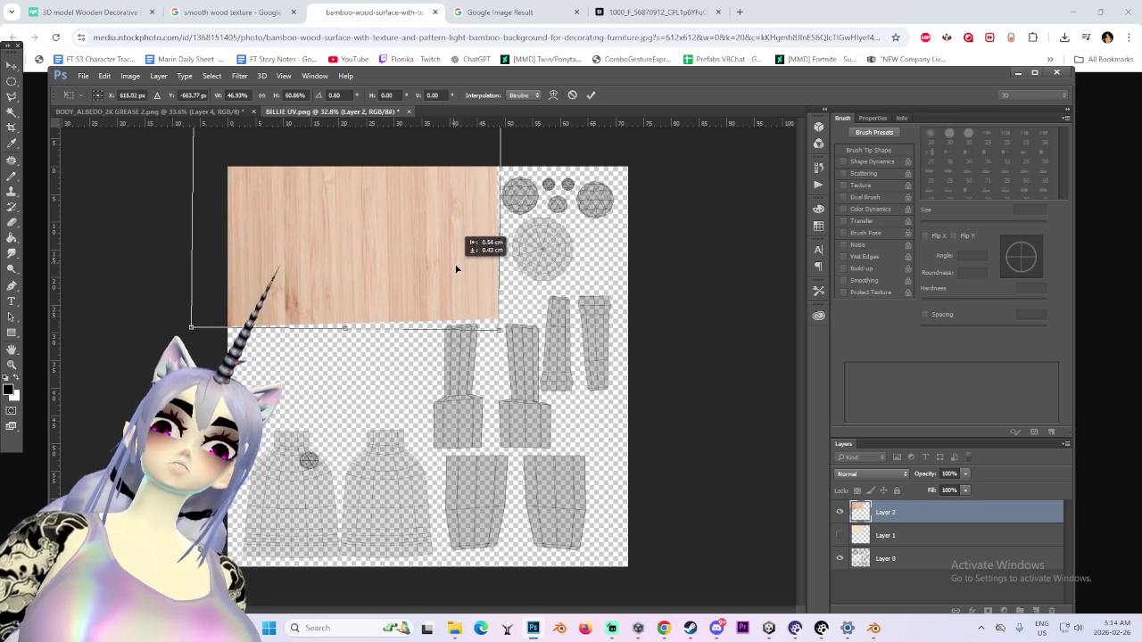
key(Return)
Square the wood texture against the canvas's top and left edges with a slight rotation and shift
drag(506, 254, 493, 241)
alt+scroll(535, 262, up, 1)
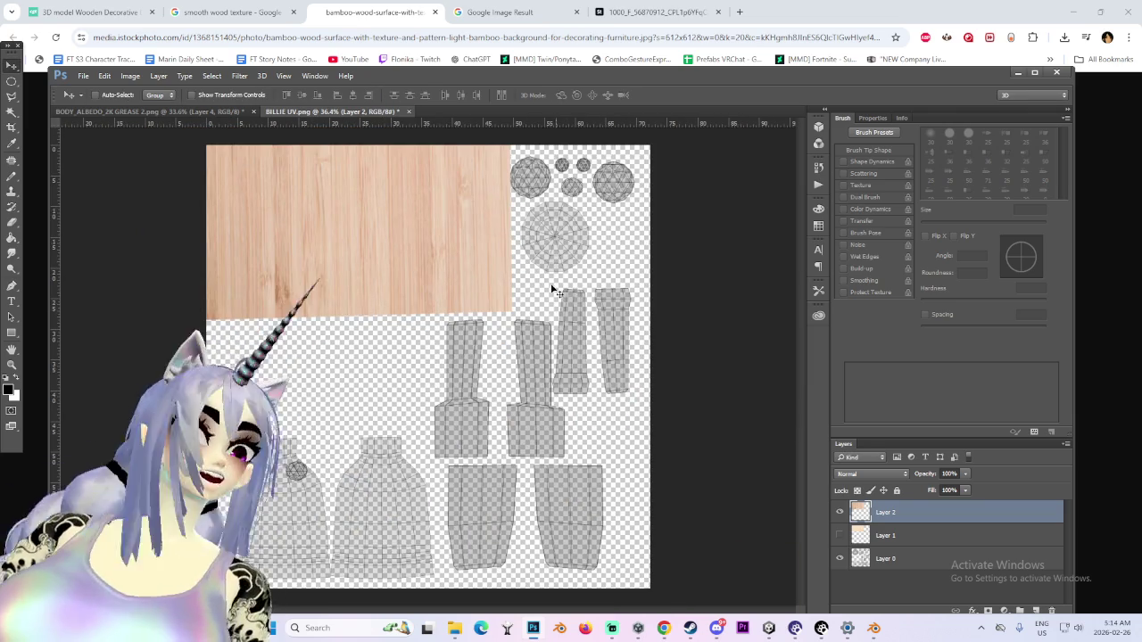
key(ctrl+t)
drag(591, 270, 585, 309)
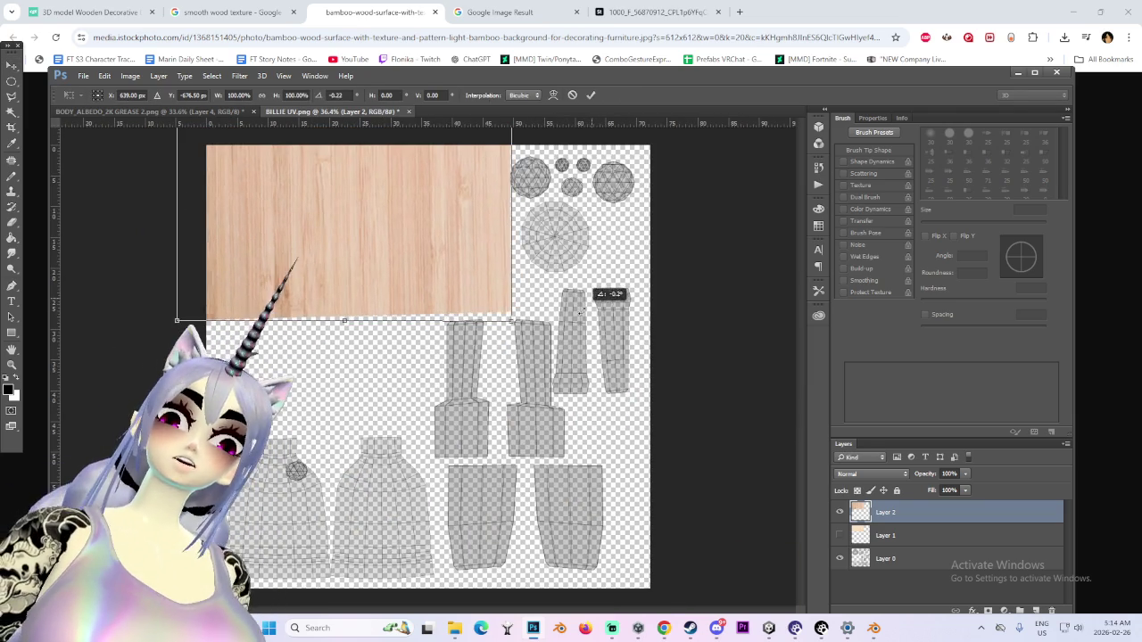
drag(475, 233, 455, 255)
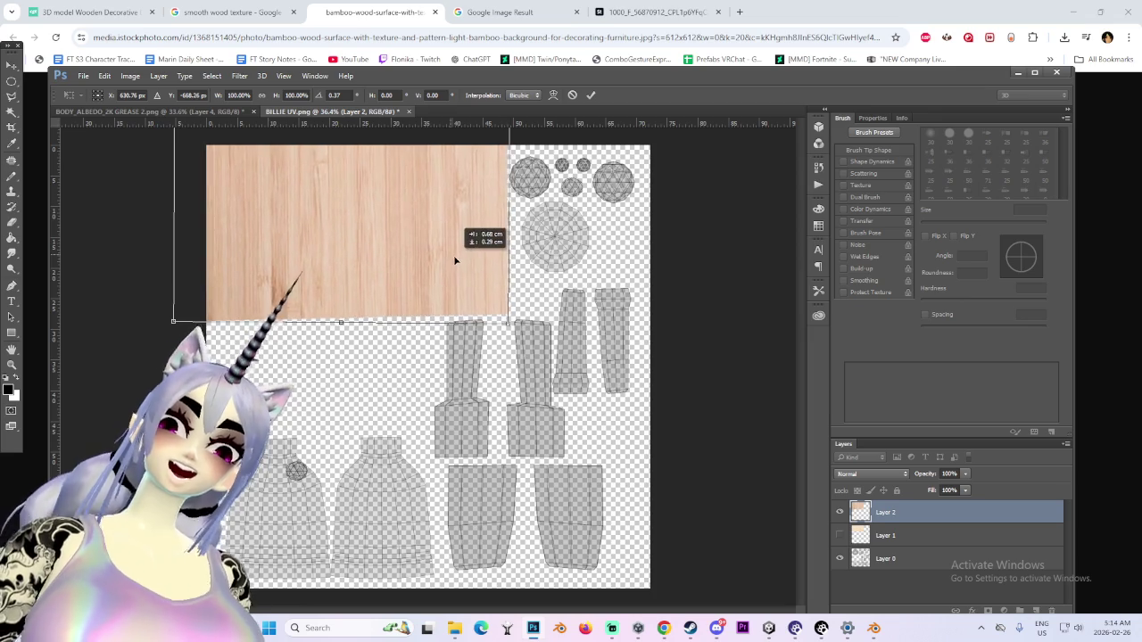
key(Return)
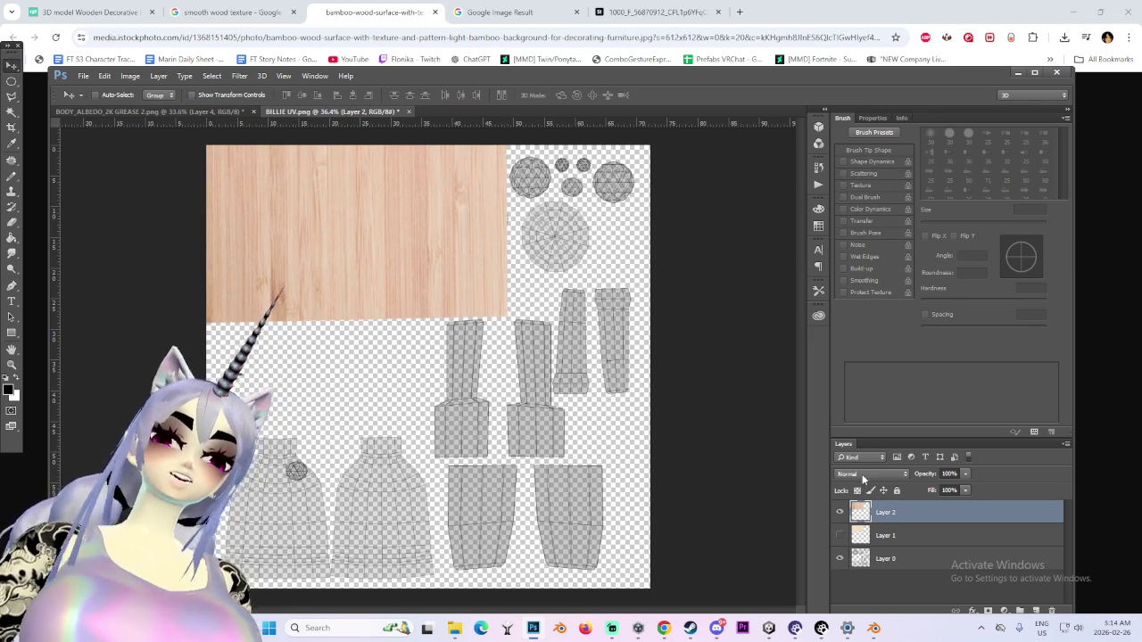
Set the wood Layer 2 to Darken and nudge it over the UVs
click(863, 476)
click(858, 264)
drag(433, 268, 451, 245)
alt+scroll(446, 249, down, 2)
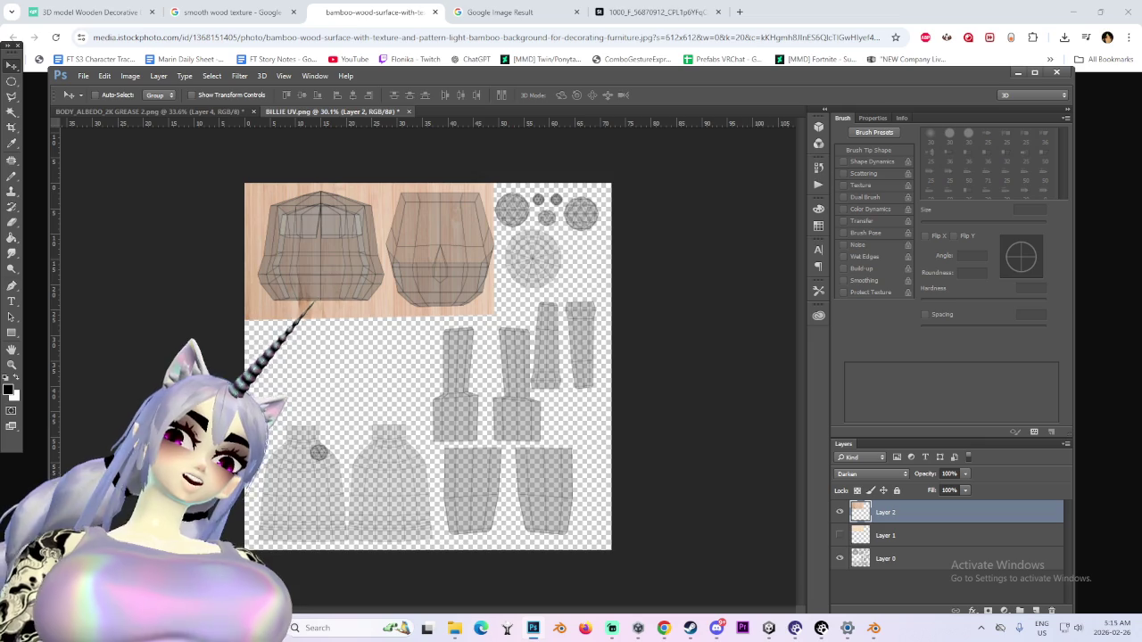
key(alt+Tab)
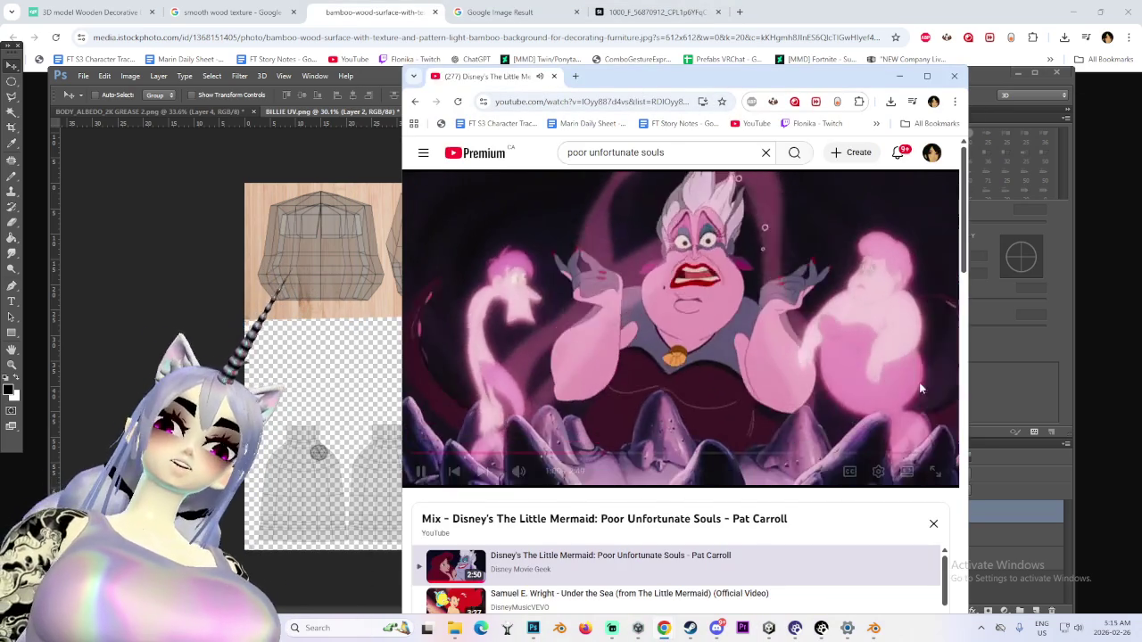
key(alt+Tab)
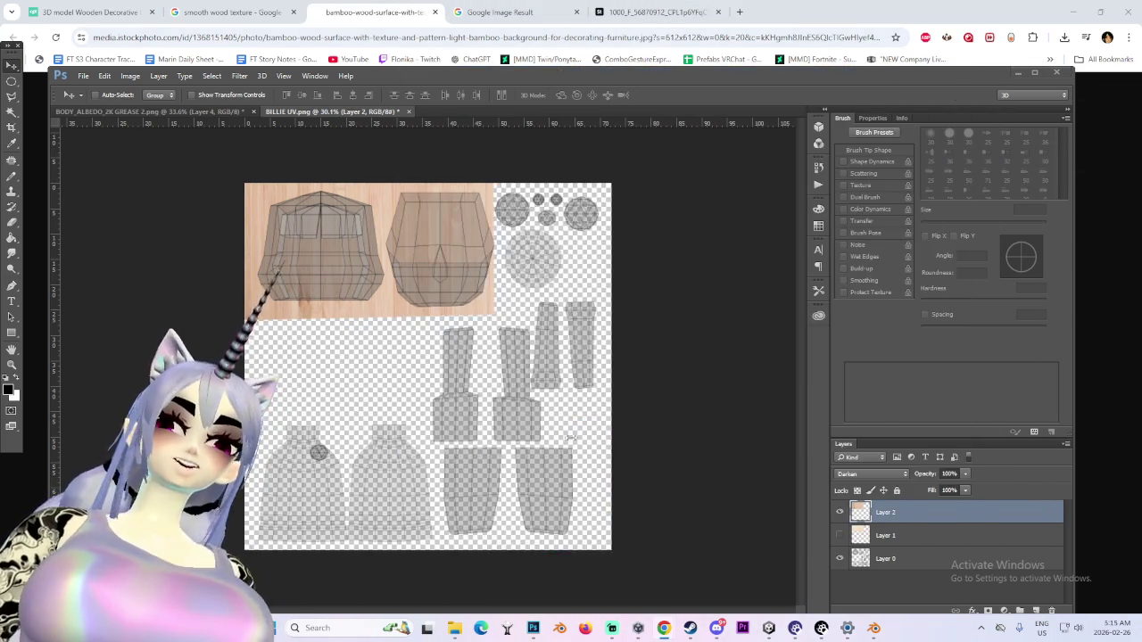
Alt-drag wood copies down over the lower UVs and toward the right
mouse_move(439, 247)
alt+mouse_down()
mouse_move(489, 366)
mouse_move(481, 403)
mouse_move(411, 413)
alt+mouse_up()
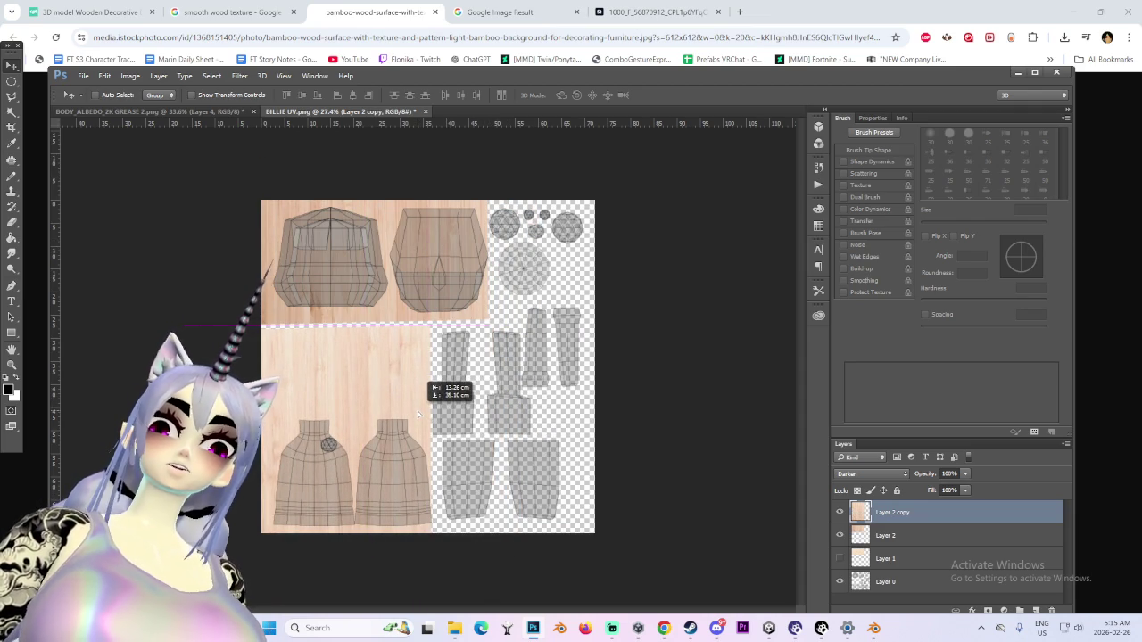
key(ctrl+minus)
mouse_move(417, 408)
alt+mouse_down()
mouse_move(533, 379)
mouse_move(583, 403)
alt+mouse_up()
key(ctrl+plus)
alt+scroll(562, 373, up, 1)
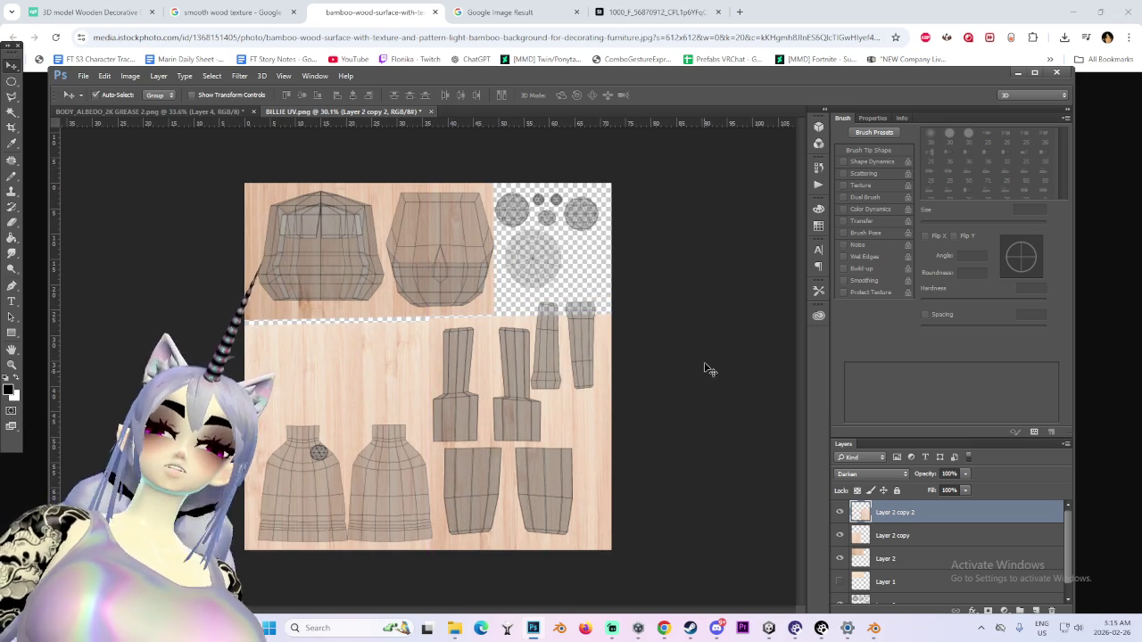
Tilt the new wood copy about 13 degrees over the right-side UVs and set it to Normal
key(ctrl+t)
drag(710, 378, 687, 276)
drag(542, 395, 574, 373)
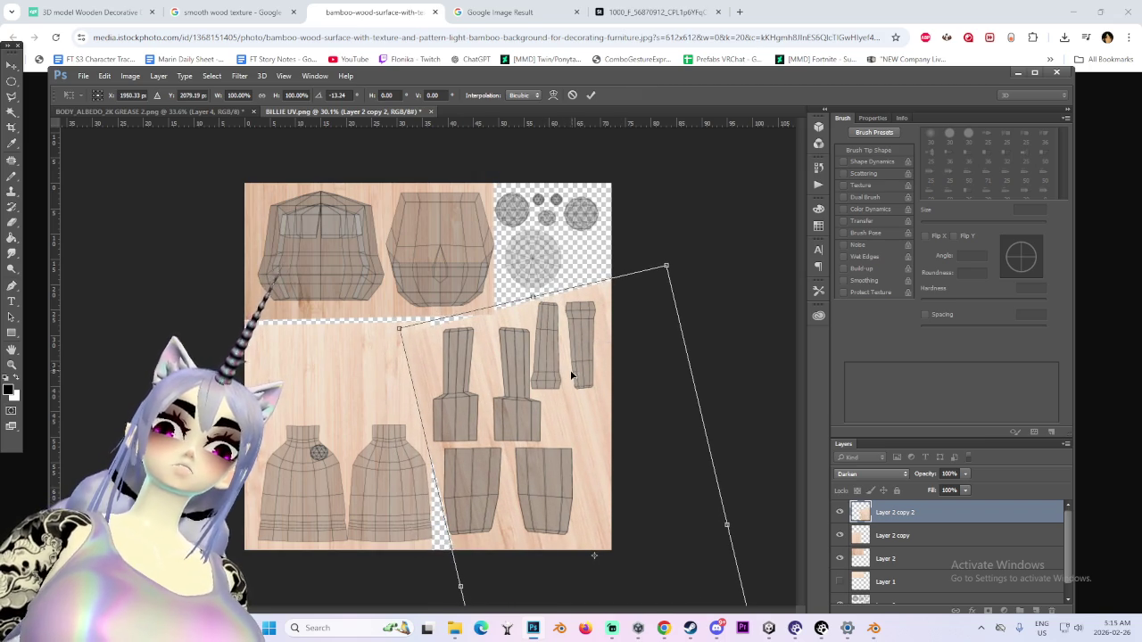
key(Return)
click(871, 473)
click(862, 242)
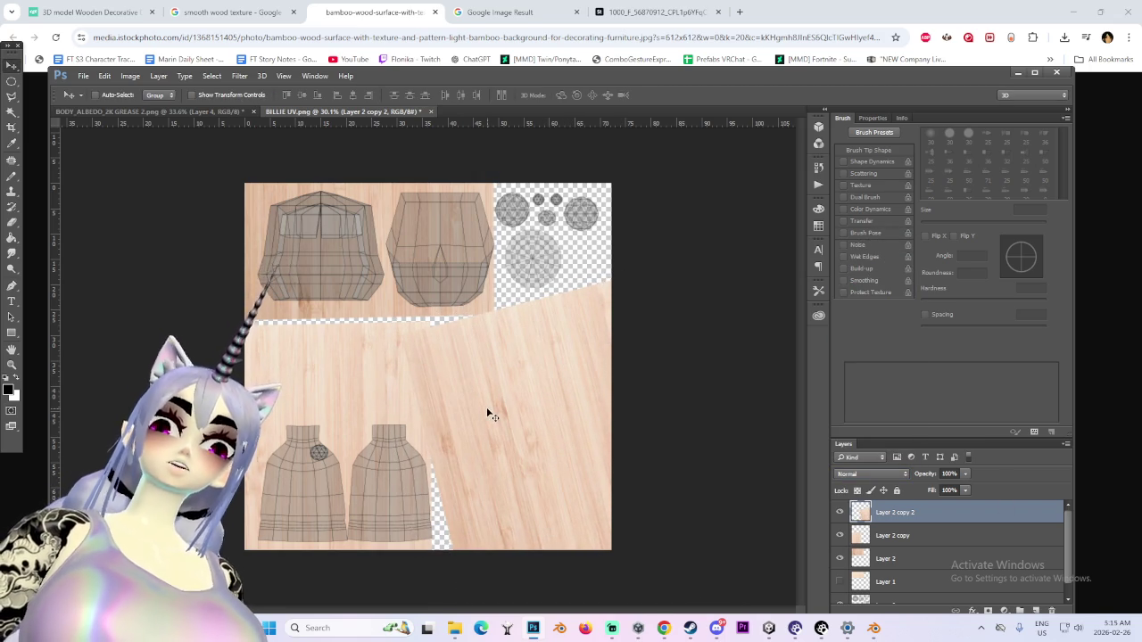
Rotate a third wood copy over the top-right gap and hide the UV wireframe layer
alt+drag(537, 491, 557, 375)
alt+scroll(589, 398, down, 4)
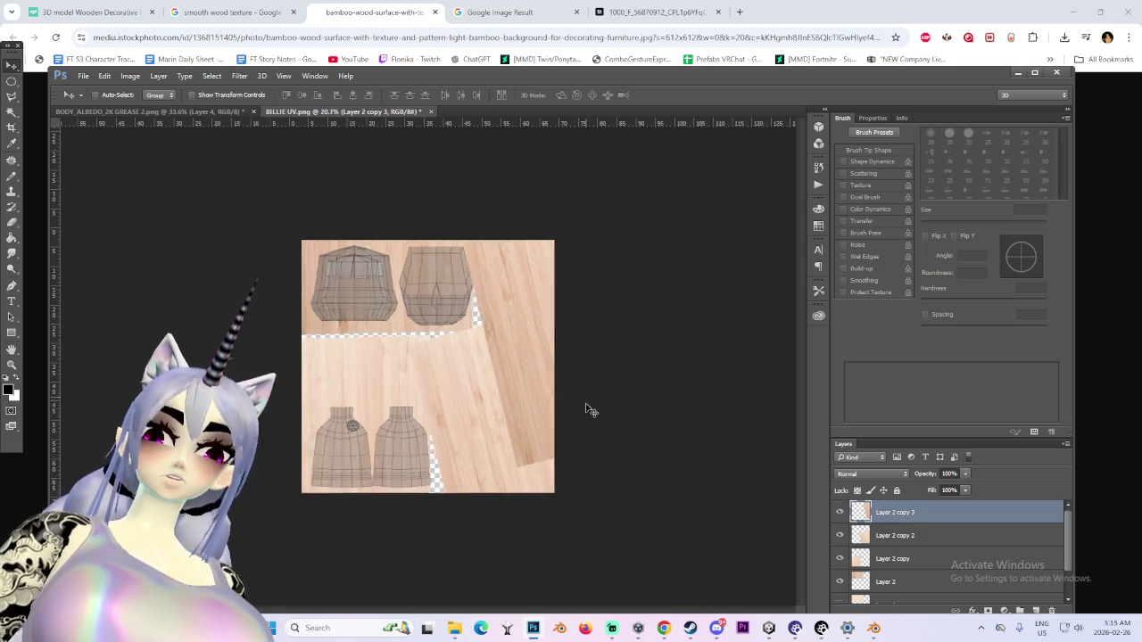
key(ctrl+t)
mouse_move(765, 331)
mouse_down()
mouse_move(696, 369)
mouse_move(673, 316)
mouse_move(264, 417)
mouse_move(286, 204)
mouse_up()
mouse_move(514, 298)
mouse_down()
mouse_move(540, 287)
mouse_move(520, 329)
mouse_move(710, 234)
mouse_move(522, 245)
mouse_move(495, 276)
mouse_up()
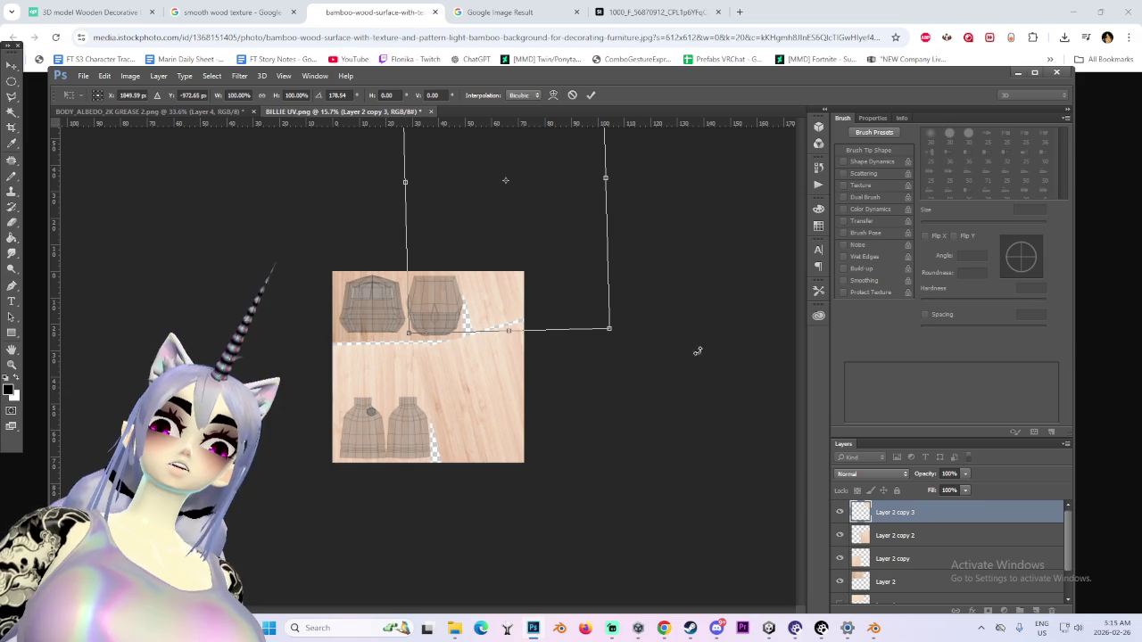
key(Return)
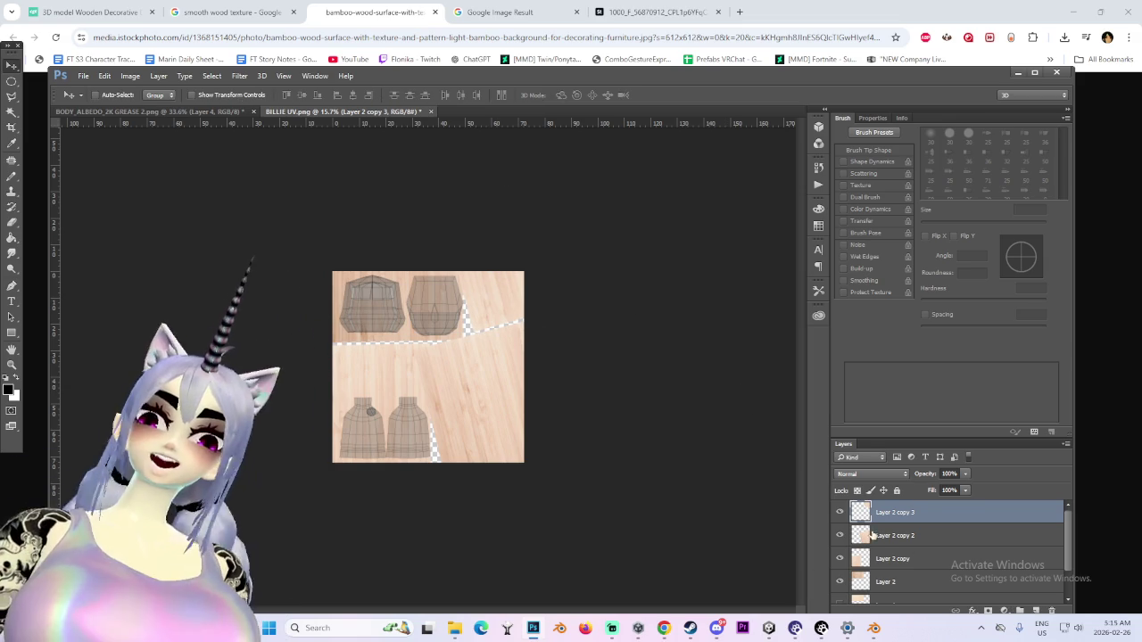
scroll(852, 558, down, 2)
click(838, 592)
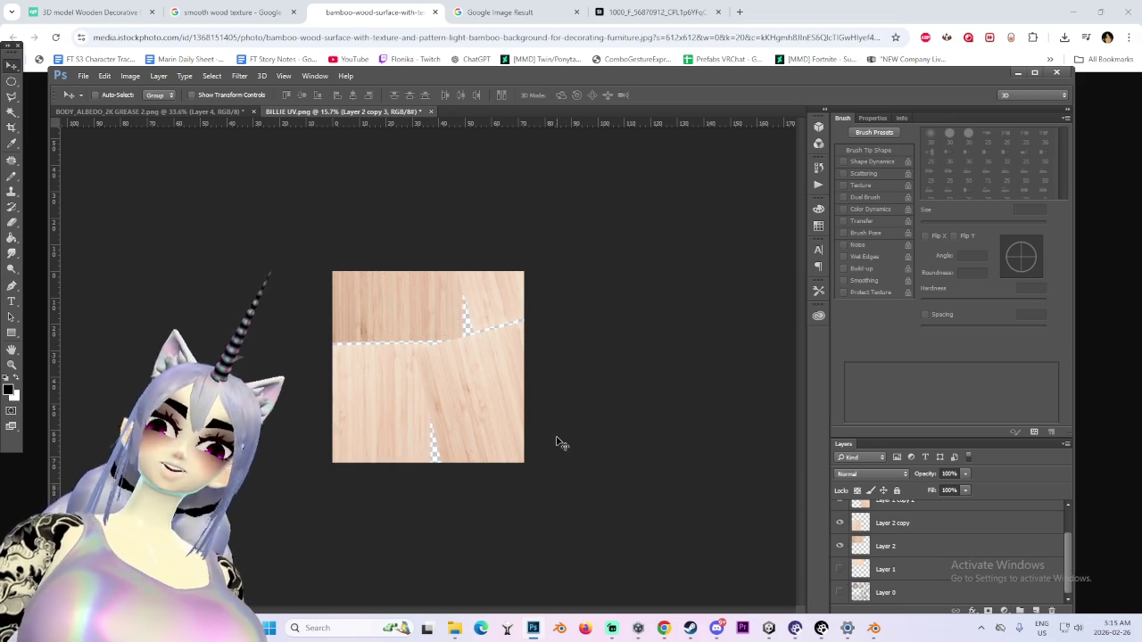
Save the wood-tiled texture as a PNG copy, BILLIE UV.png, then bring Blender forward
alt+scroll(436, 381, up, 1)
alt+scroll(326, 308, up, 2)
alt+scroll(326, 308, up, 1)
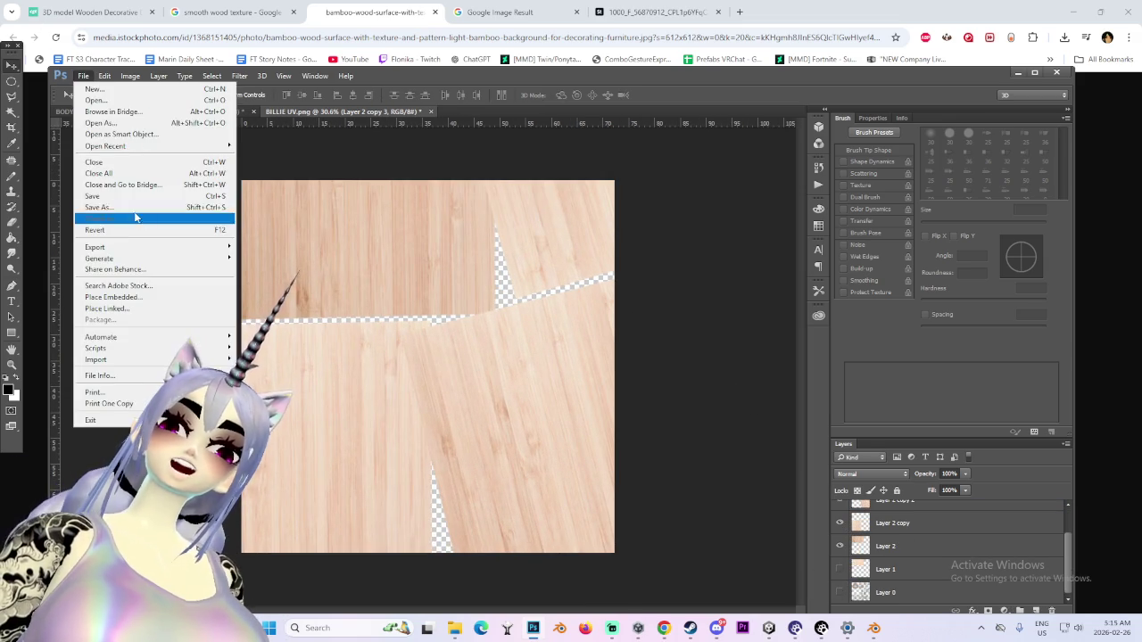
key(ctrl+shift+s)
click(446, 471)
click(446, 424)
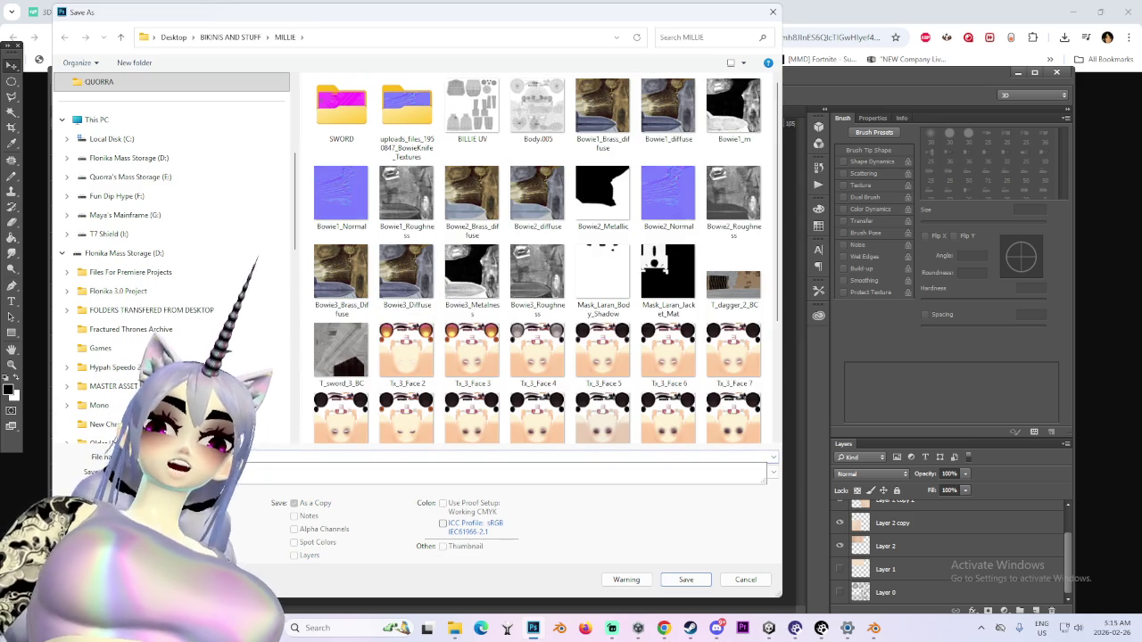
key(Return)
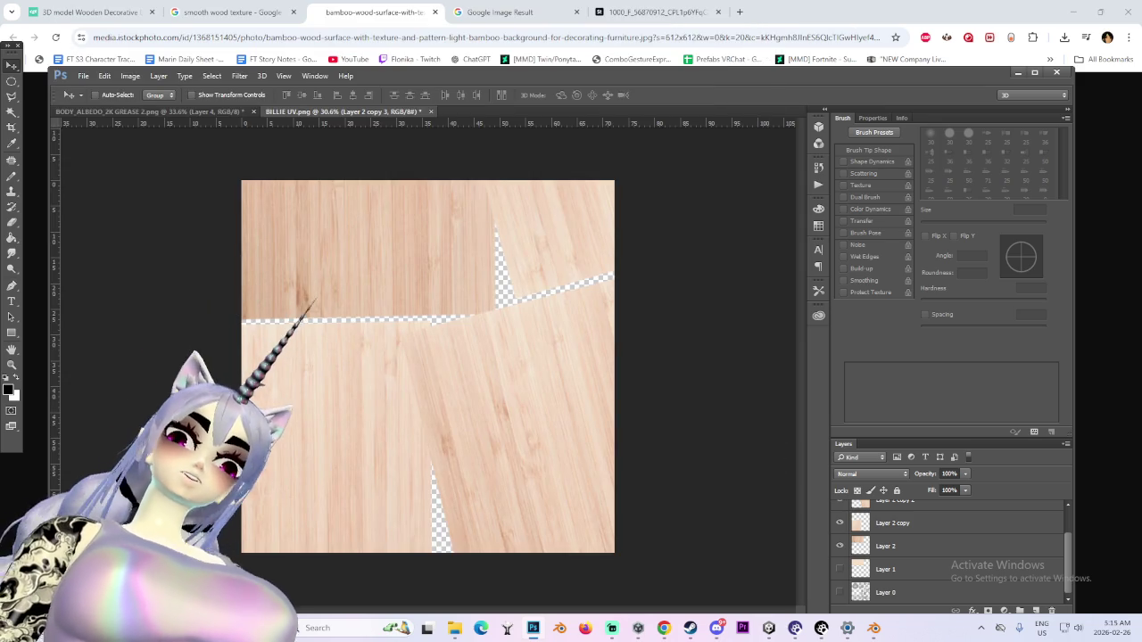
click(610, 198)
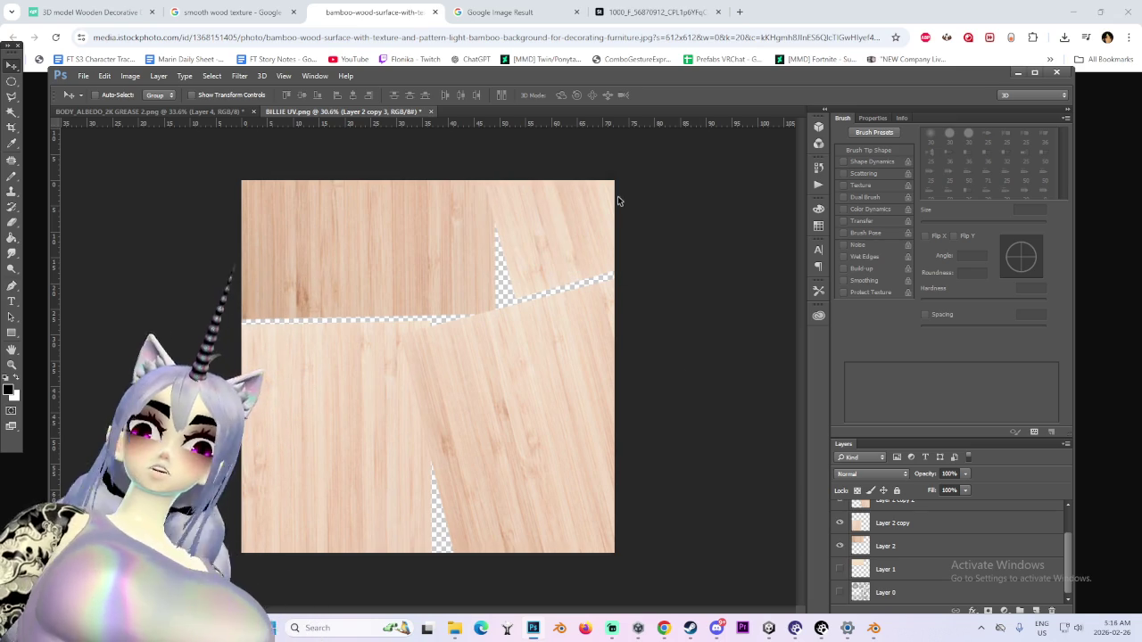
click(873, 628)
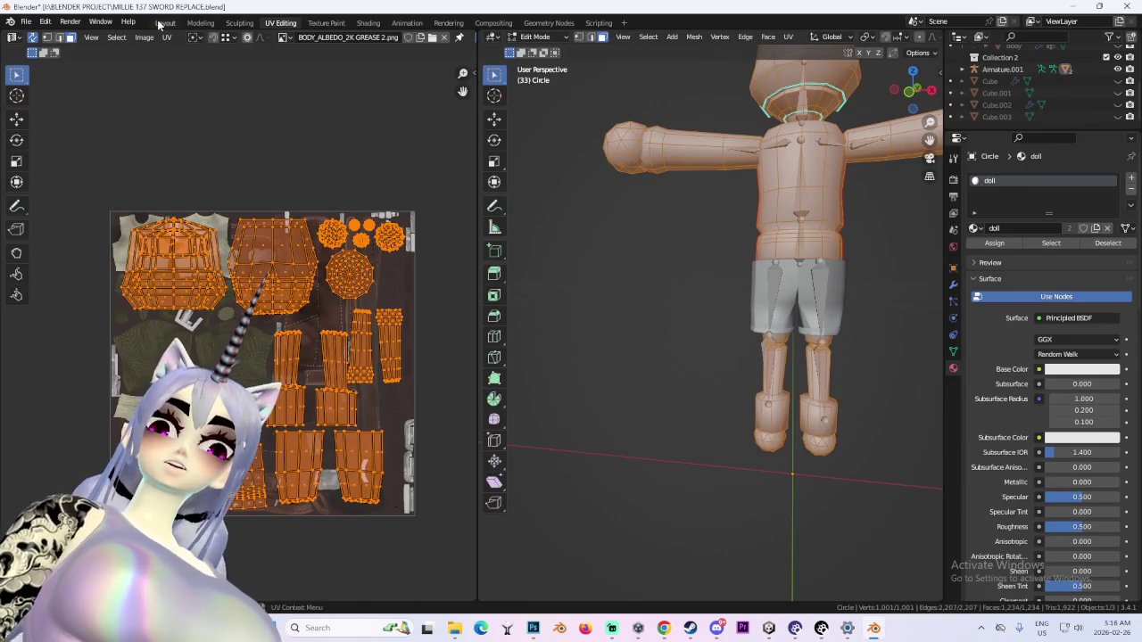
In the Shading workspace, link BILLIE UNPAINTED.png's Color to the Principled BSDF Base Color
click(164, 22)
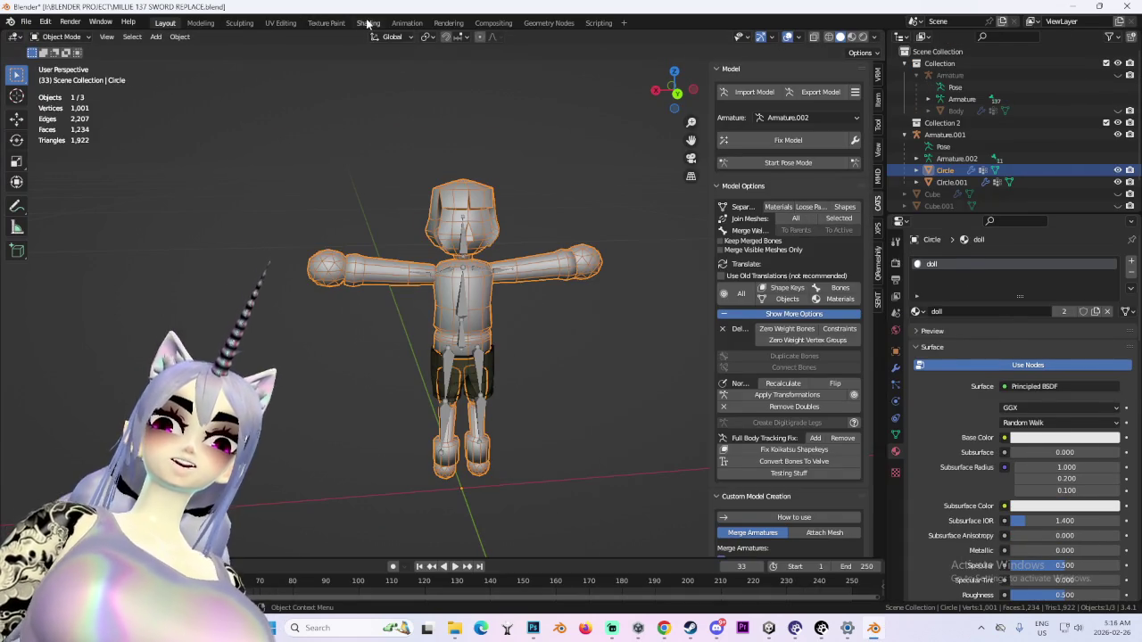
click(367, 22)
scroll(612, 478, up, 3)
scroll(642, 495, up, 2)
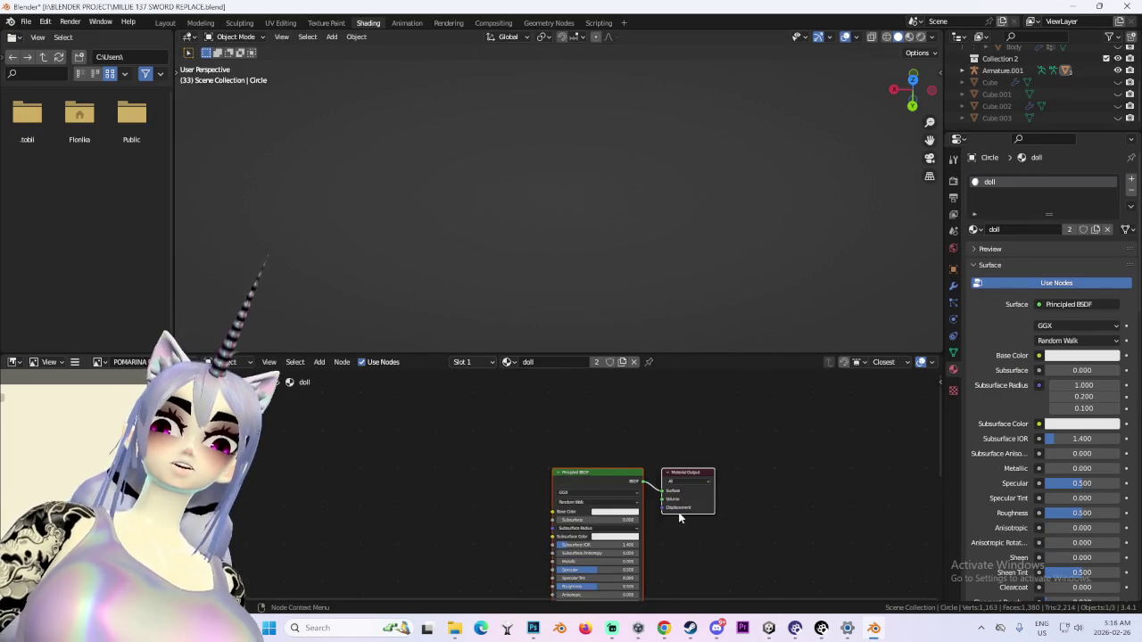
scroll(678, 513, up, 2)
click(479, 628)
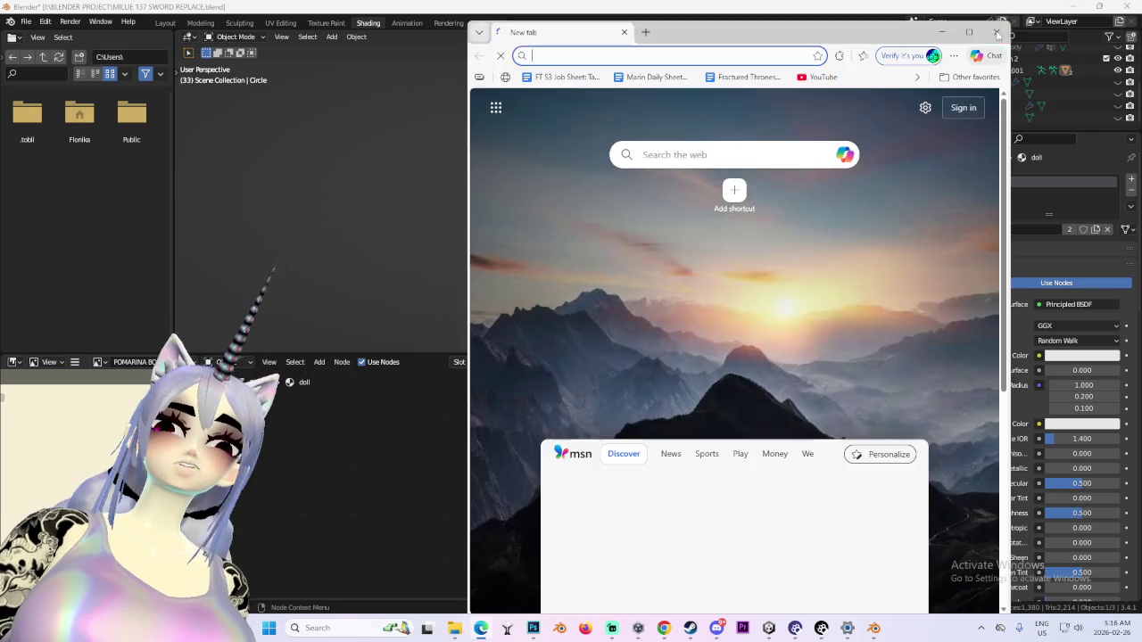
click(996, 33)
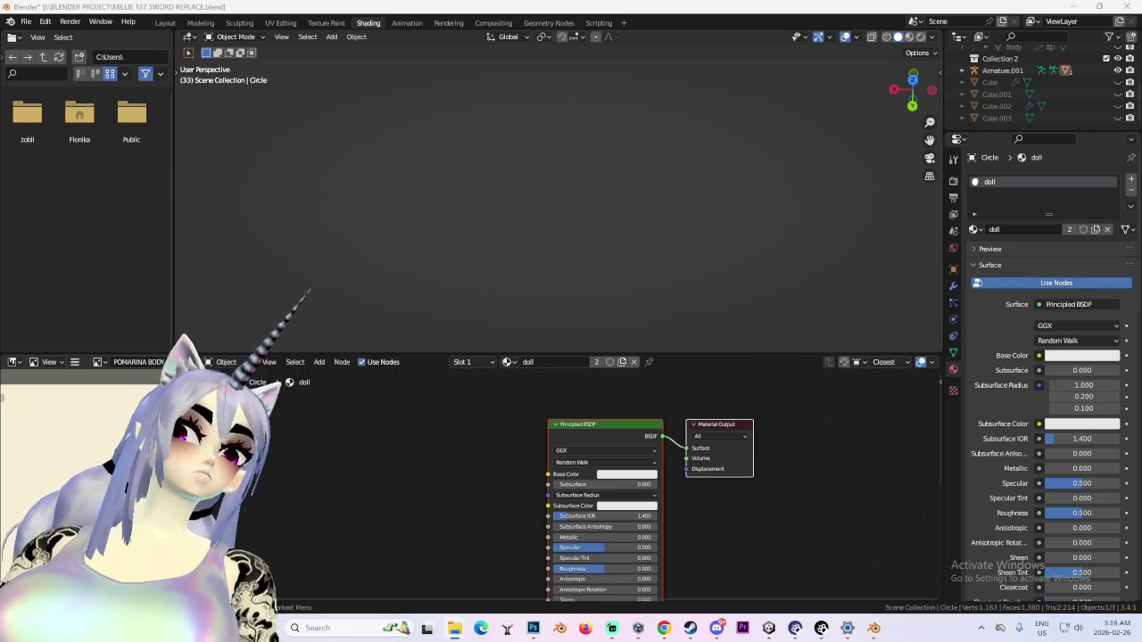
drag(494, 467, 548, 474)
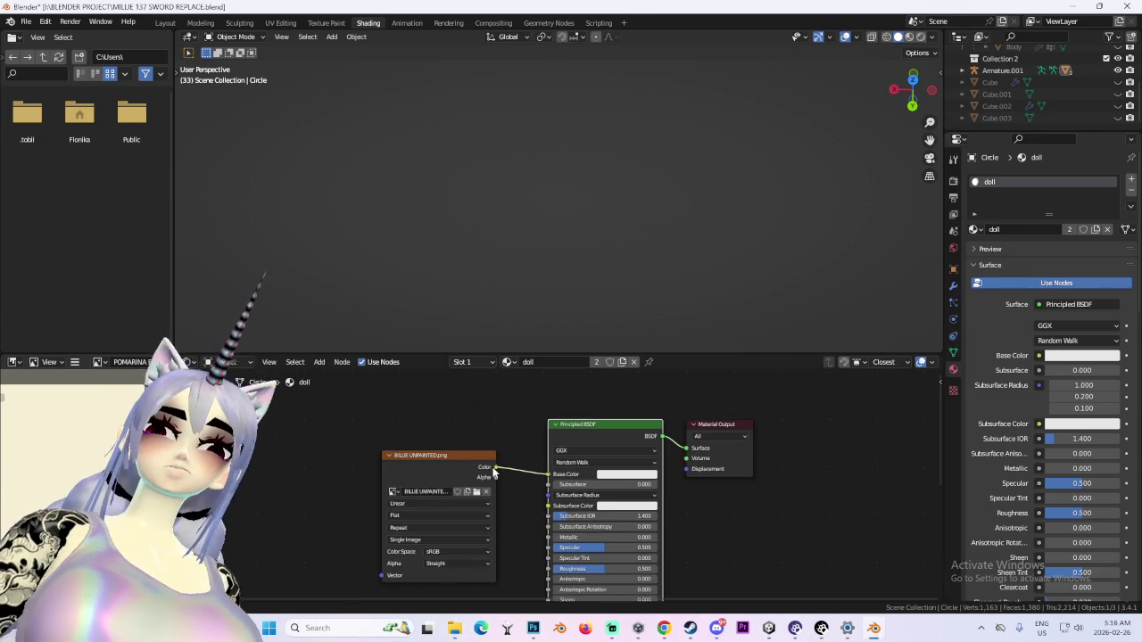
click(201, 22)
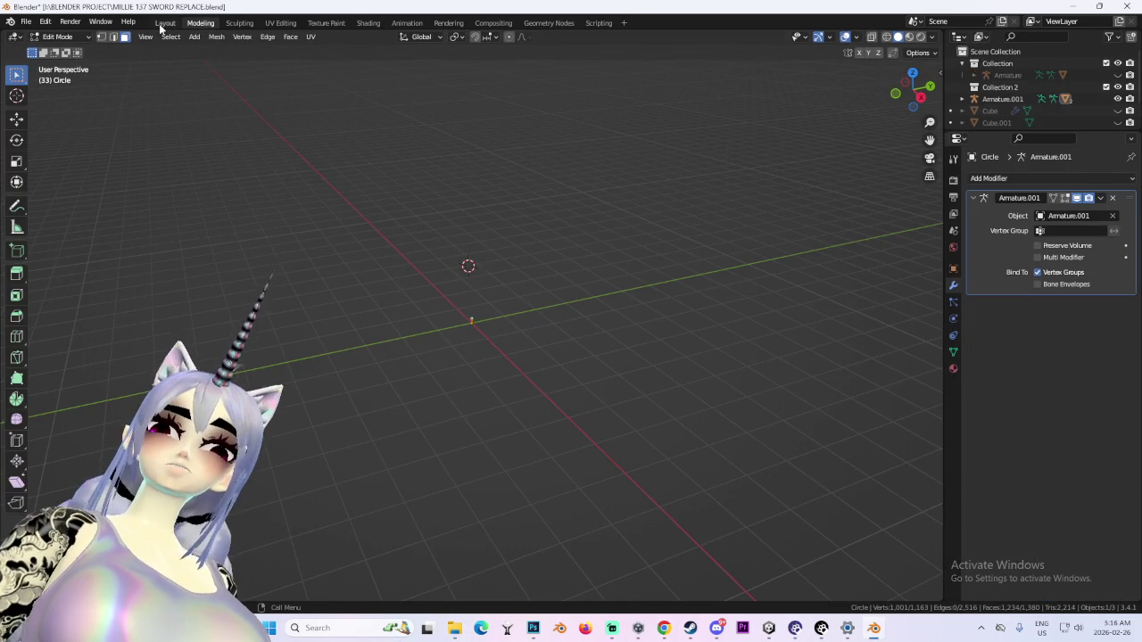
Orbit the puppet in the Layout workspace with viewport overlays turned off
click(165, 23)
mouse_move(500, 229)
middle_down()
mouse_move(695, 309)
mouse_move(645, 295)
mouse_move(571, 320)
mouse_move(372, 323)
mouse_move(495, 311)
mouse_move(437, 336)
mouse_move(571, 321)
mouse_move(490, 315)
mouse_move(625, 303)
middle_up()
click(787, 37)
scroll(607, 327, down, 3)
scroll(418, 317, up, 2)
scroll(495, 311, down, 2)
scroll(523, 306, up, 2)
click(788, 38)
click(788, 38)
Display the model flat-lit in its texture colours and orbit around it
click(863, 36)
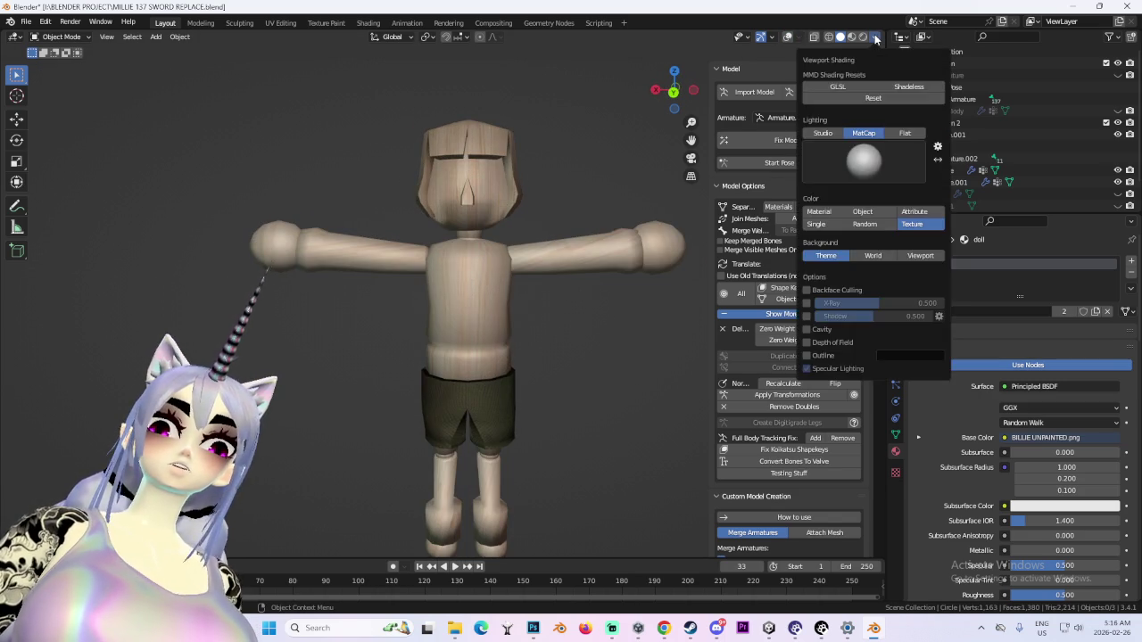
click(862, 36)
click(826, 140)
mouse_move(535, 267)
middle_down()
mouse_move(481, 236)
mouse_move(607, 259)
middle_up()
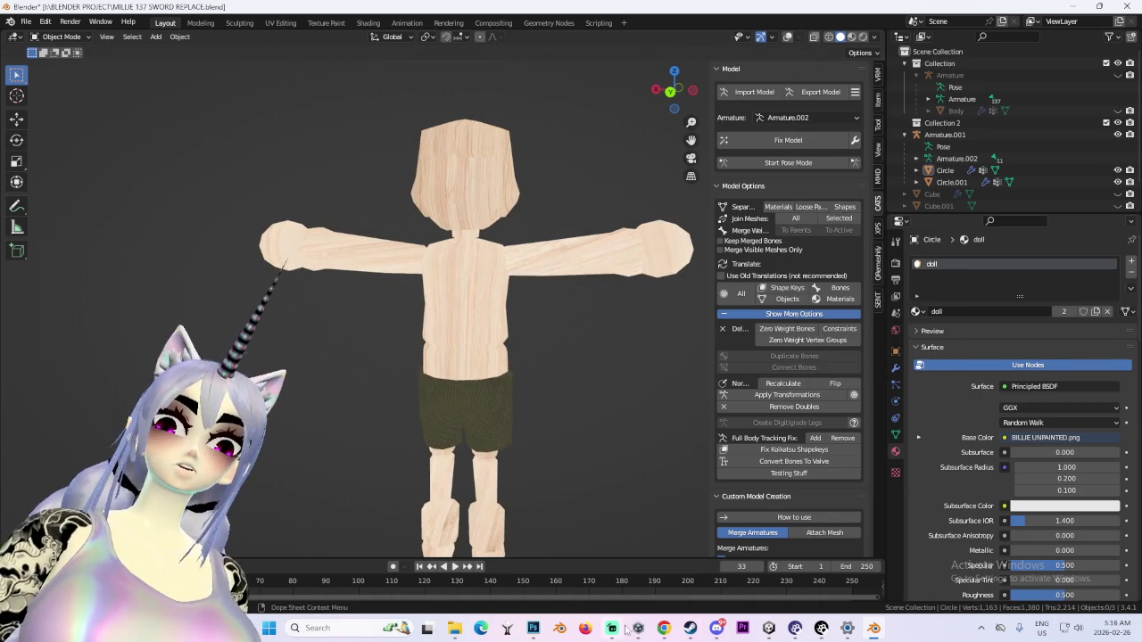
mouse_move(535, 348)
middle_down()
mouse_move(520, 356)
mouse_move(493, 307)
mouse_move(522, 342)
mouse_move(509, 331)
mouse_move(526, 332)
mouse_move(399, 329)
mouse_move(628, 332)
mouse_move(522, 478)
mouse_move(535, 528)
mouse_move(482, 295)
mouse_move(441, 218)
middle_up()
Put the Circle body mesh in Edit Mode with overlays on, deselect all, and open UV Editing
click(442, 218)
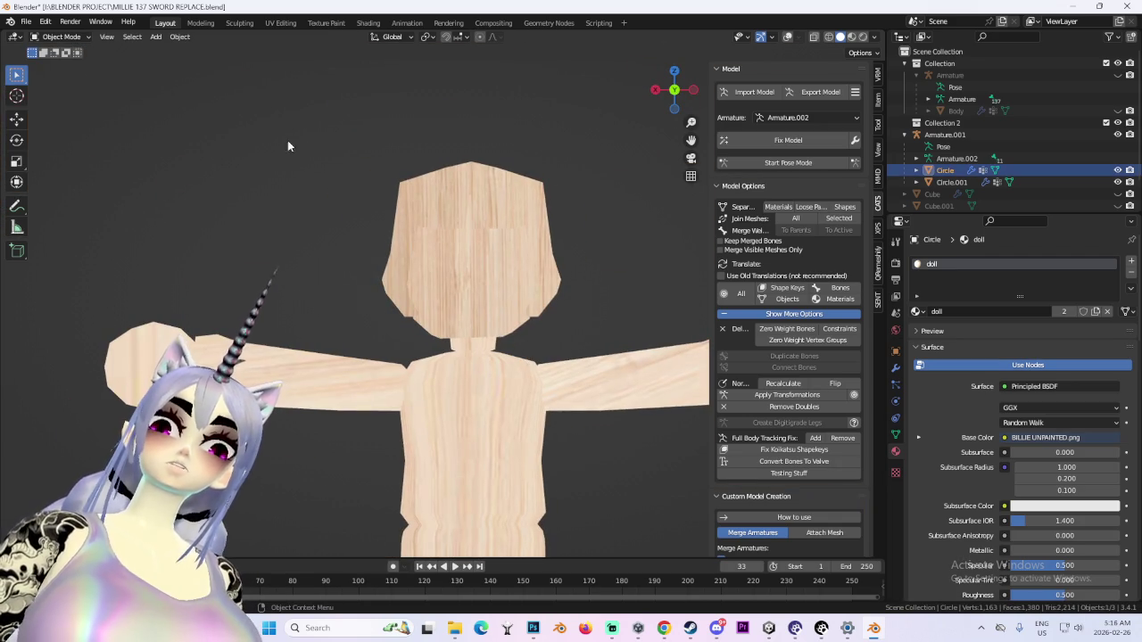
click(61, 36)
click(55, 59)
scroll(520, 275, up, 3)
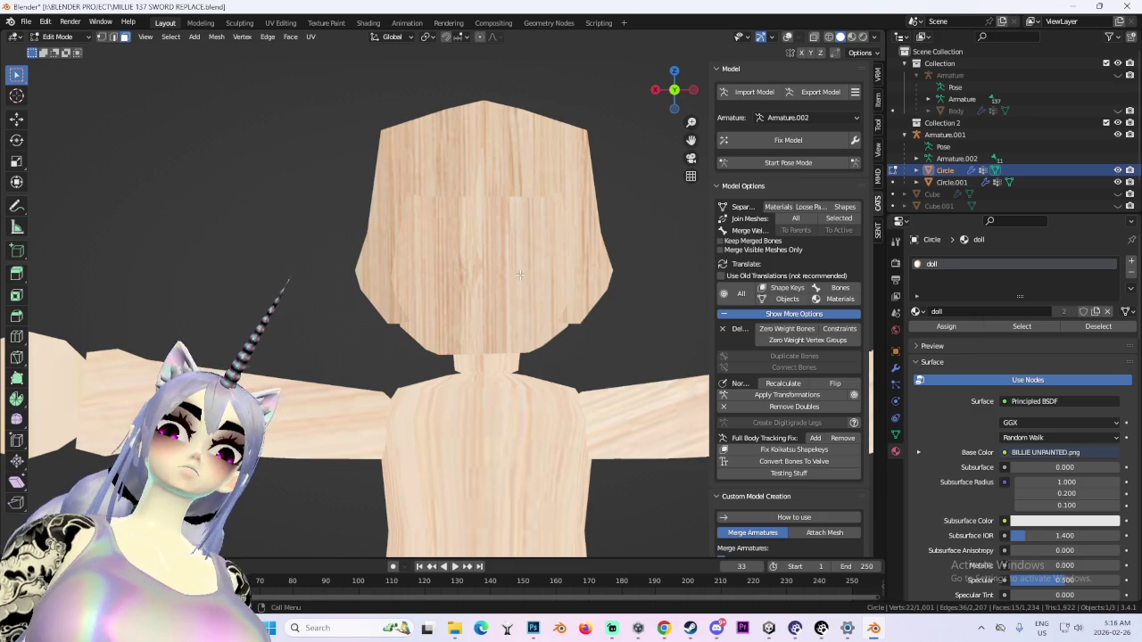
click(787, 38)
scroll(529, 314, down, 2)
key(alt+a)
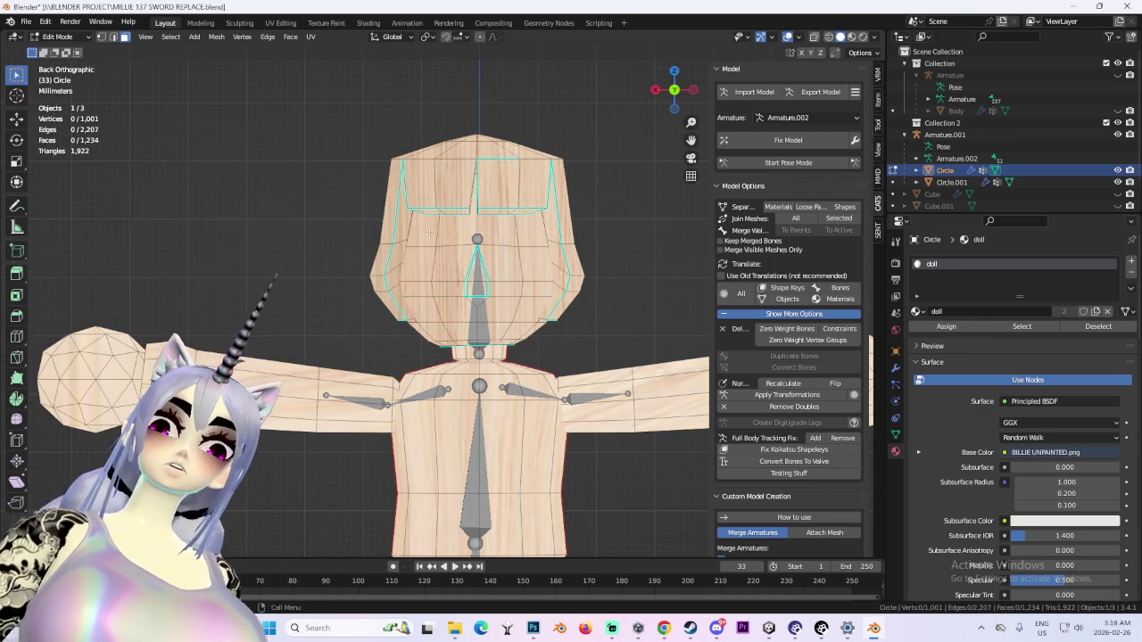
click(280, 23)
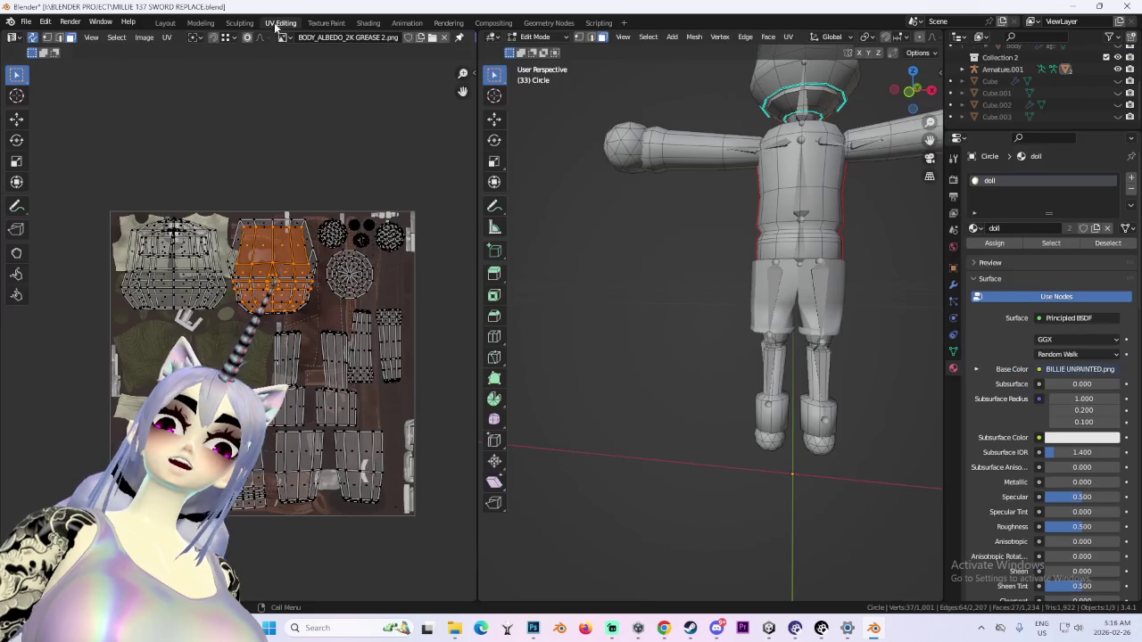
Return to BILLIE UV.png in Photoshop, unhide the UV wireframe layer, and add Layer 3
scroll(413, 348, up, 3)
scroll(413, 348, up, 2)
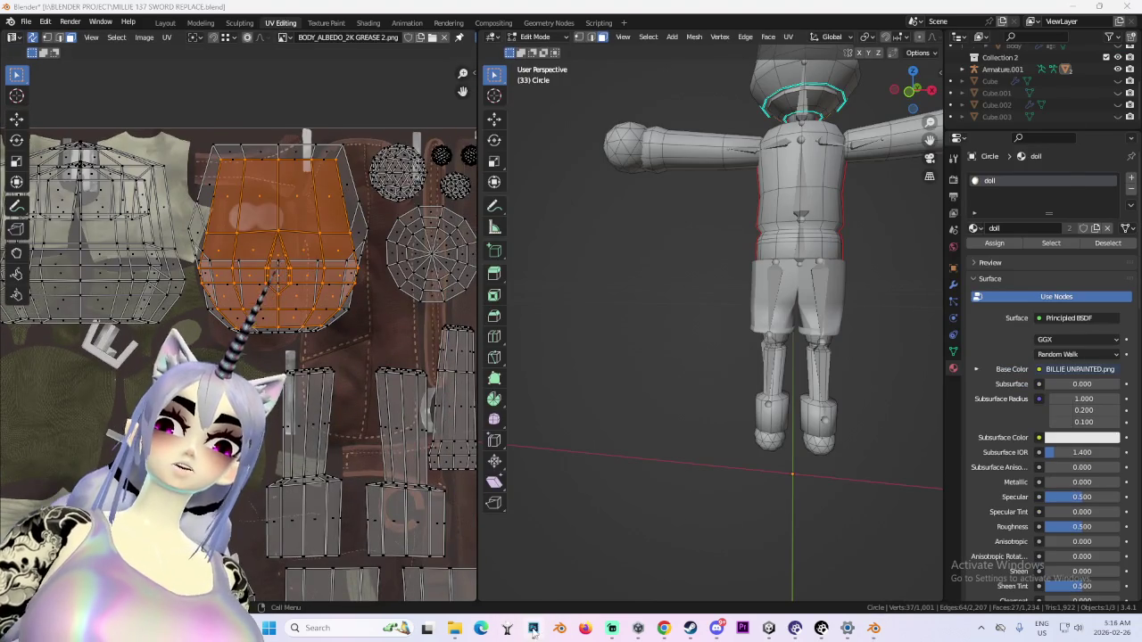
click(532, 629)
click(839, 592)
mouse_move(907, 592)
mouse_down()
mouse_move(920, 476)
mouse_move(918, 502)
mouse_up()
alt+scroll(463, 225, up, 6)
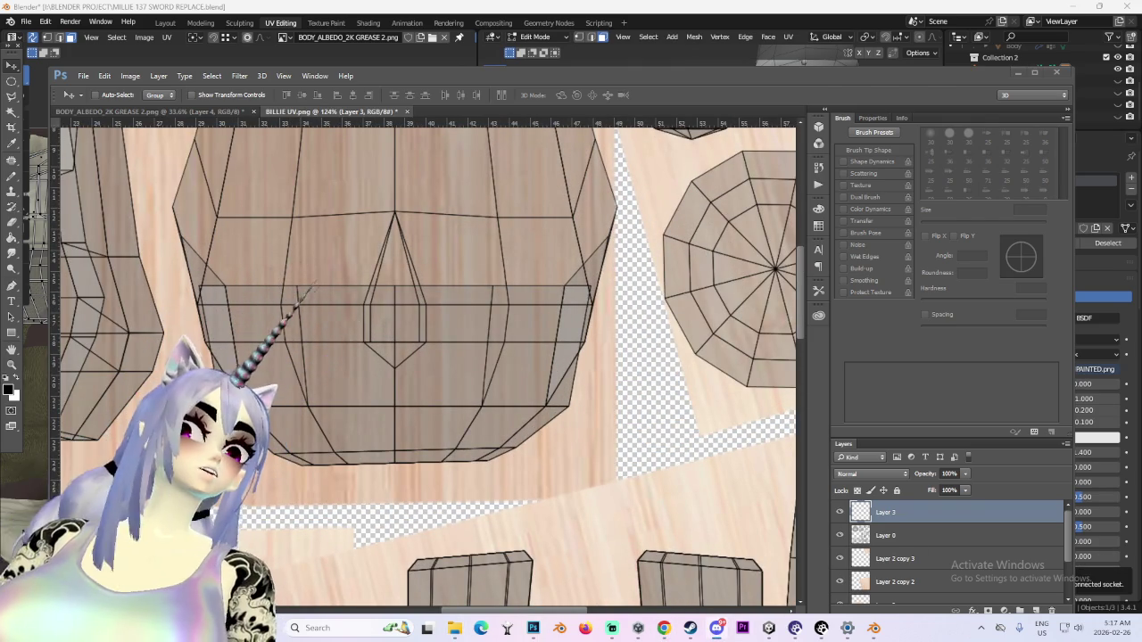
key(alt+Tab)
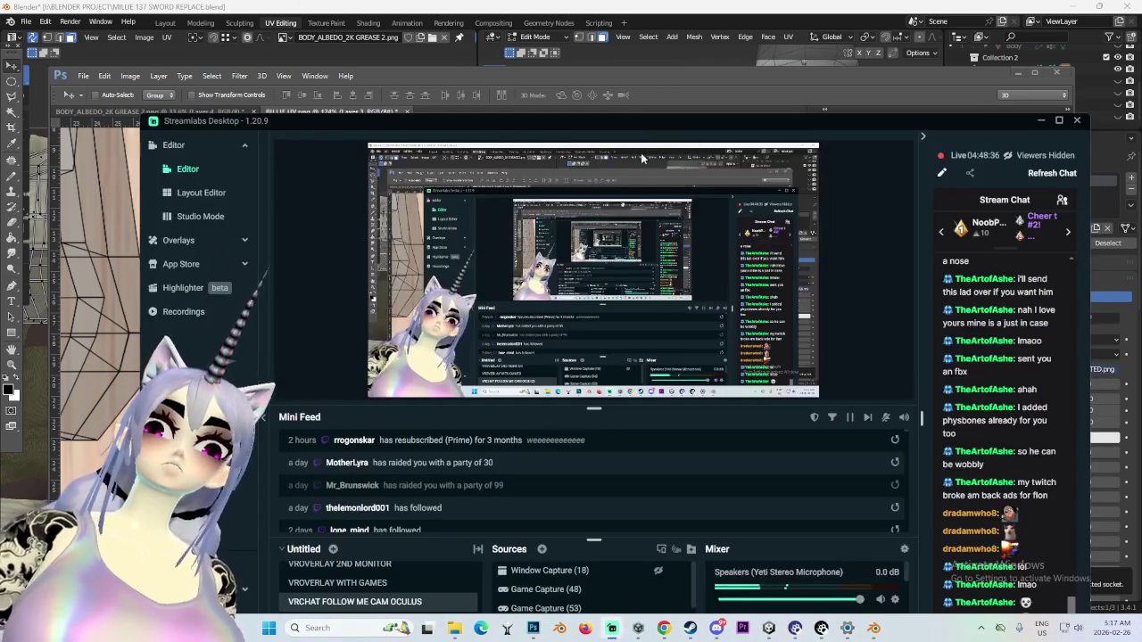
key(alt+Tab)
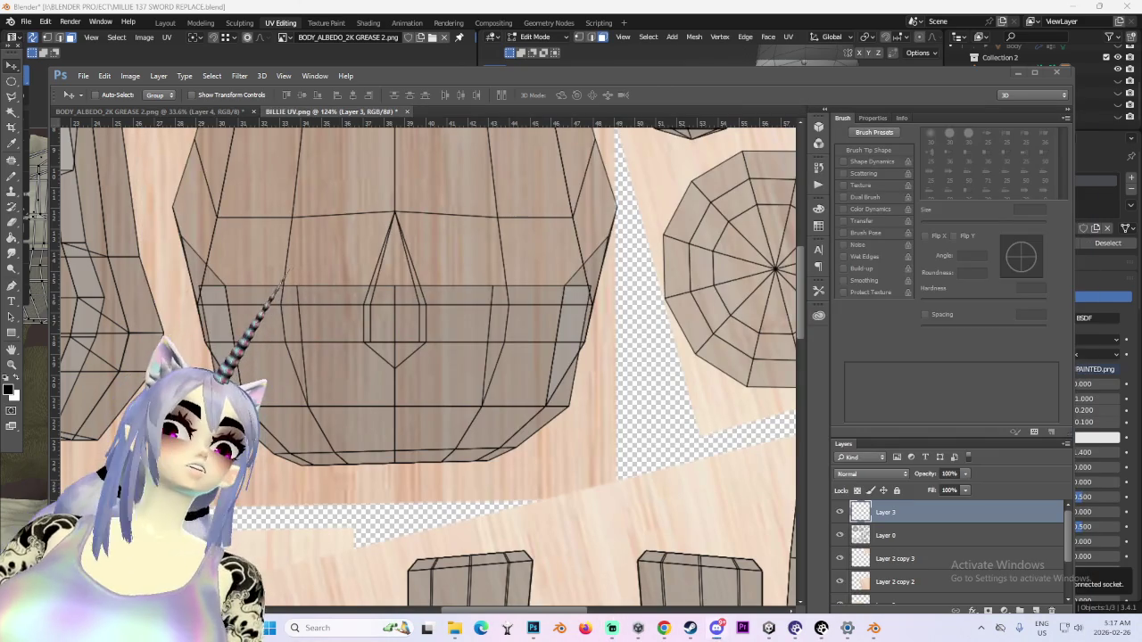
drag(55, 295, 682, 285)
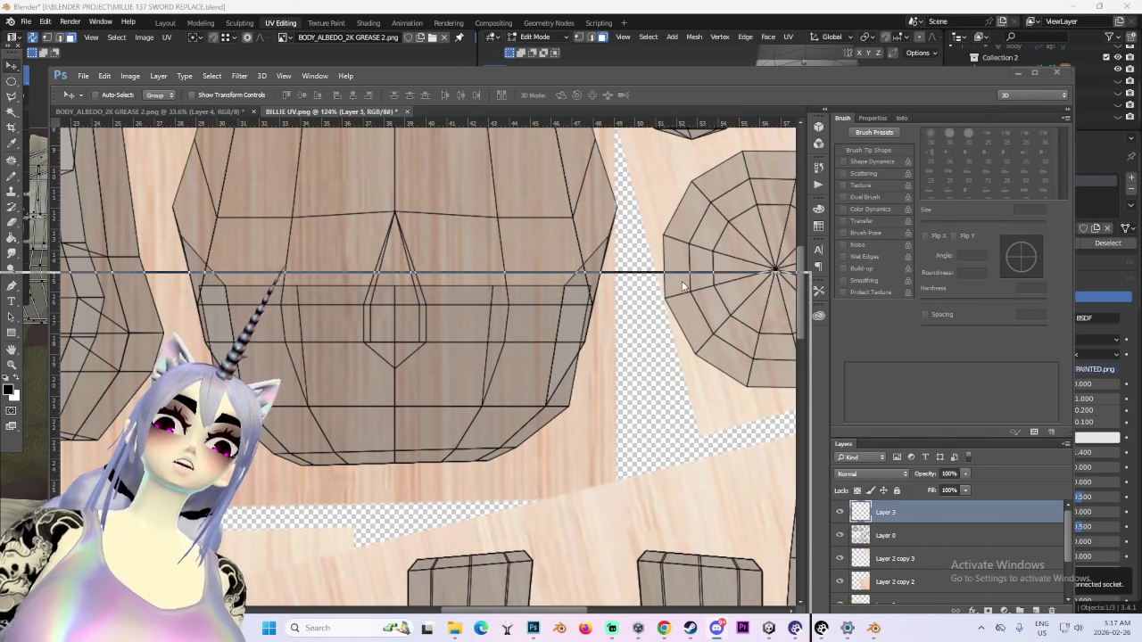
scroll(426, 423, down, 3)
scroll(427, 423, up, 3)
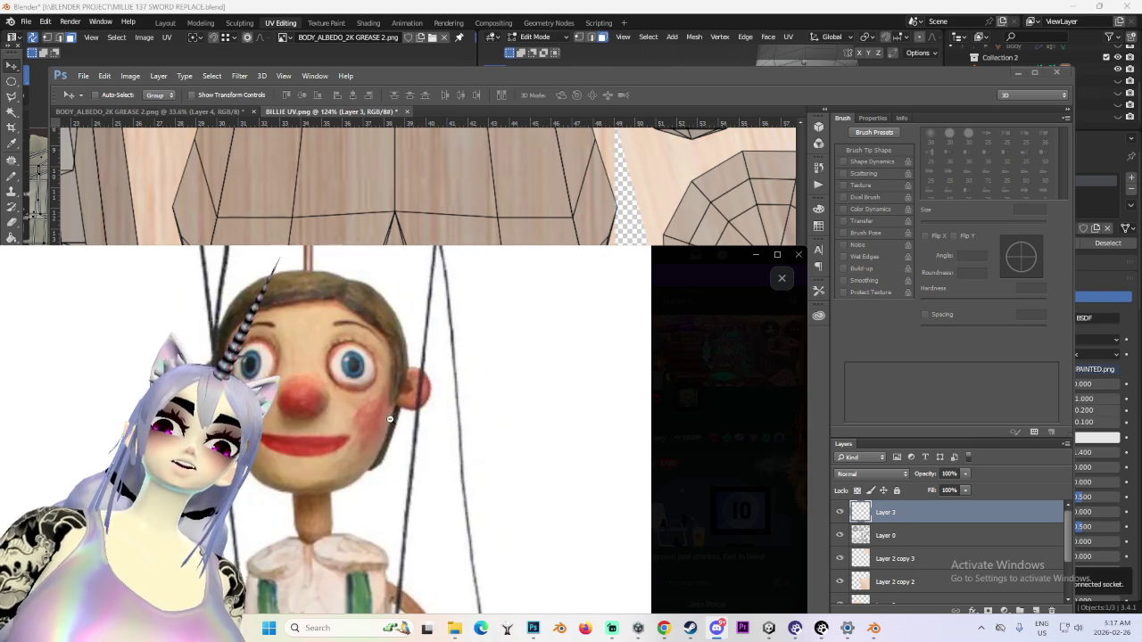
ctrl+scroll(426, 424, down, 3)
key(alt+Tab)
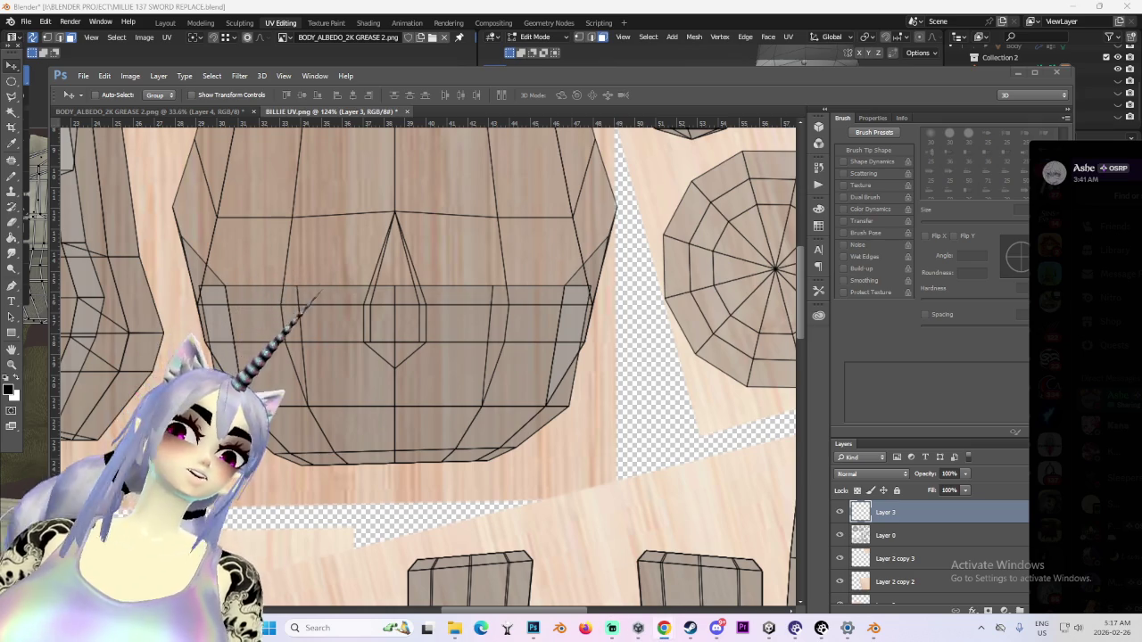
click(841, 629)
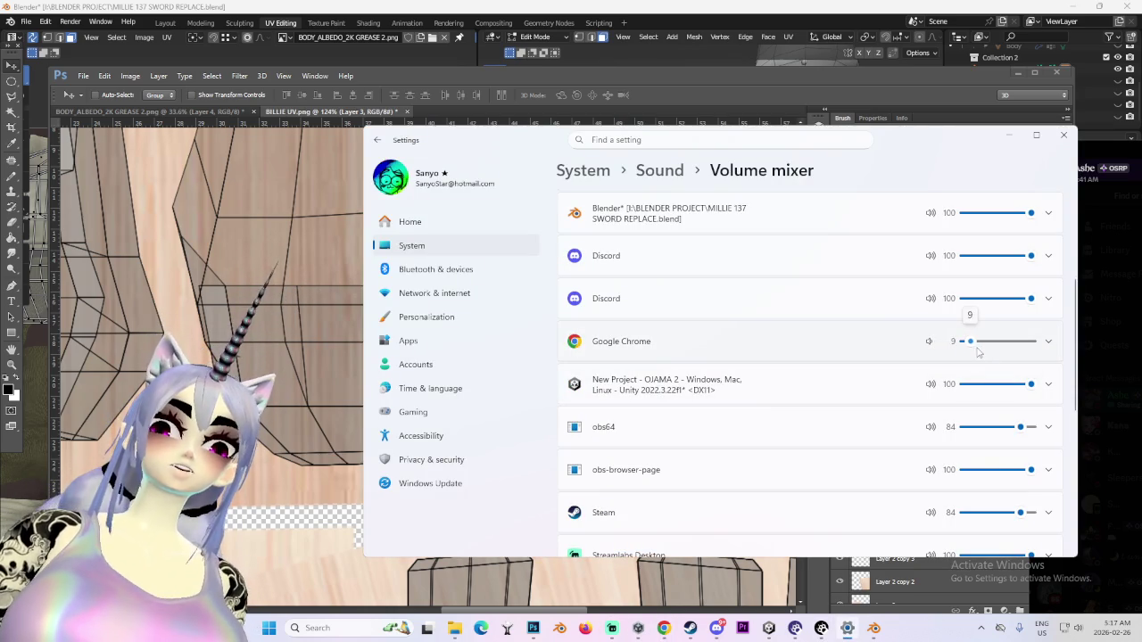
click(1036, 134)
click(1073, 8)
scroll(434, 319, down, 3)
scroll(433, 319, down, 3)
scroll(464, 304, up, 1)
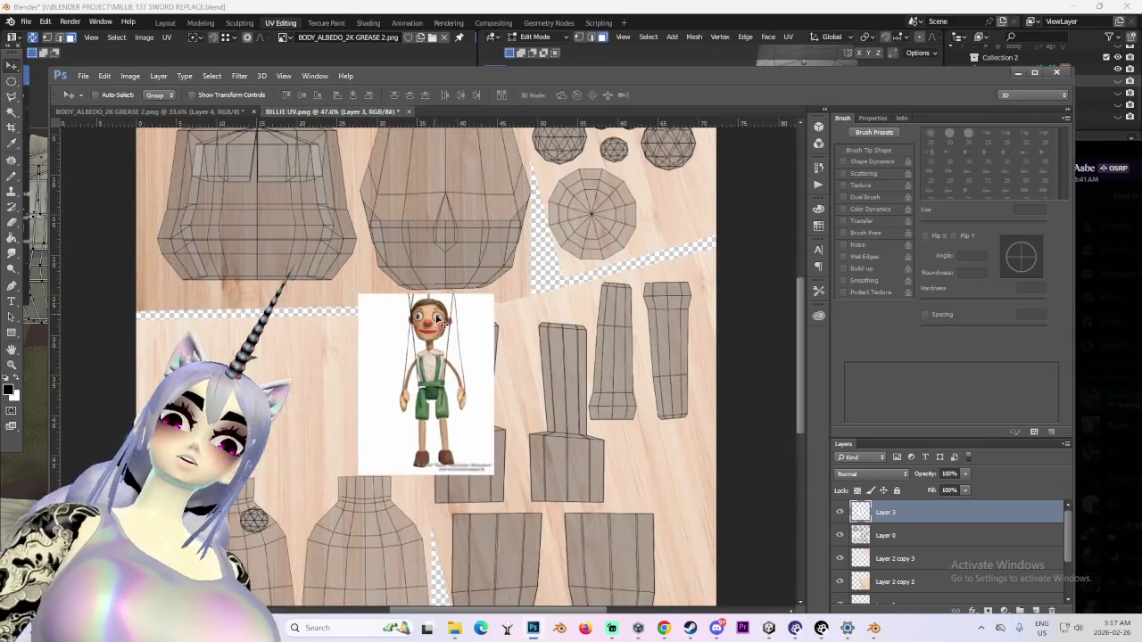
scroll(374, 268, up, 2)
scroll(276, 230, up, 2)
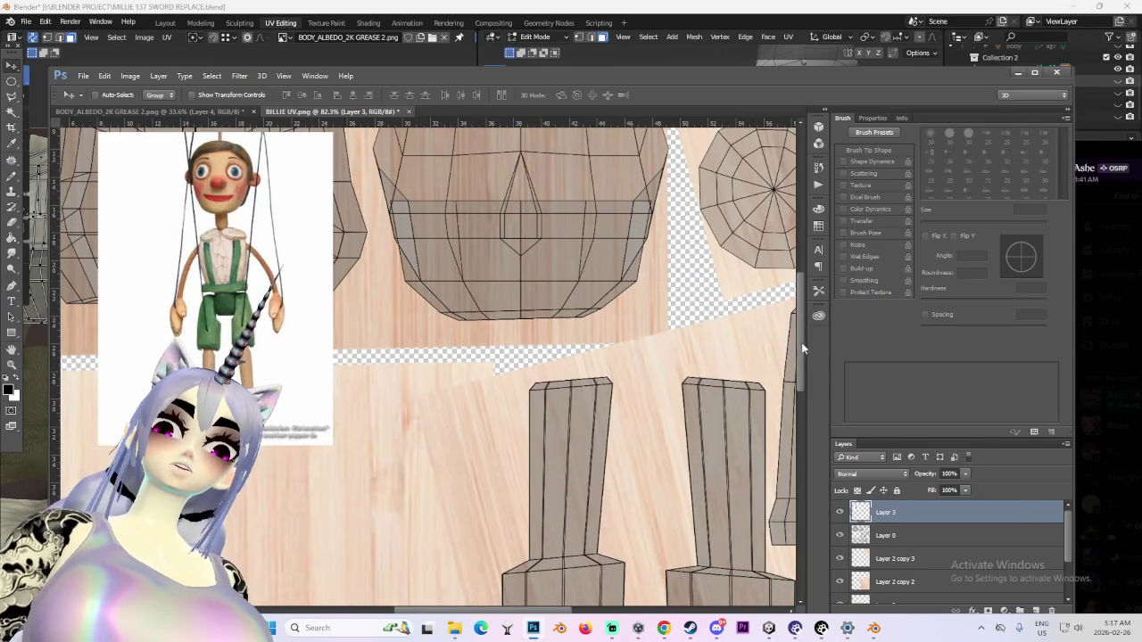
scroll(530, 201, up, 2)
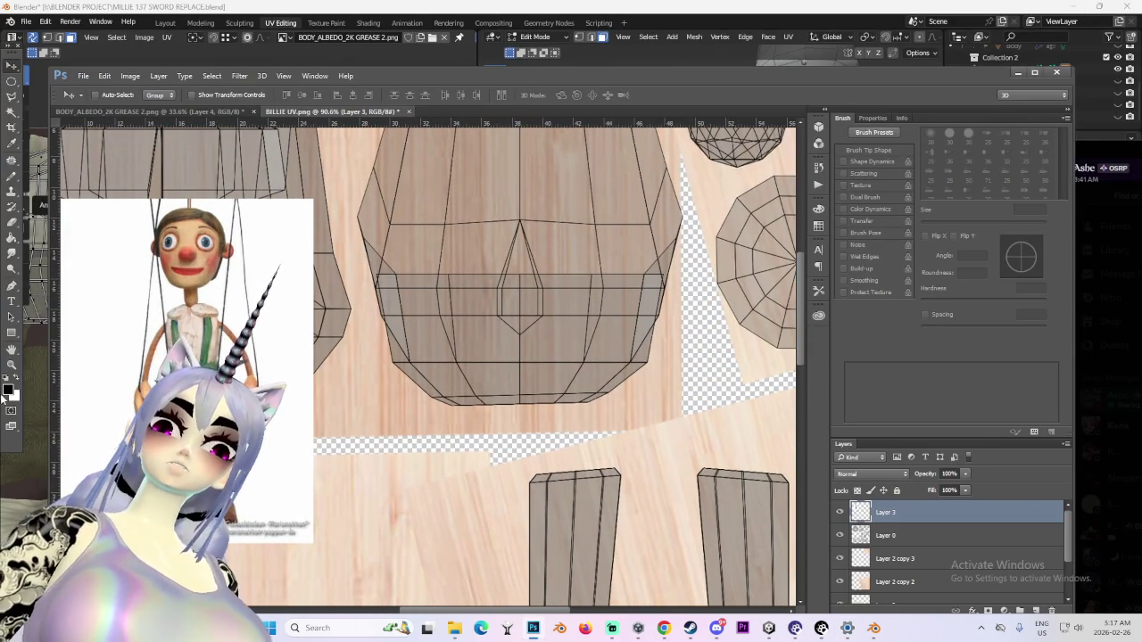
Fill an elliptical nose selection with orange on a new layer
click(7, 391)
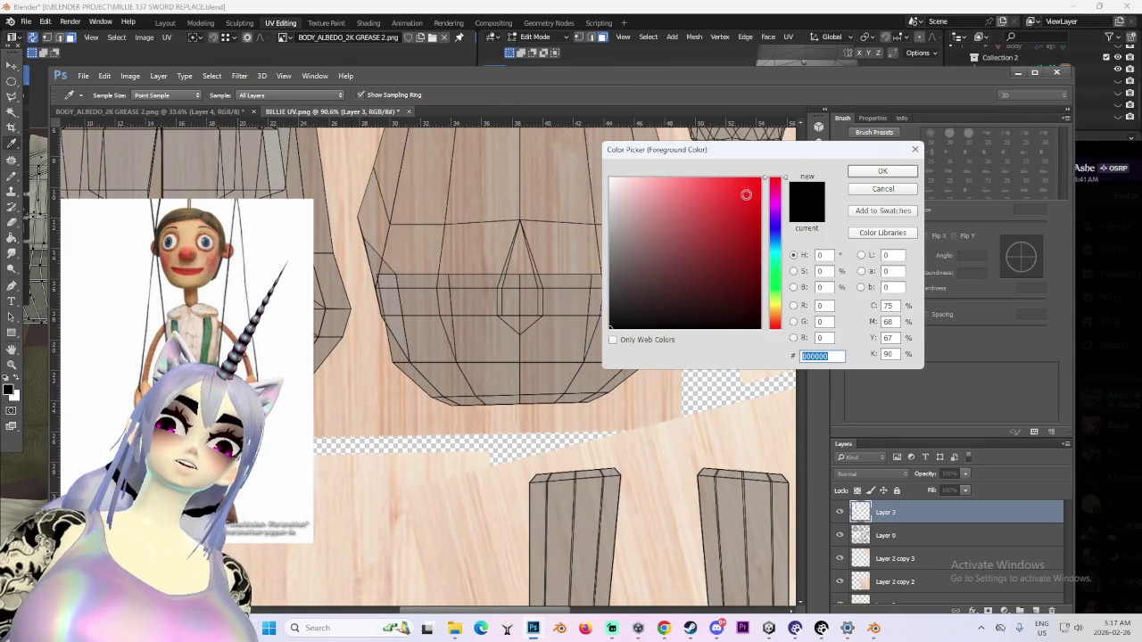
mouse_move(783, 327)
mouse_down()
mouse_move(779, 305)
mouse_move(778, 321)
mouse_up()
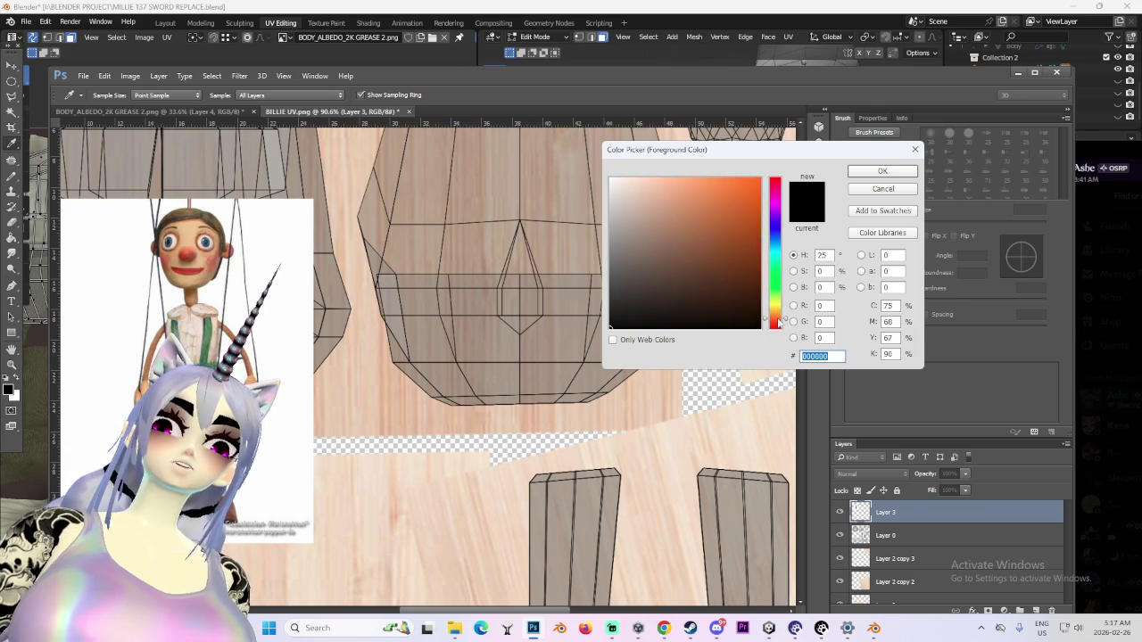
click(882, 171)
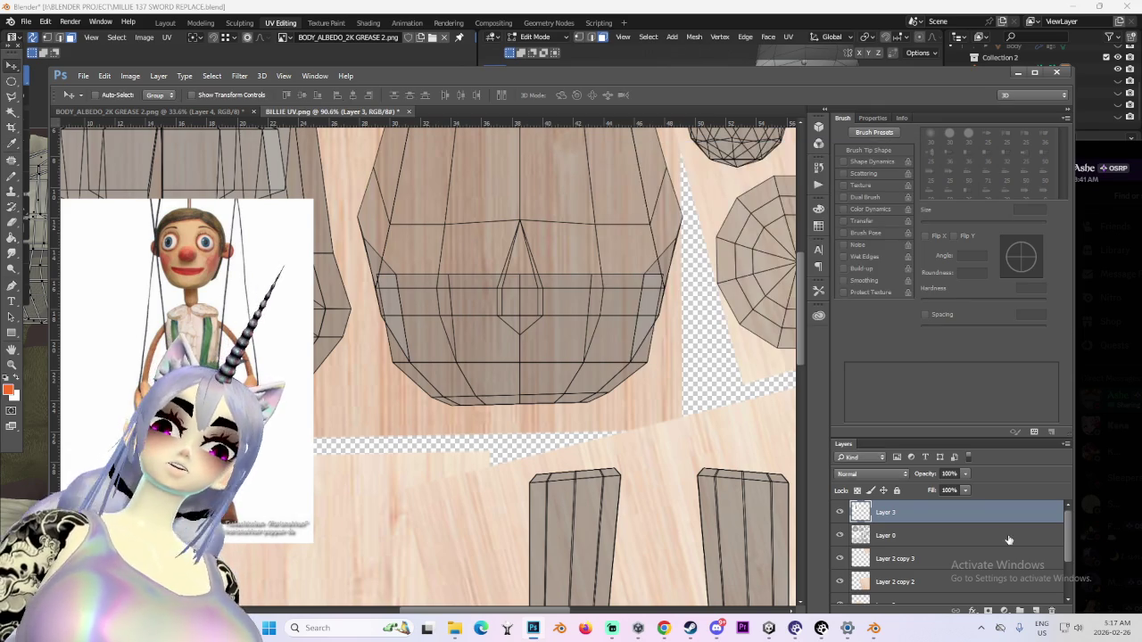
click(927, 535)
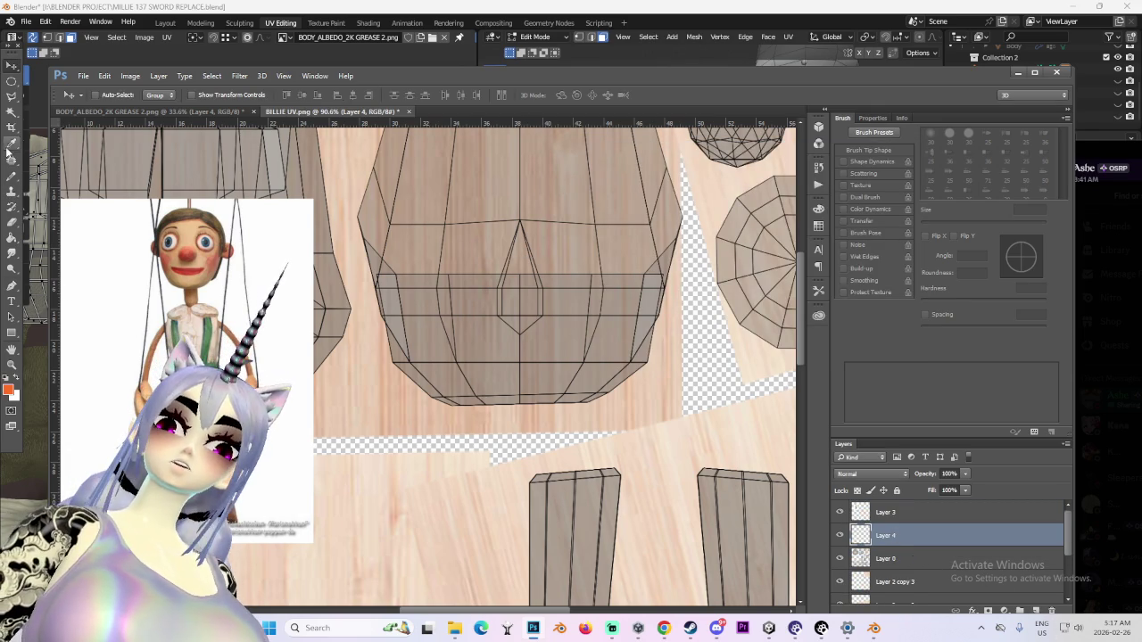
click(10, 81)
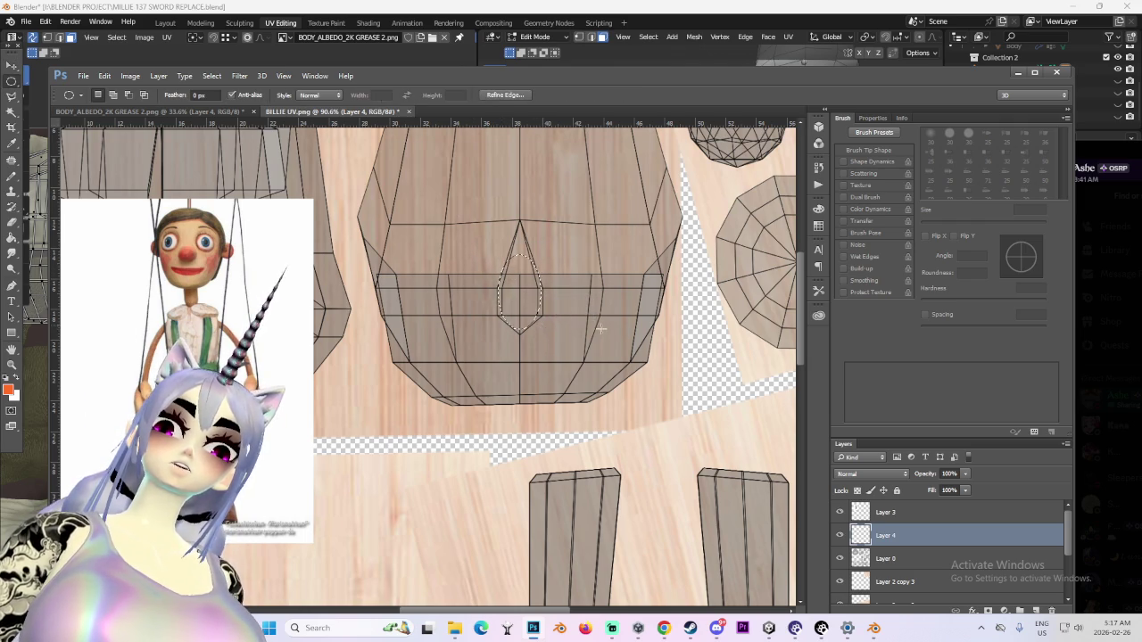
scroll(585, 327, up, 1)
key(g)
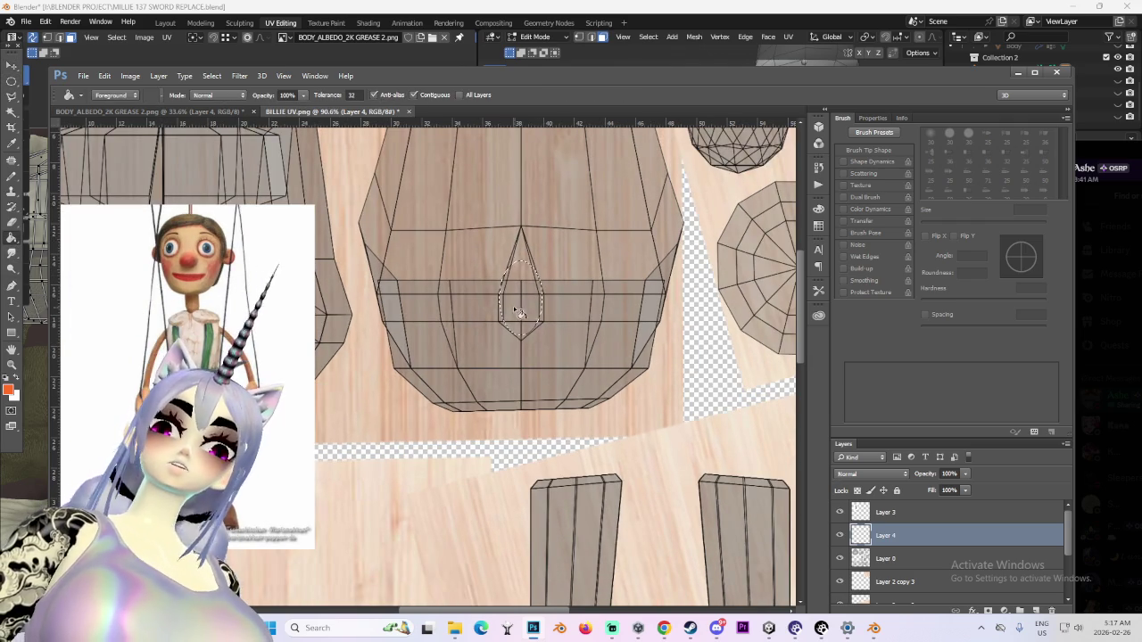
click(523, 313)
click(11, 80)
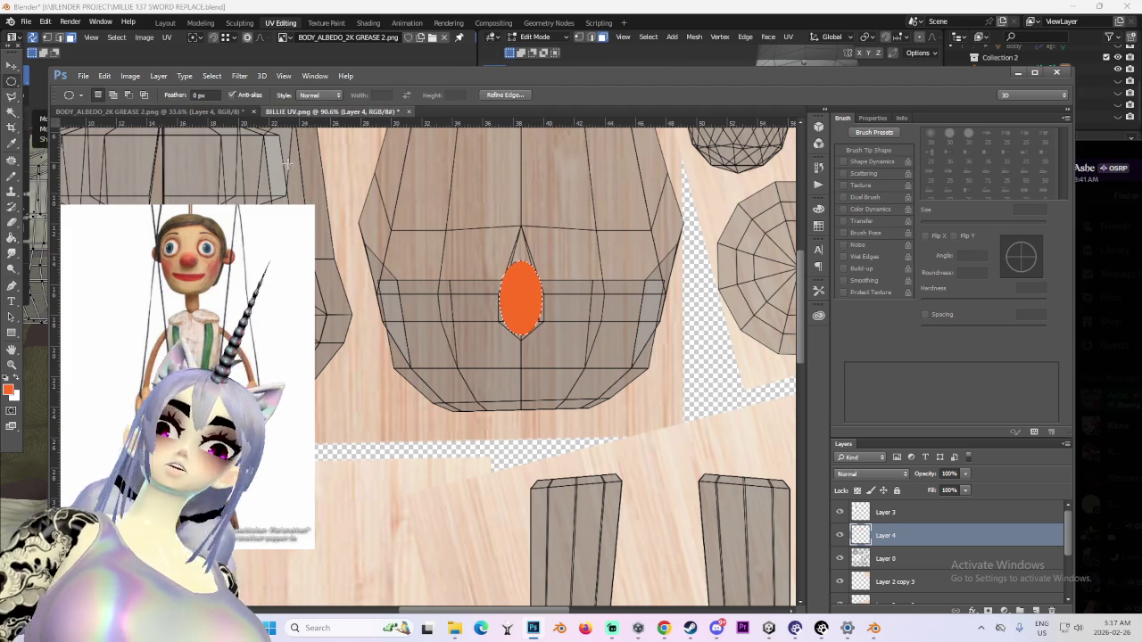
Gaussian-blur the orange nose and set its layer to Multiply
click(287, 79)
mouse_move(239, 76)
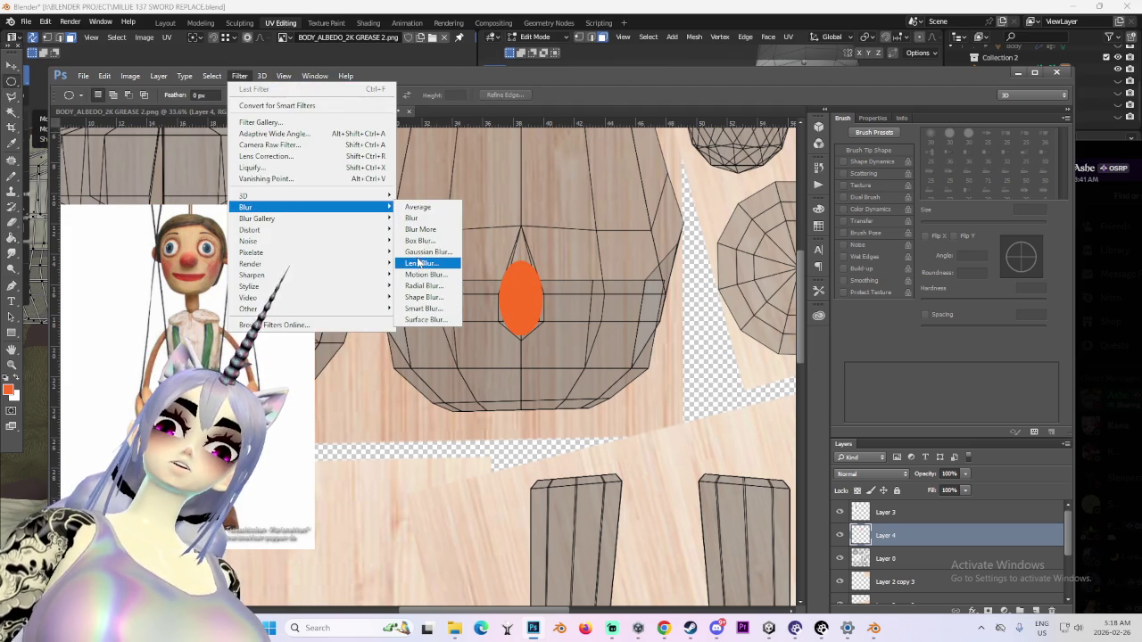
mouse_move(245, 207)
click(424, 258)
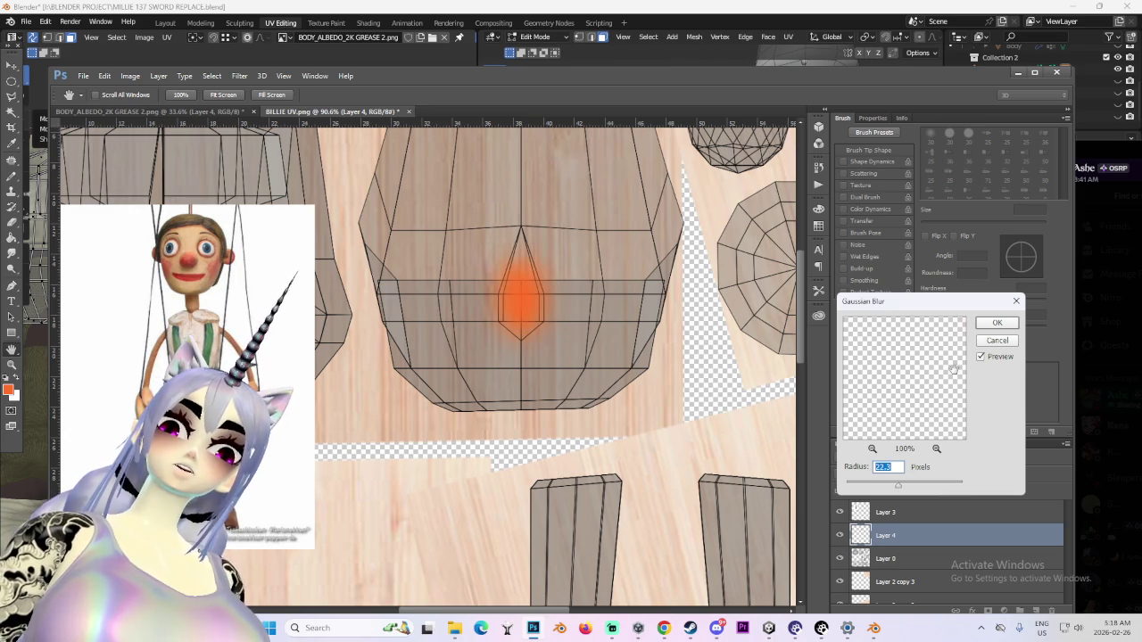
click(997, 322)
click(865, 474)
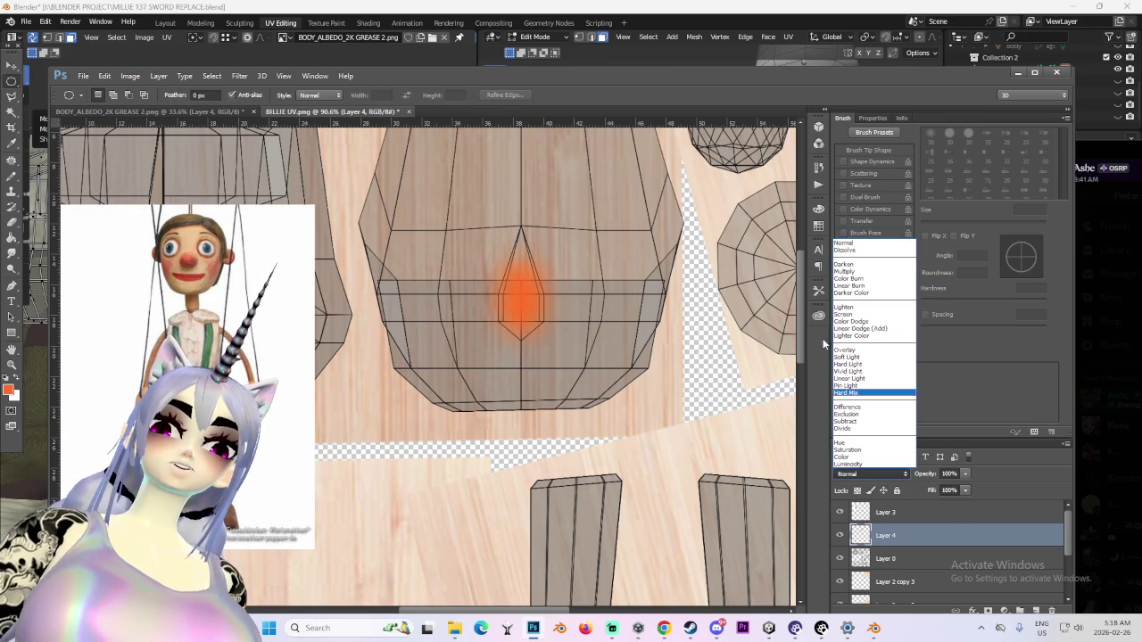
click(860, 273)
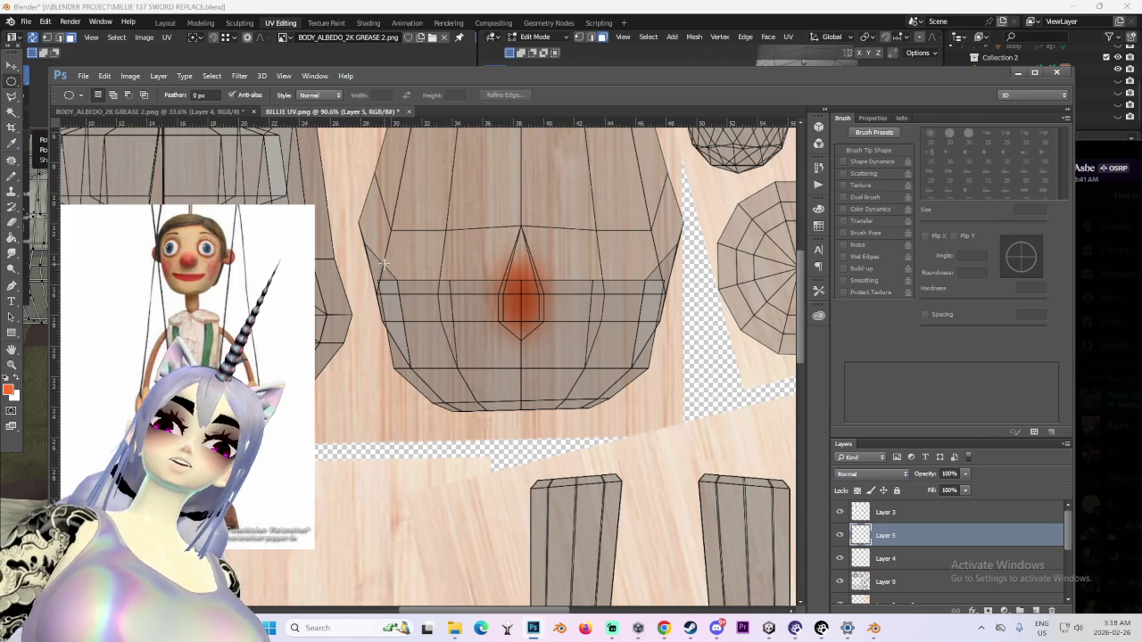
Fill an oval on the left cheek with pure red
click(8, 389)
drag(735, 231, 760, 179)
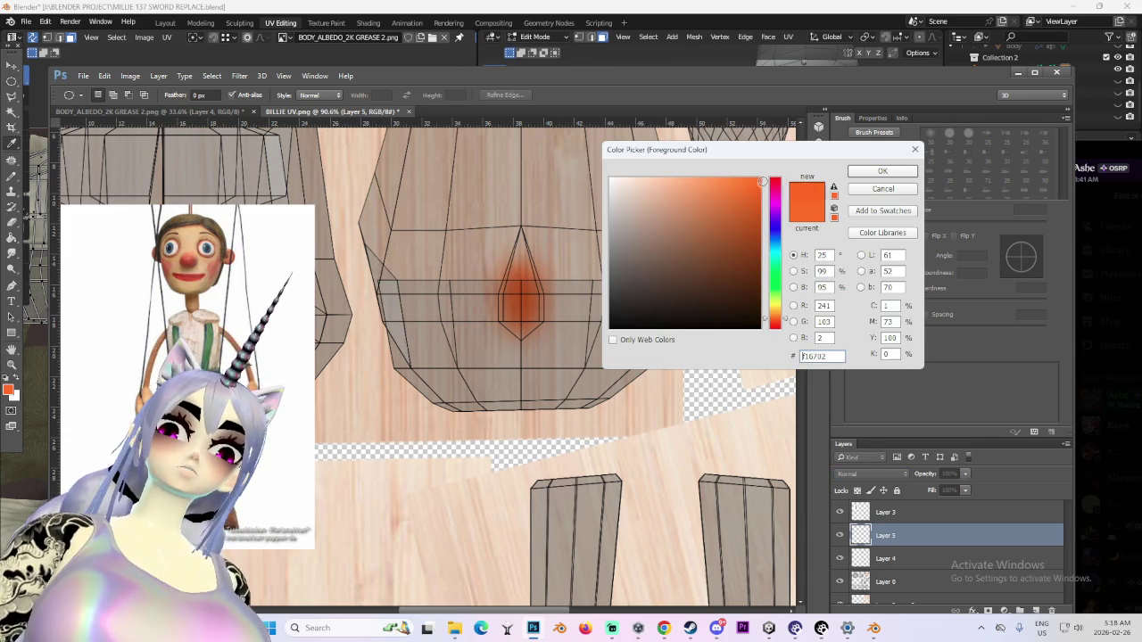
drag(773, 323, 773, 366)
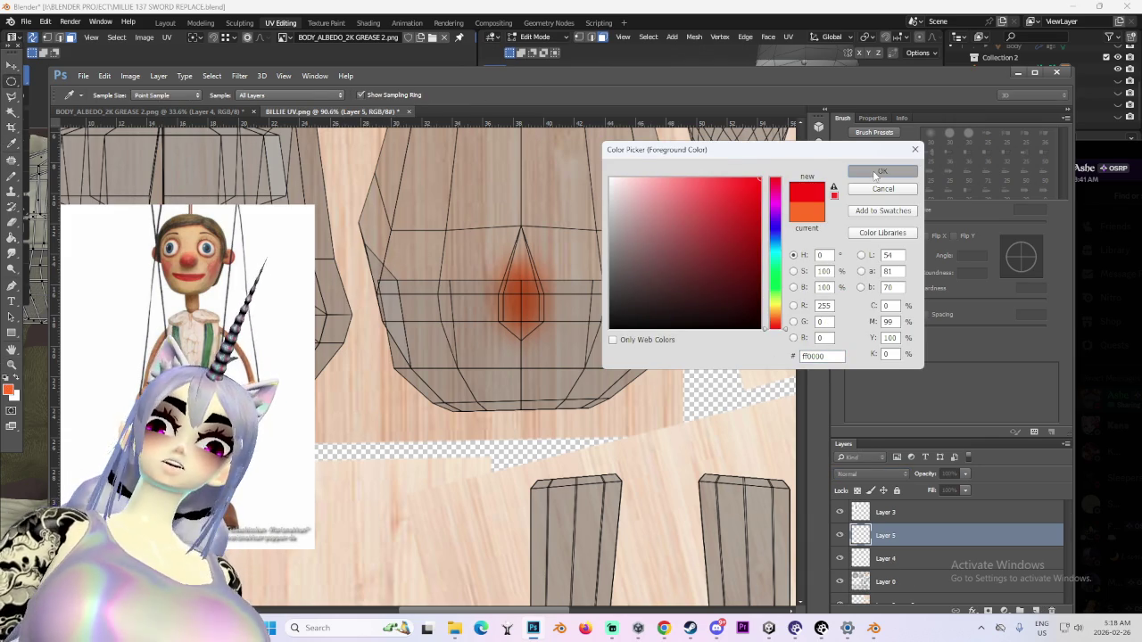
click(875, 172)
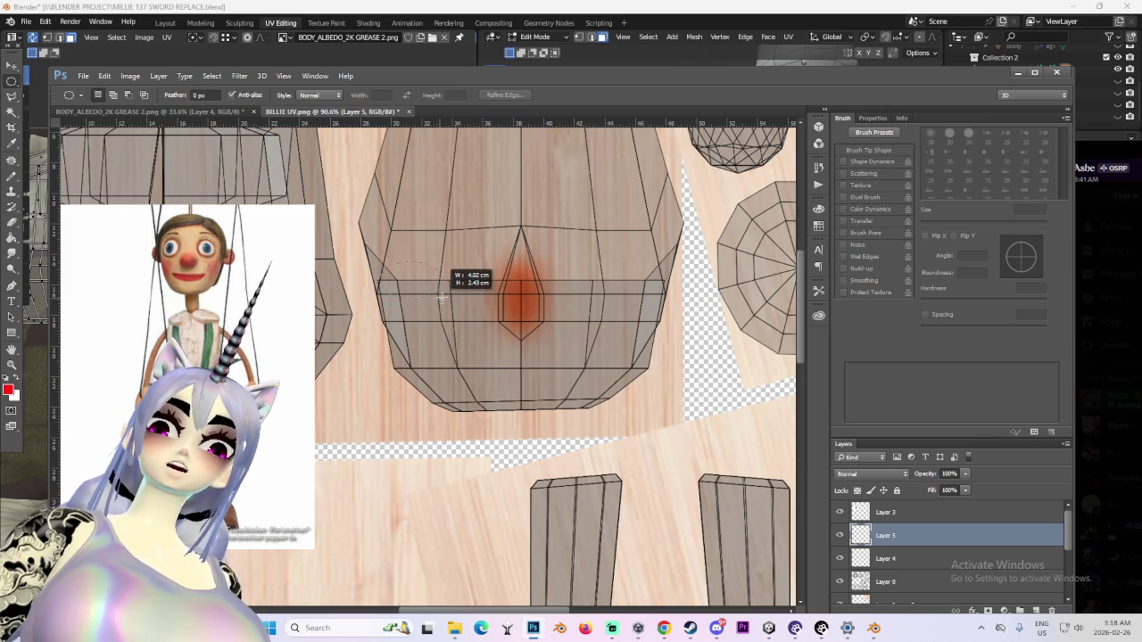
drag(442, 296, 441, 296)
alt+scroll(477, 296, down, 2)
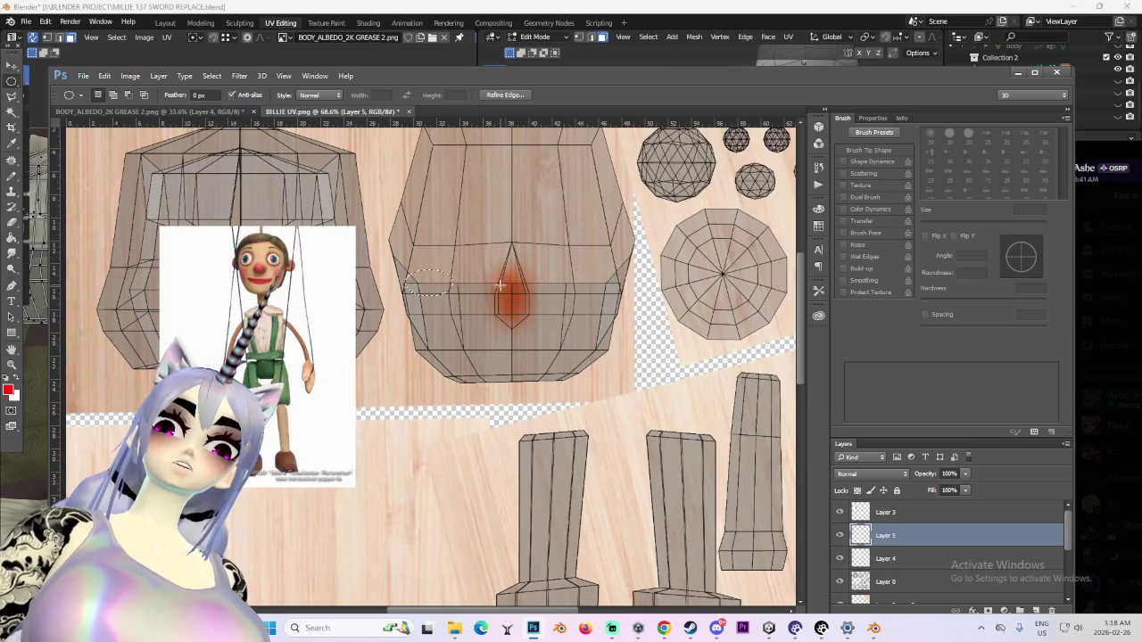
alt+scroll(500, 284, up, 2)
alt+scroll(520, 262, down, 1)
alt+scroll(521, 262, up, 1)
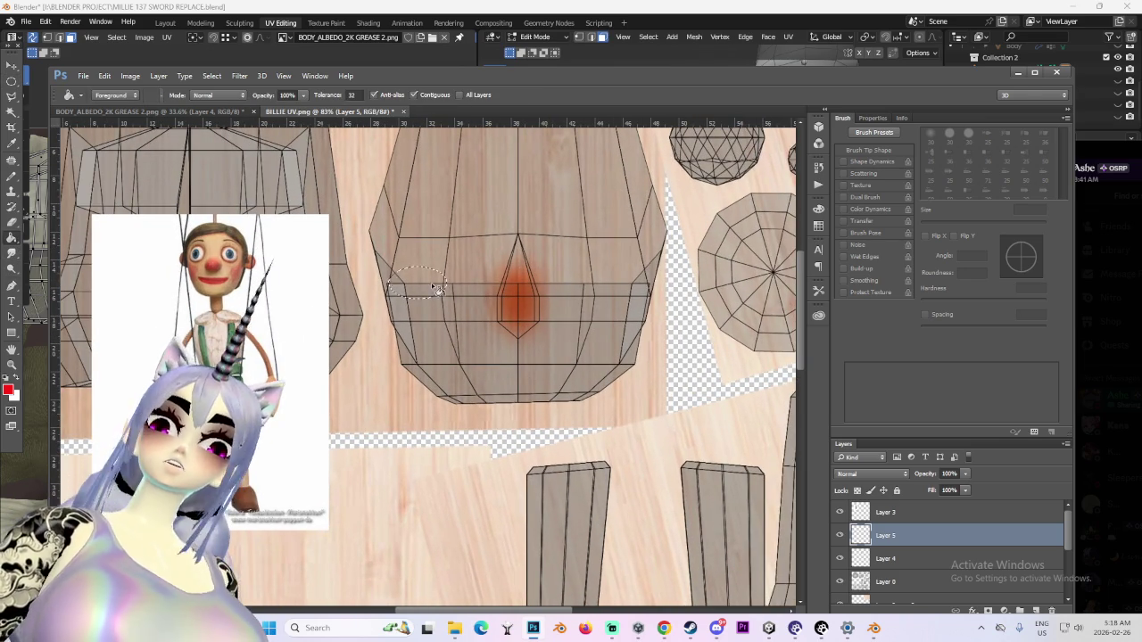
key(alt+BackSpace)
click(11, 80)
key(ctrl+d)
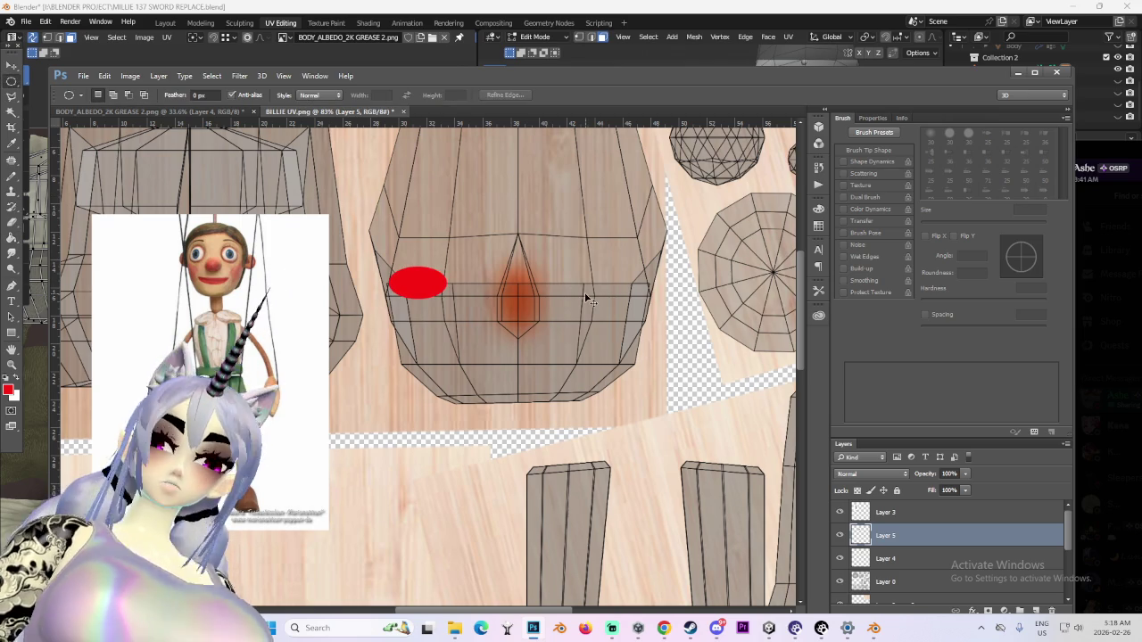
Duplicate the red oval onto the right cheek, align both, and merge them into Layer 5
key(ctrl+j)
click(10, 65)
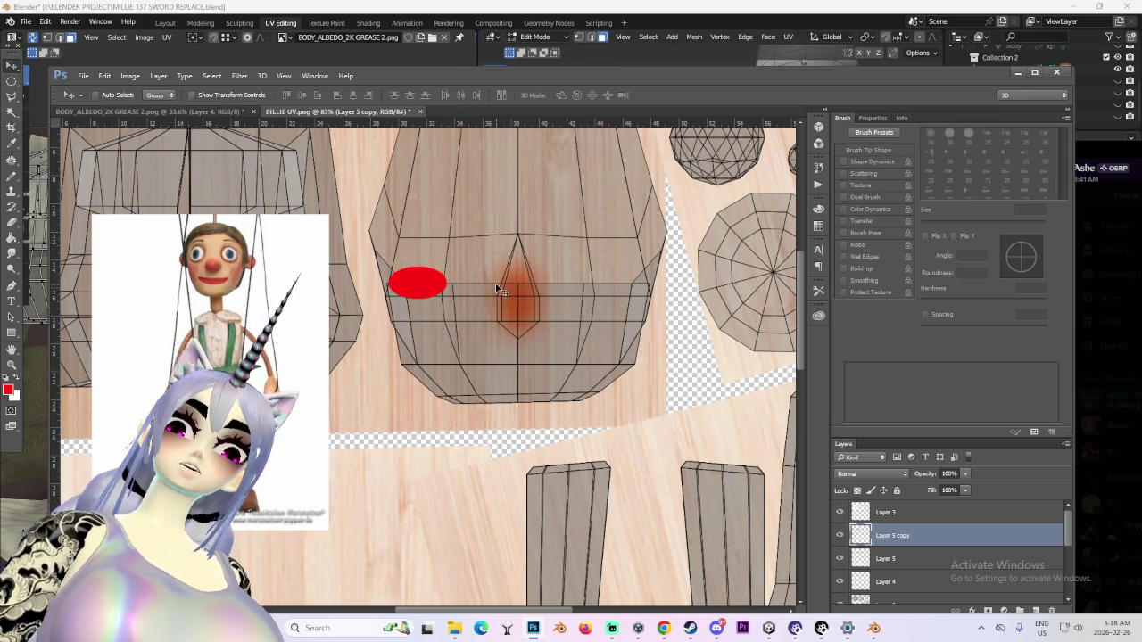
drag(499, 279, 697, 279)
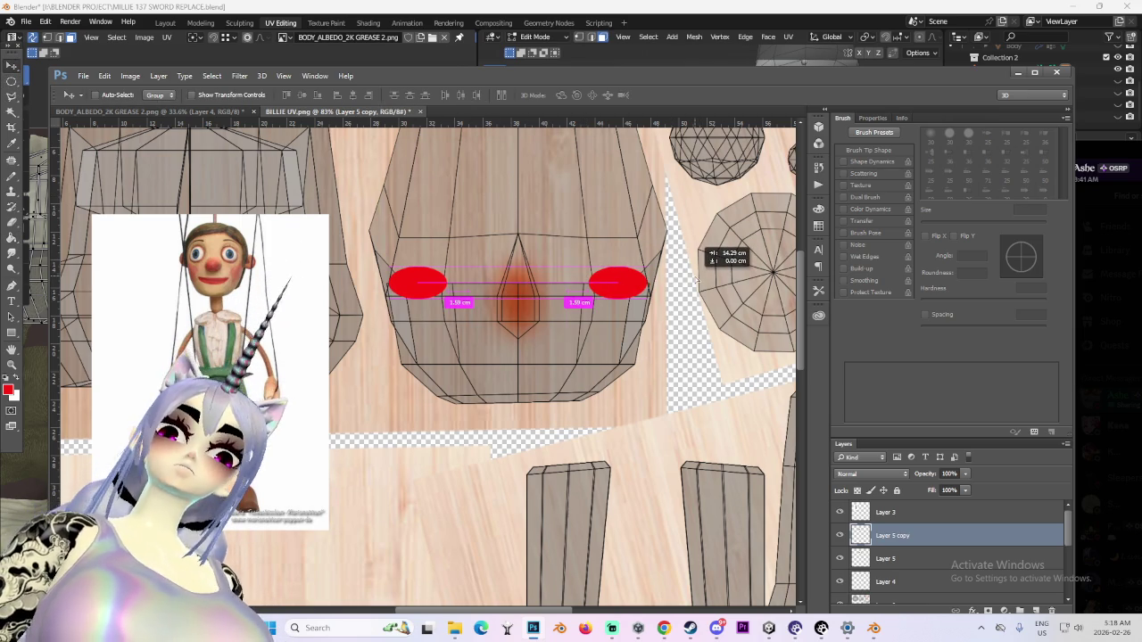
drag(698, 279, 676, 284)
click(885, 559)
drag(460, 286, 480, 284)
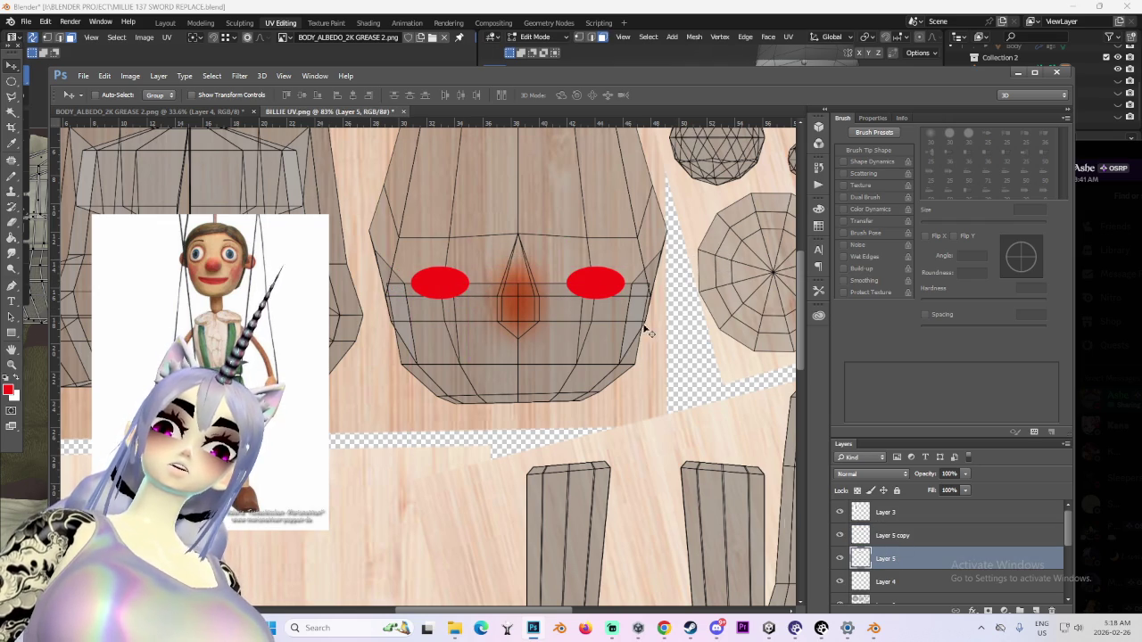
right_click(903, 533)
click(904, 406)
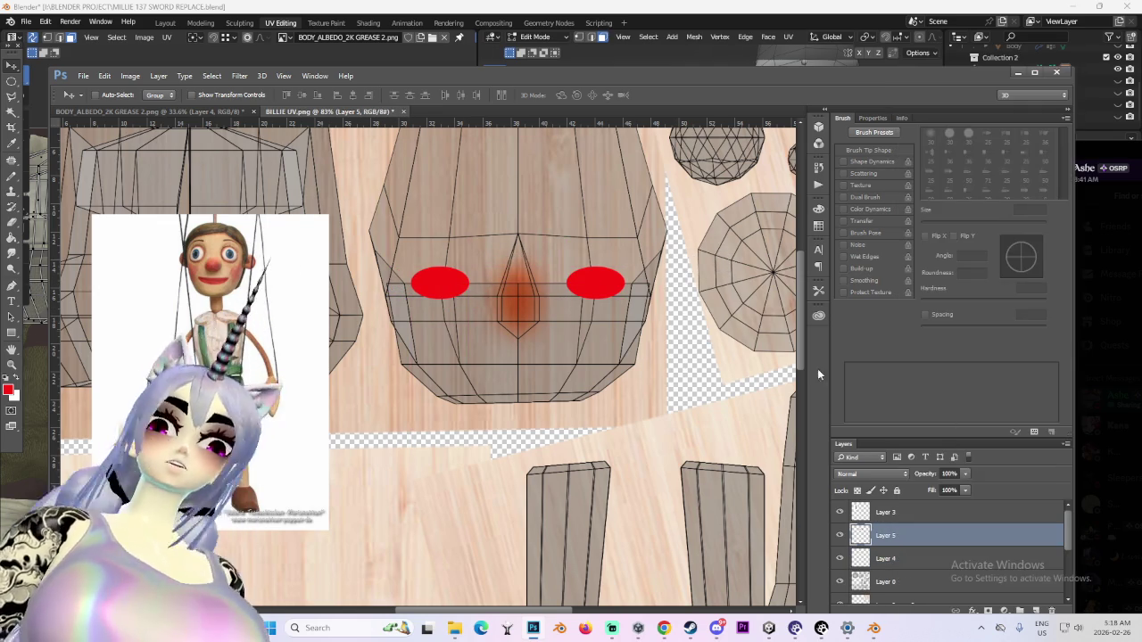
click(130, 76)
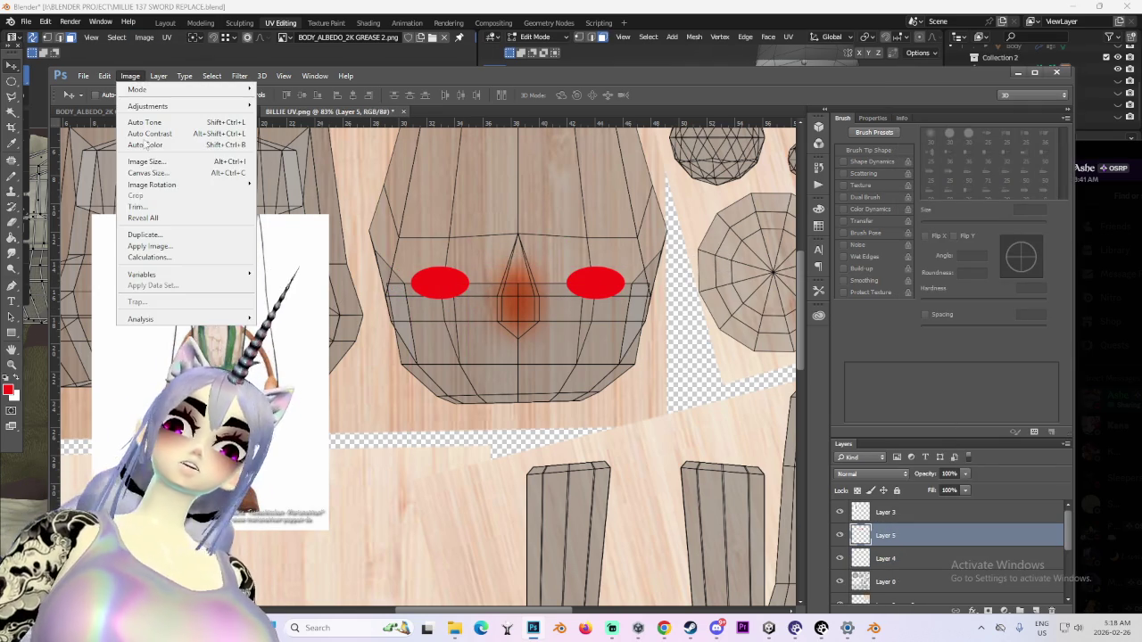
mouse_move(245, 207)
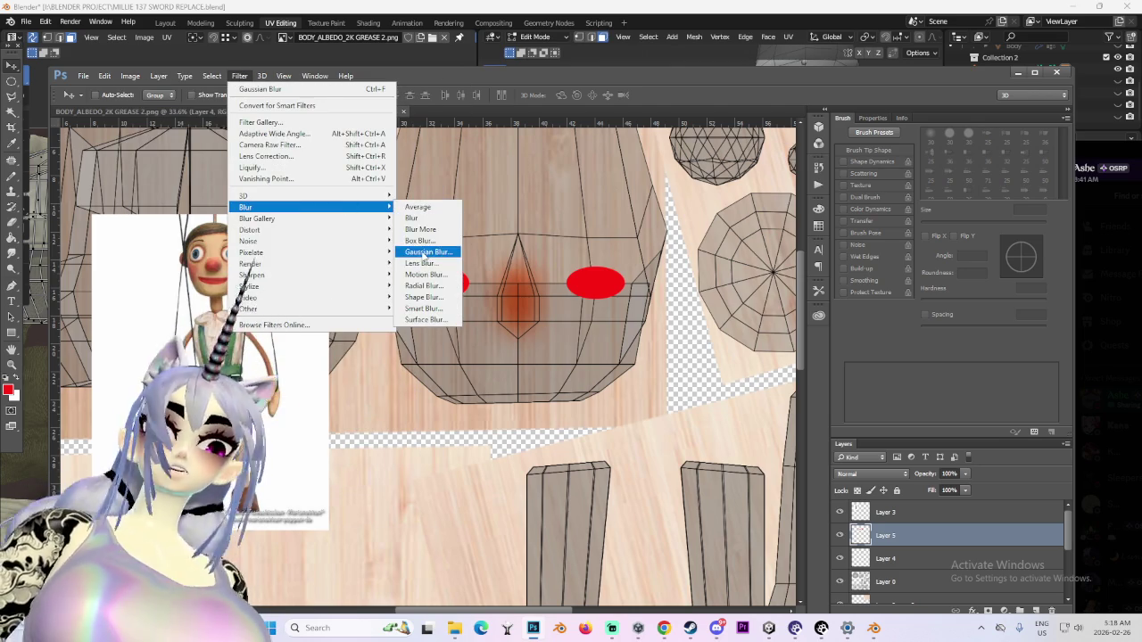
Blur the red cheeks with about 34.6 px Gaussian Blur and set them to Multiply
click(421, 264)
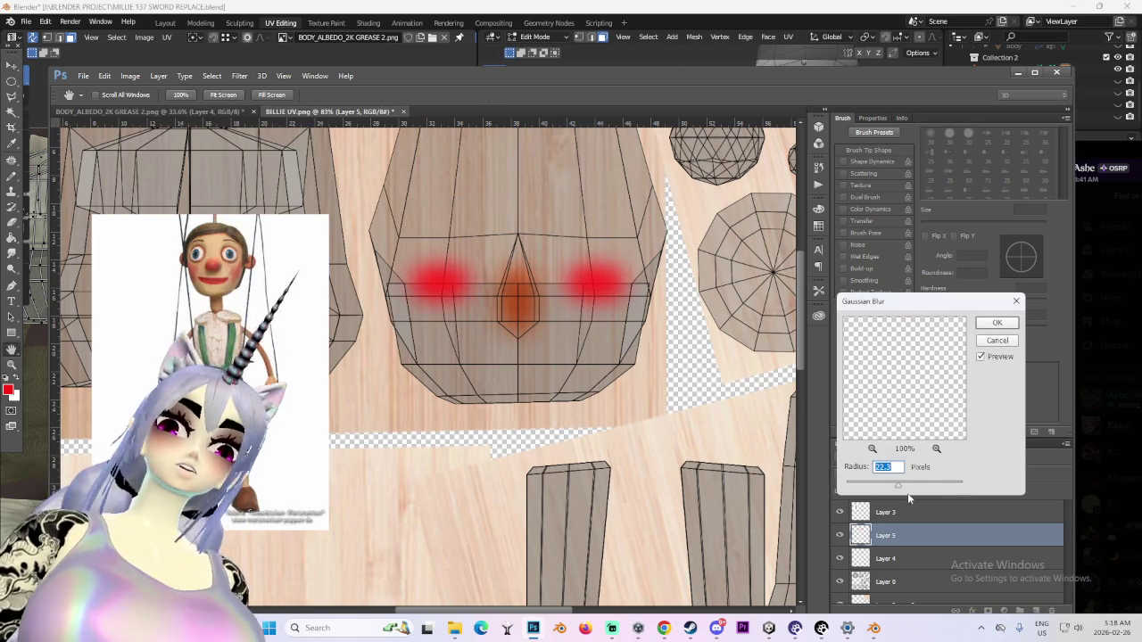
drag(903, 490, 903, 490)
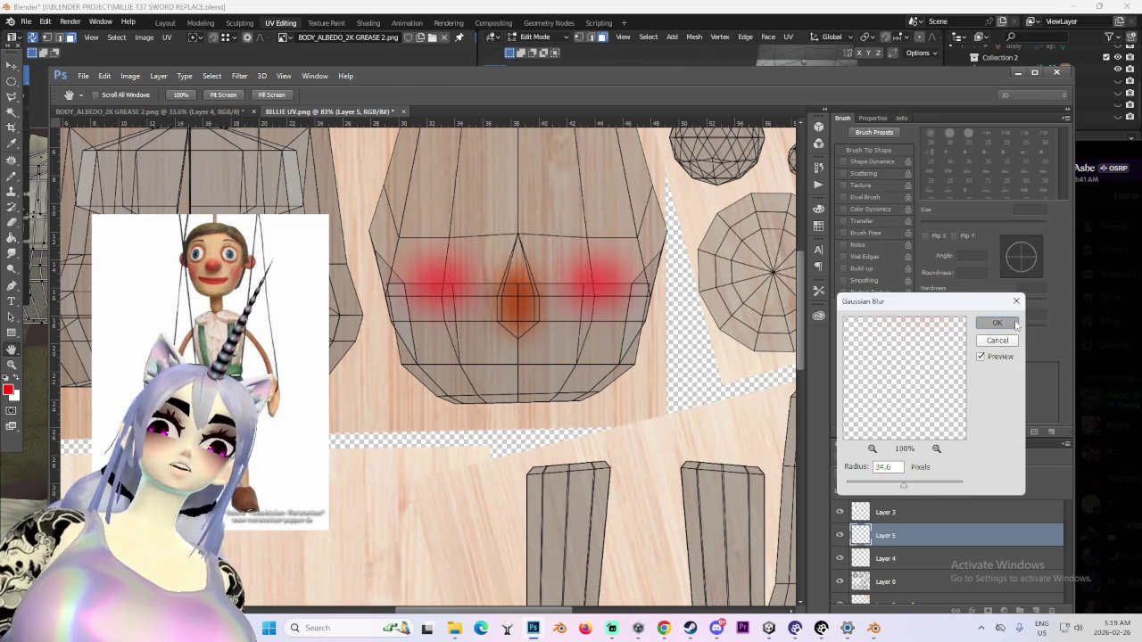
click(1004, 323)
click(896, 473)
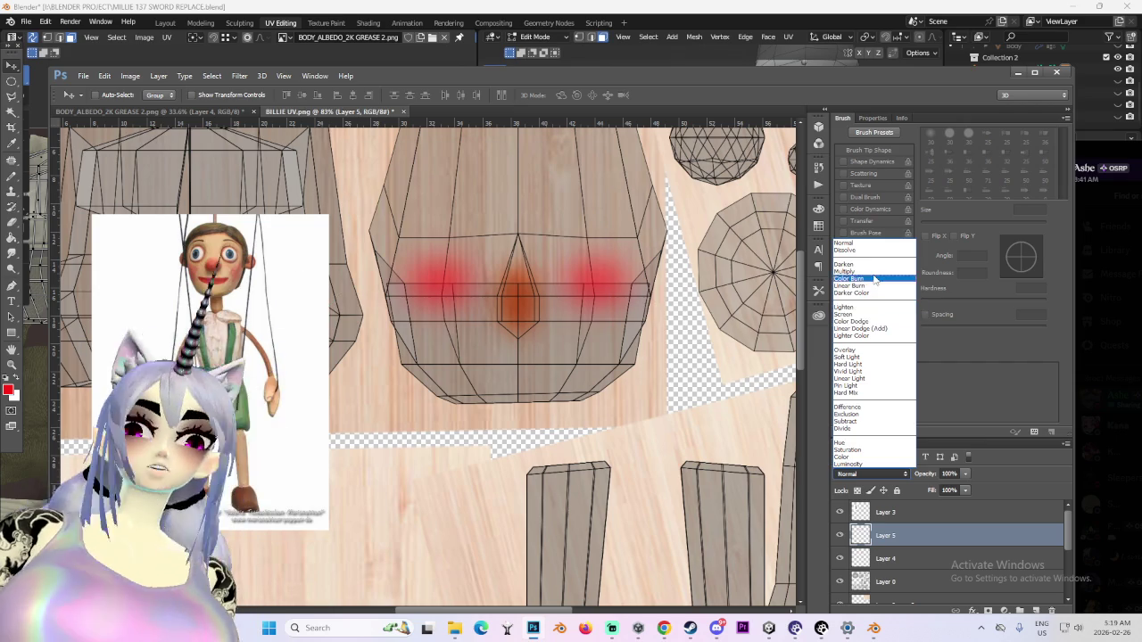
click(844, 271)
alt+scroll(529, 278, up, 3)
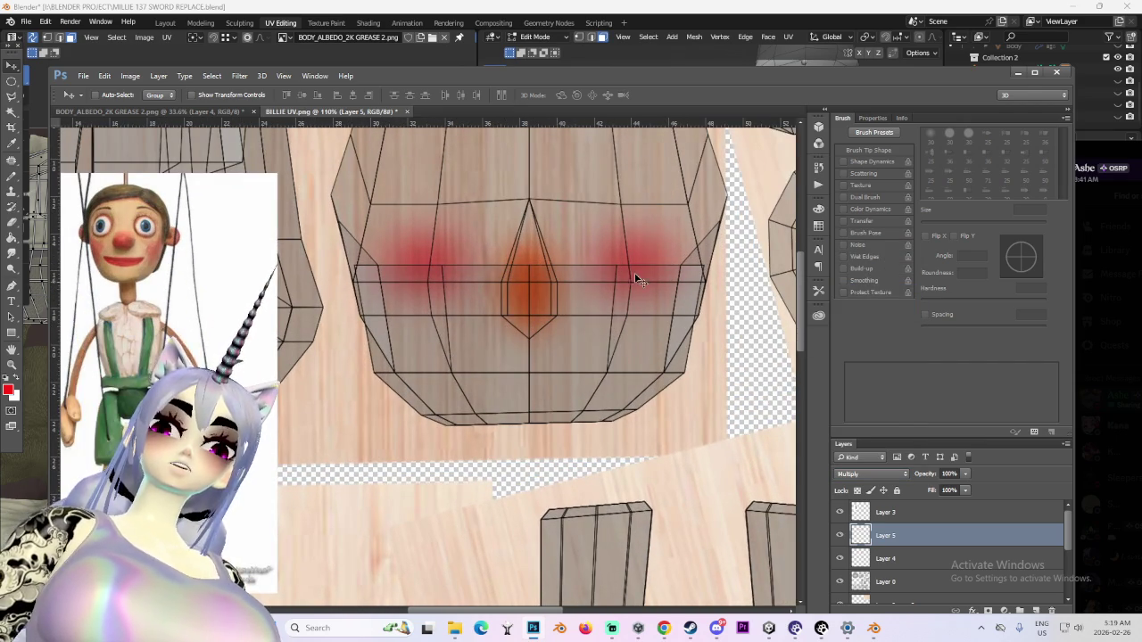
alt+scroll(631, 312, down, 1)
Set up the Pencil with 10% tip roundness, select Layer 6, and choose black
click(12, 176)
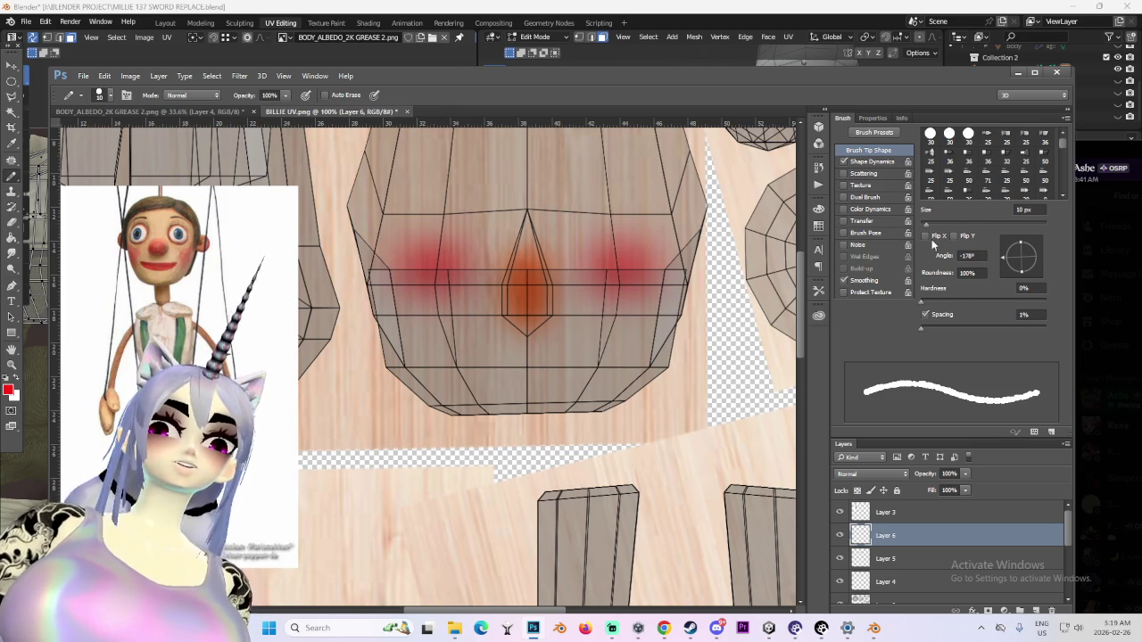
double_click(970, 272)
text(1)
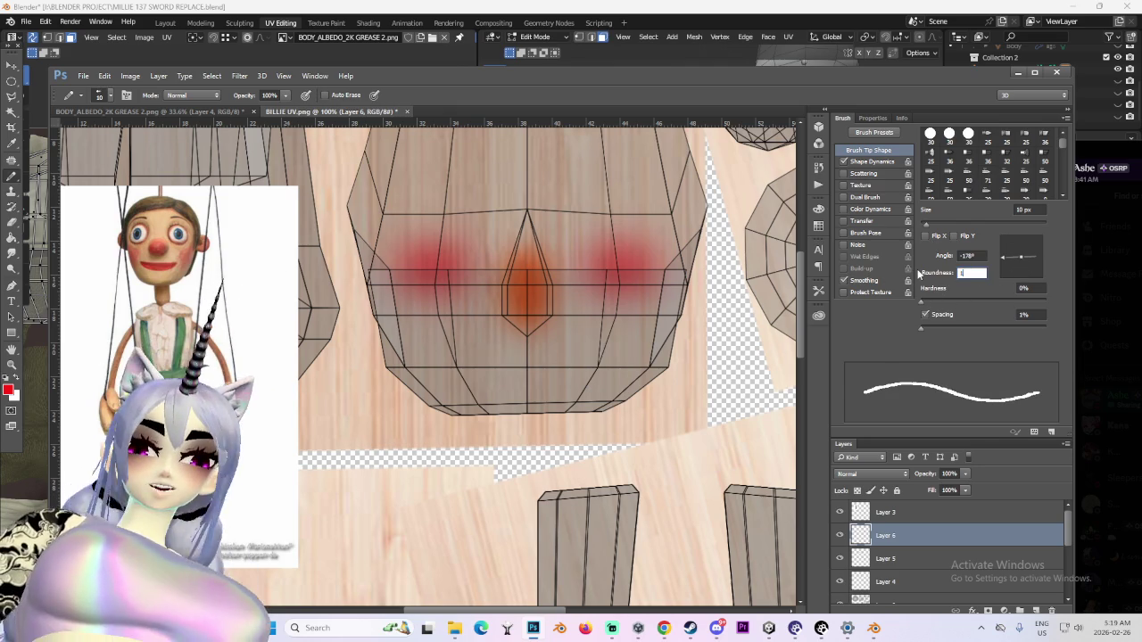
text(0)
key(Return)
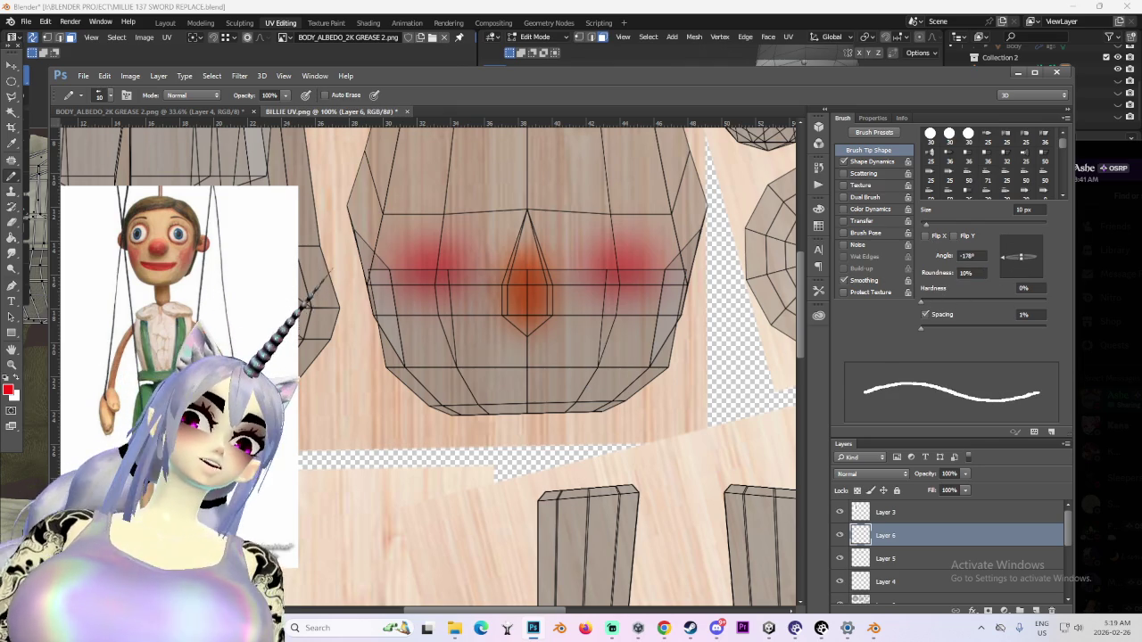
alt+scroll(465, 370, up, 2)
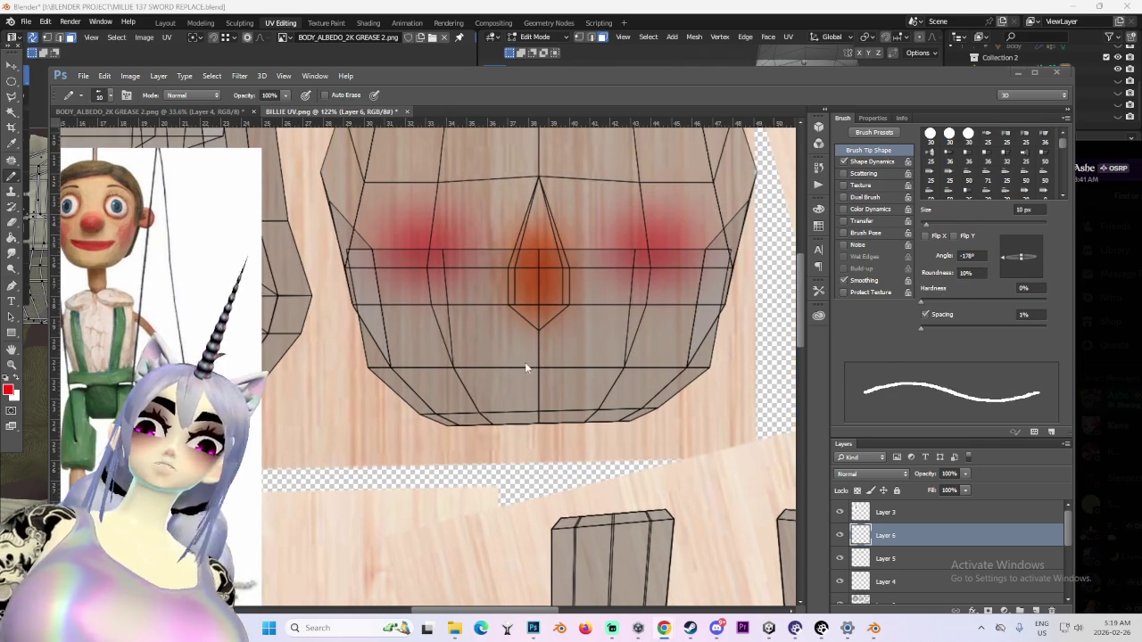
scroll(862, 535, down, 3)
scroll(860, 589, down, 2)
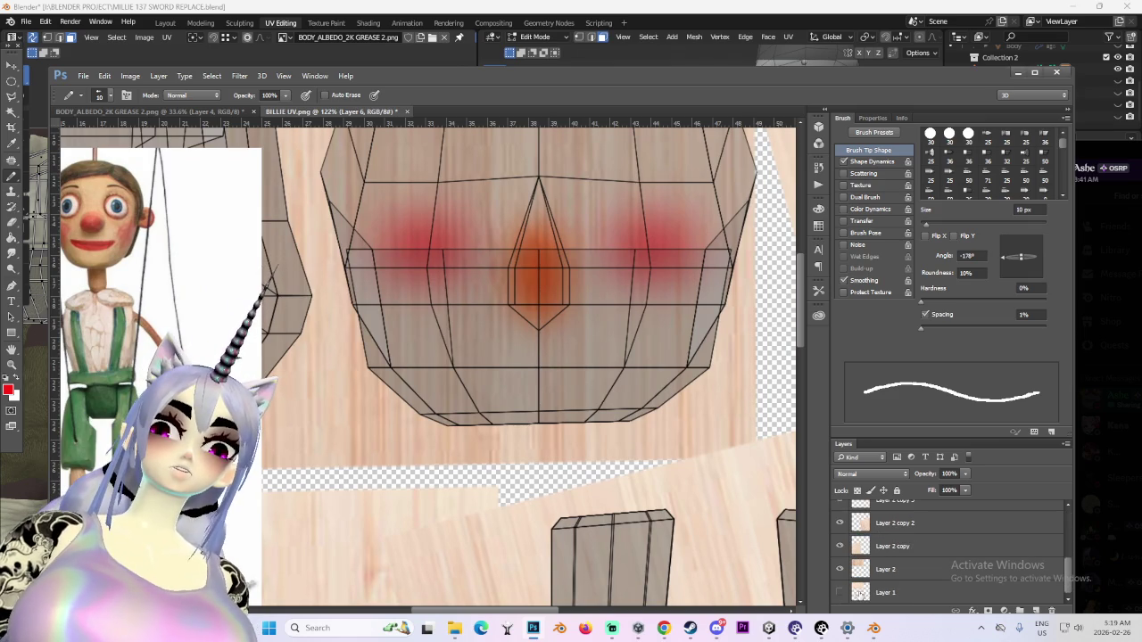
scroll(862, 553, up, 3)
click(892, 535)
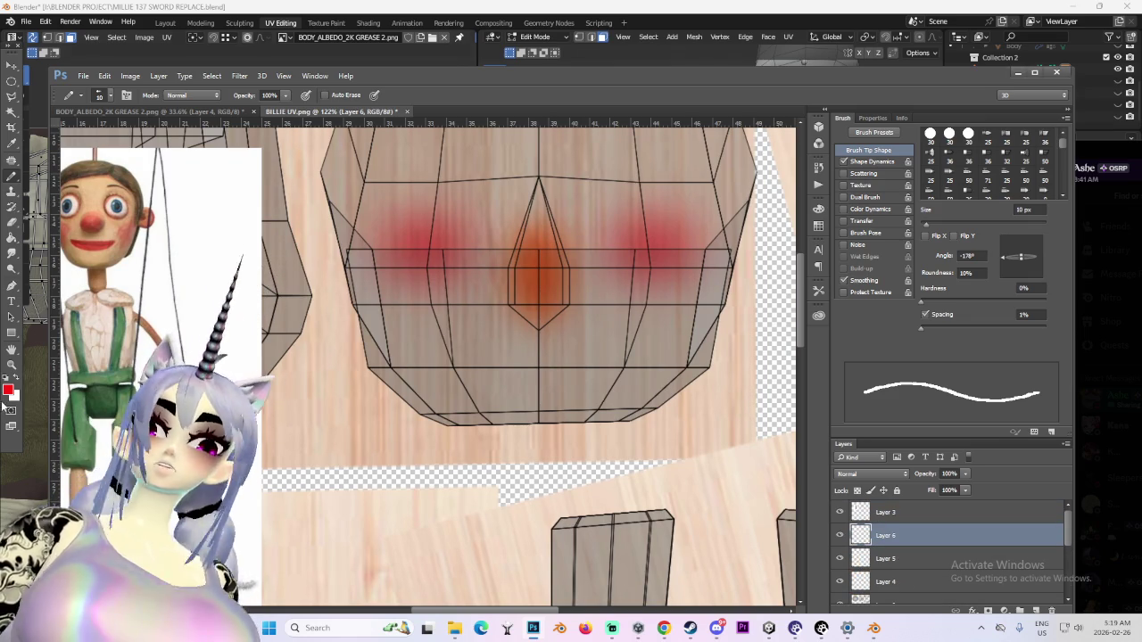
click(8, 390)
drag(655, 235, 610, 328)
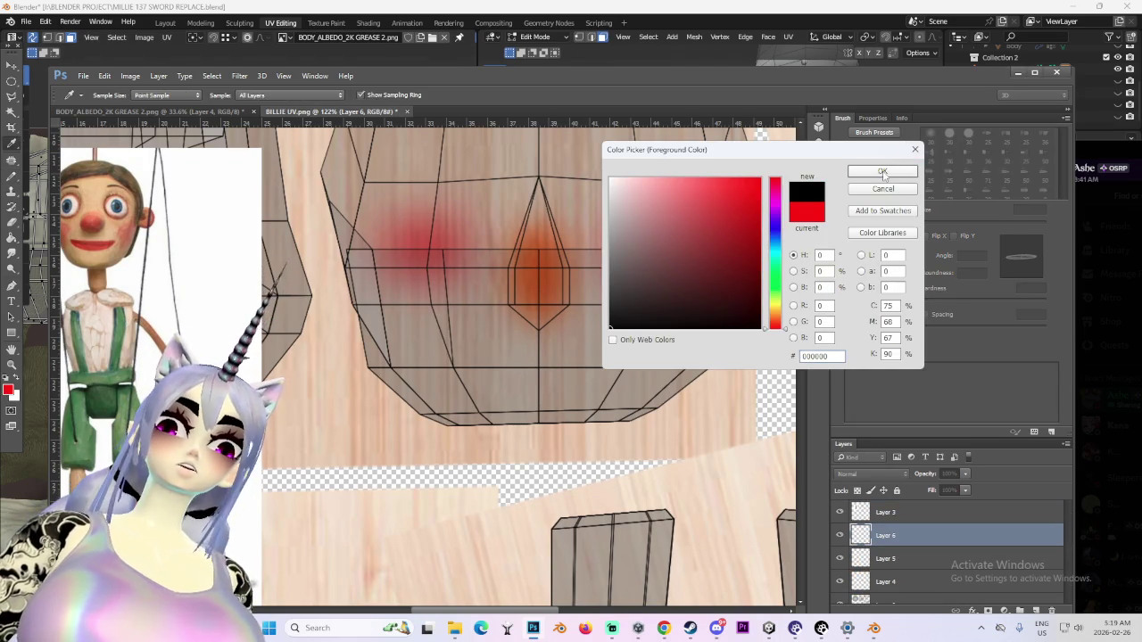
Confirm black as the brush colour and undo the stray black stroke
click(883, 173)
key(b)
alt+scroll(535, 330, up, 1)
alt+scroll(455, 334, up, 1)
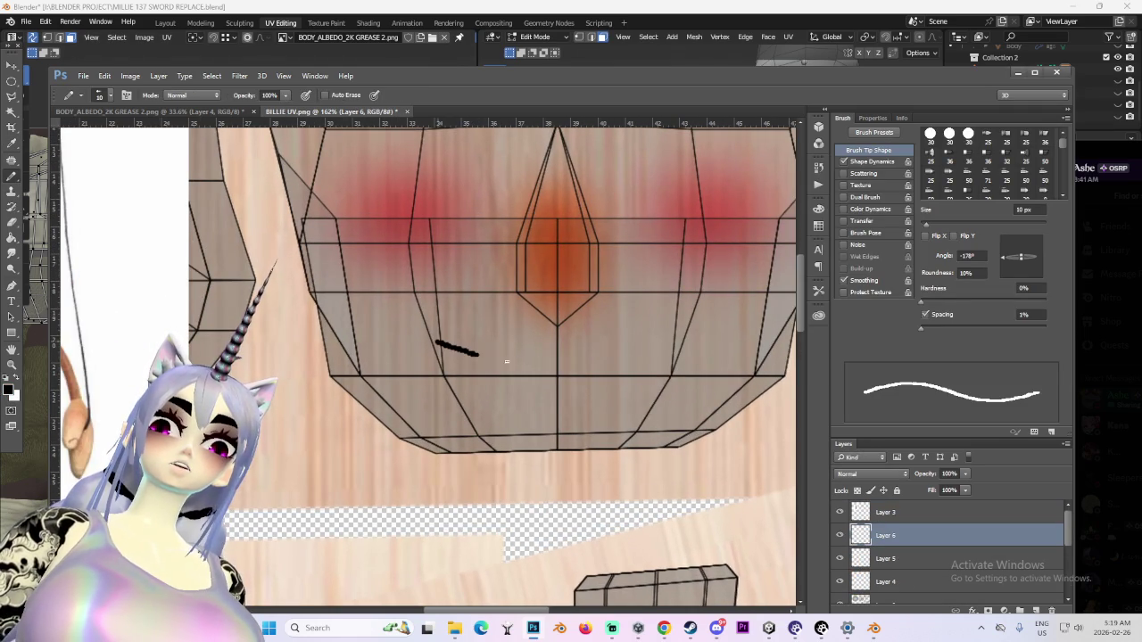
alt+scroll(658, 345, up, 1)
key(ctrl+z)
alt+scroll(649, 357, down, 2)
alt+scroll(625, 357, up, 1)
alt+scroll(506, 360, down, 1)
alt+scroll(506, 359, up, 2)
With a slightly smaller brush, paint a thin curved black smile below the nose on Layer 6
key(bracketleft)
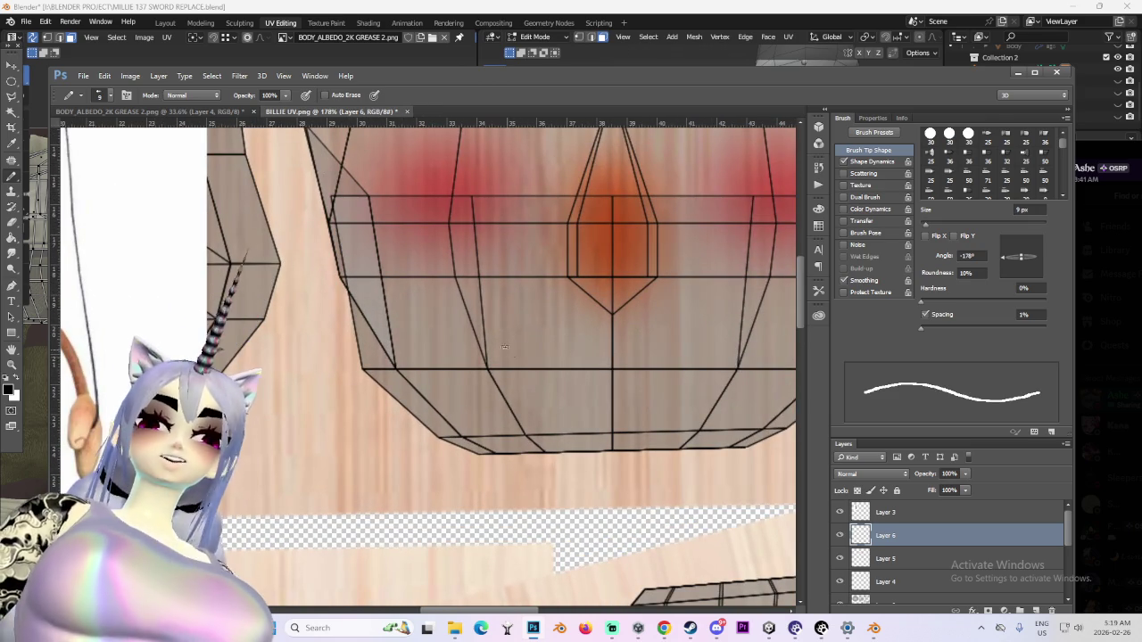
mouse_move(480, 331)
mouse_down()
mouse_move(539, 352)
mouse_move(654, 354)
mouse_up()
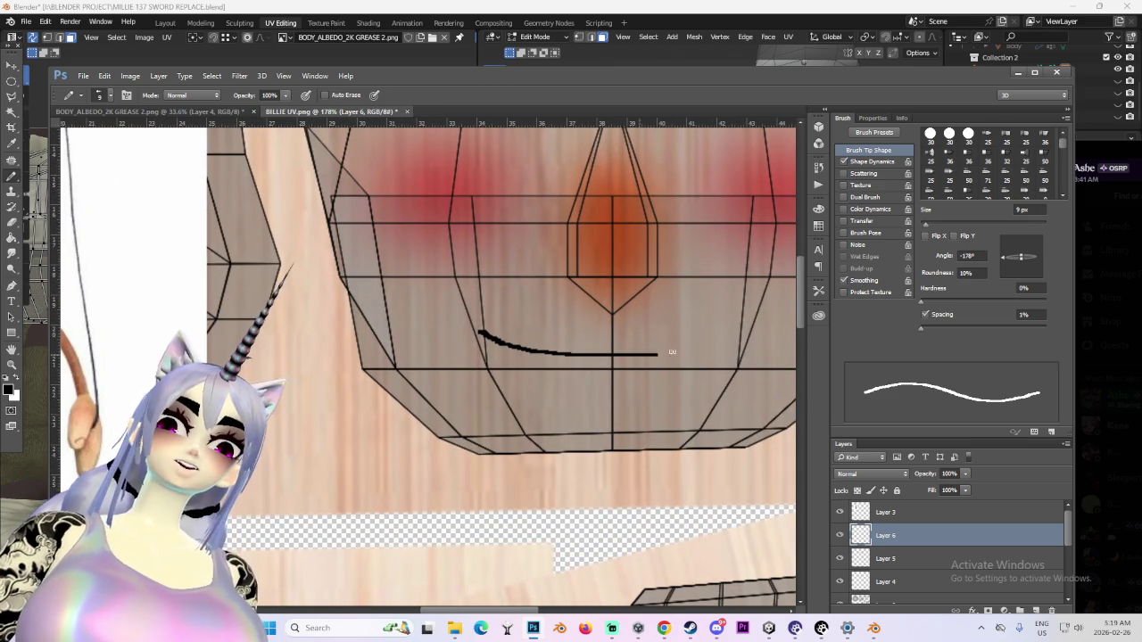
alt+scroll(745, 323, down, 2)
key(ctrl+z)
alt+scroll(571, 330, up, 1)
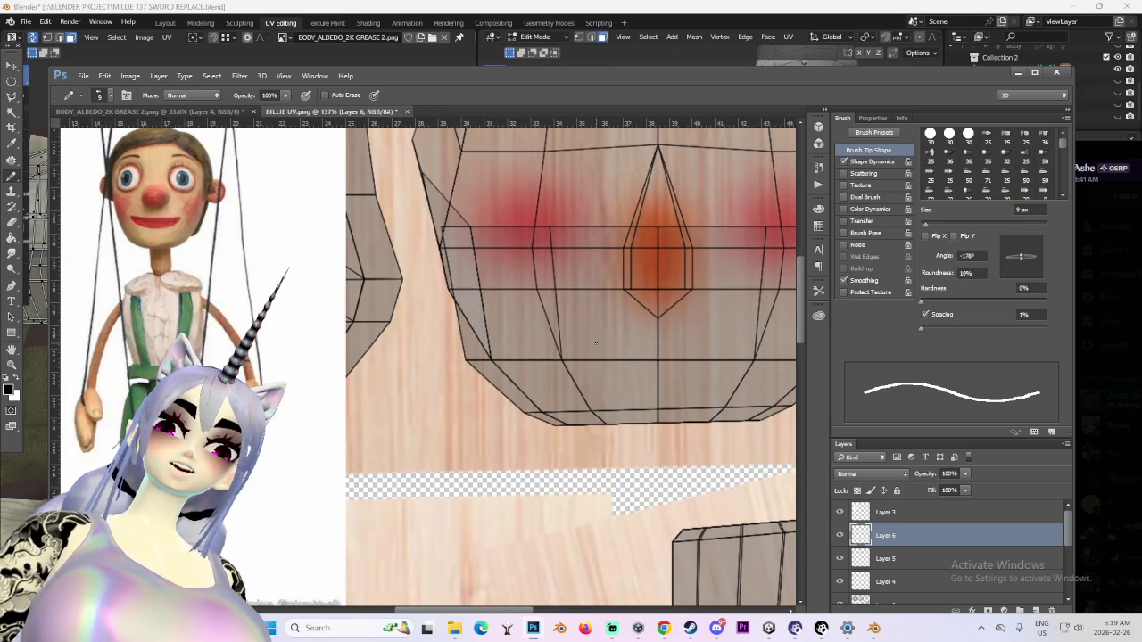
alt+scroll(569, 329, up, 1)
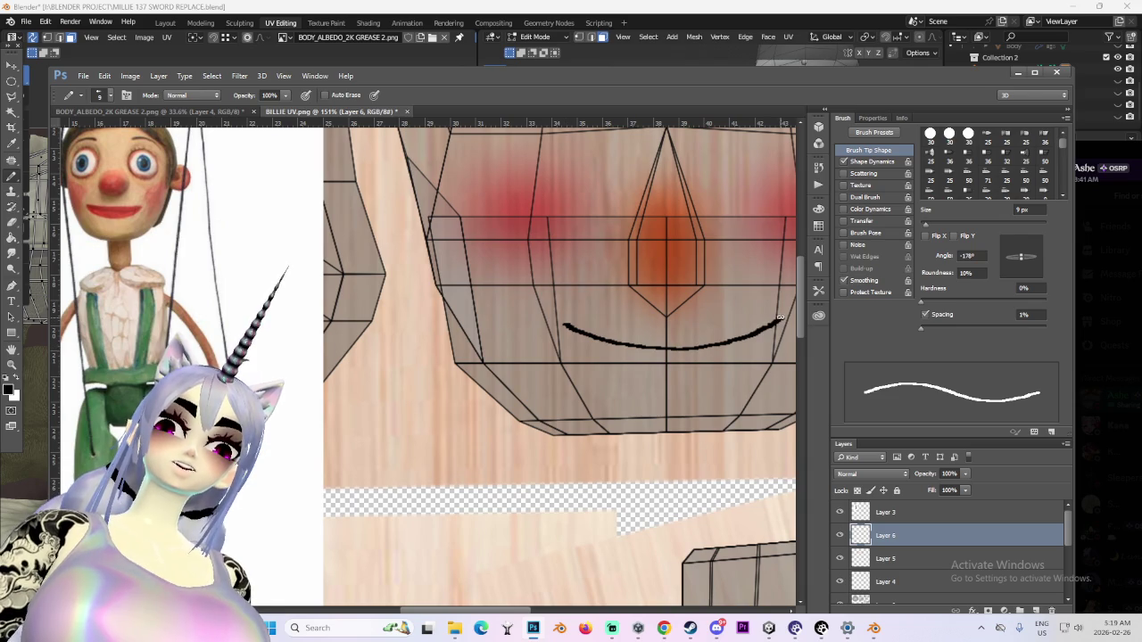
alt+scroll(778, 321, down, 1)
key(ctrl+z)
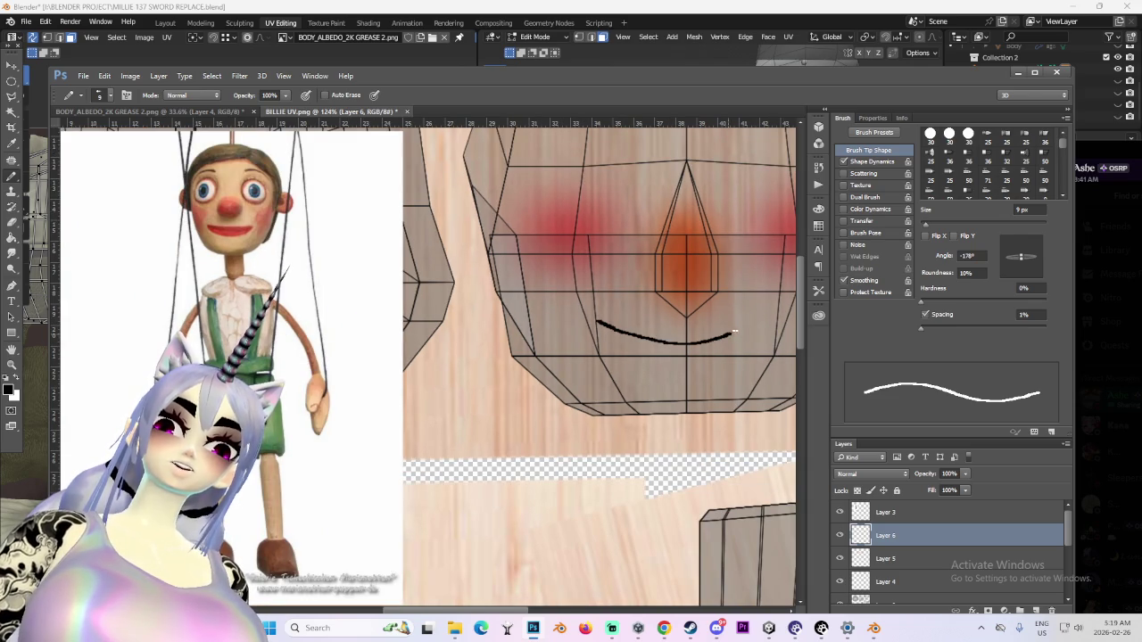
key(ctrl+z)
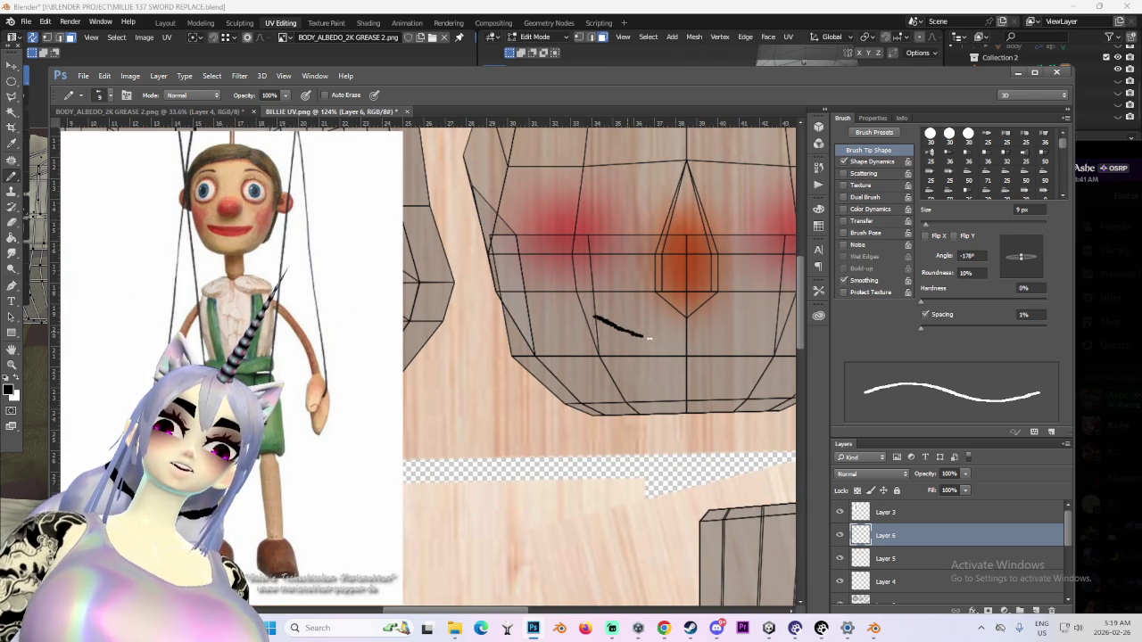
alt+scroll(767, 326, down, 1)
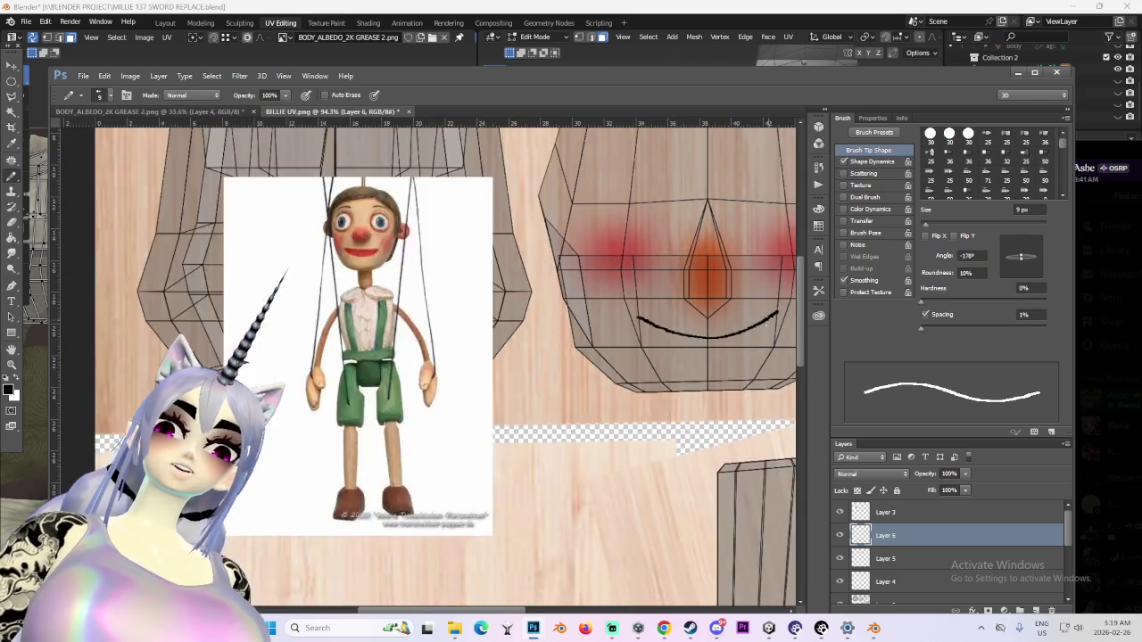
alt+scroll(766, 328, down, 1)
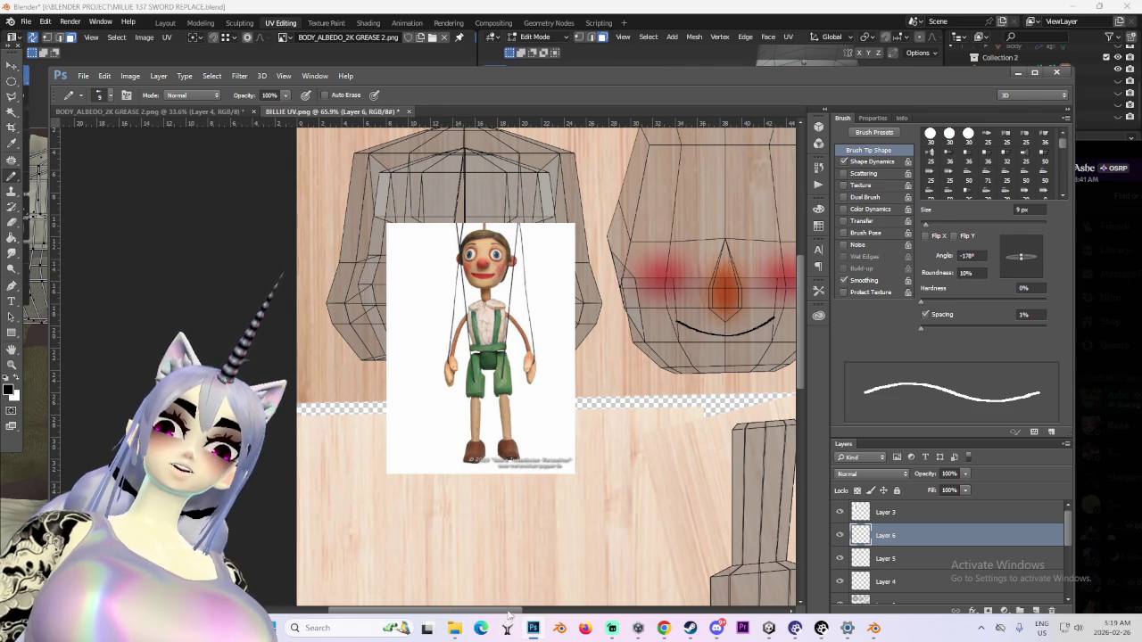
drag(508, 614, 589, 614)
alt+scroll(467, 329, up, 1)
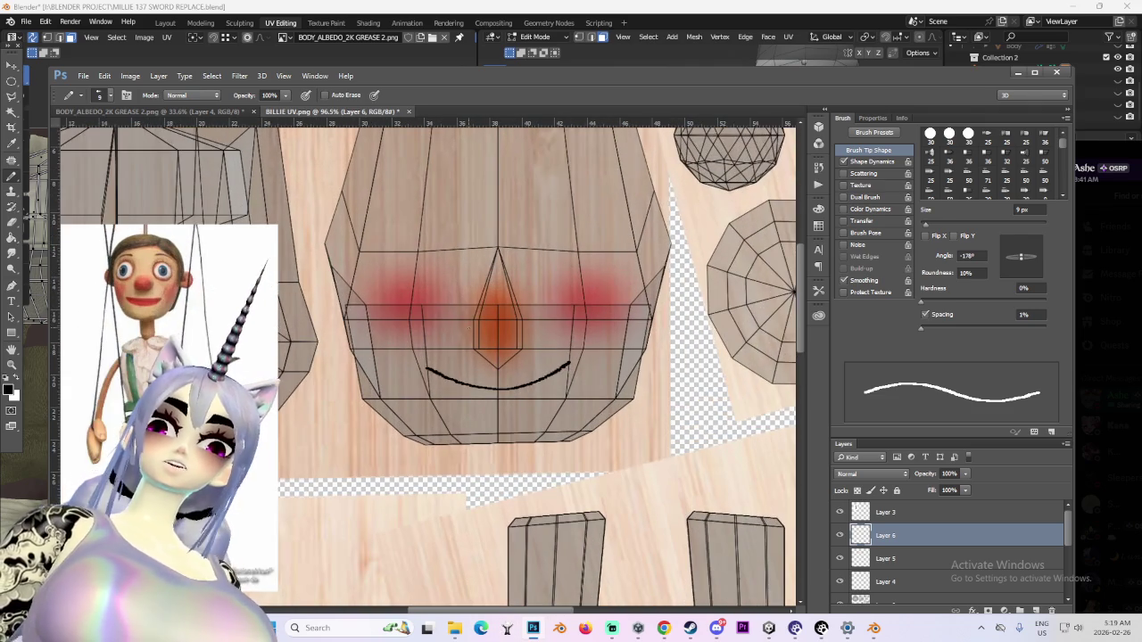
alt+scroll(562, 375, up, 1)
alt+scroll(565, 377, down, 1)
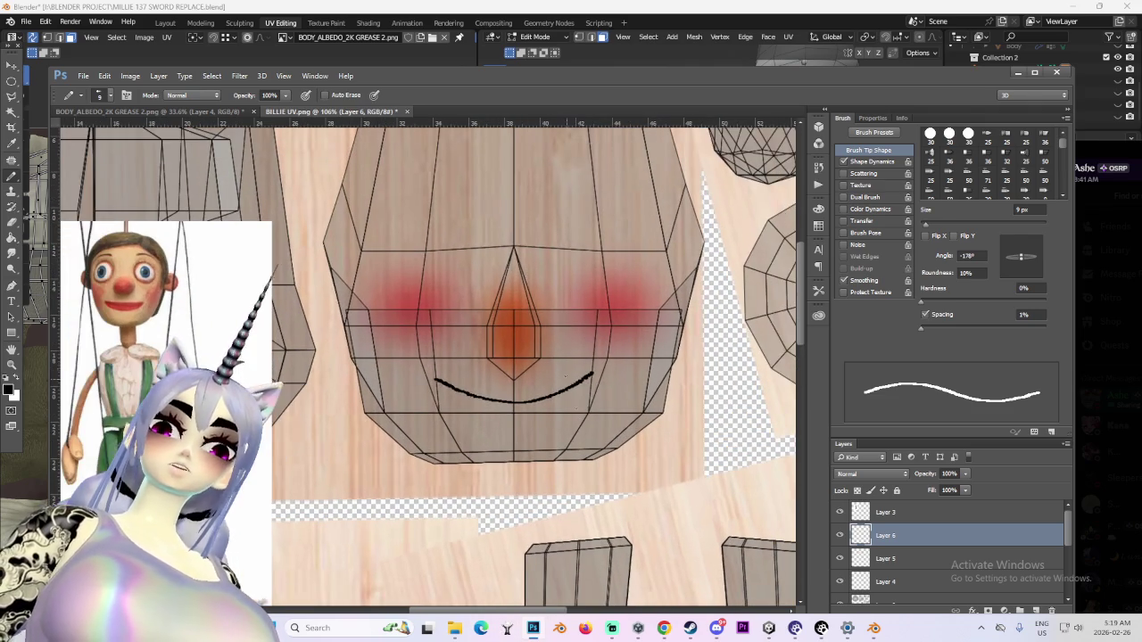
Lower Layer 6's opacity to 89%
click(964, 474)
mouse_move(952, 490)
mouse_down()
mouse_move(926, 488)
mouse_move(935, 493)
mouse_up()
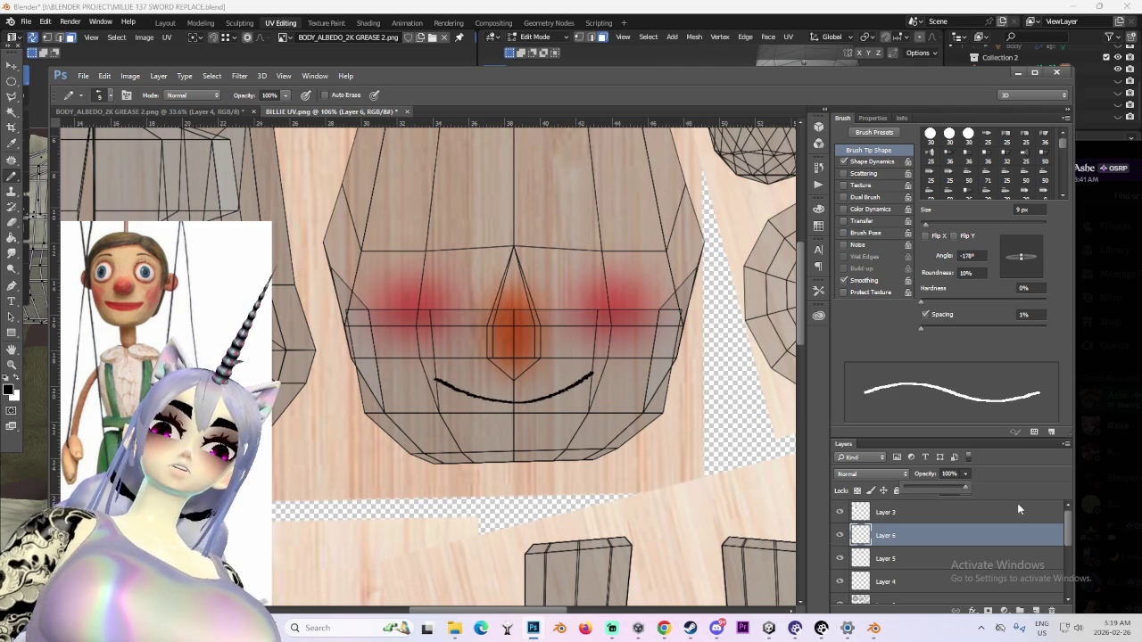
alt+scroll(513, 401, down, 3)
alt+scroll(513, 402, up, 2)
alt+scroll(516, 405, up, 1)
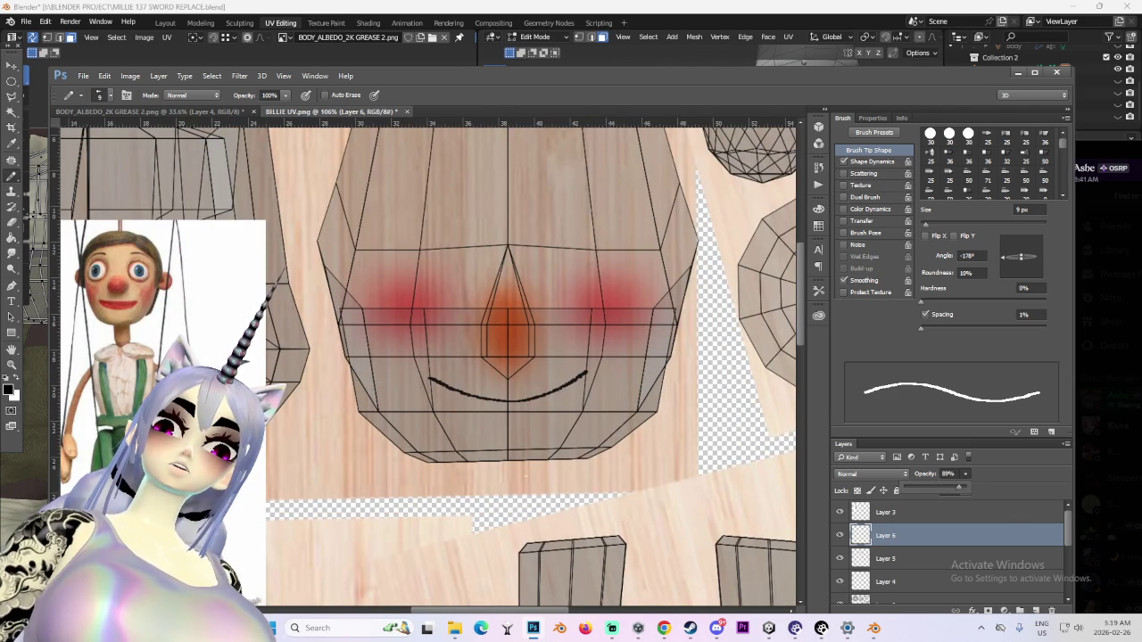
Add a new Layer 7 and set the foreground colour to pure red ff0000
click(1035, 610)
key(x)
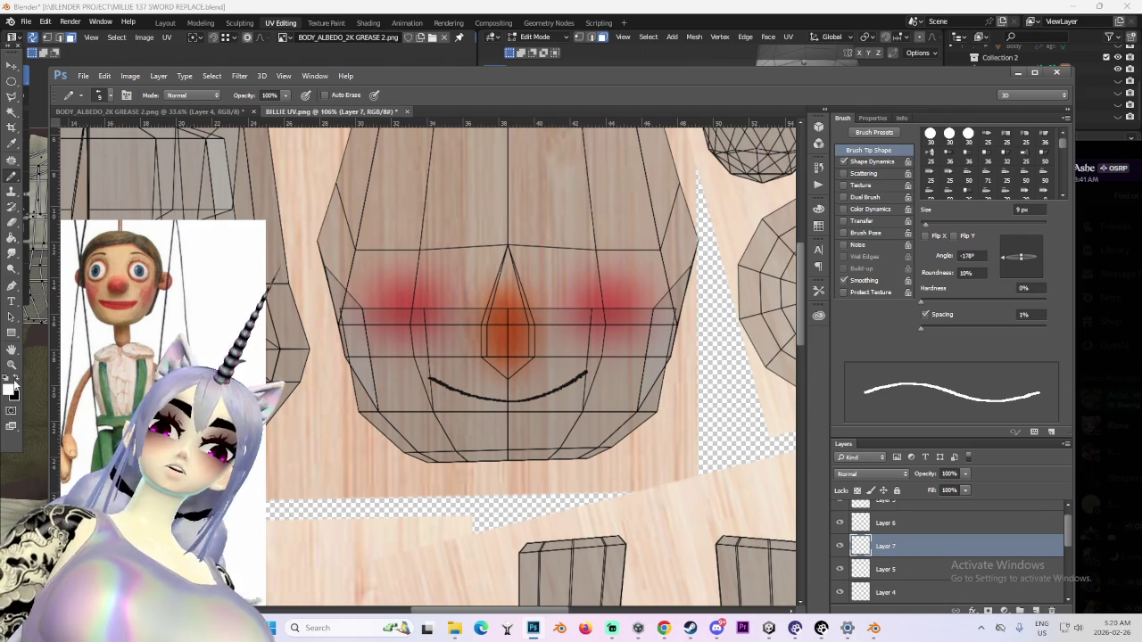
click(8, 389)
drag(729, 216, 762, 176)
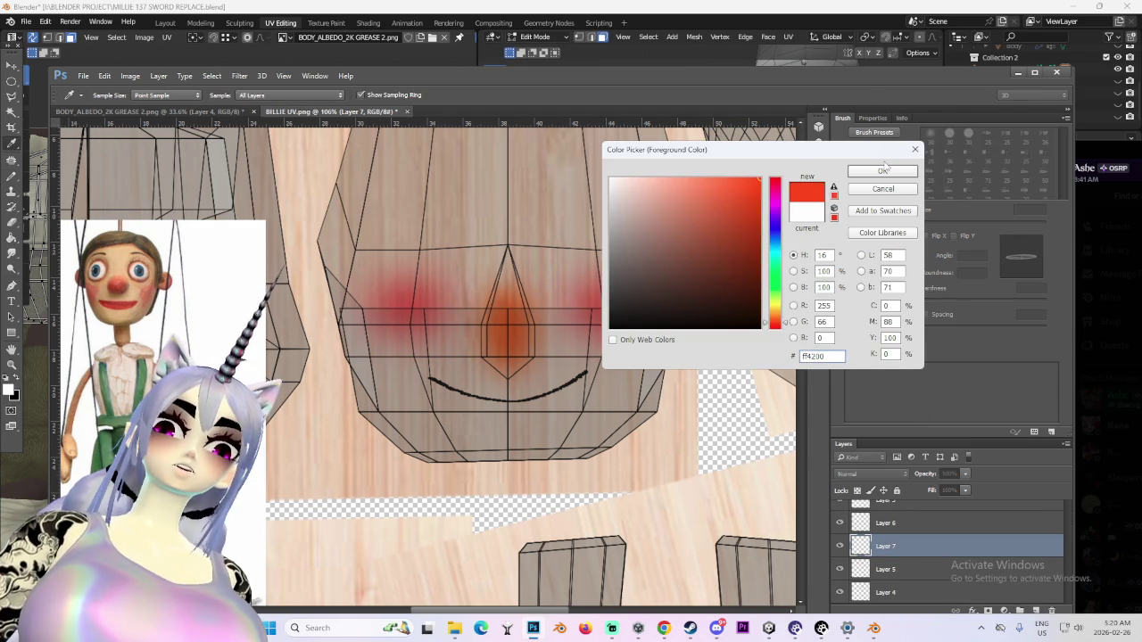
click(774, 327)
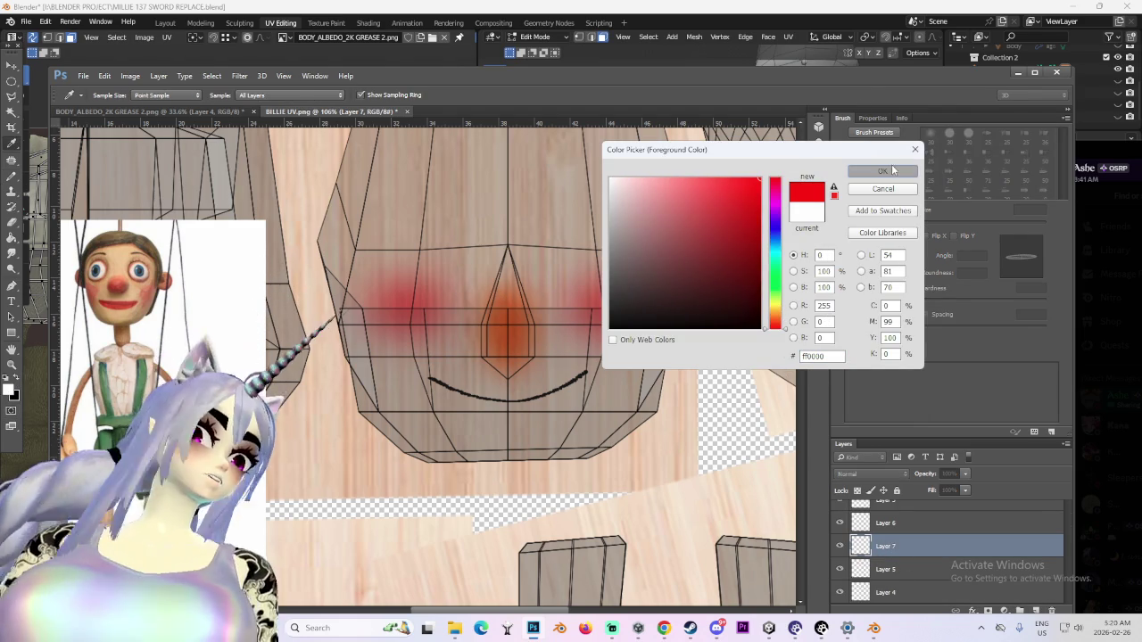
key(Return)
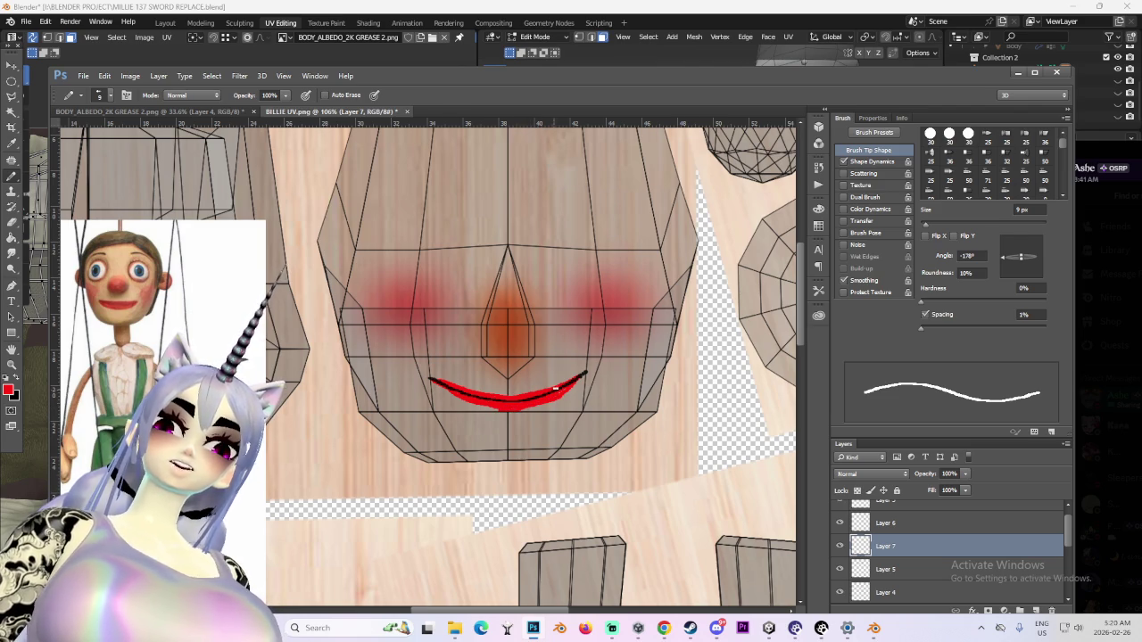
Set Layer 7's blend mode to Multiply
alt+scroll(569, 399, down, 2)
click(865, 474)
click(856, 267)
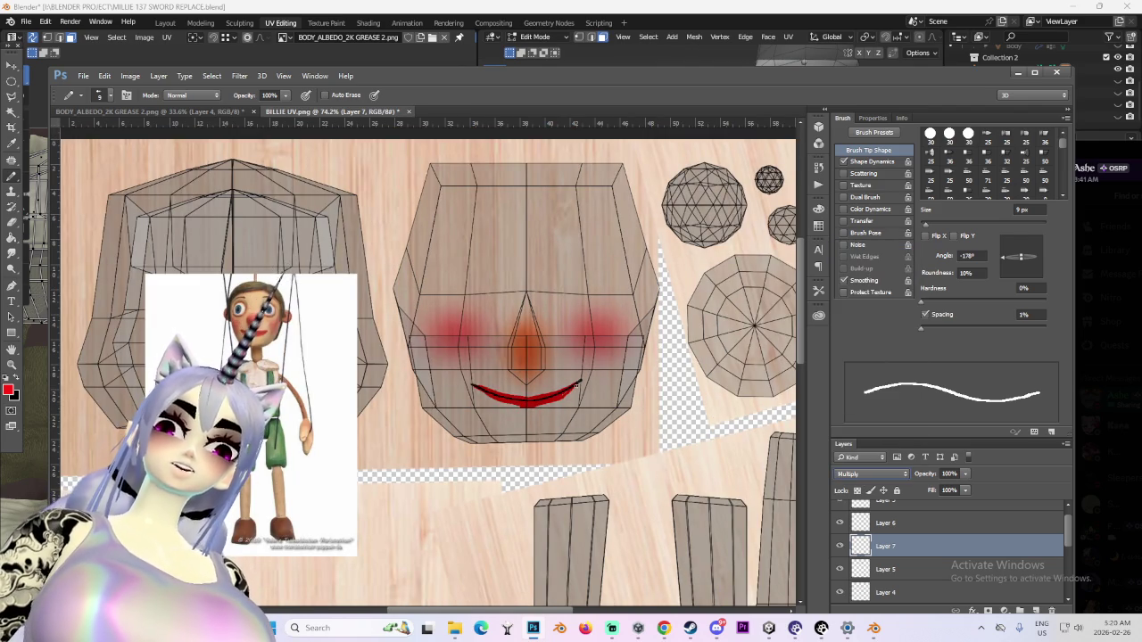
click(12, 81)
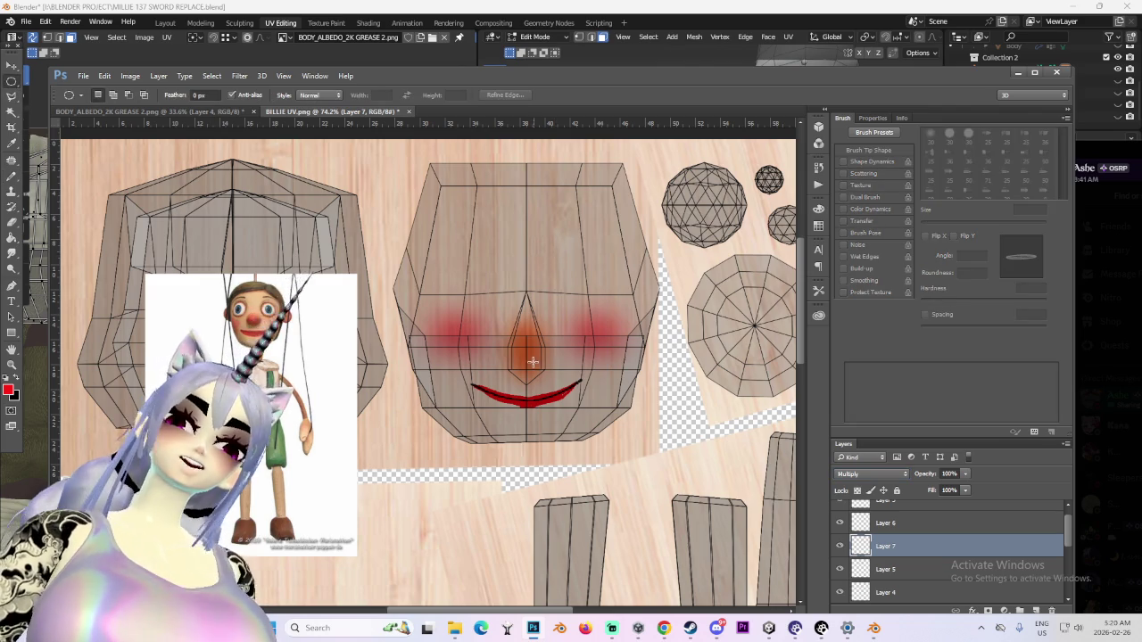
Apply a 2.5 px Gaussian Blur to the red smile on Layer 7
alt+scroll(528, 373, up, 3)
click(237, 75)
mouse_move(268, 207)
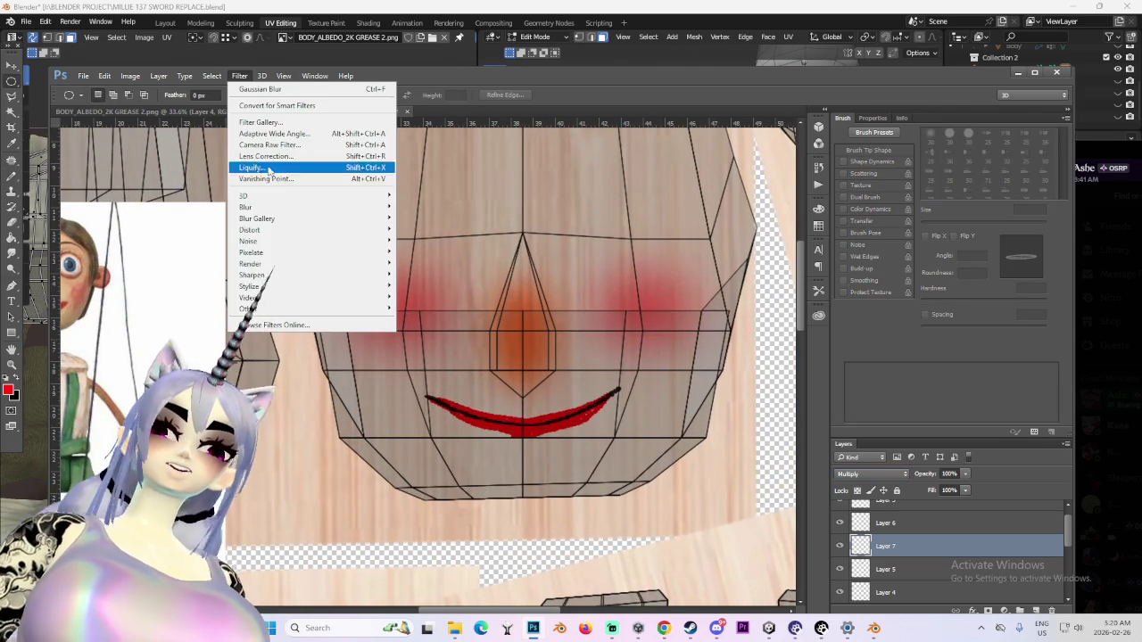
click(429, 252)
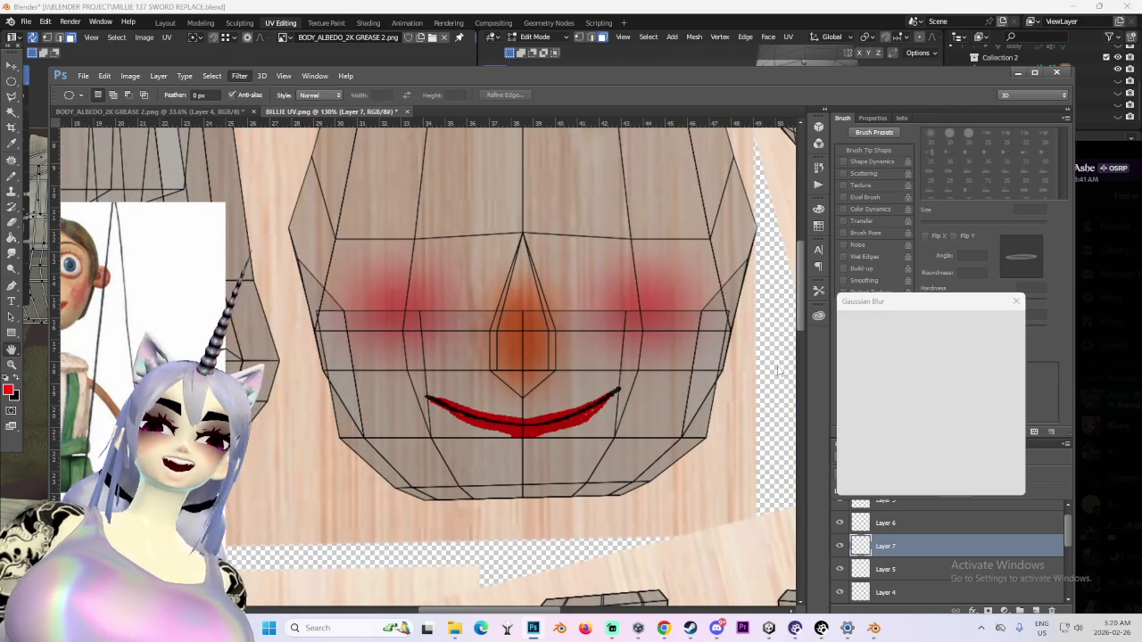
drag(858, 483, 882, 484)
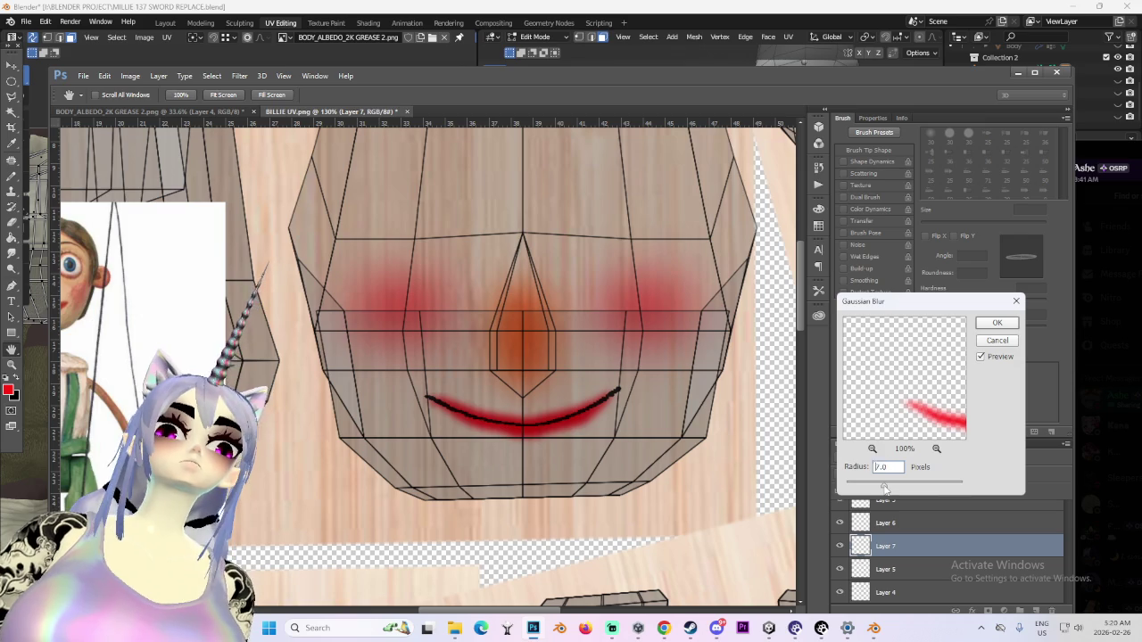
drag(884, 484, 850, 484)
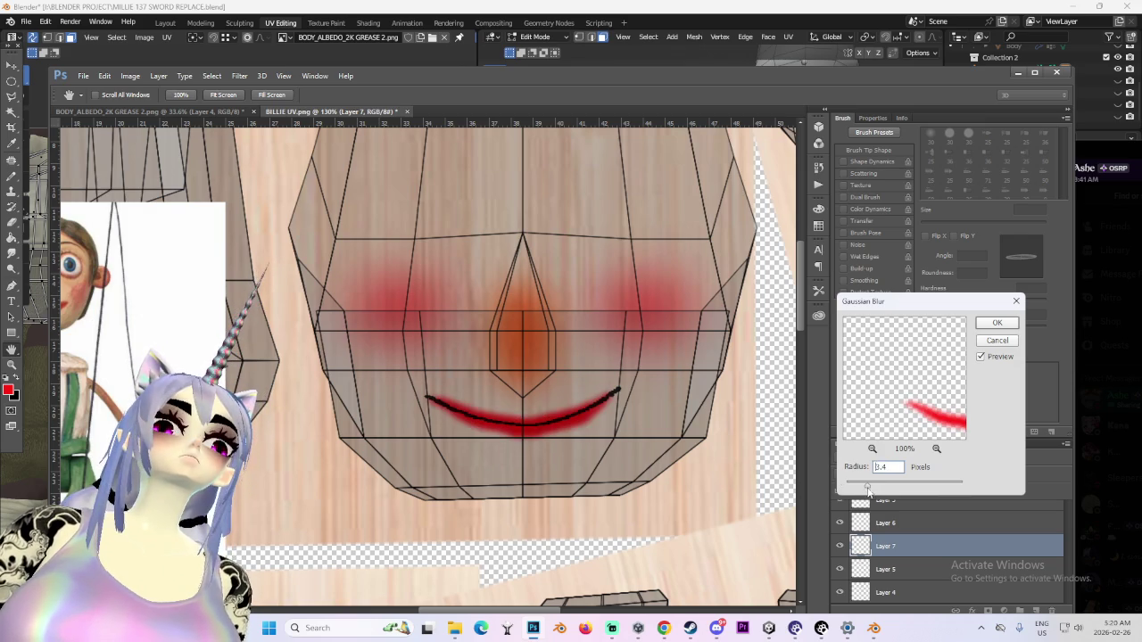
click(995, 324)
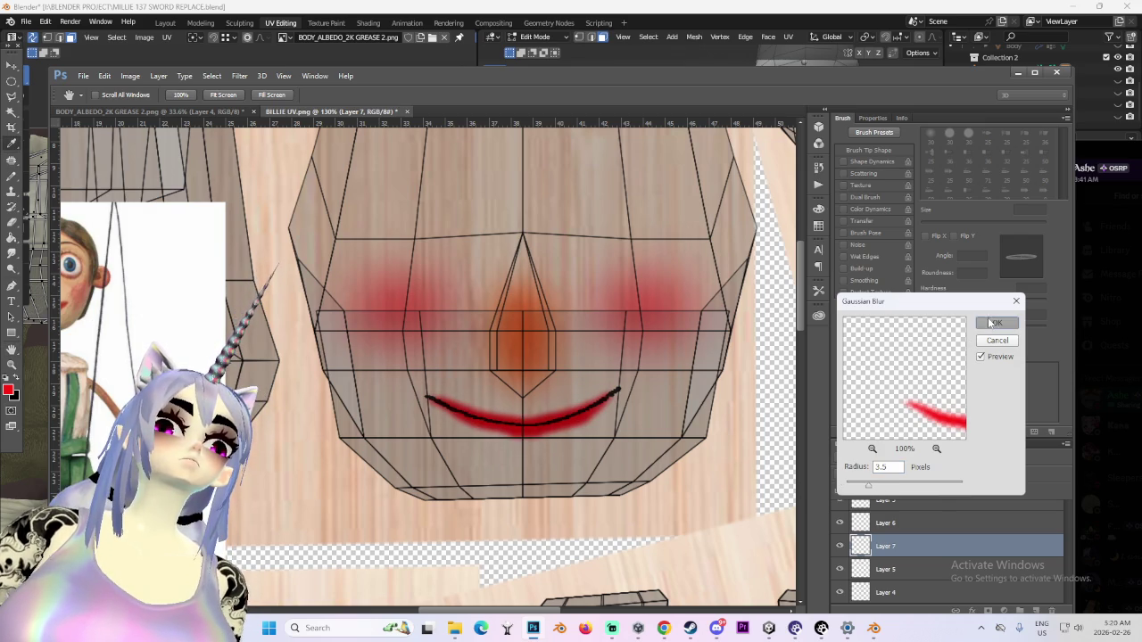
Lower Layer 7's opacity to 57%
click(964, 474)
drag(967, 488, 938, 490)
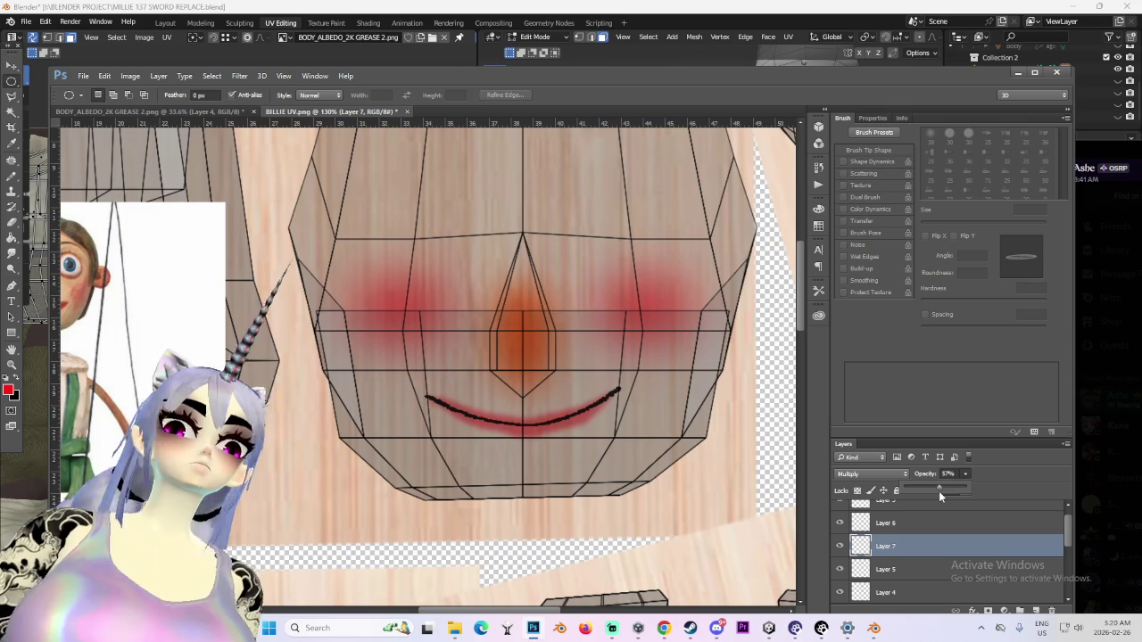
alt+scroll(542, 406, down, 3)
alt+scroll(541, 407, up, 1)
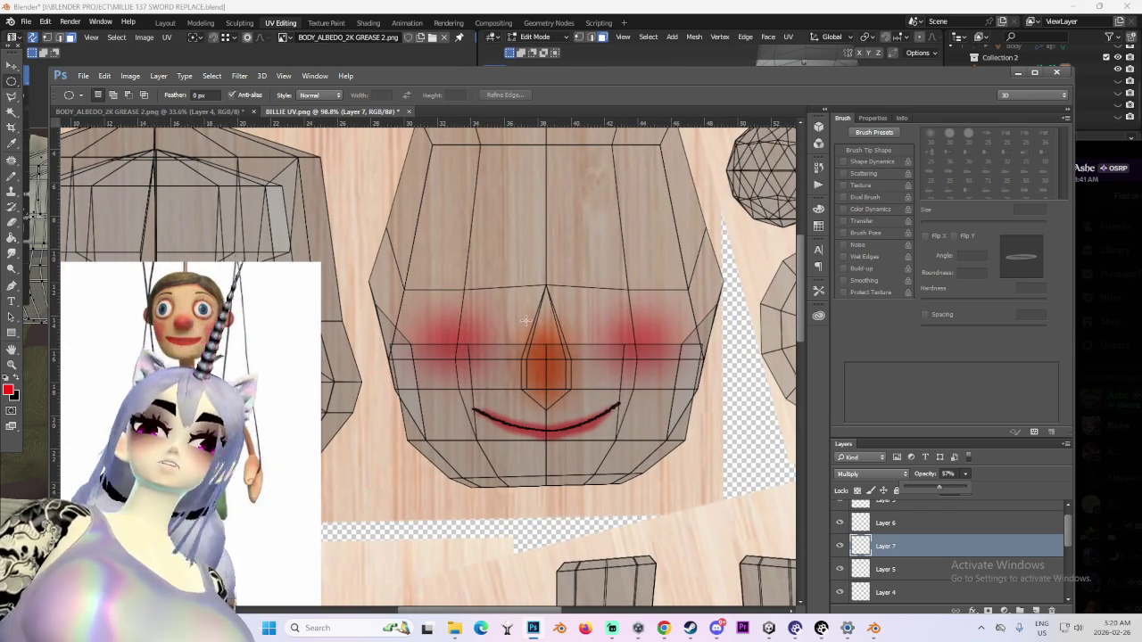
Toggle the Layer 0 UV wireframe overlay's visibility, leaving it hidden
alt+scroll(469, 357, down, 1)
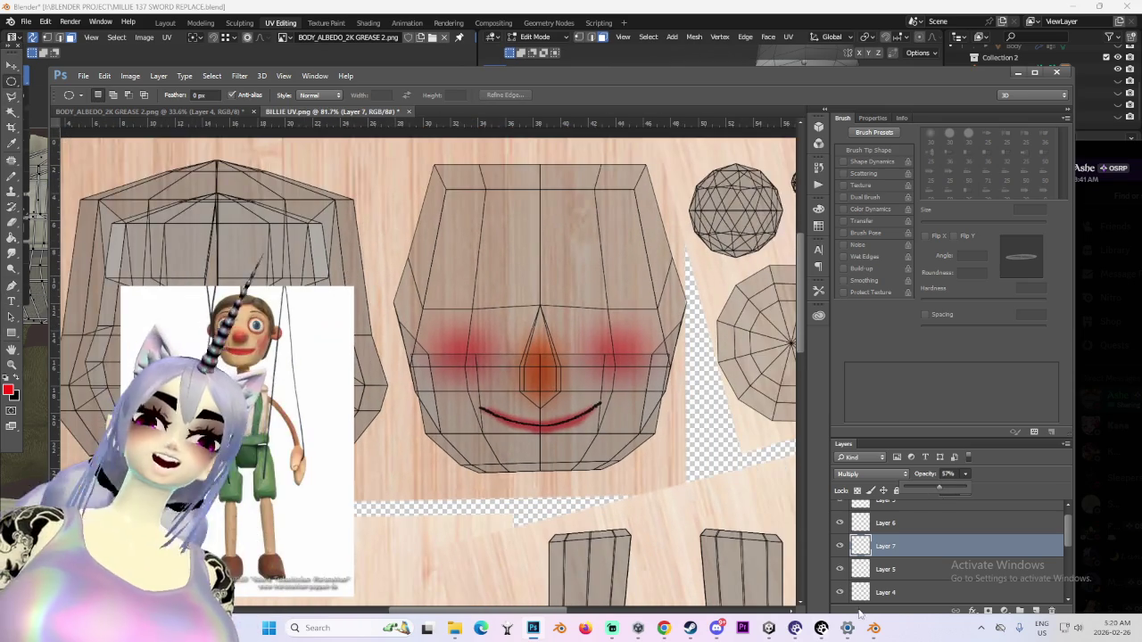
scroll(896, 569, down, 3)
scroll(858, 582, up, 3)
scroll(844, 578, down, 1)
click(839, 582)
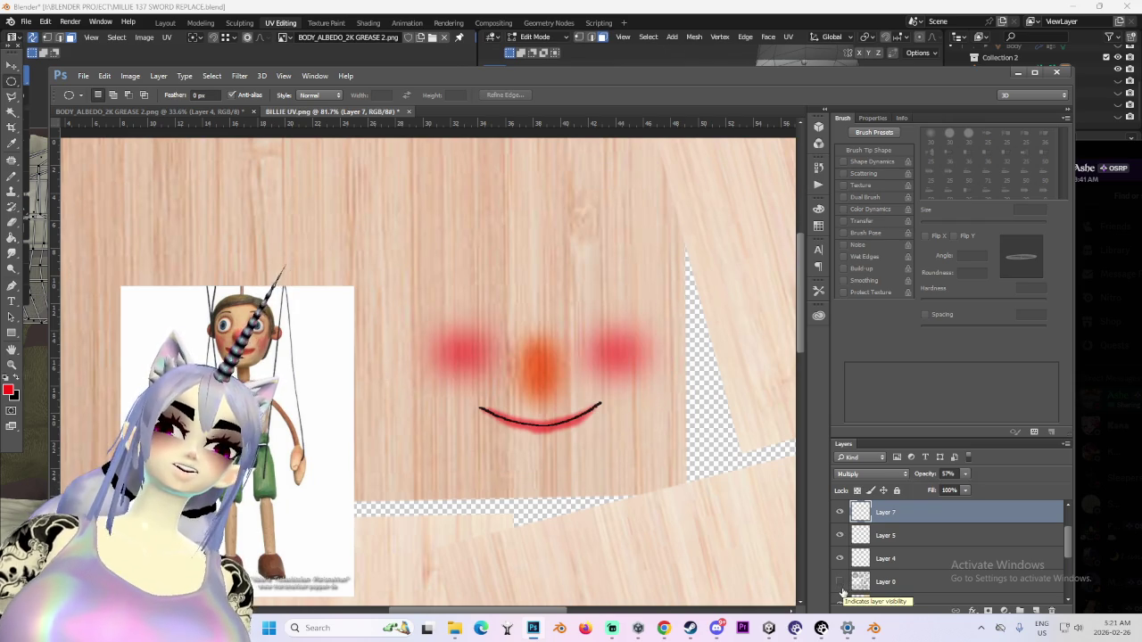
alt+scroll(553, 464, down, 1)
alt+scroll(562, 470, down, 1)
alt+scroll(584, 490, down, 1)
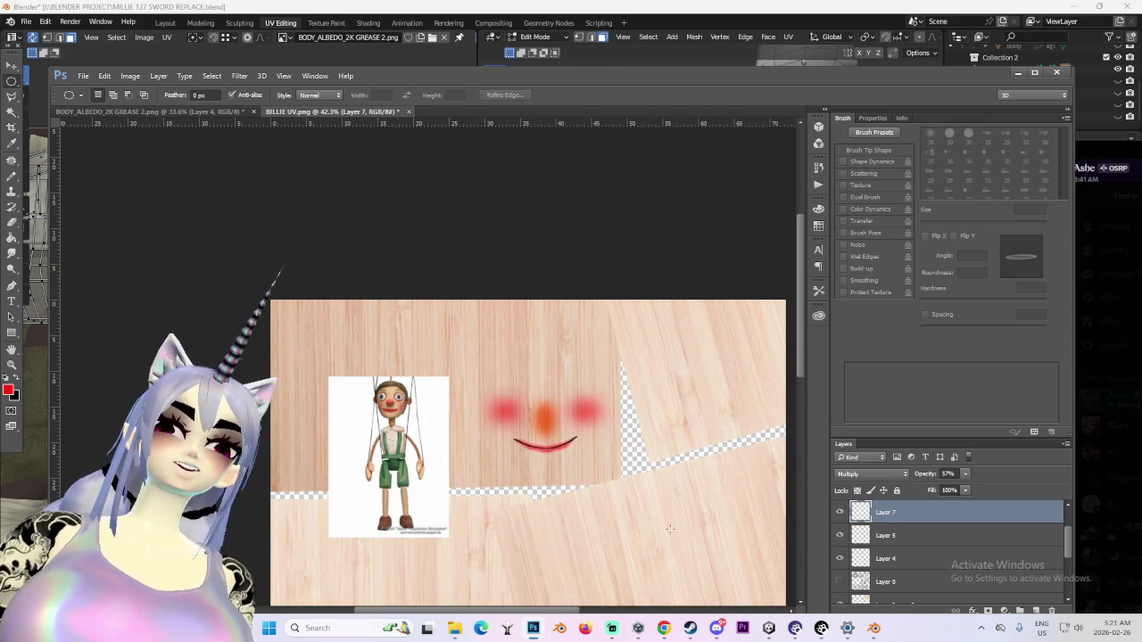
alt+scroll(619, 501, up, 1)
click(858, 581)
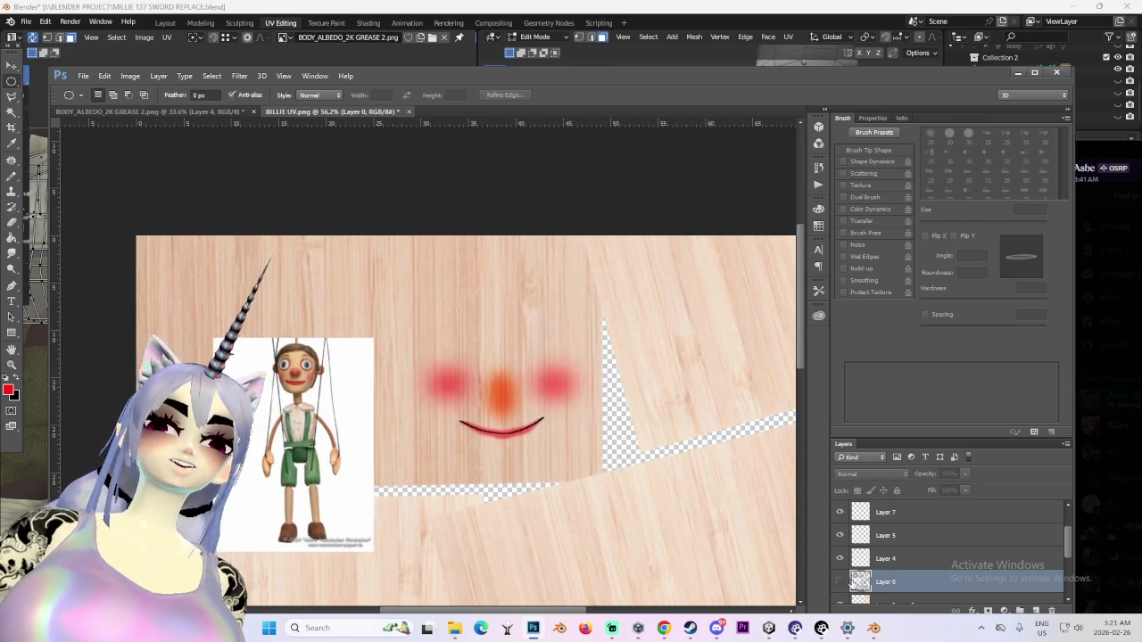
click(843, 582)
alt+scroll(451, 363, up, 1)
alt+scroll(624, 517, down, 1)
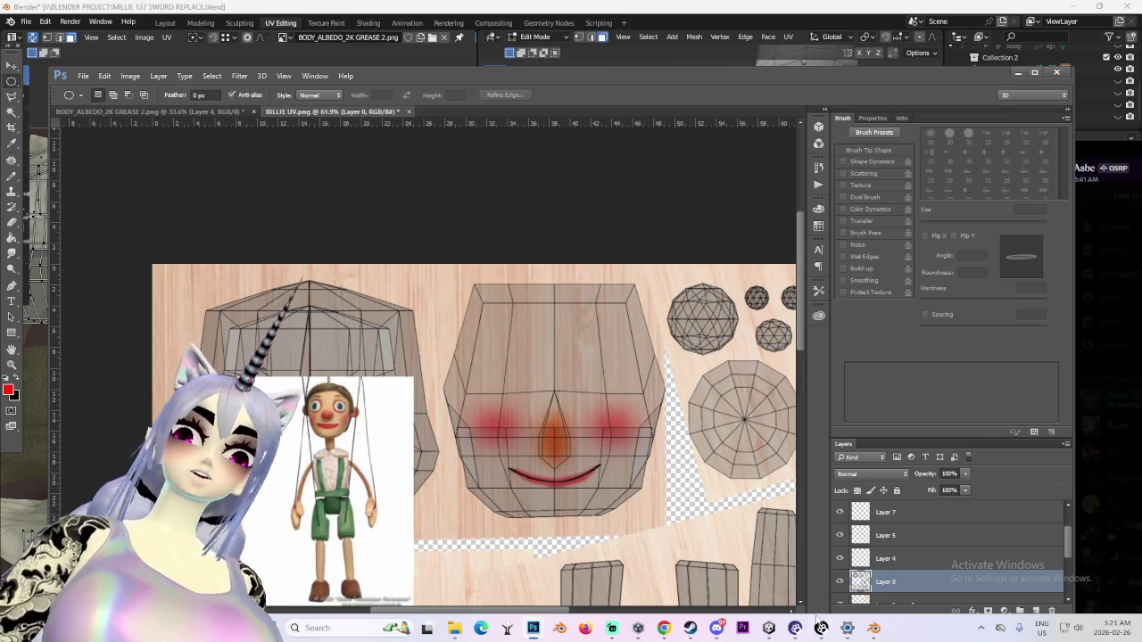
click(839, 582)
scroll(857, 571, down, 2)
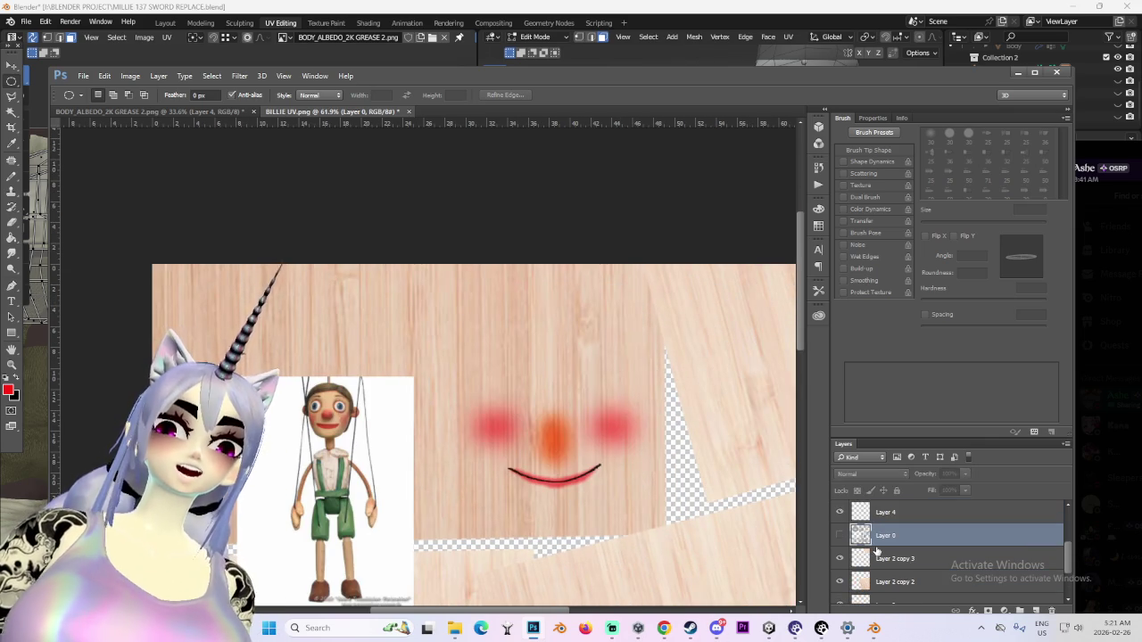
Add Layer 8 above Layer 2 copy 3, make white the foreground colour, and reshow the wireframe
click(851, 562)
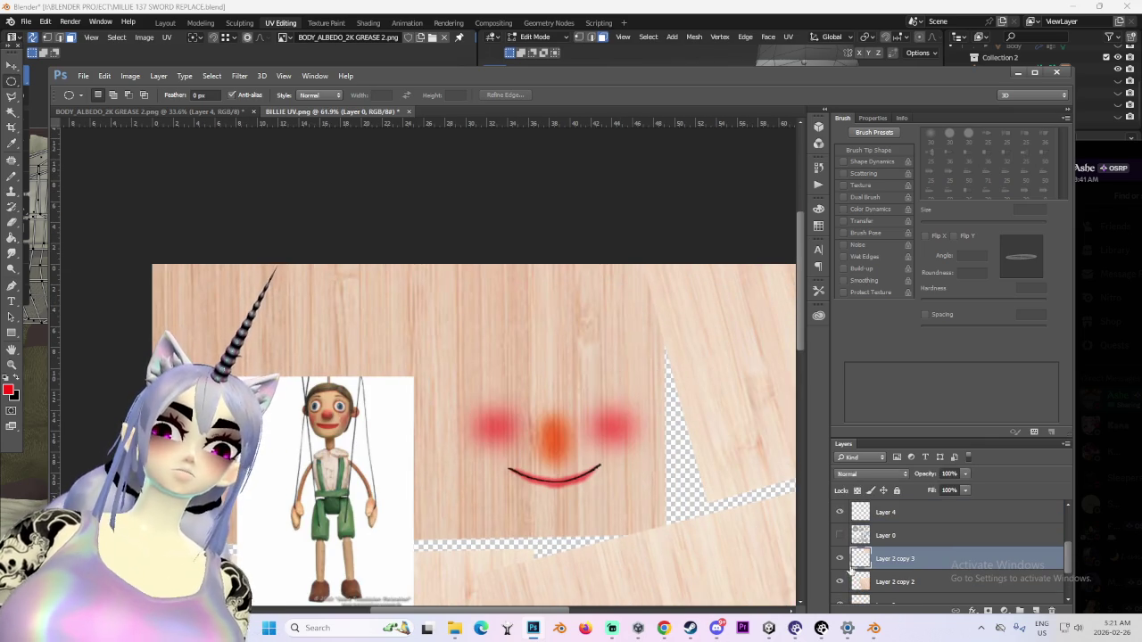
click(1034, 610)
click(8, 389)
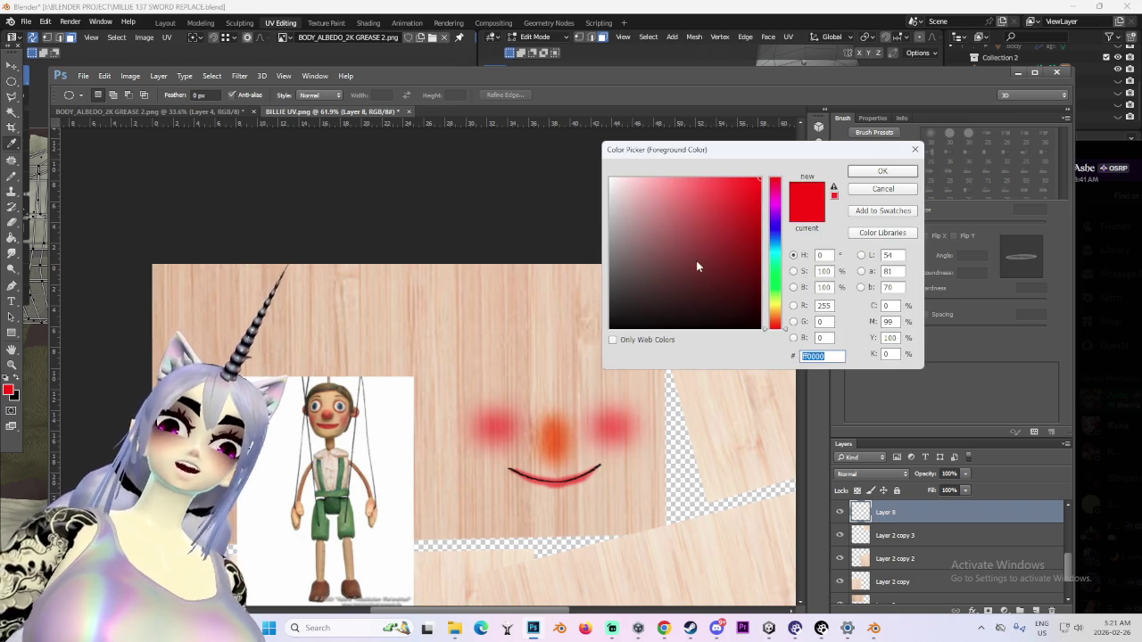
click(881, 170)
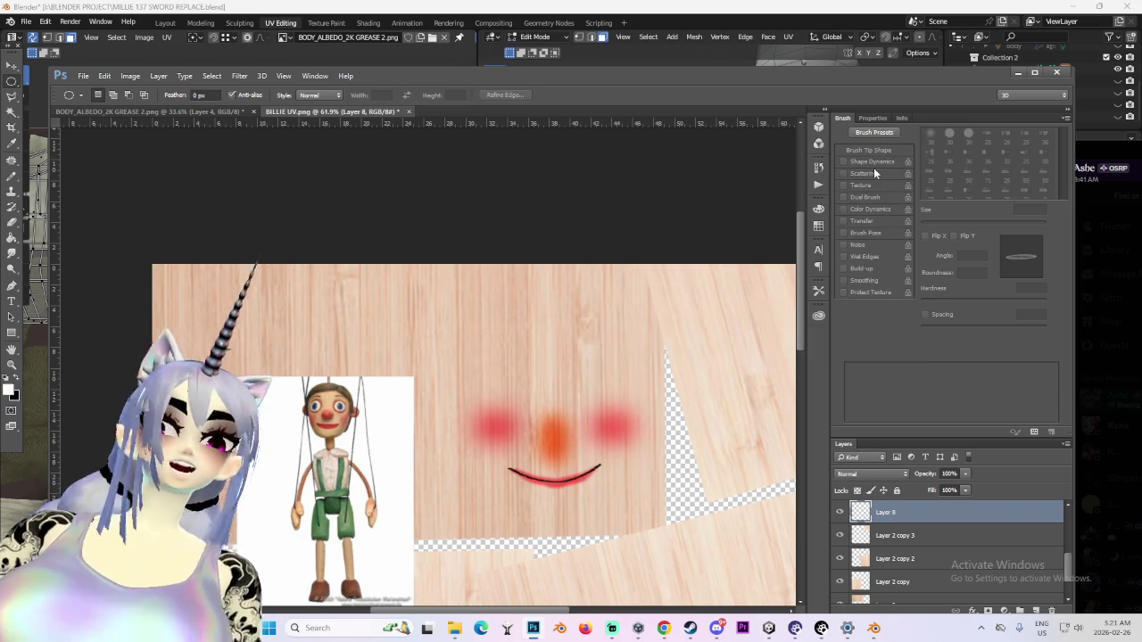
scroll(892, 566, down, 2)
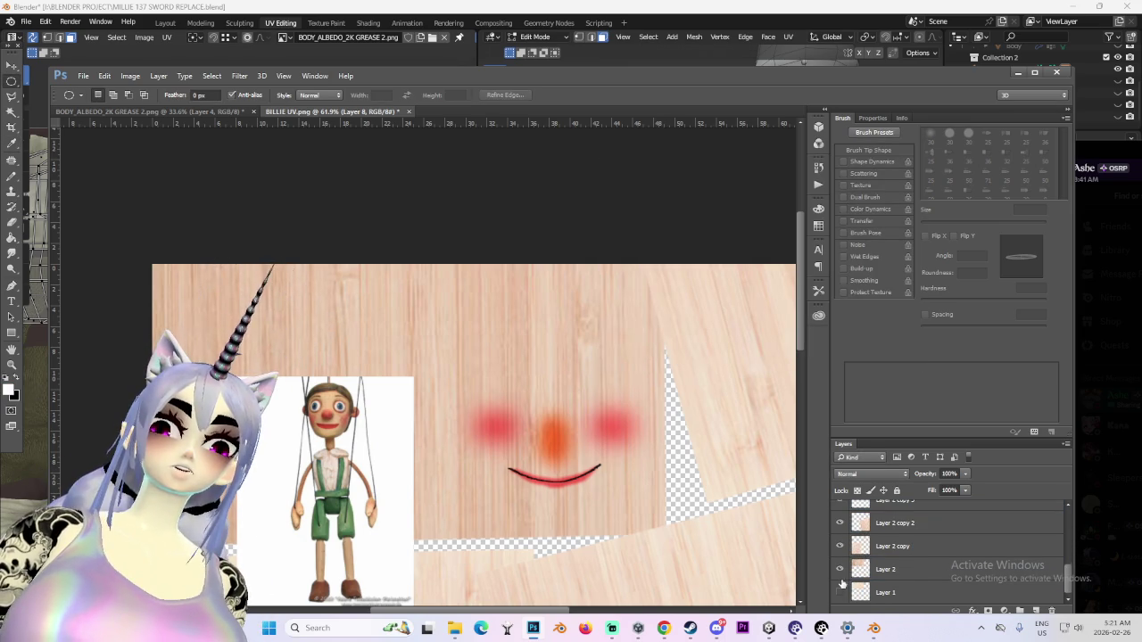
scroll(846, 585, up, 5)
click(840, 593)
click(883, 592)
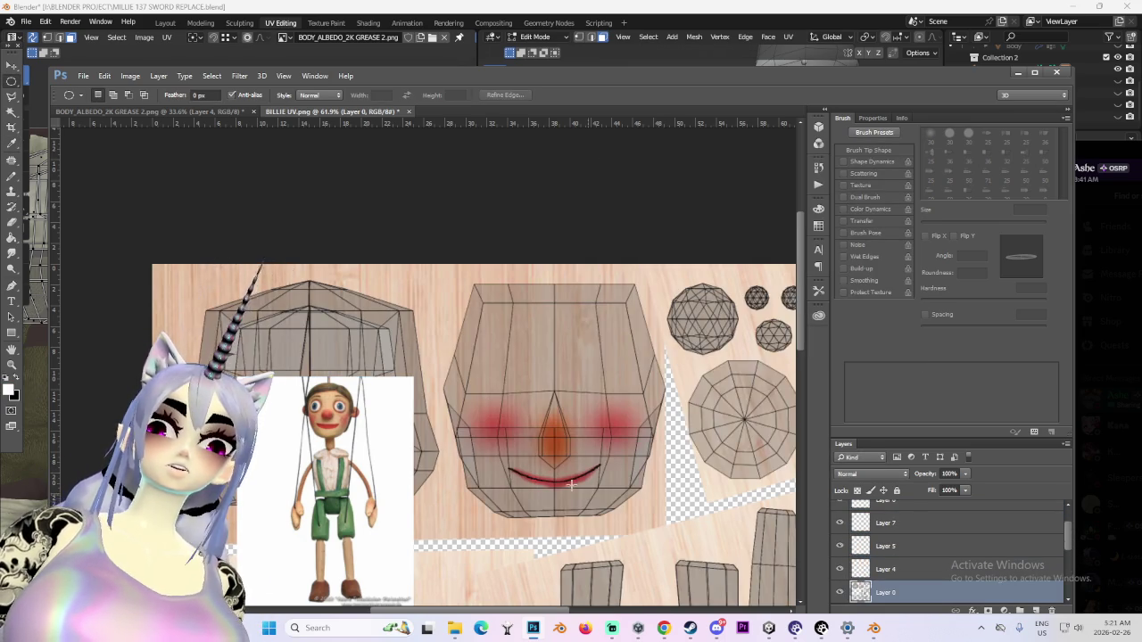
alt+scroll(563, 450, up, 1)
Bring Layer 0 to the top and set the brush to 0% hardness
key(b)
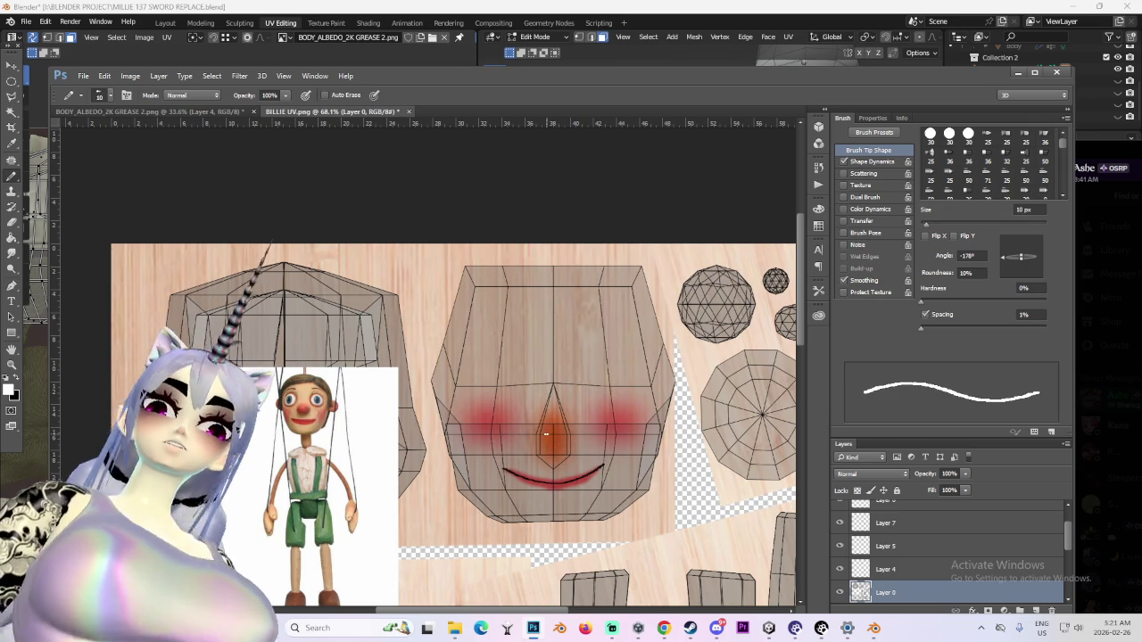
key(bracketright)
key(bracketright)
key(bracketright)
mouse_move(495, 390)
mouse_down()
mouse_move(517, 356)
mouse_move(508, 335)
mouse_move(493, 357)
mouse_move(484, 464)
mouse_up()
key(ctrl+shift+bracketright)
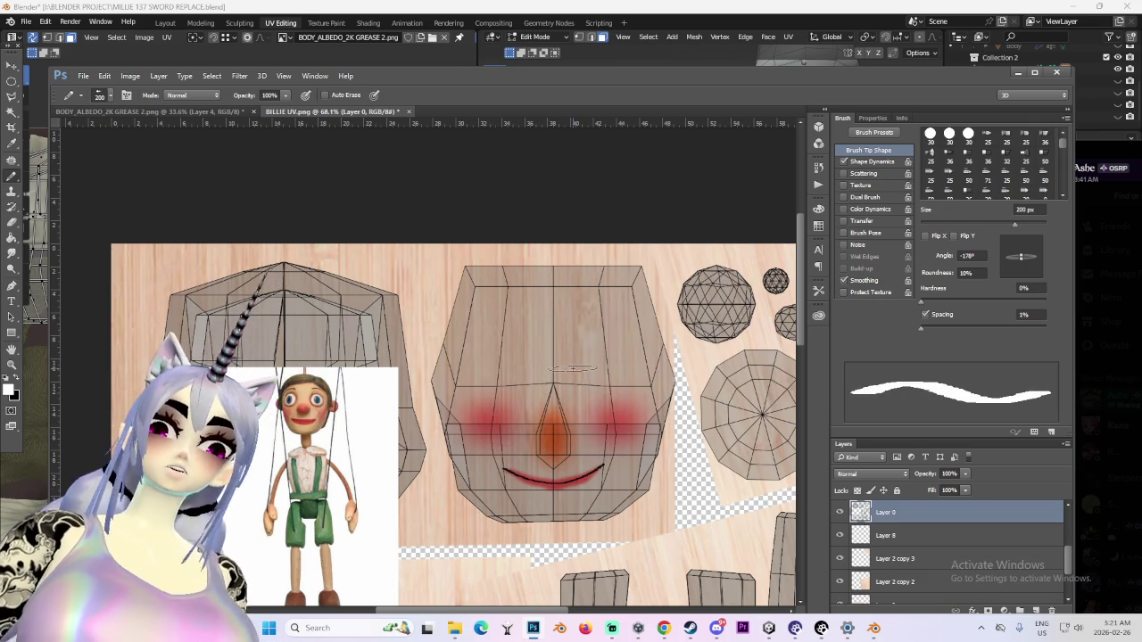
key(bracketleft)
key(bracketleft)
click(921, 302)
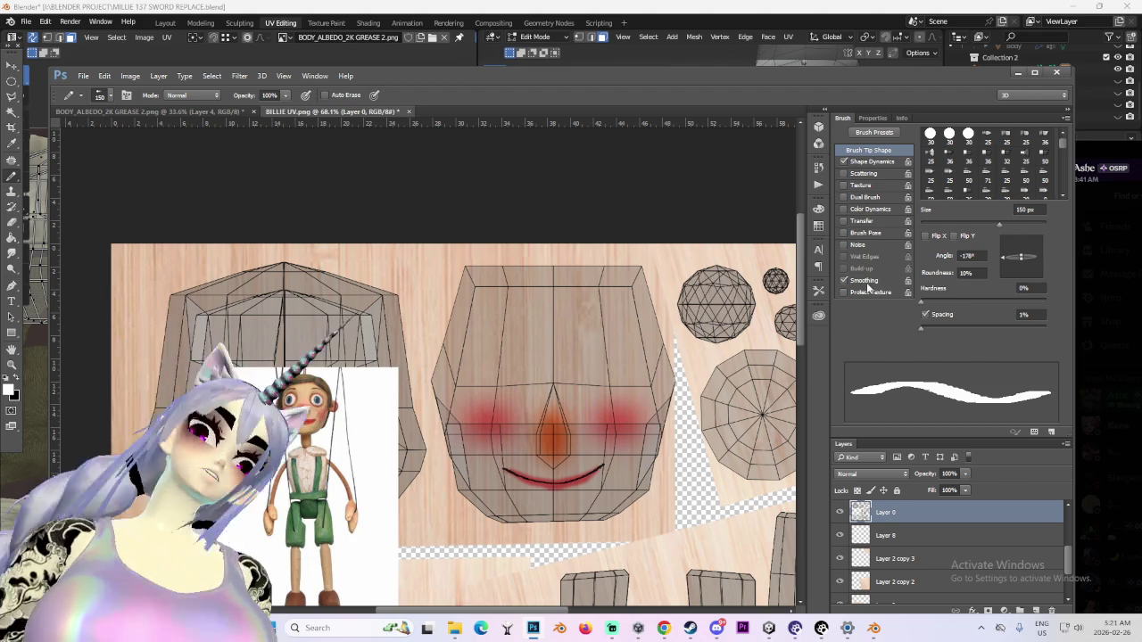
Paint a large soft white patch over the face centre and under the mouth
key(bracketright)
key(bracketright)
key(bracketright)
drag(497, 346, 499, 437)
key(ctrl+z)
key(bracketleft)
key(bracketleft)
key(bracketleft)
mouse_move(500, 339)
mouse_down()
mouse_move(536, 437)
mouse_move(571, 446)
mouse_move(541, 327)
mouse_move(624, 446)
mouse_move(638, 375)
mouse_move(613, 336)
mouse_up()
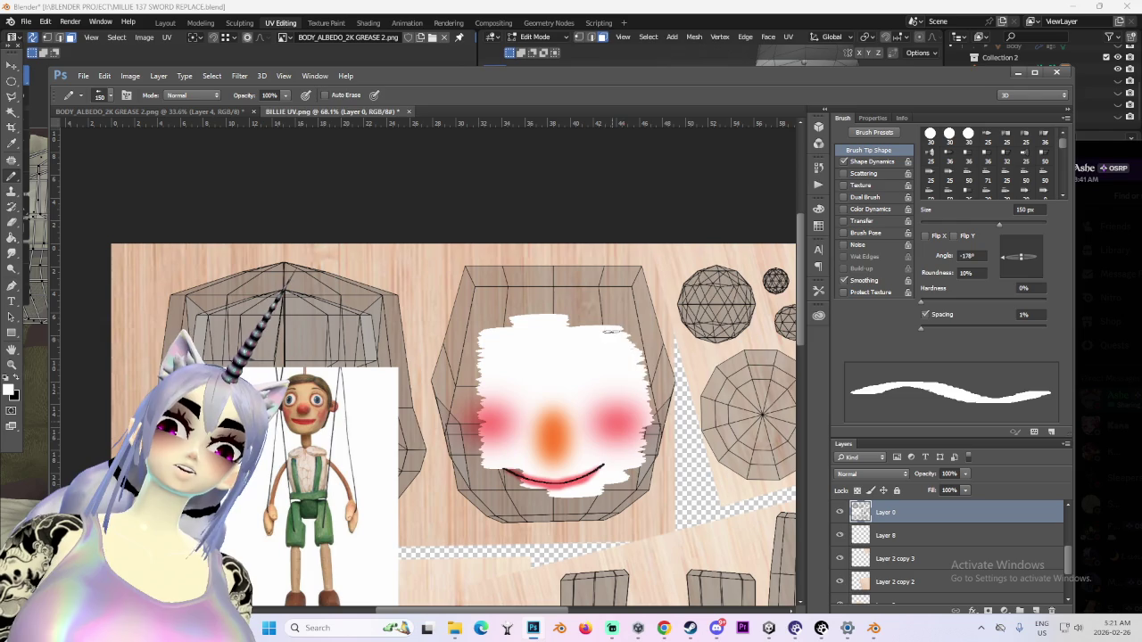
mouse_move(635, 492)
mouse_down()
mouse_move(574, 512)
mouse_move(529, 480)
mouse_up()
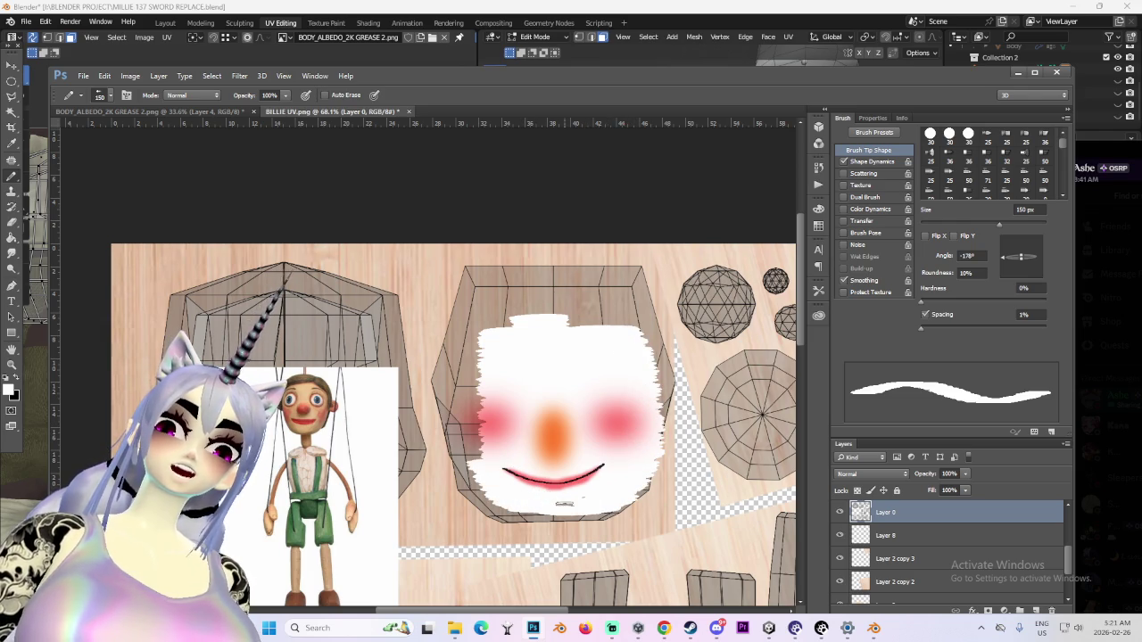
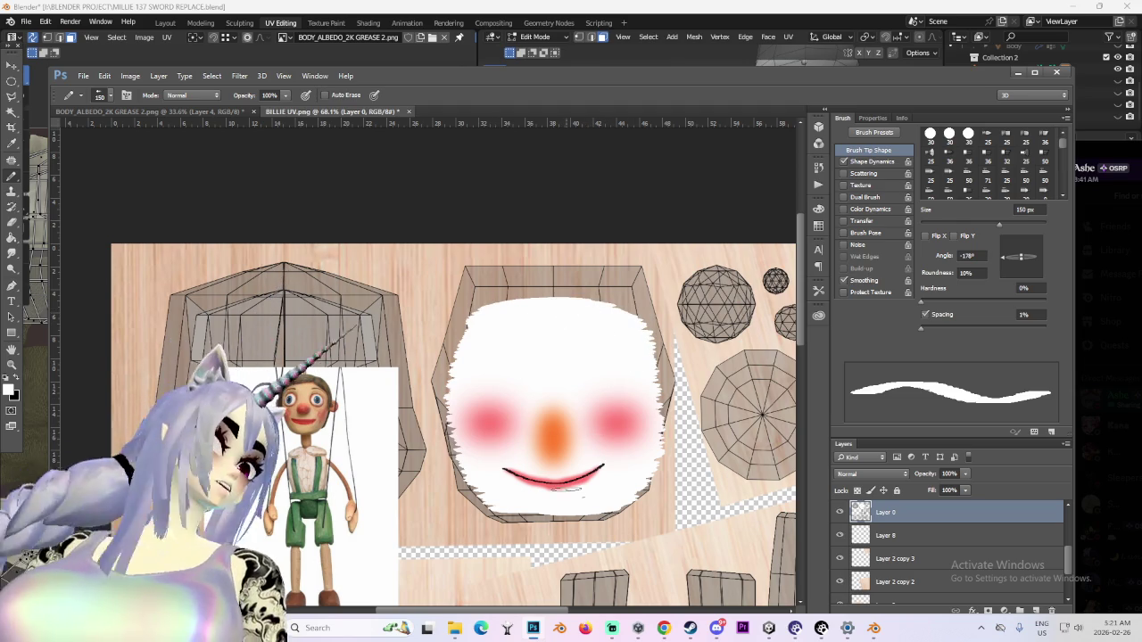
Preview a Gaussian Blur of about 9.6 px on the face, then cancel it
alt+scroll(576, 506, up, 1)
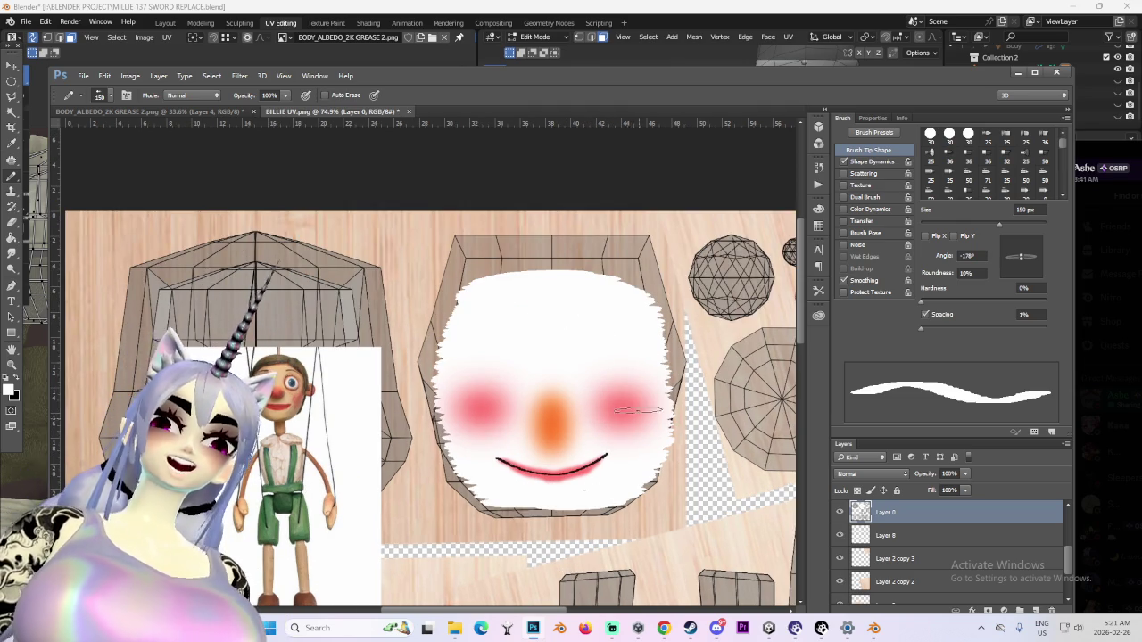
alt+scroll(612, 378, down, 1)
click(261, 75)
mouse_move(239, 76)
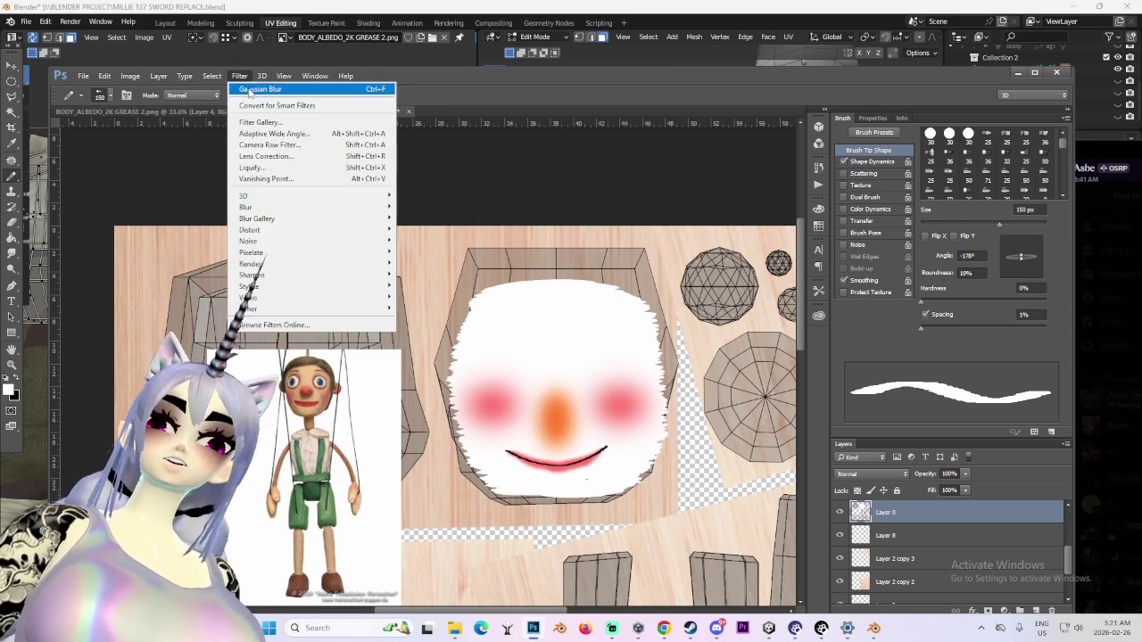
key(Escape)
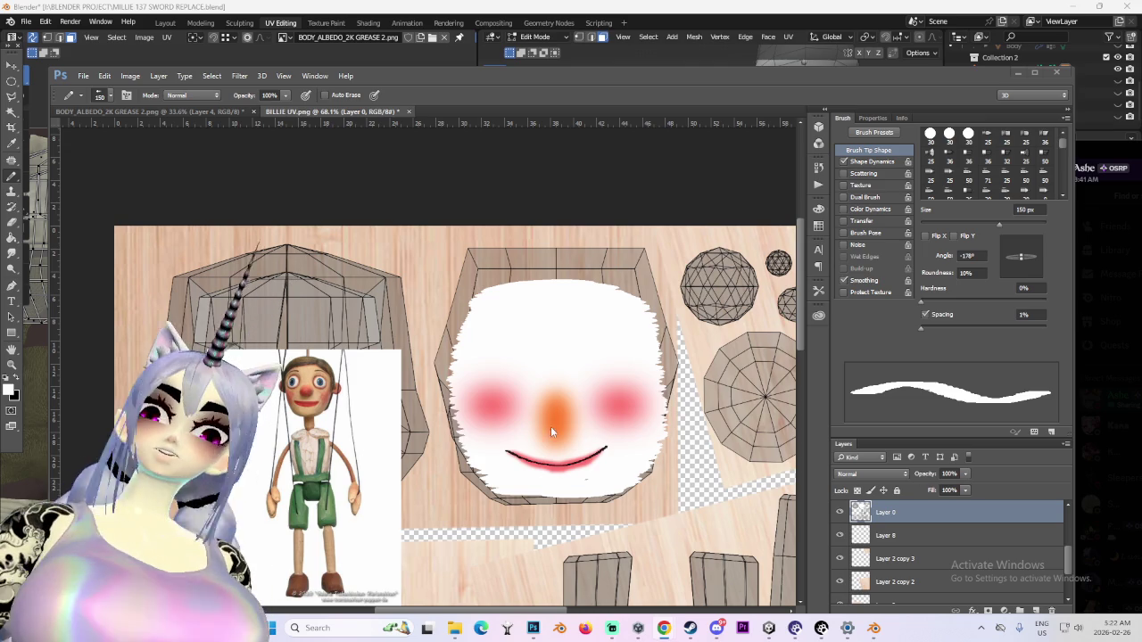
click(265, 76)
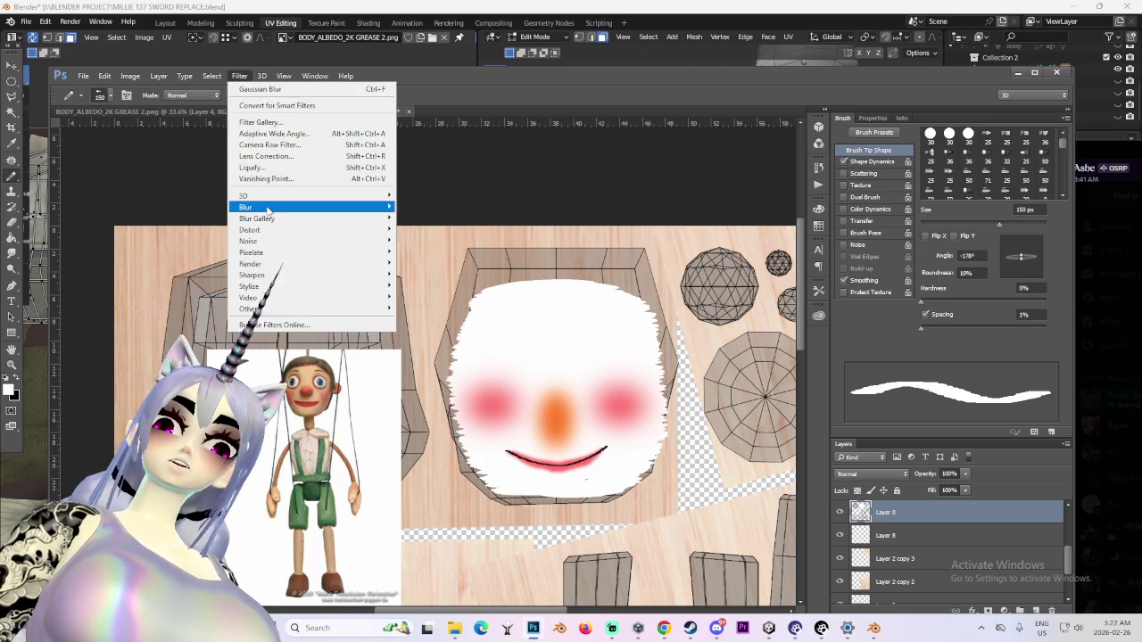
click(427, 252)
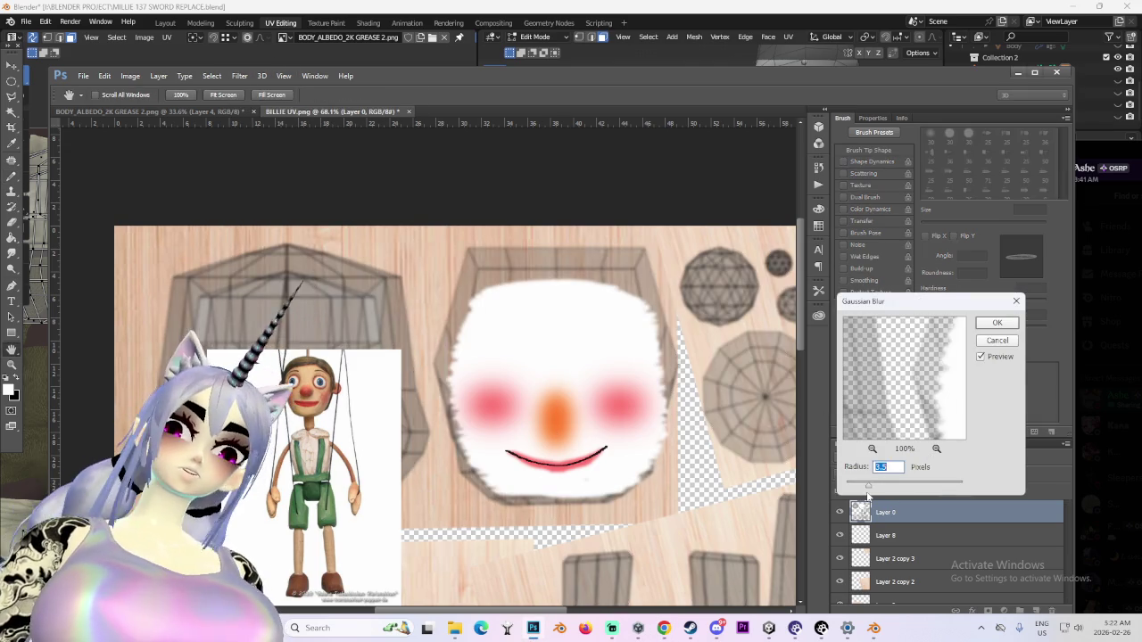
drag(879, 490, 892, 489)
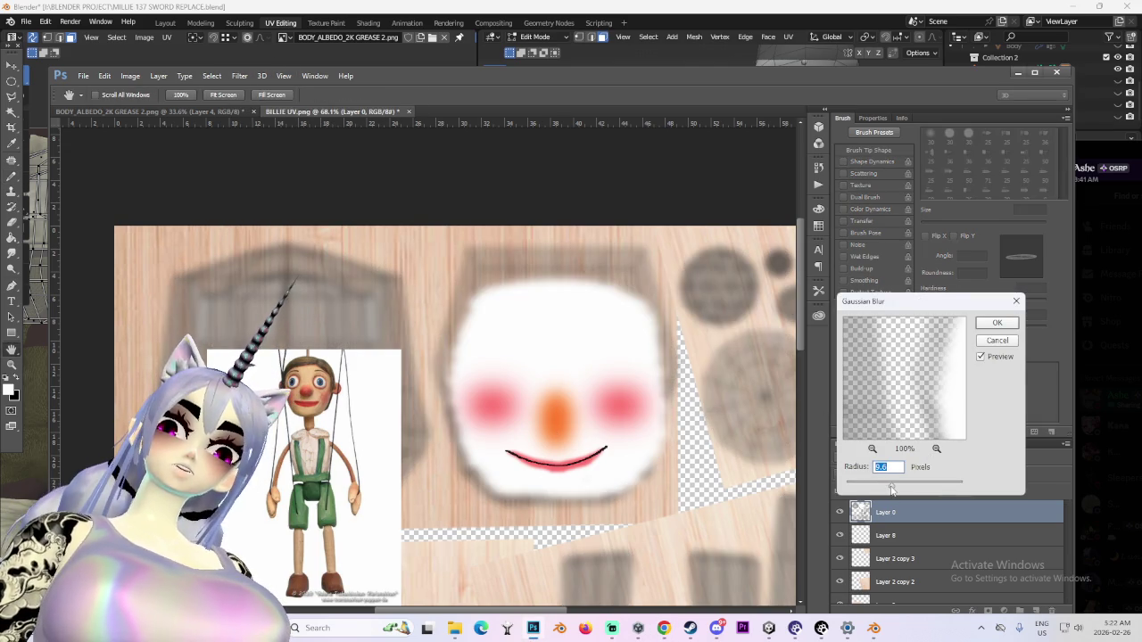
key(Escape)
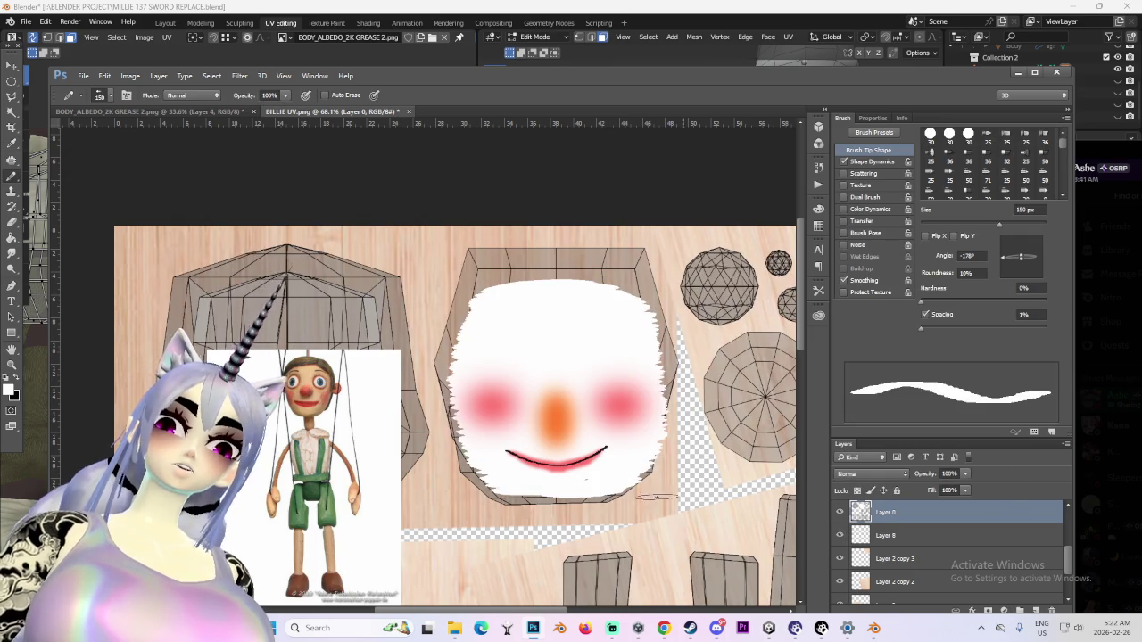
Delete the old white fill and repaint the whole face island white on Layer 8
alt+scroll(625, 500, down, 1)
key(Delete)
scroll(946, 553, up, 1)
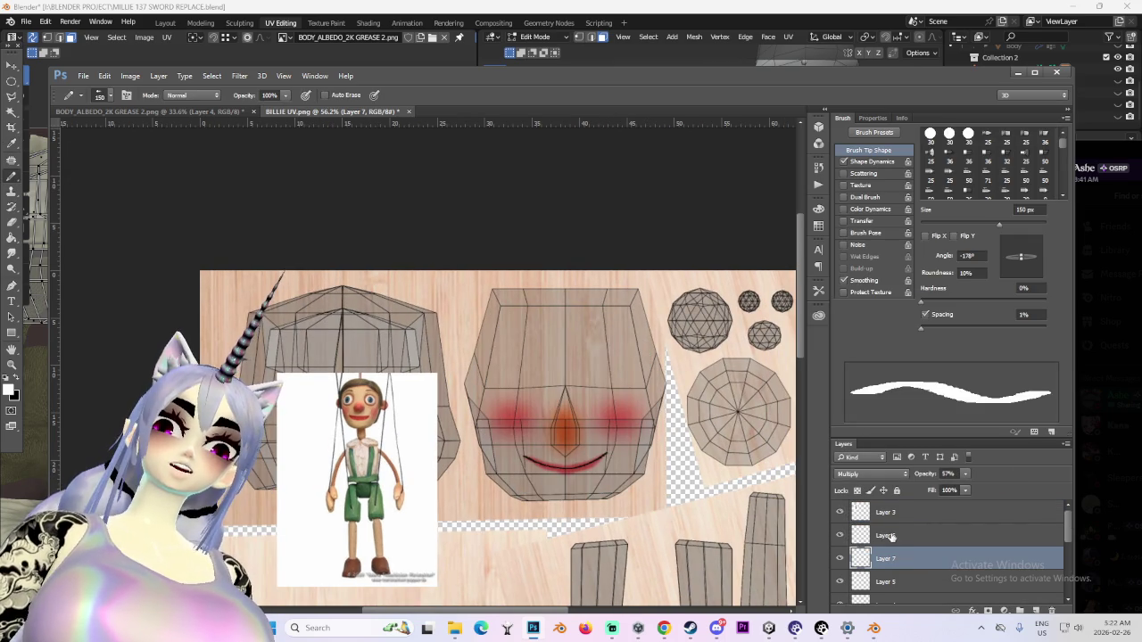
click(913, 514)
alt+scroll(581, 411, up, 1)
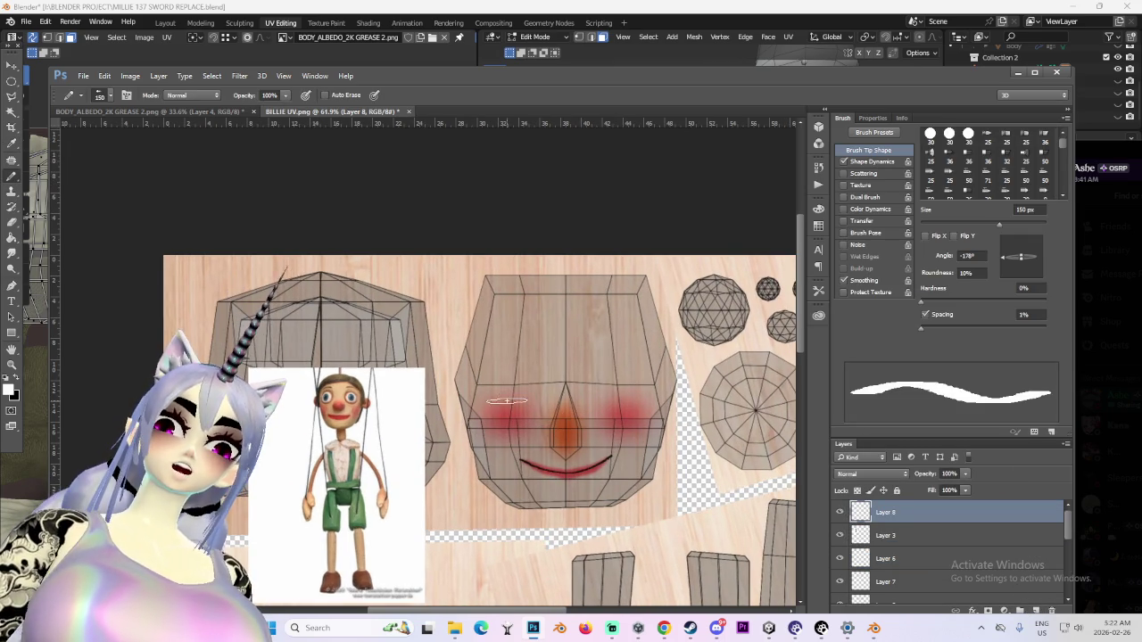
mouse_move(497, 407)
mouse_down()
mouse_move(495, 441)
mouse_move(528, 496)
mouse_up()
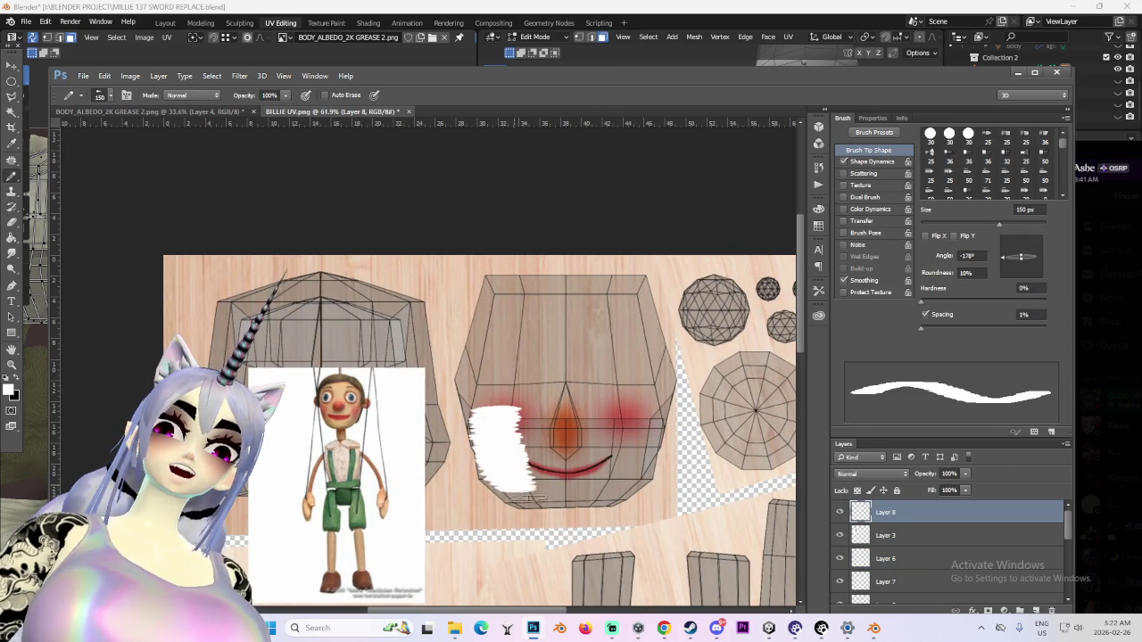
mouse_move(629, 473)
mouse_down()
mouse_move(630, 398)
mouse_move(607, 320)
mouse_move(522, 321)
mouse_move(495, 335)
mouse_move(478, 383)
mouse_move(497, 420)
mouse_move(540, 446)
mouse_move(580, 428)
mouse_move(571, 485)
mouse_up()
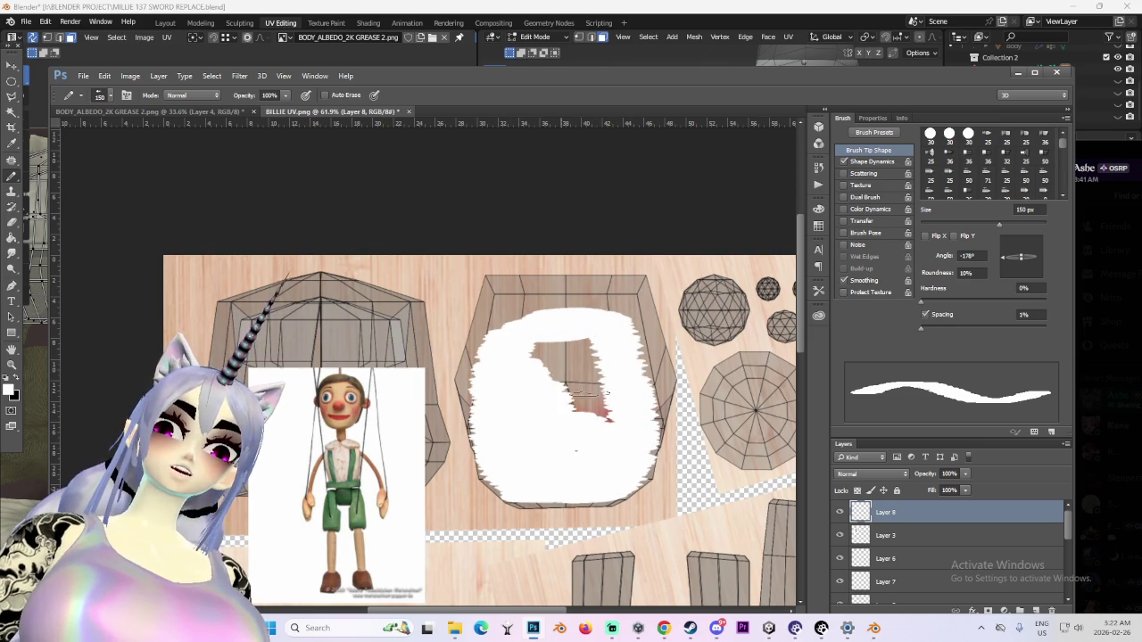
drag(600, 448, 577, 416)
drag(561, 311, 599, 312)
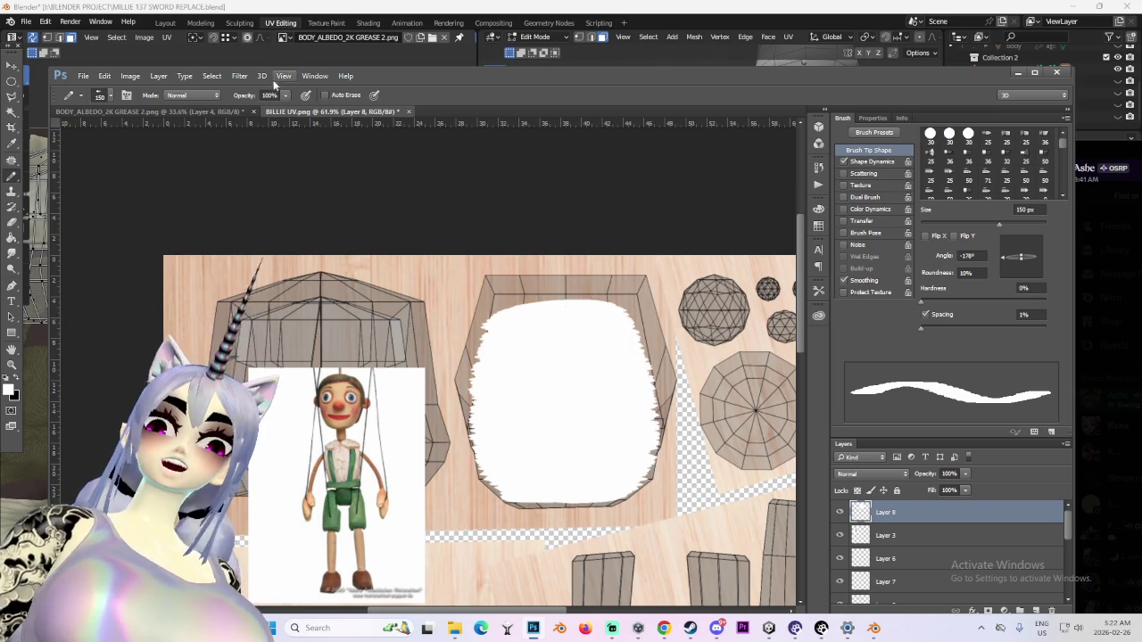
Apply a Gaussian Blur of about 18 px to the white face fill
click(239, 76)
click(428, 251)
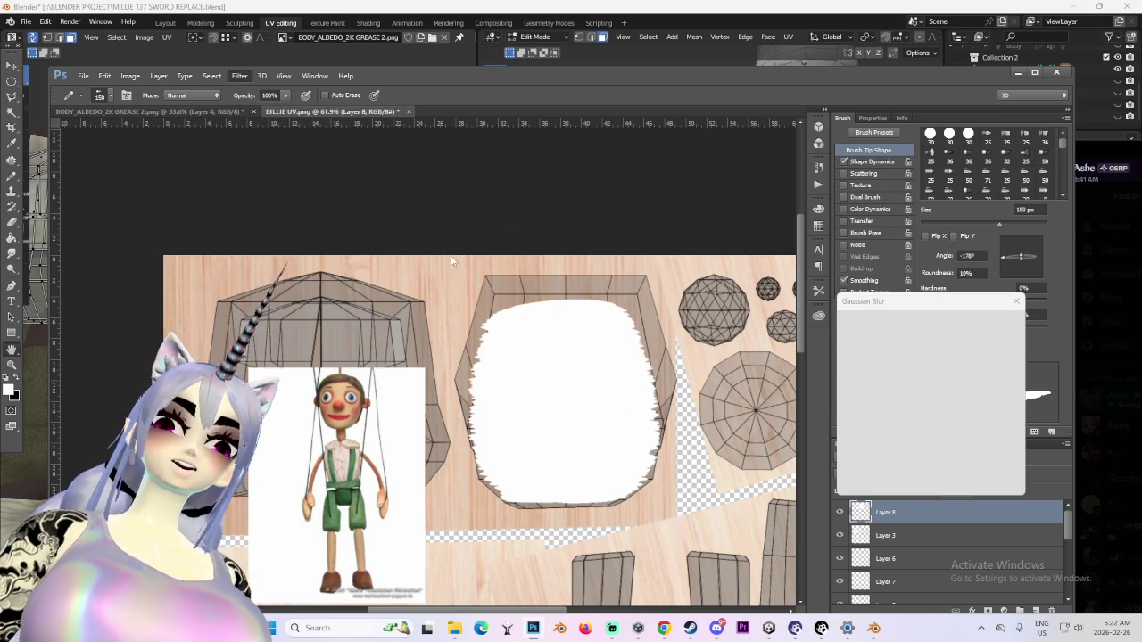
mouse_move(883, 488)
mouse_down()
mouse_move(901, 493)
mouse_move(889, 489)
mouse_up()
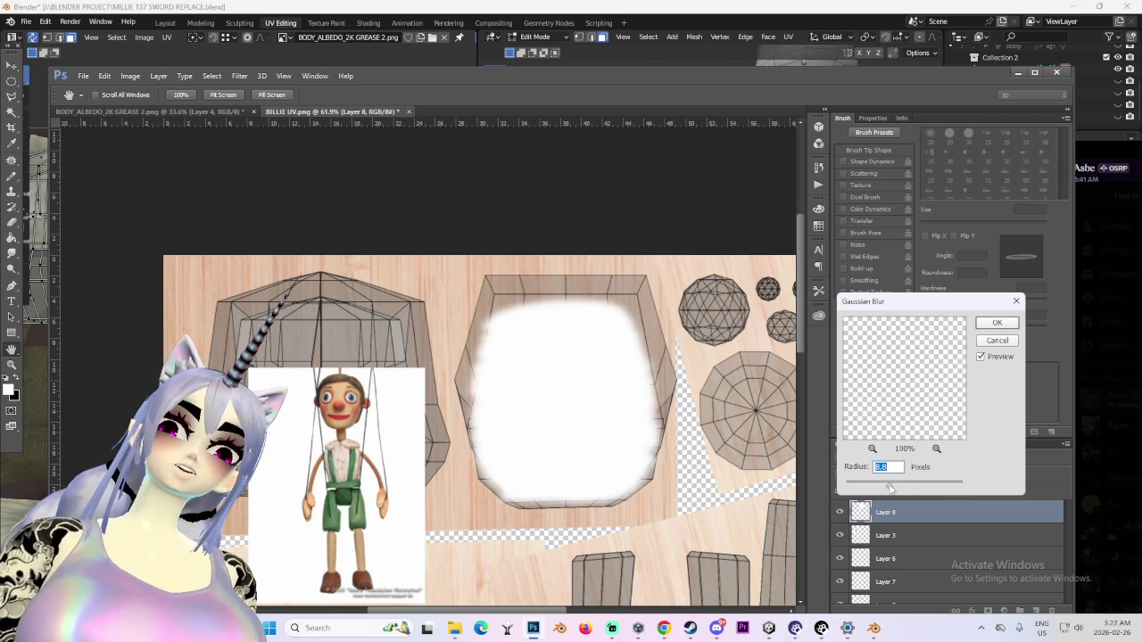
click(992, 324)
click(840, 512)
click(840, 512)
Move the white fill below the face feature layers and set its opacity to 67%
scroll(904, 559, up, 2)
scroll(892, 580, up, 3)
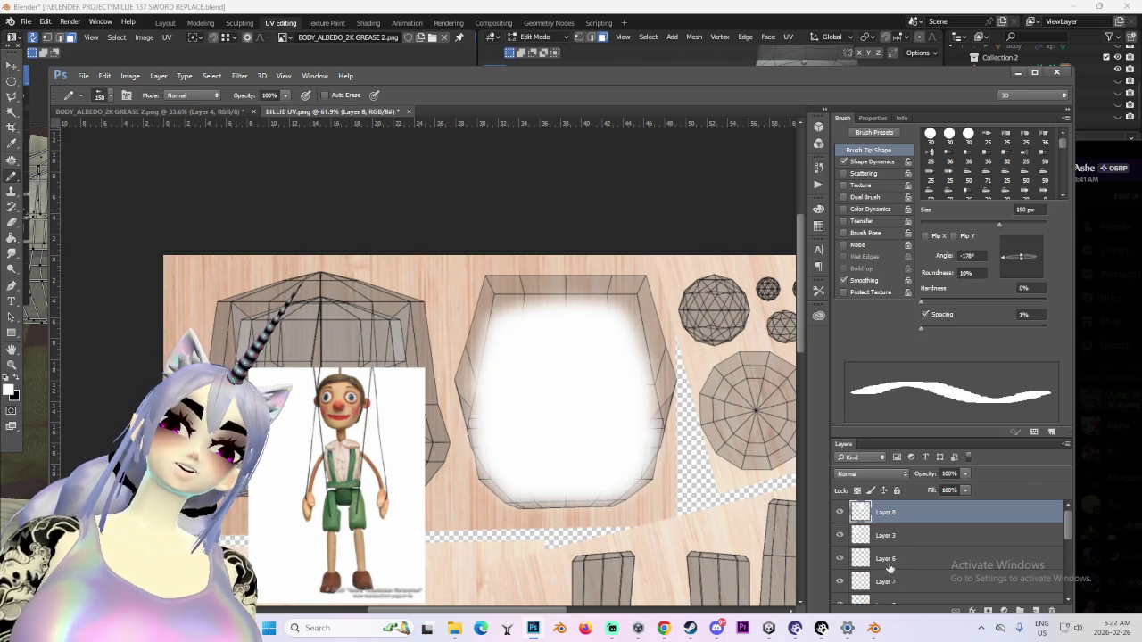
drag(888, 514, 910, 557)
click(964, 474)
mouse_move(966, 488)
mouse_down()
mouse_move(852, 491)
mouse_move(955, 485)
mouse_move(946, 489)
mouse_up()
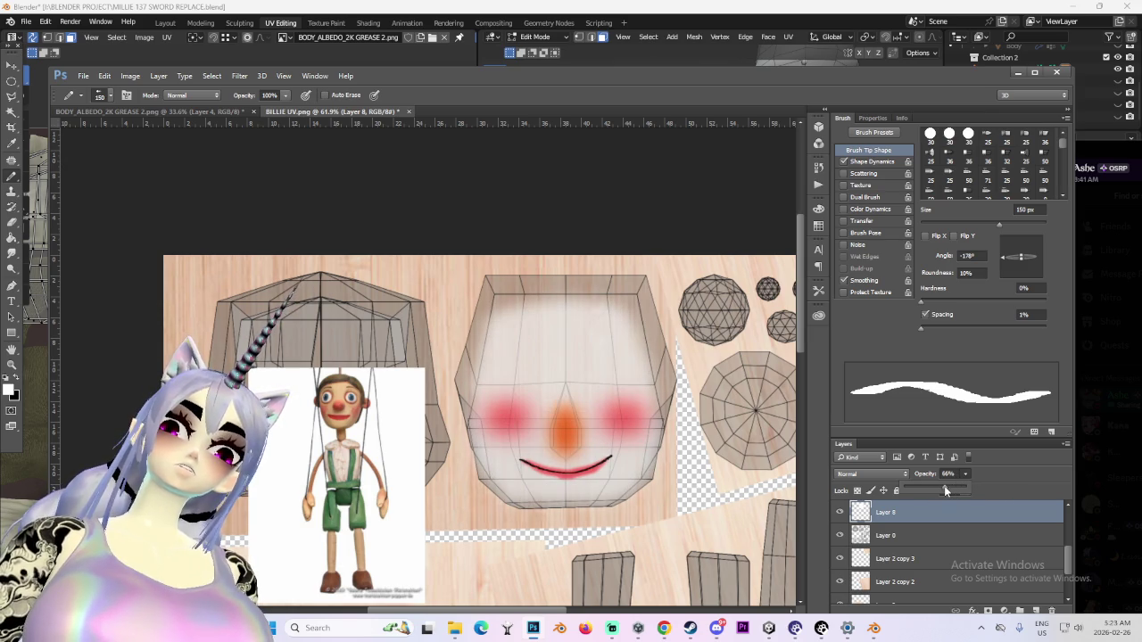
click(259, 142)
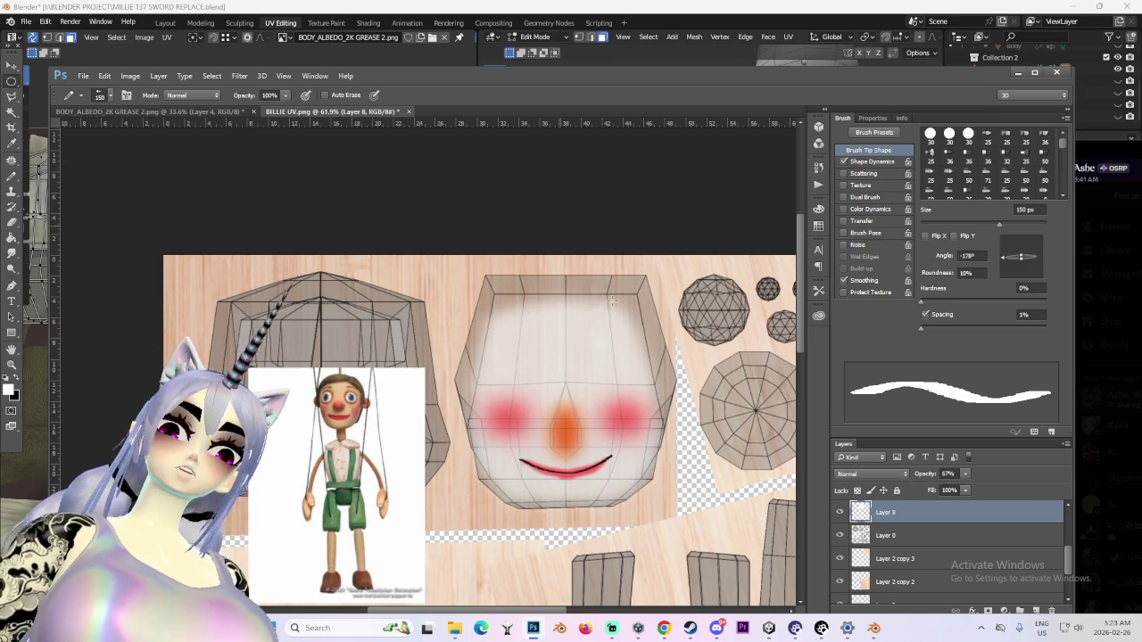
Hide the Layer 0 UV wireframe overlay and zoom in on the face
click(839, 535)
key(m)
alt+scroll(614, 381, down, 2)
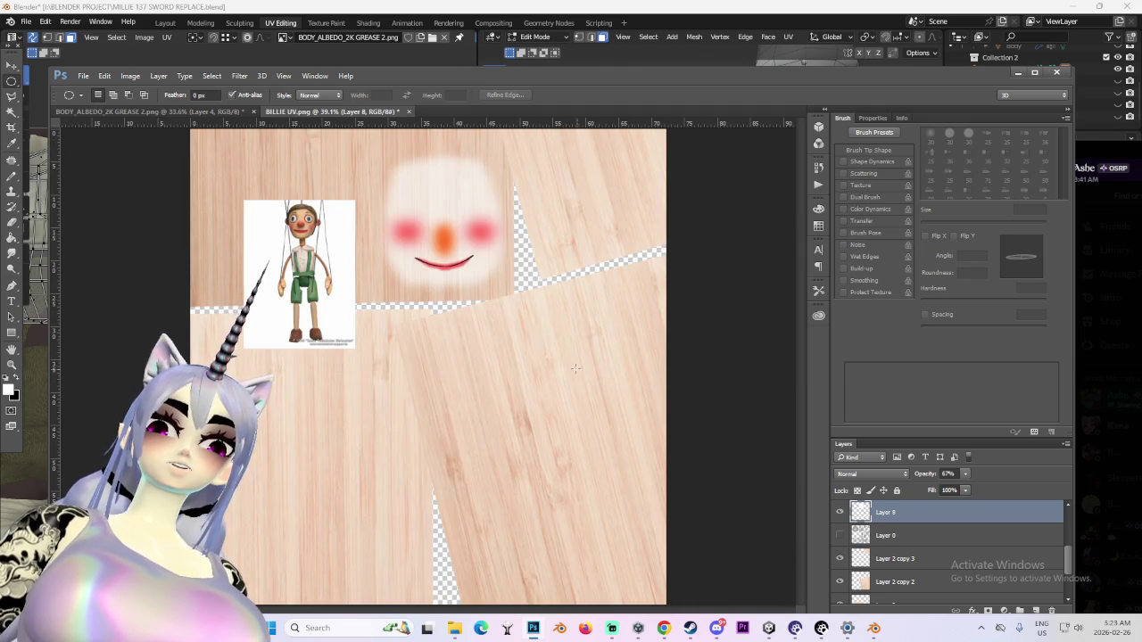
alt+scroll(393, 183, up, 3)
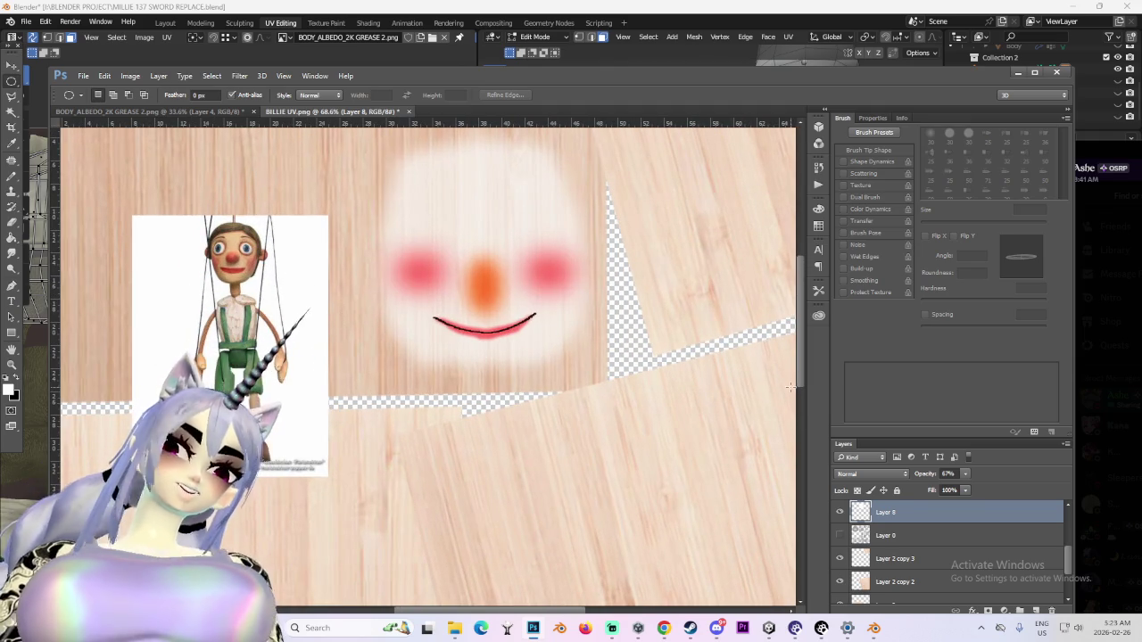
alt+scroll(364, 267, up, 2)
alt+scroll(364, 267, up, 2)
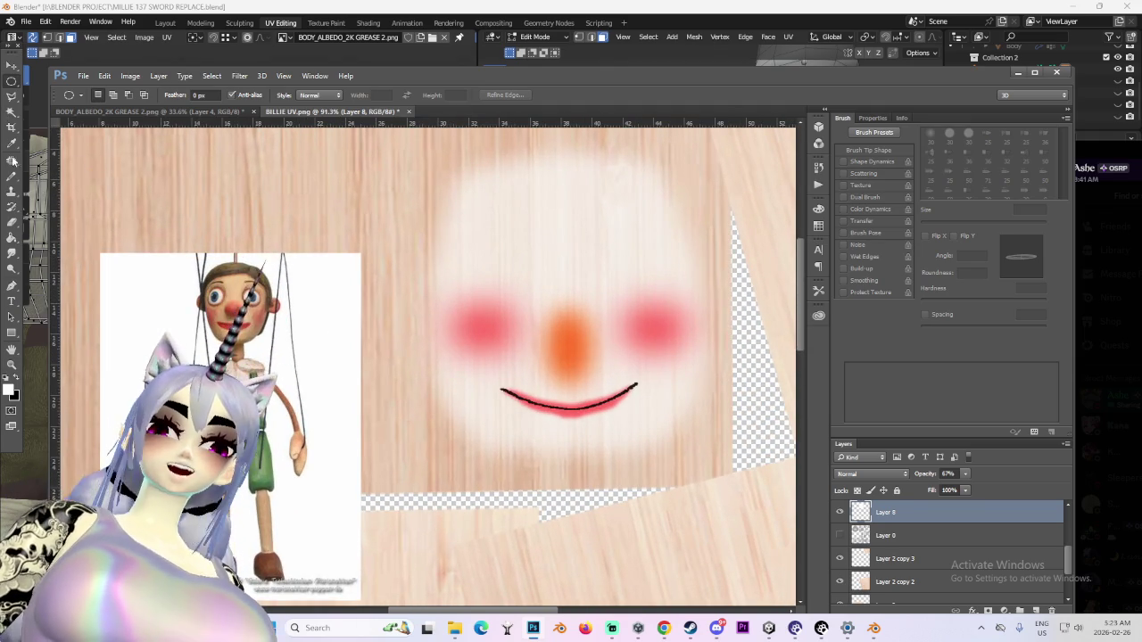
alt+scroll(792, 495, down, 2)
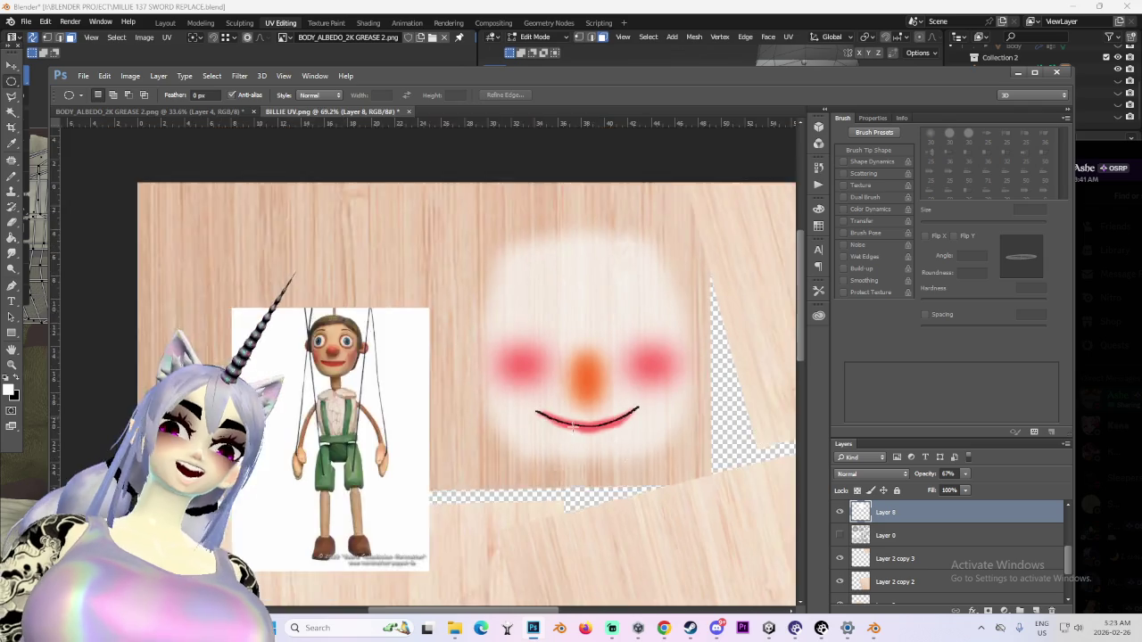
scroll(844, 542, up, 3)
Toggle feature layer visibility to identify the smile and cheek layers, then select Layer 6
click(840, 545)
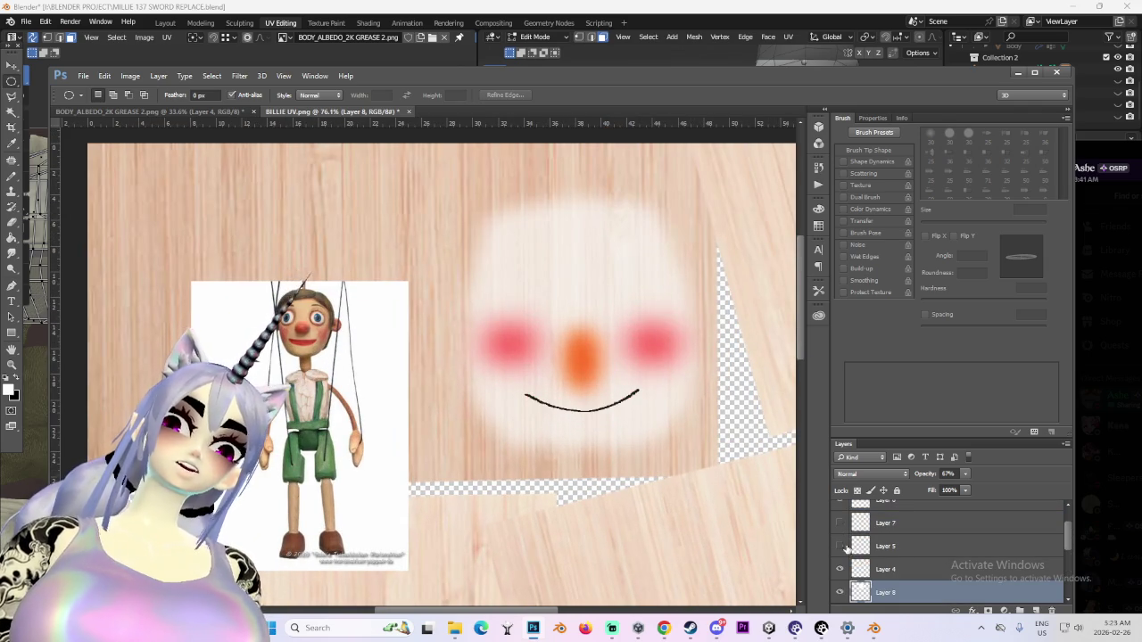
click(840, 523)
click(839, 545)
click(840, 545)
click(839, 523)
click(839, 523)
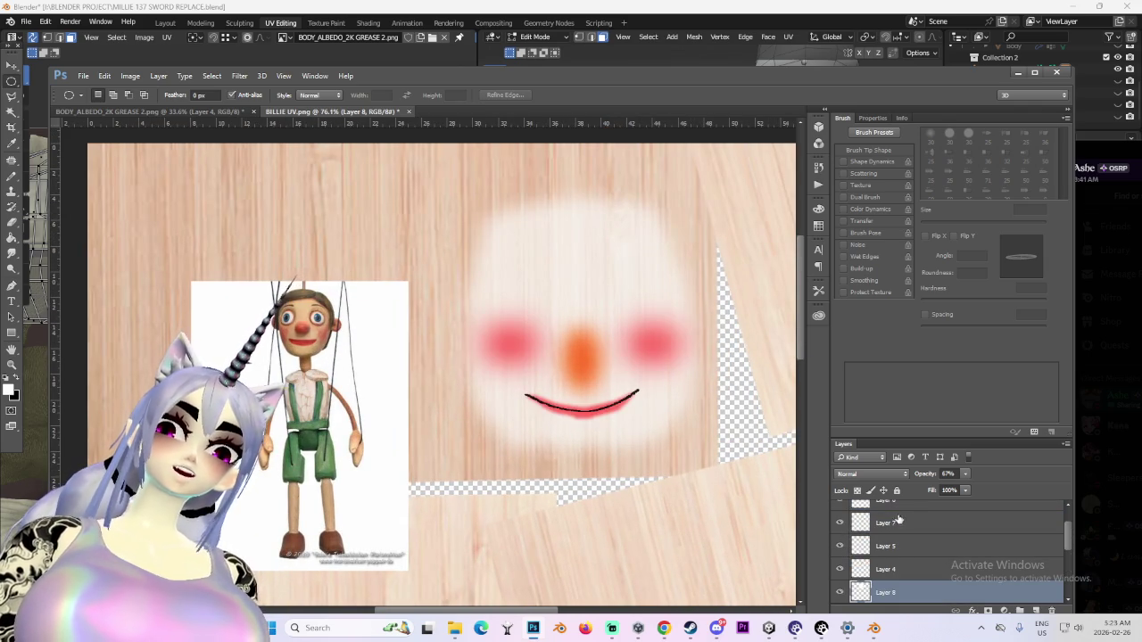
click(888, 522)
click(839, 546)
click(840, 546)
scroll(838, 531, up, 1)
click(873, 523)
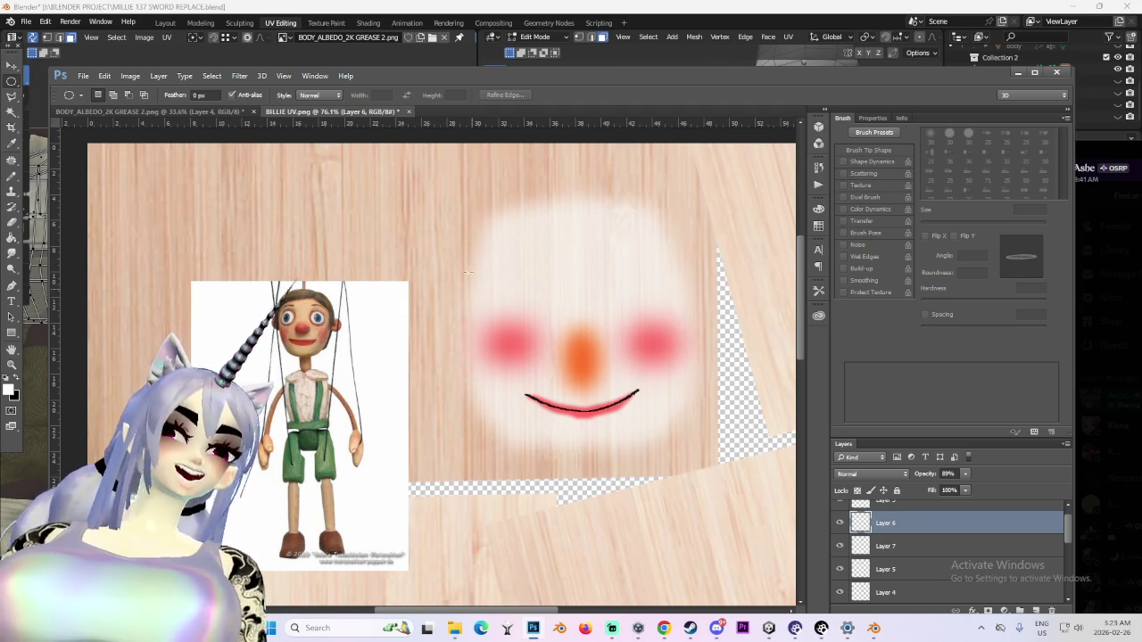
click(243, 77)
mouse_move(256, 218)
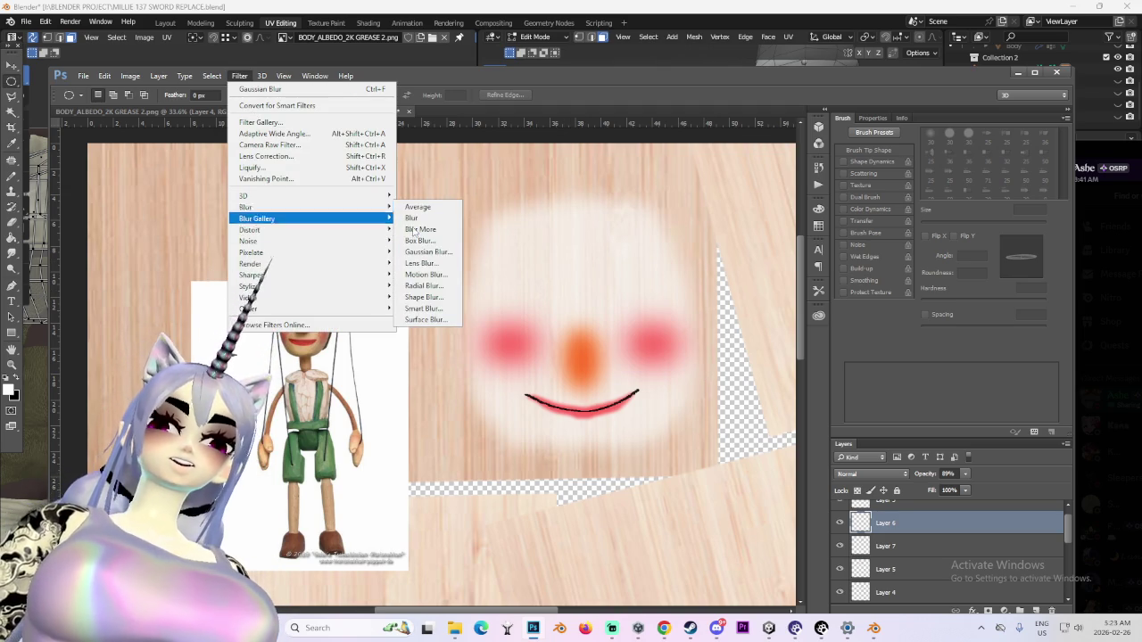
Apply a very light, near-zero-radius Gaussian Blur to Layer 6
click(428, 255)
drag(909, 487, 829, 486)
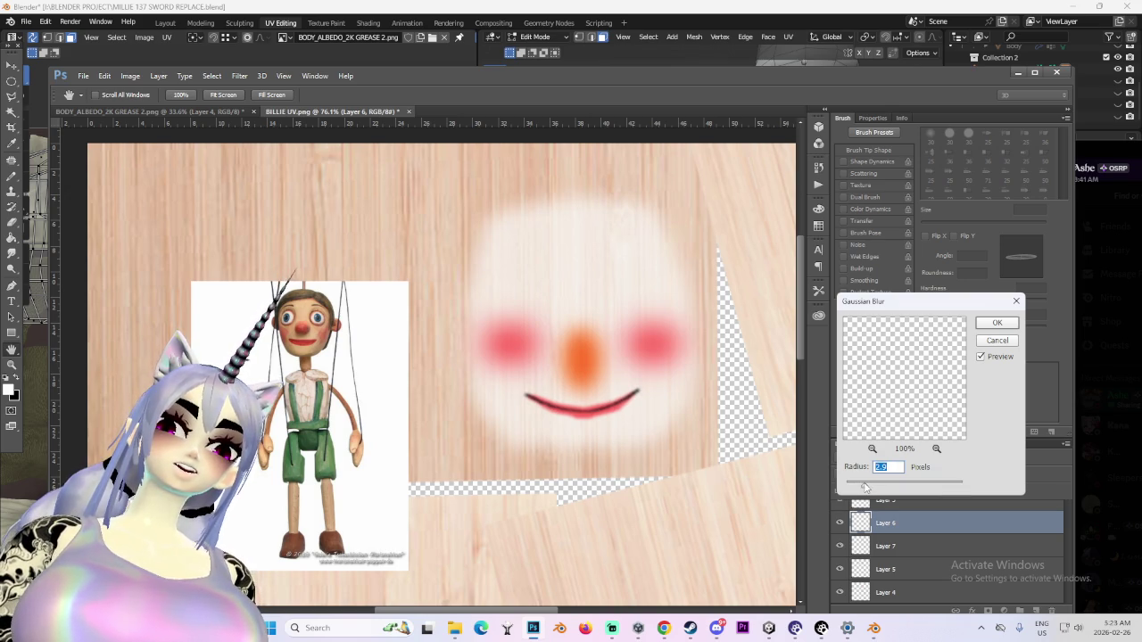
click(997, 323)
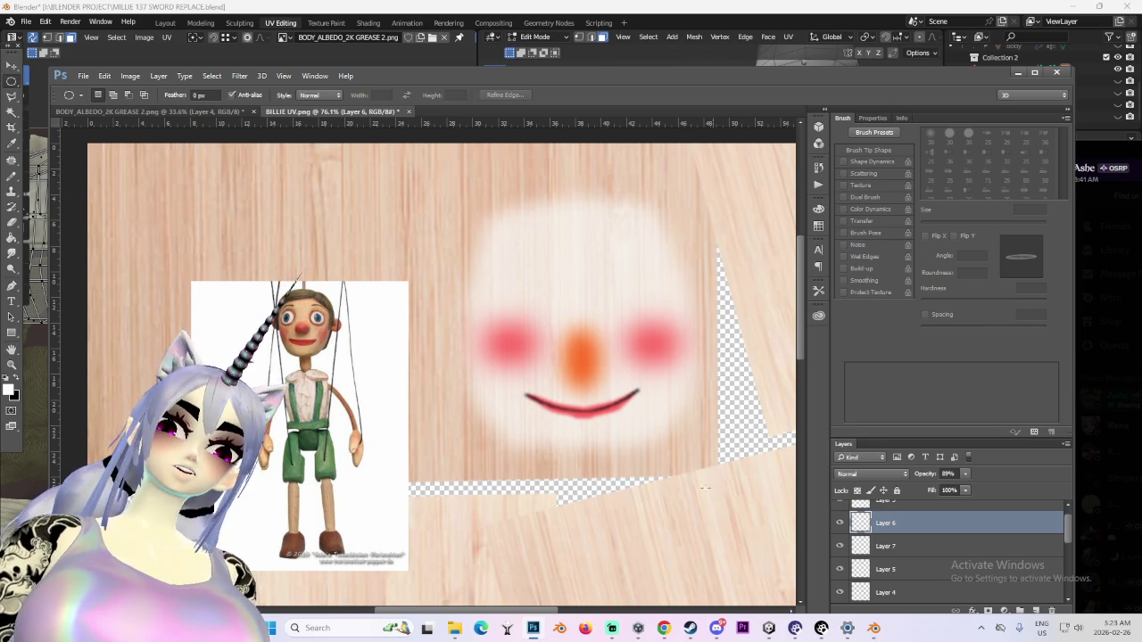
scroll(929, 598, down, 3)
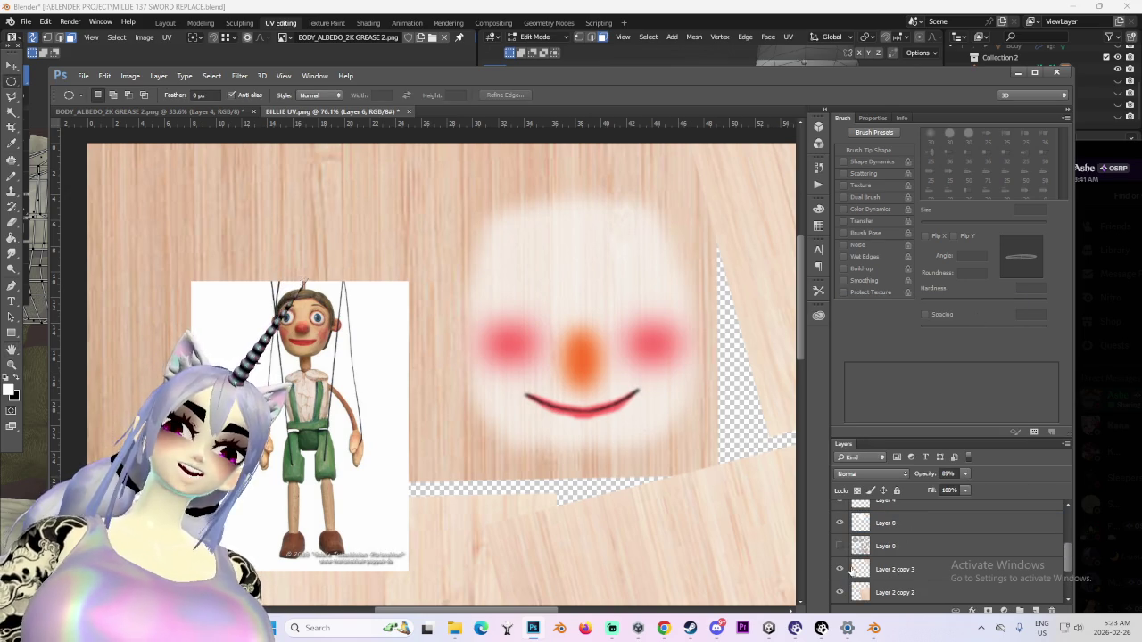
Show the UV wireframe again, check the model in Blender, and select Layer 3
click(839, 551)
click(912, 553)
alt+scroll(504, 317, up, 1)
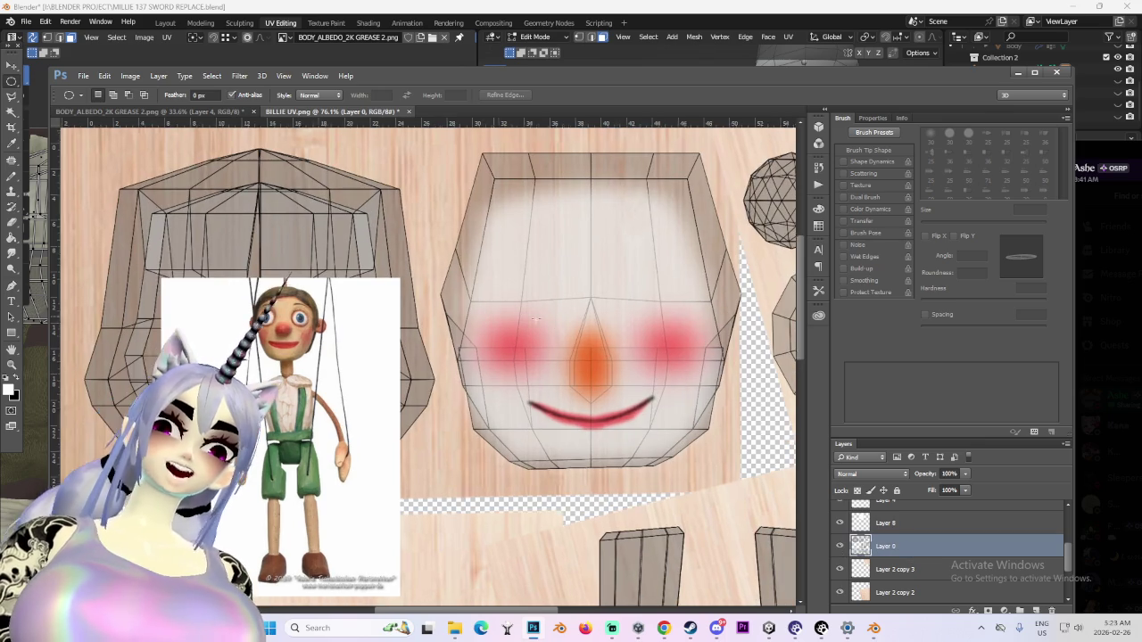
click(871, 629)
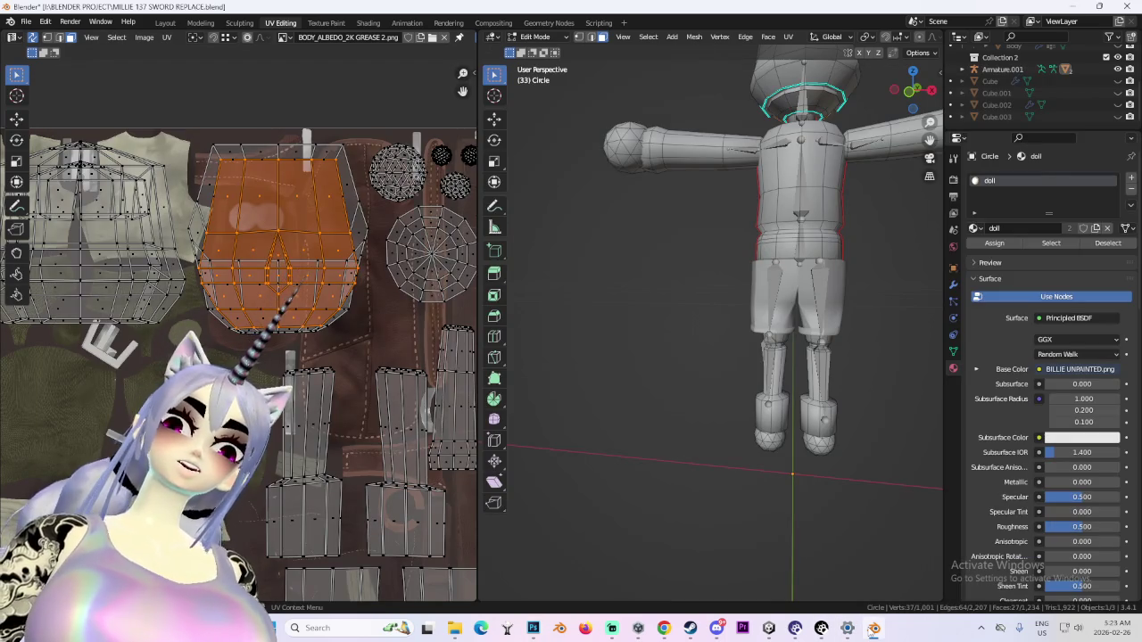
click(873, 628)
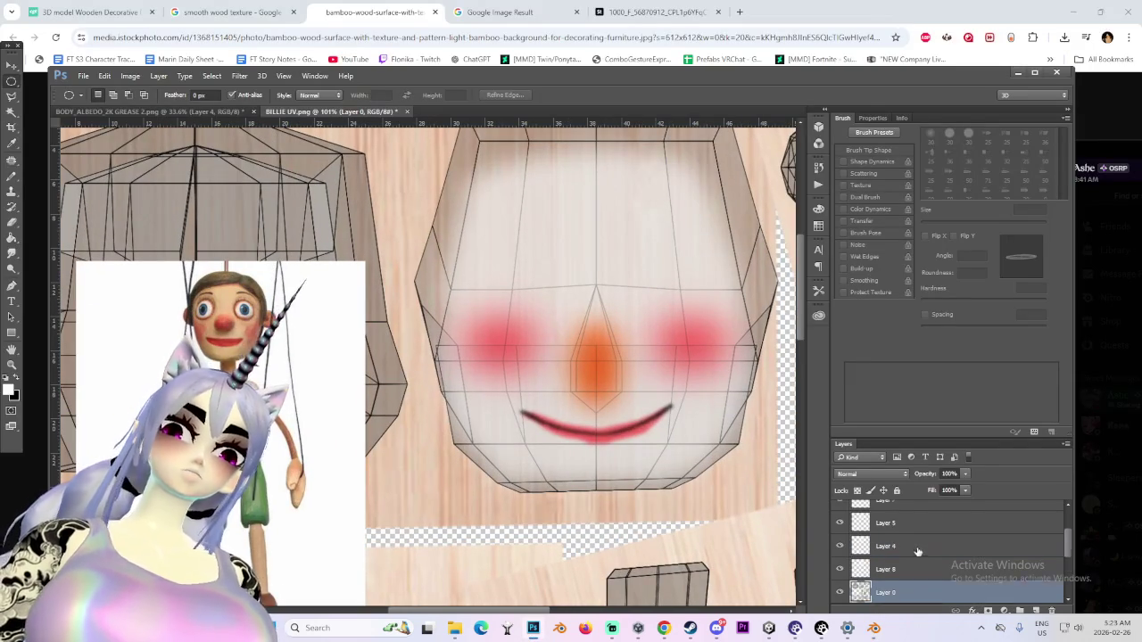
click(892, 515)
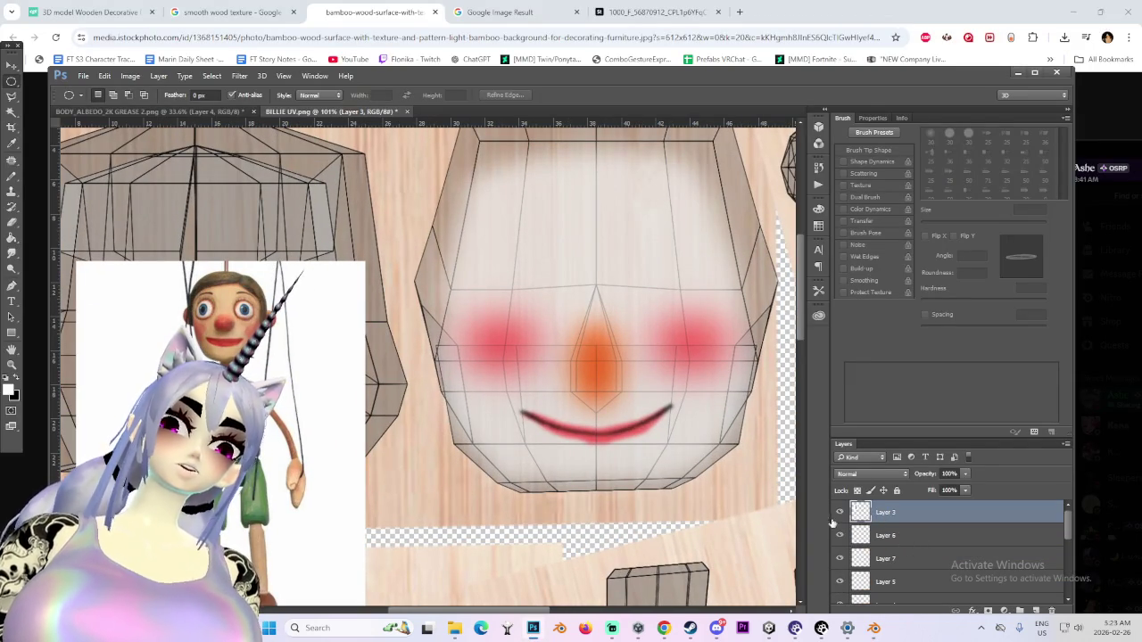
scroll(987, 599, down, 2)
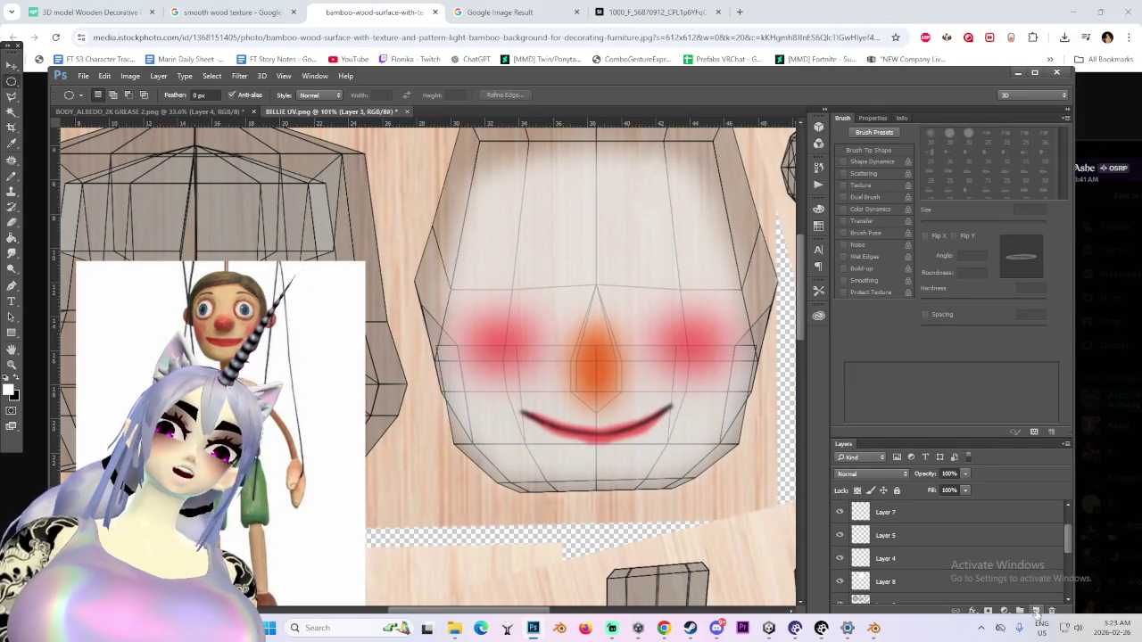
scroll(889, 534, up, 2)
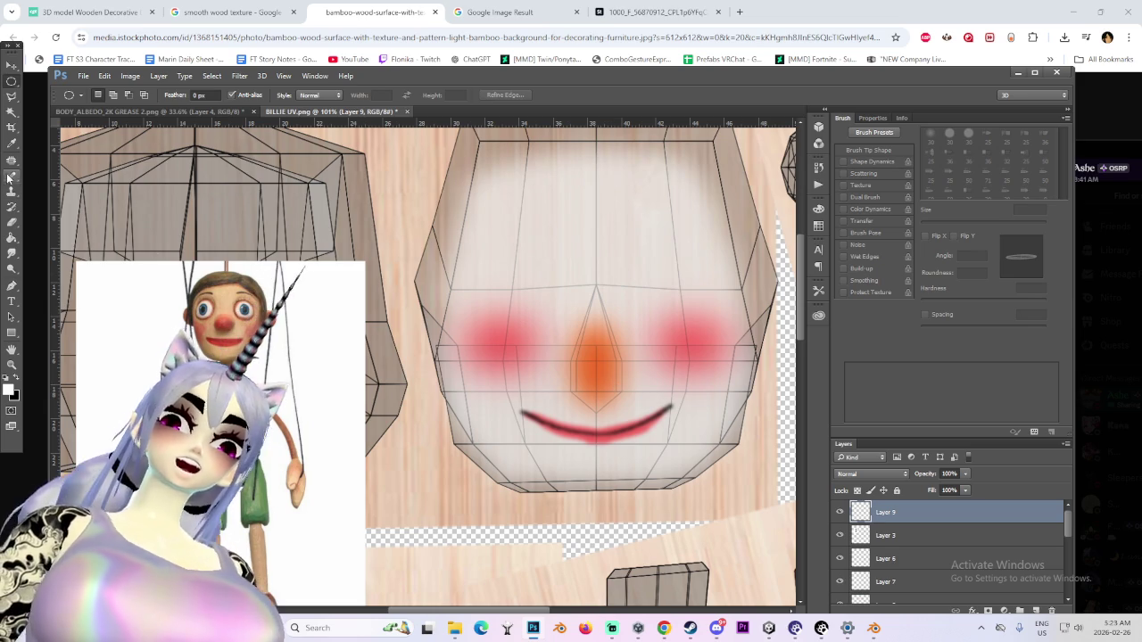
Paint a white left eye above the blush with a 40 px brush on Layer 9
key(b)
alt+scroll(552, 244, up, 1)
alt+scroll(552, 243, up, 1)
key(bracketleft)
key(bracketleft)
key(bracketleft)
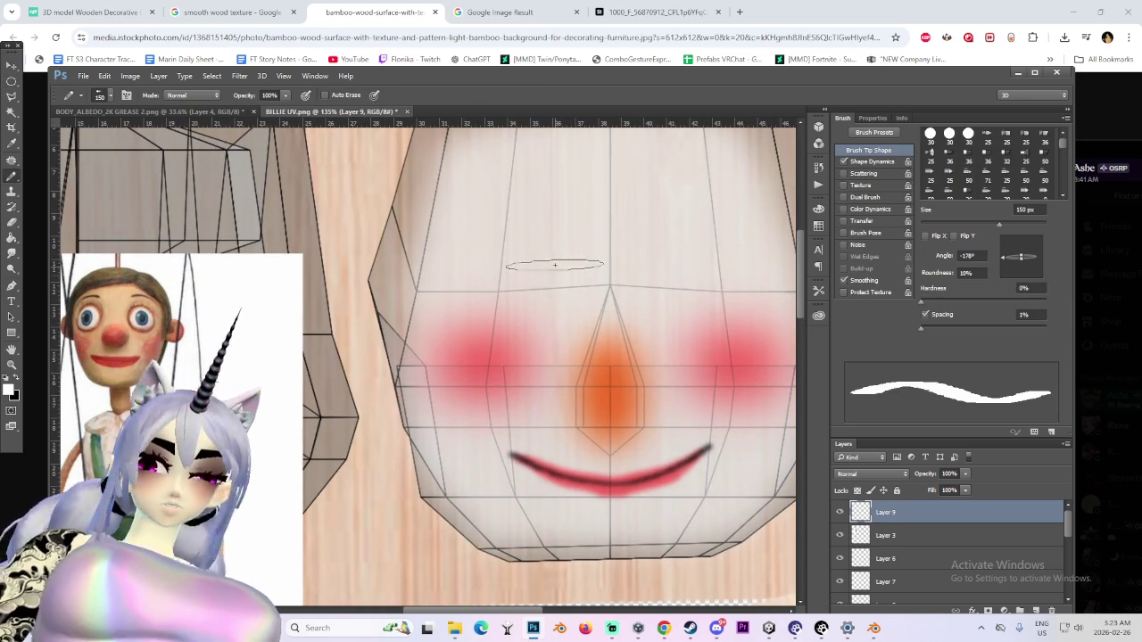
key(bracketleft)
key(bracketleft)
key(bracketleft)
mouse_move(533, 253)
mouse_down()
mouse_move(464, 265)
mouse_move(492, 247)
mouse_move(544, 308)
mouse_move(523, 277)
mouse_up()
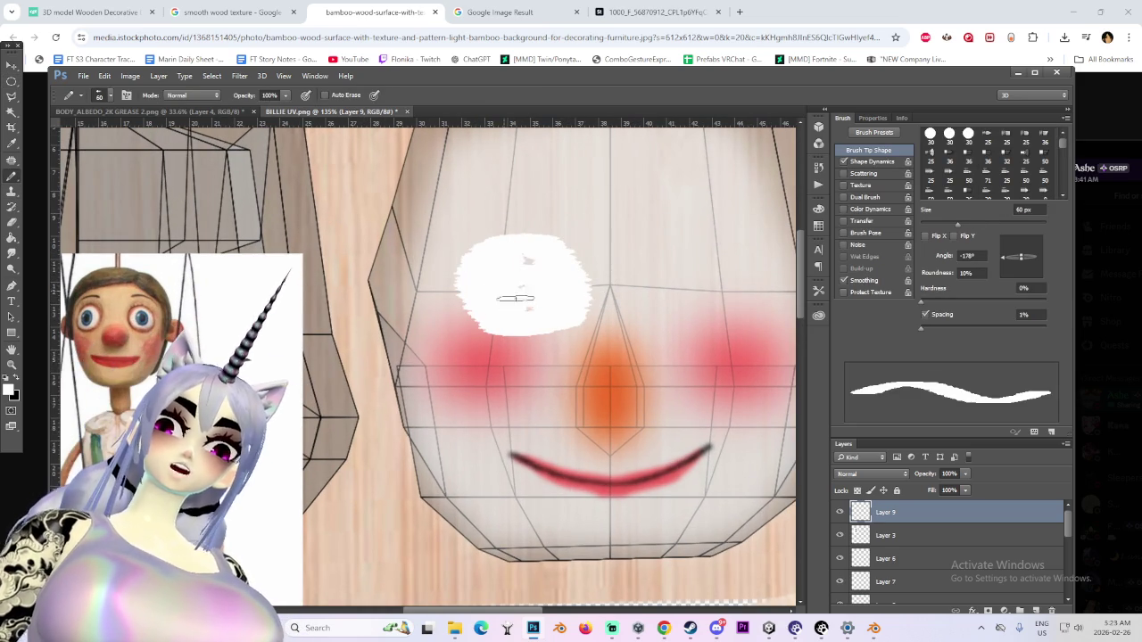
key(ctrl+z)
alt+scroll(513, 251, up, 1)
key(bracketleft)
key(bracketleft)
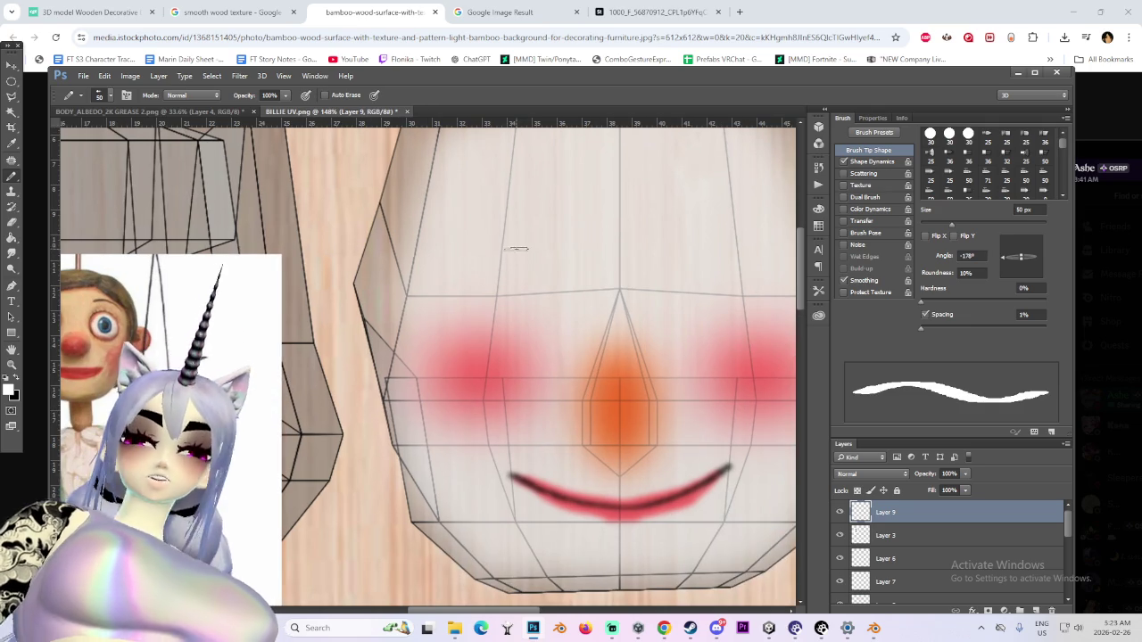
mouse_move(513, 238)
mouse_down()
mouse_move(446, 259)
mouse_move(509, 350)
mouse_move(576, 348)
mouse_move(596, 282)
mouse_move(499, 239)
mouse_move(571, 330)
mouse_move(500, 334)
mouse_move(523, 225)
mouse_move(499, 294)
mouse_move(529, 284)
mouse_up()
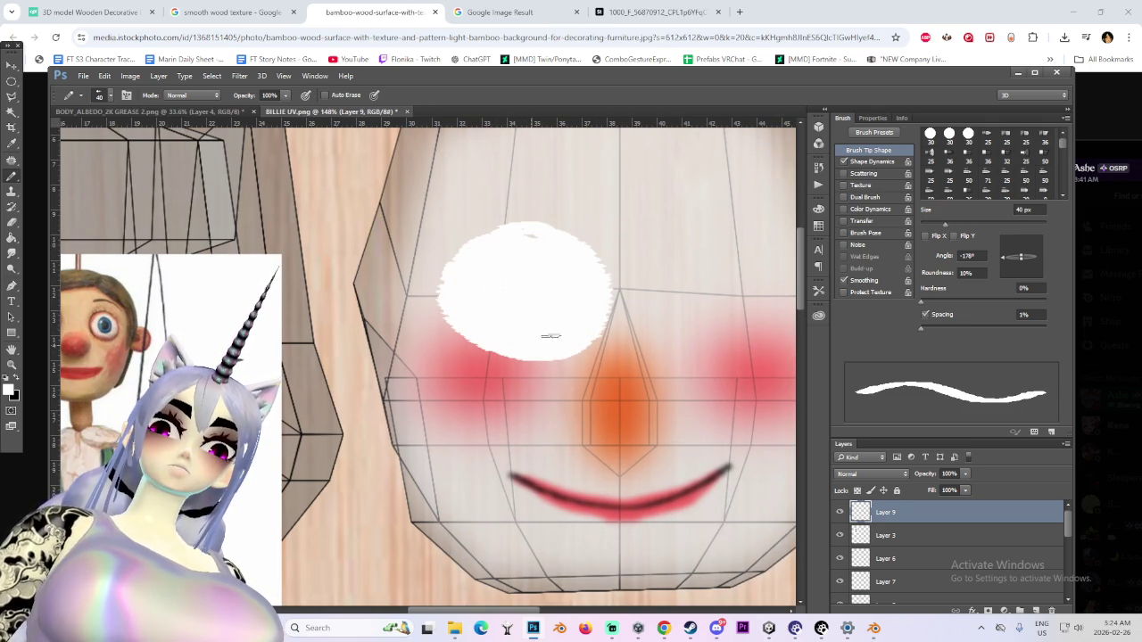
alt+scroll(547, 230, down, 2)
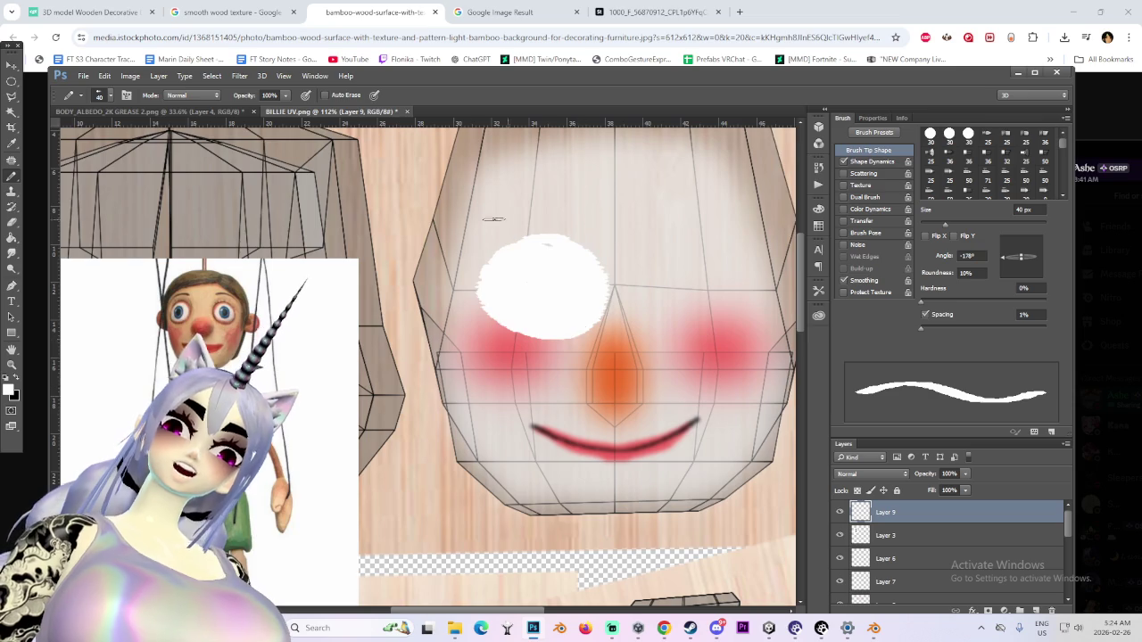
alt+scroll(544, 284, up, 1)
key(ctrl+z)
key(ctrl+z)
key(ctrl+z)
mouse_move(522, 255)
mouse_down()
mouse_move(478, 330)
mouse_move(515, 299)
mouse_move(505, 356)
mouse_up()
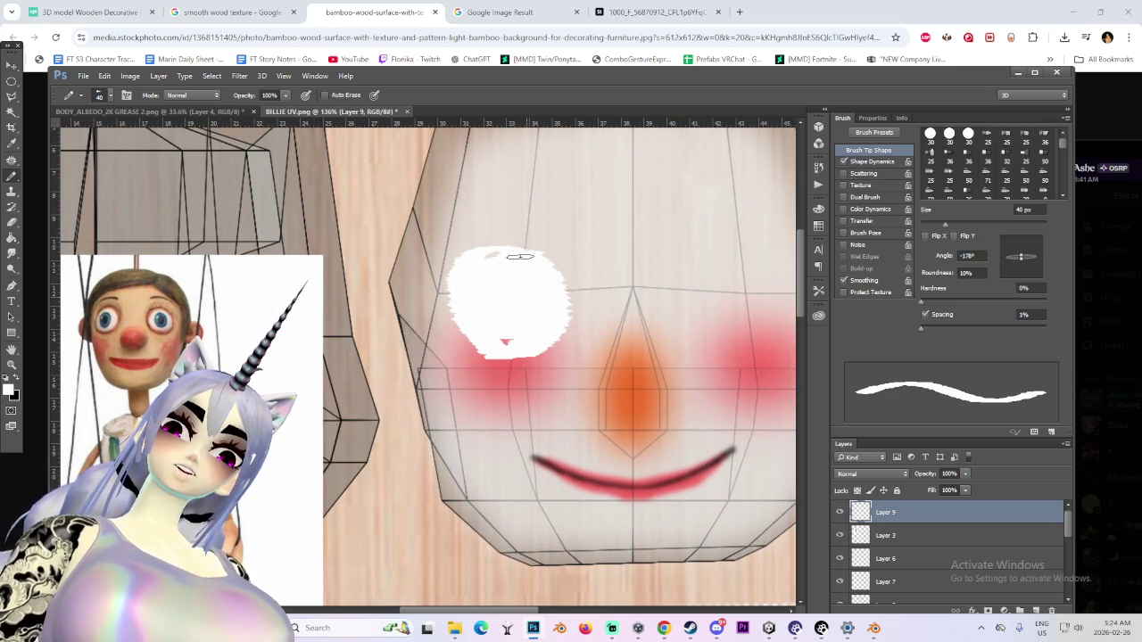
Paint a white ring for the right eye beside the nose, undoing the final stroke
alt+scroll(514, 341, down, 1)
alt+scroll(624, 307, down, 1)
alt+scroll(714, 281, down, 1)
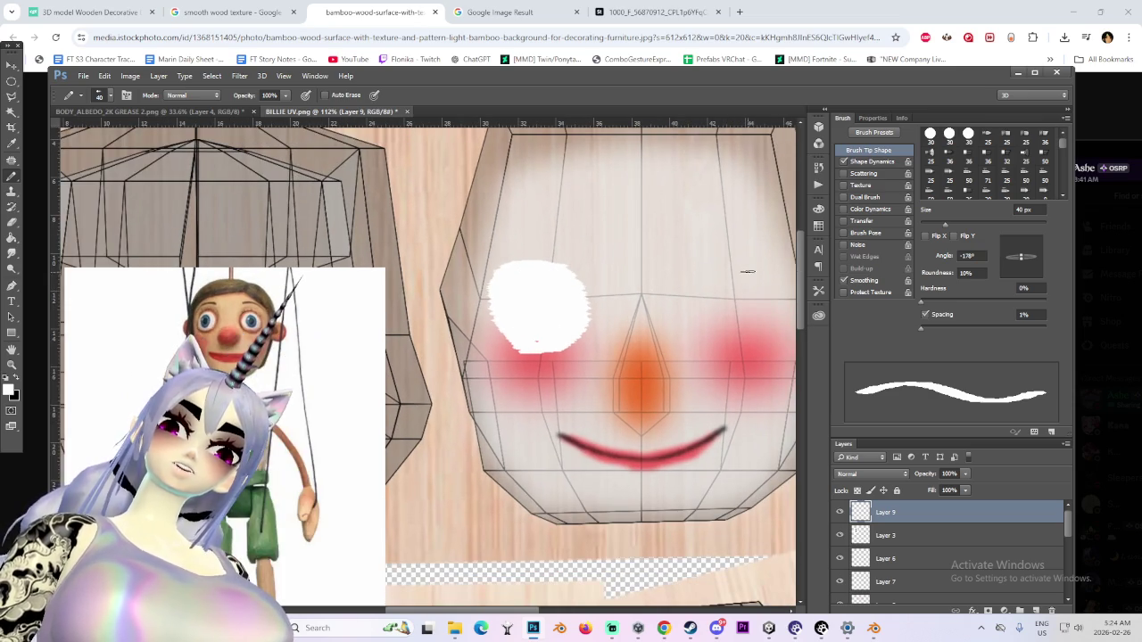
mouse_move(744, 265)
mouse_down()
mouse_move(696, 272)
mouse_move(767, 330)
mouse_move(723, 303)
mouse_up()
key(ctrl+z)
key(ctrl+z)
alt+scroll(719, 289, up, 1)
mouse_move(719, 250)
mouse_down()
mouse_move(749, 344)
mouse_move(735, 255)
mouse_move(692, 267)
mouse_move(704, 344)
mouse_move(780, 331)
mouse_move(729, 255)
mouse_move(758, 289)
mouse_up()
key(ctrl+z)
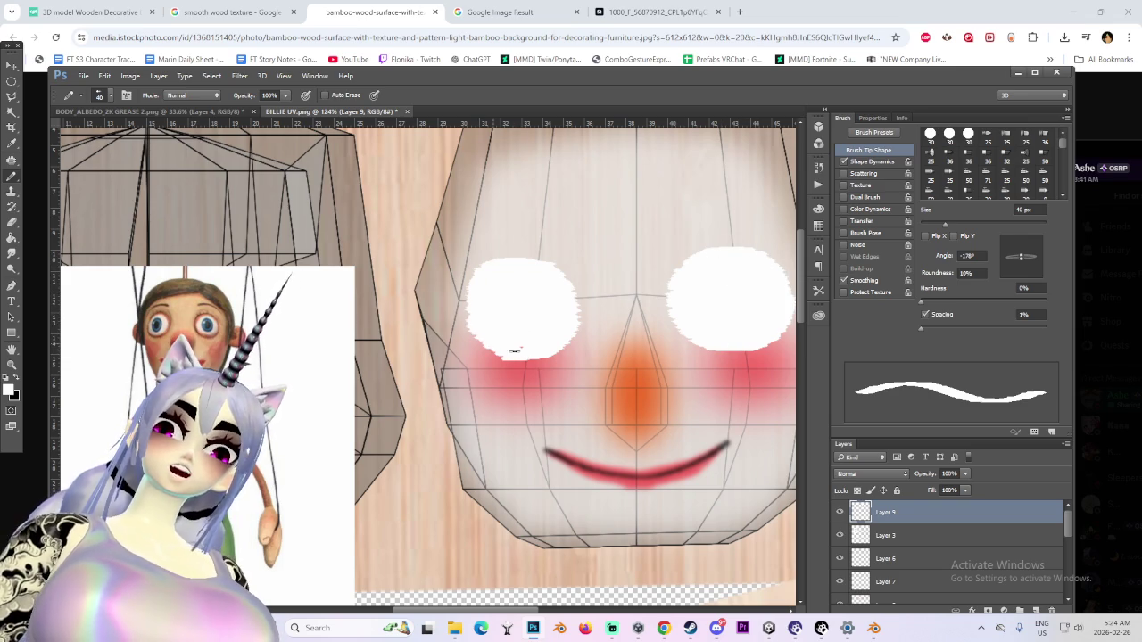
Soften the left eye white's lower edge with a 70 px Smudge brush
key(r)
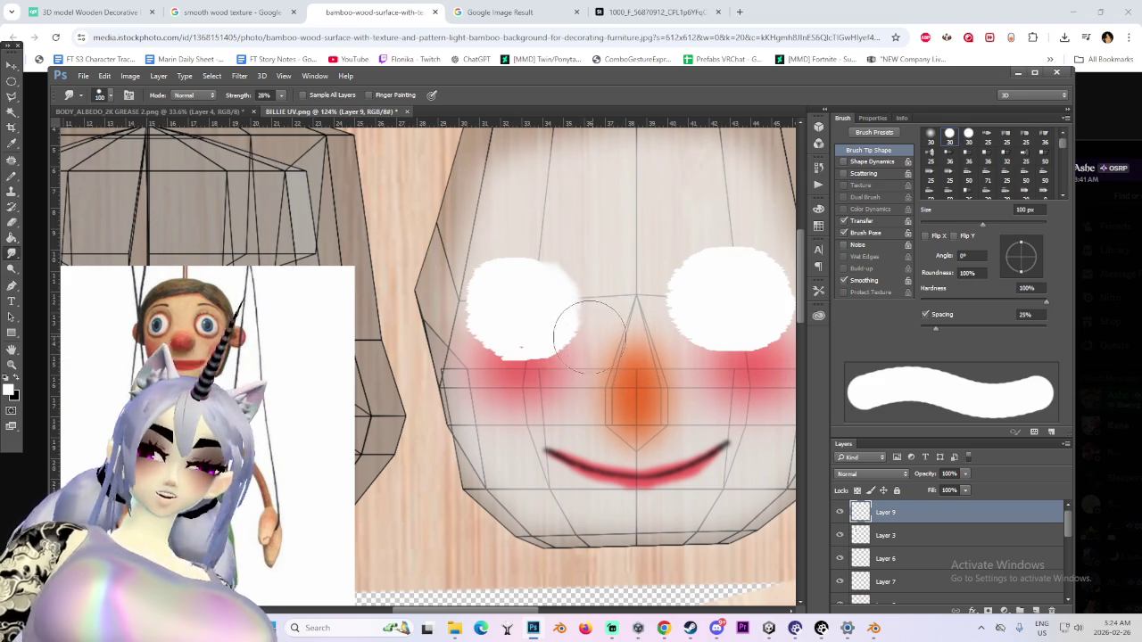
key(bracketleft)
key(bracketleft)
key(bracketleft)
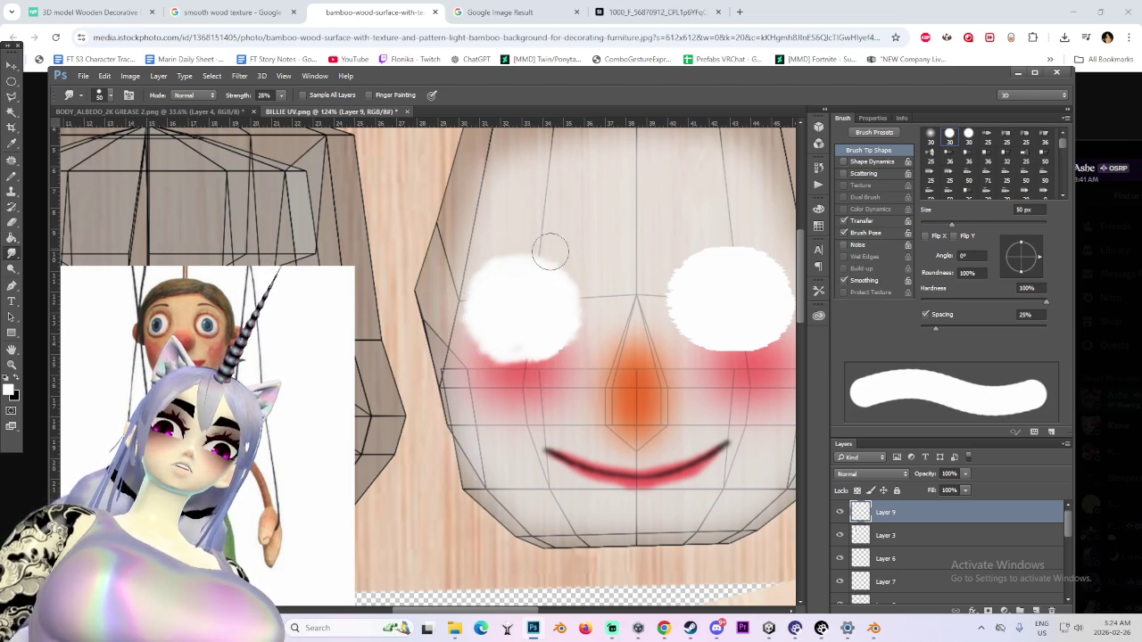
key(bracketright)
key(bracketright)
drag(527, 337, 627, 348)
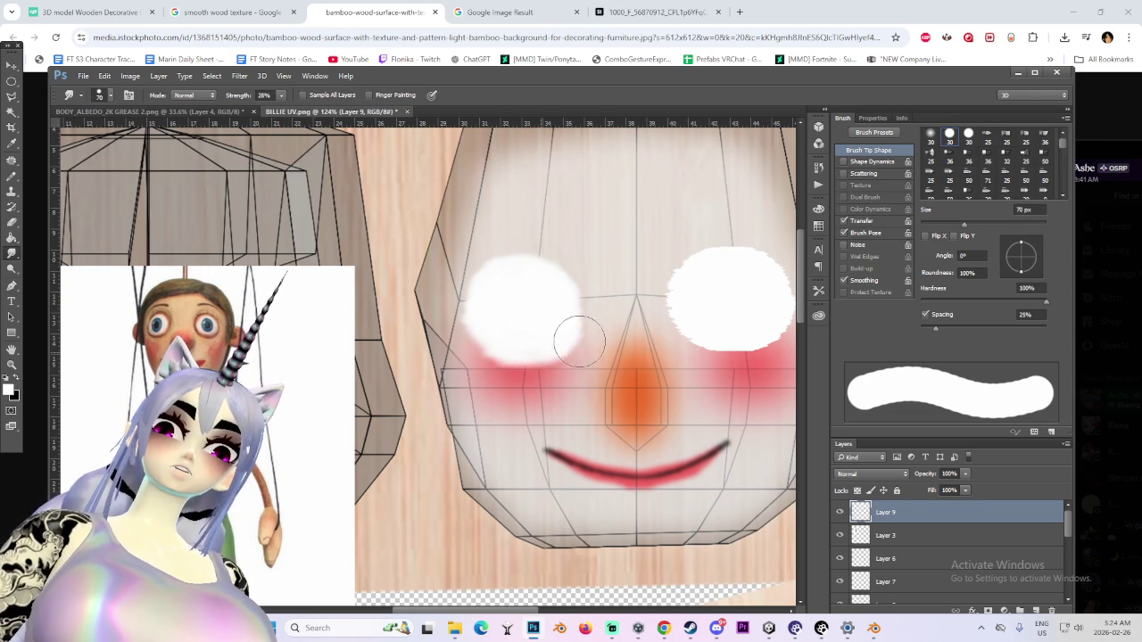
Enlarge the smudge brush and switch to the BODY_ALBEDO_2K GREASE 2.png texture
alt+scroll(718, 314, down, 1)
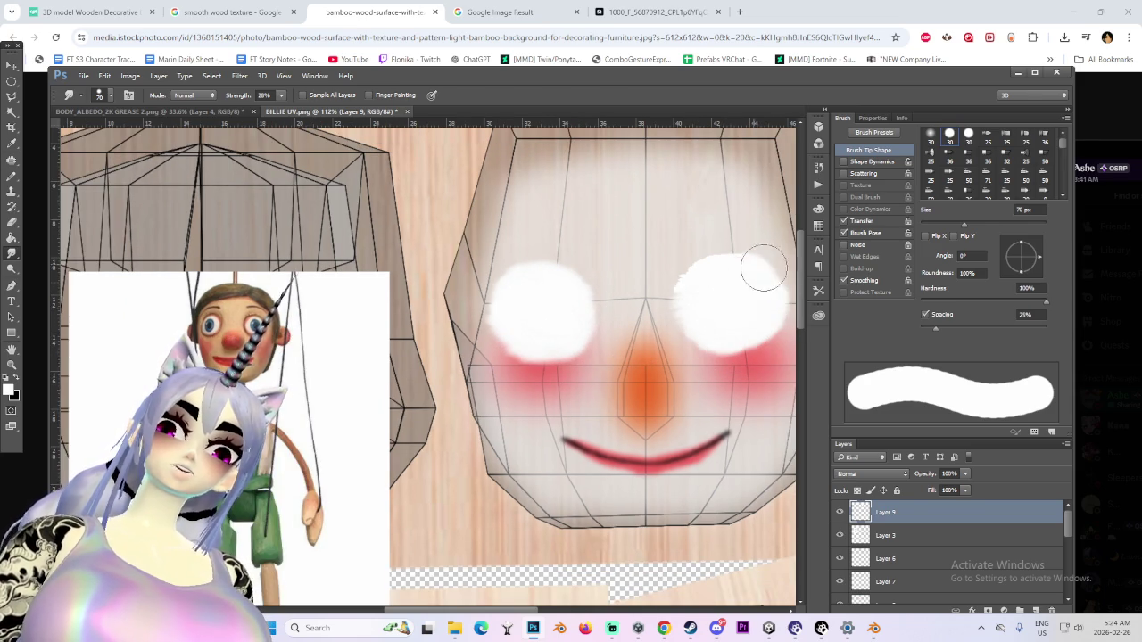
alt+scroll(717, 305, down, 1)
alt+scroll(726, 318, down, 2)
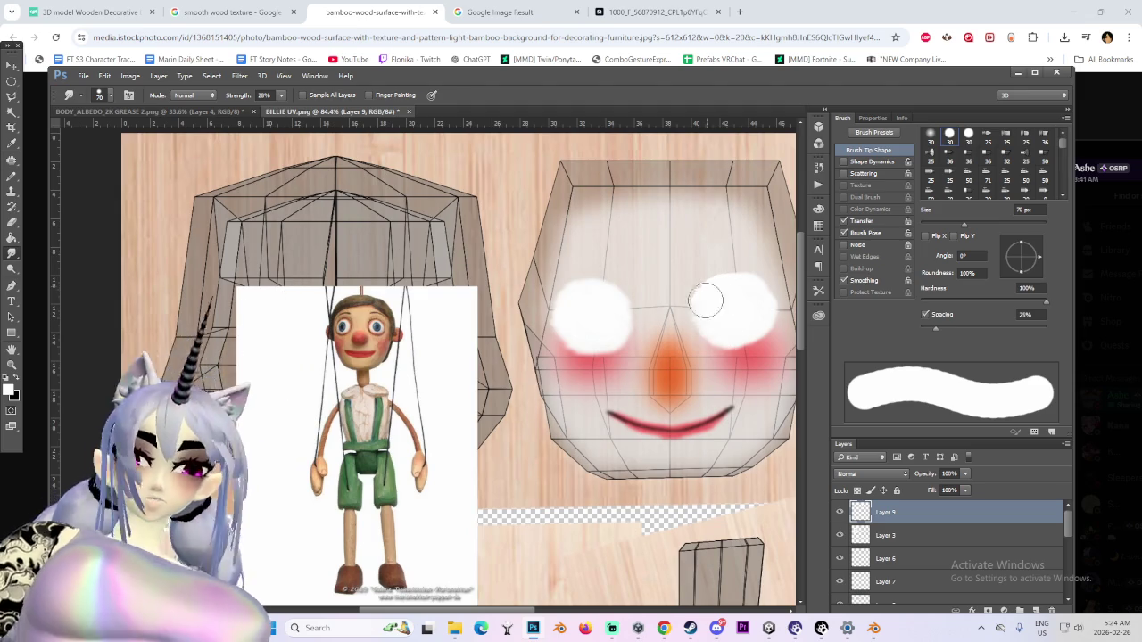
key(bracketright)
key(bracketright)
key(bracketright)
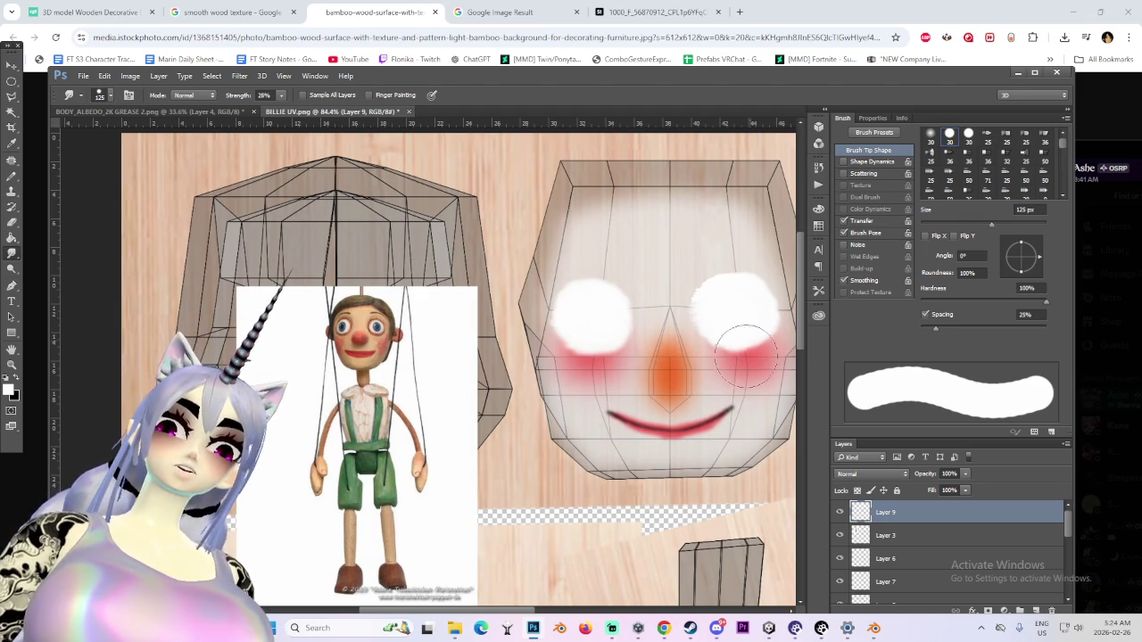
click(152, 112)
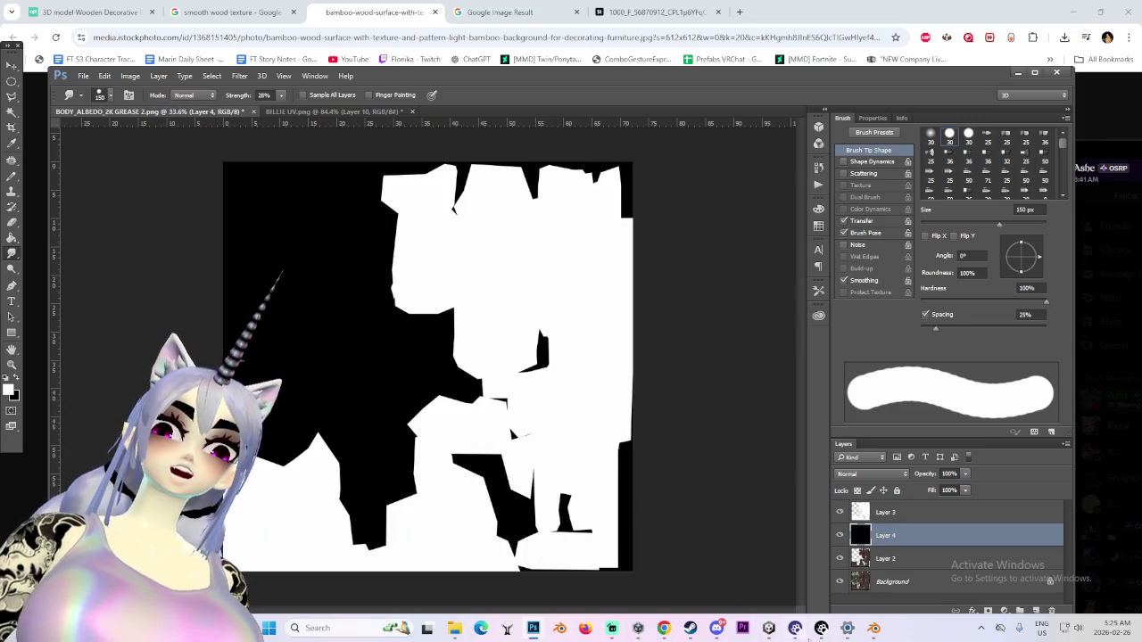
In Unity, select the character's body and fly the view close to its face
click(771, 630)
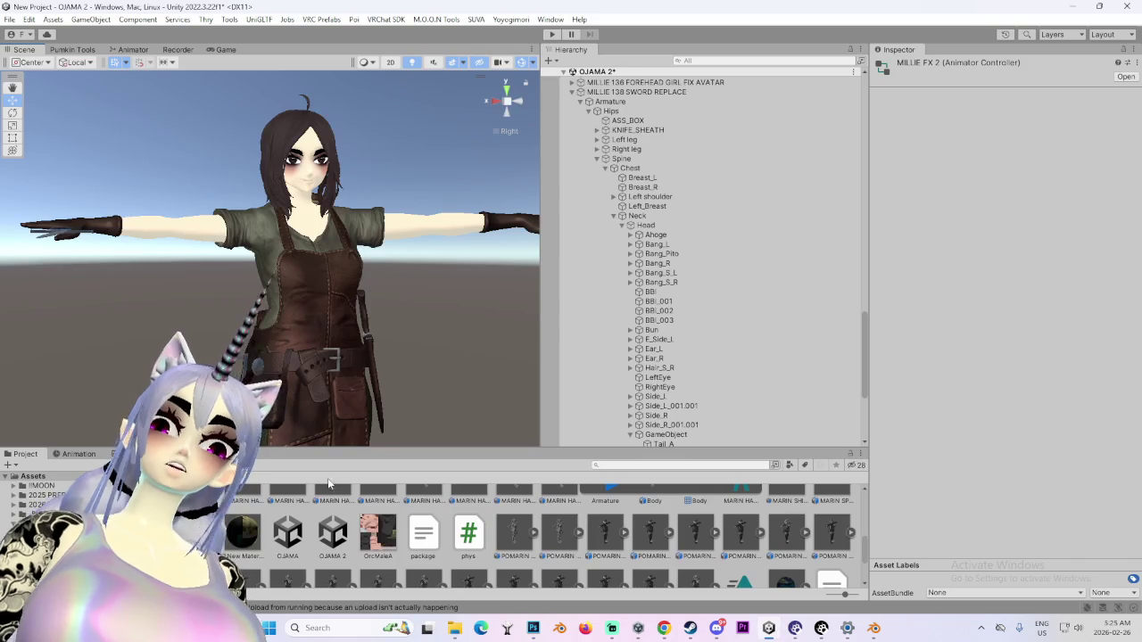
scroll(329, 483, up, 3)
click(359, 299)
key(f)
mouse_move(359, 299)
right_down()
mouse_move(335, 290)
mouse_move(421, 274)
right_up()
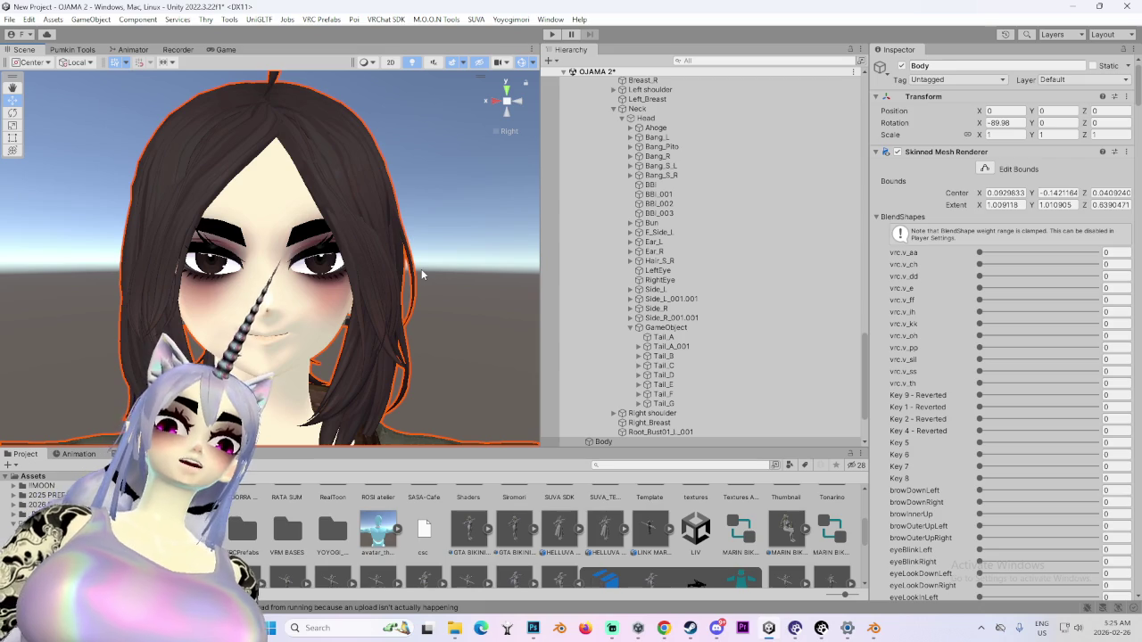
Snip a screenshot of the character's eye and return to BILLIE UV.png in Photoshop
key(super+shift+s)
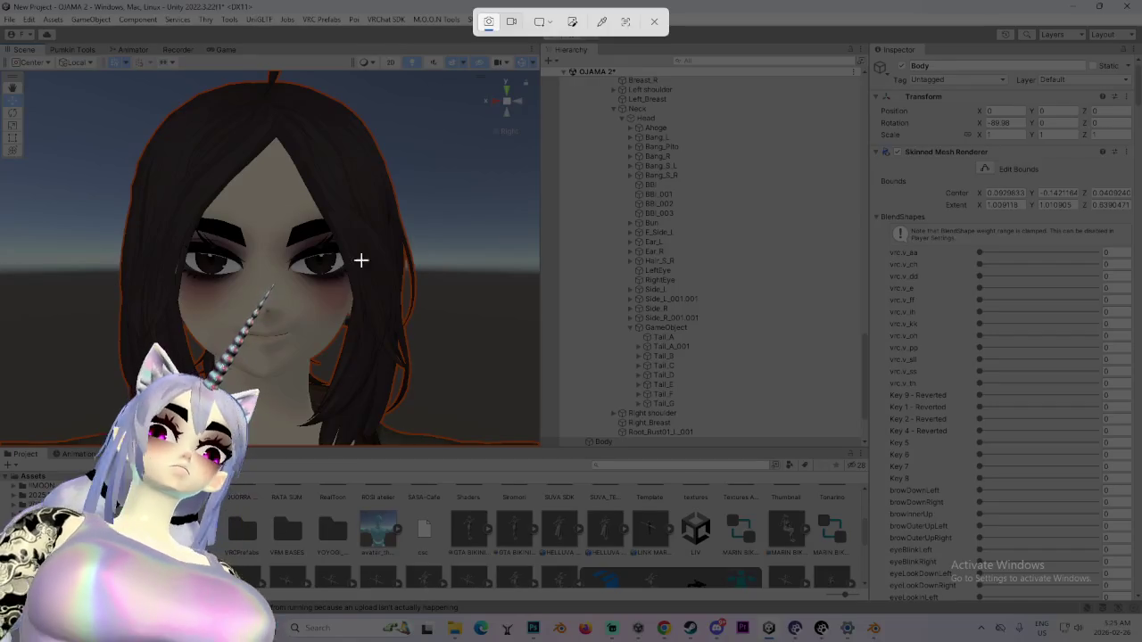
drag(304, 231, 361, 289)
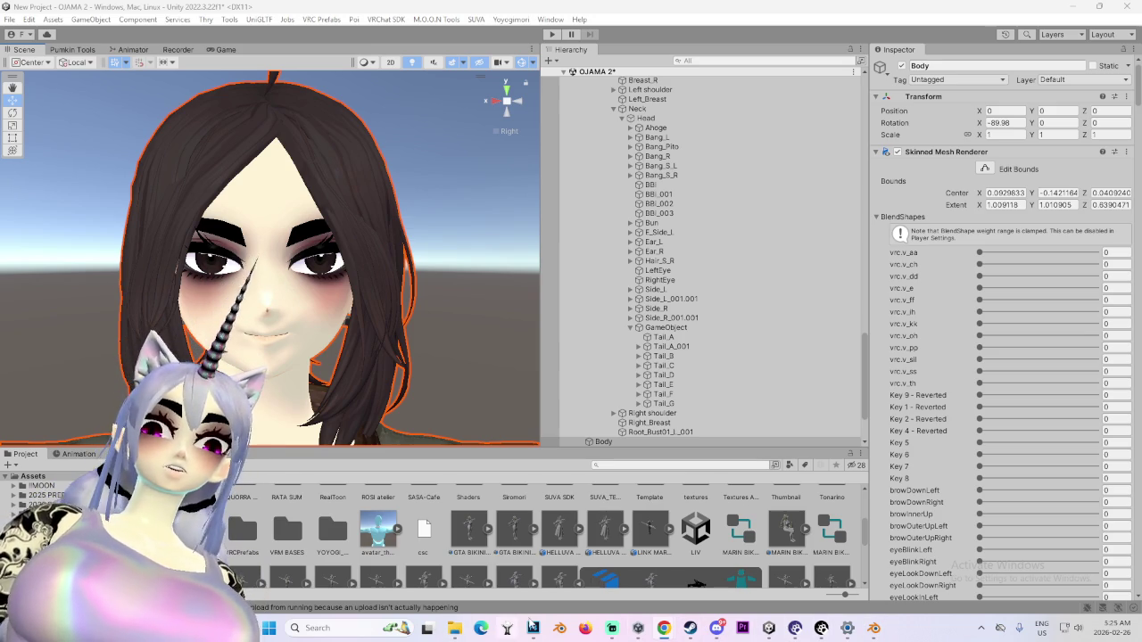
click(880, 630)
click(877, 630)
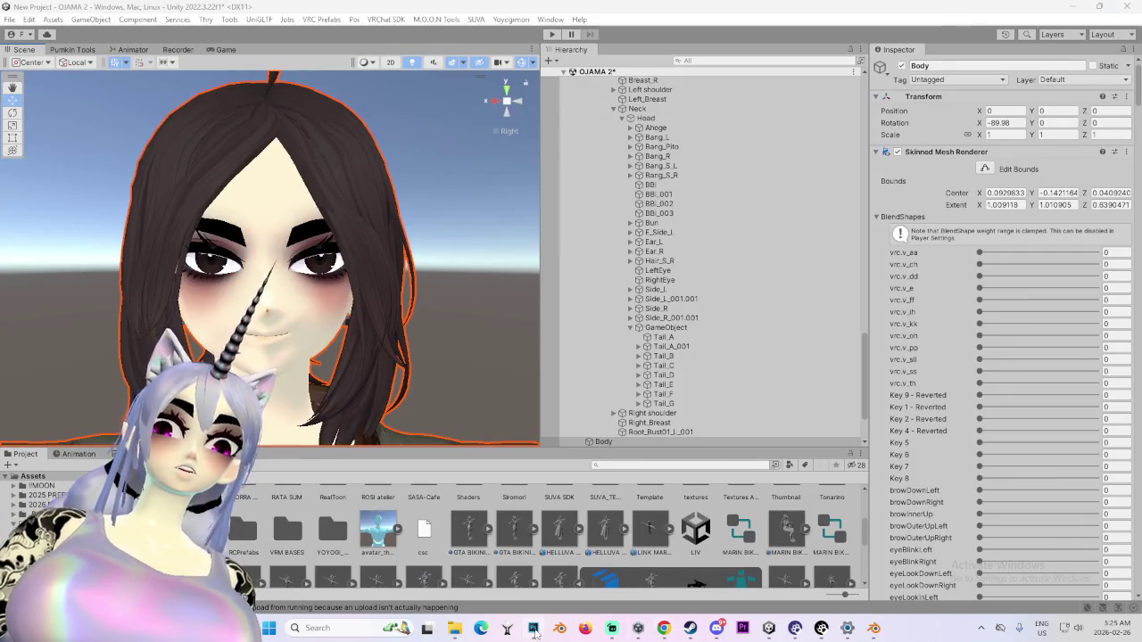
click(534, 628)
click(344, 117)
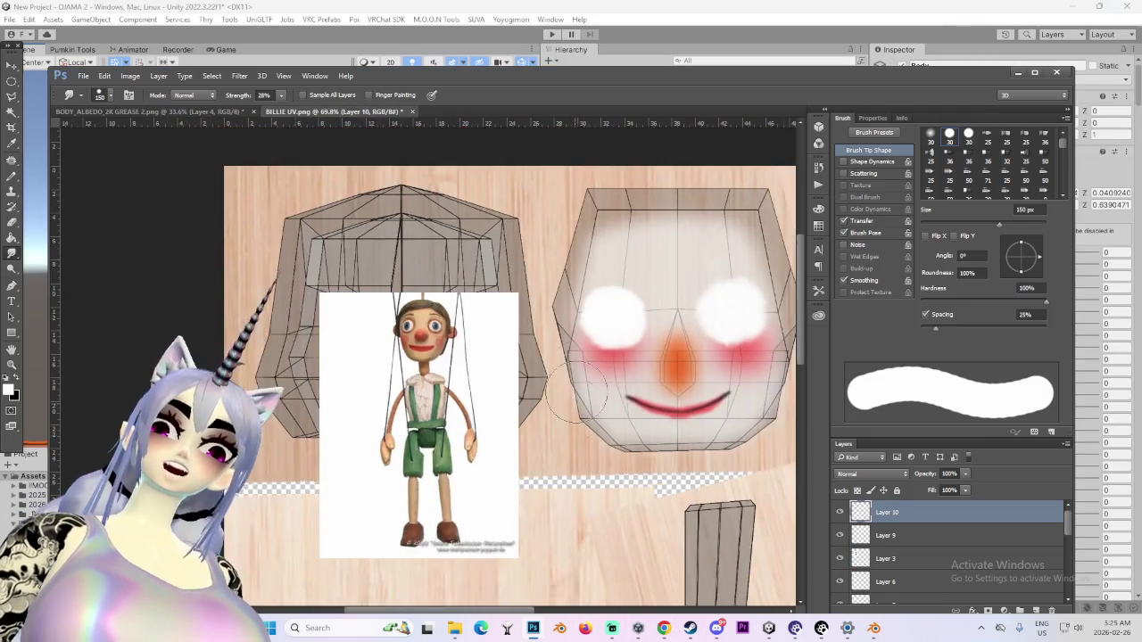
Sample the dark eye colour from the reference snip and add a new empty Layer 11
alt+scroll(513, 374, up, 1)
alt+scroll(513, 374, up, 4)
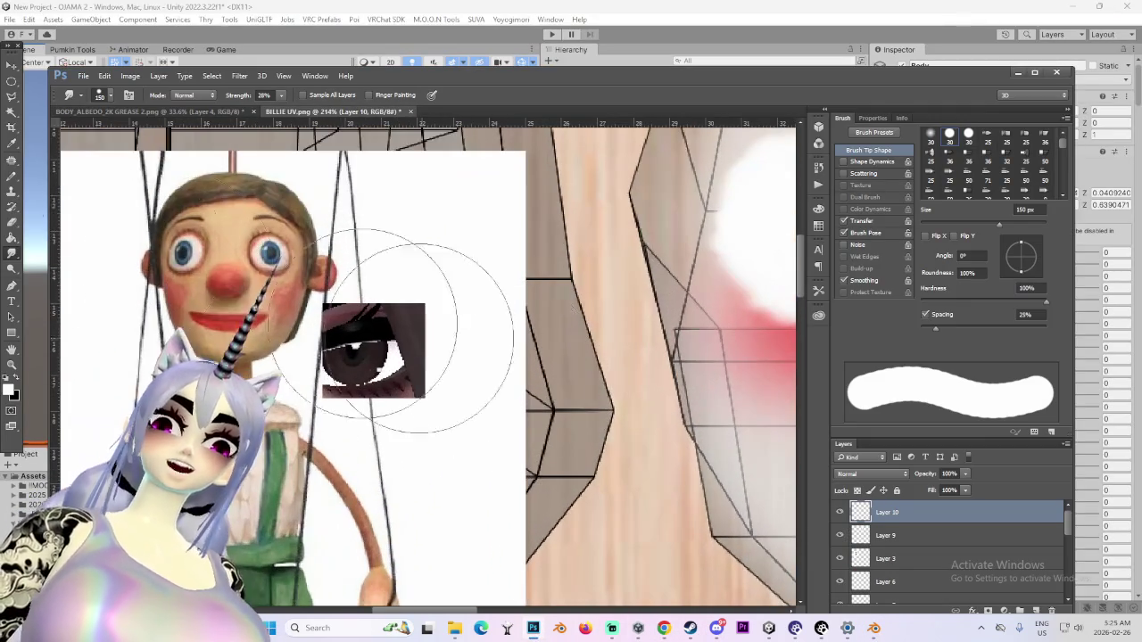
key(i)
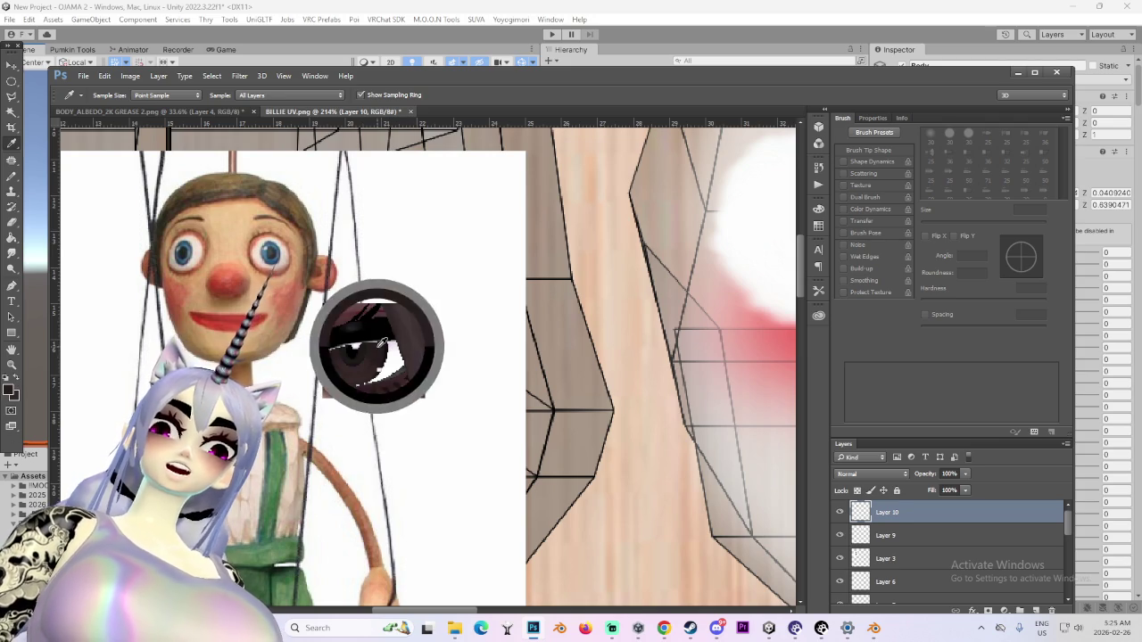
drag(455, 612, 535, 612)
alt+scroll(535, 401, down, 1)
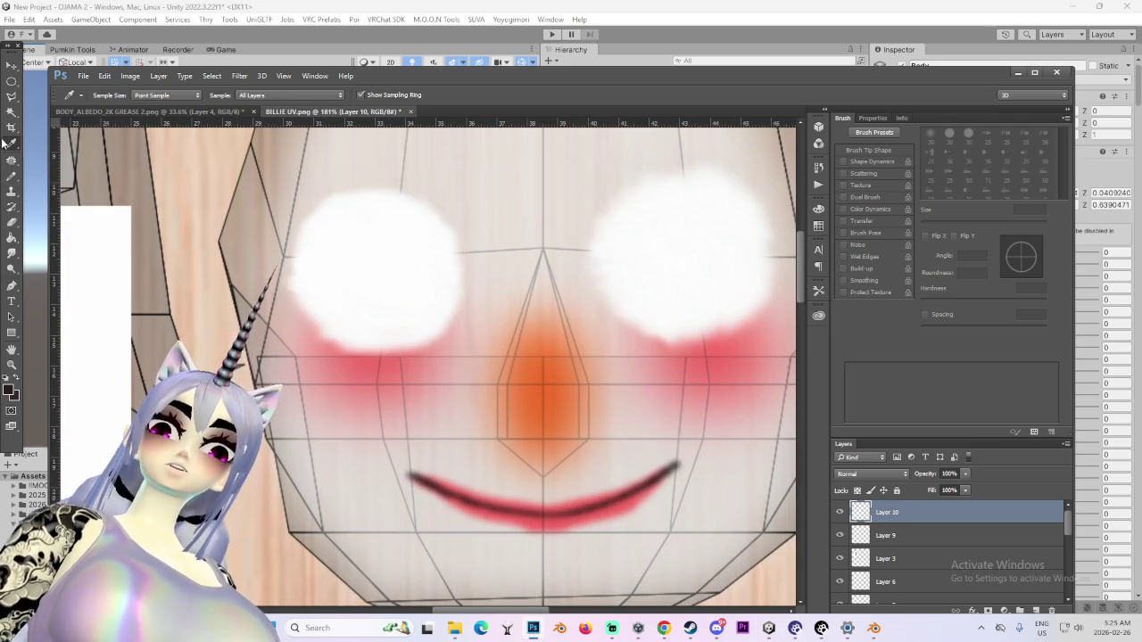
key(ctrl+shift+alt+n)
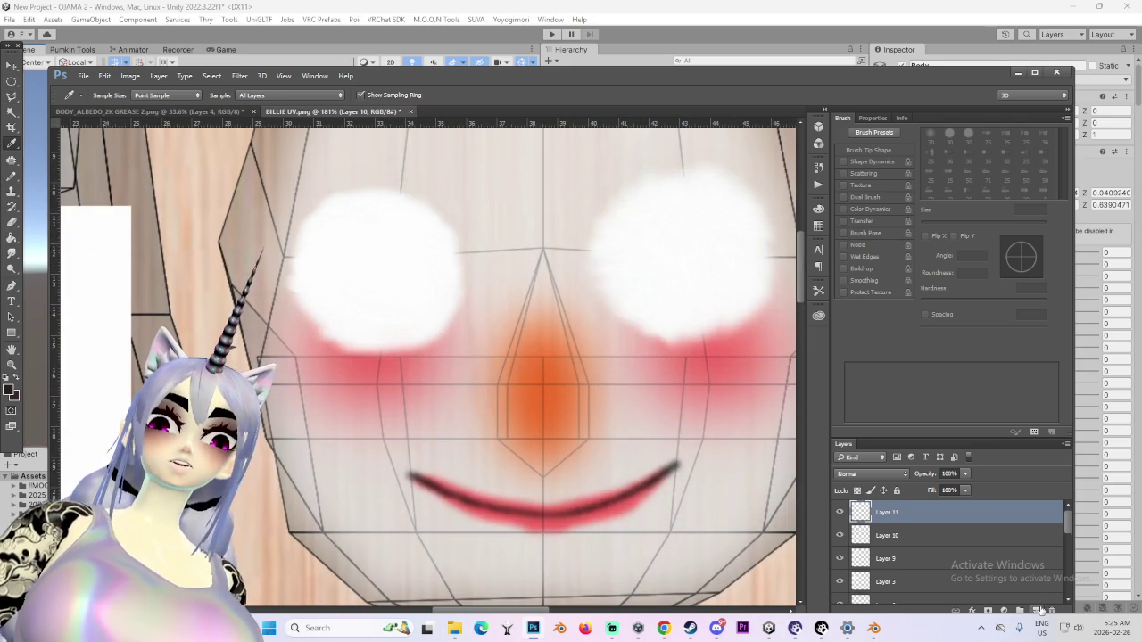
click(12, 177)
Paint dark oval pupils in the left and right eye whites on Layer 11
mouse_move(381, 255)
mouse_down()
mouse_move(339, 285)
mouse_move(374, 305)
mouse_up()
key(ctrl+z)
mouse_move(408, 246)
mouse_down()
mouse_move(354, 284)
mouse_move(392, 268)
mouse_move(393, 312)
mouse_up()
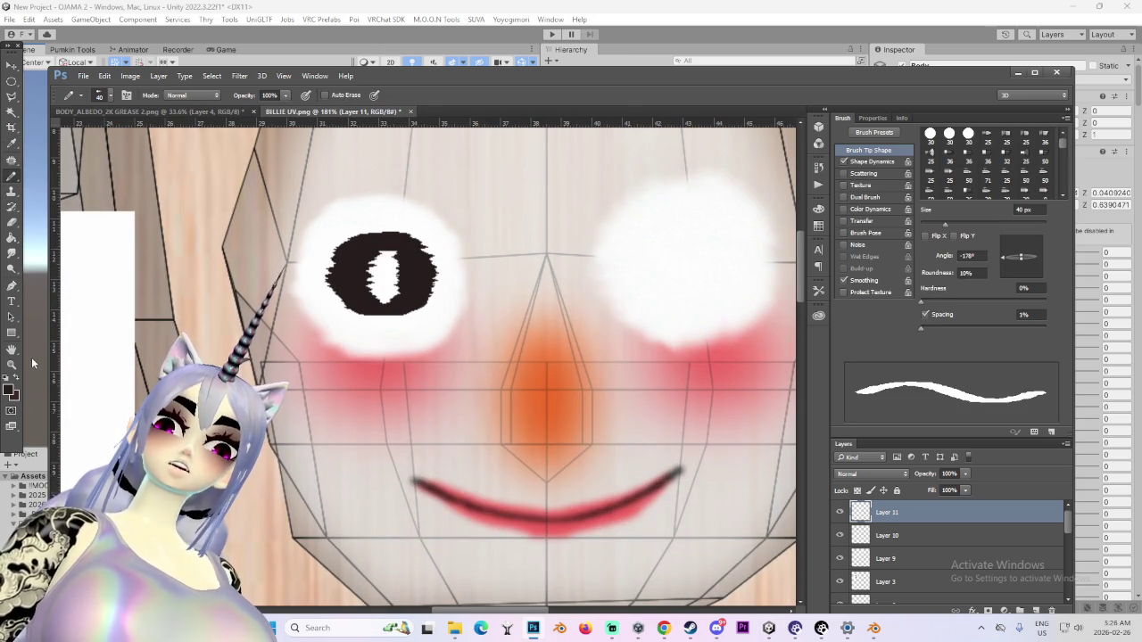
key(ctrl+z)
mouse_move(419, 243)
mouse_down()
mouse_move(357, 250)
mouse_move(384, 312)
mouse_move(353, 294)
mouse_move(375, 292)
mouse_up()
alt+scroll(404, 309, down, 3)
alt+scroll(591, 247, up, 2)
mouse_move(603, 241)
mouse_down()
mouse_move(571, 302)
mouse_move(603, 241)
mouse_move(586, 264)
mouse_up()
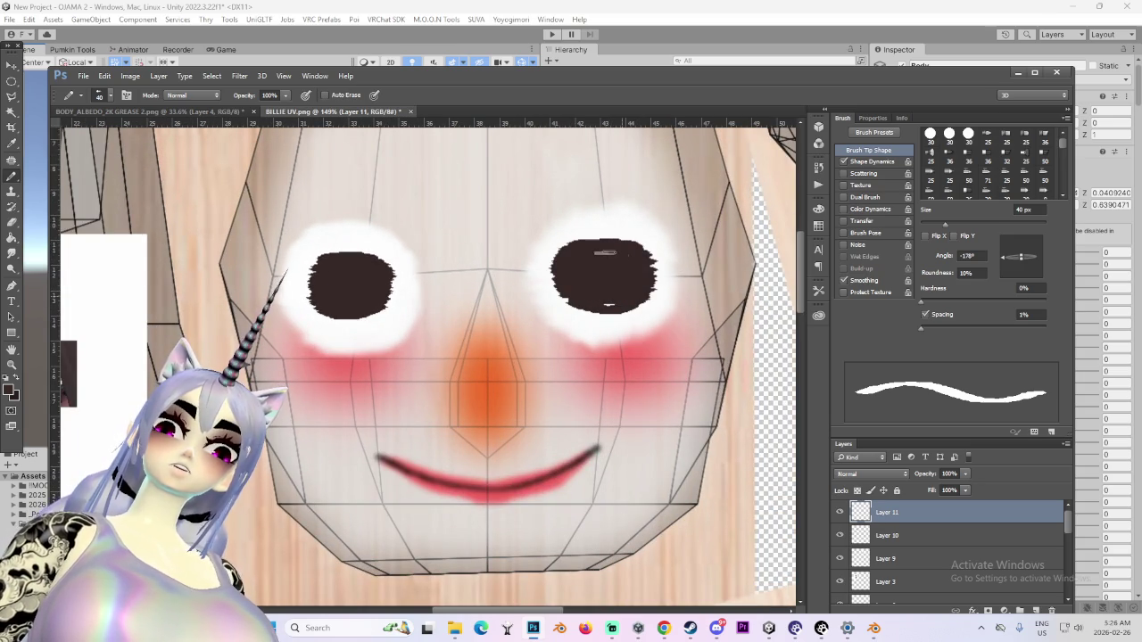
Zoom in to inspect the eyes and set up a 150 px Smudge brush
alt+scroll(596, 250, down, 2)
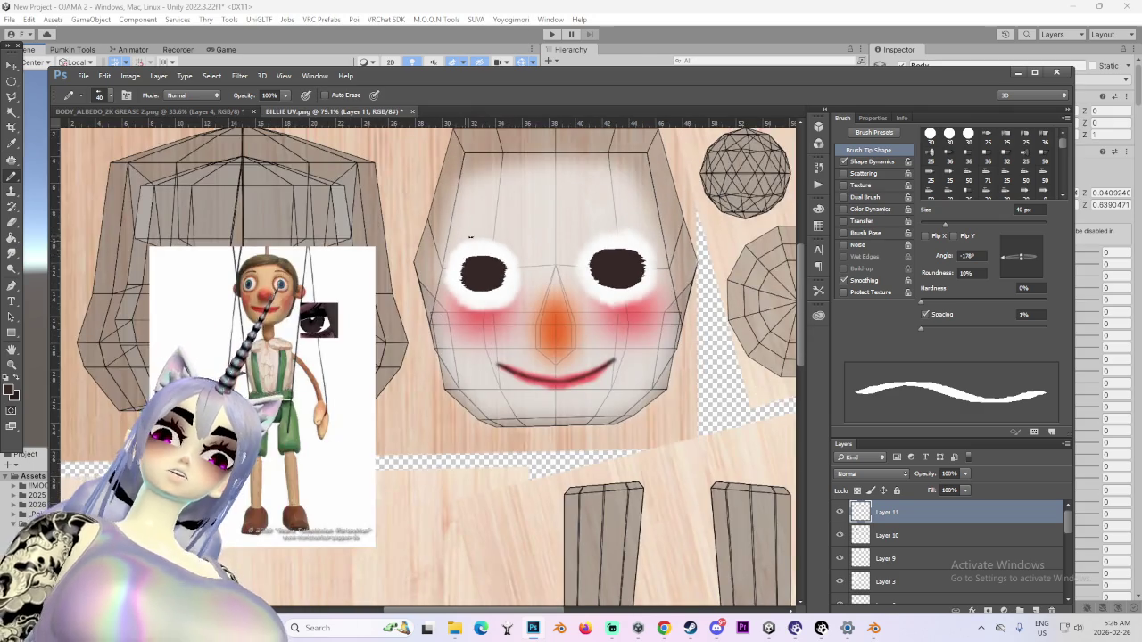
alt+scroll(459, 341, up, 4)
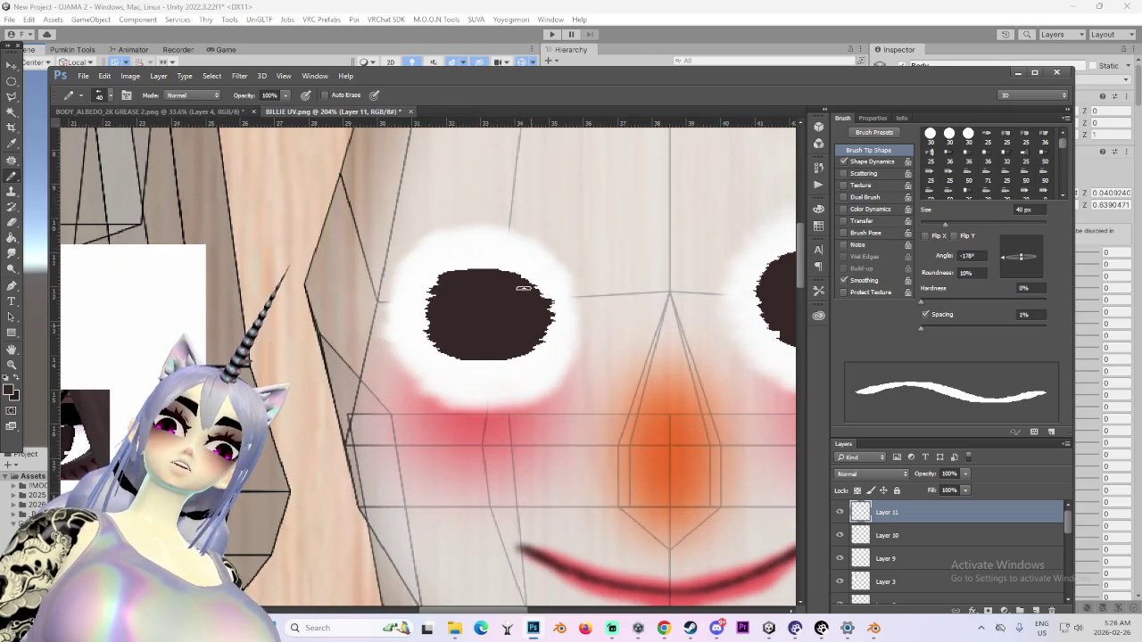
alt+scroll(449, 291, down, 3)
alt+scroll(446, 295, down, 1)
alt+scroll(446, 294, up, 1)
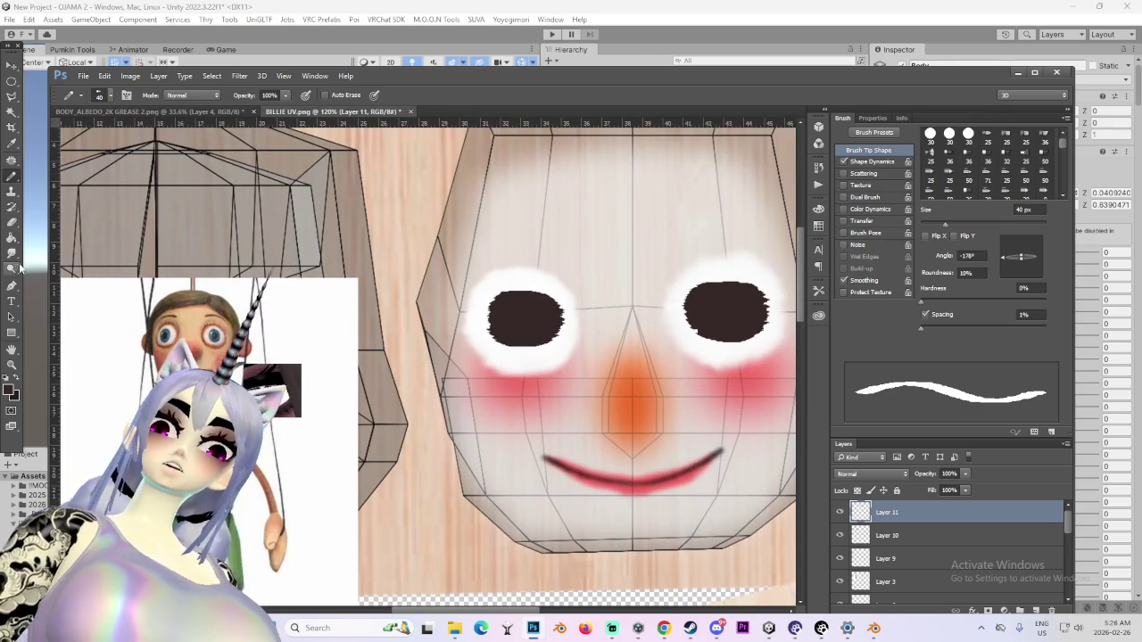
key(g)
key(r)
alt+scroll(548, 339, up, 2)
alt+scroll(553, 339, up, 1)
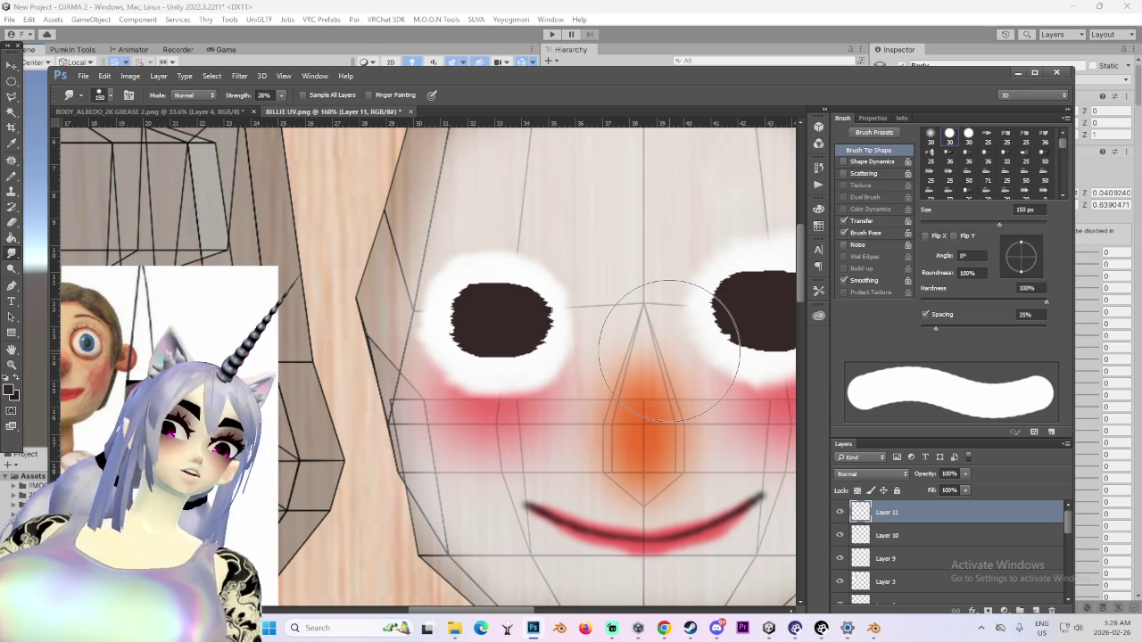
Smudge the jagged edges of both dark eyes with a 60 px Smudge brush to round them
key(bracketleft)
key(bracketleft)
key(bracketleft)
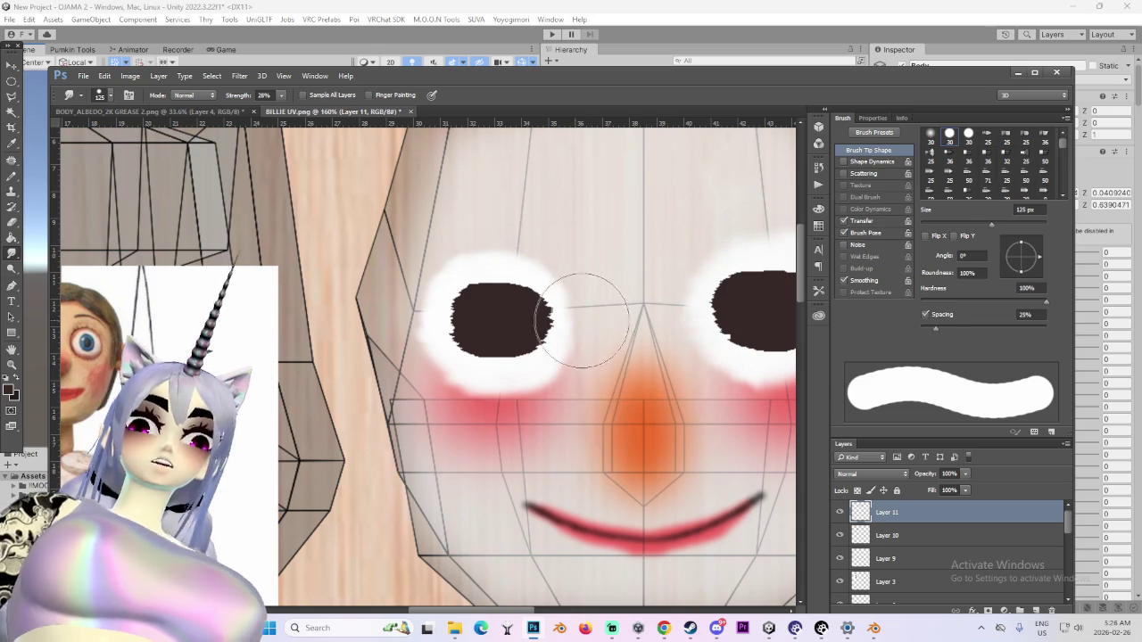
key(bracketleft)
key(bracketleft)
mouse_move(479, 318)
mouse_down()
mouse_move(467, 318)
mouse_move(492, 306)
mouse_move(494, 366)
mouse_move(520, 357)
mouse_move(467, 324)
mouse_up()
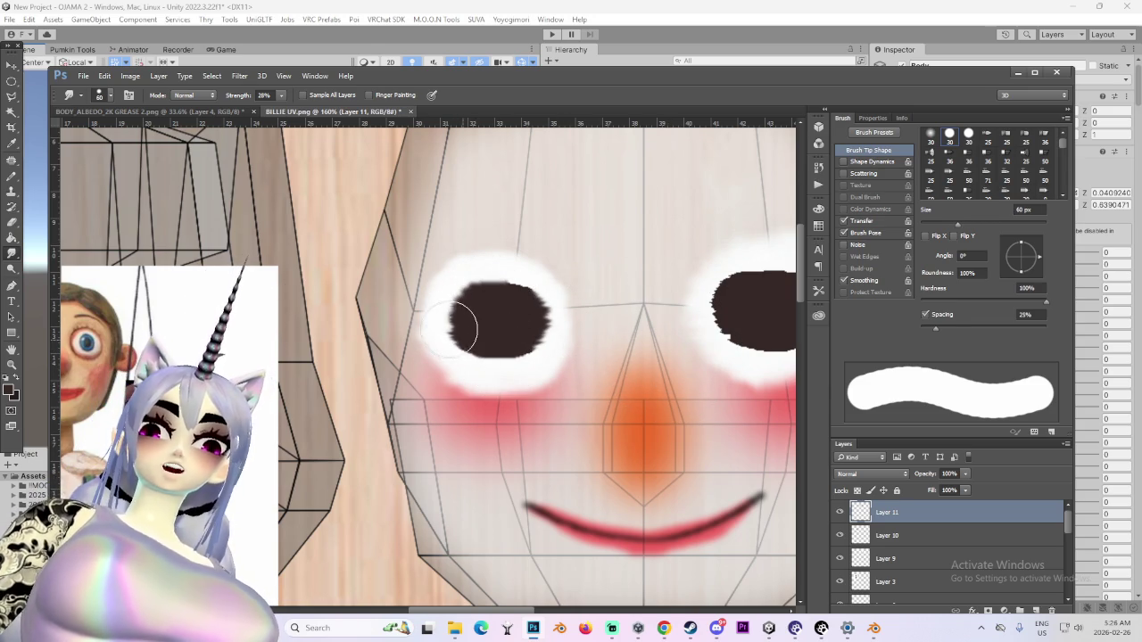
alt+scroll(588, 318, down, 2)
alt+scroll(696, 296, up, 1)
mouse_move(700, 299)
mouse_down()
mouse_move(708, 290)
mouse_move(718, 348)
mouse_move(702, 316)
mouse_move(669, 308)
mouse_move(728, 317)
mouse_up()
alt+scroll(728, 317, down, 1)
alt+scroll(591, 380, down, 1)
alt+scroll(699, 501, down, 2)
alt+scroll(719, 457, up, 1)
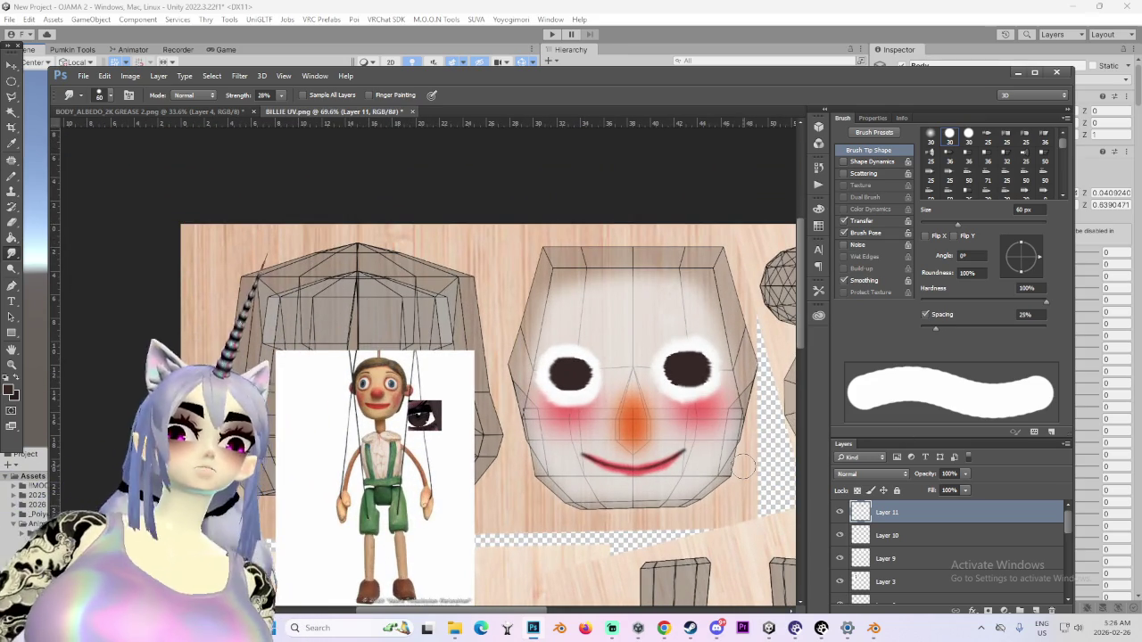
alt+scroll(591, 349, up, 1)
alt+scroll(535, 357, up, 1)
alt+scroll(500, 366, up, 1)
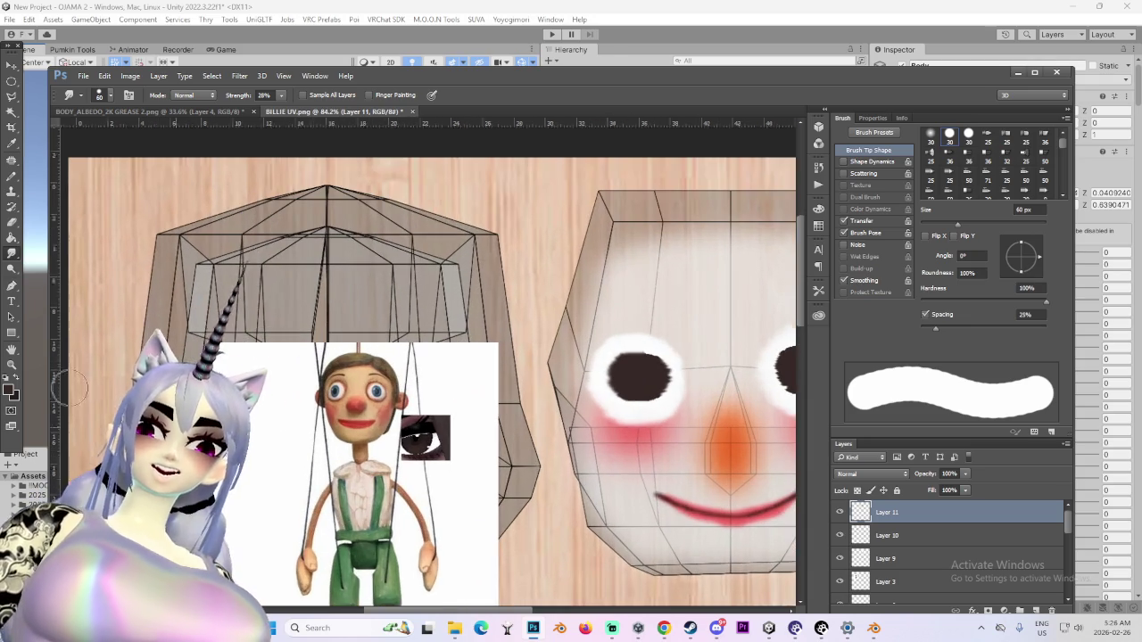
alt+scroll(643, 375, up, 1)
alt+scroll(647, 379, up, 1)
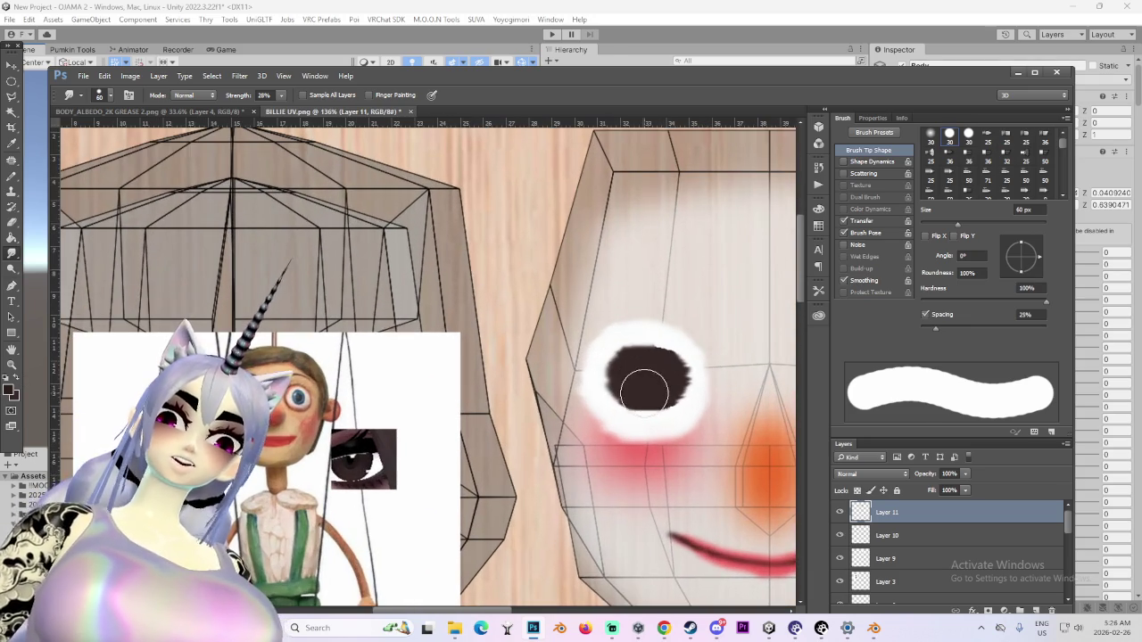
Draw a short horizontal Pencil stroke, then switch to the Magic Wand
key(b)
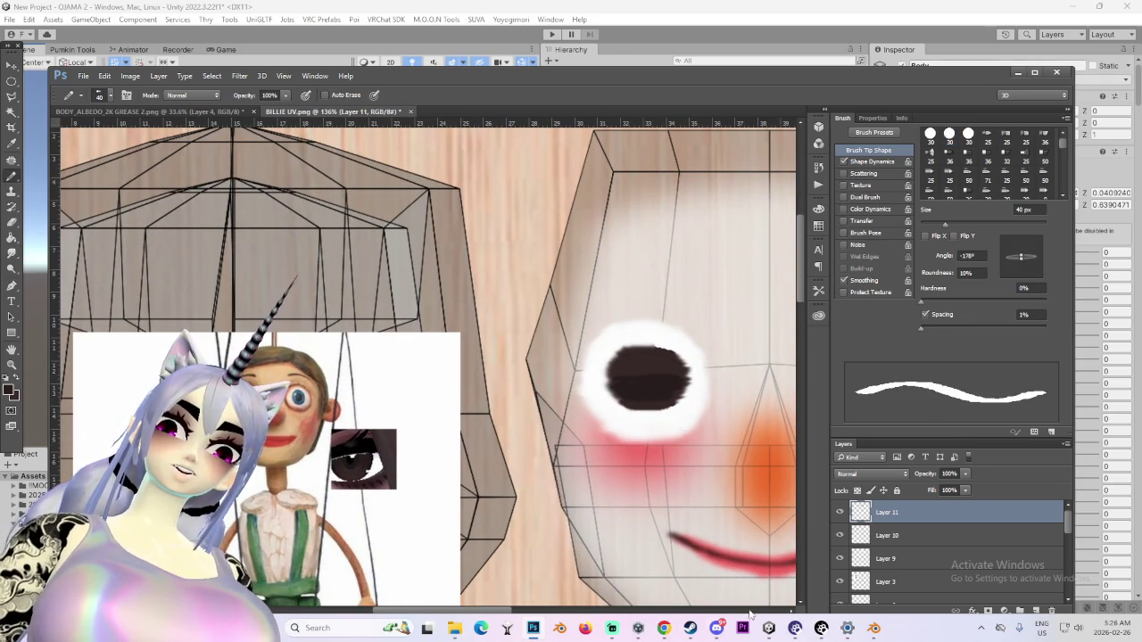
drag(508, 611, 571, 610)
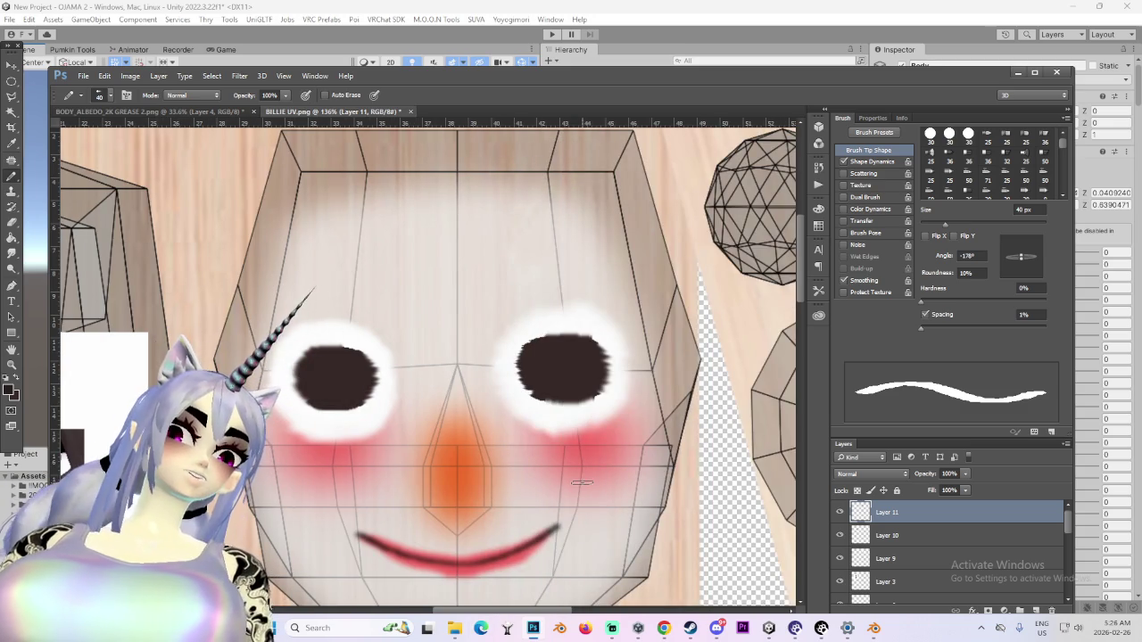
alt+scroll(582, 483, down, 1)
alt+scroll(536, 401, up, 1)
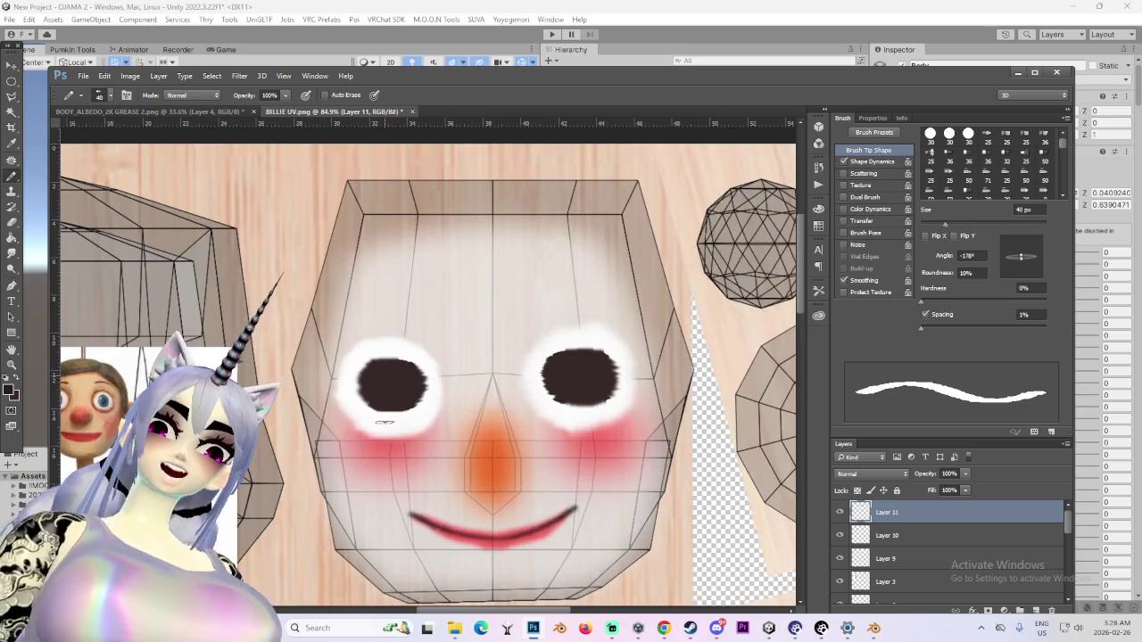
click(12, 111)
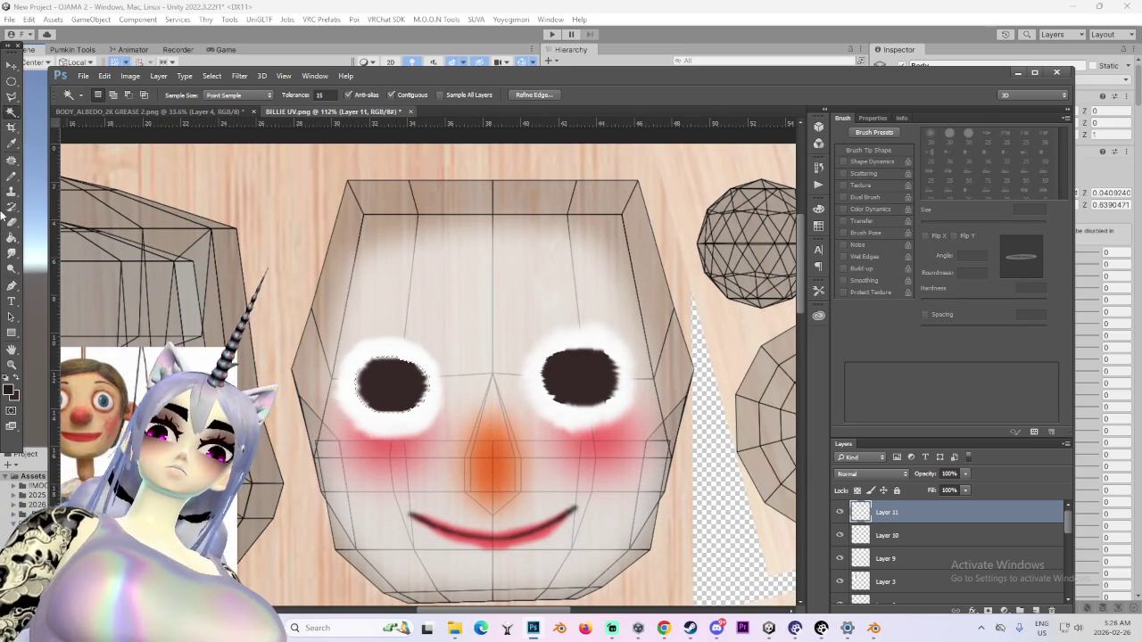
Pencil in the gaps along the left eye's lower edge and the right eye's left side
click(12, 175)
mouse_move(390, 378)
mouse_down()
mouse_move(415, 398)
mouse_move(365, 393)
mouse_up()
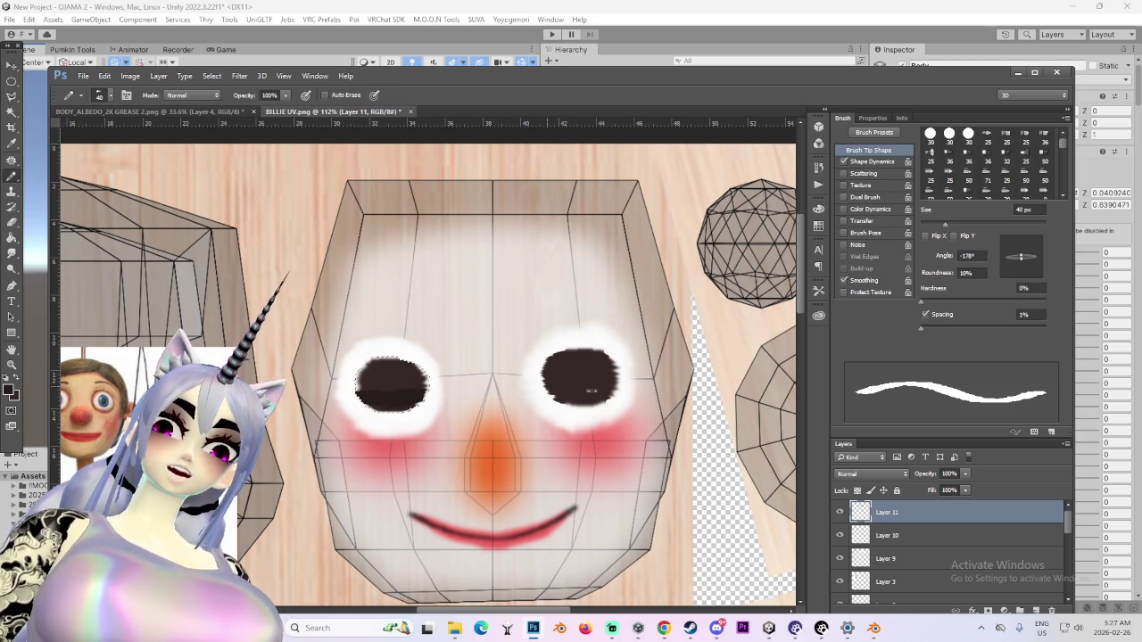
key(ctrl+d)
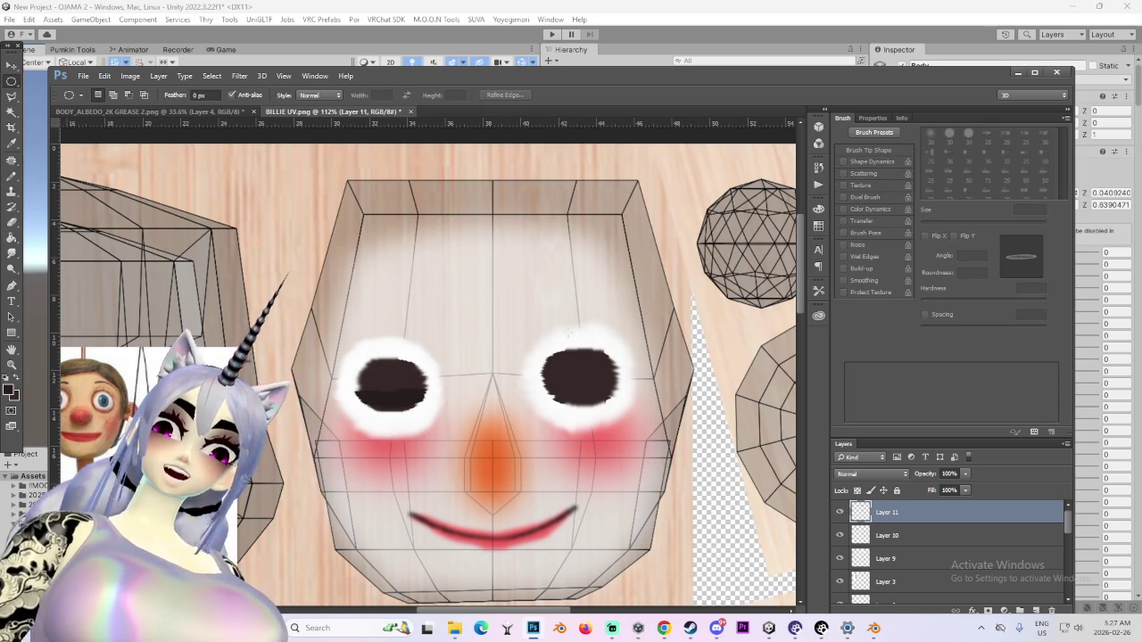
drag(553, 385, 568, 386)
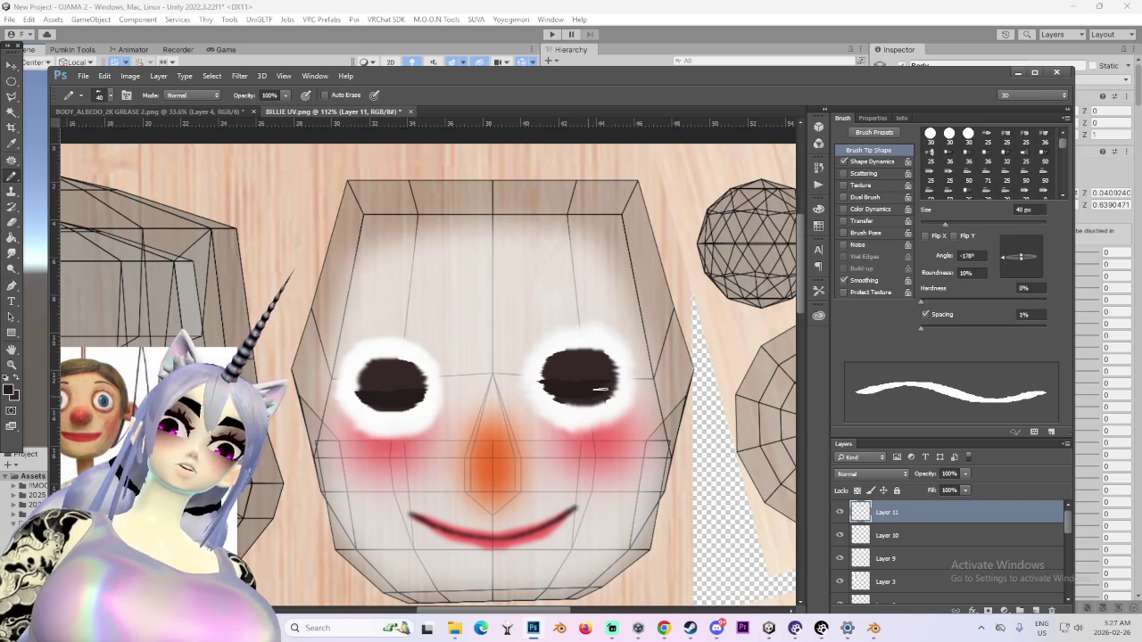
Smudge the right eye's left and top edges into a smoother shape
key(r)
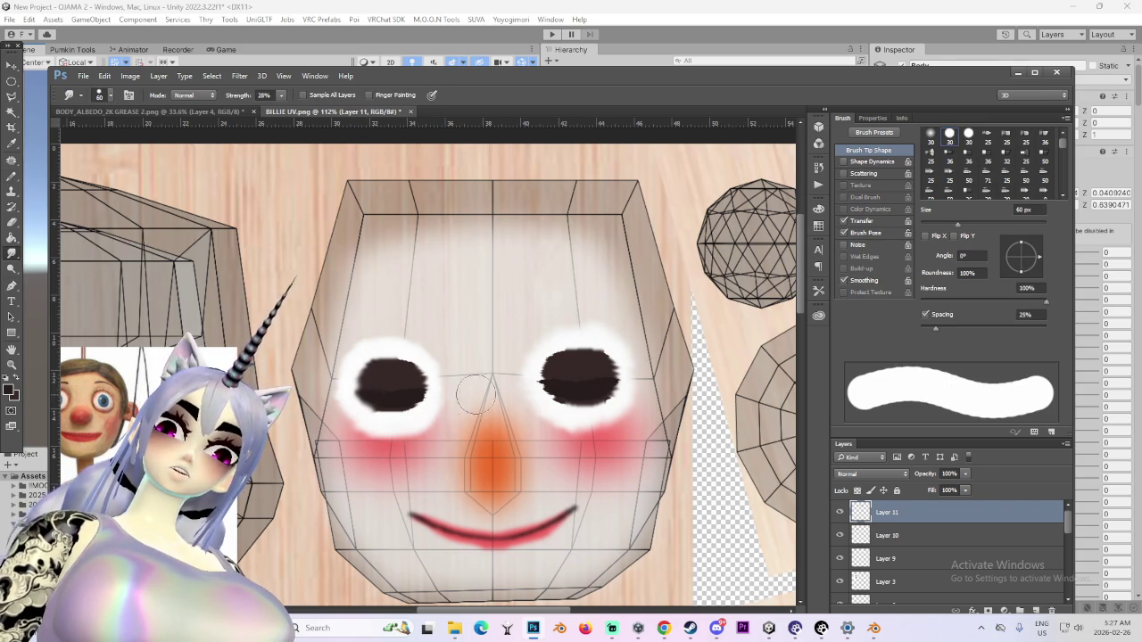
alt+scroll(571, 385, down, 3)
alt+scroll(571, 386, up, 3)
alt+scroll(562, 379, up, 2)
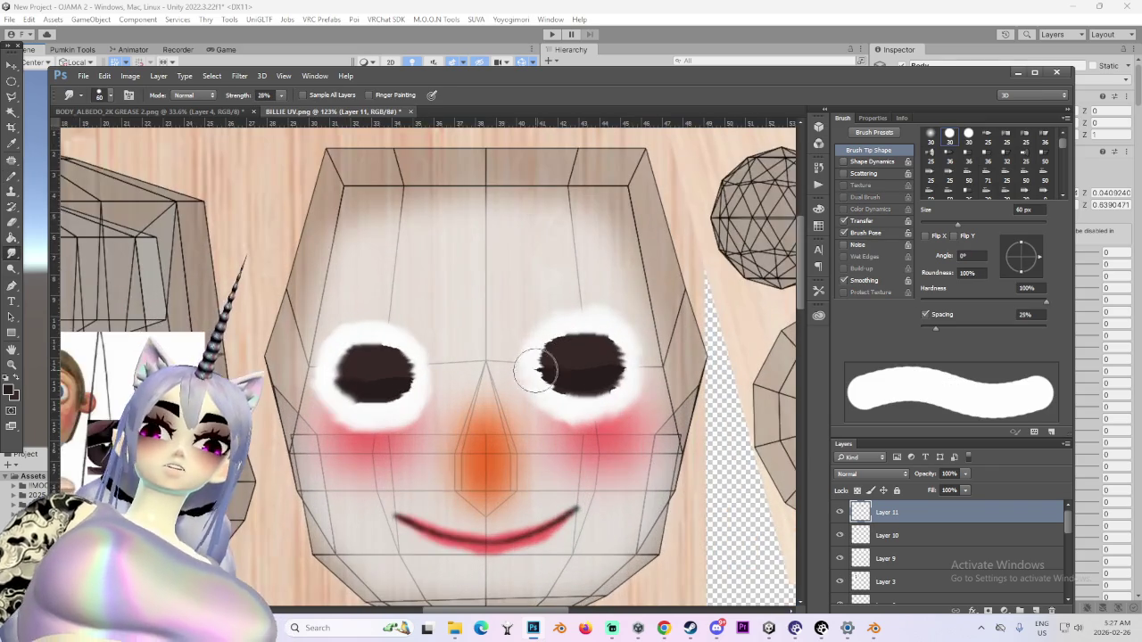
drag(553, 370, 586, 370)
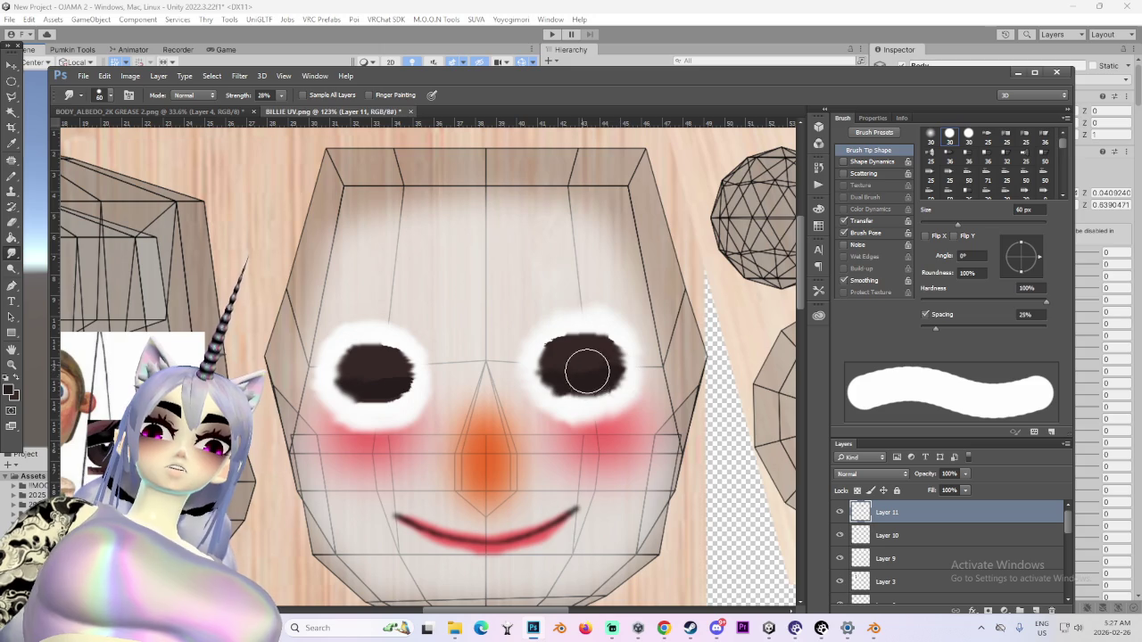
alt+scroll(776, 366, down, 2)
alt+scroll(776, 366, down, 1)
alt+scroll(776, 366, up, 2)
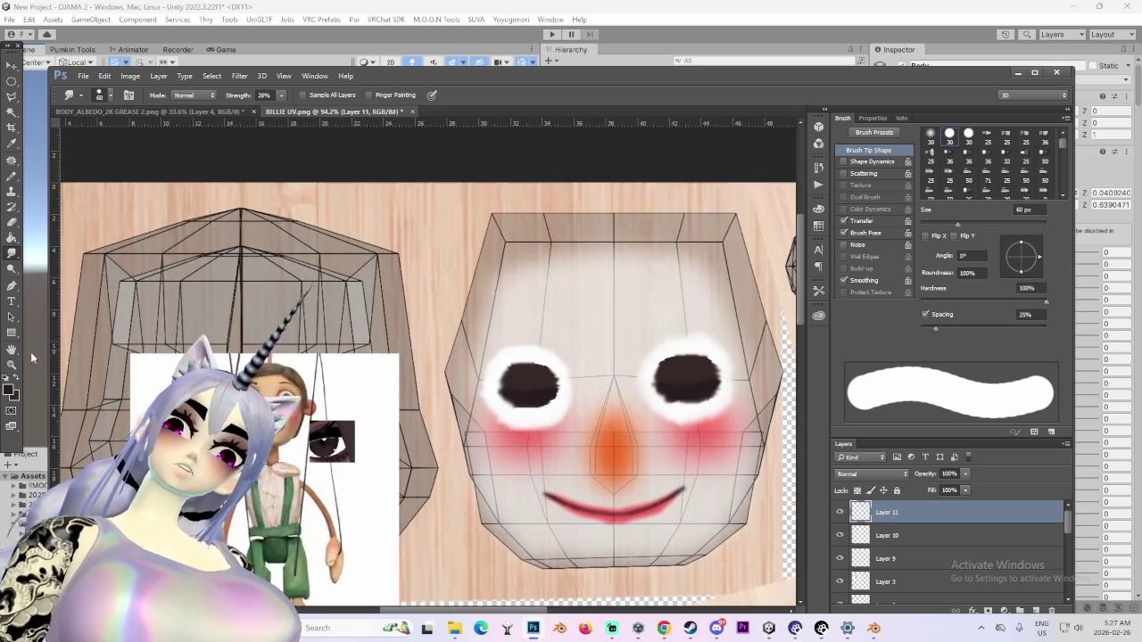
Set the foreground colour to black for painting pupils
click(11, 393)
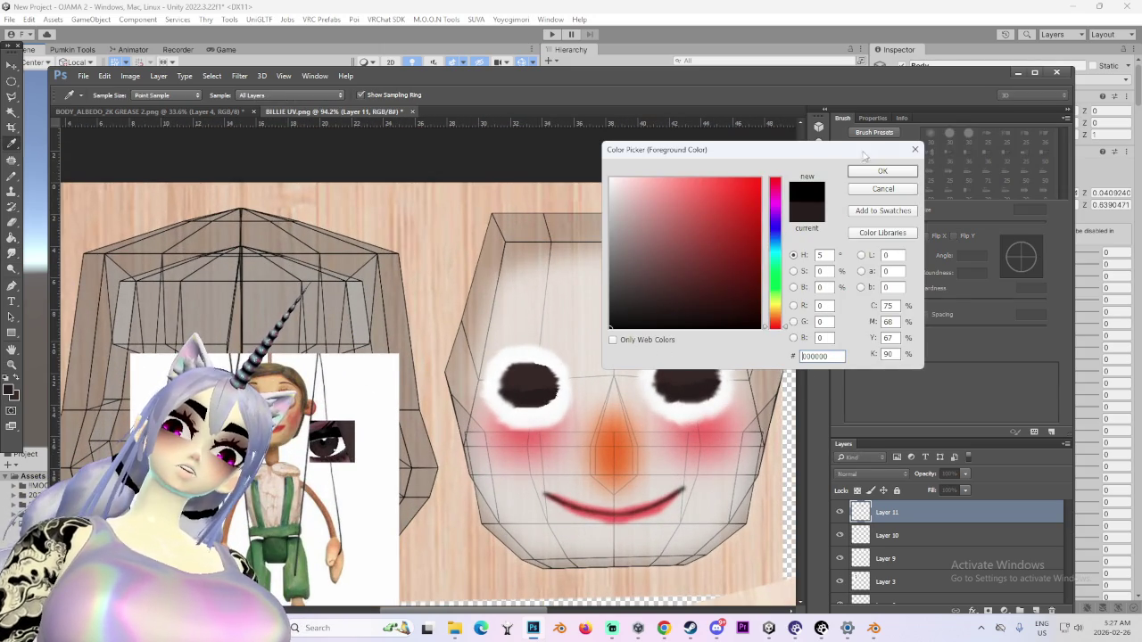
click(883, 171)
key(b)
alt+scroll(535, 384, up, 1)
alt+scroll(535, 383, up, 1)
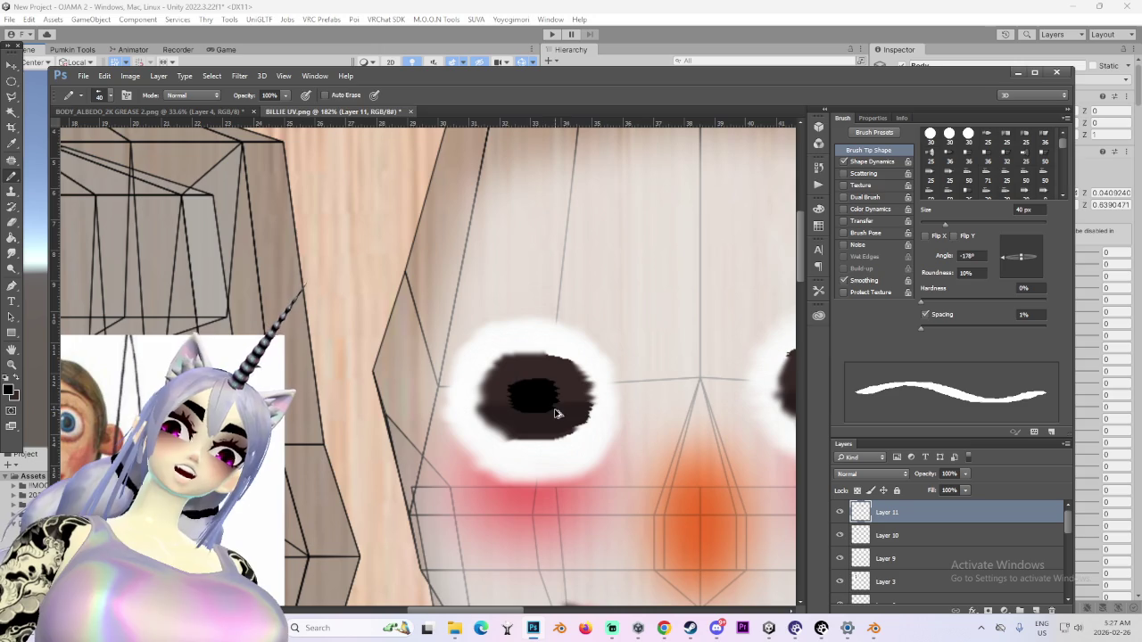
Paint black pupils with a thinner brush, undoing a stray mark in the right eye
key(bracketleft)
key(bracketleft)
key(bracketleft)
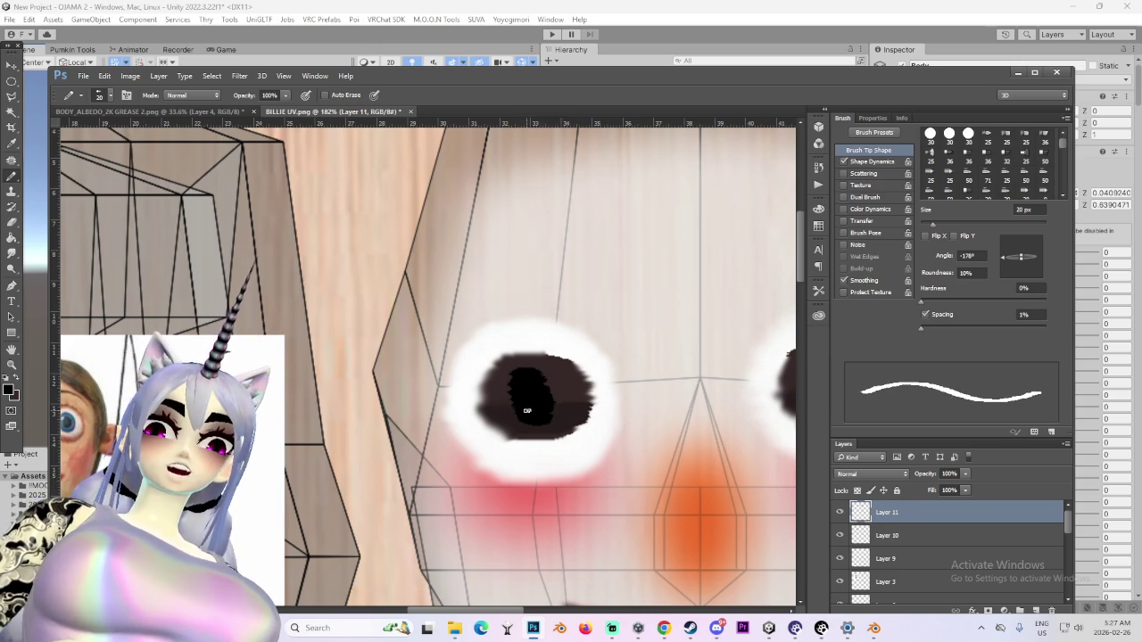
alt+scroll(524, 408, down, 2)
alt+scroll(549, 390, up, 2)
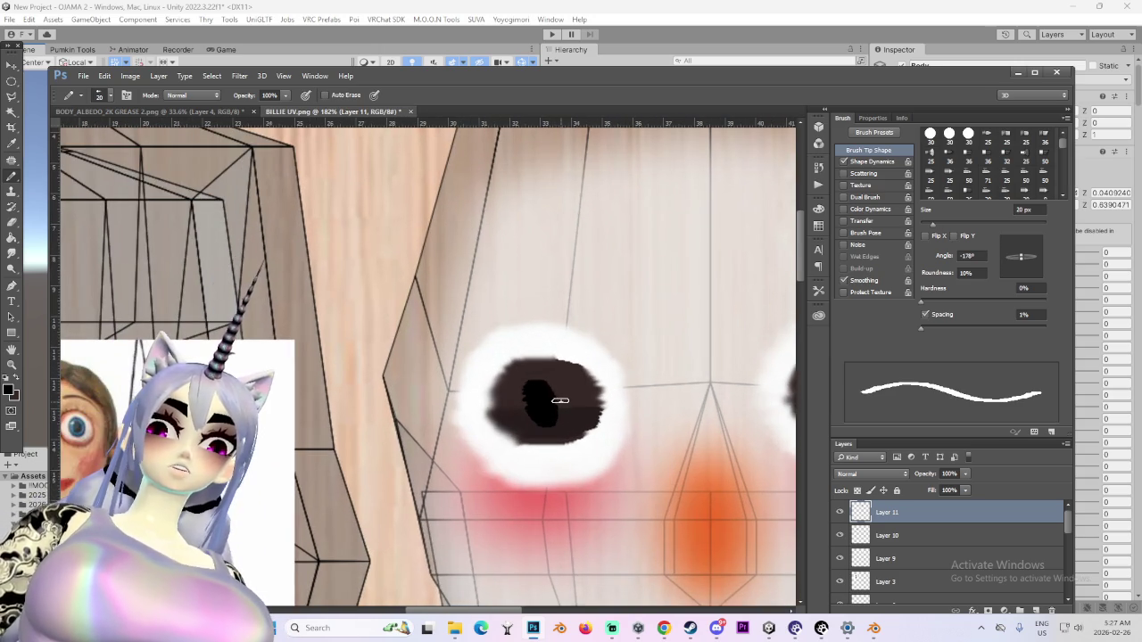
drag(552, 384, 548, 417)
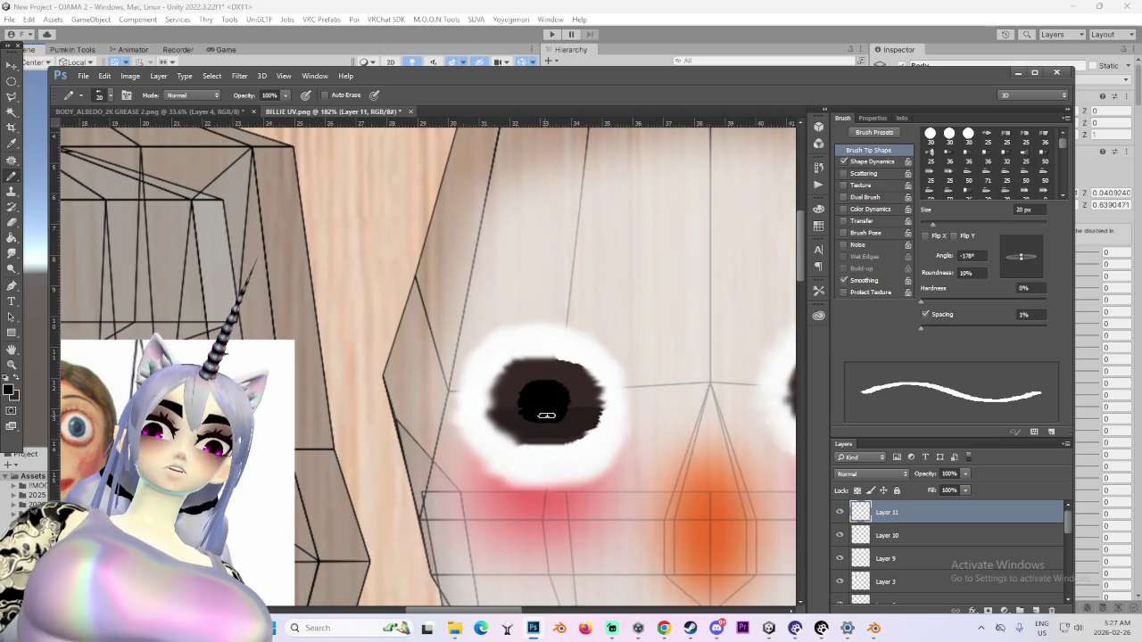
alt+scroll(548, 540, down, 3)
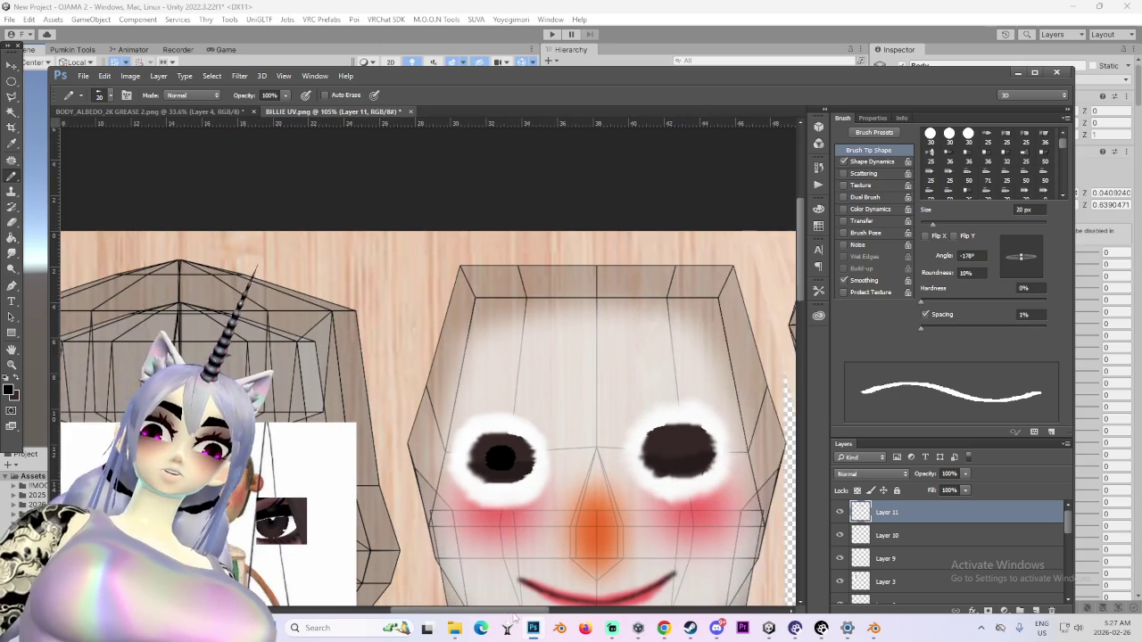
alt+scroll(628, 439, up, 2)
alt+scroll(629, 439, up, 1)
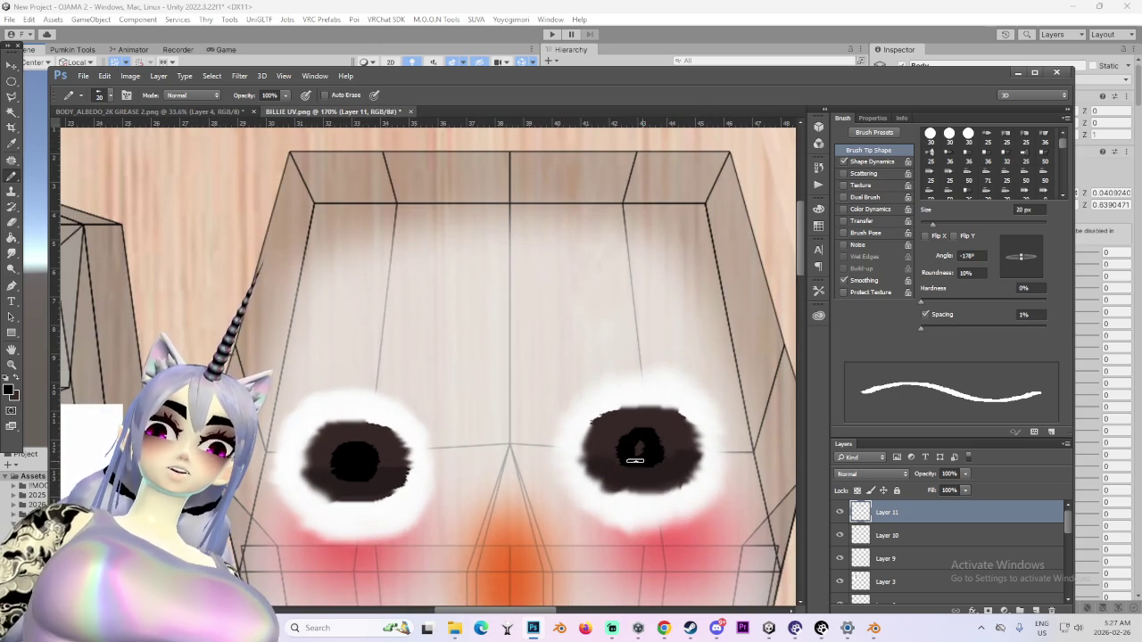
key(ctrl+z)
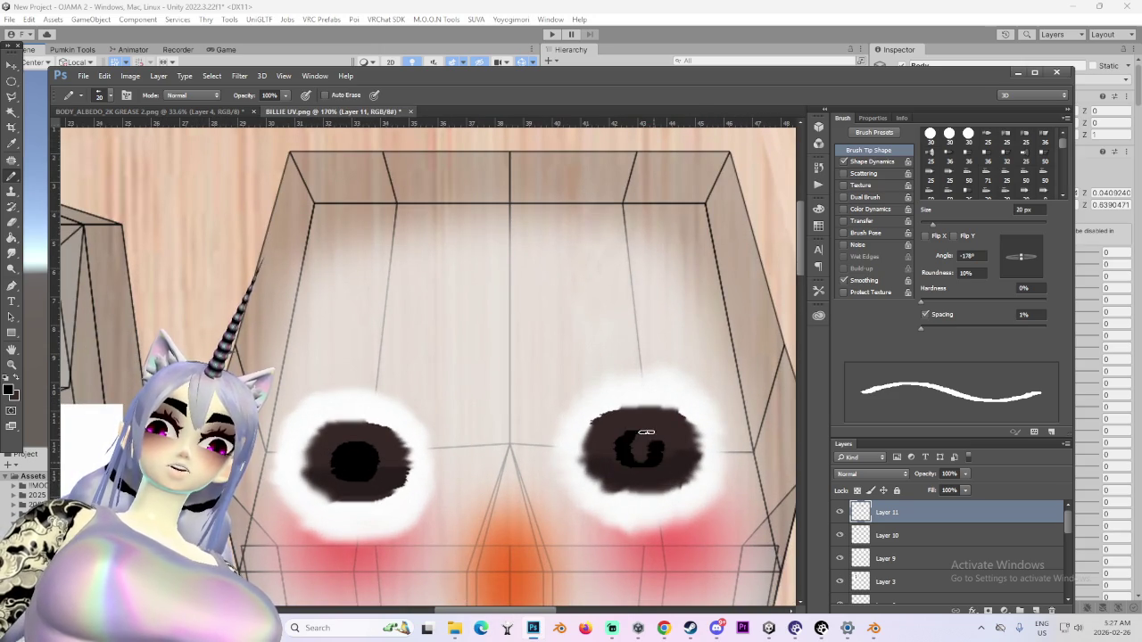
alt+scroll(638, 459, down, 2)
alt+scroll(639, 459, down, 2)
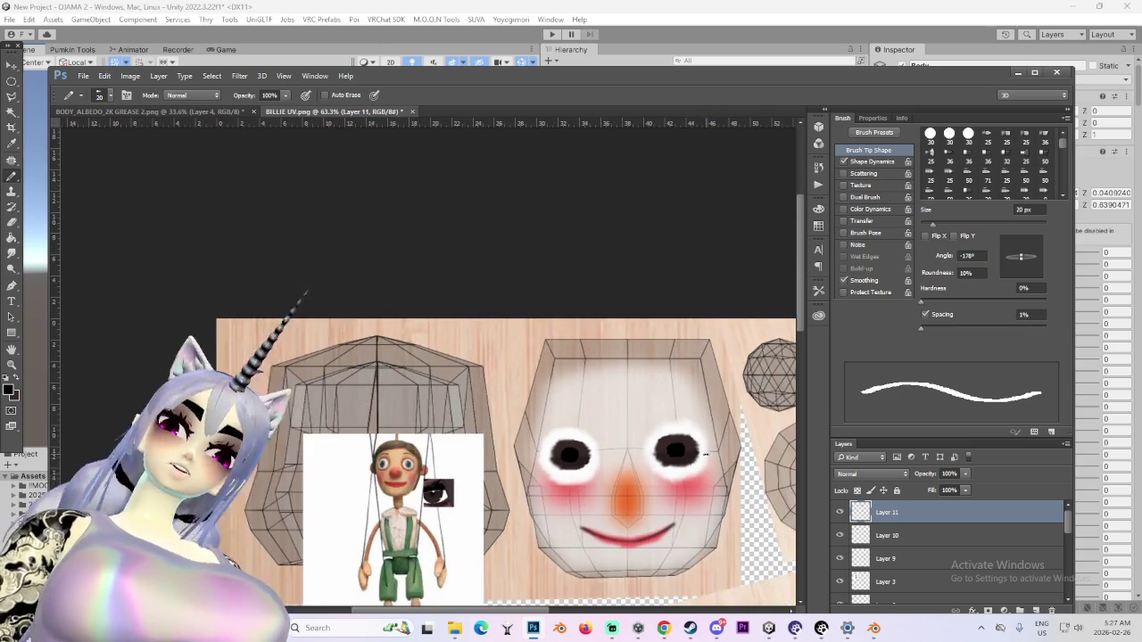
alt+scroll(638, 459, down, 1)
alt+scroll(639, 460, down, 1)
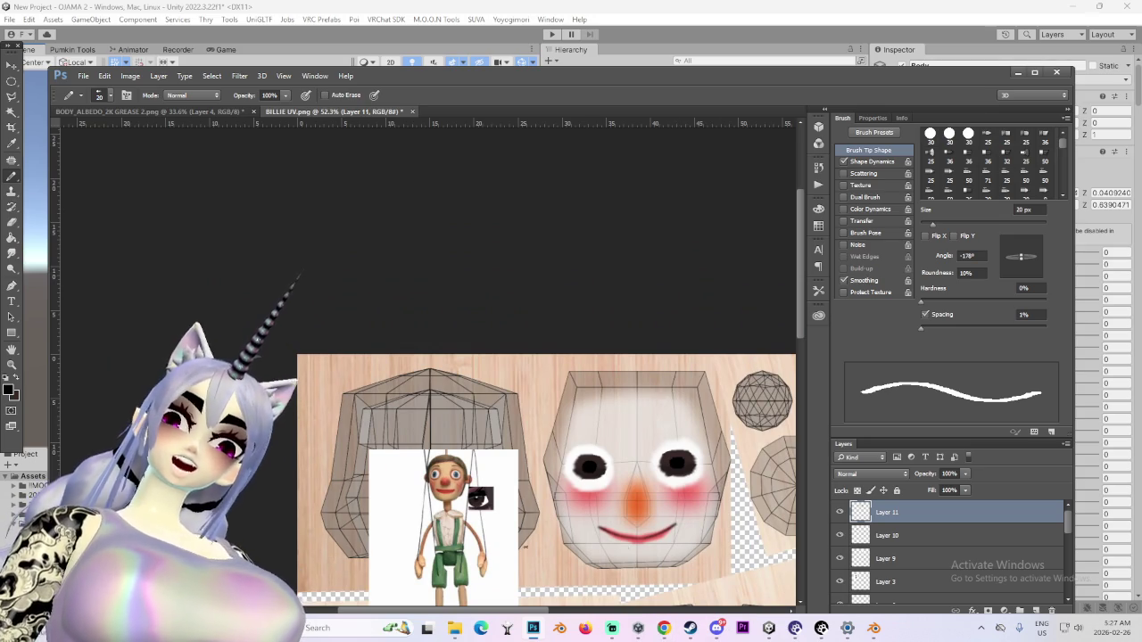
Dab a small white catchlight on each pupil with a 10 px white brush
click(12, 391)
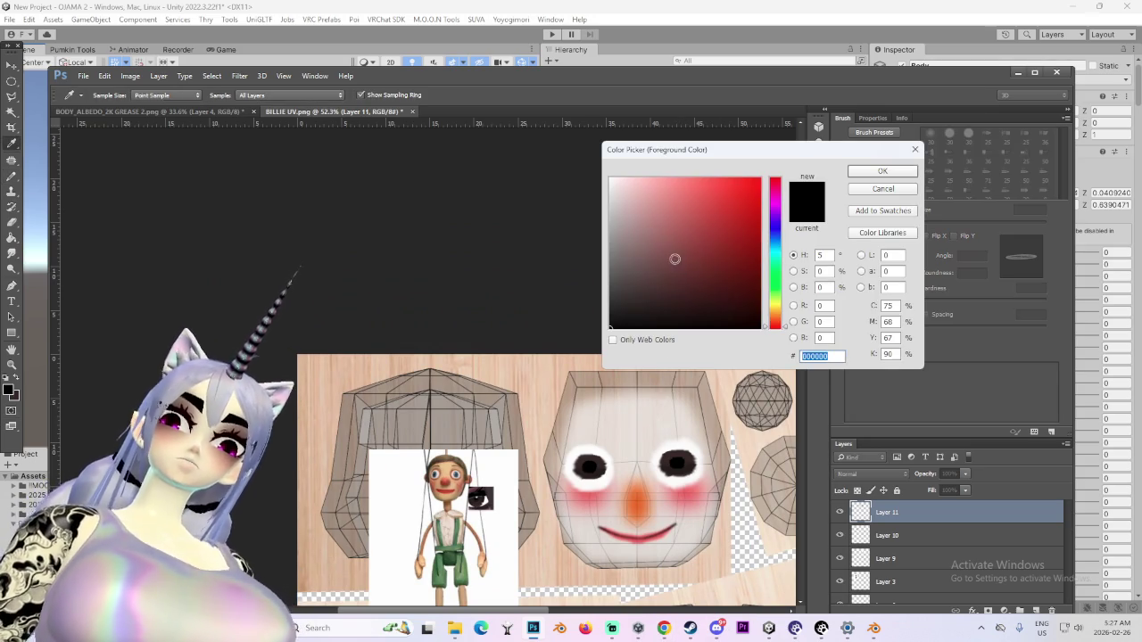
click(877, 174)
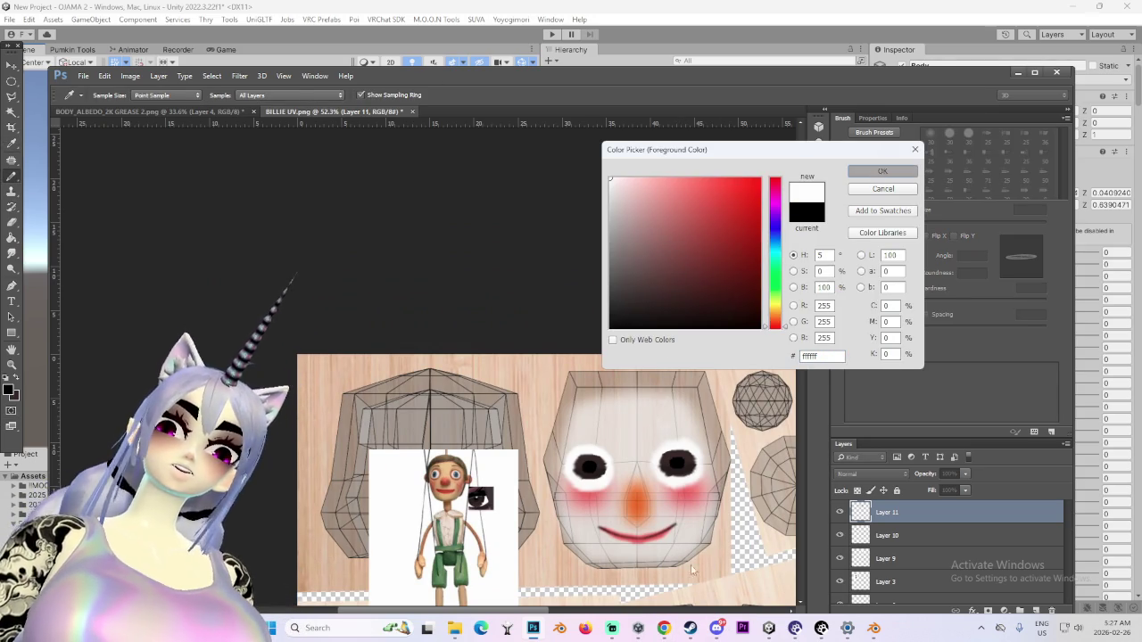
alt+scroll(574, 465, up, 1)
alt+scroll(574, 465, up, 2)
alt+scroll(574, 465, up, 2)
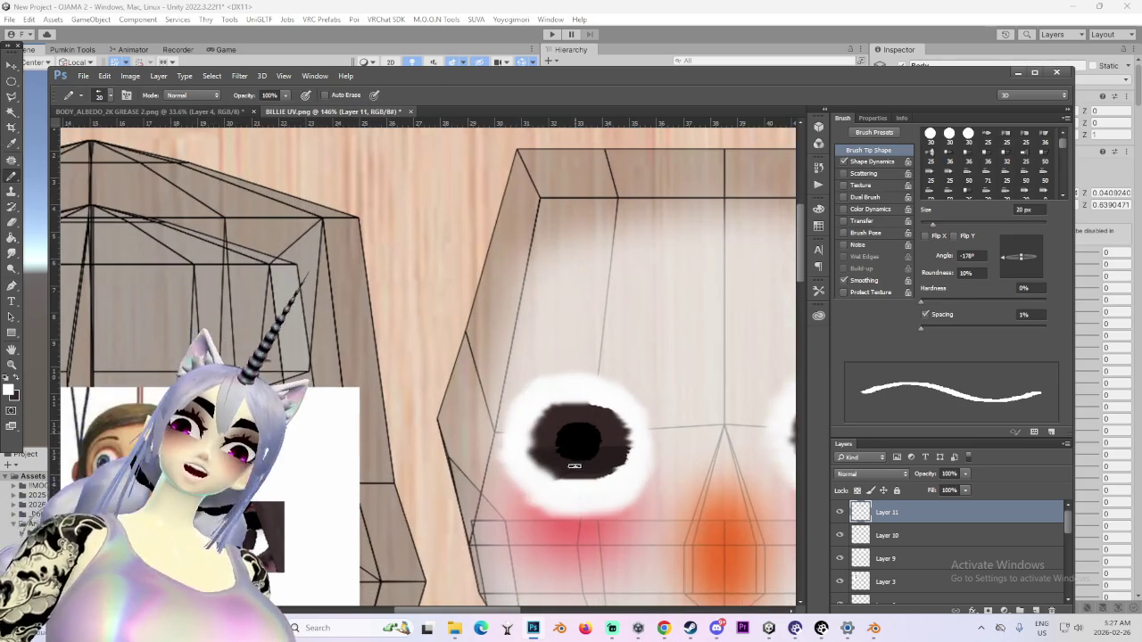
key(bracketleft)
click(561, 434)
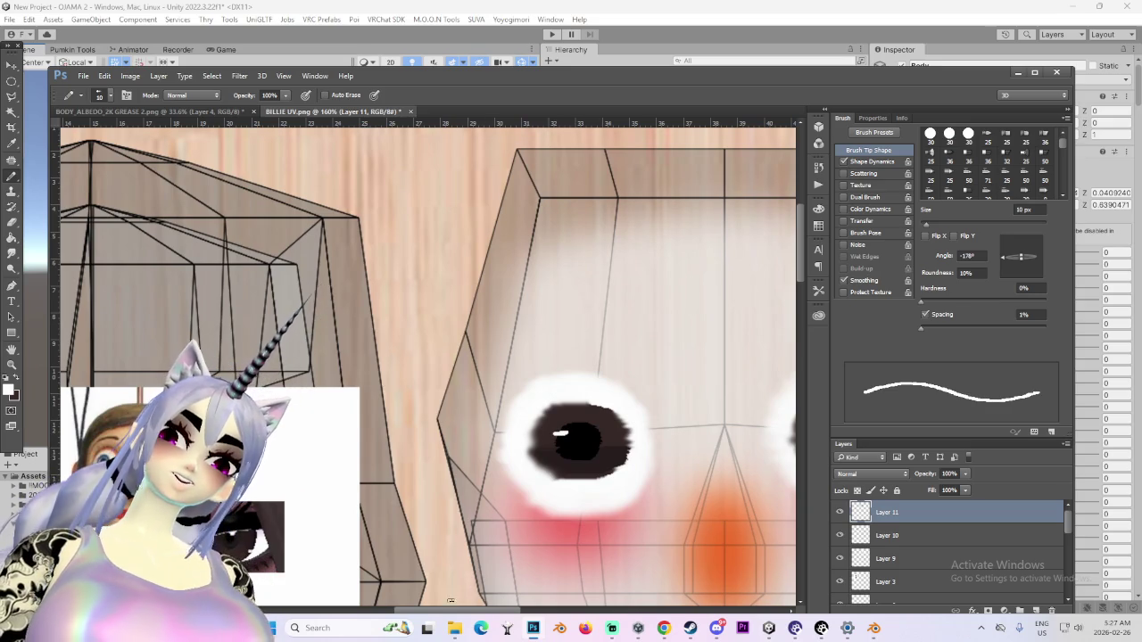
scroll(528, 421, right, 3)
alt+scroll(528, 421, up, 1)
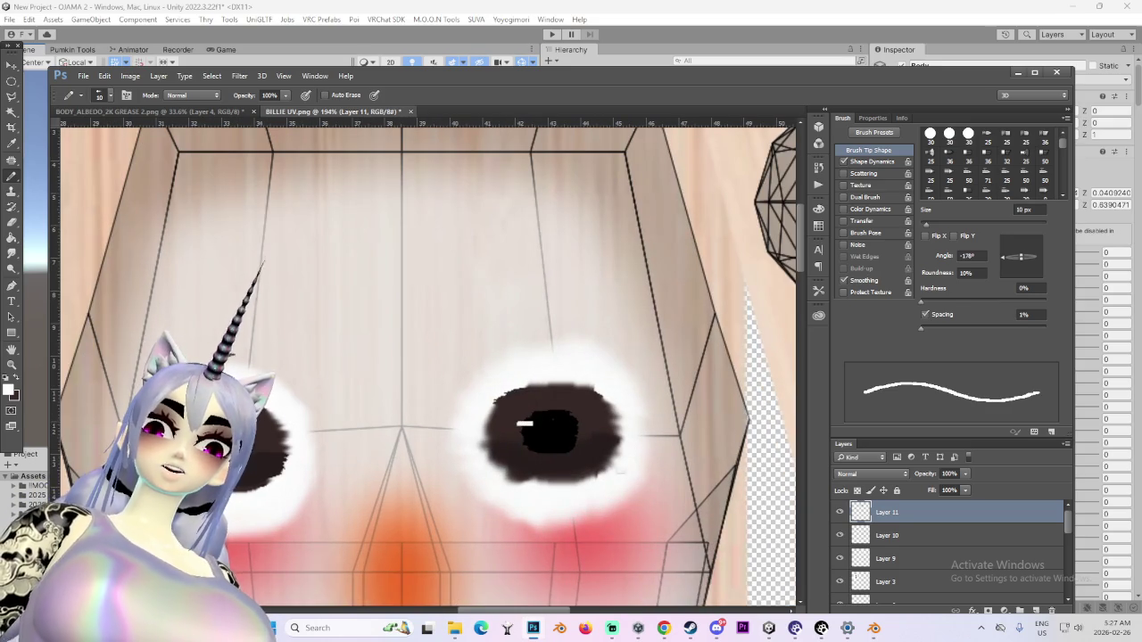
alt+scroll(605, 459, down, 2)
alt+scroll(696, 502, down, 1)
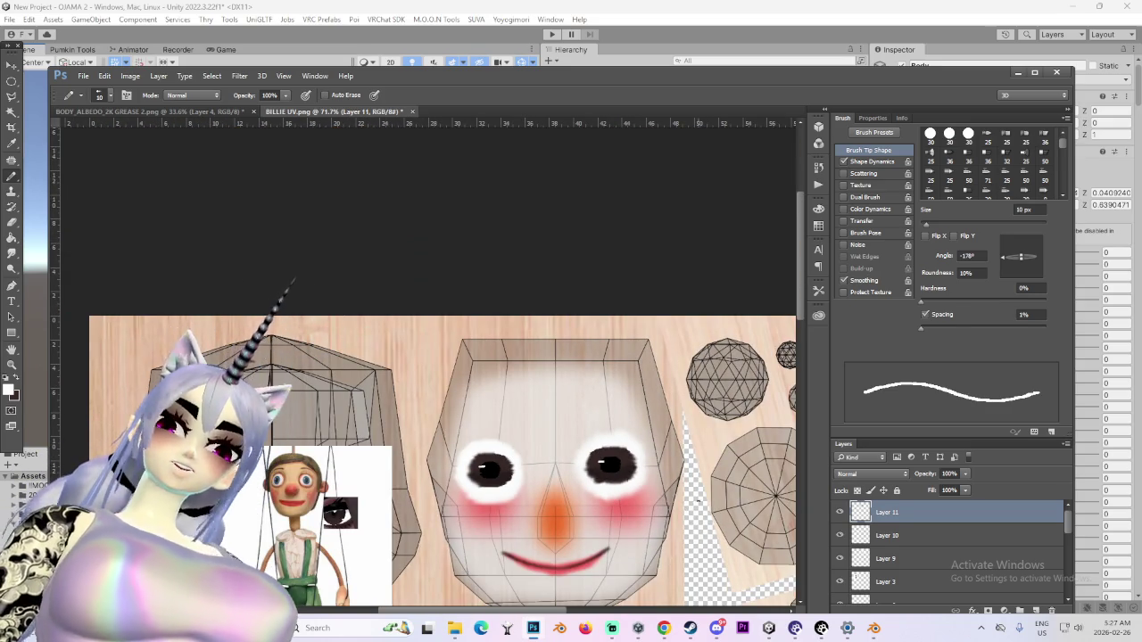
alt+scroll(476, 419, up, 1)
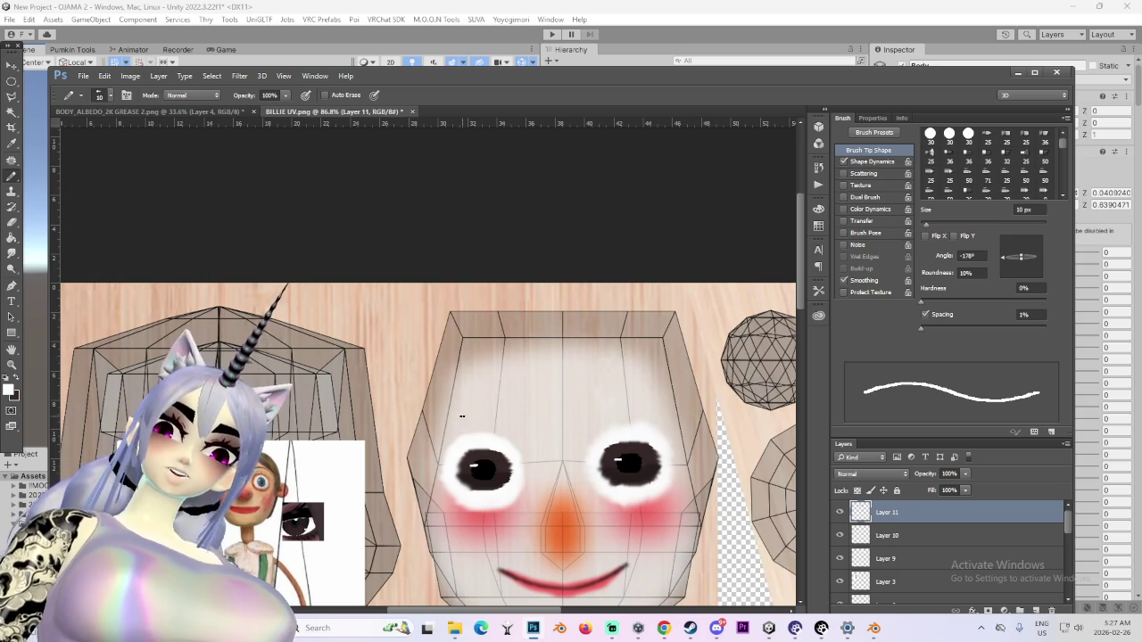
alt+scroll(563, 553, up, 1)
Sample the dark eye colour and paint arched eyebrows above the eyes with a 40 px Pencil
key(i)
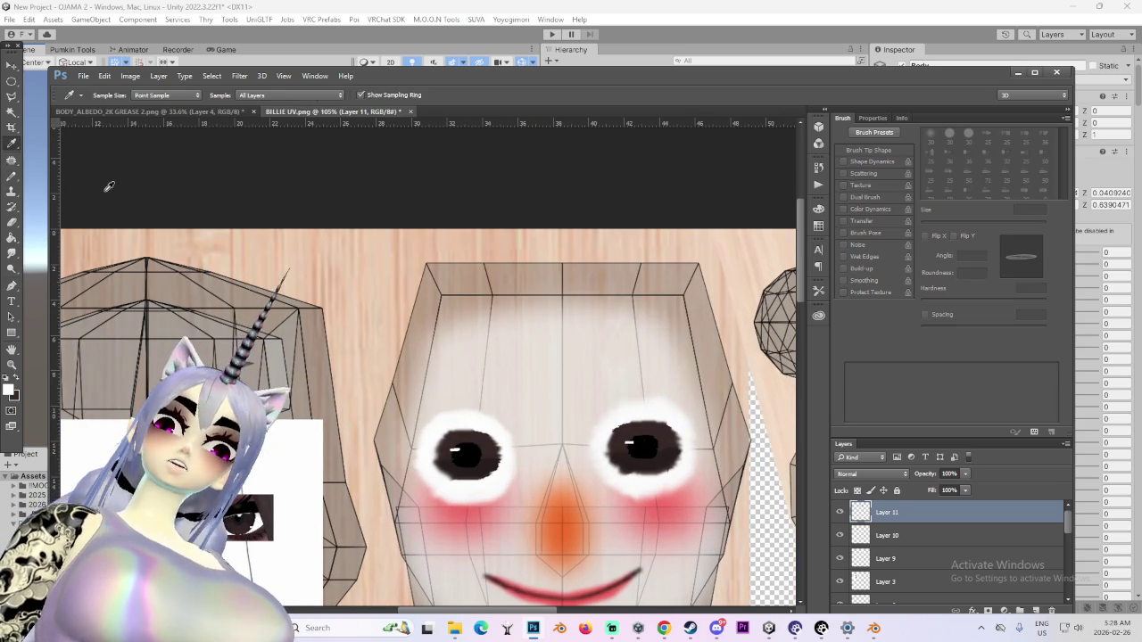
click(471, 432)
key(b)
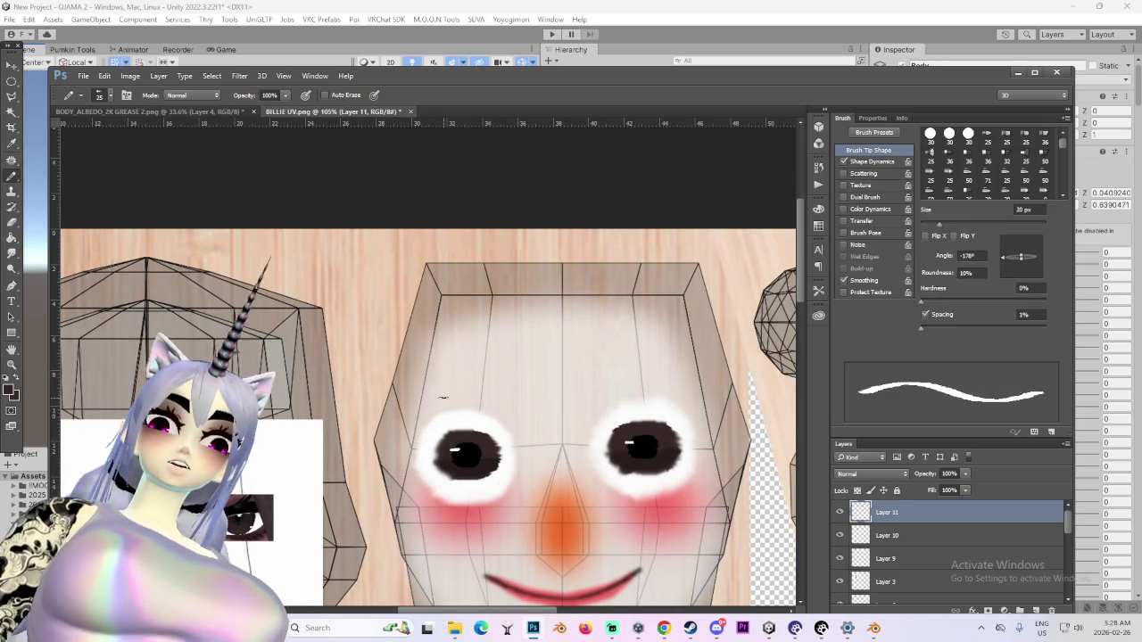
key(bracketright)
key(bracketright)
key(bracketright)
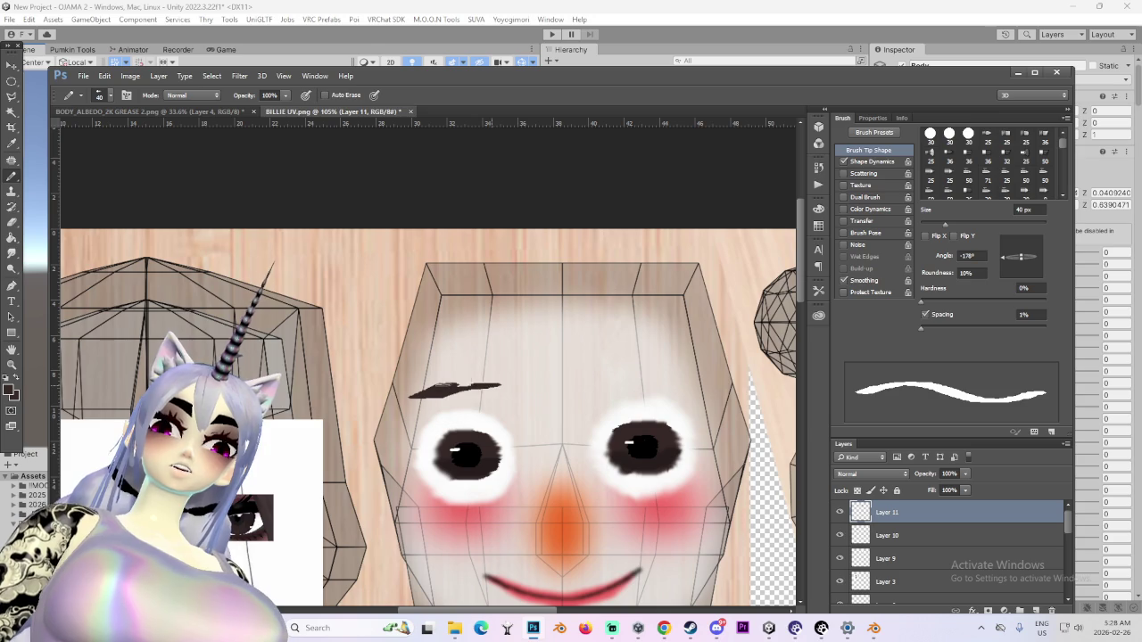
drag(501, 386, 512, 386)
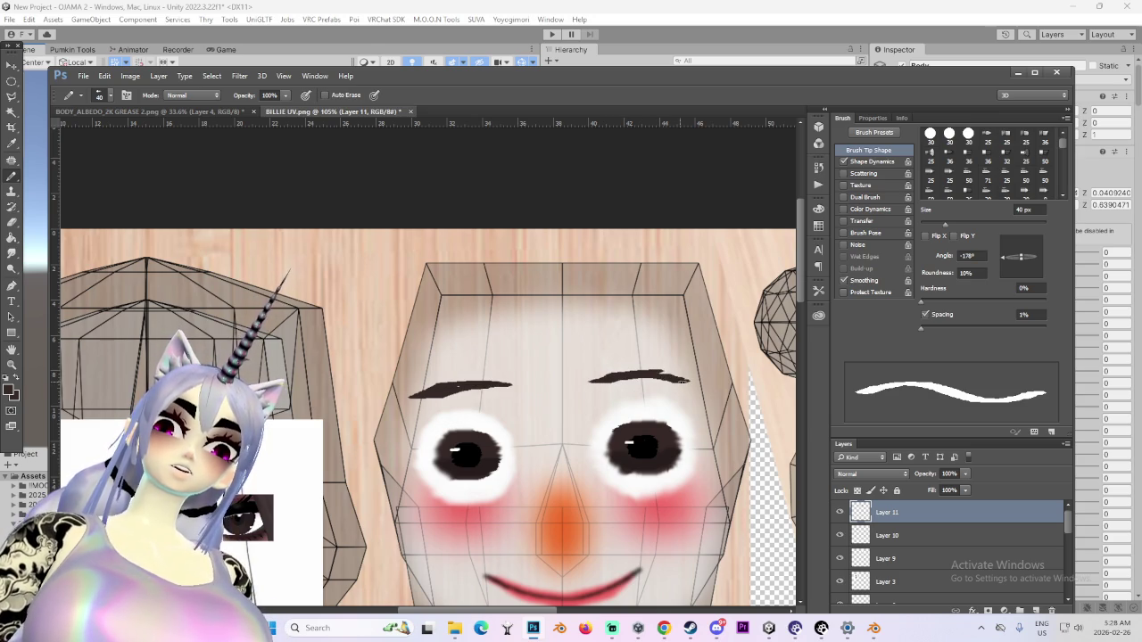
alt+scroll(691, 355, down, 1)
alt+scroll(584, 381, up, 1)
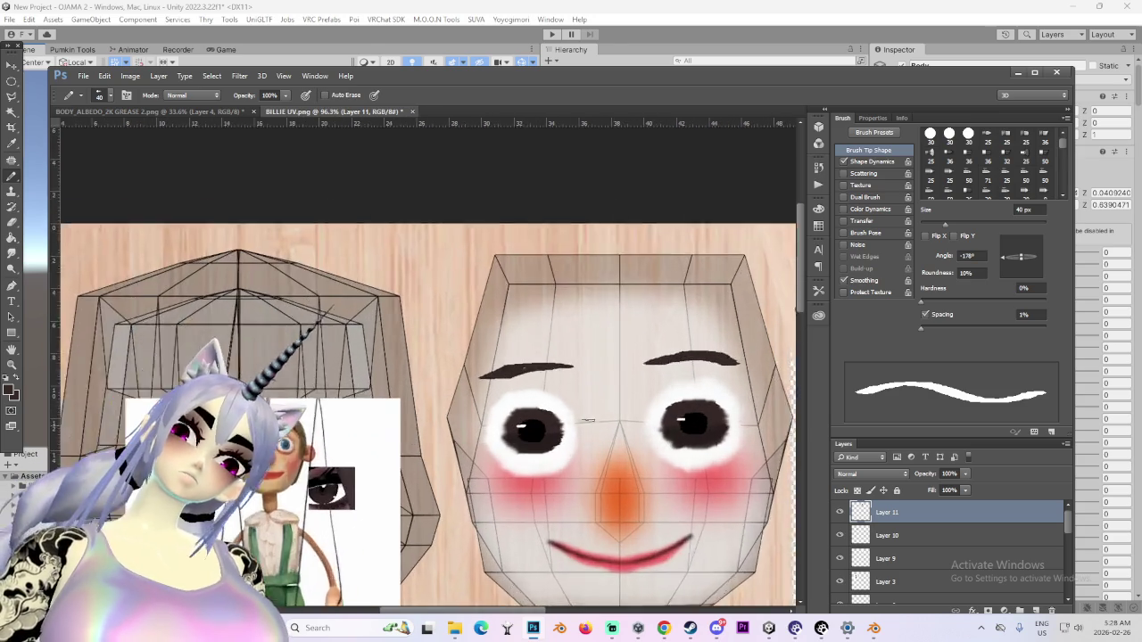
alt+scroll(584, 381, up, 1)
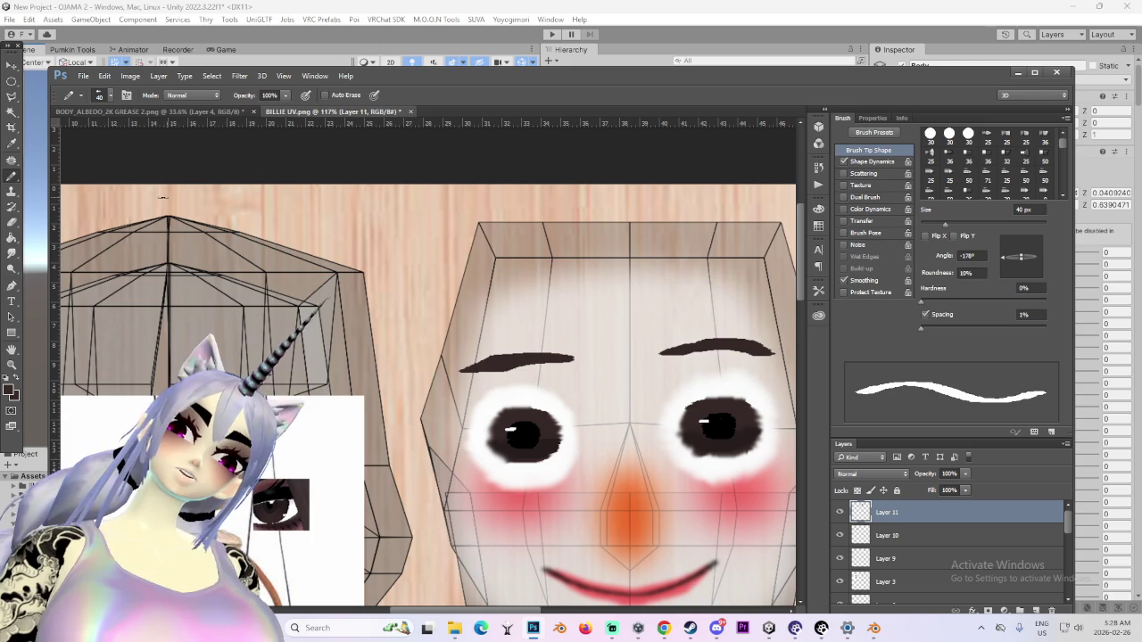
click(17, 249)
alt+scroll(524, 352, up, 2)
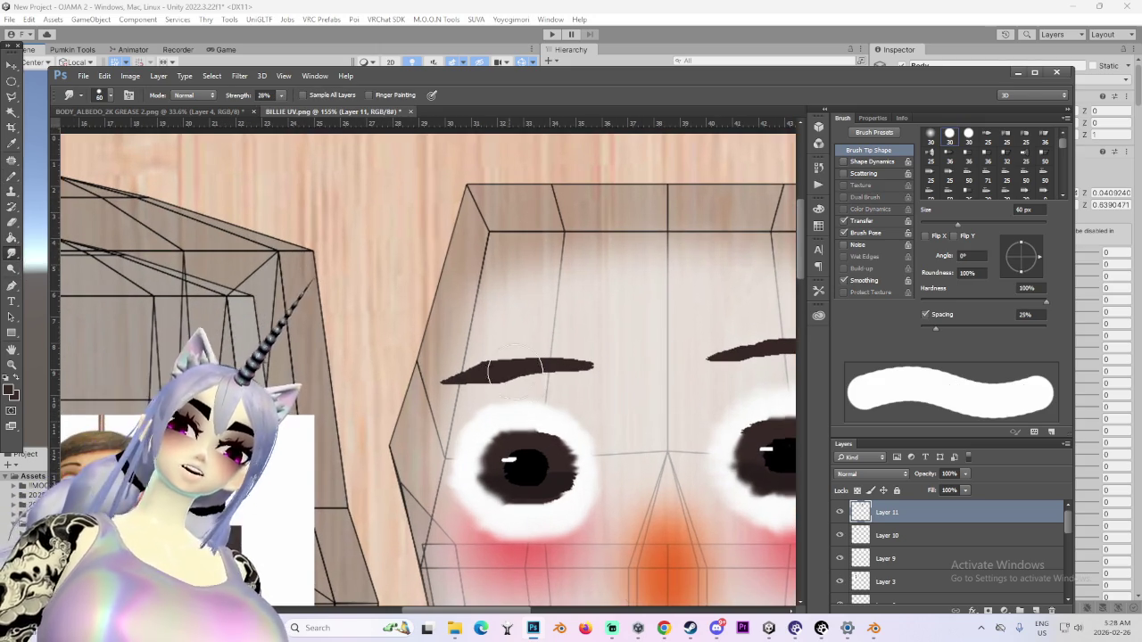
Smudge the eyebrow's left tip into a taper using a 20 px, then 9 px brush
key(bracketleft)
key(bracketleft)
drag(455, 390, 414, 419)
key(bracketleft)
key(bracketleft)
key(bracketleft)
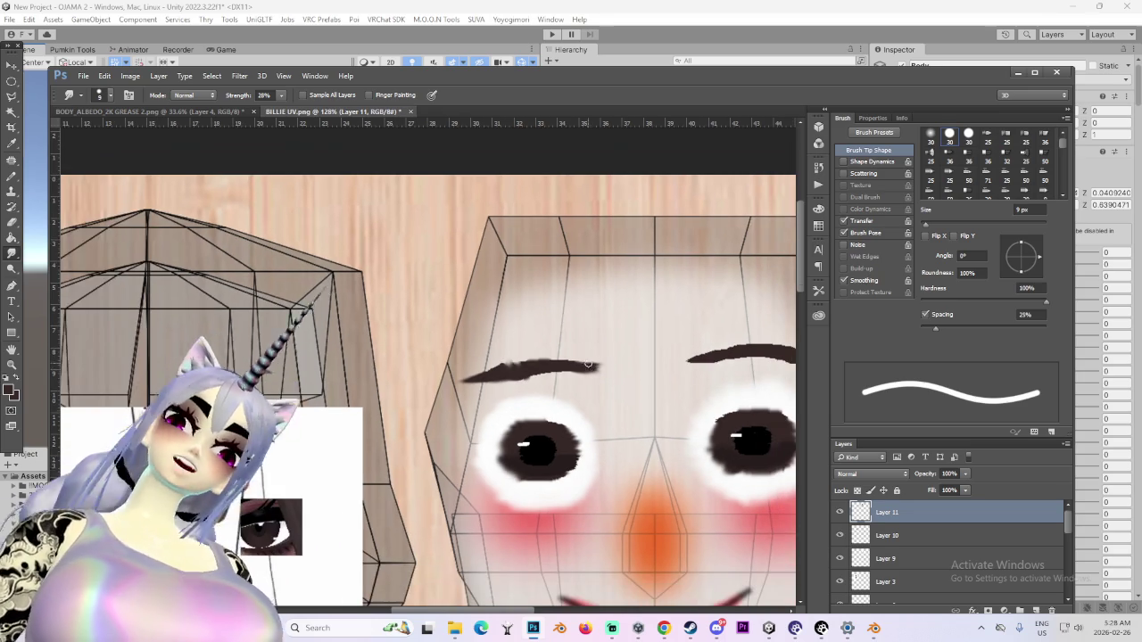
alt+scroll(557, 432, down, 1)
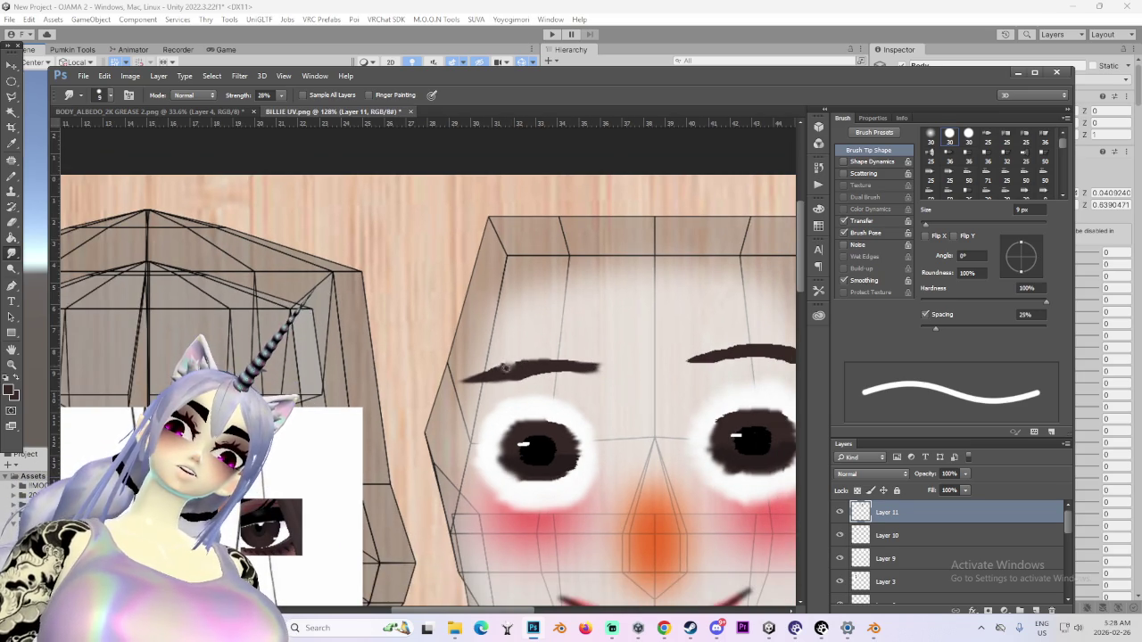
alt+scroll(571, 369, down, 1)
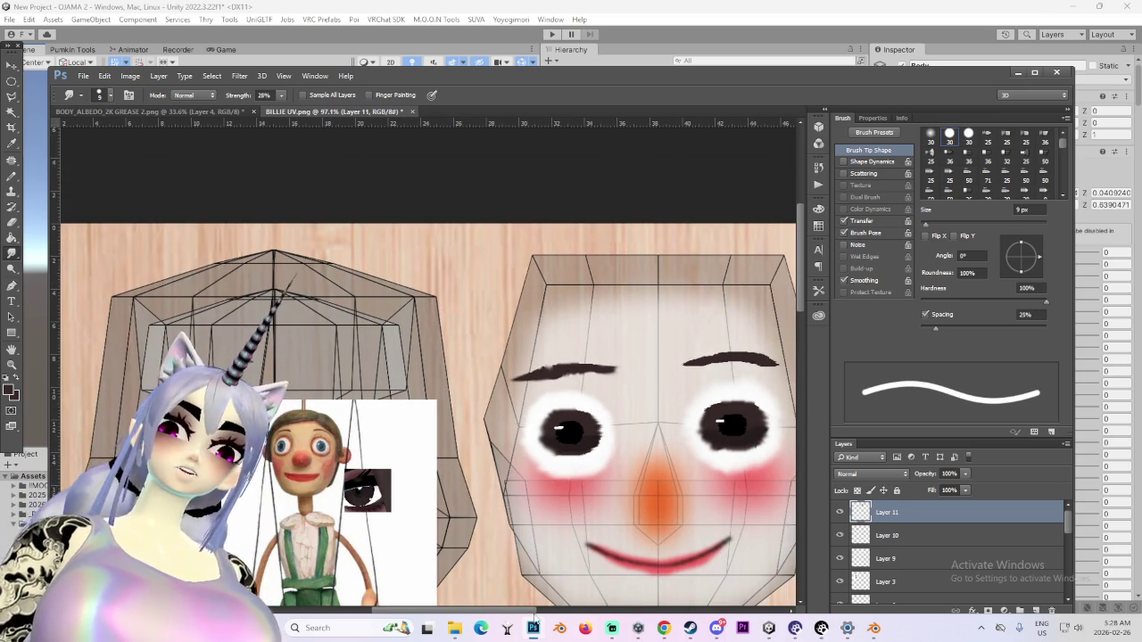
alt+scroll(510, 350, up, 1)
alt+scroll(510, 351, up, 1)
alt+scroll(510, 351, up, 1)
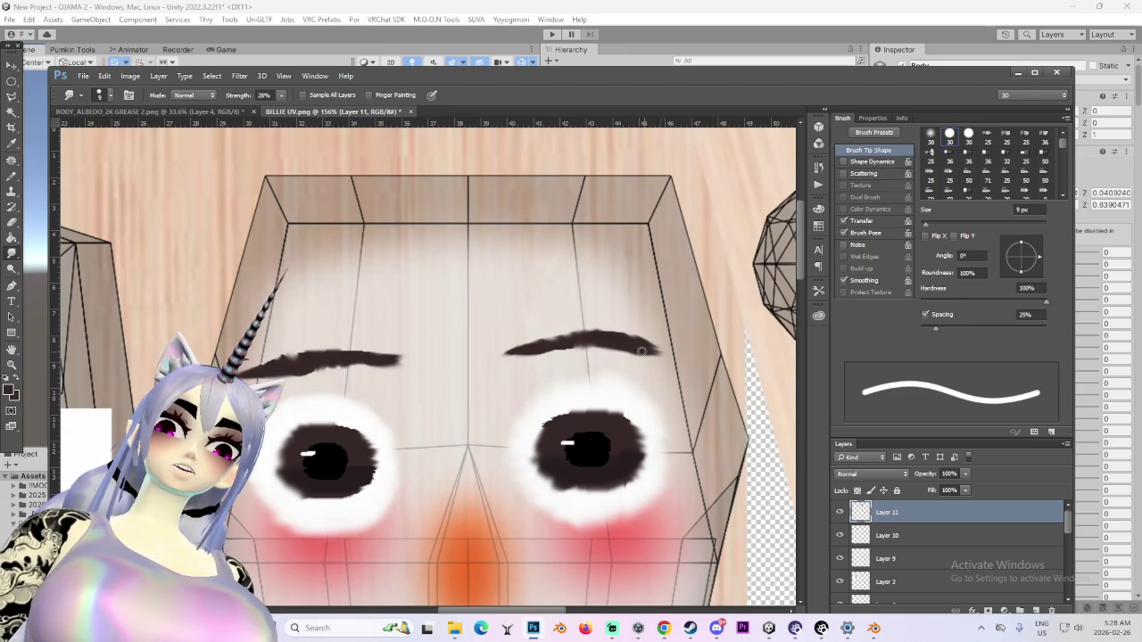
alt+scroll(665, 342, down, 2)
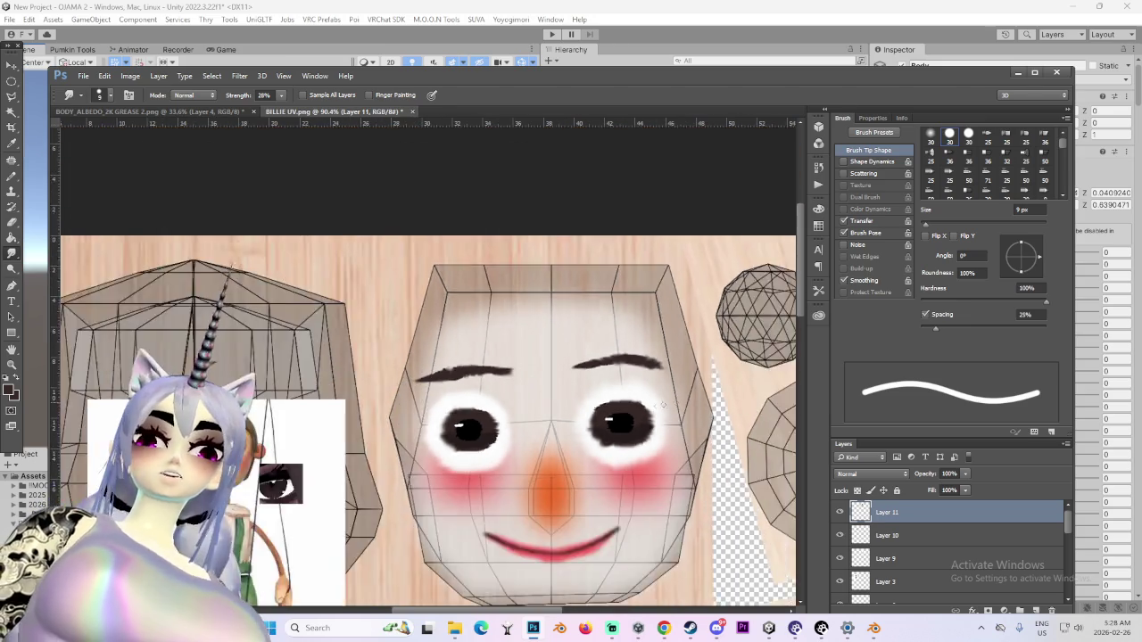
alt+scroll(665, 343, down, 1)
alt+scroll(665, 342, down, 1)
alt+scroll(720, 519, up, 2)
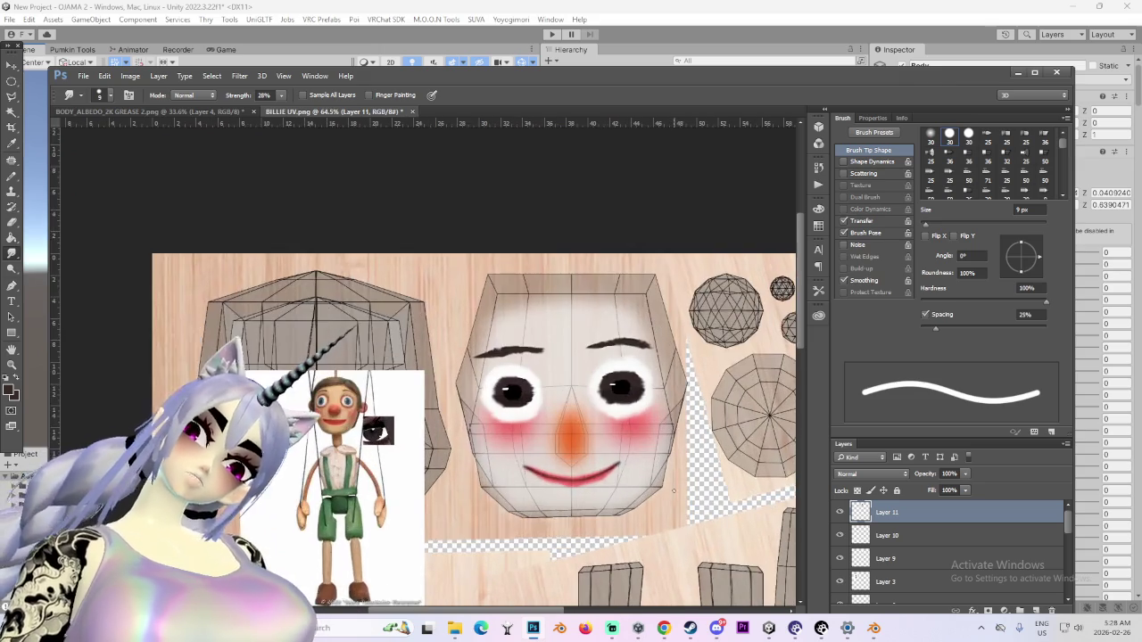
alt+scroll(714, 516, down, 1)
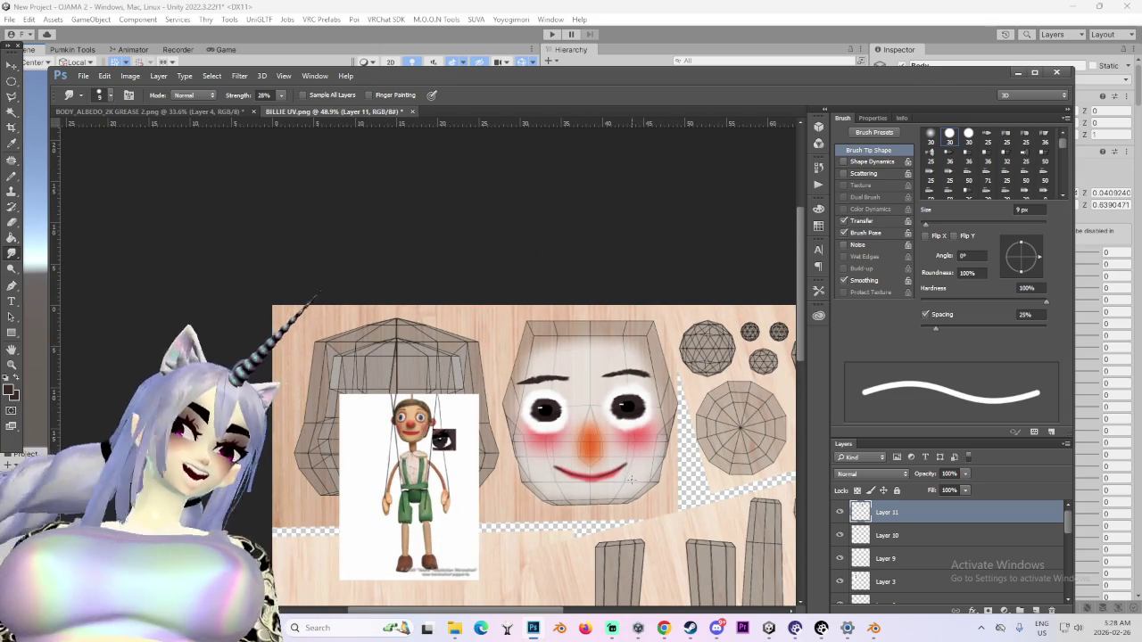
alt+scroll(631, 480, down, 1)
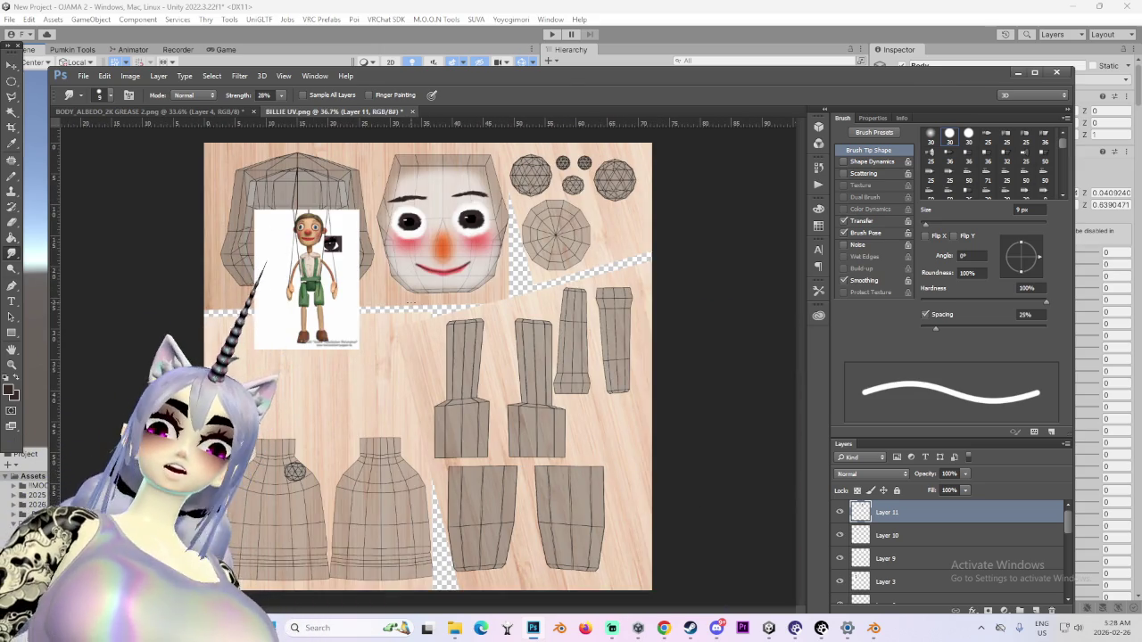
alt+scroll(377, 204, up, 2)
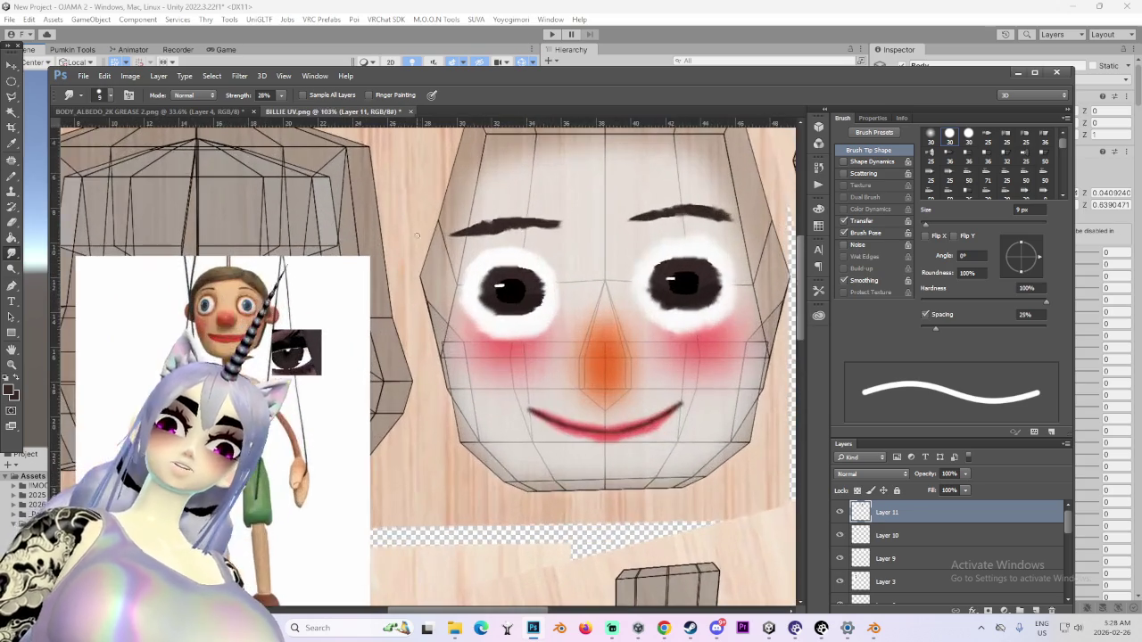
alt+scroll(543, 279, up, 1)
alt+scroll(510, 271, up, 1)
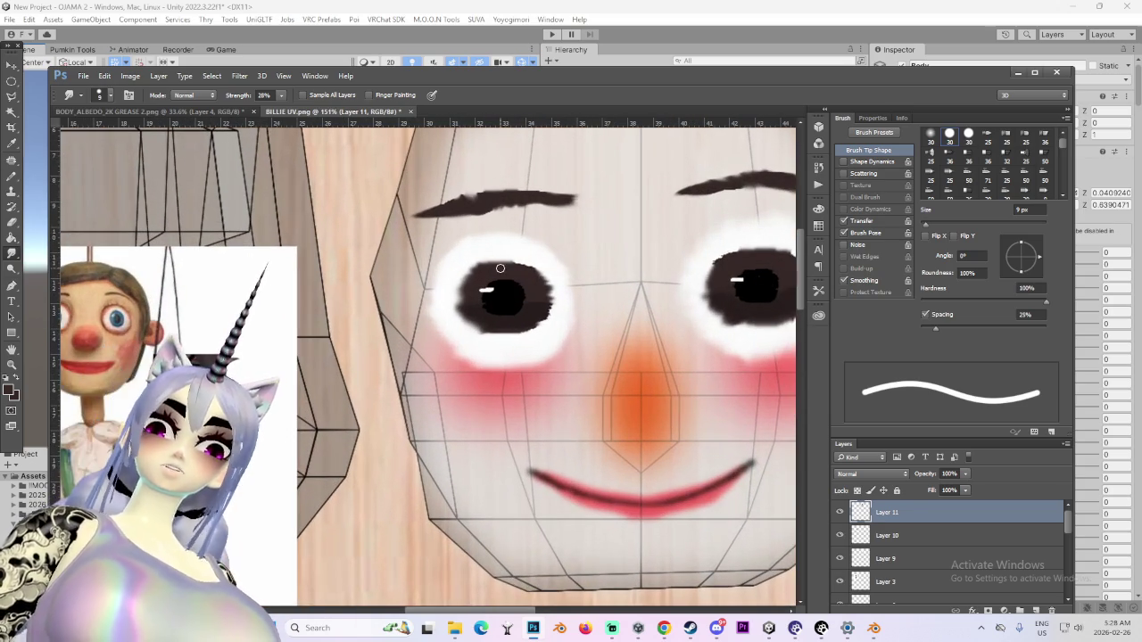
Smear the eye's white highlight softer with a larger Smudge brush
key(bracketright)
key(bracketright)
key(bracketright)
key(bracketright)
key(bracketright)
key(bracketright)
drag(523, 292, 491, 293)
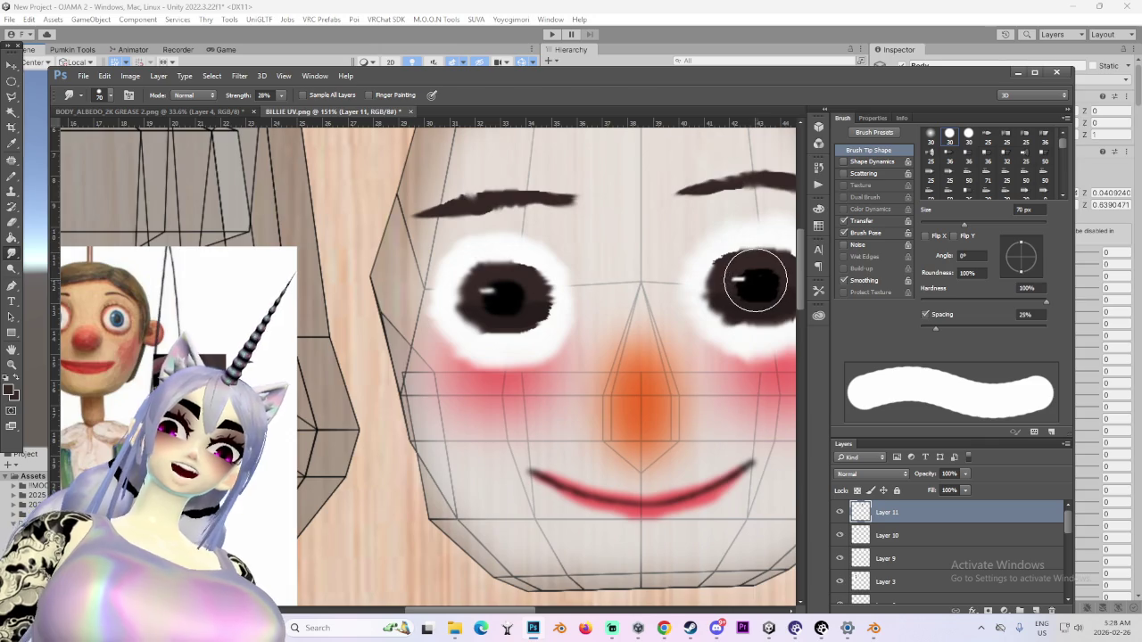
alt+scroll(755, 282, down, 2)
alt+scroll(755, 282, down, 1)
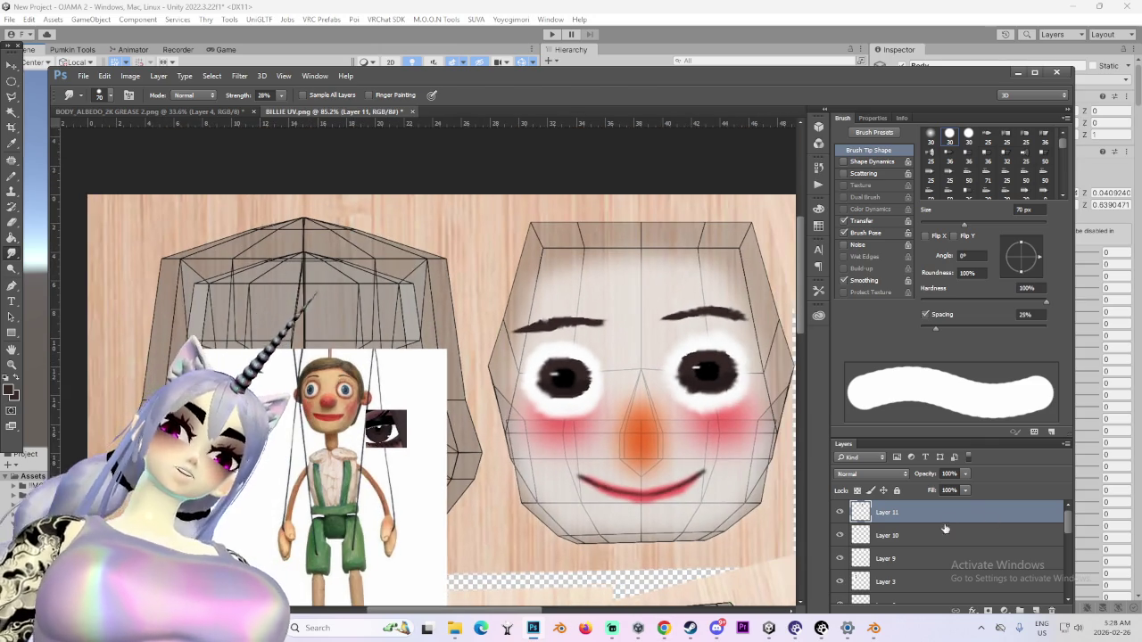
scroll(947, 527, down, 3)
scroll(947, 527, down, 2)
Hide Layer 0 to remove the UV wireframe overlay from the face
click(847, 539)
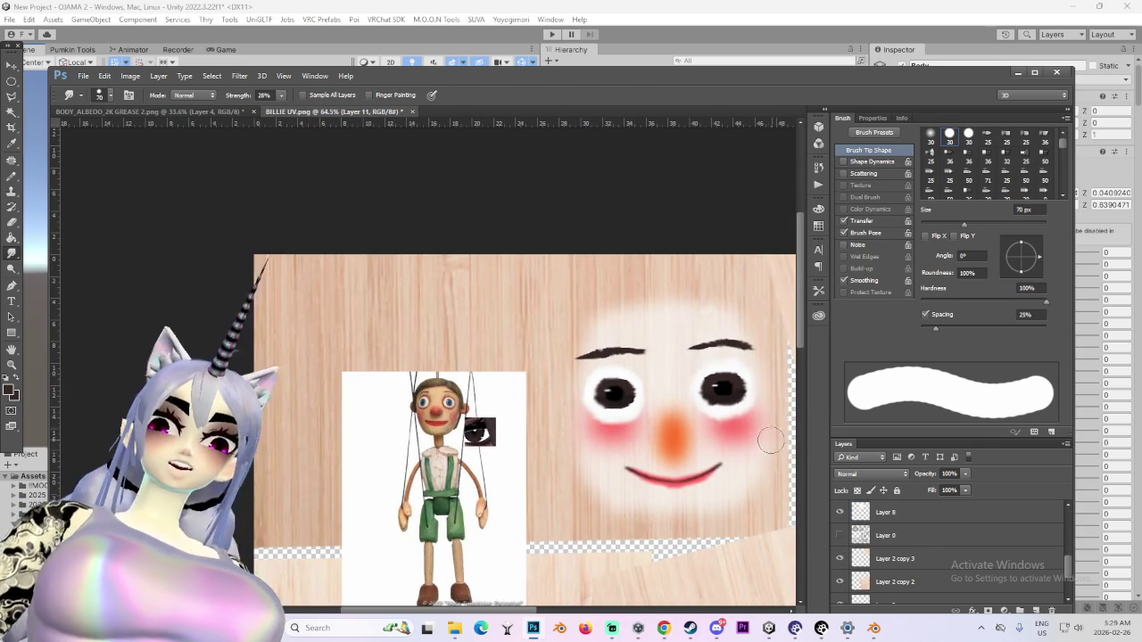
alt+scroll(731, 480, down, 1)
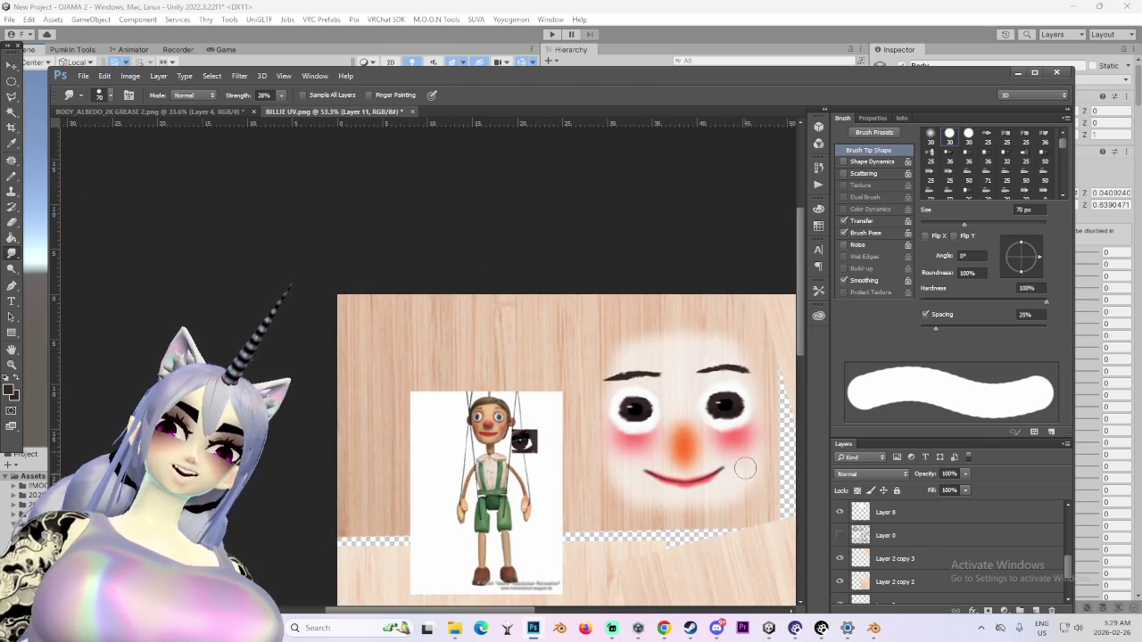
alt+scroll(736, 482, down, 1)
alt+scroll(734, 464, down, 2)
alt+scroll(402, 176, up, 2)
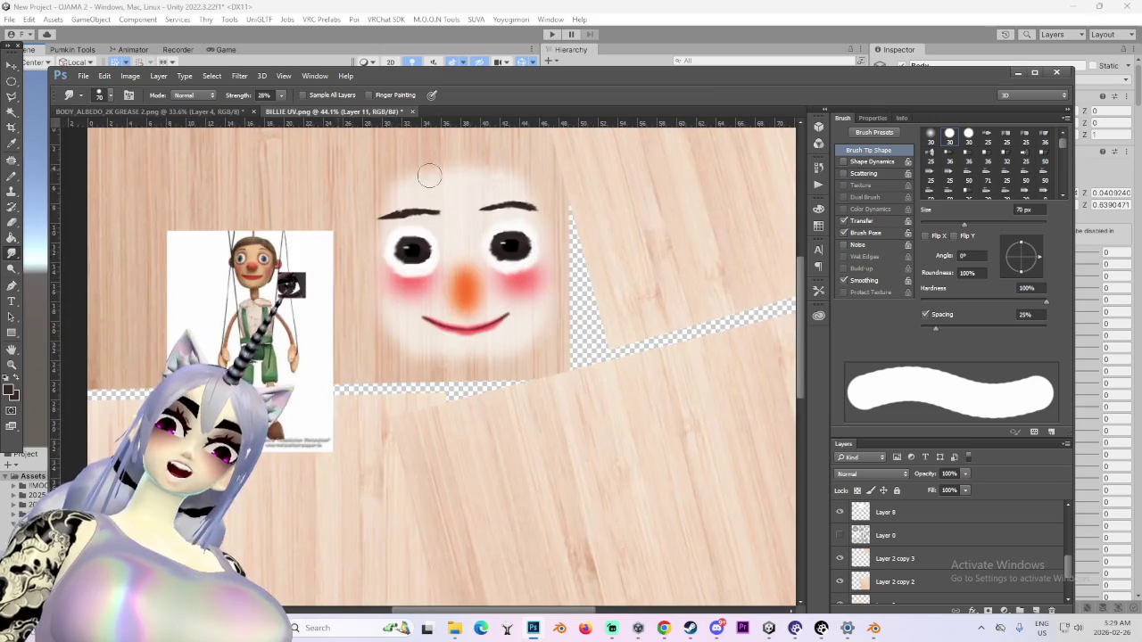
alt+scroll(482, 178, up, 3)
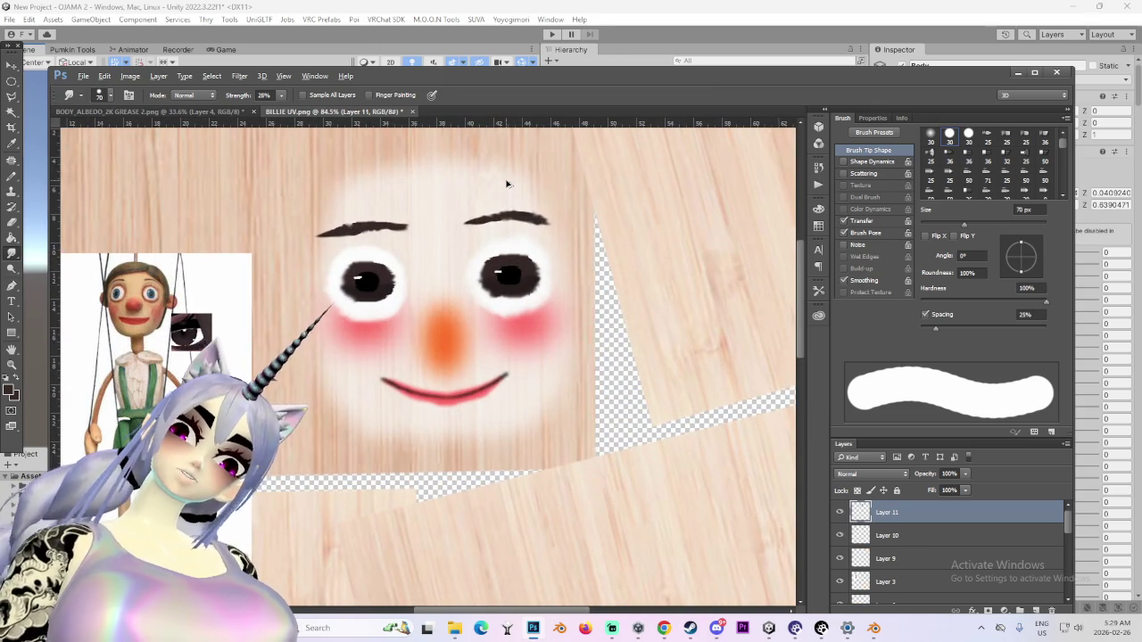
alt+scroll(498, 182, down, 1)
alt+scroll(518, 180, down, 1)
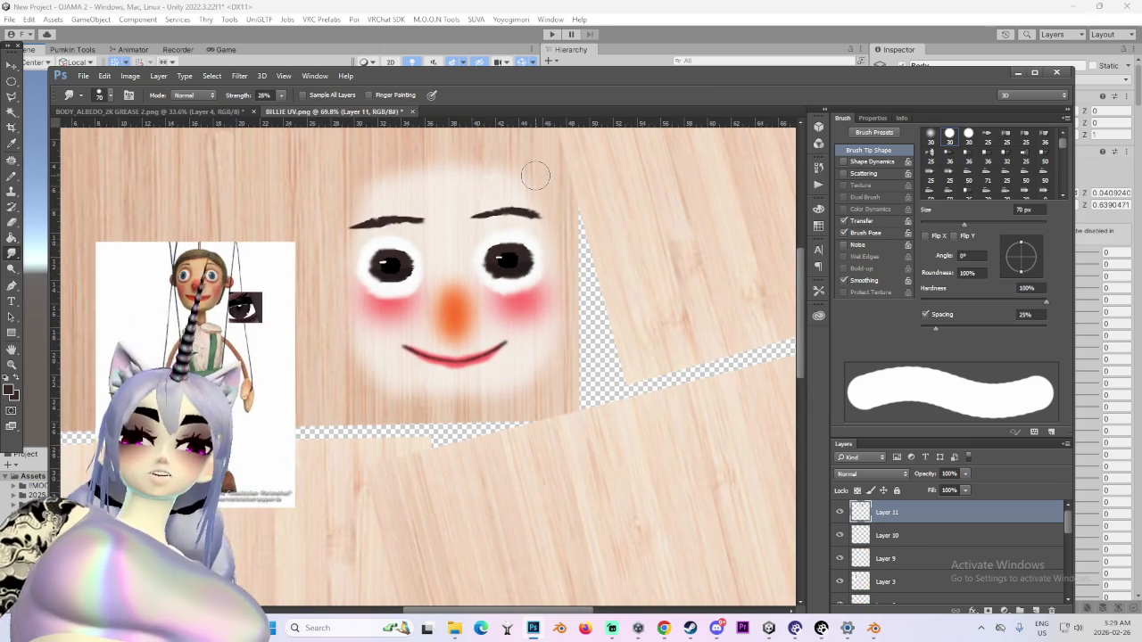
alt+scroll(344, 242, up, 1)
alt+scroll(344, 243, down, 1)
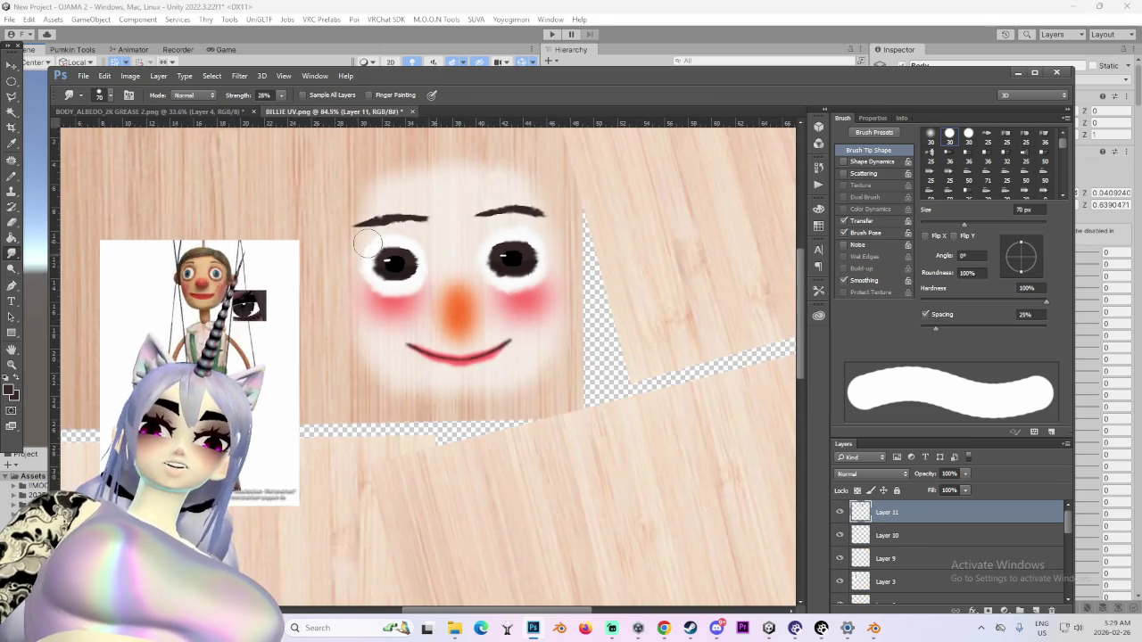
alt+scroll(401, 244, down, 1)
alt+scroll(475, 245, up, 3)
alt+scroll(475, 245, up, 7)
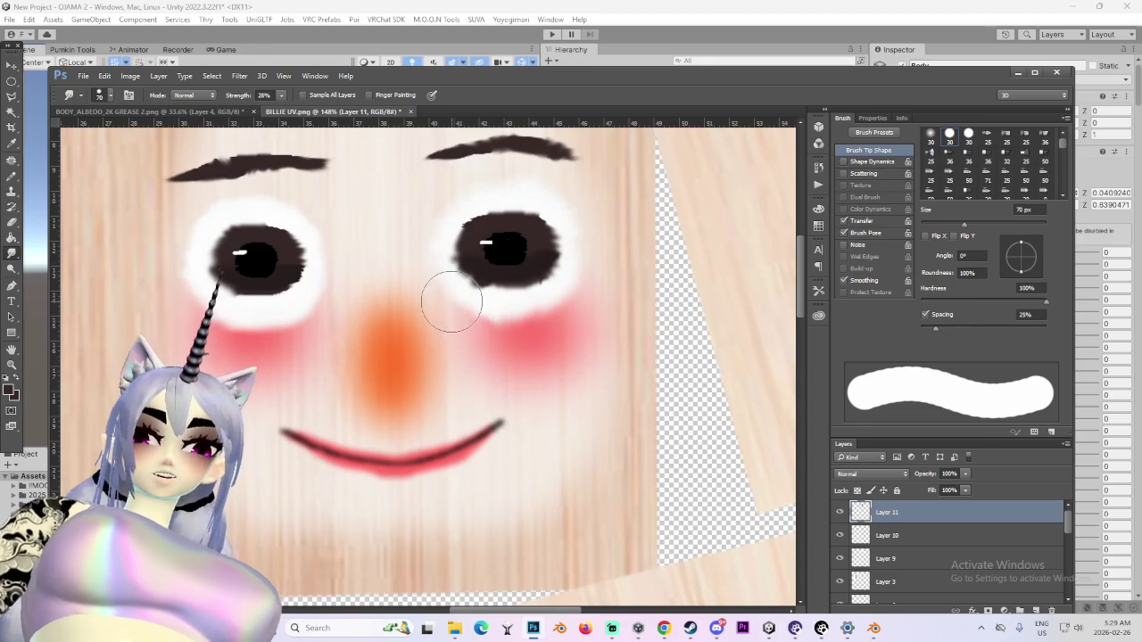
Trim the right eye's left edge with a white 40 px Pencil stroke
key(b)
key(x)
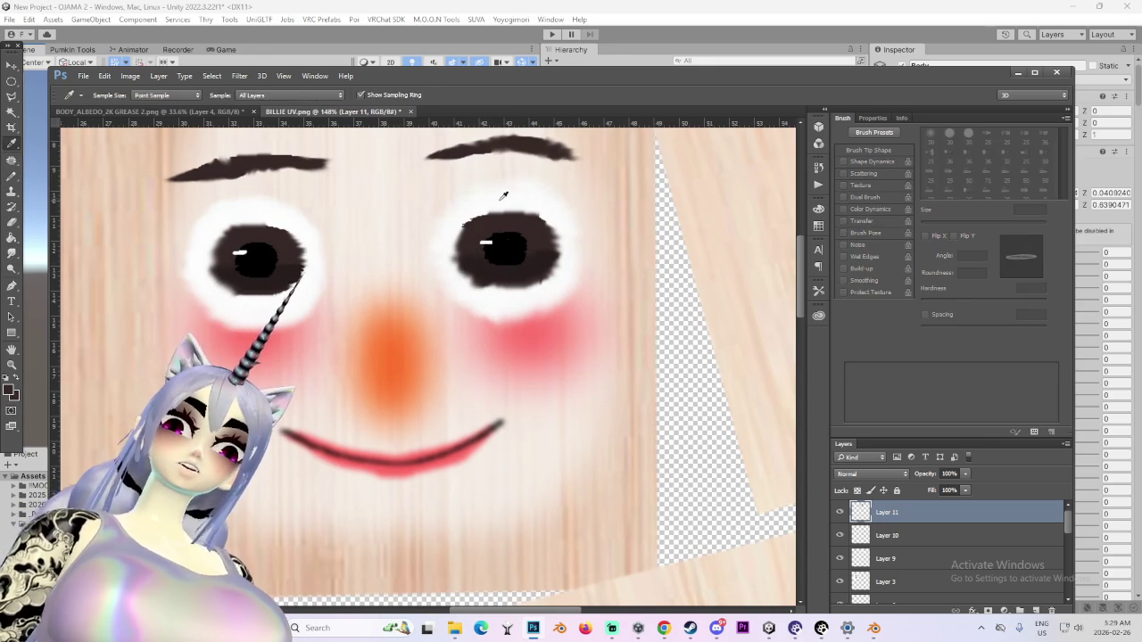
alt+scroll(468, 303, up, 1)
drag(468, 283, 450, 241)
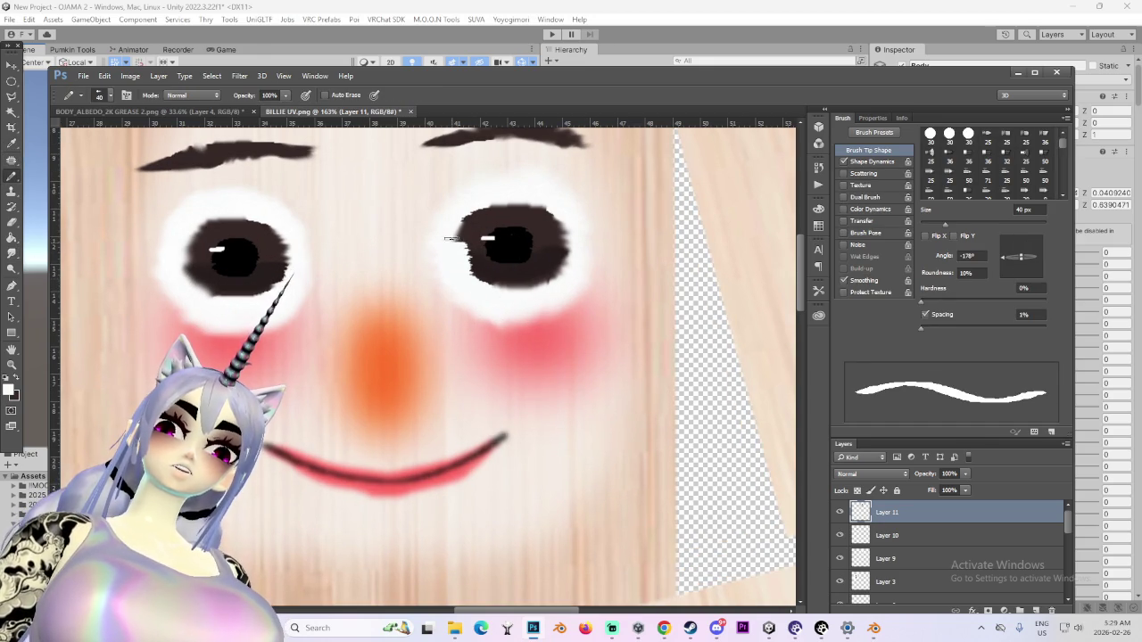
Undo the white trim and repaint the left iris's edge in white with a 20 px Pencil
key(ctrl+z)
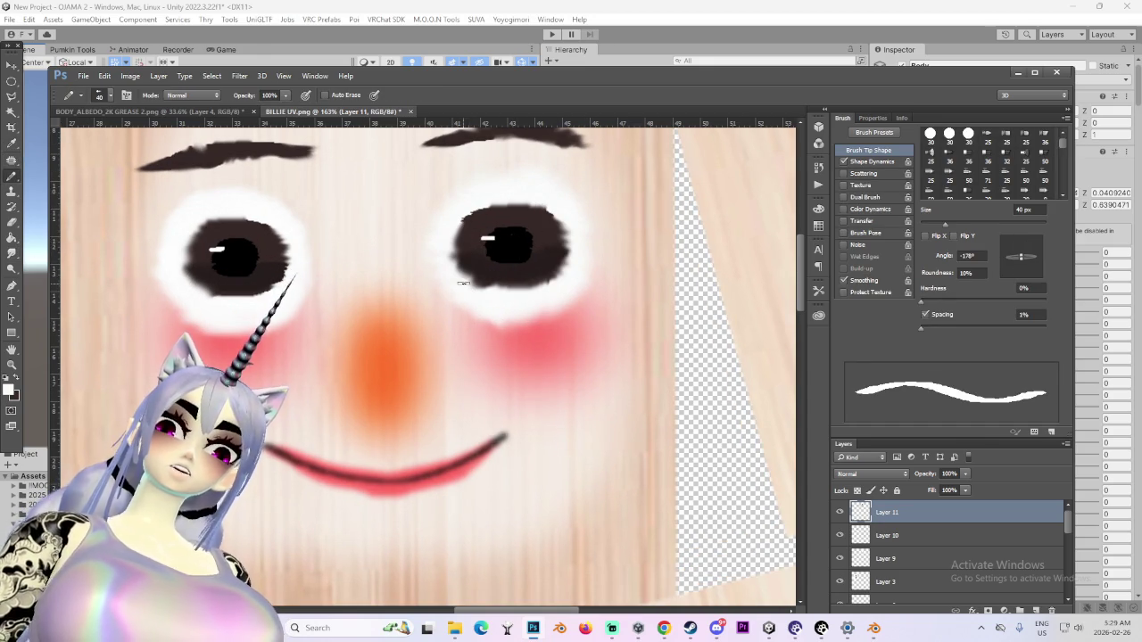
key(bracketleft)
key(bracketleft)
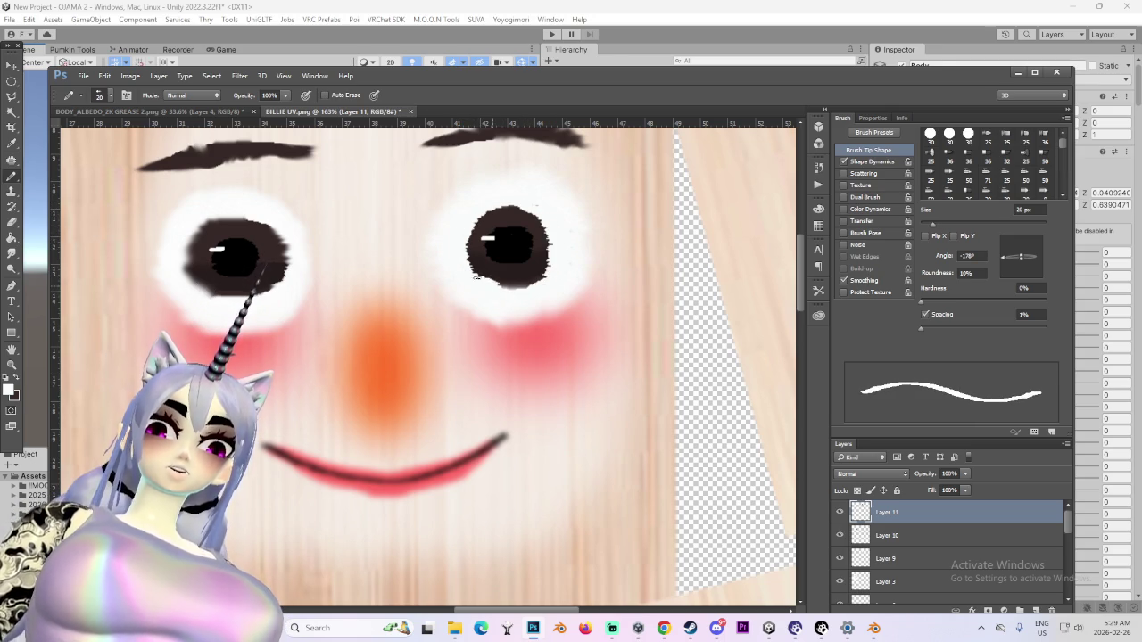
alt+scroll(446, 286, down, 2)
alt+scroll(401, 299, down, 2)
alt+scroll(375, 308, up, 3)
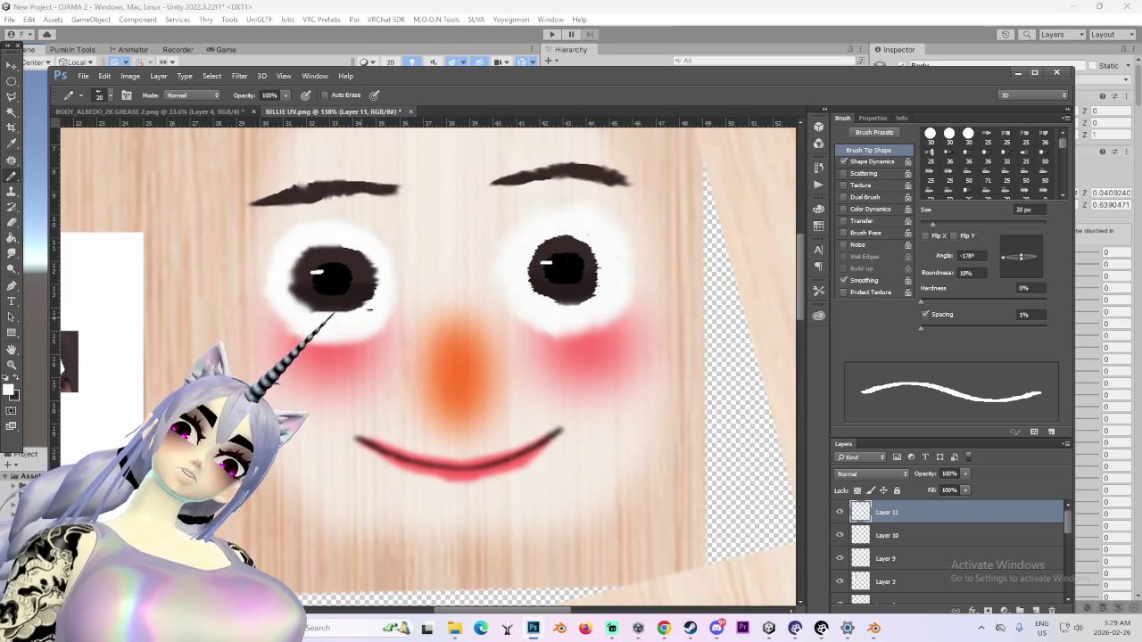
drag(301, 252, 305, 304)
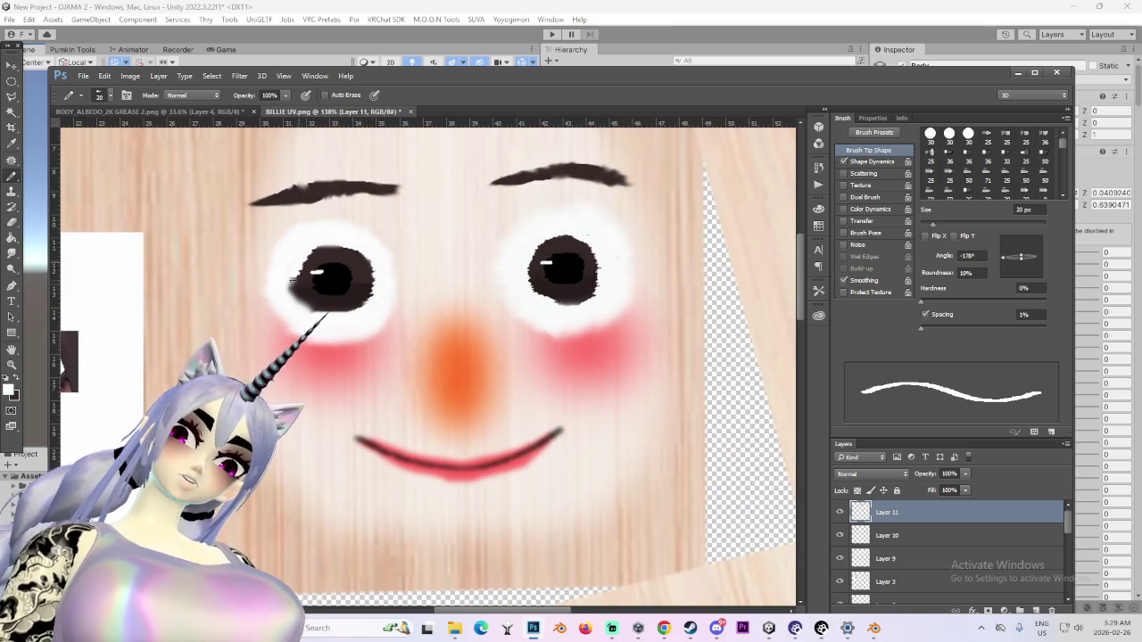
alt+scroll(353, 329, down, 2)
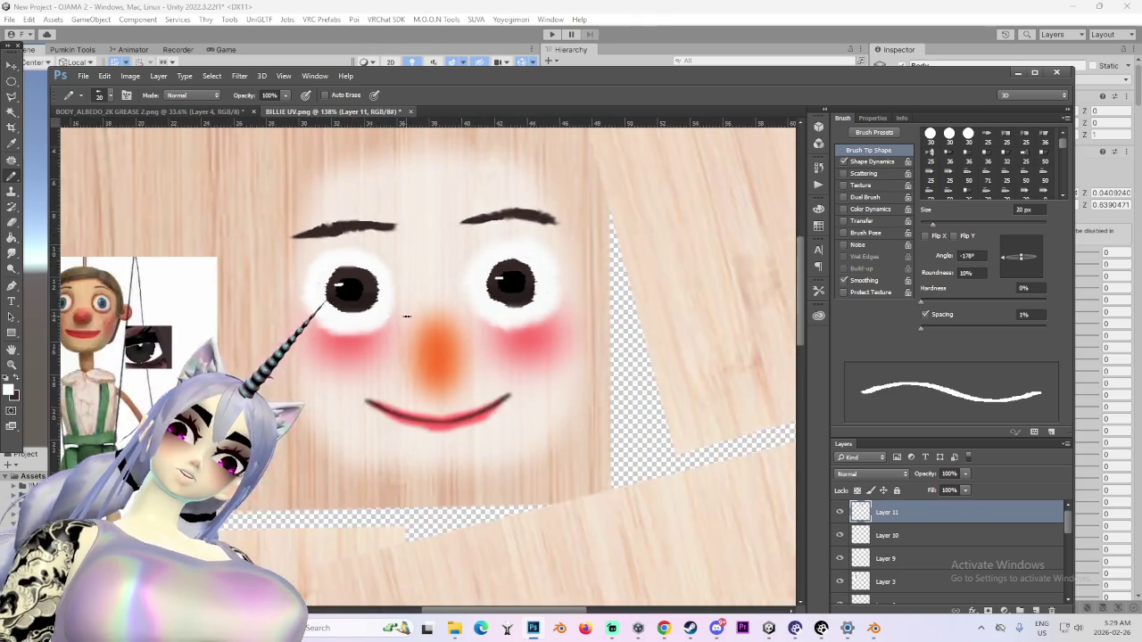
alt+scroll(402, 268, down, 2)
alt+scroll(437, 196, down, 2)
alt+scroll(457, 134, down, 1)
alt+scroll(464, 179, up, 3)
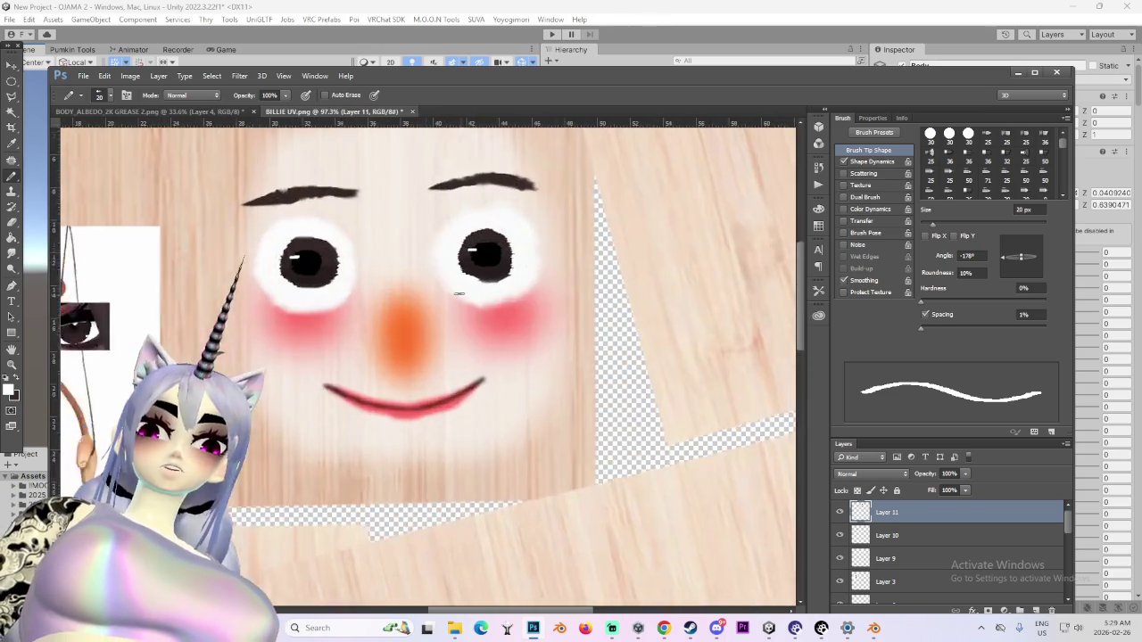
alt+scroll(500, 263, up, 3)
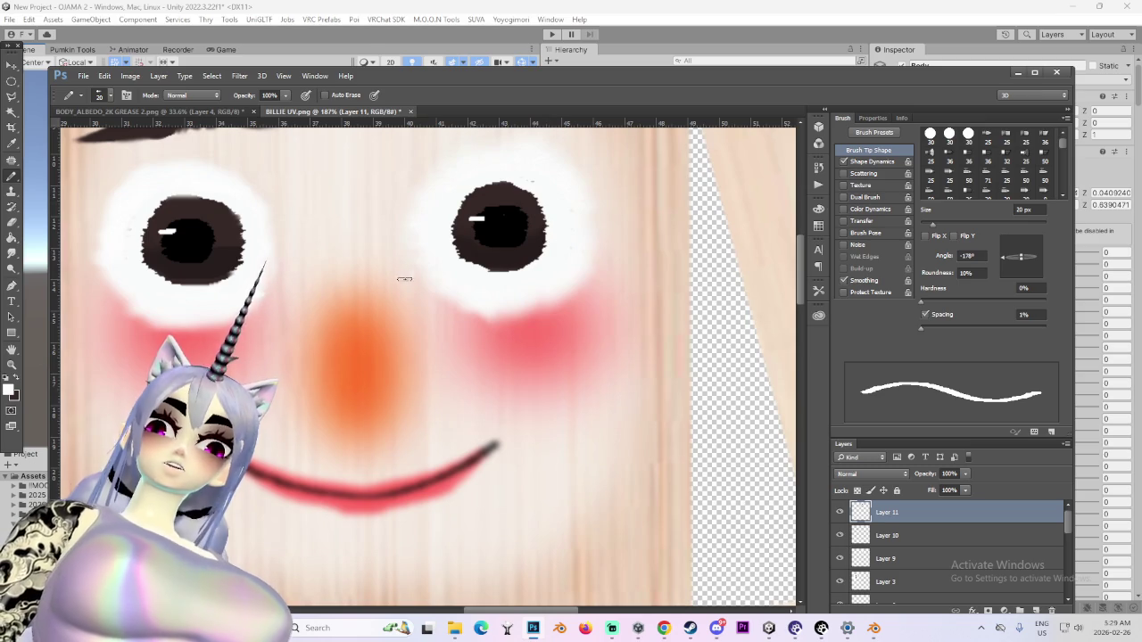
Sample the dark brown from the eye, then the orange from the nose
alt+click(485, 247)
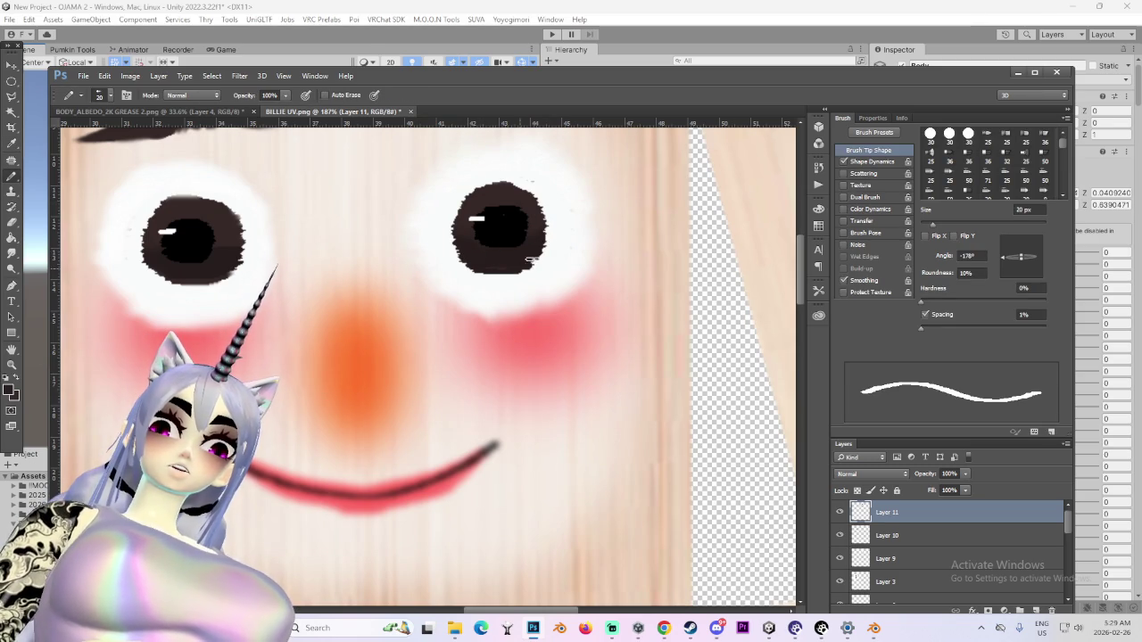
alt+scroll(592, 265, down, 4)
alt+scroll(615, 271, down, 2)
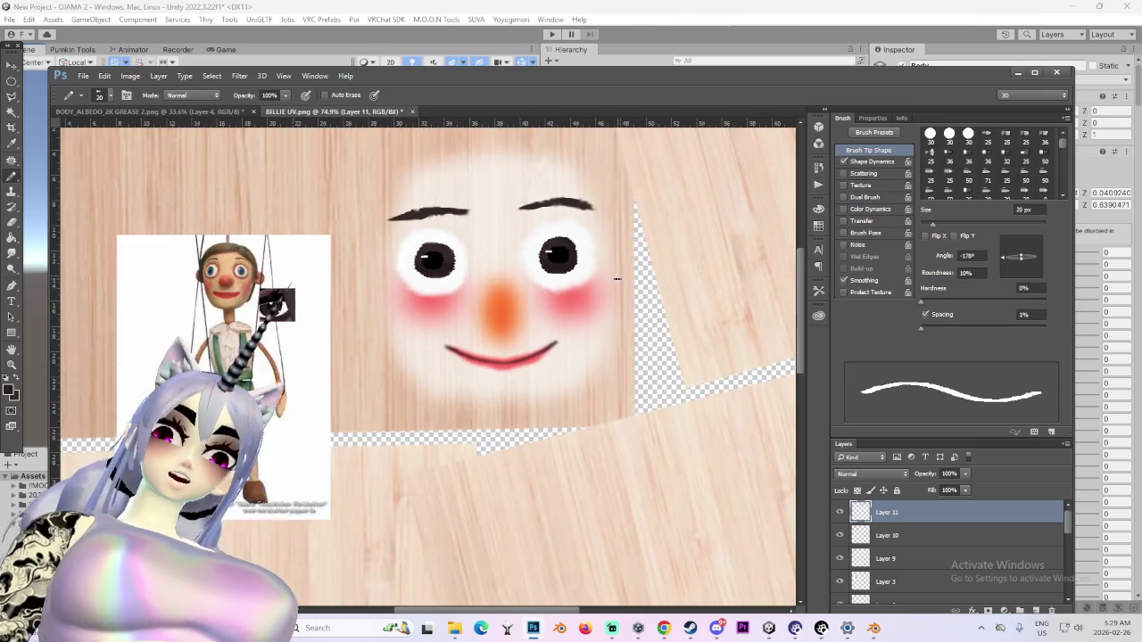
alt+scroll(503, 324, down, 1)
alt+scroll(462, 346, down, 1)
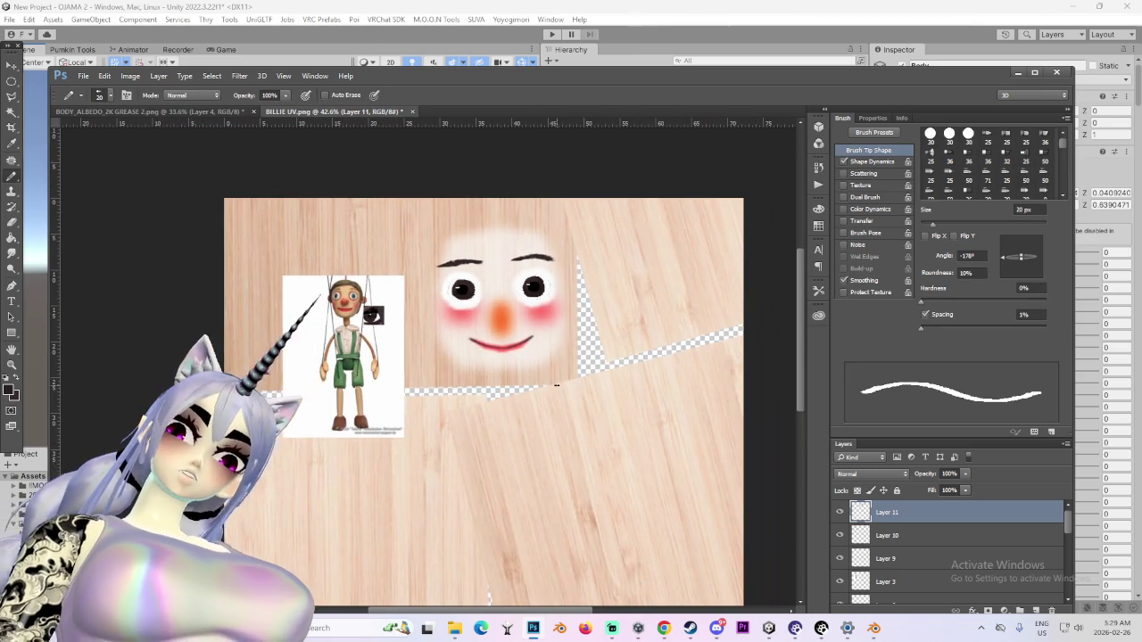
alt+scroll(447, 268, up, 3)
alt+scroll(488, 350, up, 1)
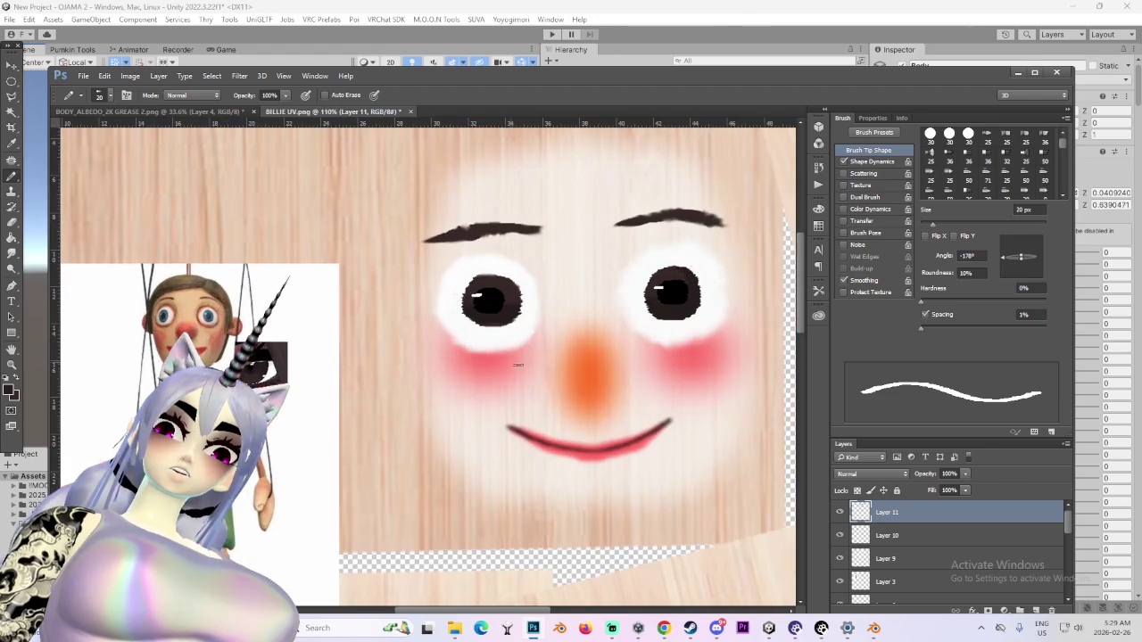
alt+click(590, 375)
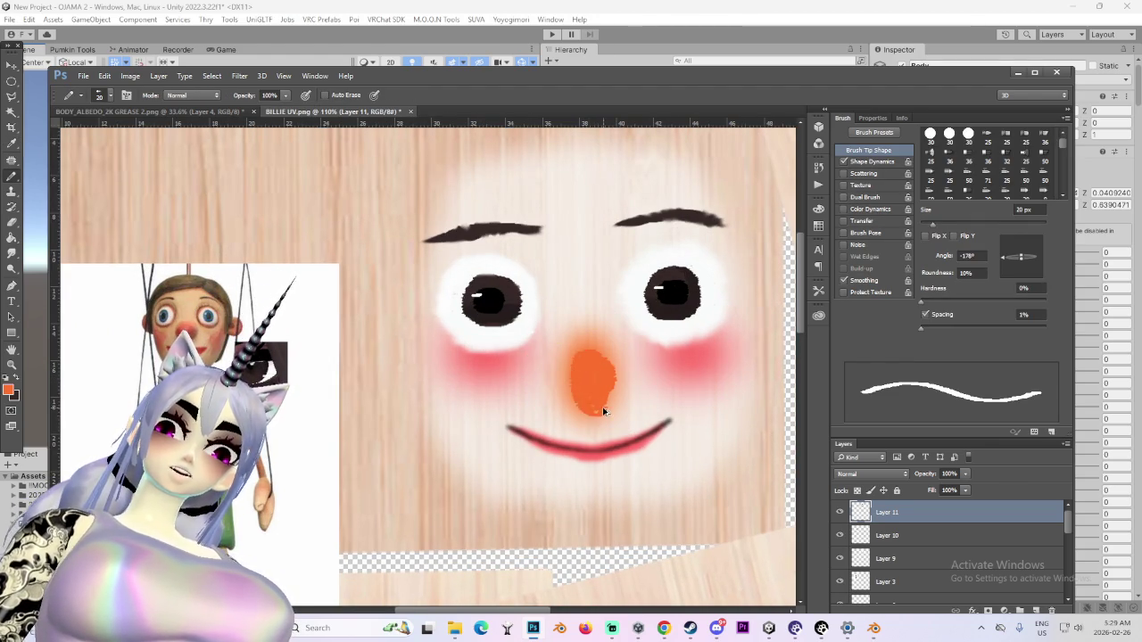
Undo the two stray orange nose strokes and bring up the foreground Color Picker
key(ctrl+z)
alt+scroll(589, 405, up, 1)
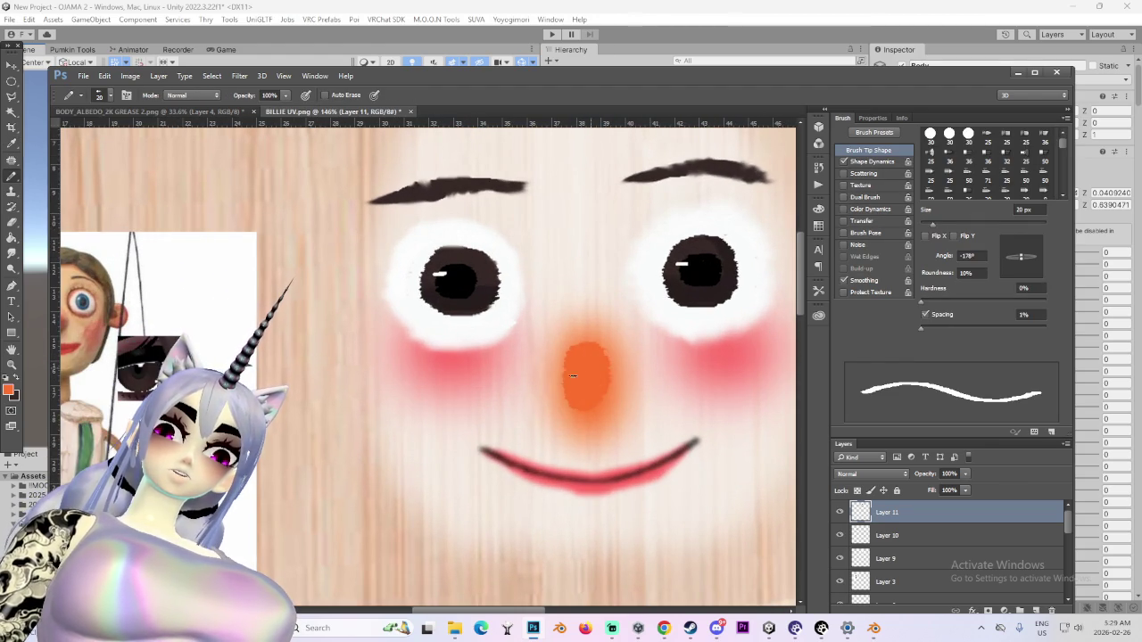
key(ctrl+z)
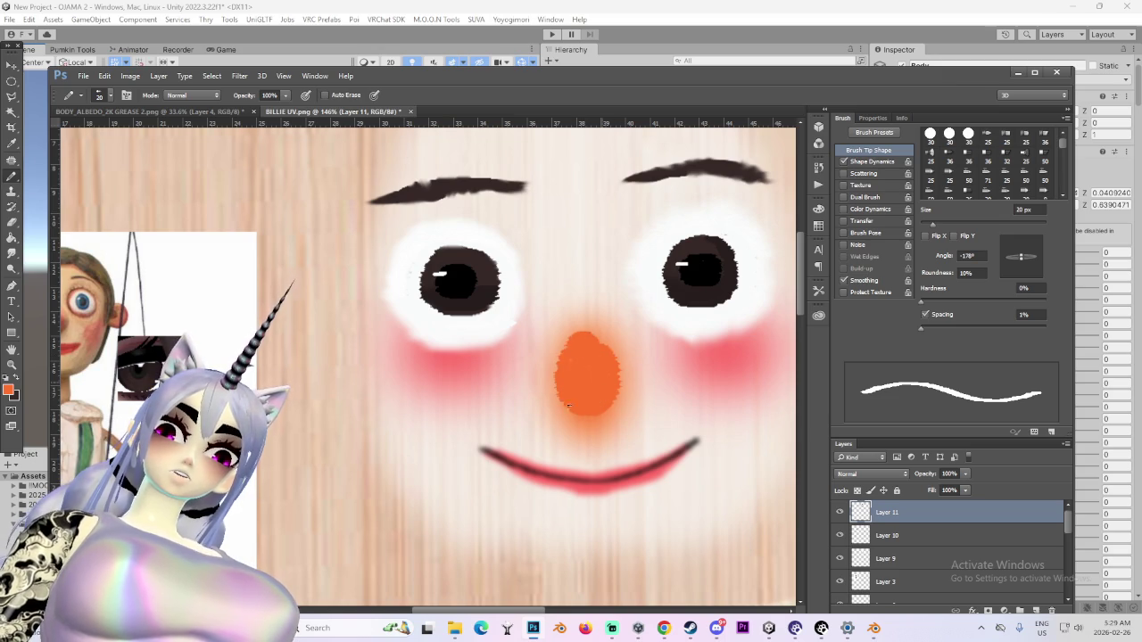
alt+scroll(600, 360, down, 2)
alt+scroll(606, 392, down, 2)
alt+scroll(614, 428, down, 2)
alt+scroll(619, 452, down, 2)
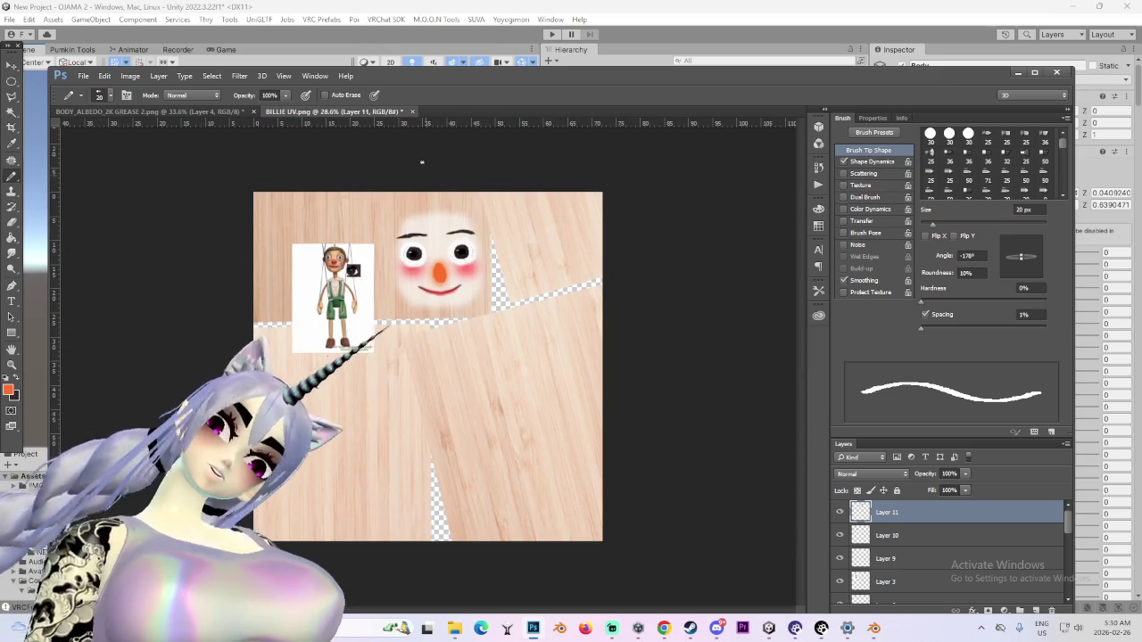
alt+scroll(411, 297, up, 2)
alt+scroll(399, 151, up, 1)
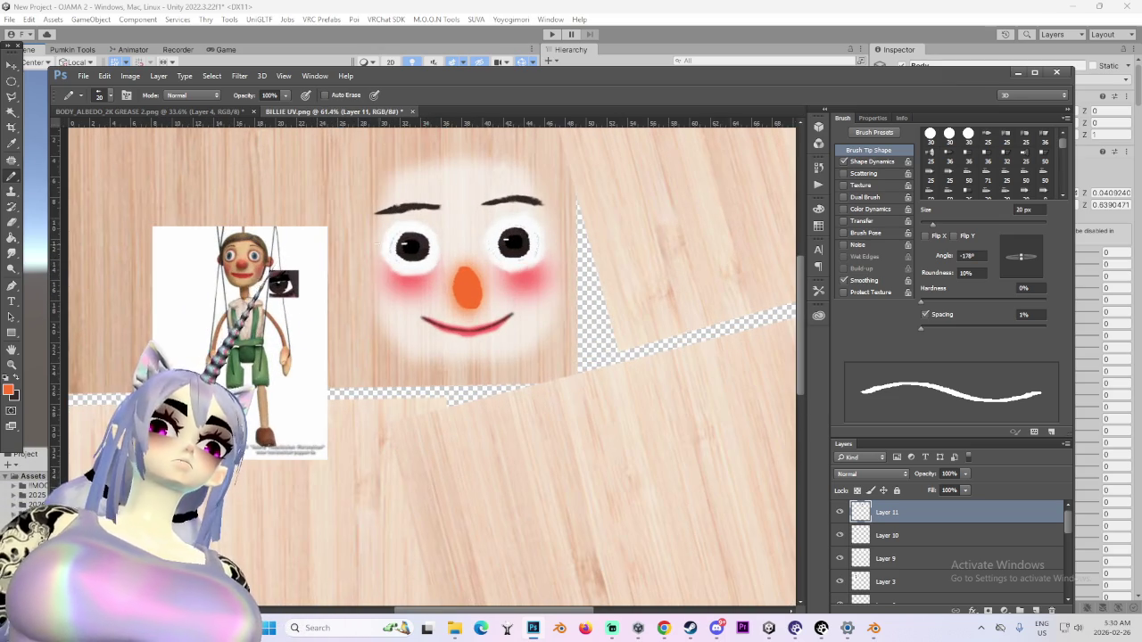
click(9, 390)
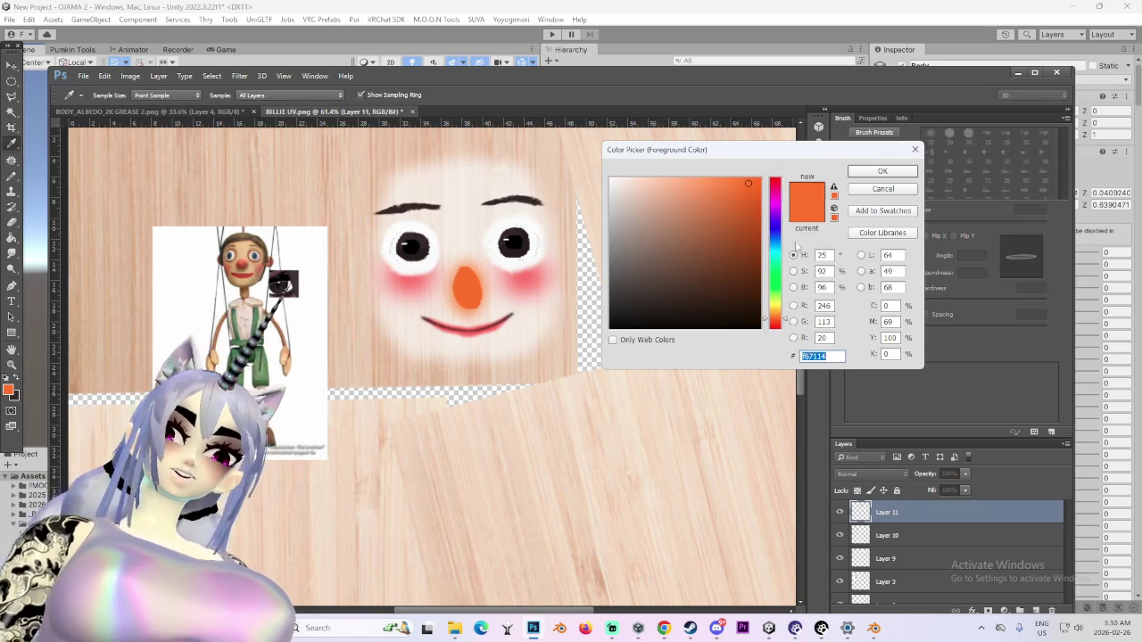
Set the painting colour to cyan and return to the brush
click(778, 255)
click(882, 170)
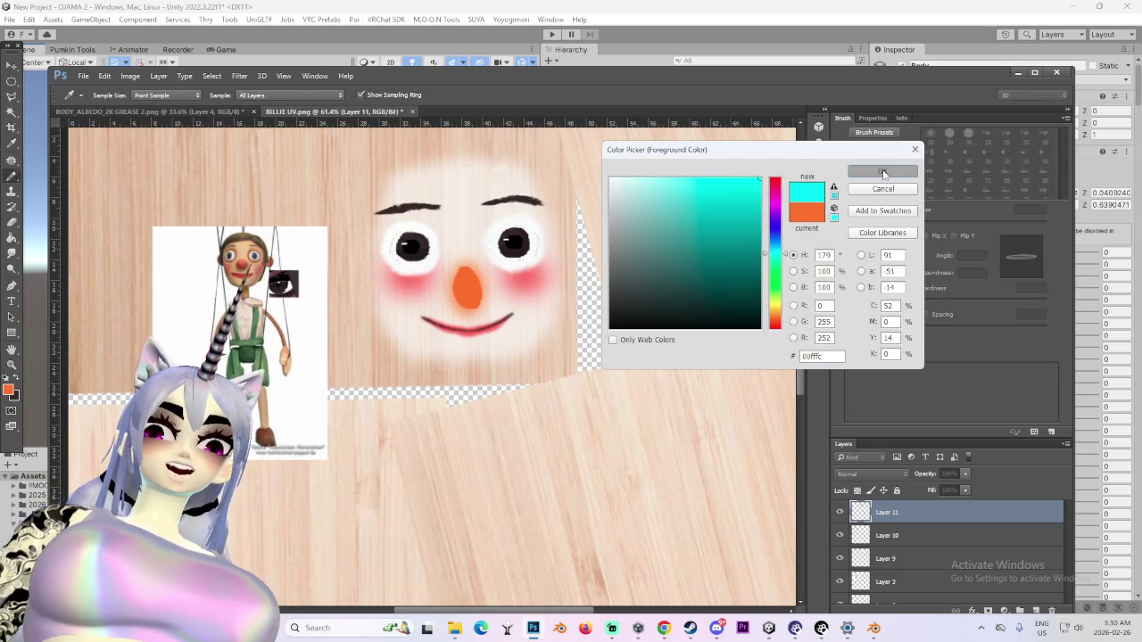
key(b)
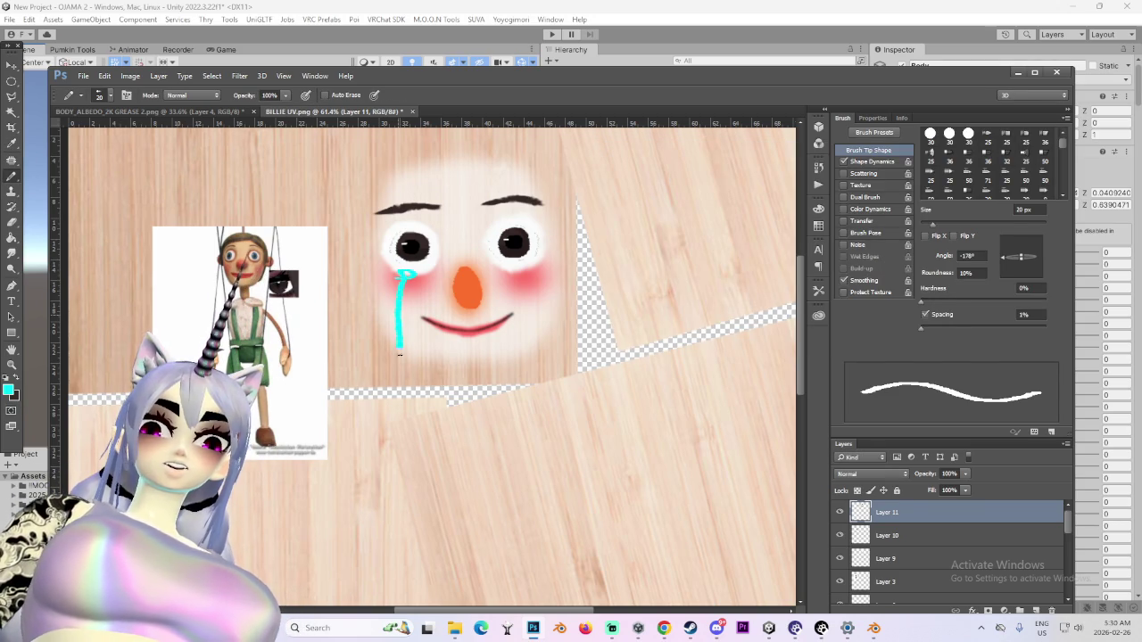
alt+scroll(613, 312, down, 1)
alt+scroll(613, 312, down, 1)
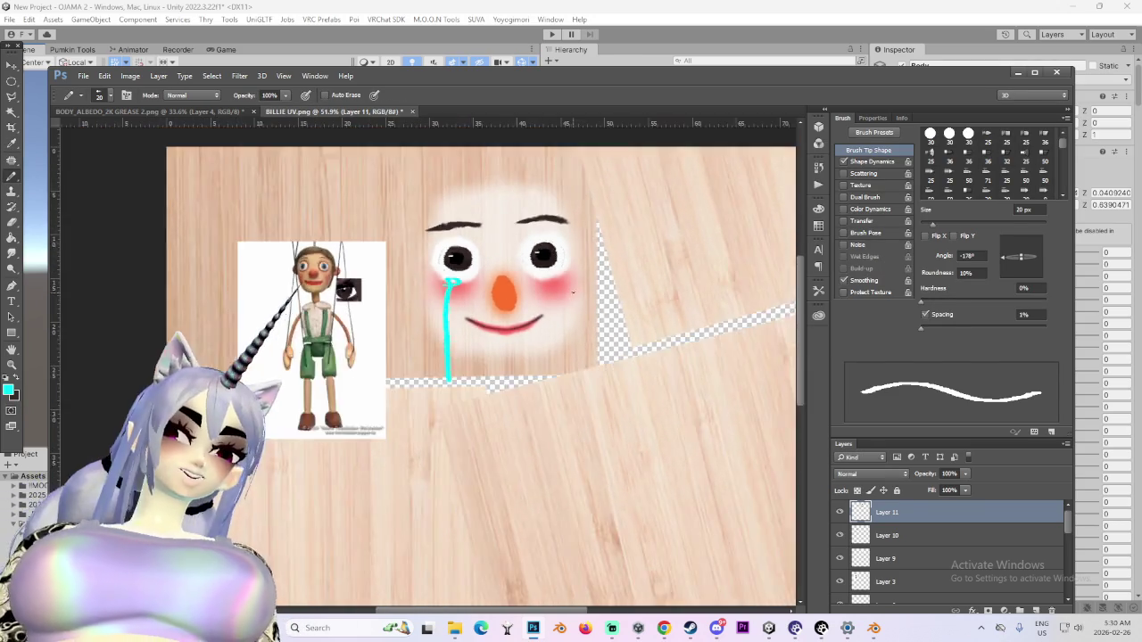
alt+scroll(613, 312, down, 1)
alt+scroll(574, 261, down, 2)
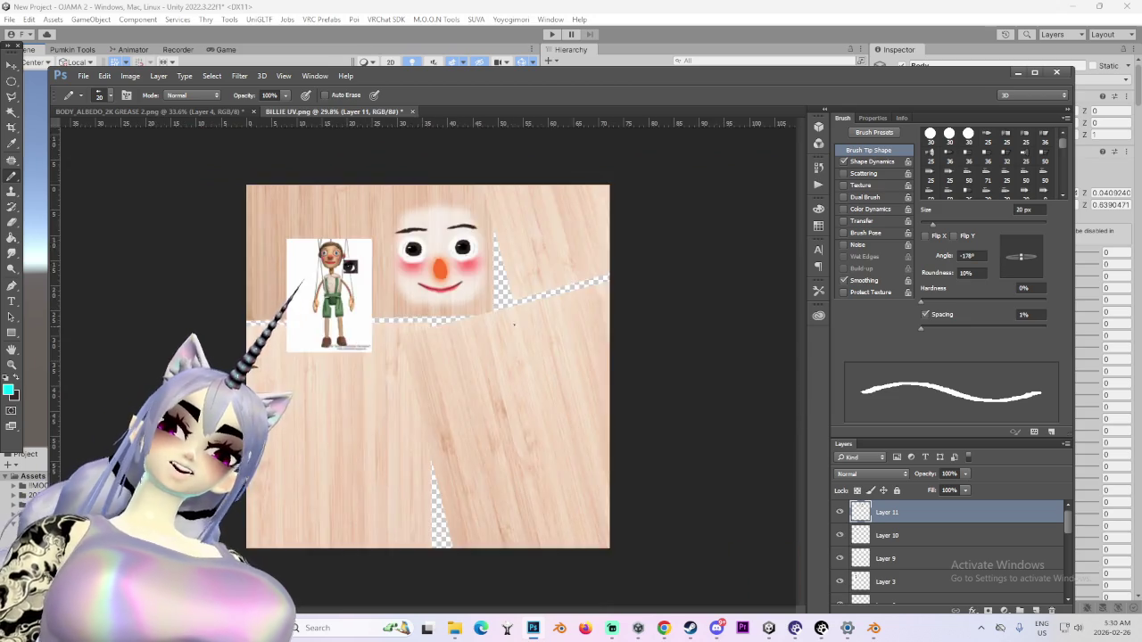
alt+scroll(574, 261, down, 2)
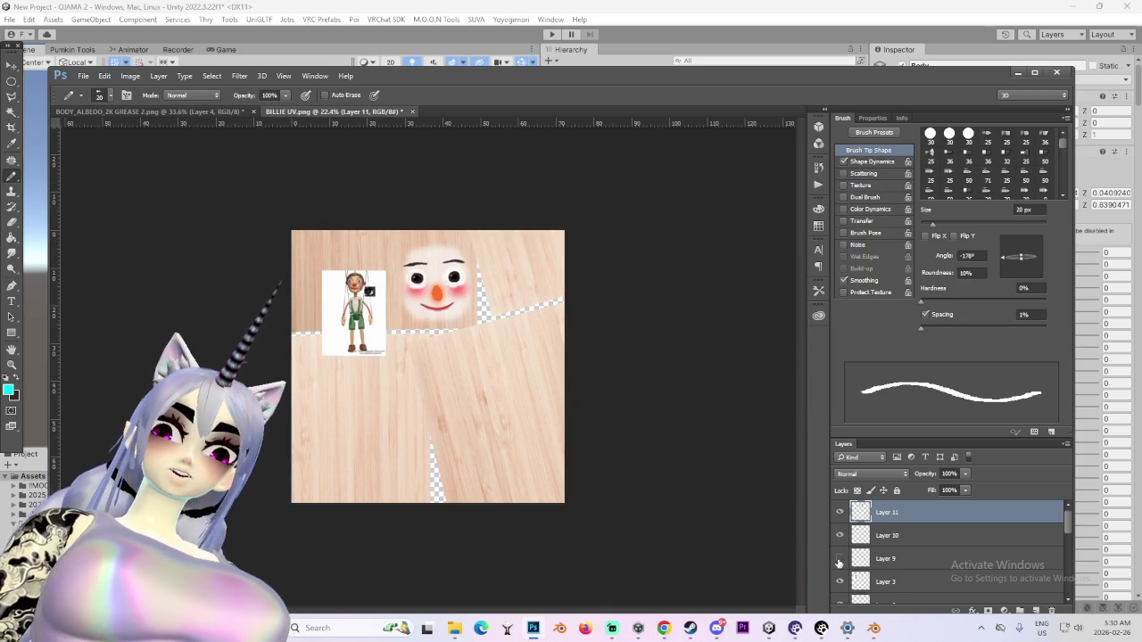
Hide the puppet reference picture and undo the cyan tear under the left eye
click(839, 583)
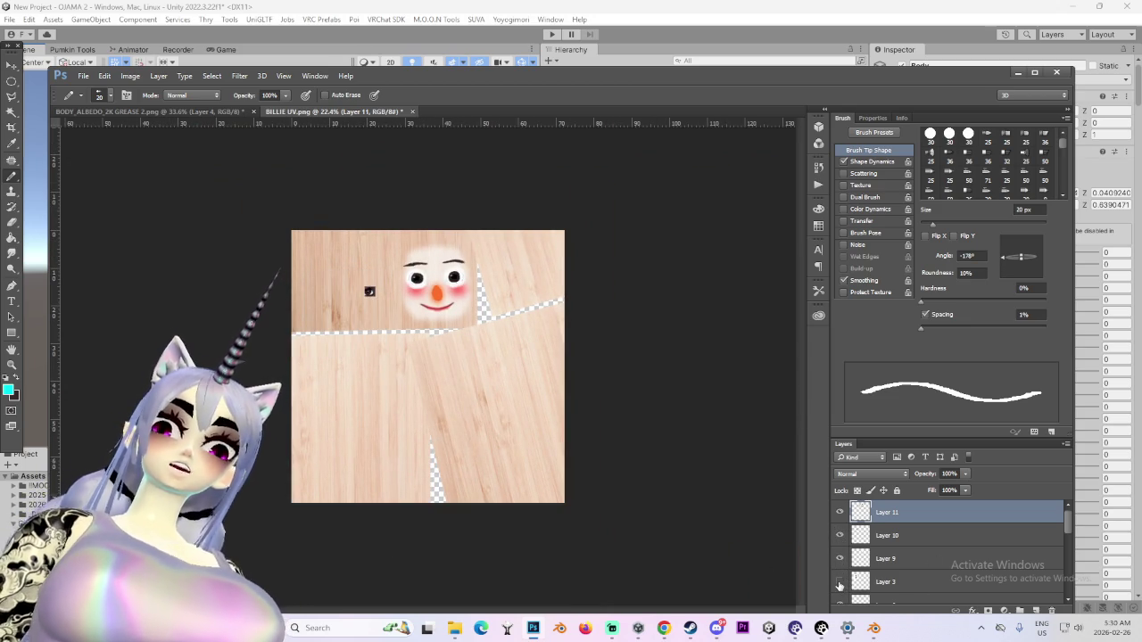
scroll(840, 580, down, 2)
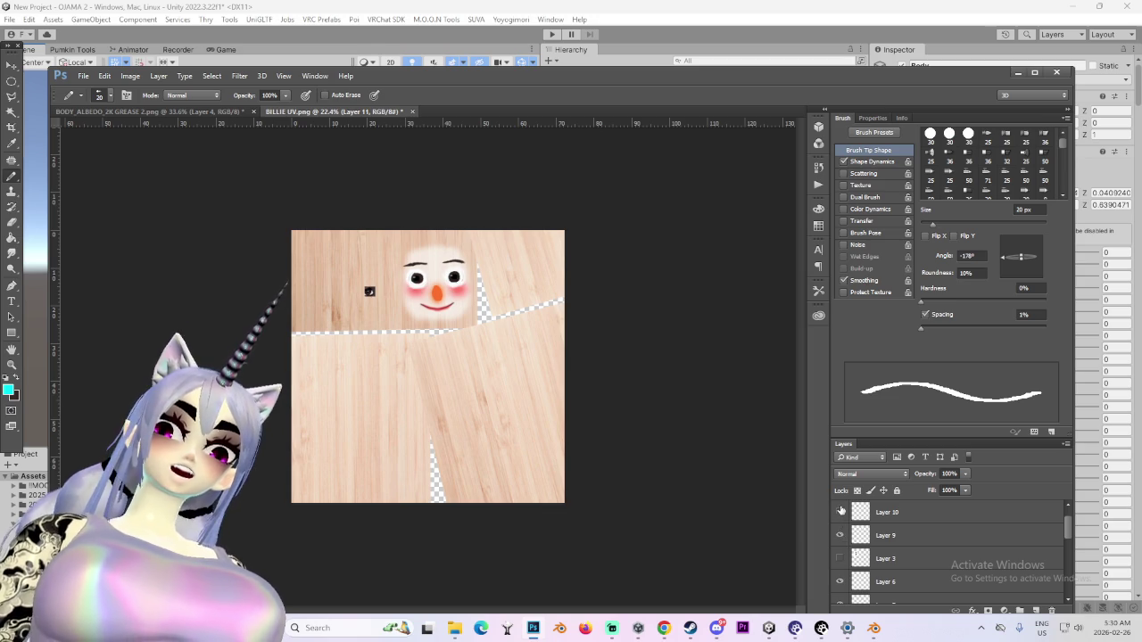
alt+scroll(419, 278, up, 5)
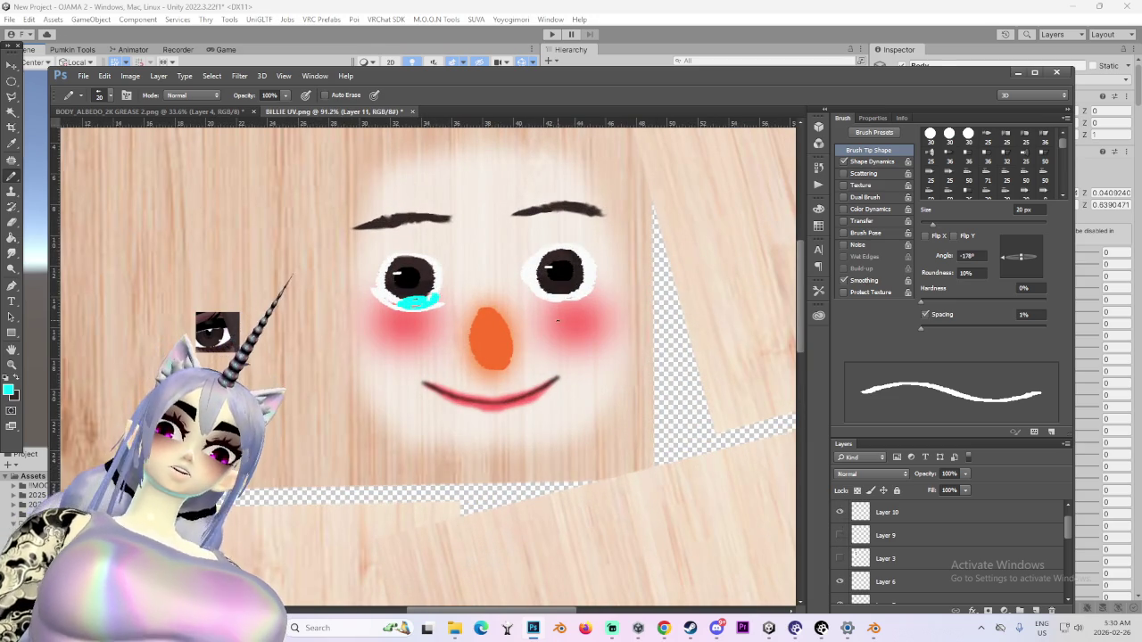
key(ctrl+z)
alt+scroll(494, 329, up, 2)
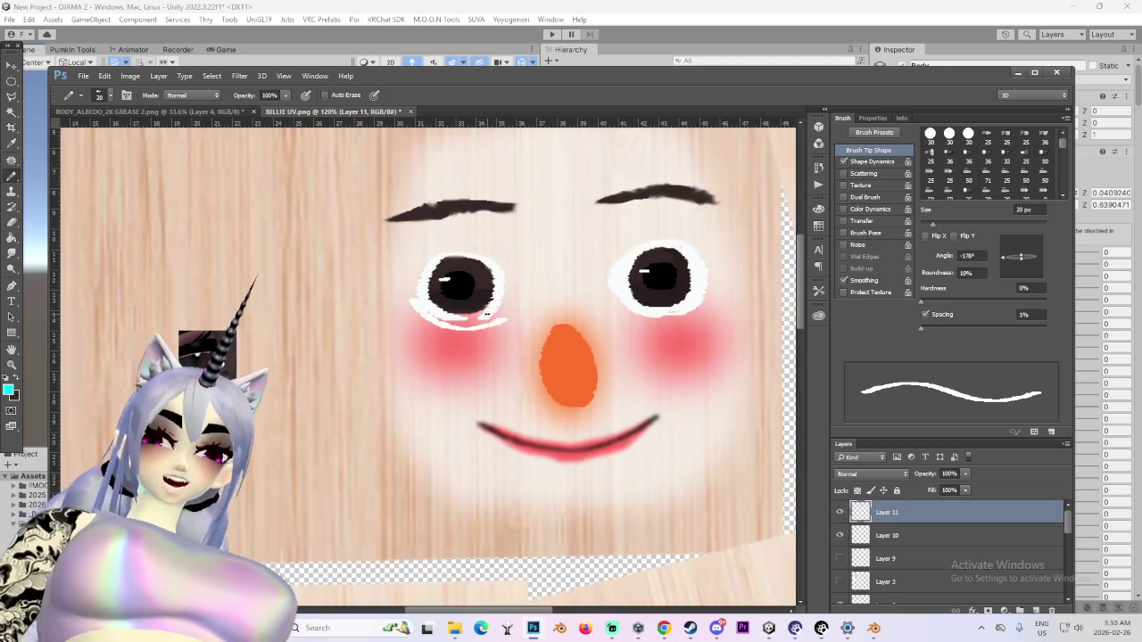
Sample white from the canvas as the painting colour and select Layer 10
key(i)
click(494, 329)
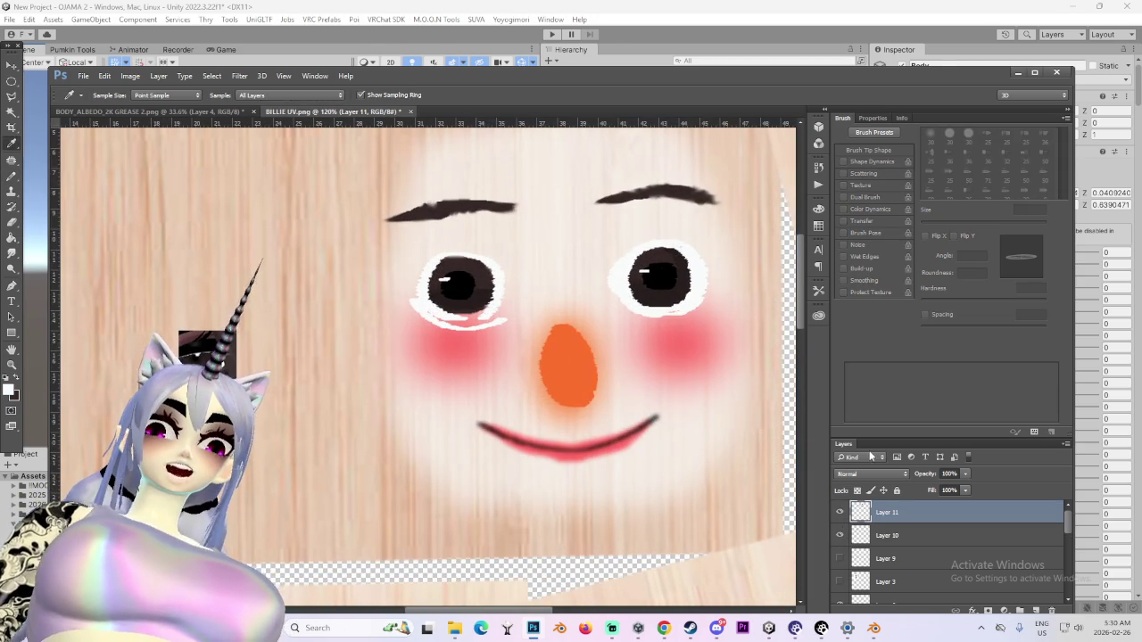
click(840, 534)
click(841, 535)
click(854, 538)
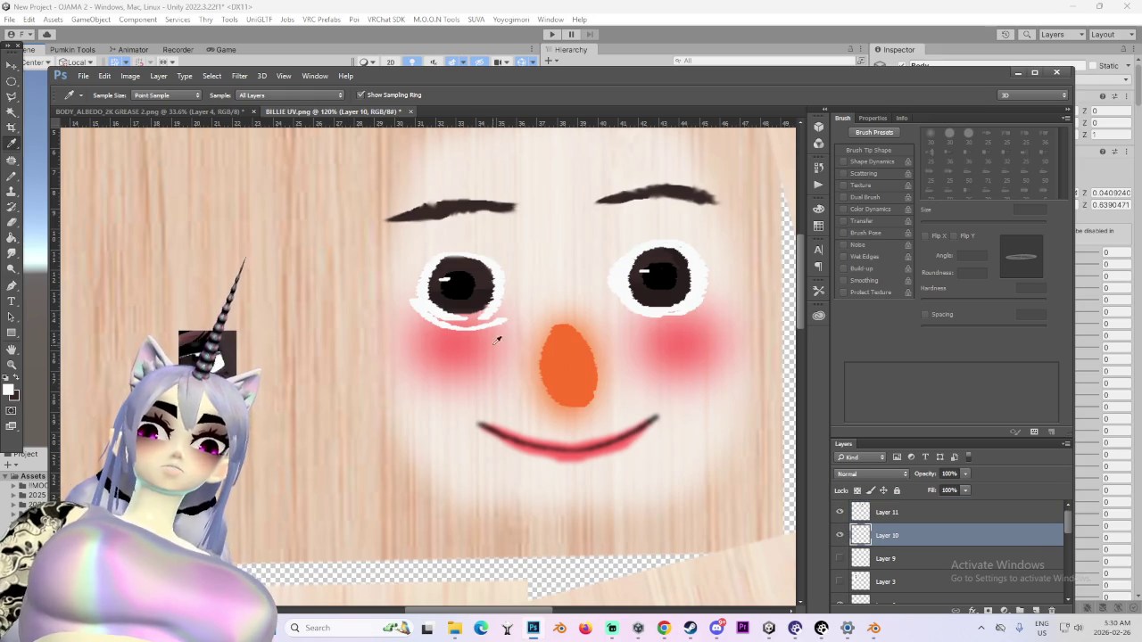
Toggle layer visibility to compare the Layer 3 and brighter Layer 9 eye whites
scroll(840, 581, down, 2)
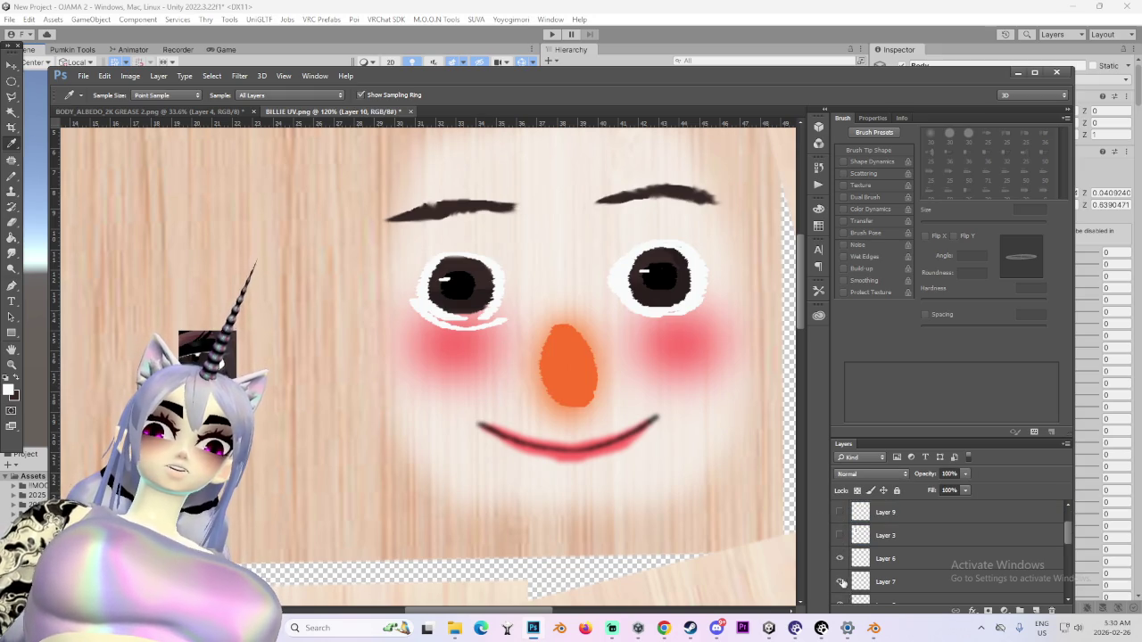
click(840, 582)
click(840, 582)
click(840, 559)
click(840, 559)
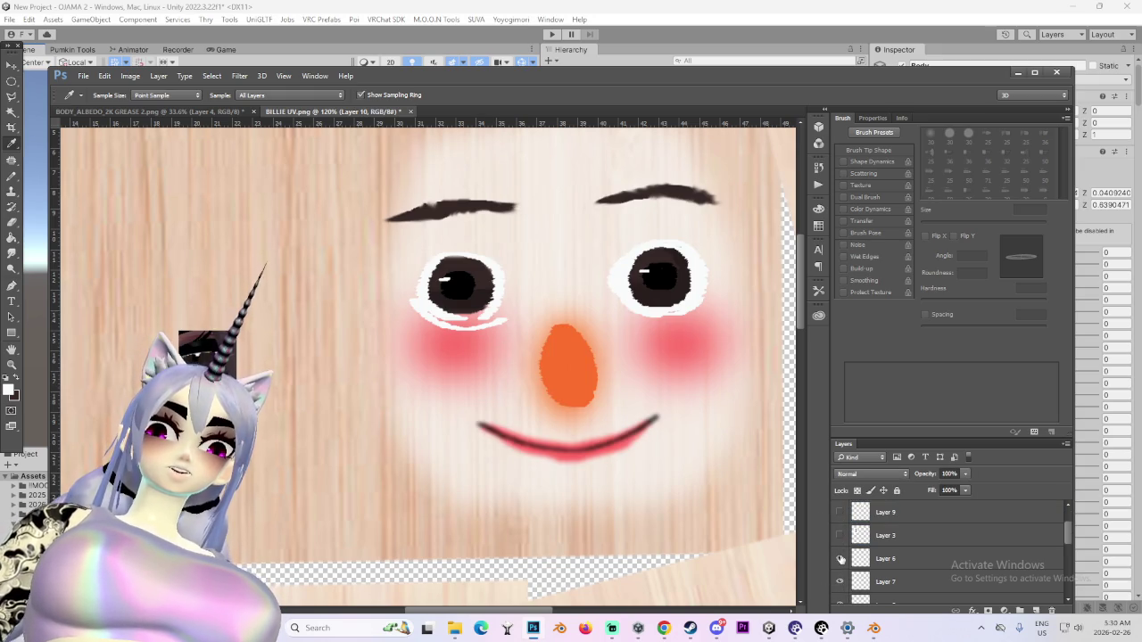
click(840, 535)
click(839, 512)
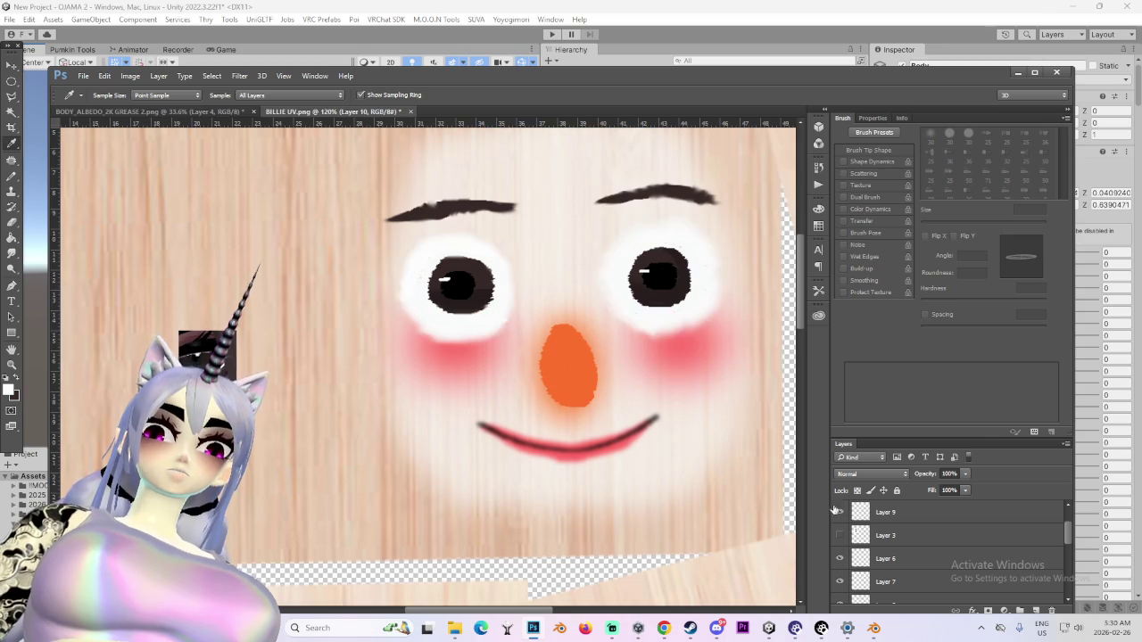
alt+scroll(606, 410, down, 2)
alt+scroll(606, 410, down, 2)
alt+scroll(523, 395, down, 1)
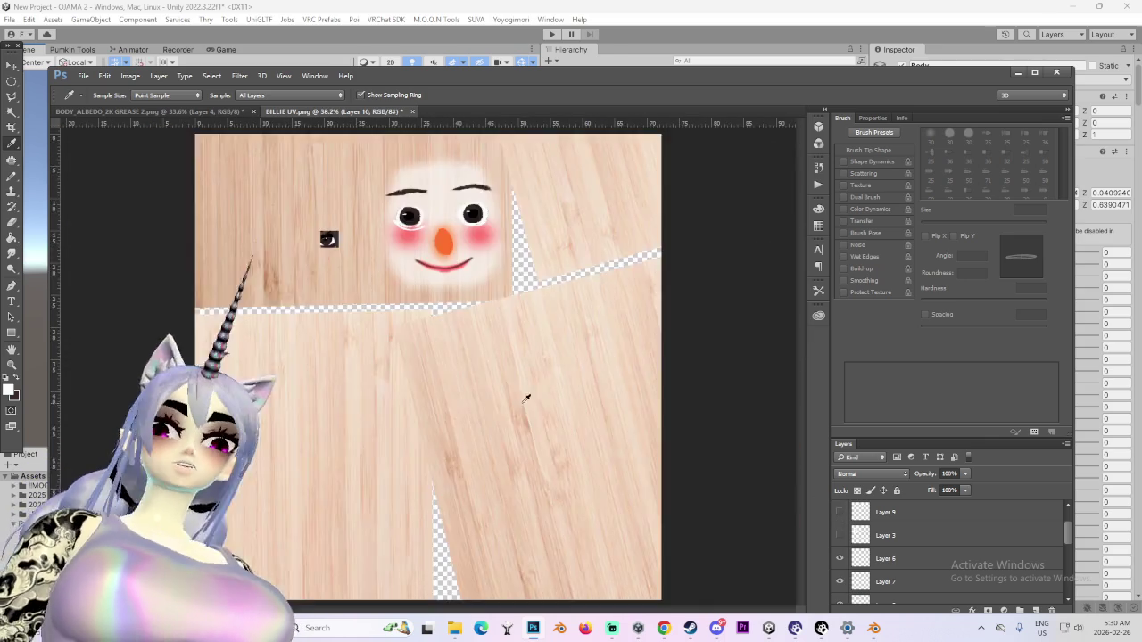
alt+scroll(450, 283, down, 1)
alt+scroll(451, 284, up, 2)
alt+scroll(451, 284, up, 1)
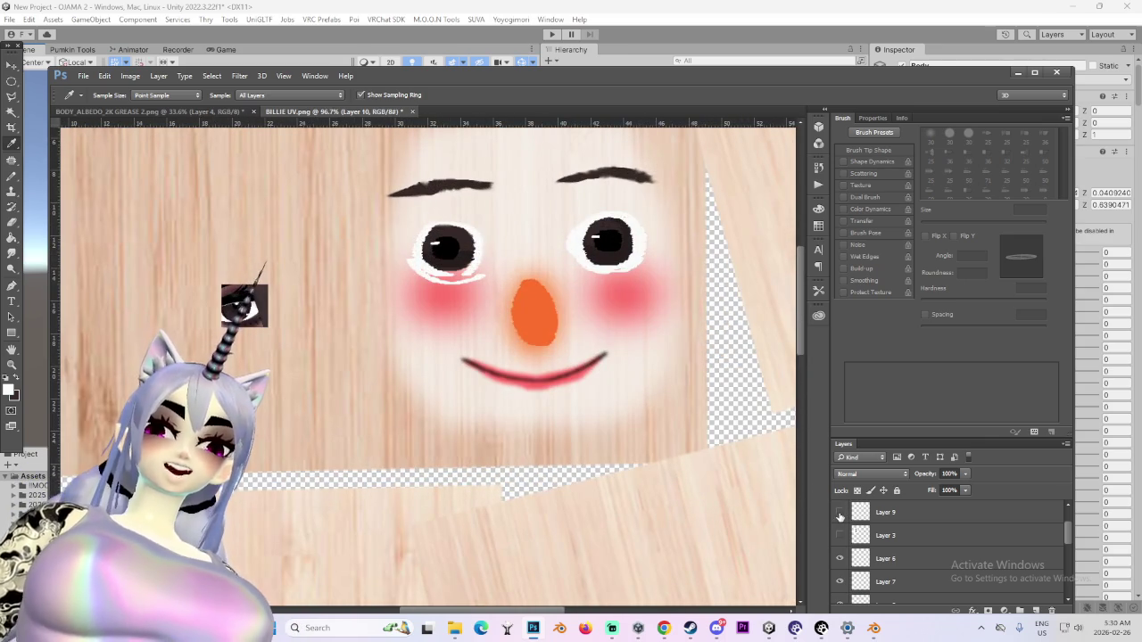
click(838, 512)
click(839, 536)
Compare the darker and lighter mouth versions, showing the pink Layer 6 mouth
click(840, 558)
click(840, 558)
click(839, 558)
click(840, 558)
click(839, 559)
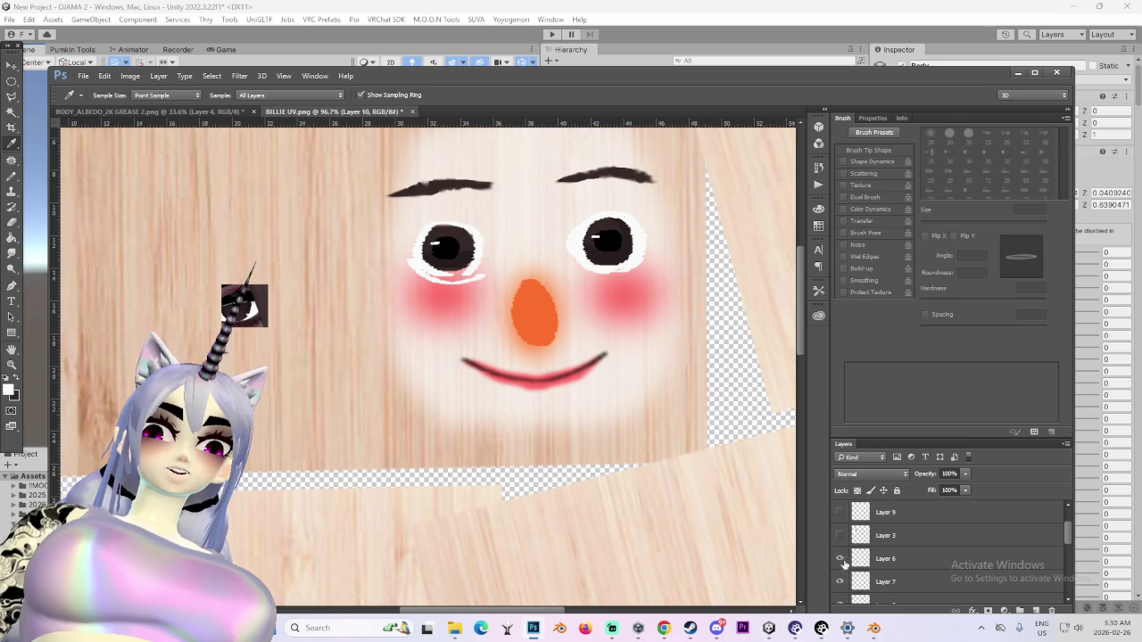
click(839, 536)
scroll(857, 544, down, 1)
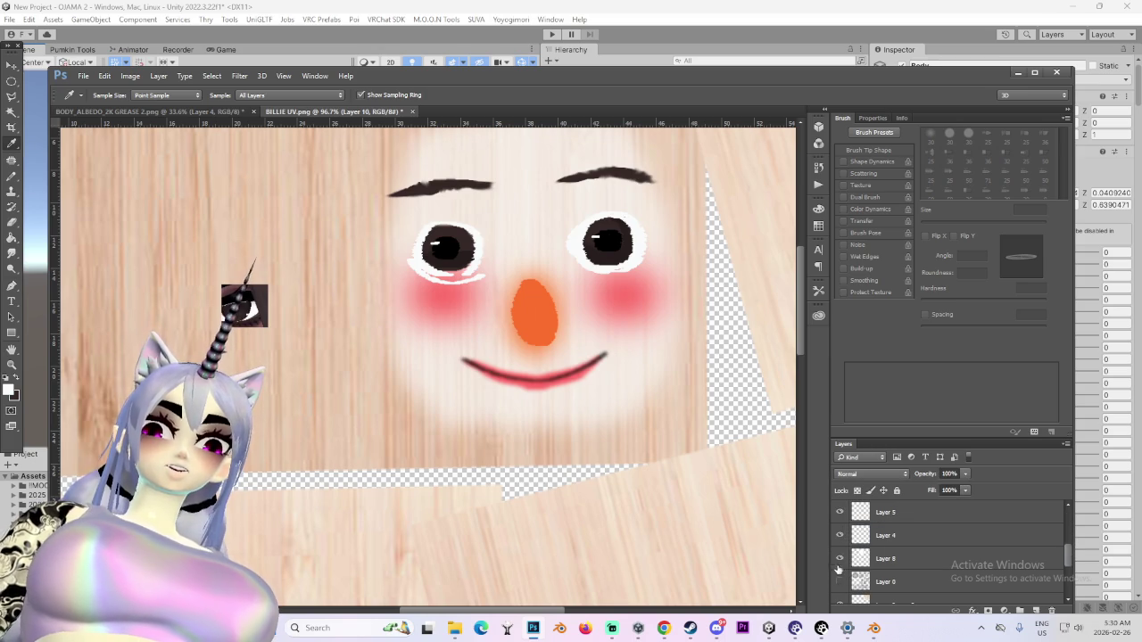
Select and show Layer 8, the face glow layer
click(840, 559)
click(840, 558)
click(852, 559)
click(839, 558)
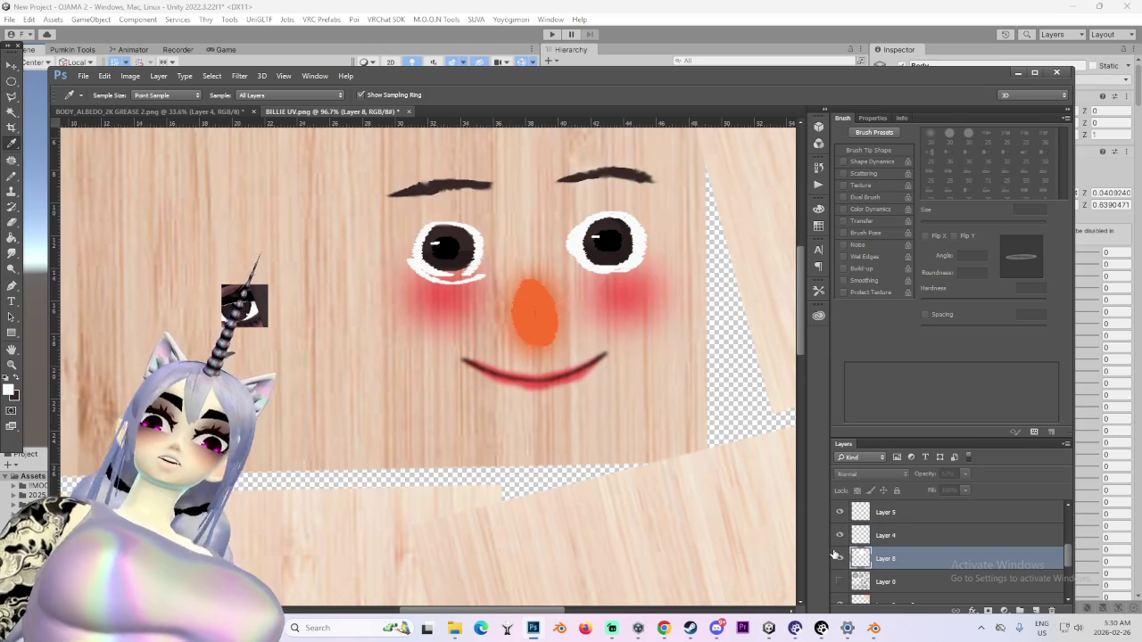
click(836, 557)
click(840, 535)
Toggle visibility to find the layers holding the nose, eye highlights and mouth
click(839, 535)
click(839, 512)
click(840, 512)
scroll(843, 517, up, 2)
click(840, 582)
click(840, 582)
click(839, 558)
click(839, 558)
click(839, 535)
click(839, 535)
scroll(839, 540, up, 2)
click(839, 559)
click(838, 559)
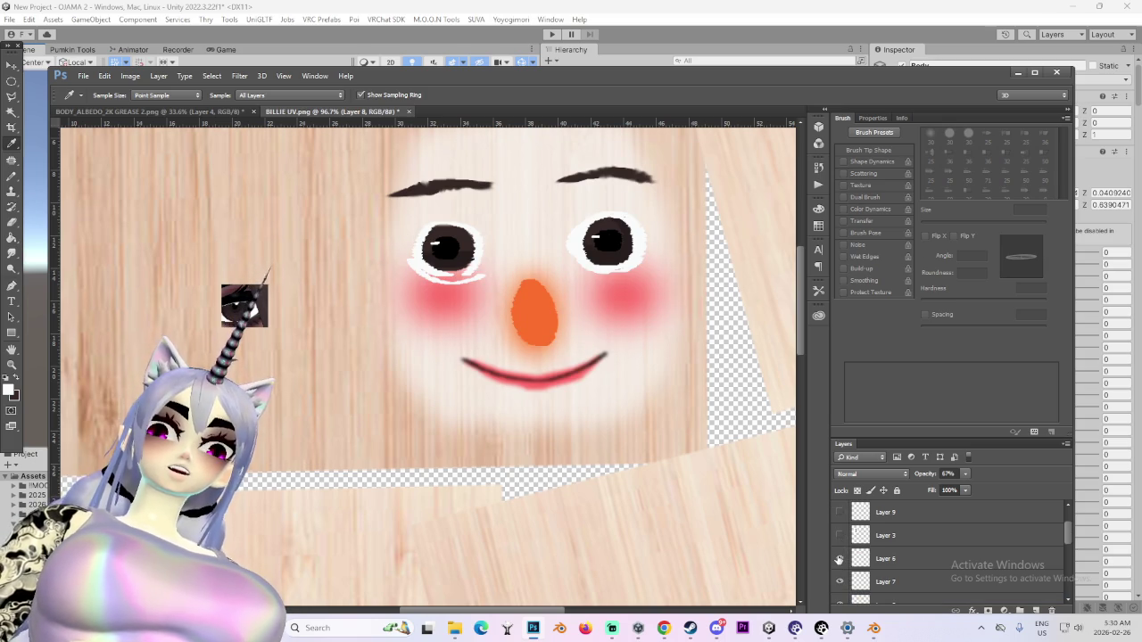
Select Layer 11 and paint white along the left eye's lower rim with the Pencil
click(840, 512)
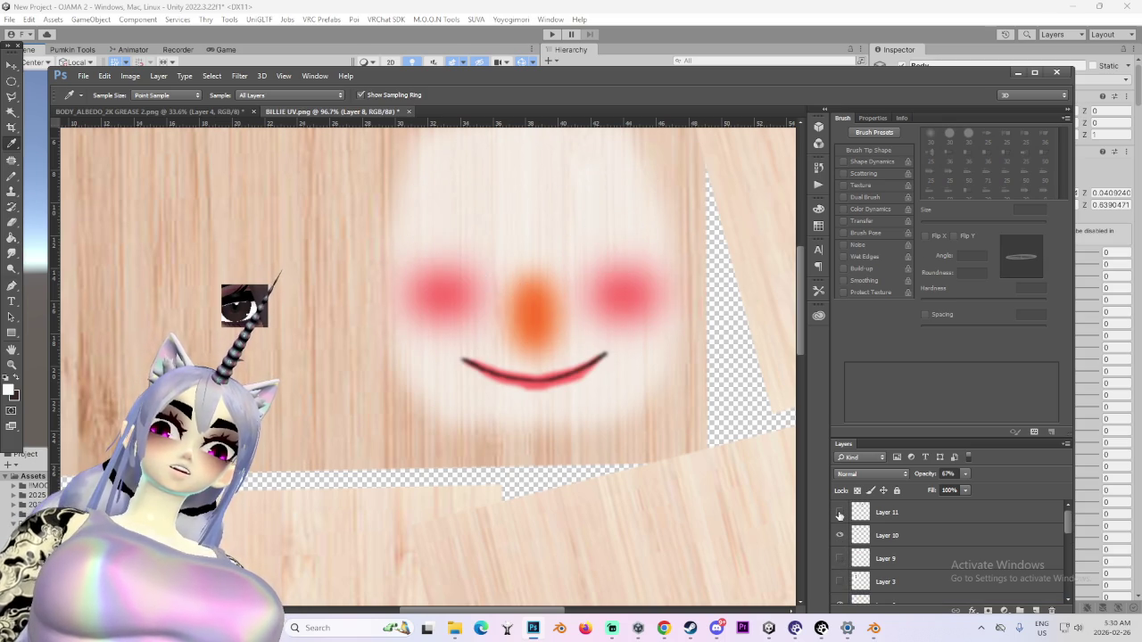
click(839, 512)
click(887, 512)
alt+scroll(431, 276, up, 3)
key(b)
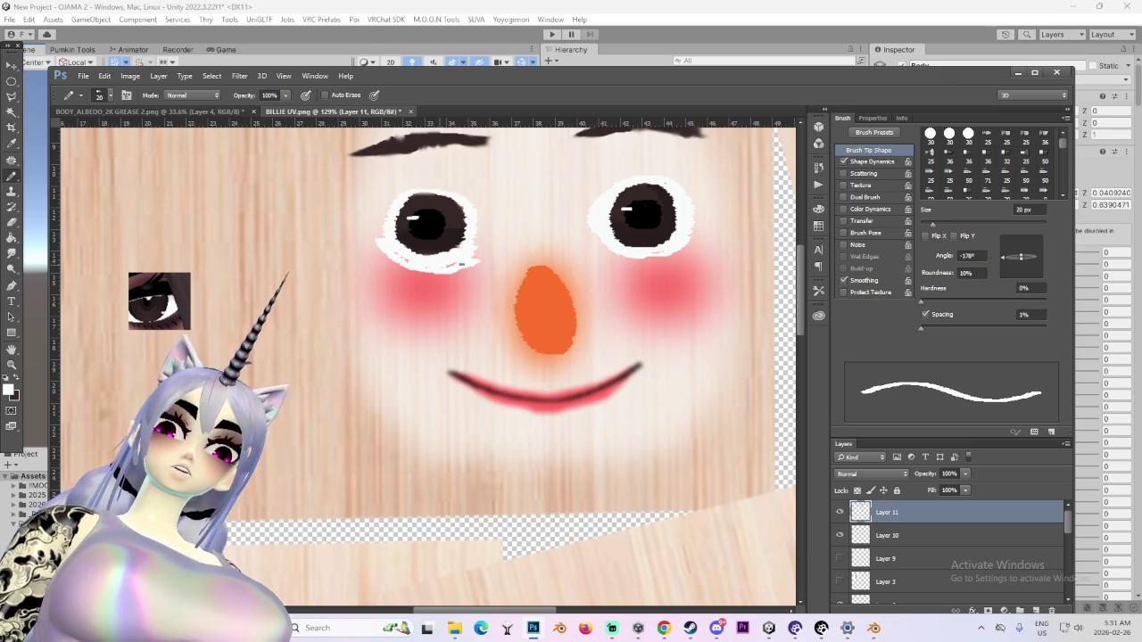
drag(474, 242, 437, 260)
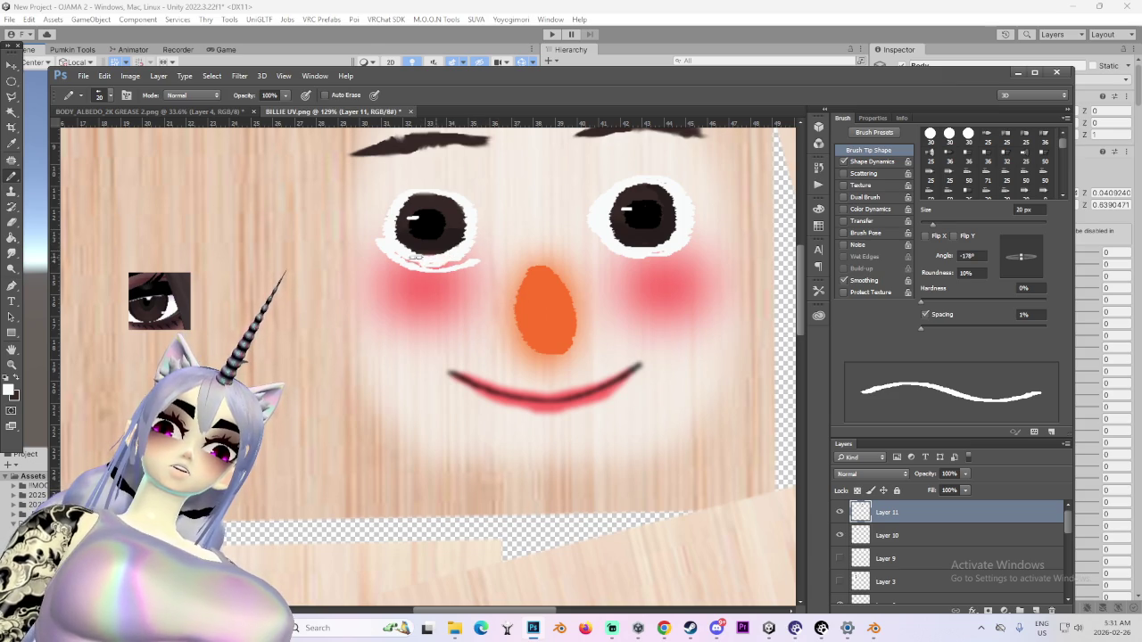
alt+scroll(485, 236, down, 2)
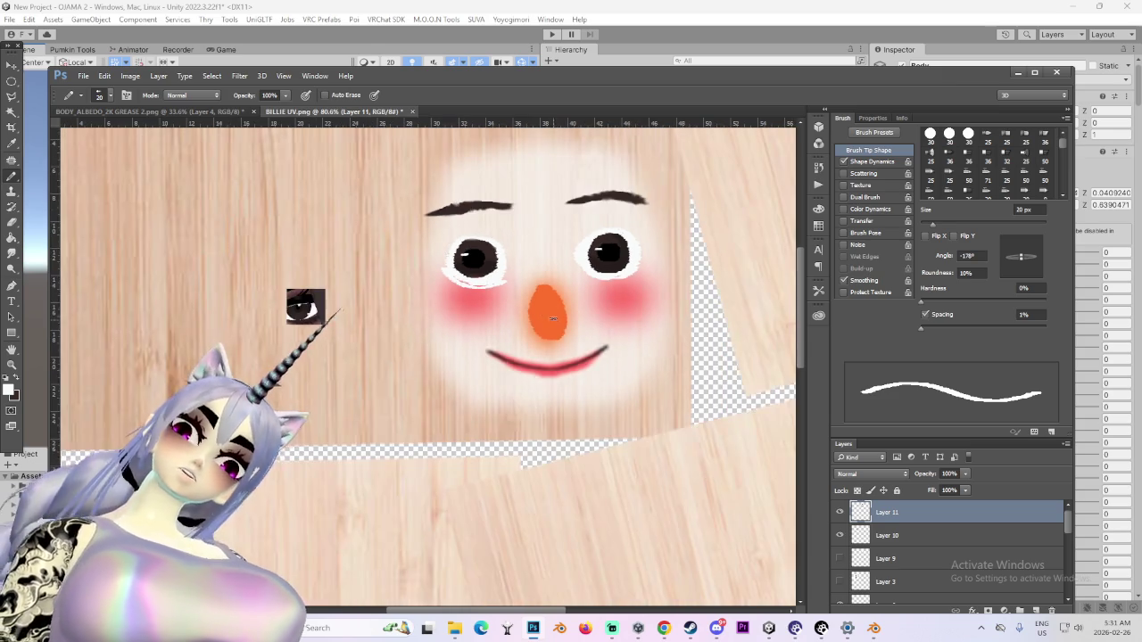
alt+scroll(428, 268, up, 3)
Switch to the Eraser and shrink it to 50 px
key(e)
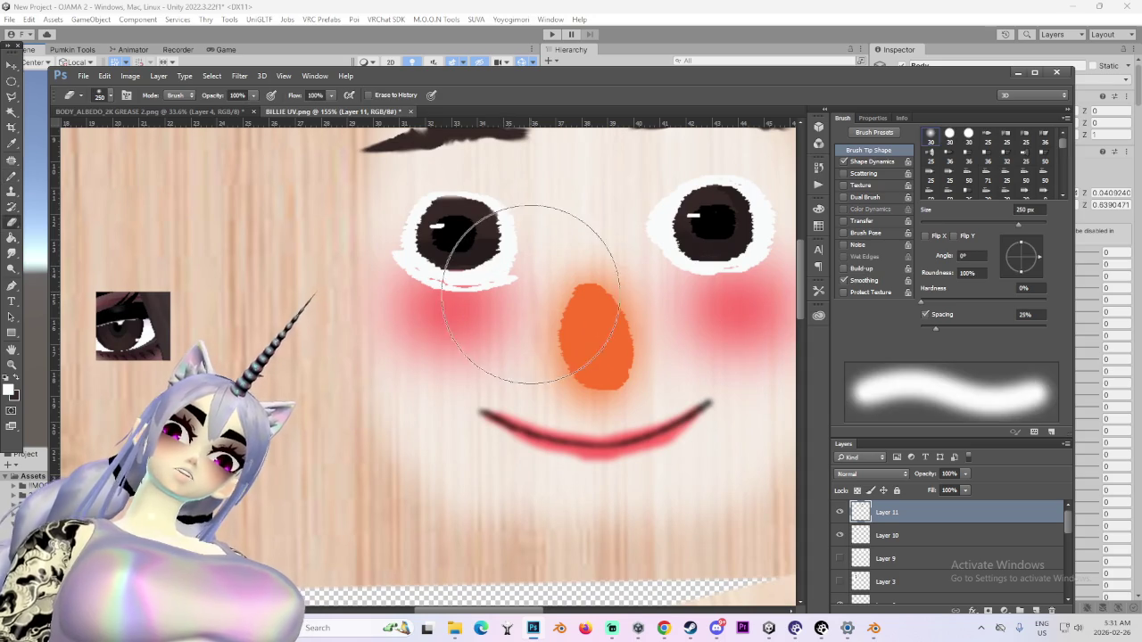
key(bracketleft)
key(bracketleft)
key(bracketleft)
alt+scroll(536, 317, down, 2)
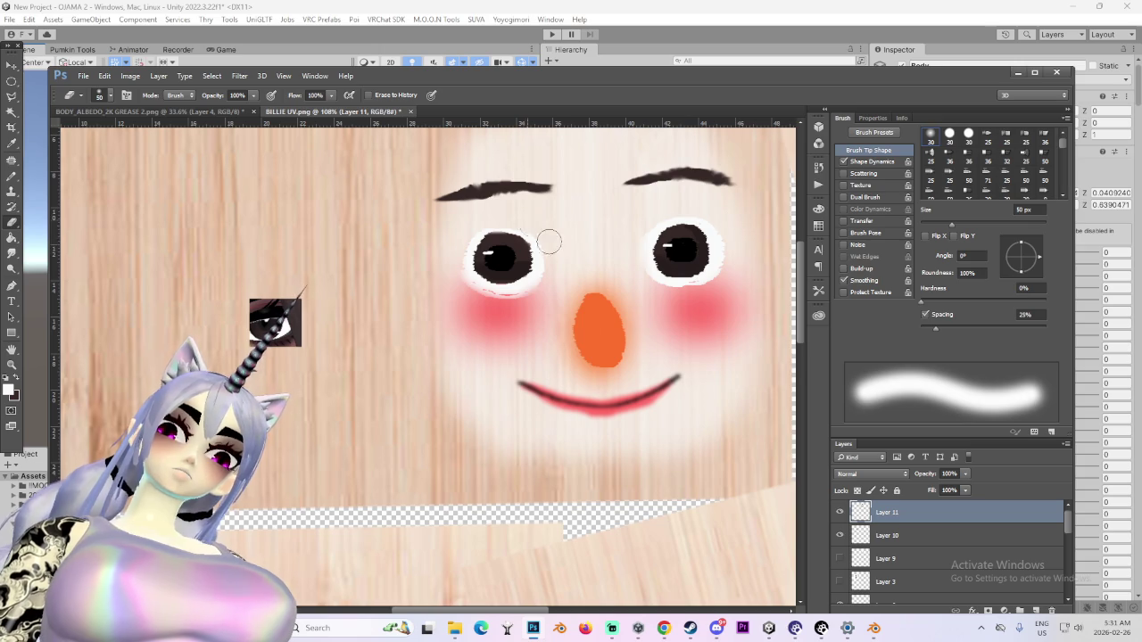
alt+scroll(639, 272, down, 2)
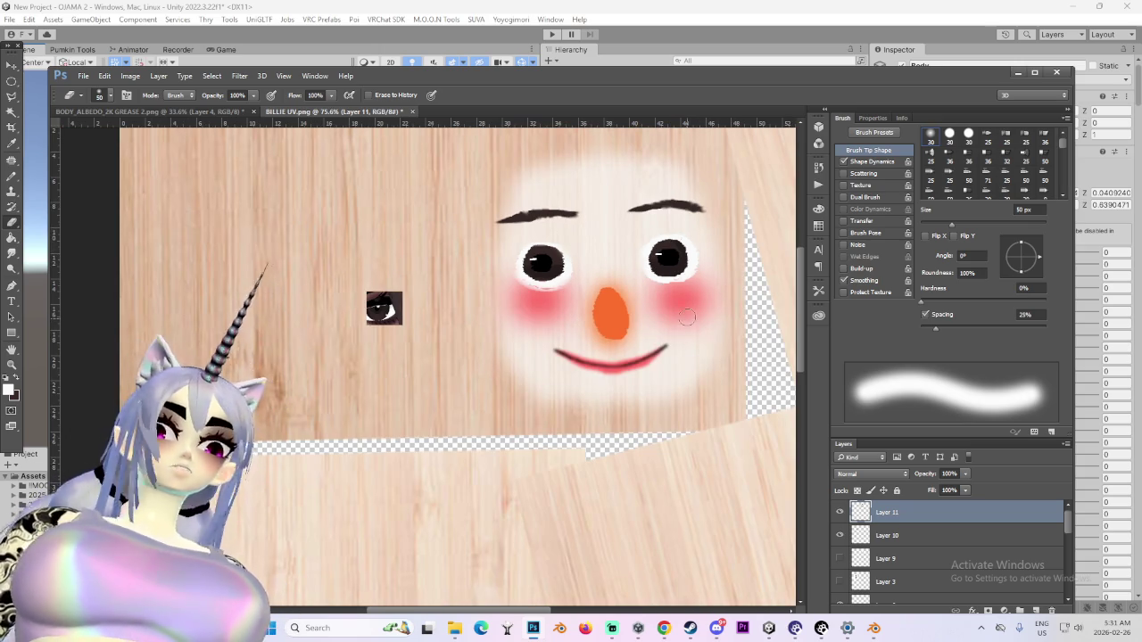
alt+scroll(686, 319, up, 1)
alt+scroll(576, 299, up, 1)
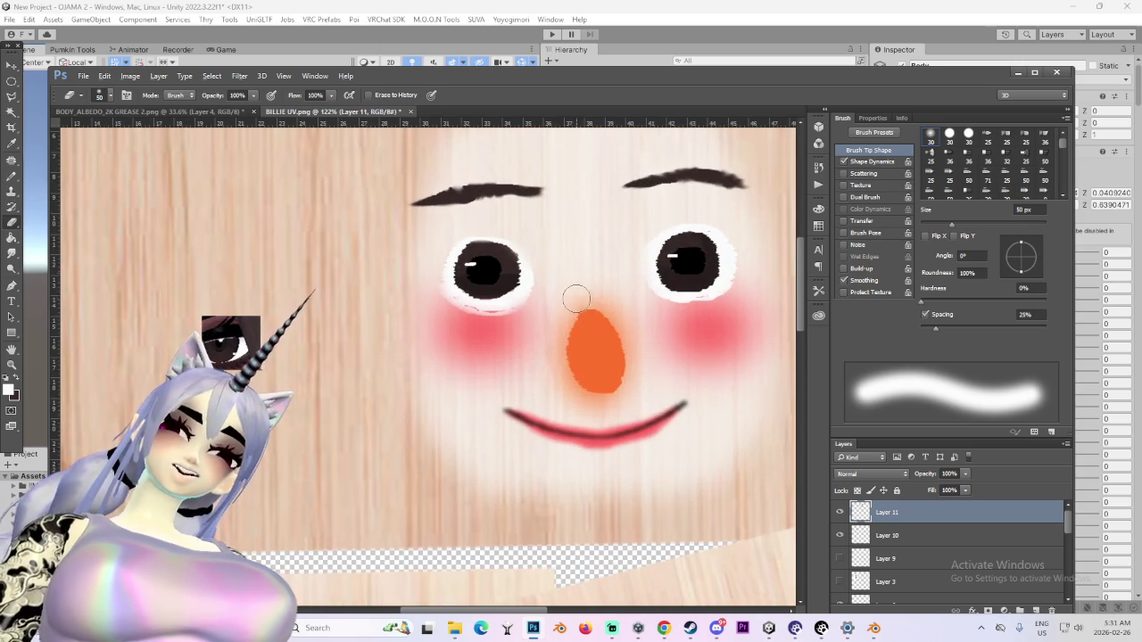
alt+scroll(575, 376, up, 1)
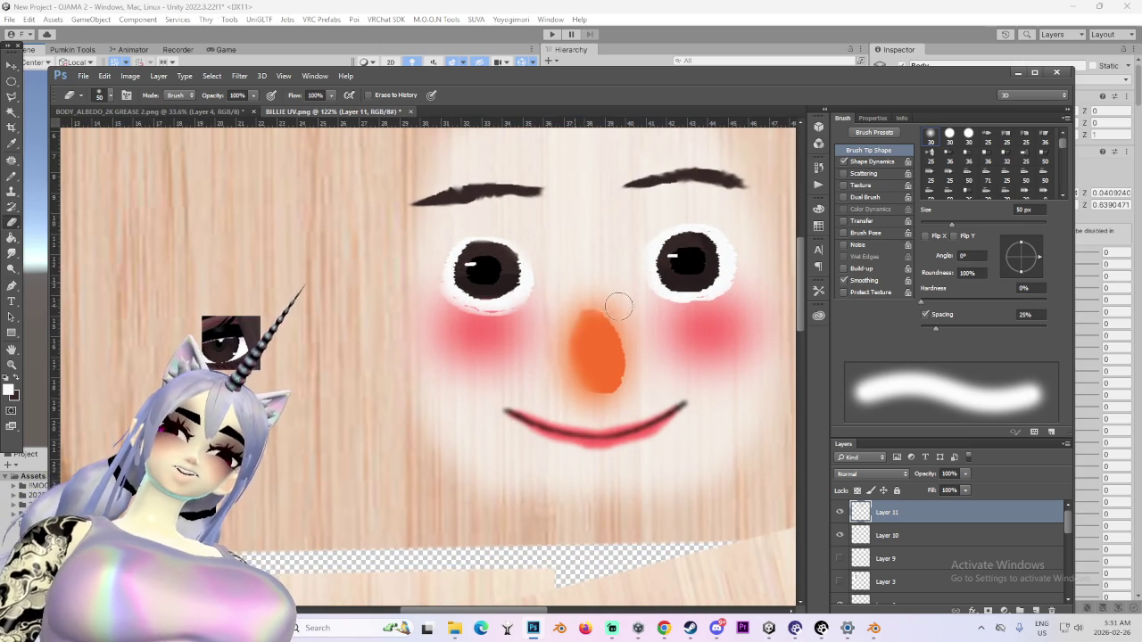
alt+scroll(659, 373, down, 1)
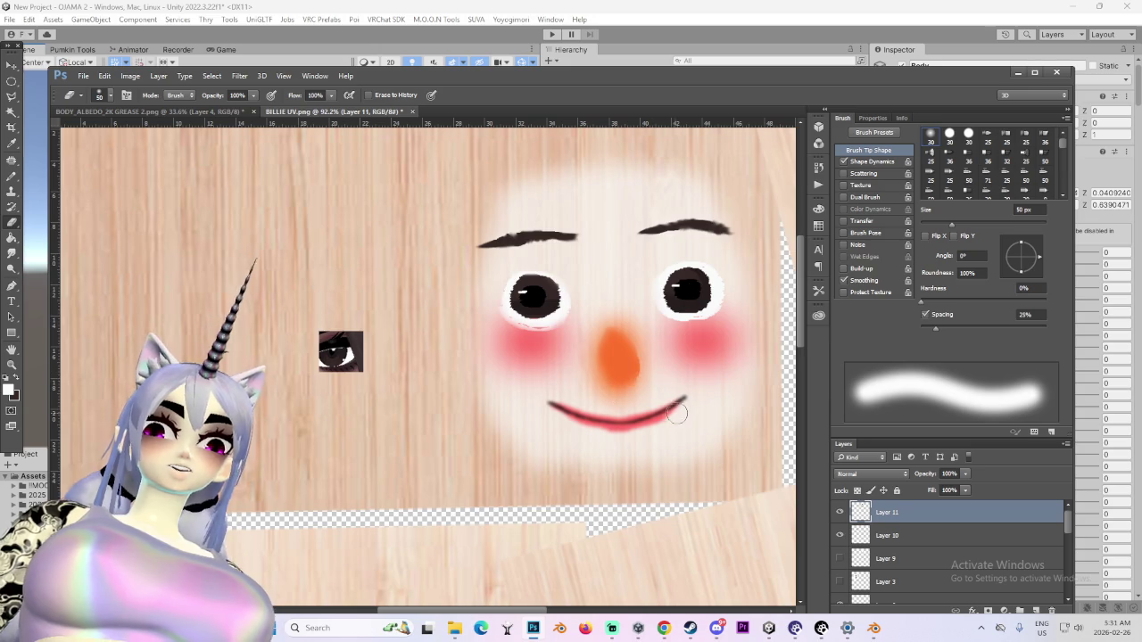
alt+scroll(642, 462, down, 1)
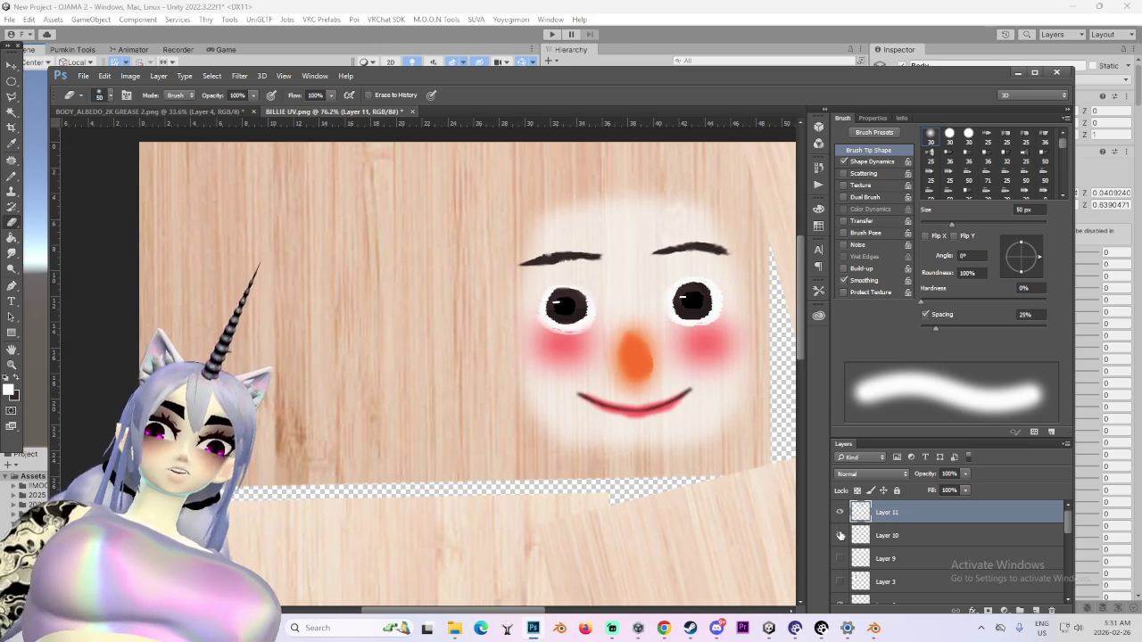
scroll(842, 565, down, 2)
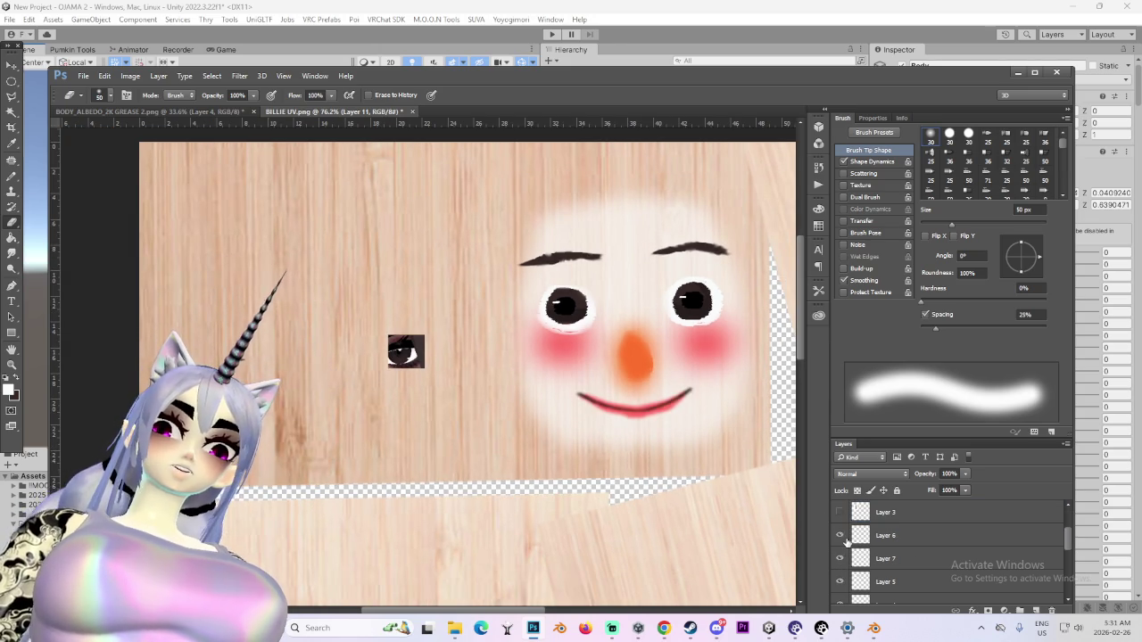
Make Layer 6, the mouth, active and shrink the brush to 30 px
click(883, 535)
alt+scroll(603, 369, up, 1)
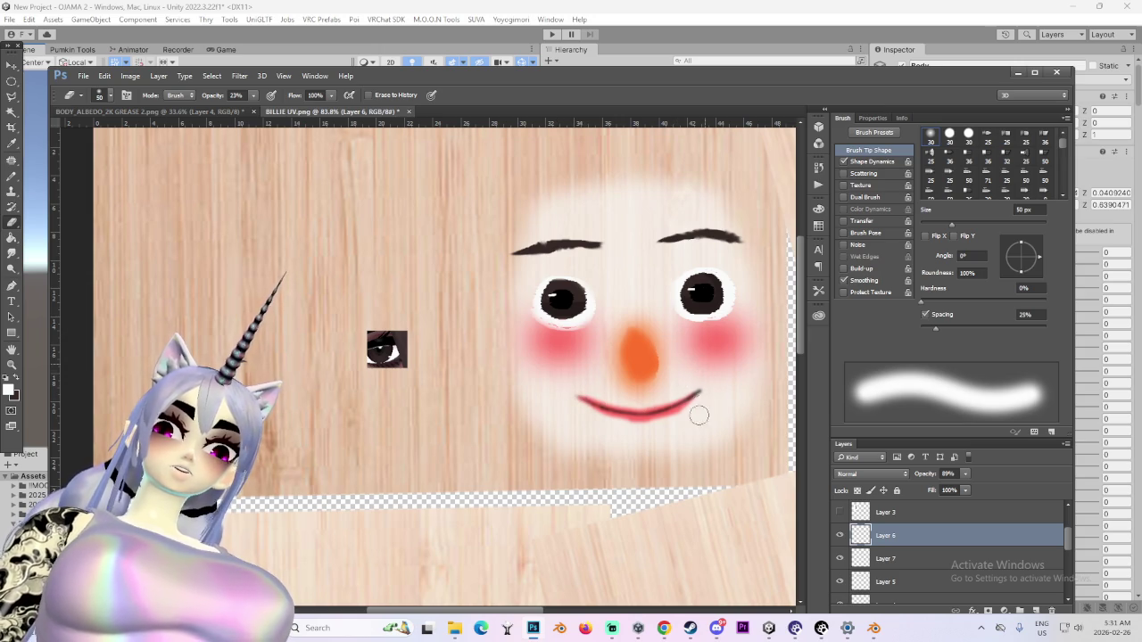
alt+scroll(635, 424, up, 4)
key(bracketleft)
key(bracketleft)
key(bracketleft)
key(bracketleft)
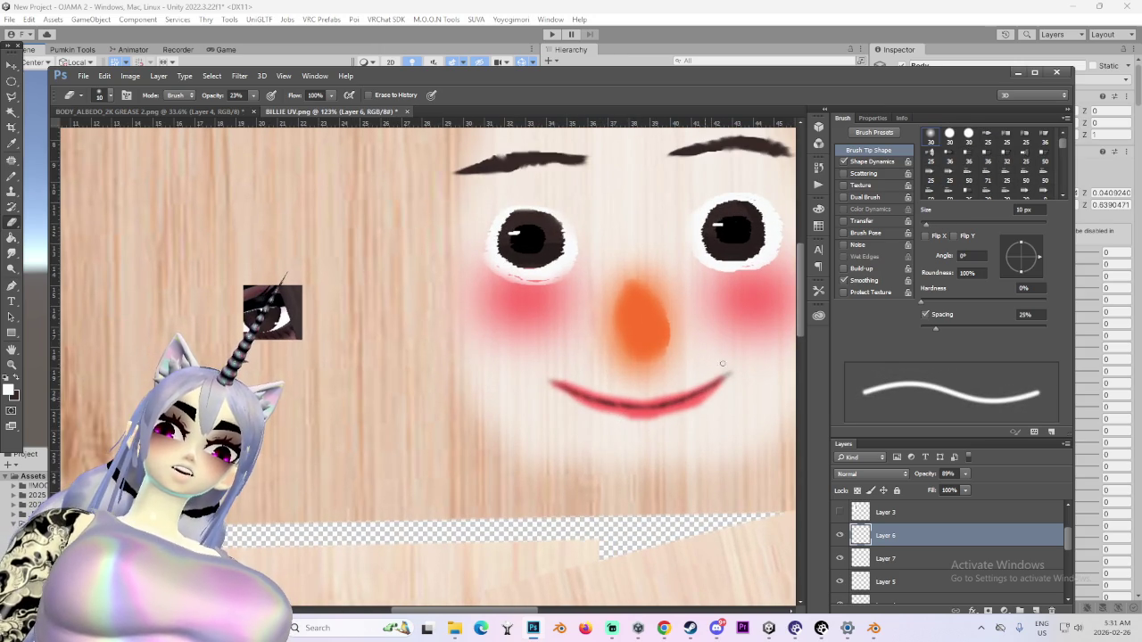
alt+scroll(711, 411, down, 3)
alt+scroll(713, 418, down, 1)
alt+scroll(718, 425, down, 1)
alt+scroll(722, 431, down, 1)
alt+scroll(722, 431, up, 2)
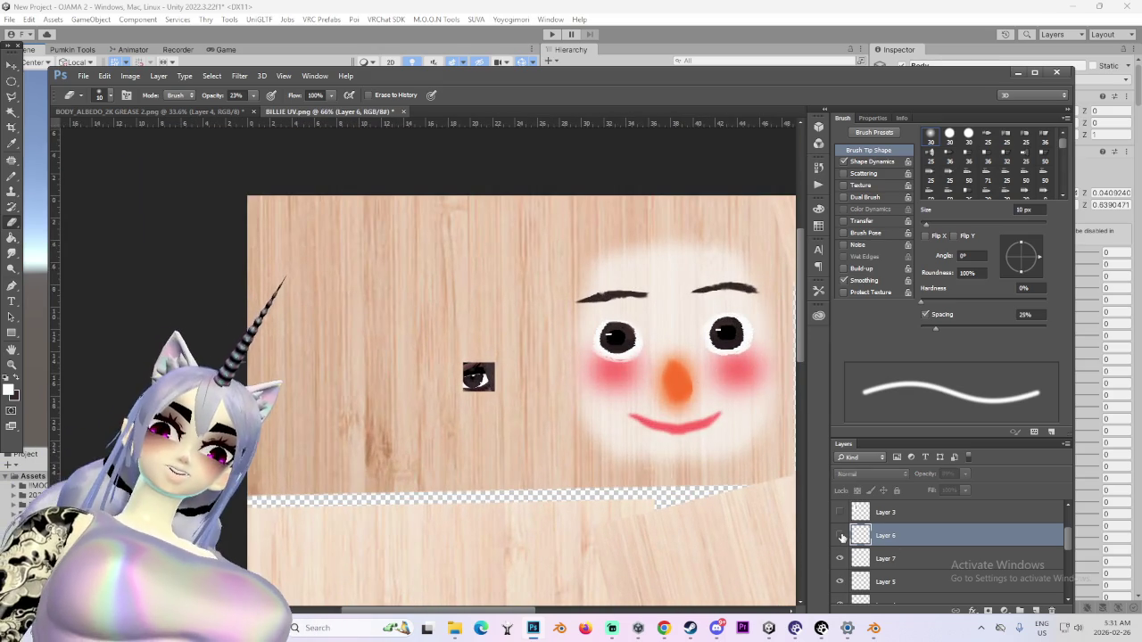
scroll(893, 538, up, 1)
scroll(893, 538, up, 3)
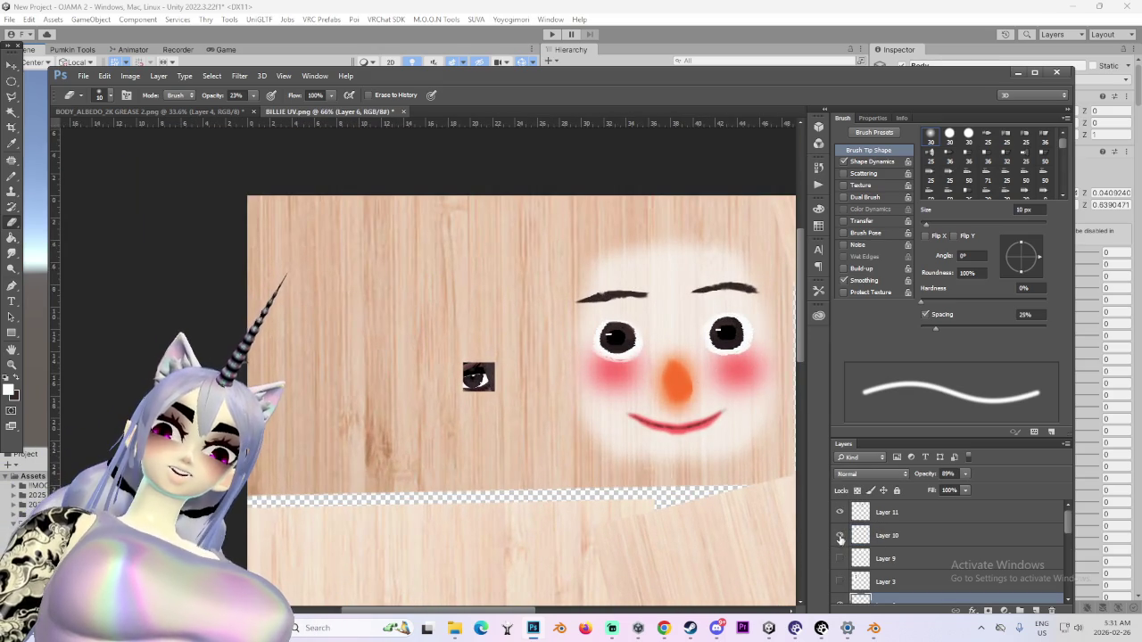
Select Layer 11 and try the Multiply and Color Burn blend modes
click(883, 512)
click(866, 477)
click(858, 272)
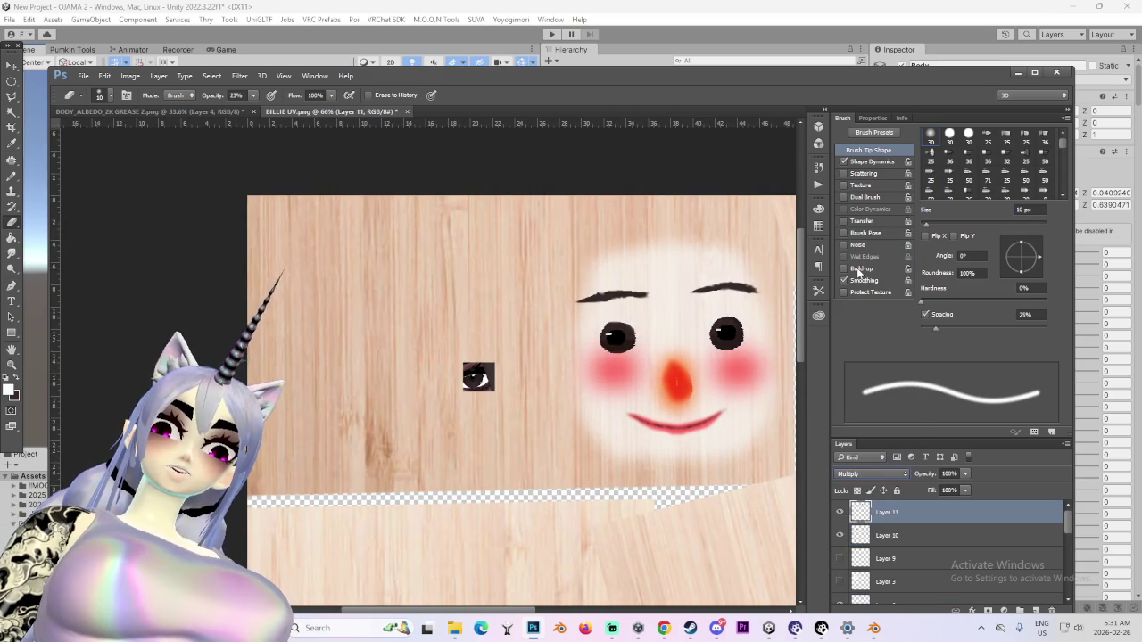
click(869, 474)
click(858, 281)
scroll(866, 473, down, 1)
scroll(866, 473, up, 1)
scroll(865, 473, down, 1)
scroll(862, 469, down, 2)
scroll(863, 473, down, 1)
scroll(863, 472, down, 1)
scroll(863, 471, up, 1)
scroll(864, 473, down, 1)
scroll(864, 473, up, 1)
scroll(862, 473, down, 2)
scroll(860, 471, down, 2)
scroll(857, 472, down, 2)
scroll(858, 472, down, 1)
scroll(857, 473, down, 1)
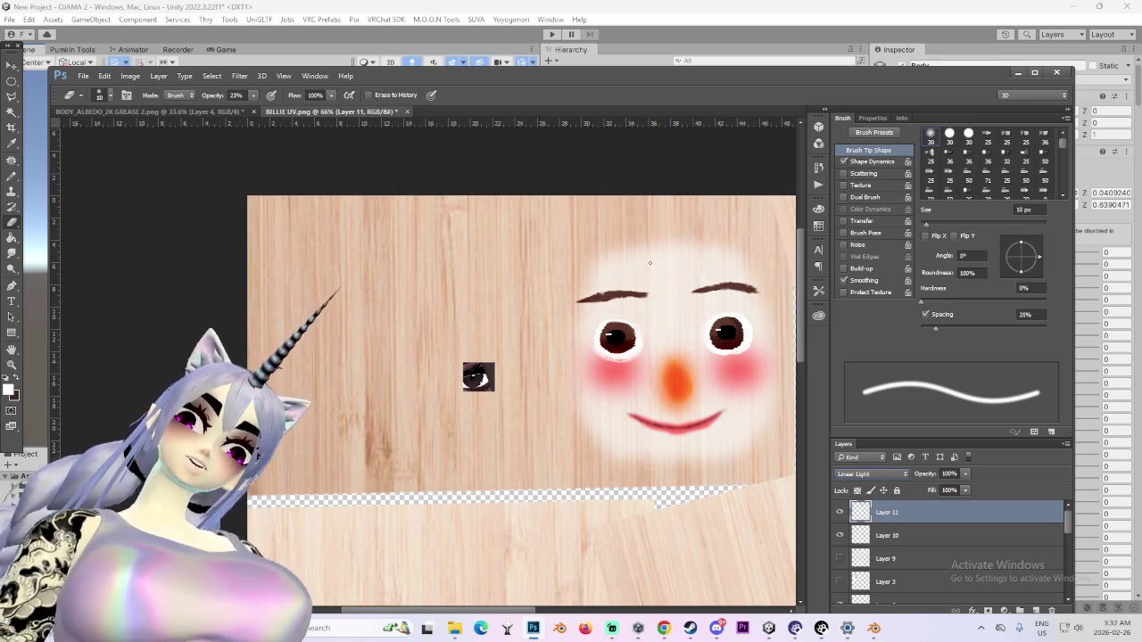
Try Normal and Hard Light, then settle Layer 11 on Linear Light blending
click(894, 476)
click(864, 244)
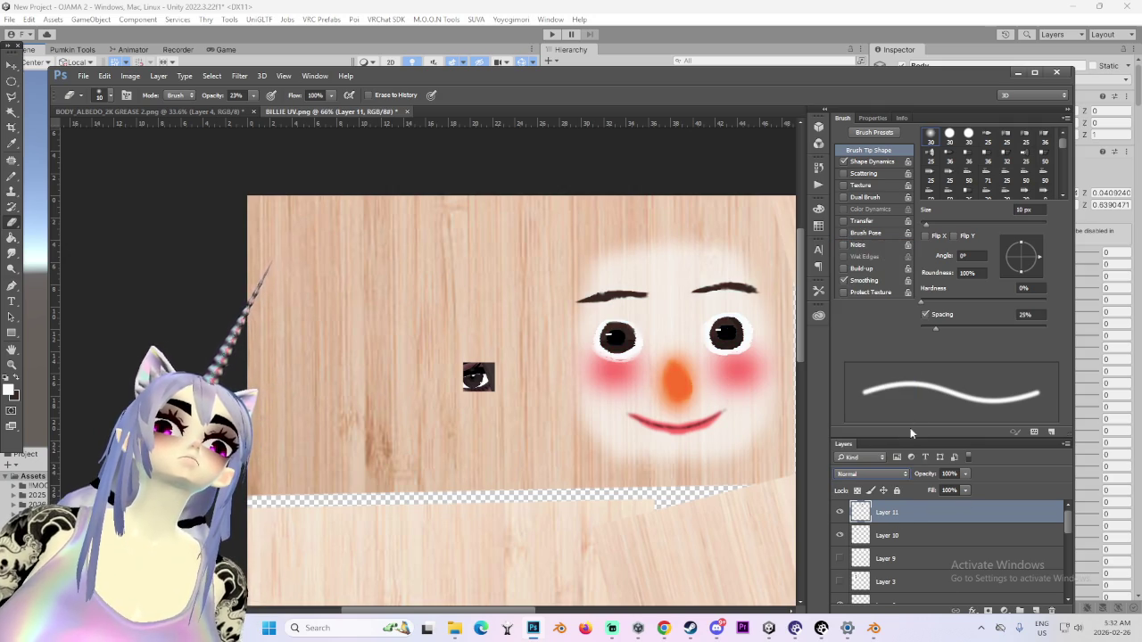
click(885, 475)
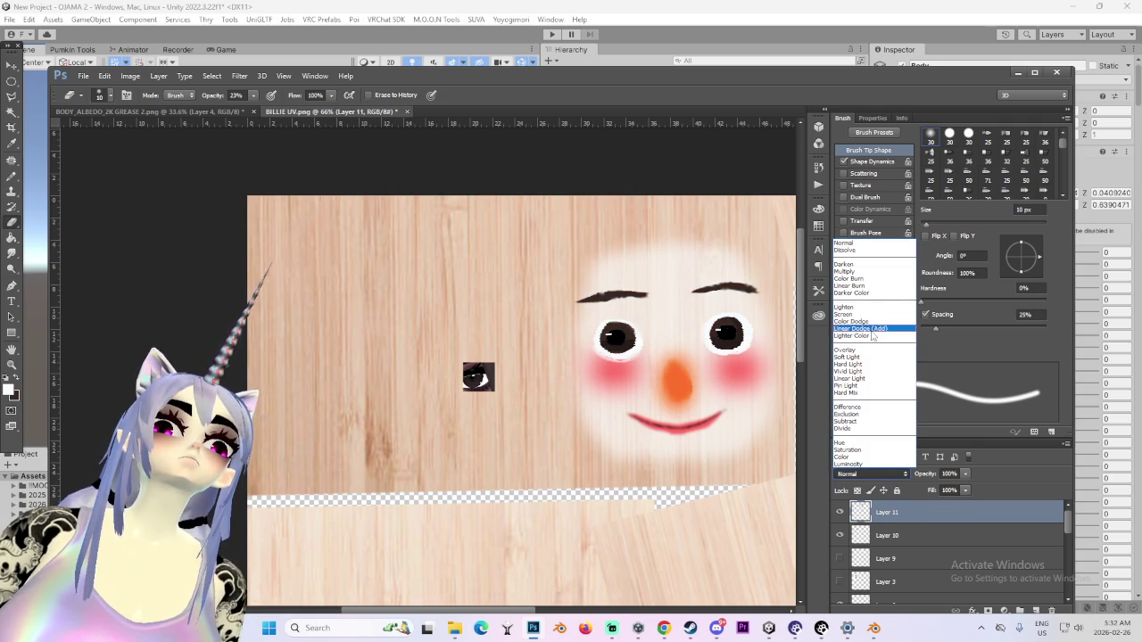
click(860, 364)
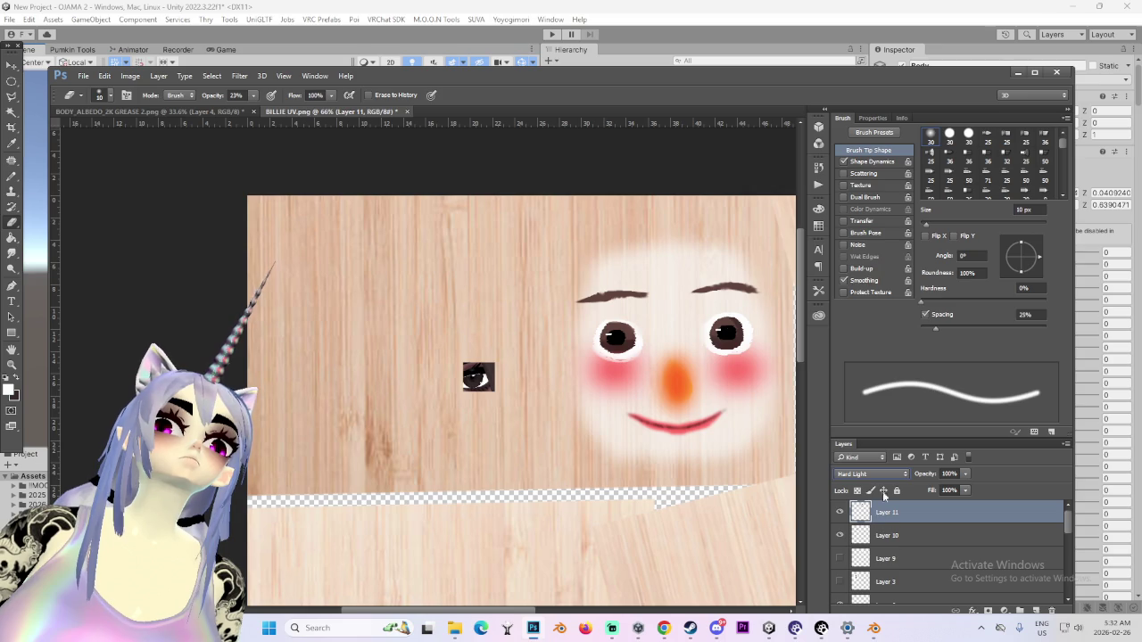
click(875, 474)
click(870, 385)
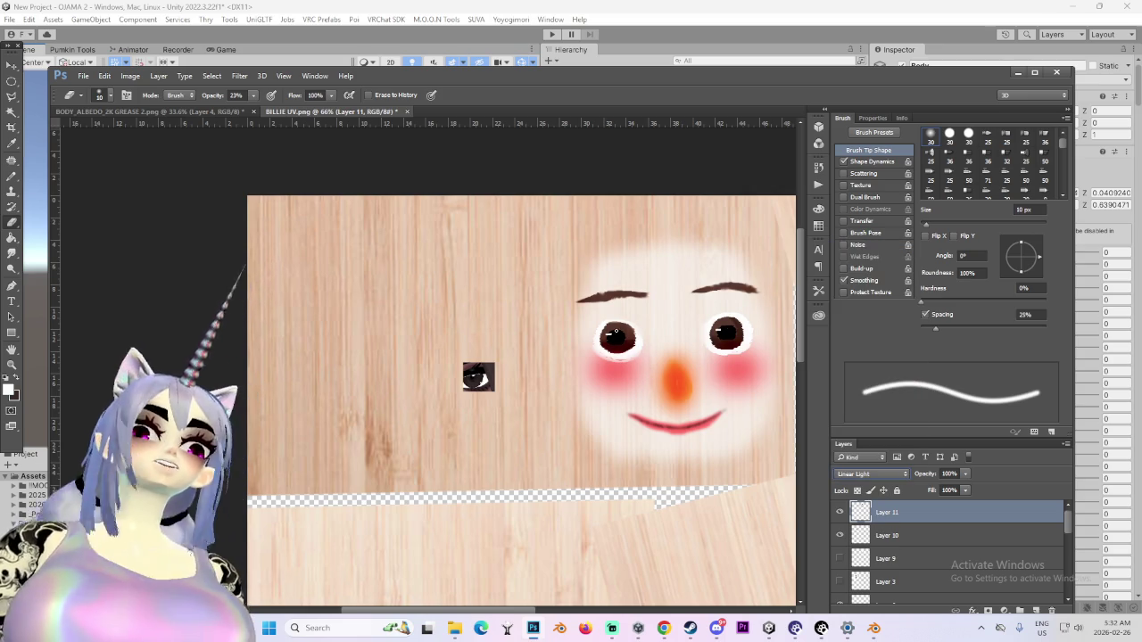
Toggle the wood texture layer off and on to check its effect
scroll(945, 544, down, 3)
scroll(946, 544, down, 3)
click(839, 546)
click(839, 546)
scroll(843, 553, up, 3)
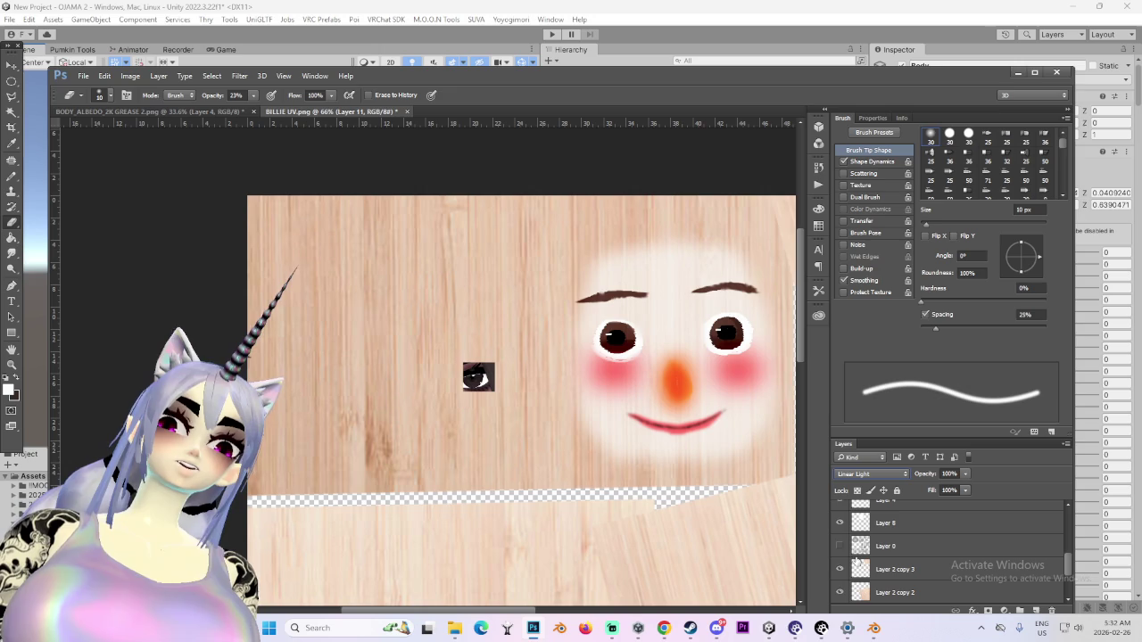
Select Layer 8 and lower its opacity to 64% to fade the face overlay
scroll(832, 574, up, 2)
click(840, 525)
click(840, 525)
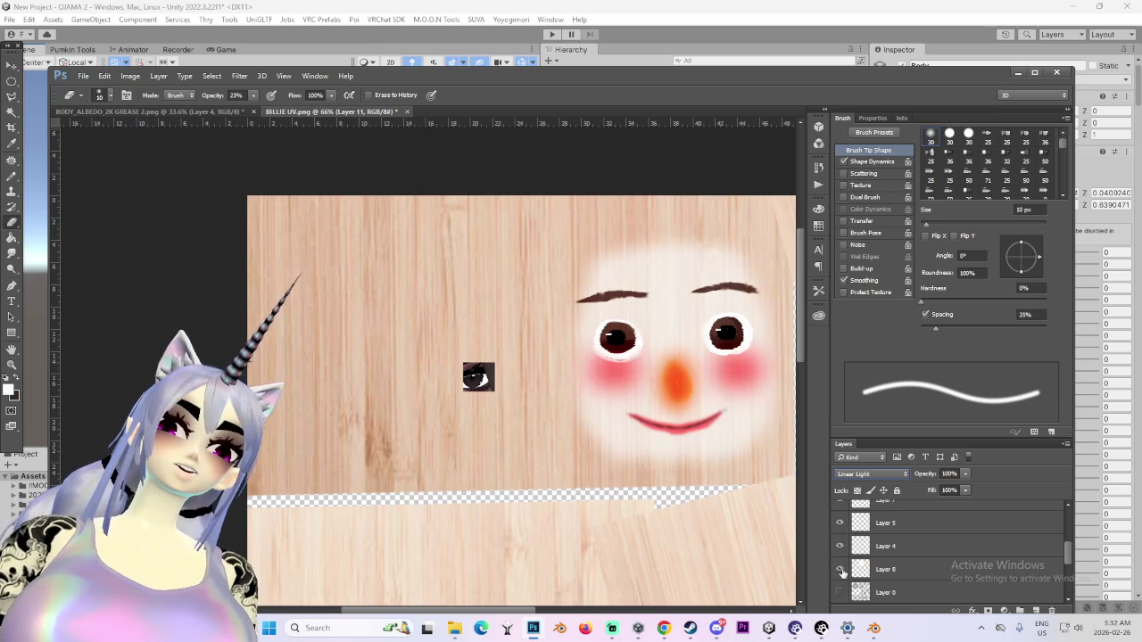
click(884, 569)
mouse_move(959, 490)
mouse_down()
mouse_move(1019, 495)
mouse_move(962, 494)
mouse_up()
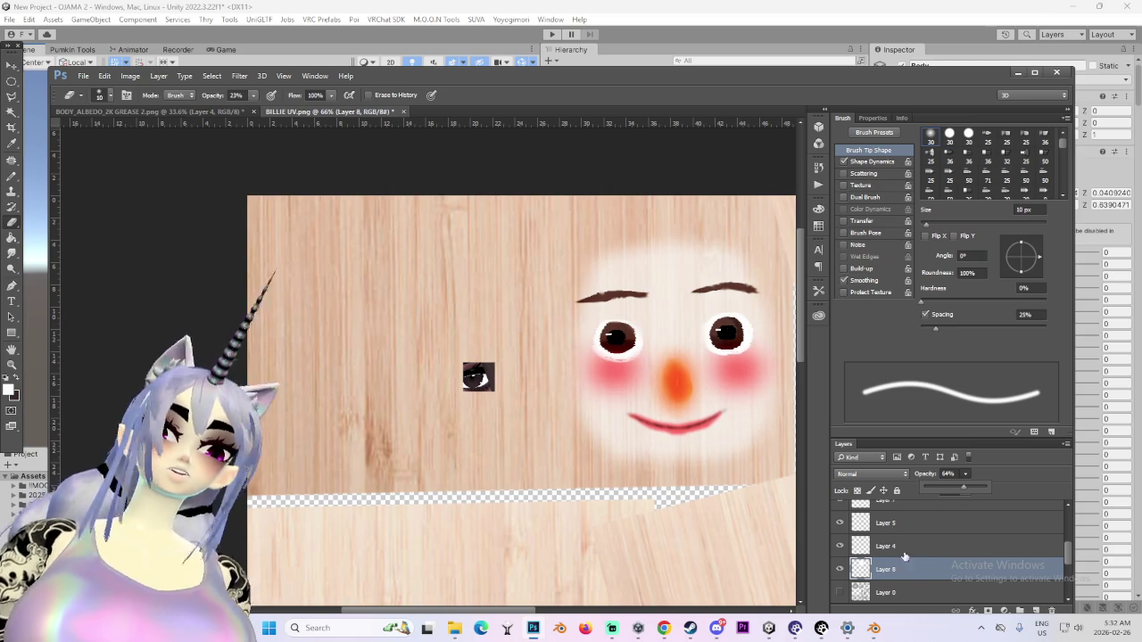
Hide Layer 10 and begin saving the face texture as a copy in MILLIE
scroll(892, 535, up, 2)
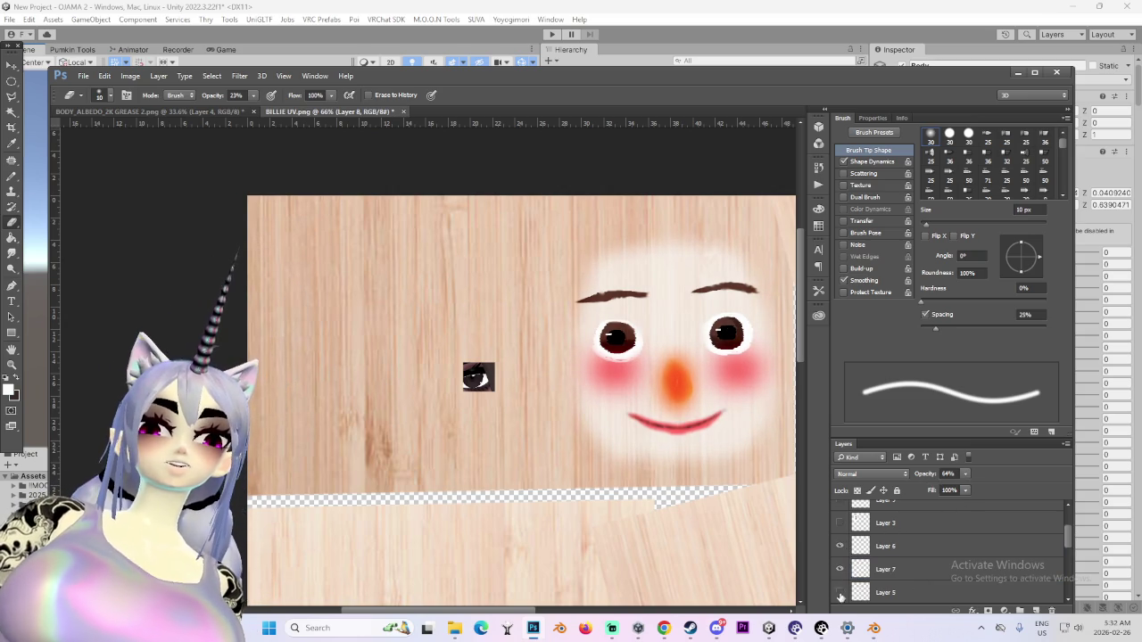
scroll(850, 533, up, 2)
click(857, 535)
click(839, 535)
click(838, 536)
click(838, 535)
alt+scroll(568, 415, down, 3)
alt+scroll(568, 415, down, 2)
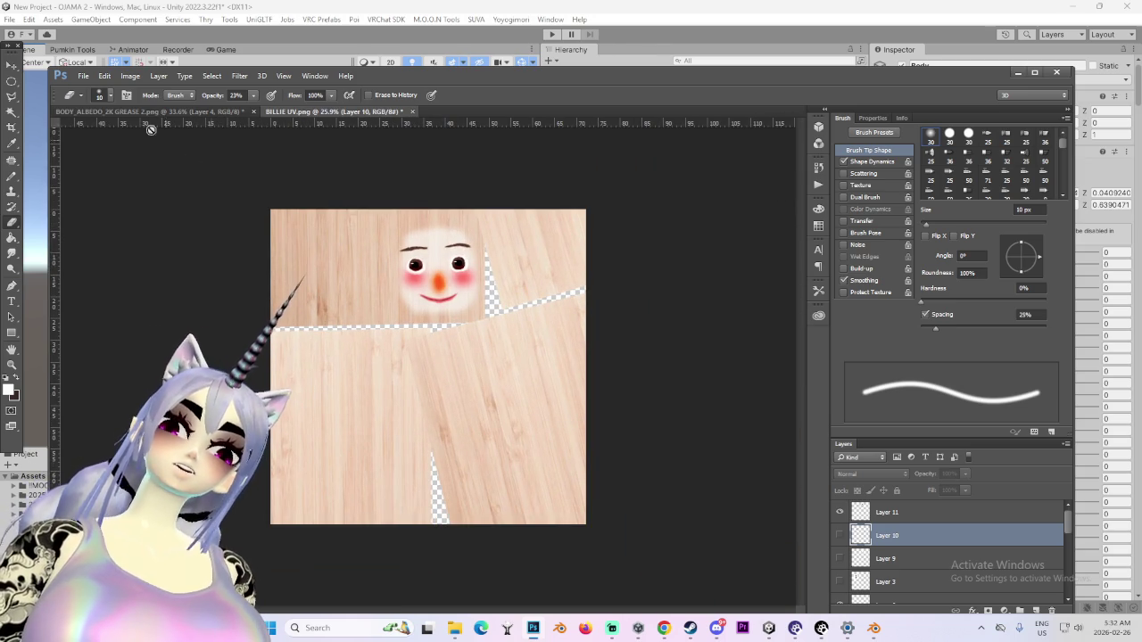
click(83, 76)
Save the painted face texture as a PNG in the MILLIE folder, then bring Blender forward
click(110, 204)
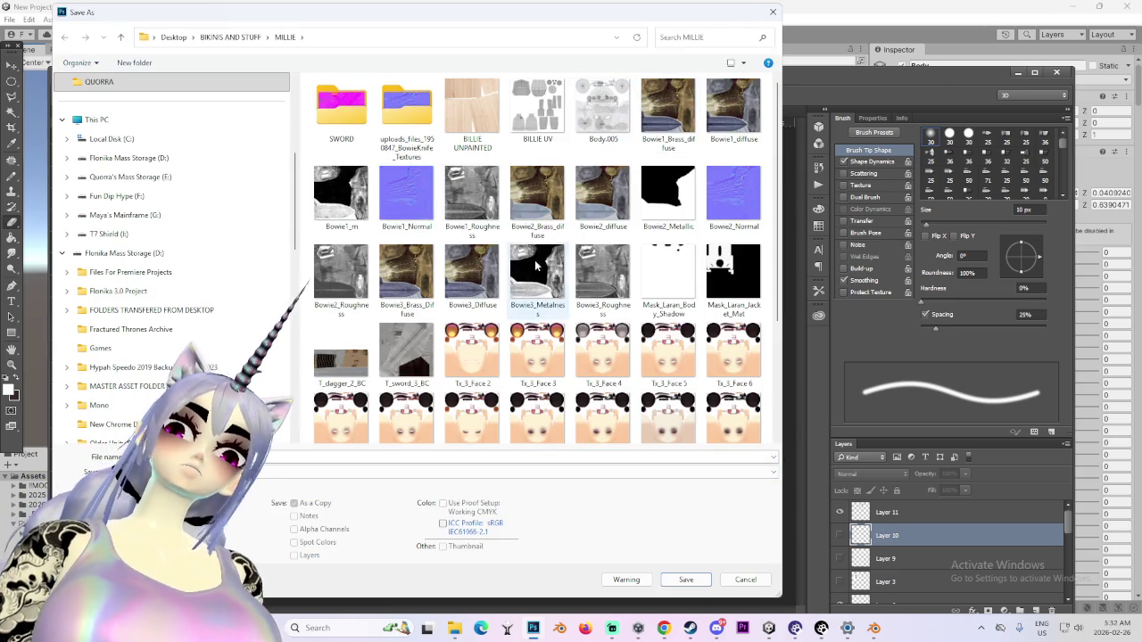
scroll(507, 378, down, 3)
scroll(506, 378, up, 3)
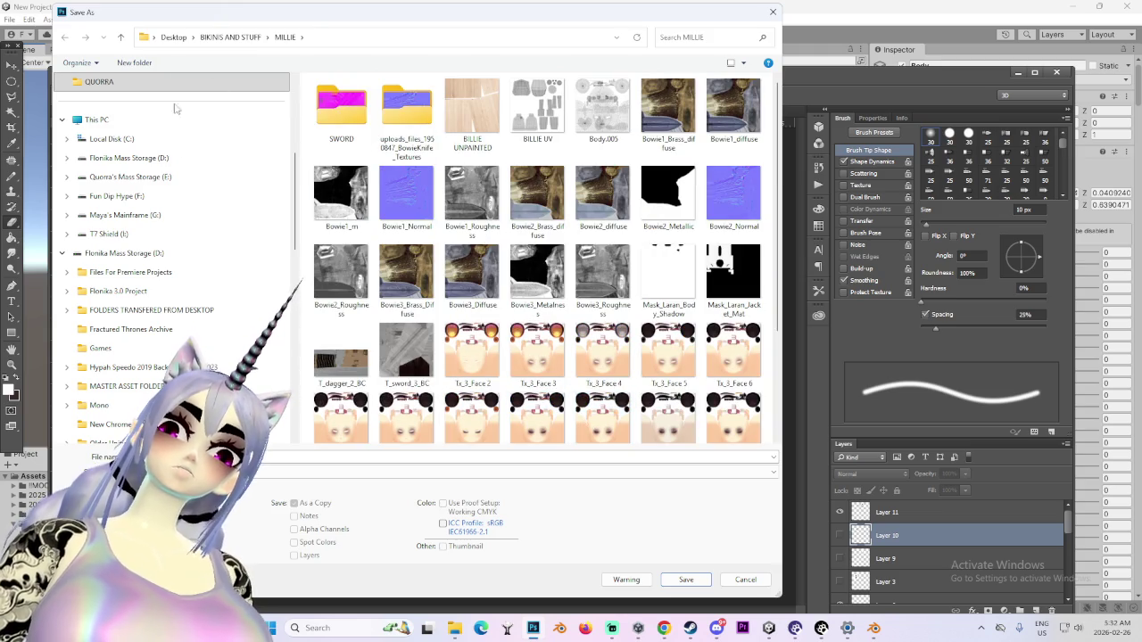
scroll(134, 121, up, 3)
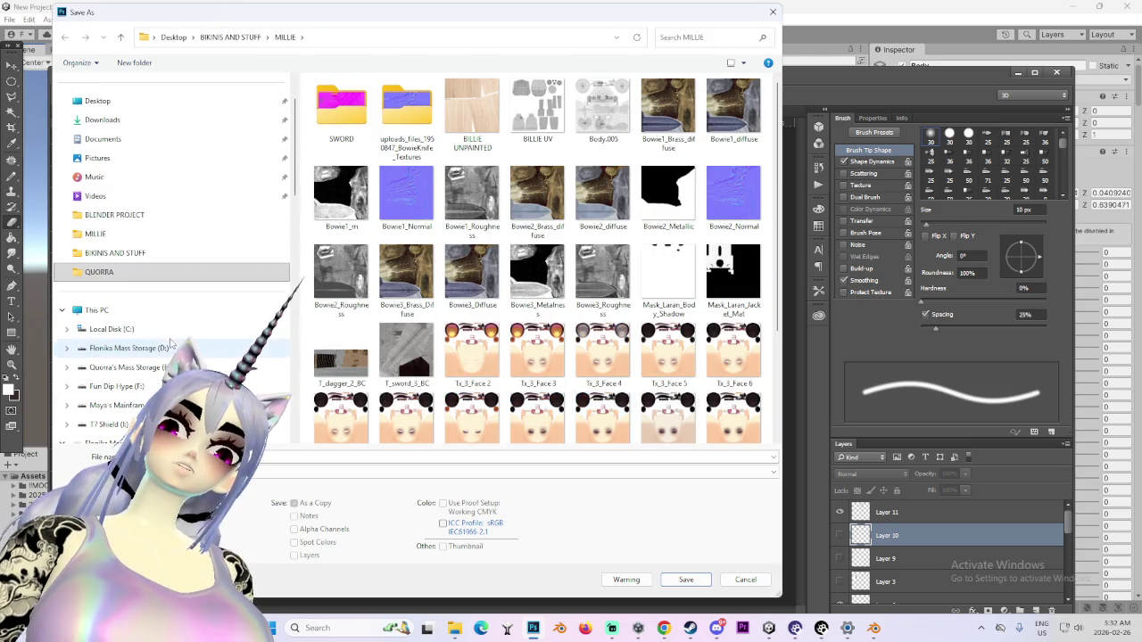
click(105, 235)
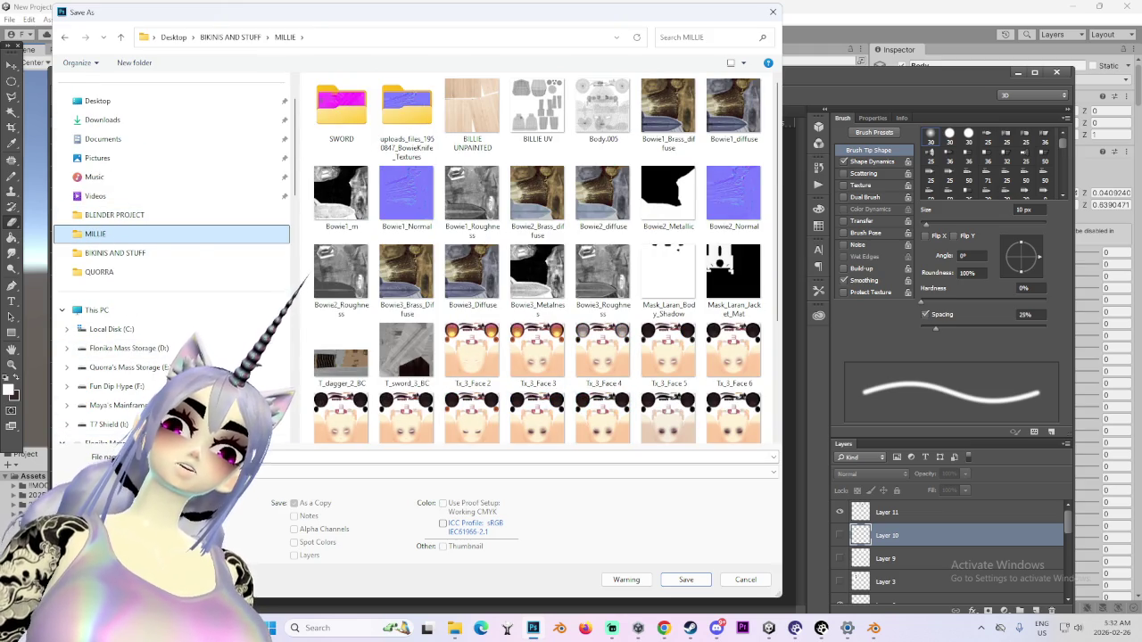
click(686, 579)
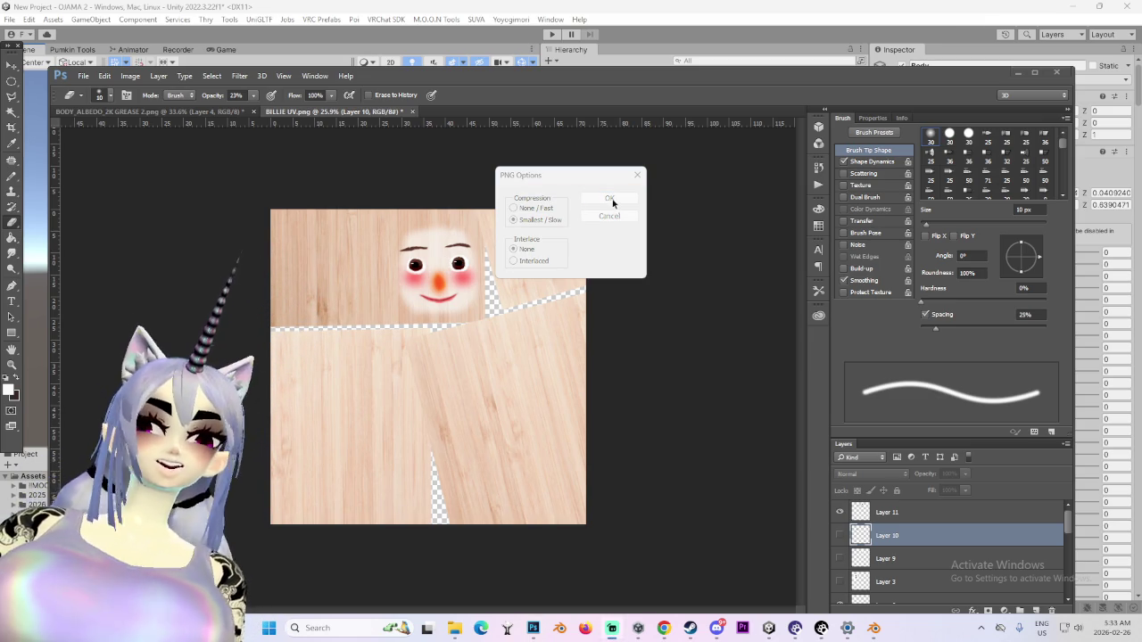
click(609, 198)
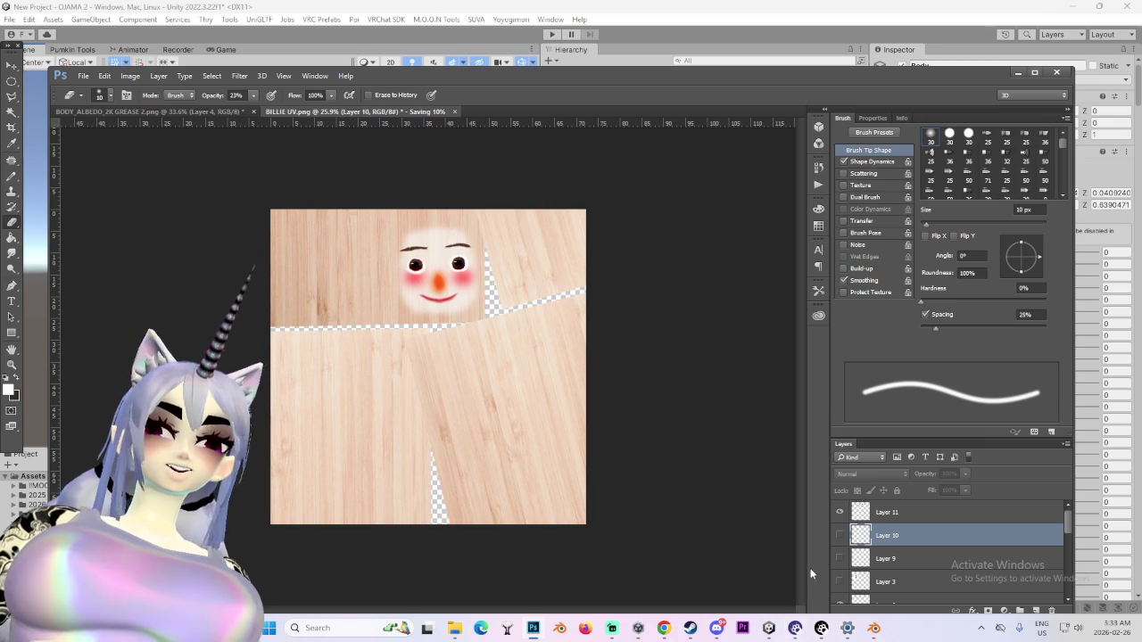
click(874, 629)
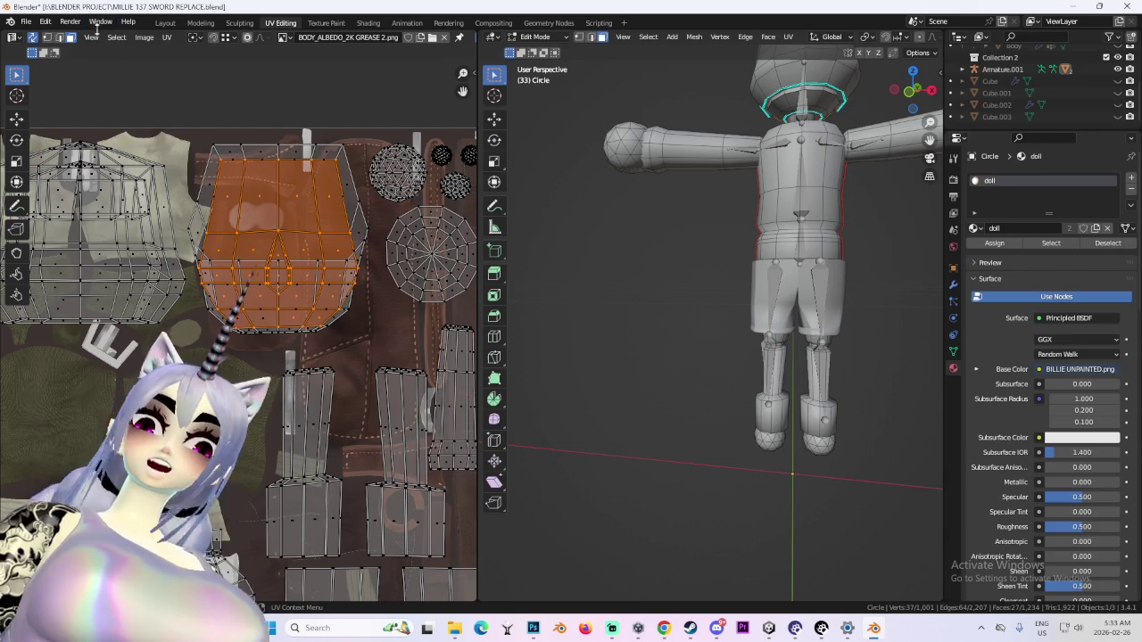
Load BILLIE 2.png into the doll material's image texture node in the Shading workspace
click(165, 22)
click(787, 37)
click(787, 36)
middle_drag(393, 246, 459, 249)
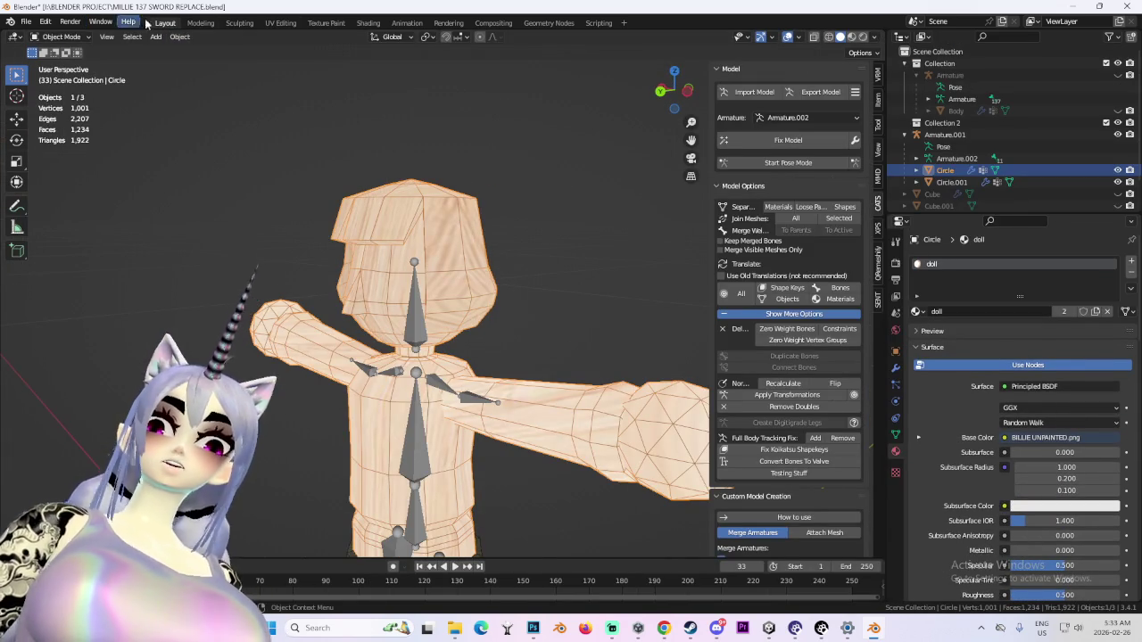
click(280, 22)
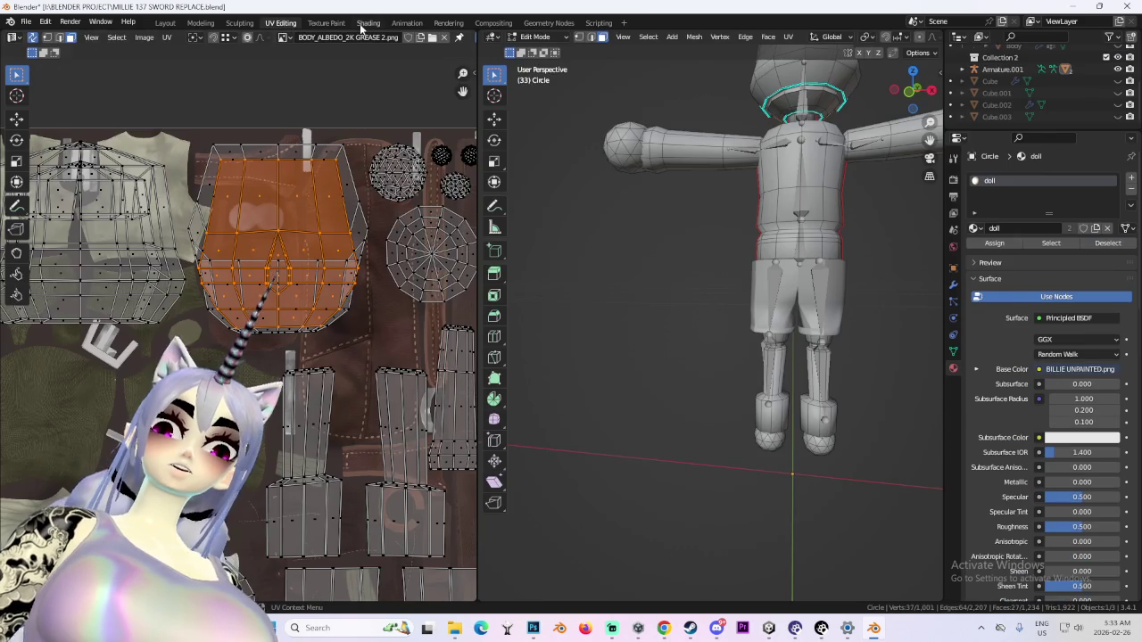
click(367, 22)
click(475, 491)
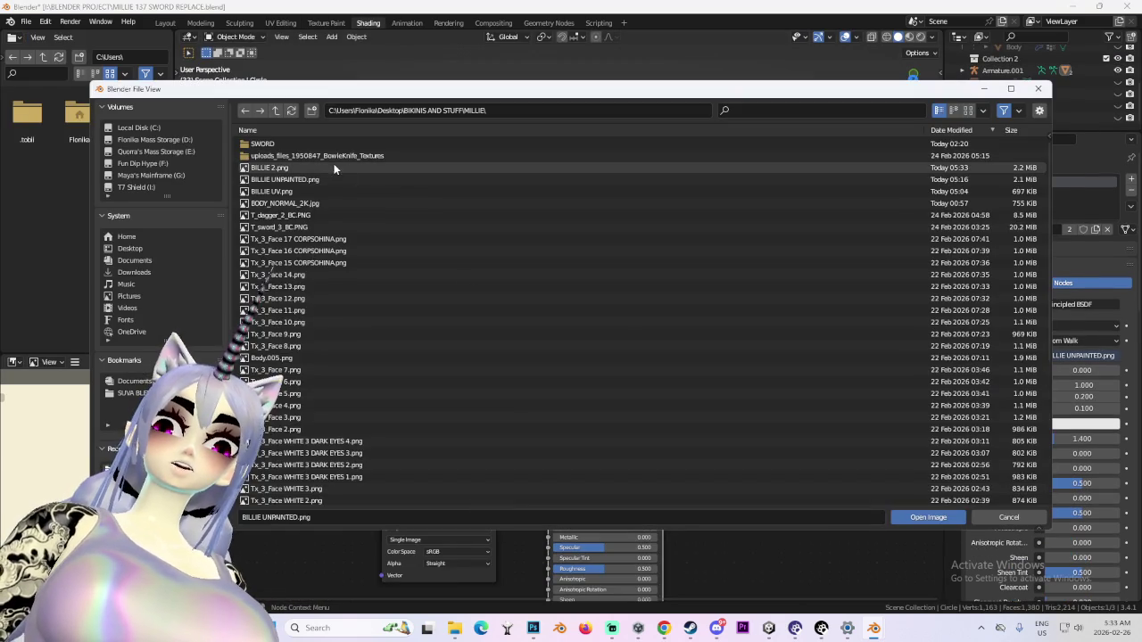
double_click(335, 166)
In Layout, select Armature.001 and inspect the textured doll with overlays off, then return to Photoshop
click(167, 23)
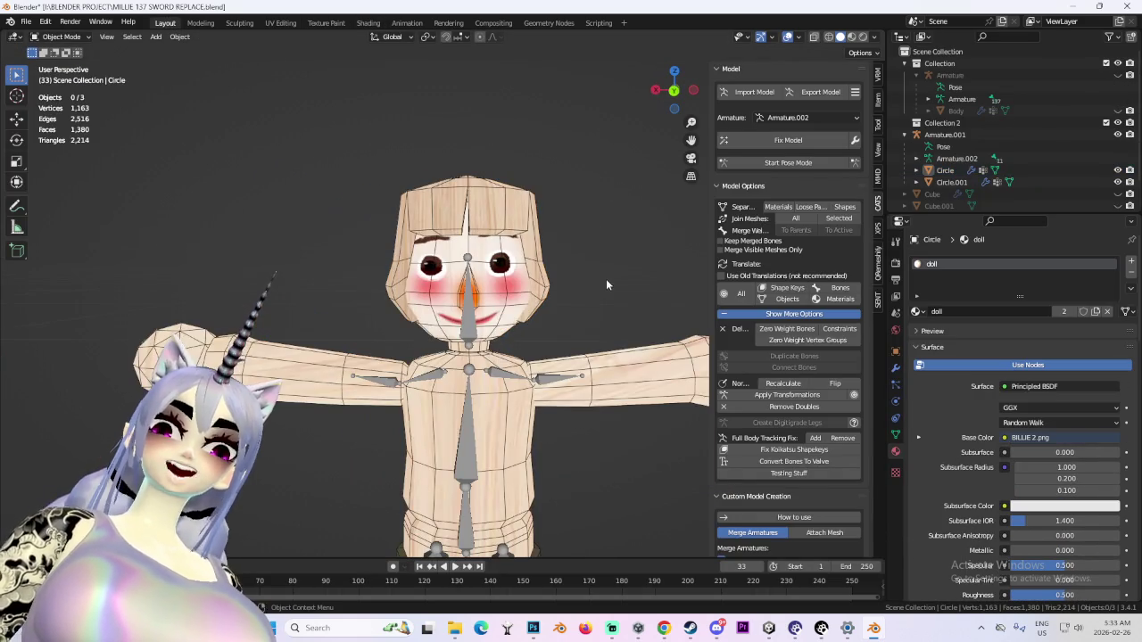
click(944, 135)
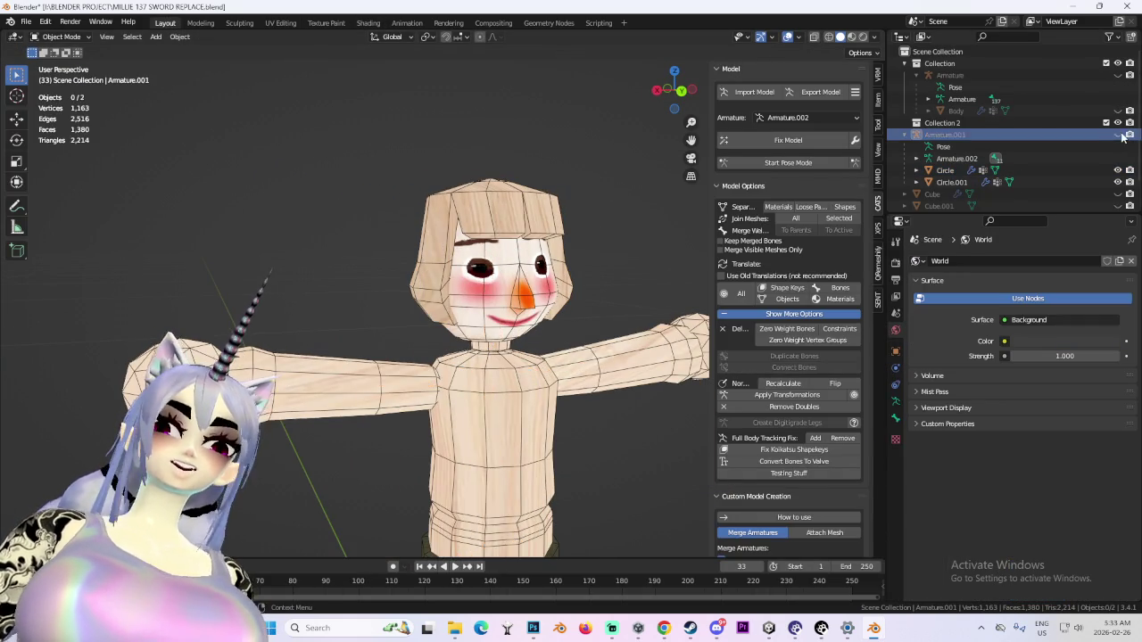
scroll(503, 355, down, 3)
scroll(503, 354, up, 5)
middle_drag(503, 354, 571, 357)
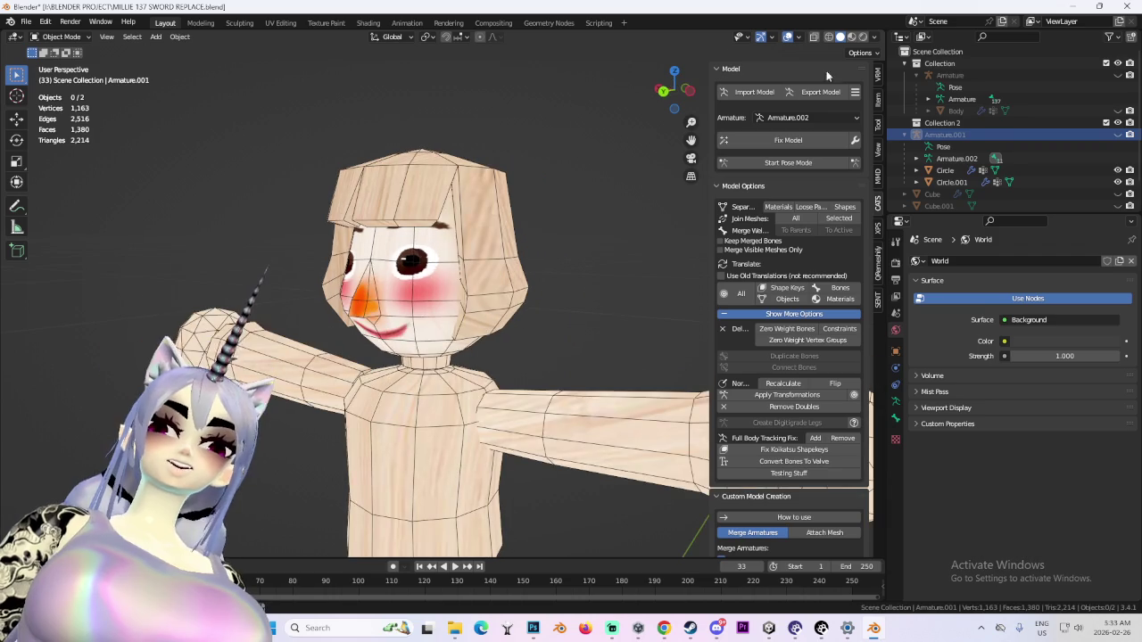
click(786, 37)
middle_drag(536, 312, 584, 311)
scroll(584, 310, down, 3)
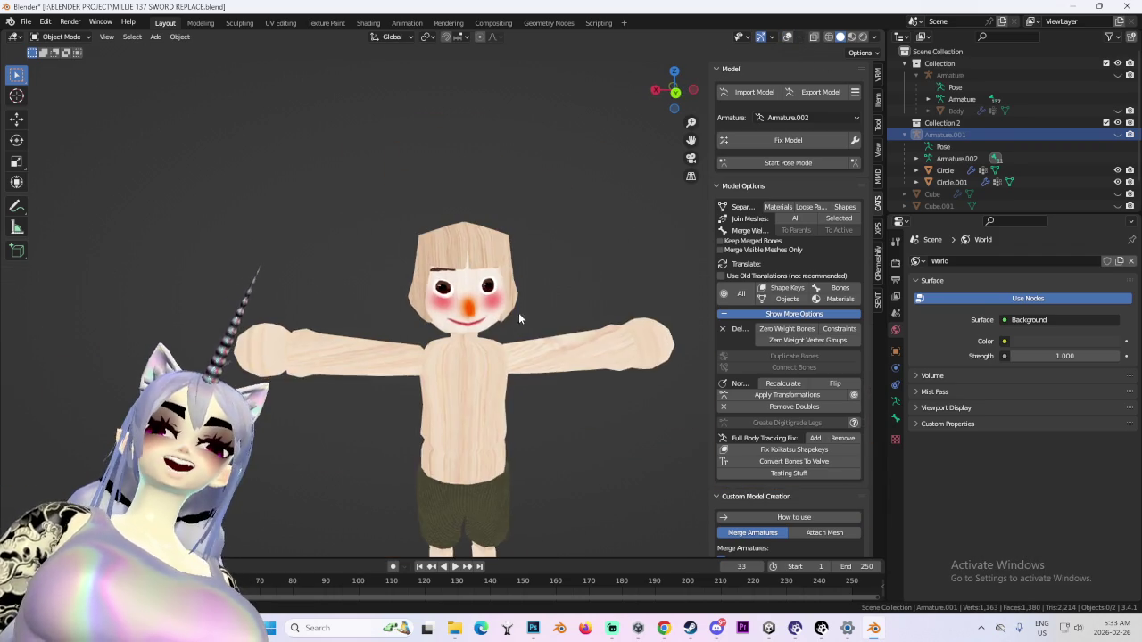
scroll(493, 319, up, 3)
scroll(531, 308, up, 3)
scroll(532, 307, down, 2)
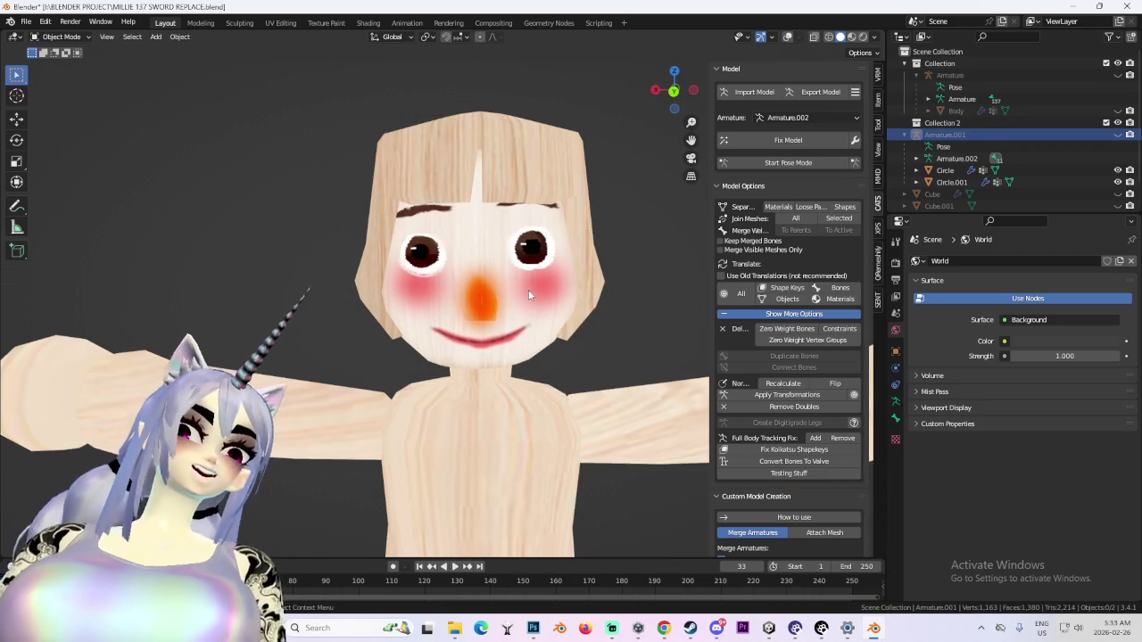
scroll(527, 283, up, 2)
mouse_move(526, 282)
middle_down()
mouse_move(495, 314)
mouse_move(445, 320)
mouse_move(409, 292)
mouse_move(505, 352)
mouse_move(487, 349)
mouse_move(517, 348)
middle_up()
scroll(489, 311, down, 2)
scroll(495, 314, down, 2)
scroll(495, 314, up, 3)
scroll(451, 301, down, 3)
scroll(517, 348, up, 2)
scroll(520, 346, up, 1)
scroll(520, 346, down, 2)
key(alt+Tab)
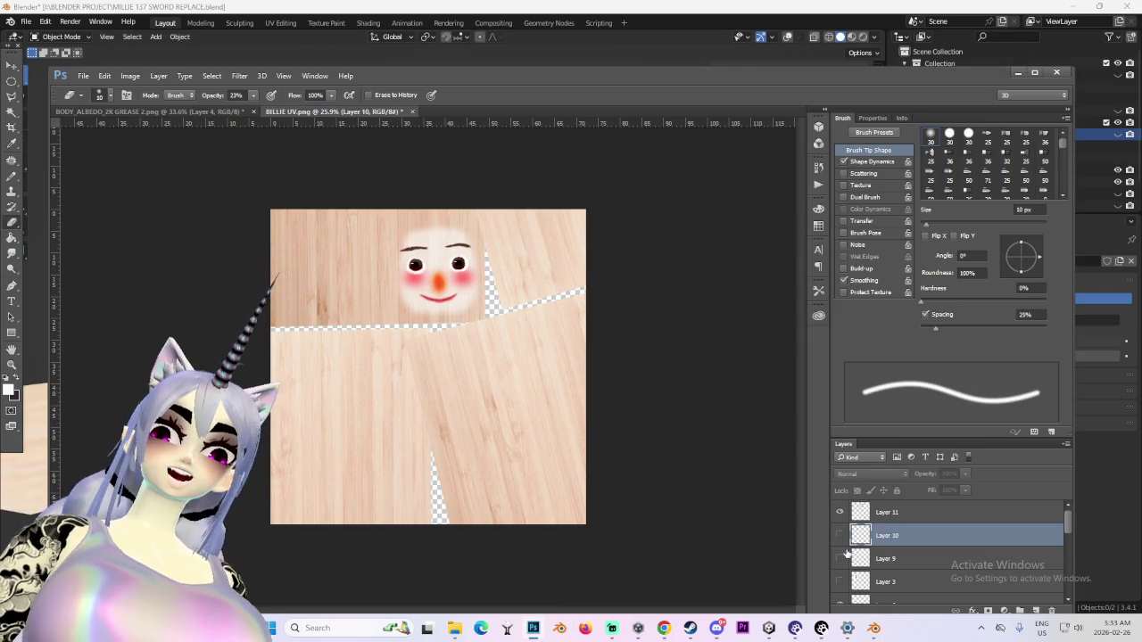
scroll(839, 586, down, 1)
scroll(839, 584, down, 2)
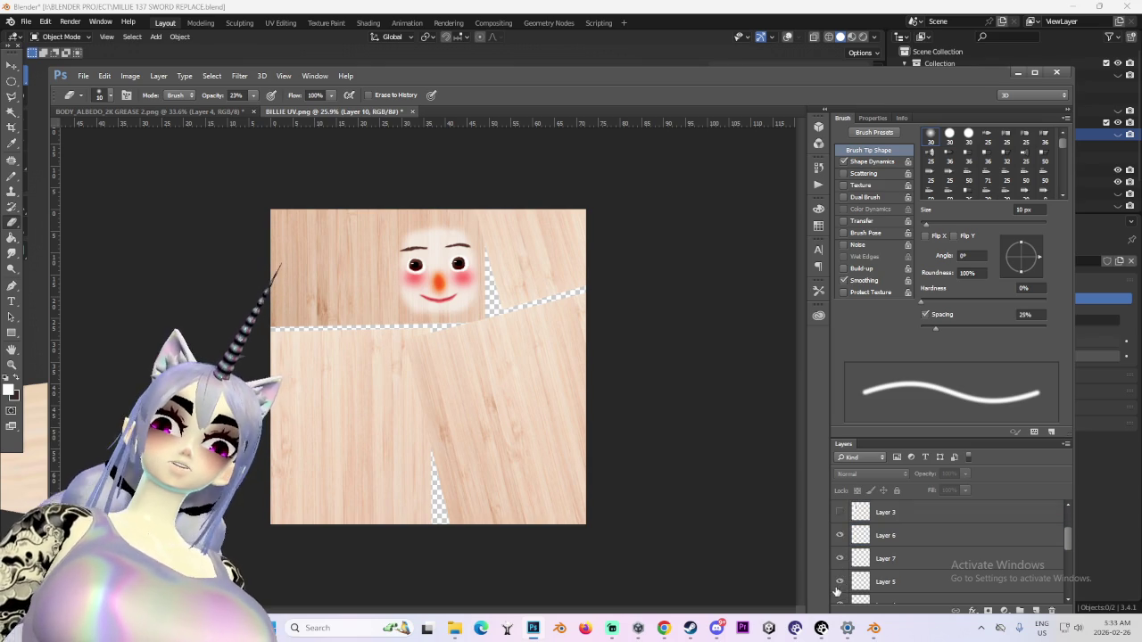
click(838, 585)
click(839, 585)
click(838, 584)
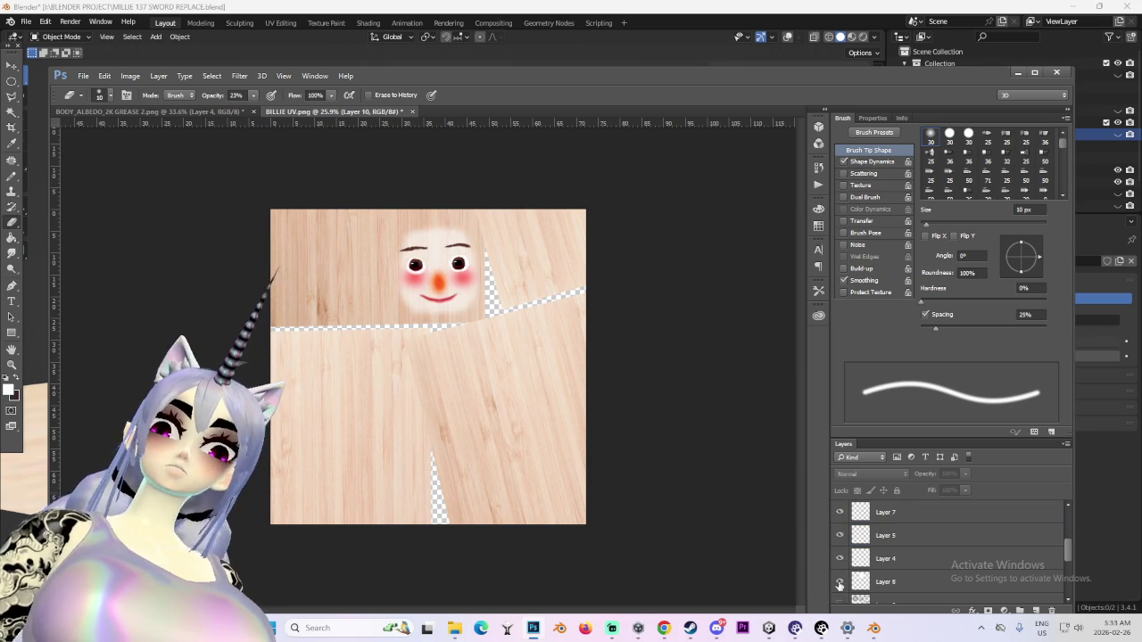
scroll(883, 571, down, 2)
click(883, 582)
alt+scroll(404, 347, up, 3)
alt+scroll(365, 183, up, 4)
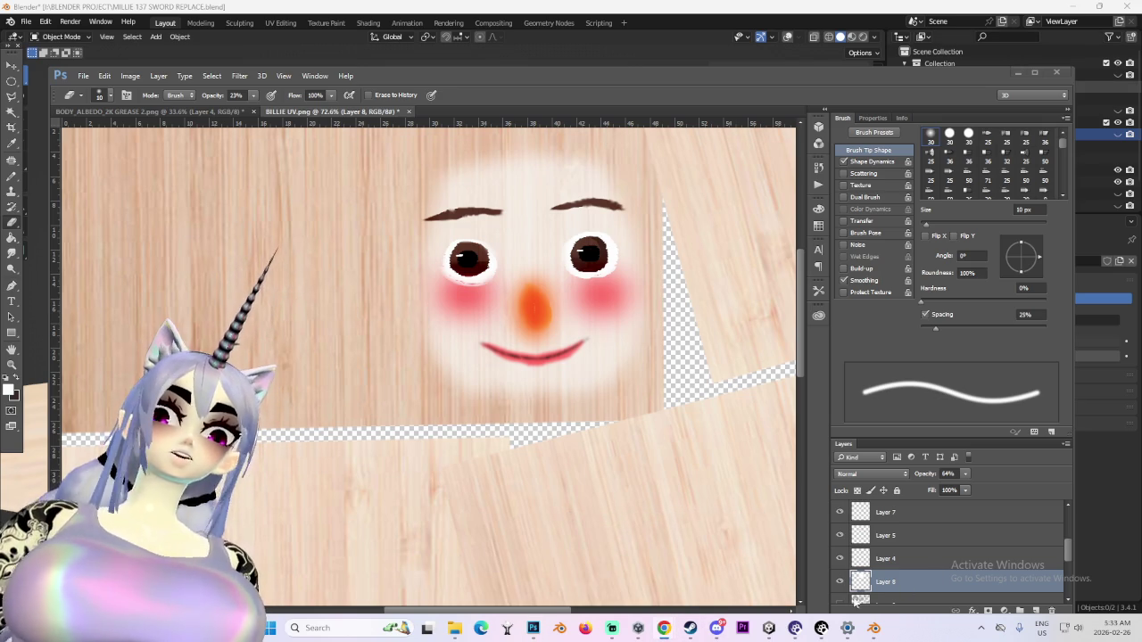
alt+scroll(535, 303, up, 2)
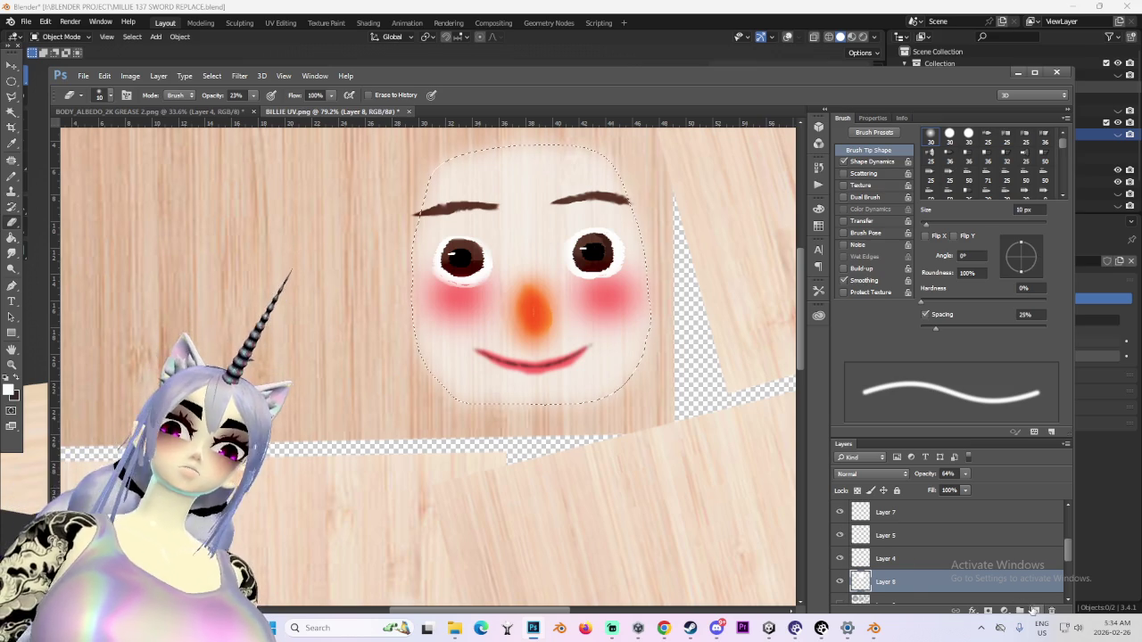
Select the face area and fill it with pale cream #fffadd on a new Layer 12
ctrl+click(861, 581)
key(ctrl+shift+alt+n)
click(9, 389)
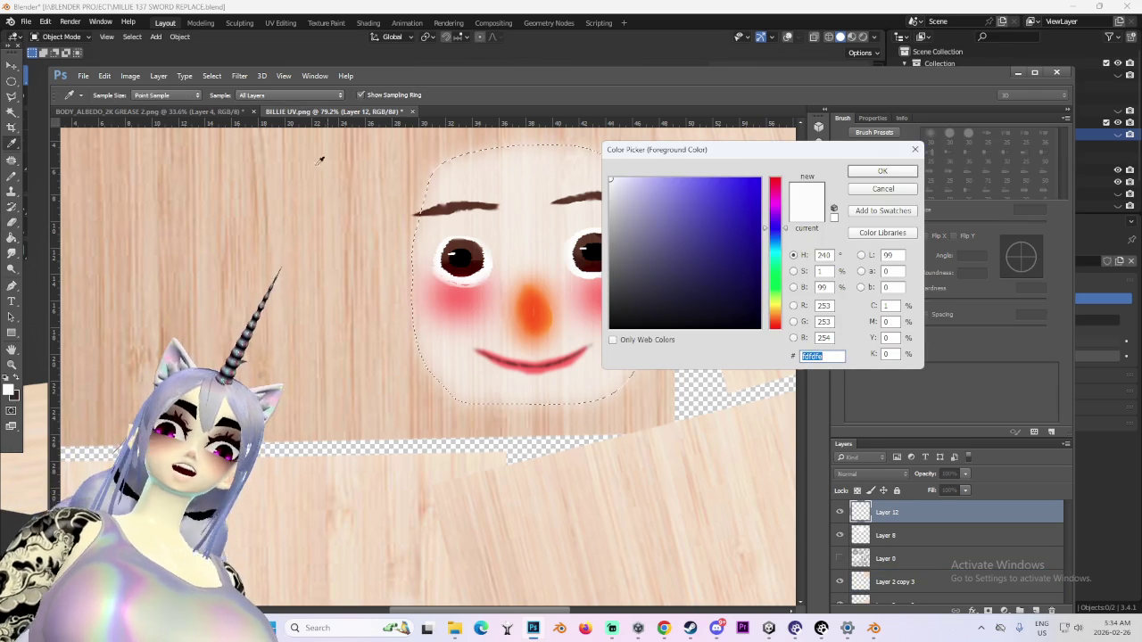
click(367, 177)
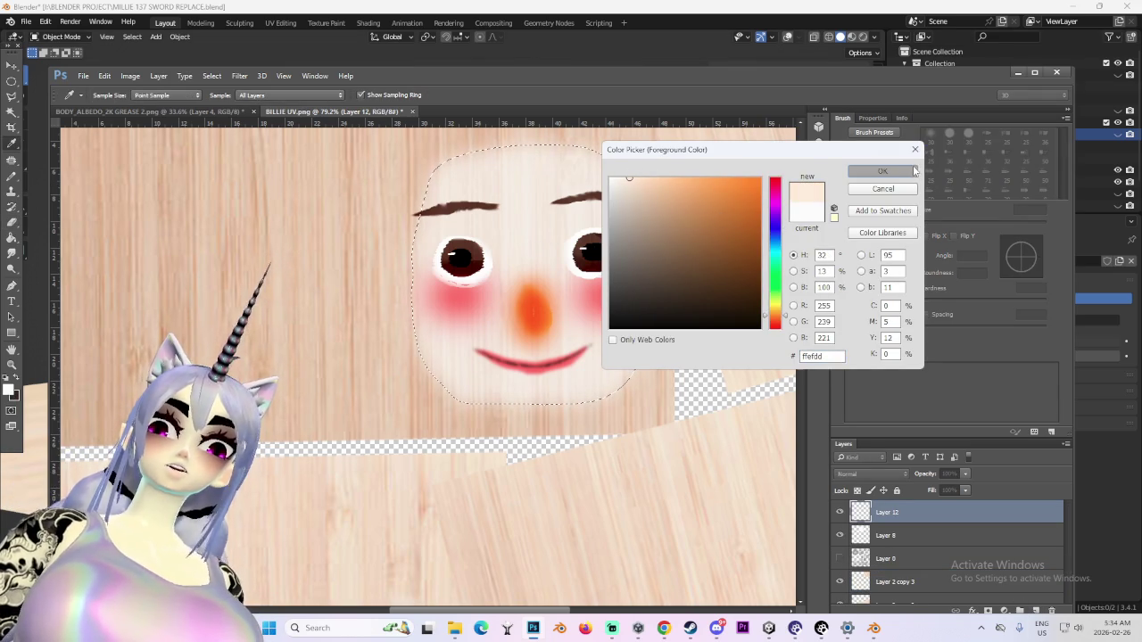
click(914, 169)
click(9, 389)
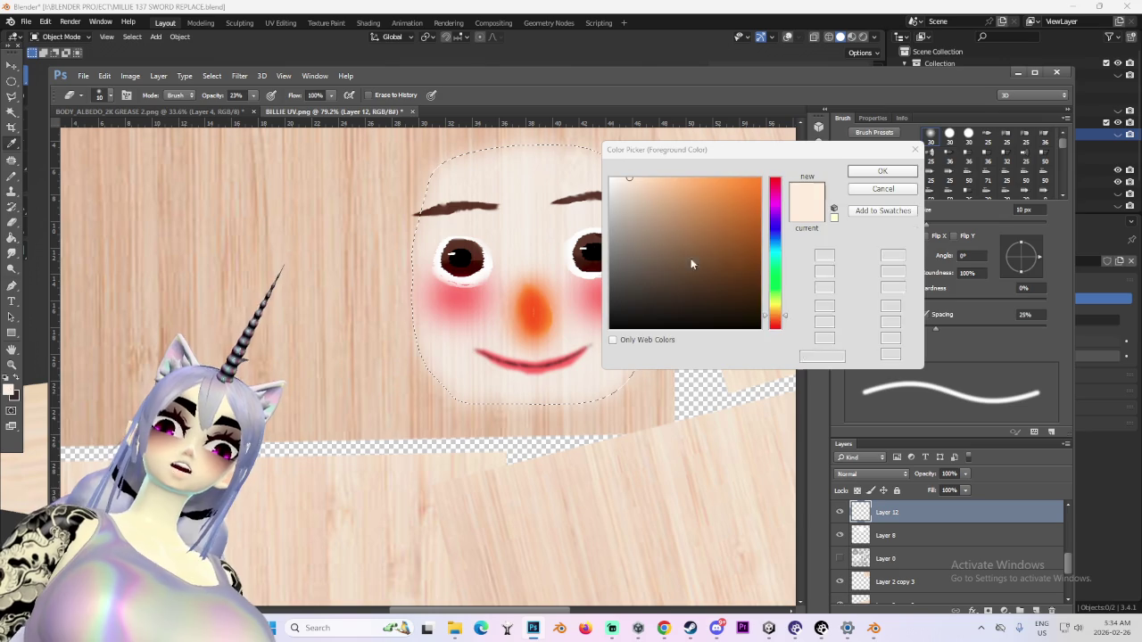
click(785, 311)
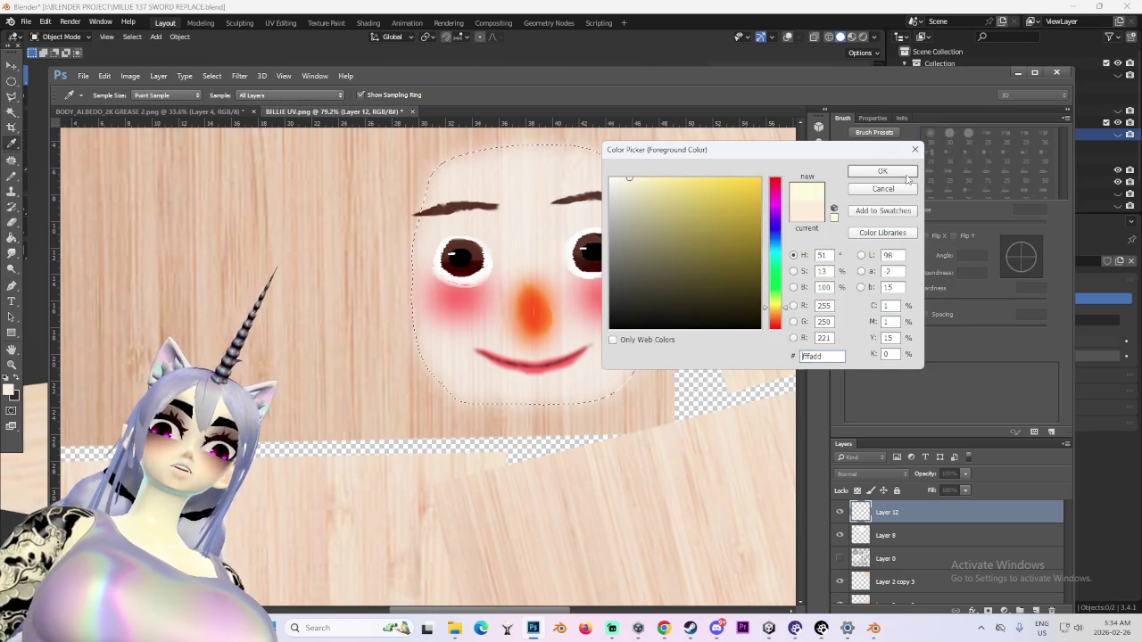
click(909, 176)
key(g)
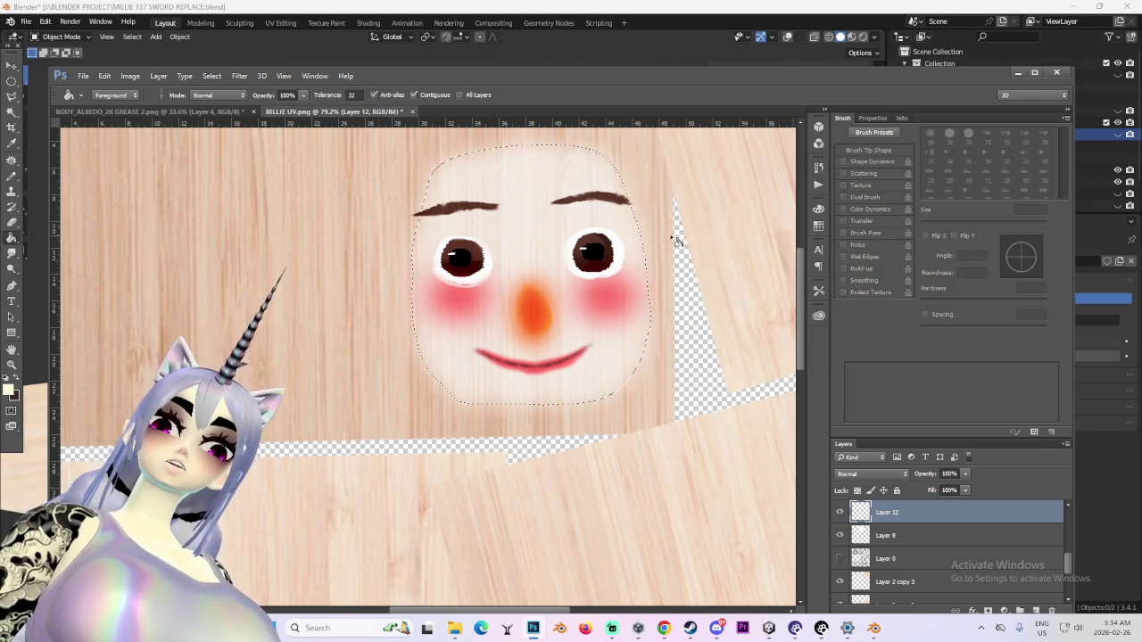
click(527, 191)
scroll(580, 323, down, 2)
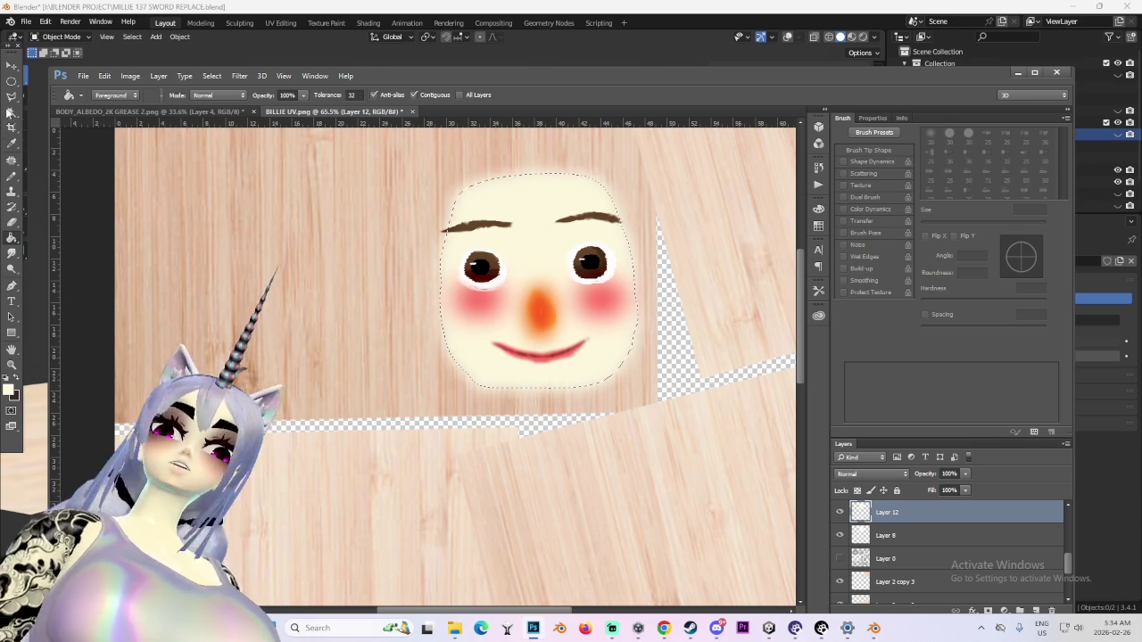
click(11, 80)
Deselect, then toggle Layer 12's visibility to compare the face with and without the cream fill
key(ctrl+d)
click(839, 512)
click(839, 535)
click(839, 536)
click(839, 512)
scroll(500, 332, up, 2)
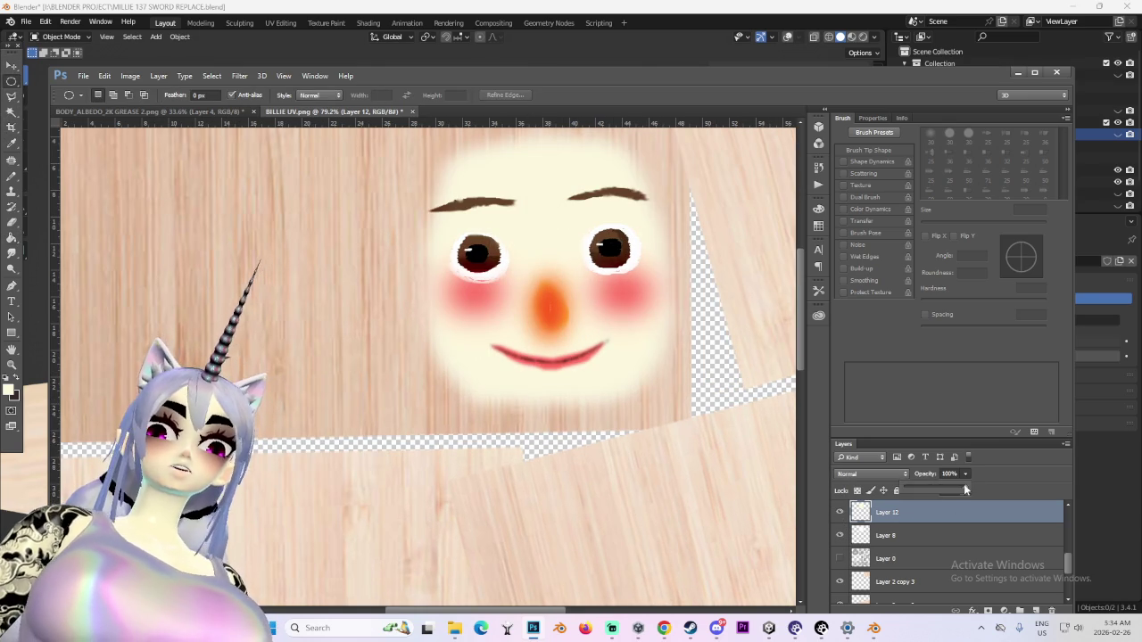
Try Multiply blending on the cream Layer 12, then revert it to Normal
click(870, 475)
click(861, 273)
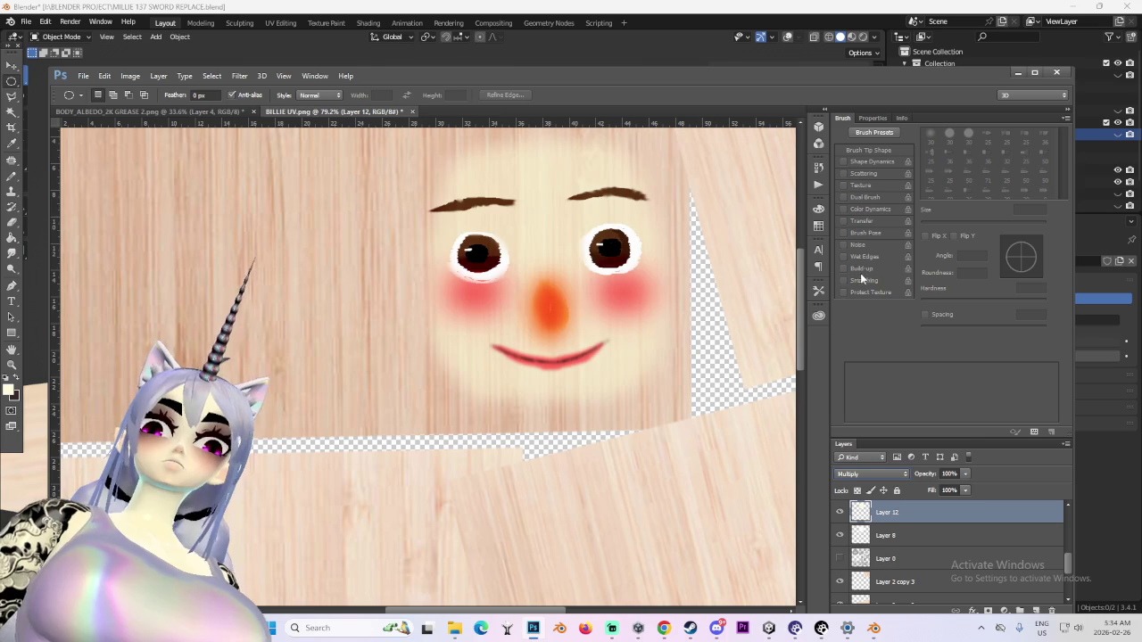
click(870, 474)
click(858, 242)
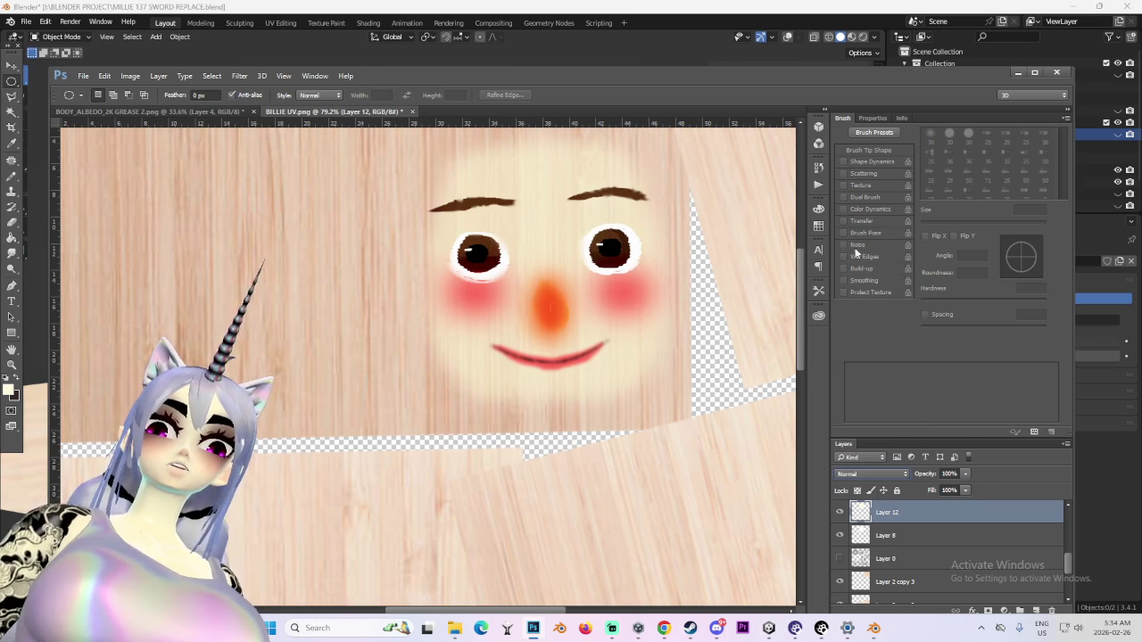
scroll(887, 469, down, 3)
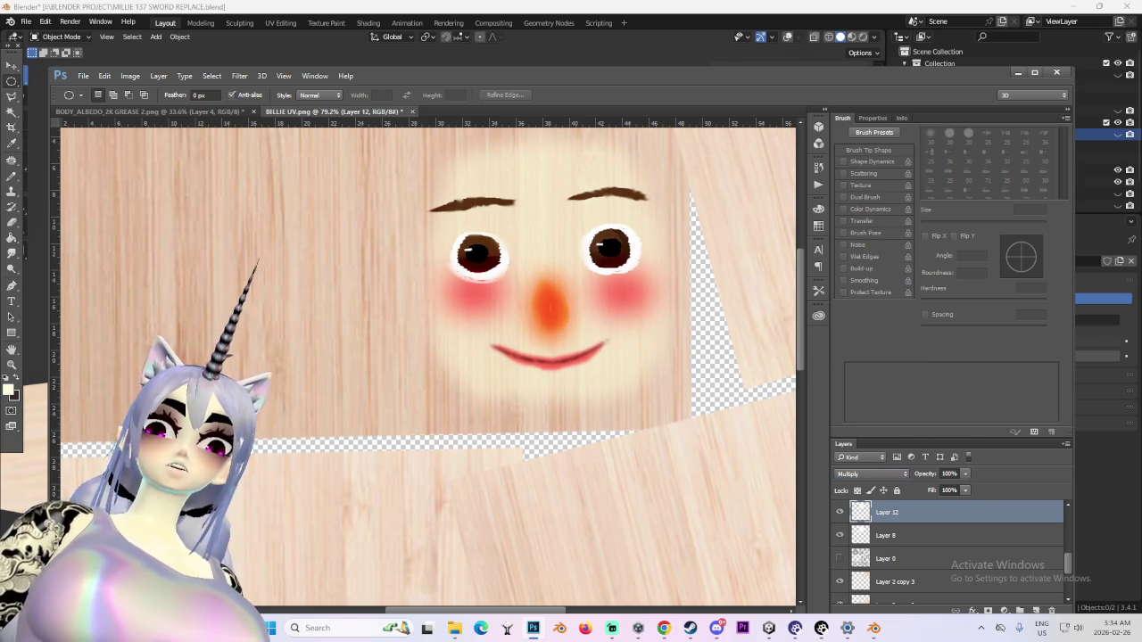
alt+scroll(604, 337, down, 2)
alt+scroll(604, 336, down, 1)
alt+scroll(604, 337, up, 2)
alt+scroll(604, 337, up, 2)
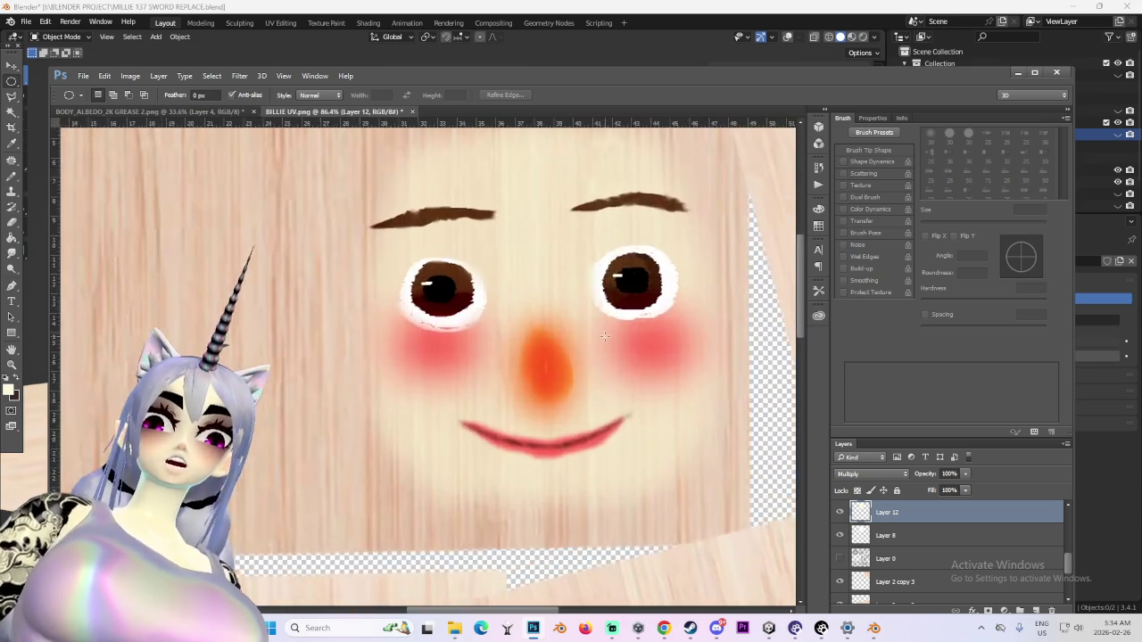
alt+scroll(604, 336, down, 3)
alt+scroll(604, 337, up, 2)
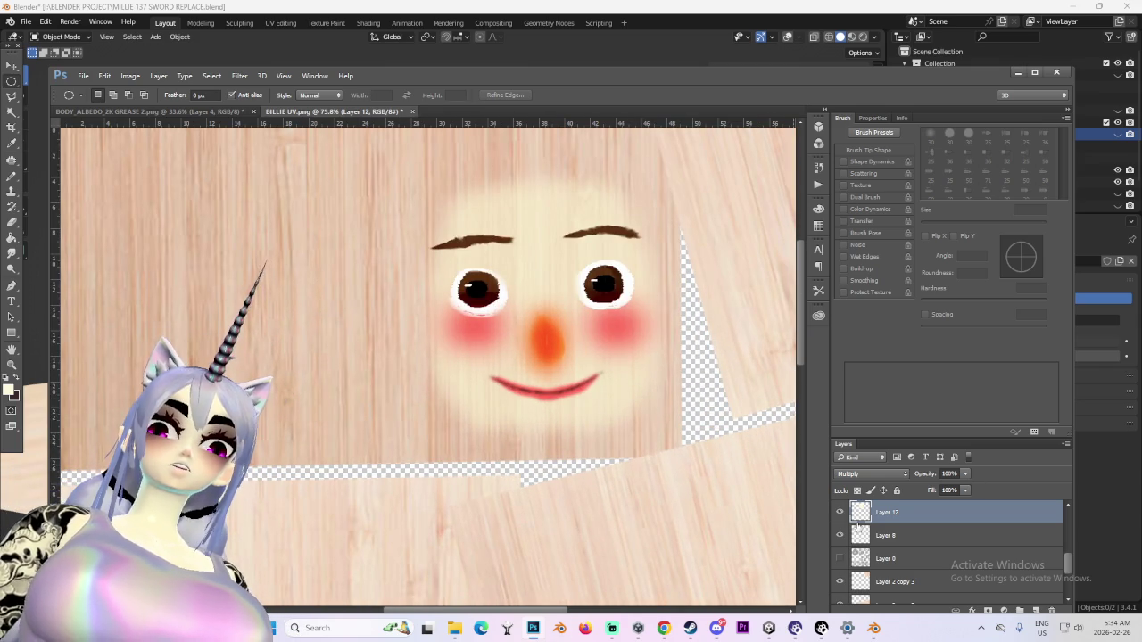
Raise Layer 12's opacity to 100% and set its blend mode to Multiply
click(887, 472)
click(864, 244)
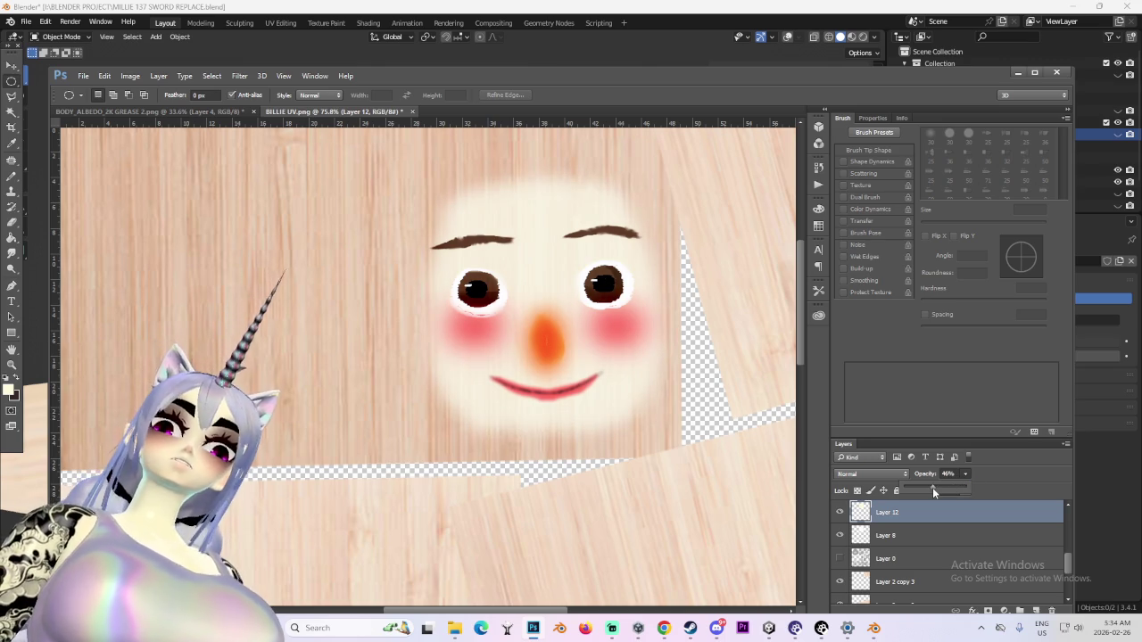
drag(932, 487, 988, 489)
click(893, 472)
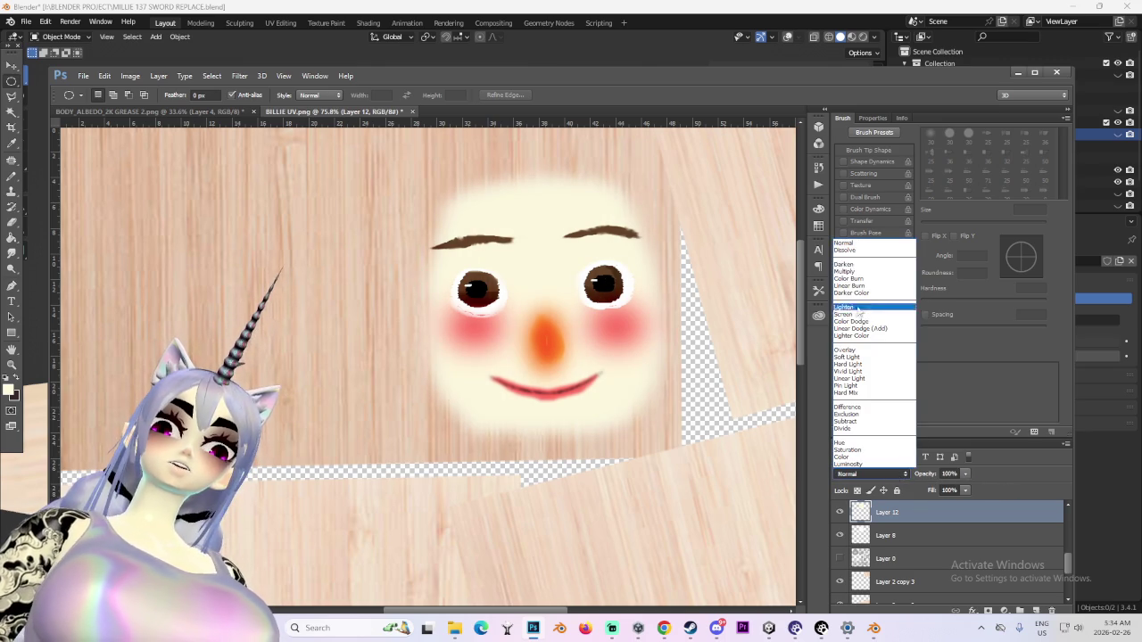
click(865, 271)
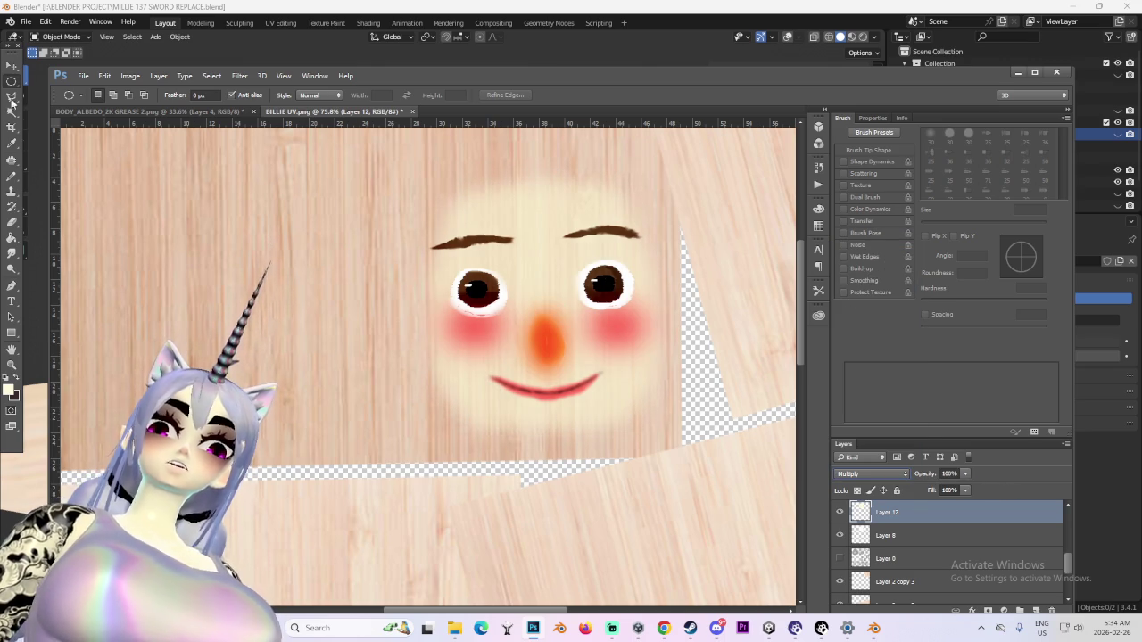
alt+scroll(494, 223, down, 5)
alt+scroll(494, 223, up, 3)
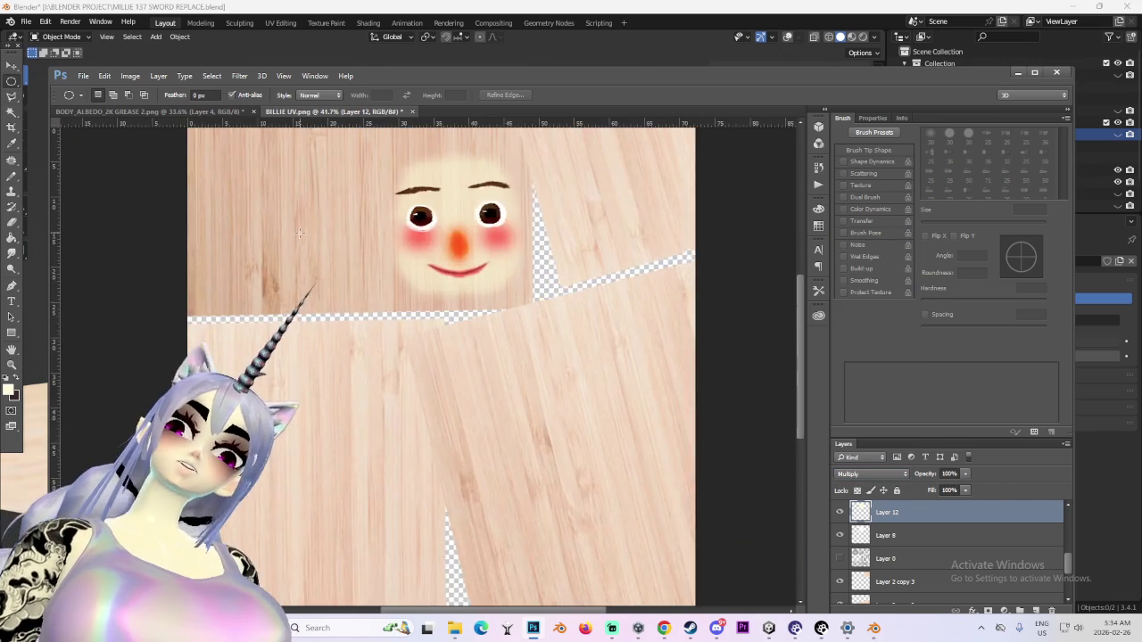
Toggle the wood texture and eyes layers to check them, then make Layer 11 active
alt+scroll(494, 223, up, 2)
alt+scroll(494, 223, up, 2)
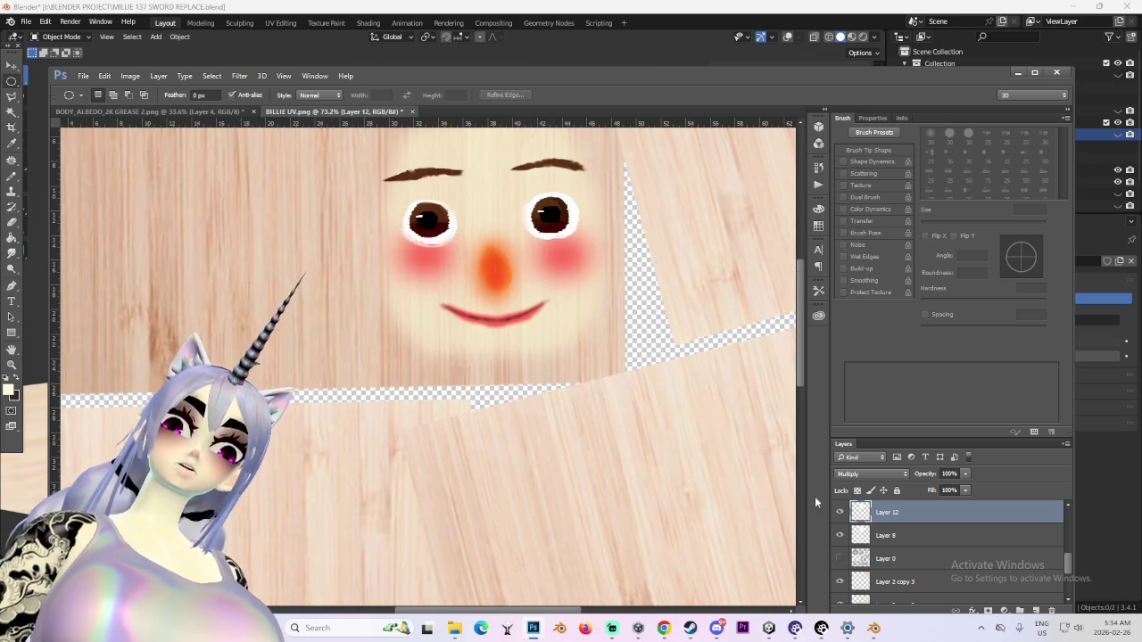
scroll(839, 544, down, 1)
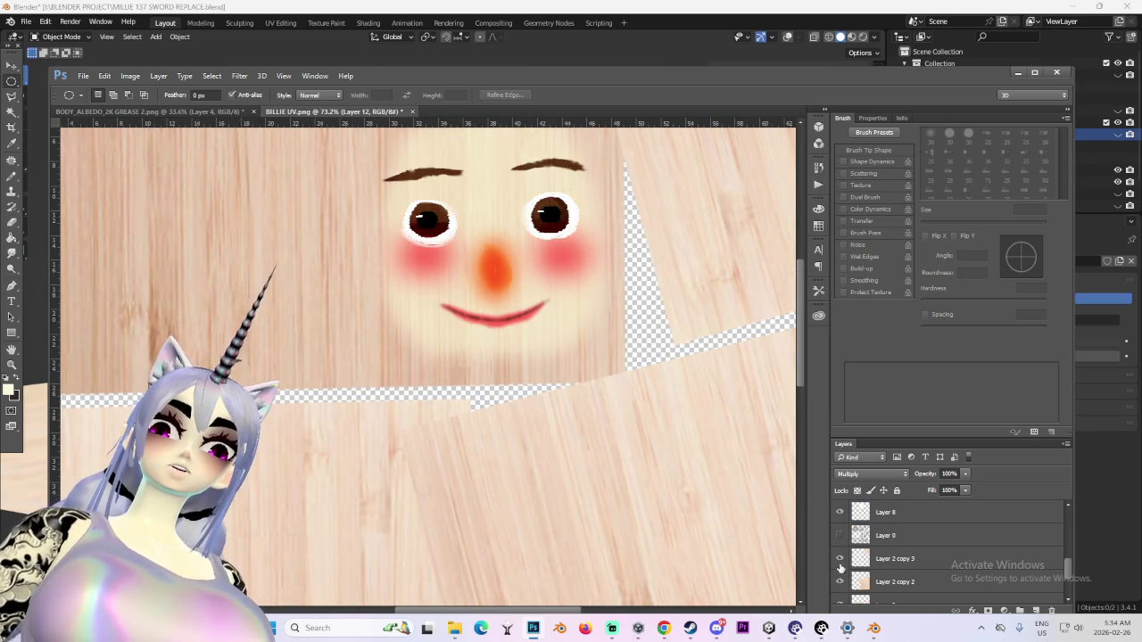
click(839, 581)
click(839, 581)
scroll(842, 585, down, 2)
scroll(843, 586, down, 2)
scroll(842, 553, up, 5)
click(839, 512)
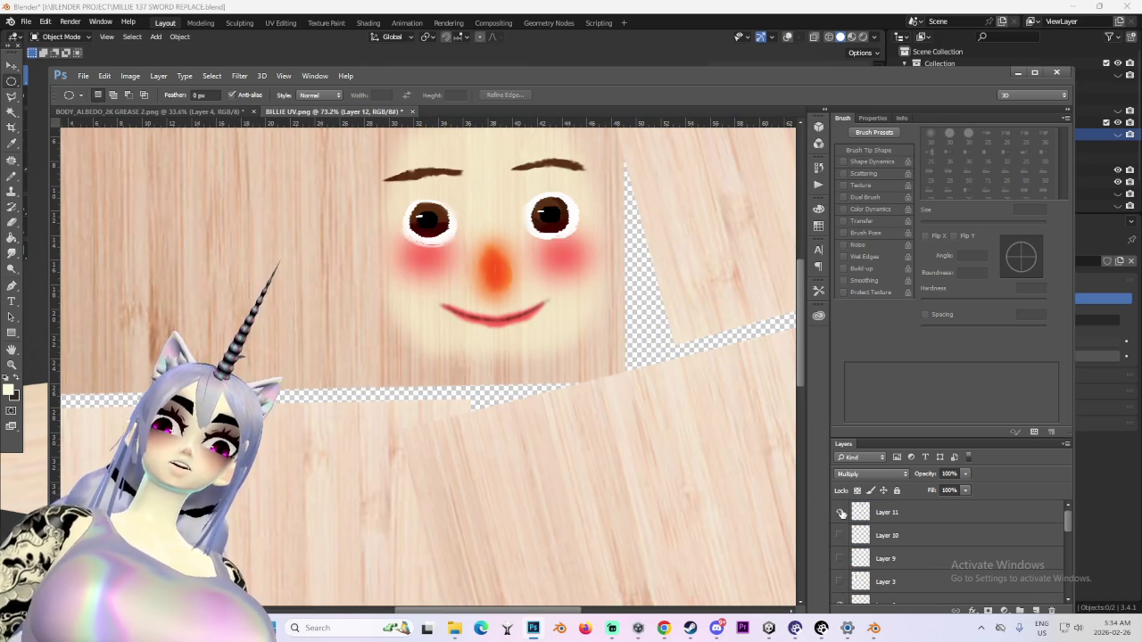
click(839, 512)
click(892, 512)
Lasso the thin brown eyebrows and drag them off the face to the left, then outline a slanted bar above the left eye
click(11, 95)
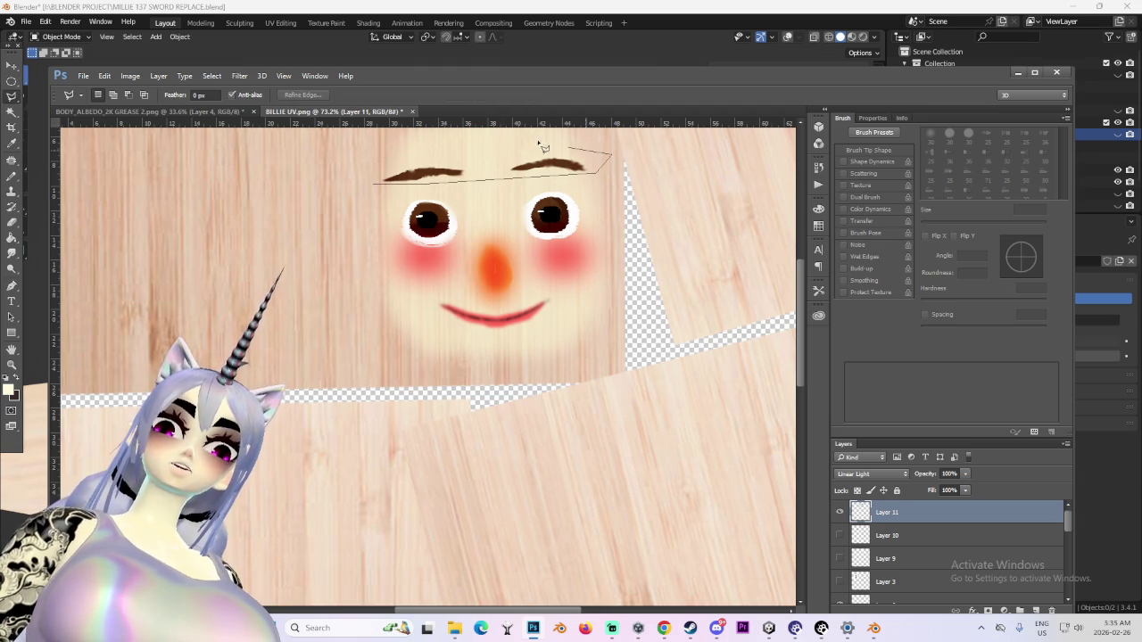
click(375, 187)
key(v)
alt+scroll(484, 191, up, 1)
mouse_move(538, 155)
mouse_down()
mouse_move(538, 206)
mouse_move(532, 192)
mouse_move(246, 198)
mouse_up()
alt+scroll(314, 193, down, 1)
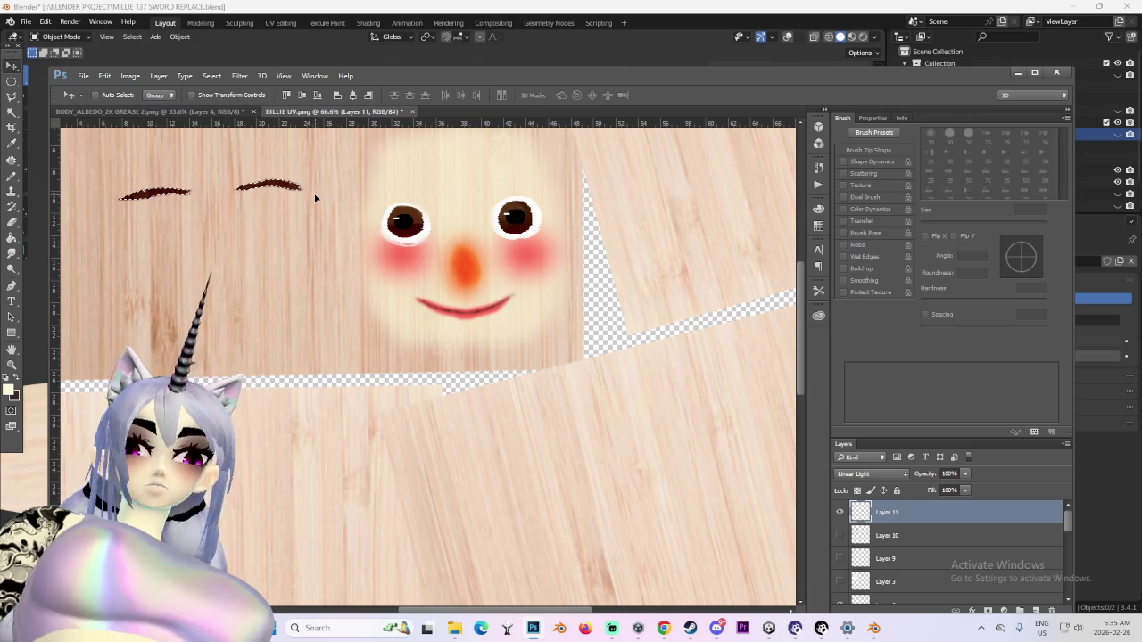
alt+scroll(433, 156, up, 3)
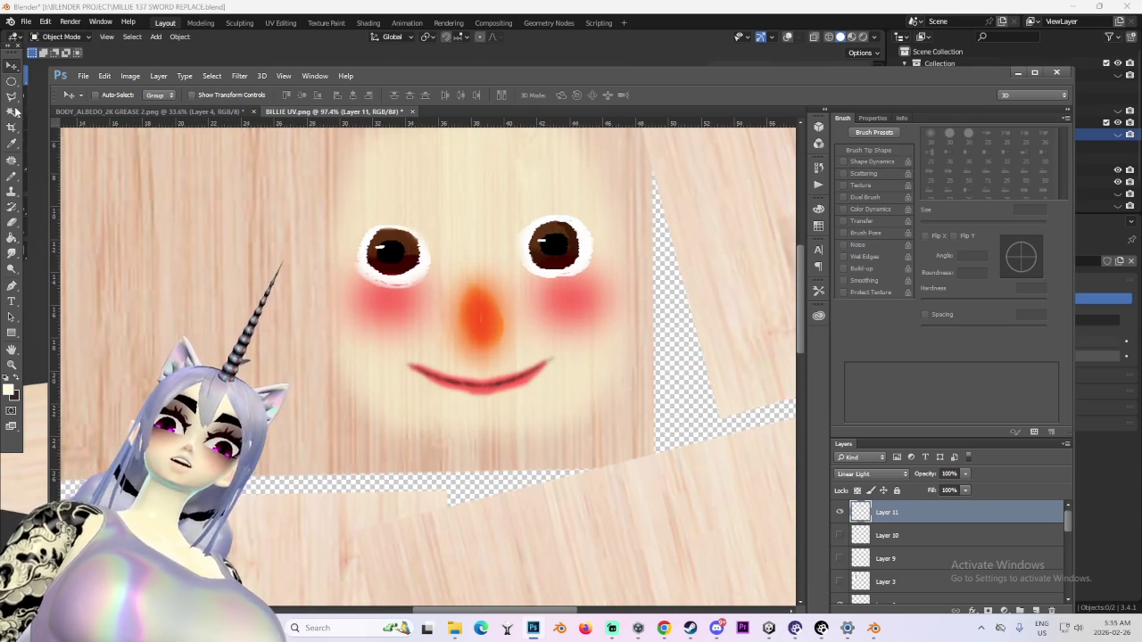
click(11, 98)
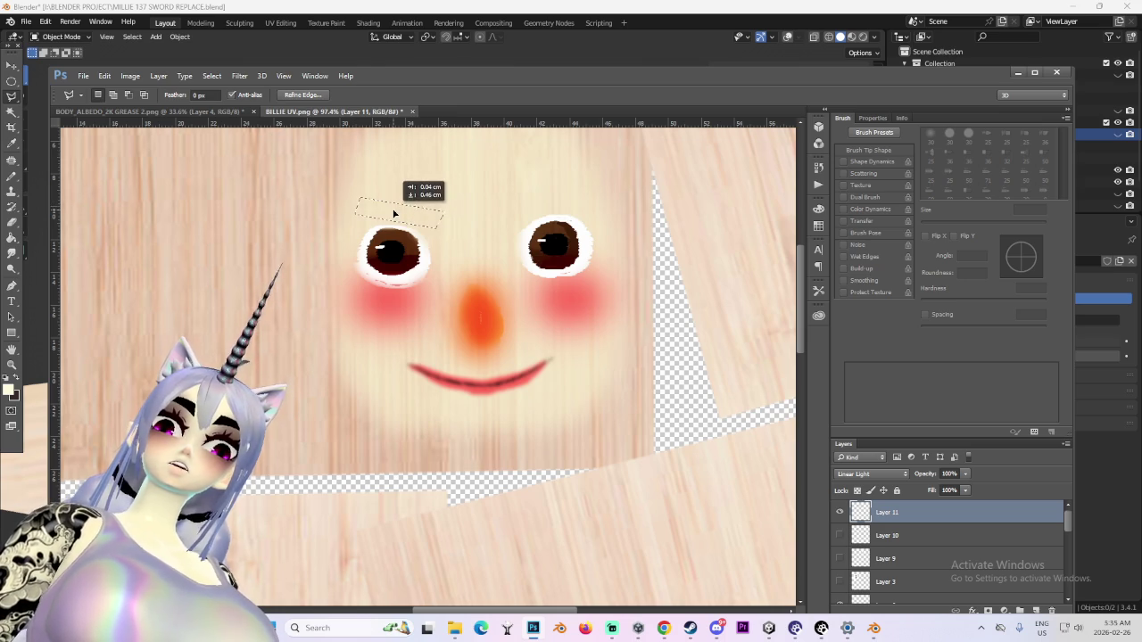
click(11, 143)
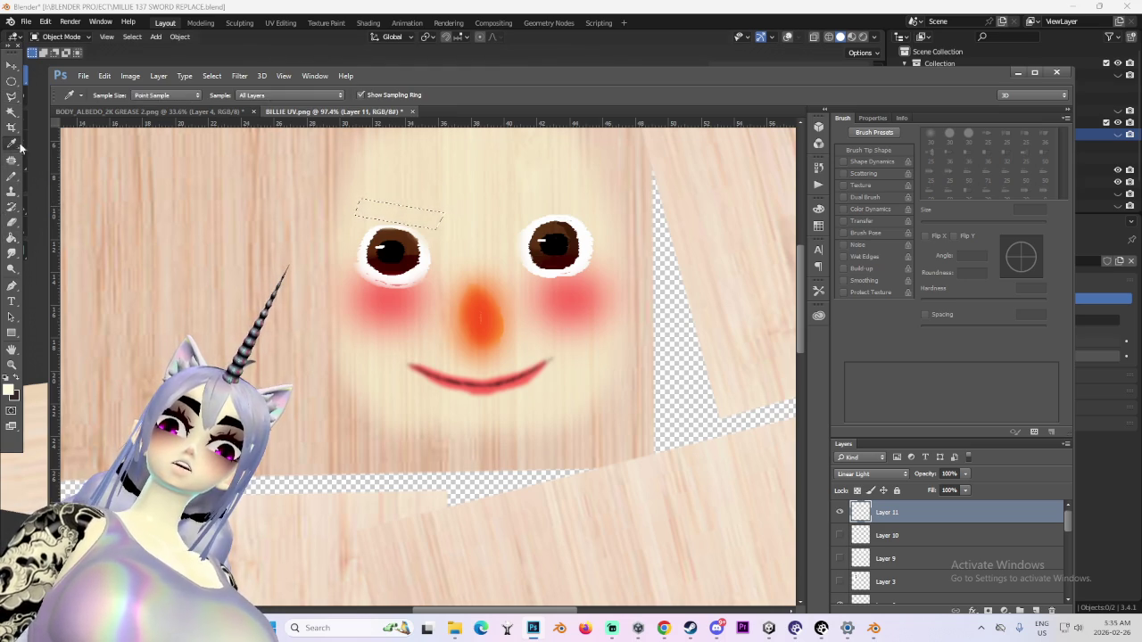
Fill the eyebrow outline with black, copy it to its own layer, and duplicate that layer
click(13, 240)
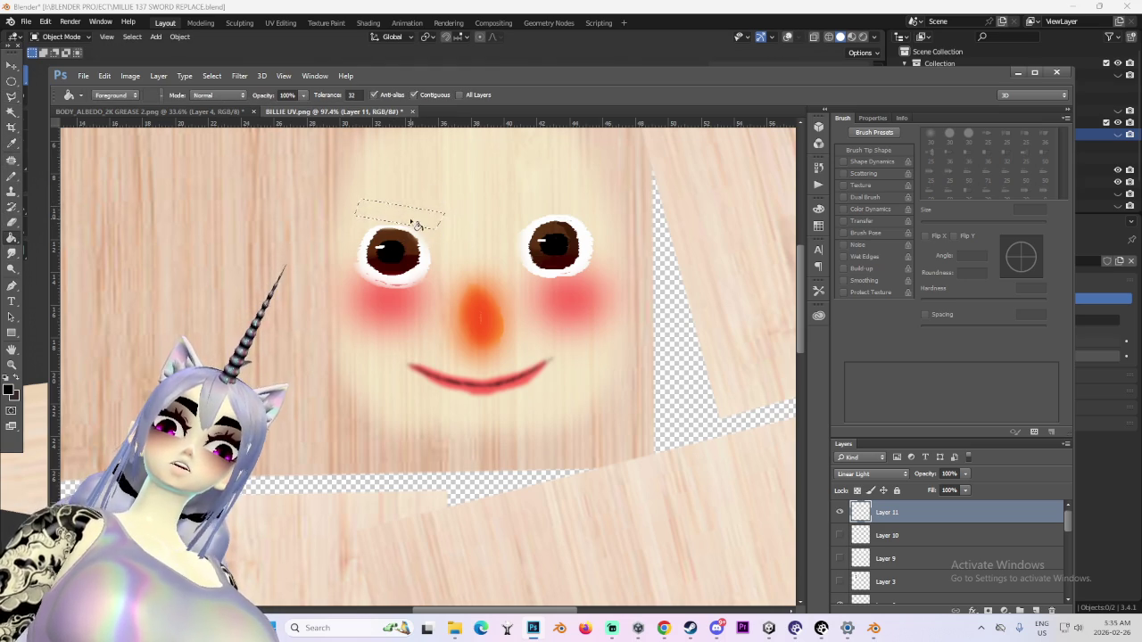
click(12, 81)
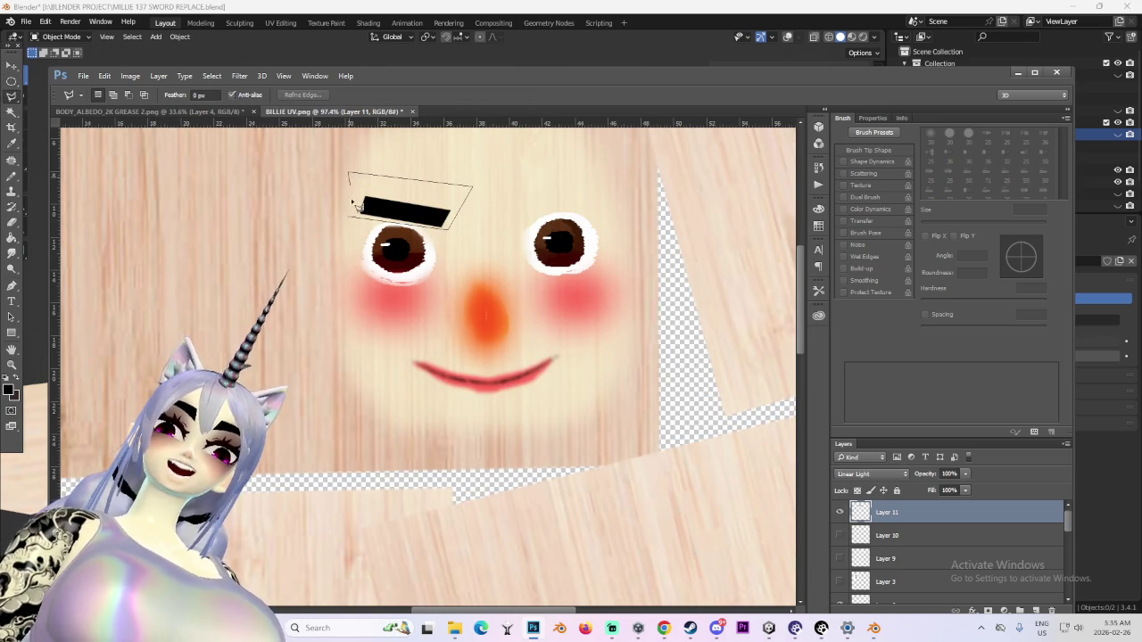
key(ctrl+j)
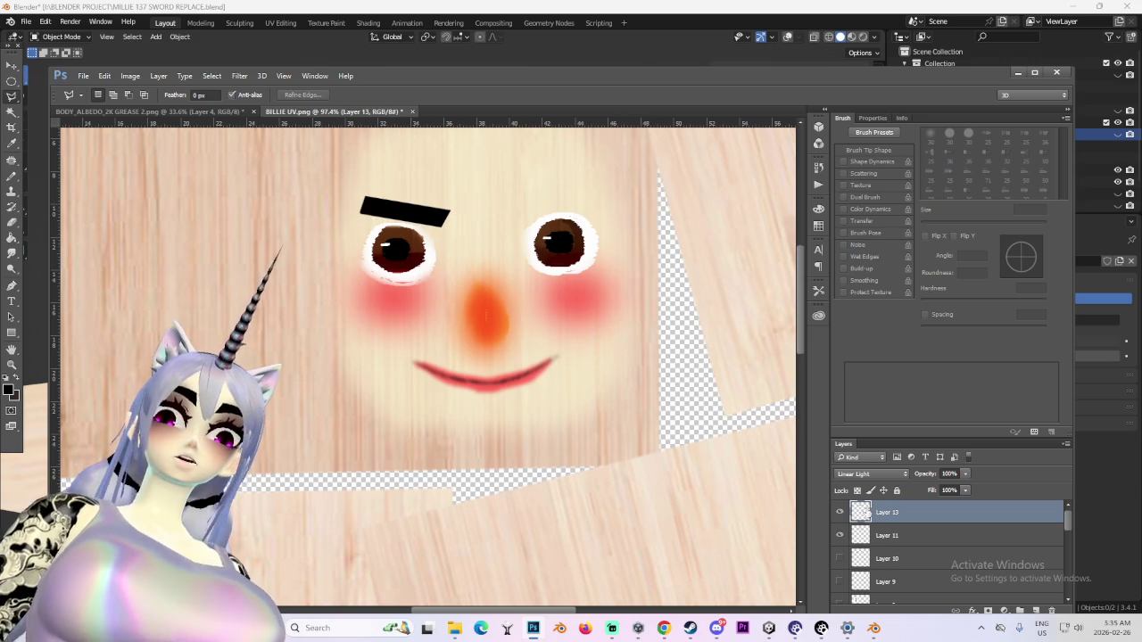
click(839, 513)
click(839, 512)
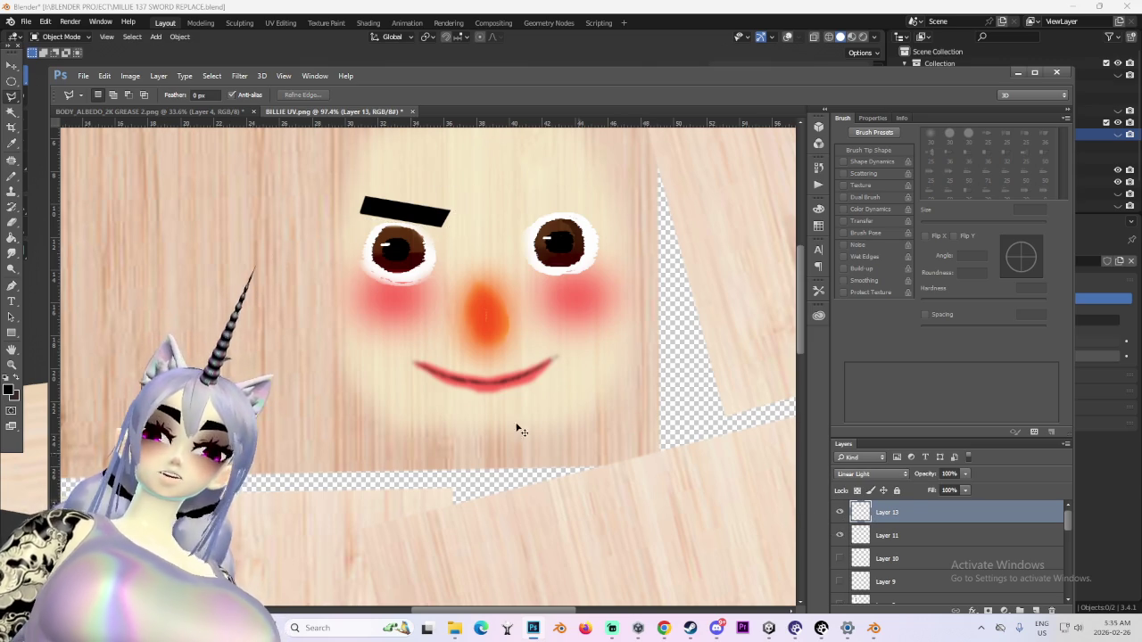
key(ctrl+j)
key(ctrl+t)
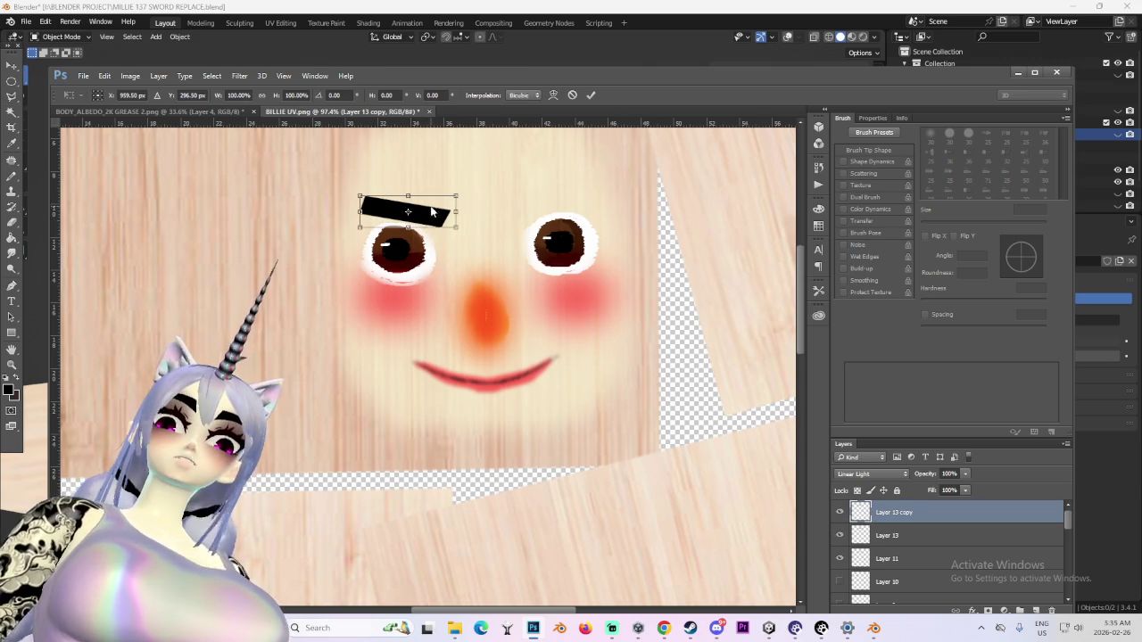
Mirror the eyebrow copy horizontally and place it above the right eye
right_click(432, 210)
click(464, 389)
mouse_move(427, 214)
mouse_down()
mouse_move(563, 217)
mouse_move(563, 206)
mouse_move(576, 211)
mouse_move(629, 169)
mouse_move(575, 198)
mouse_up()
key(Return)
Rotate the left eyebrow on its own layer so it sits level
key(l)
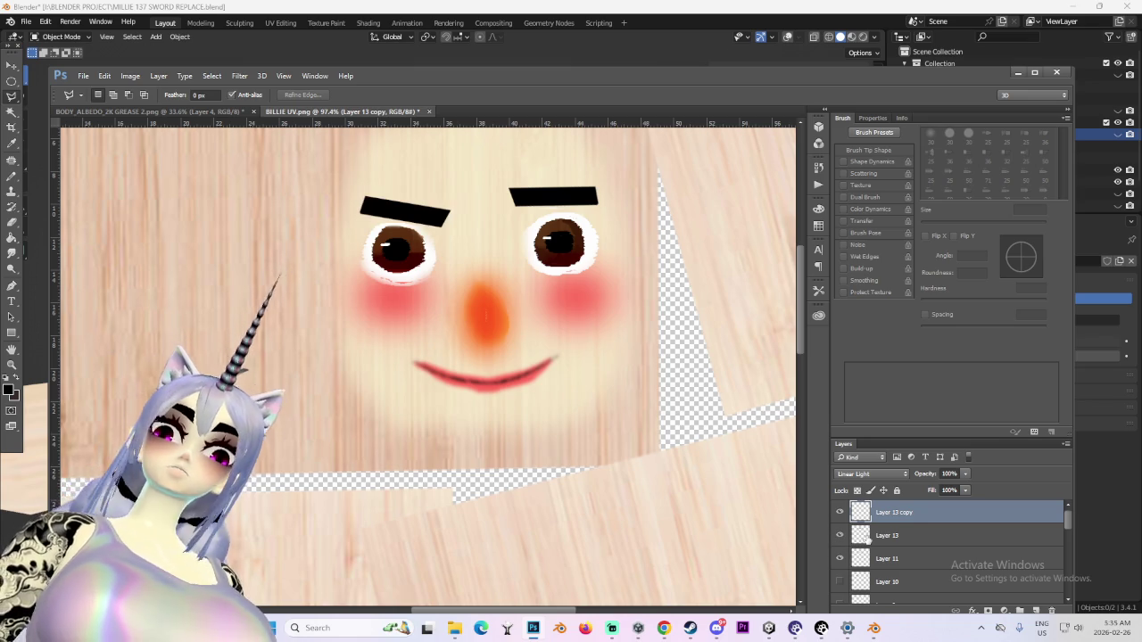
click(867, 540)
key(ctrl+t)
drag(421, 168, 441, 183)
alt+scroll(416, 319, down, 2)
key(Return)
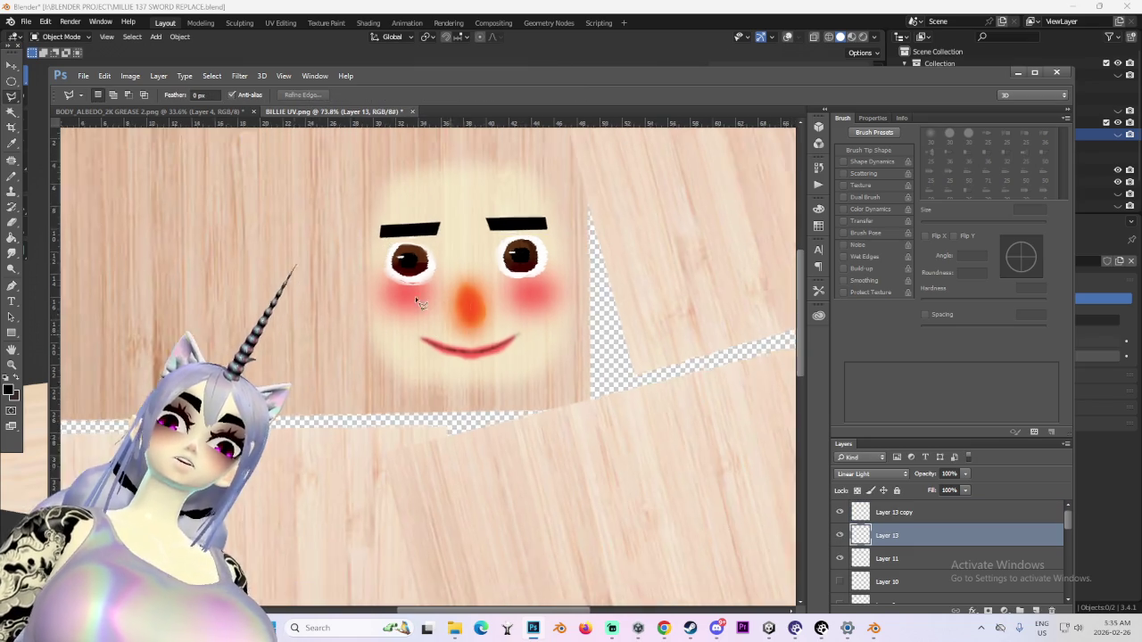
alt+scroll(464, 267, up, 1)
alt+scroll(466, 280, up, 1)
alt+scroll(461, 408, up, 1)
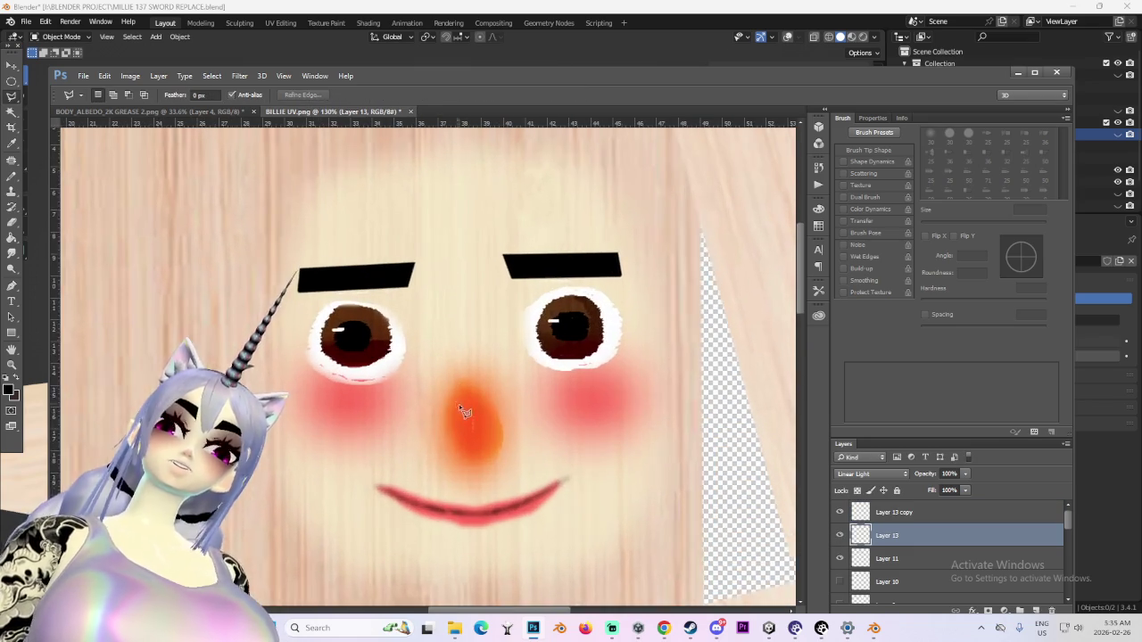
alt+scroll(462, 408, up, 2)
alt+scroll(482, 424, down, 1)
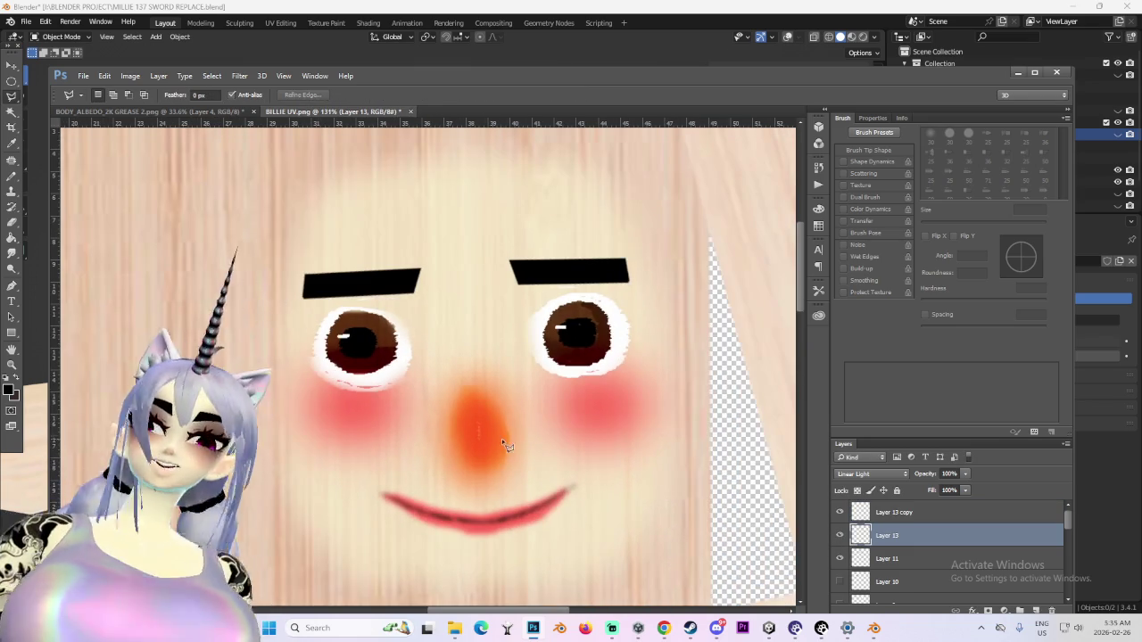
Merge the right eyebrow layer down into the left eyebrow's Layer 13
click(839, 535)
right_click(886, 512)
click(931, 423)
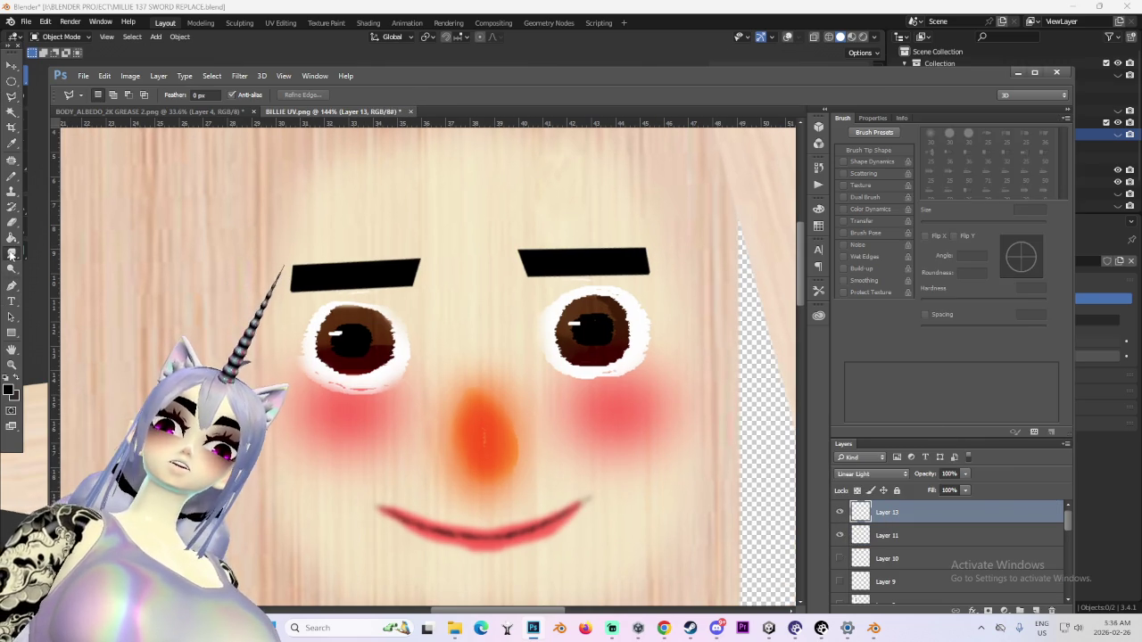
Pick the Smudge tool and shrink its brush to 20 px
click(12, 254)
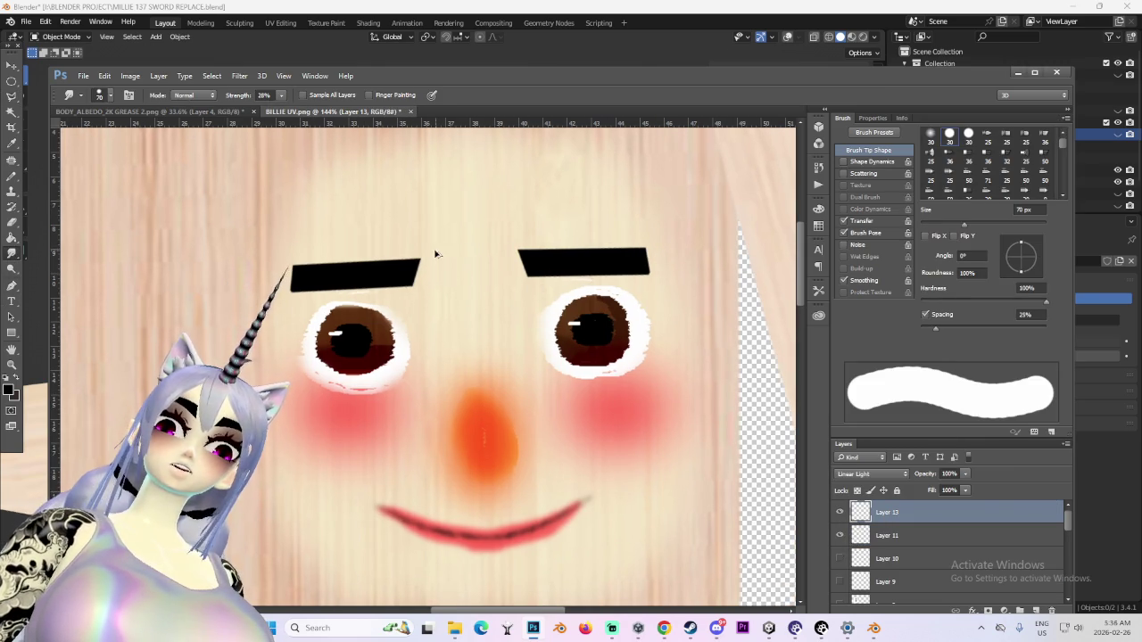
key(bracketleft)
key(bracketleft)
key(bracketleft)
key(bracketleft)
key(bracketleft)
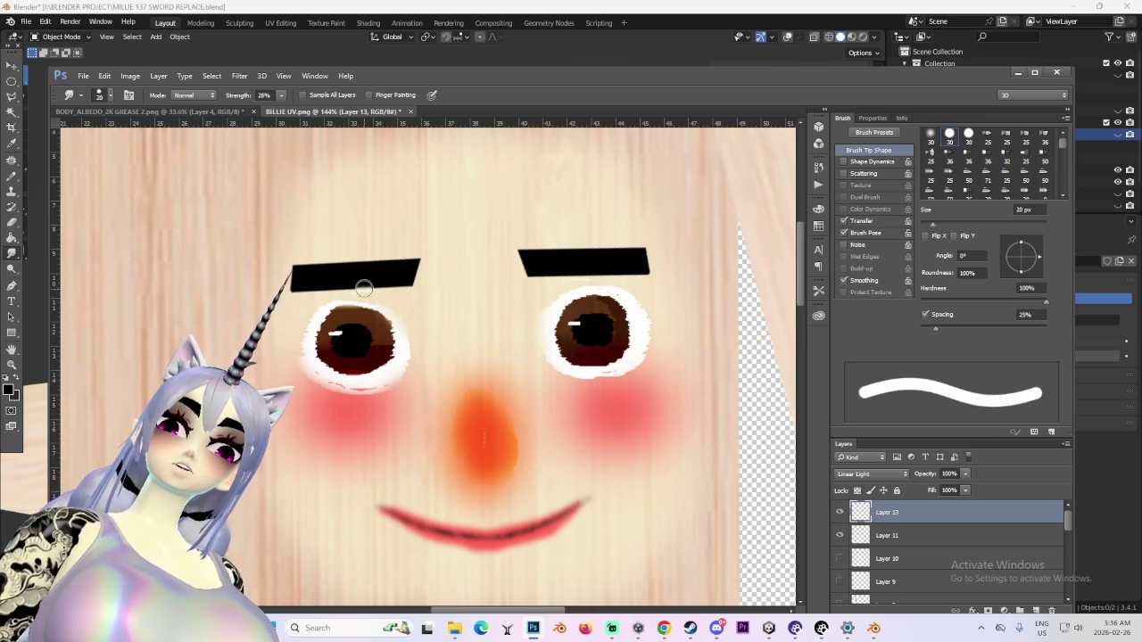
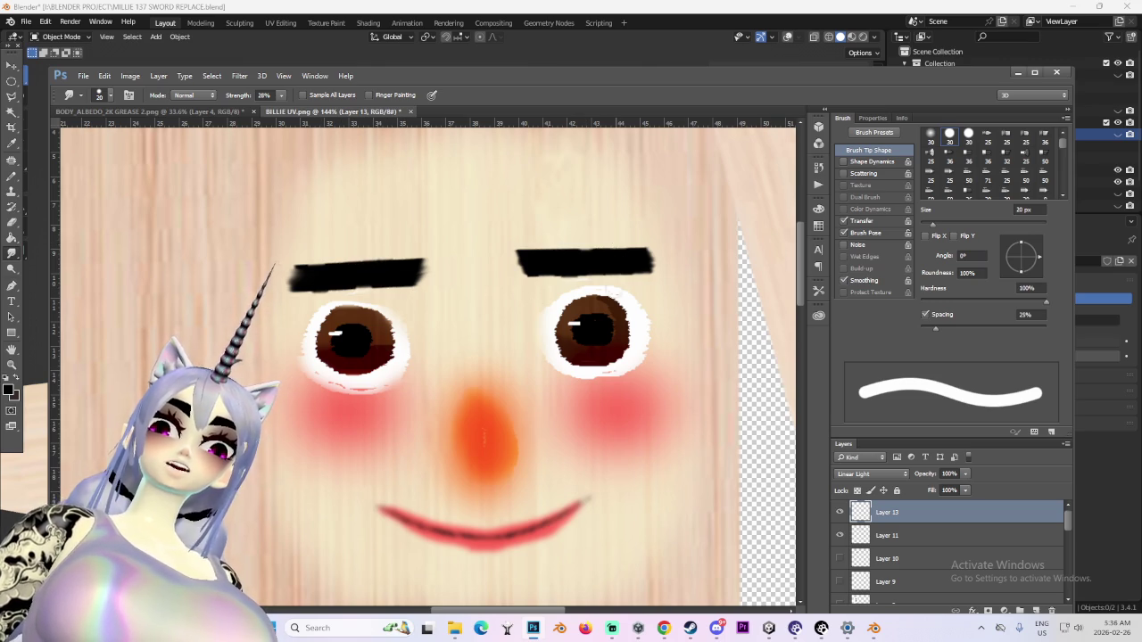
Soften the eyebrow by partly erasing it with a 100 px Eraser
alt+scroll(618, 273, down, 3)
key(e)
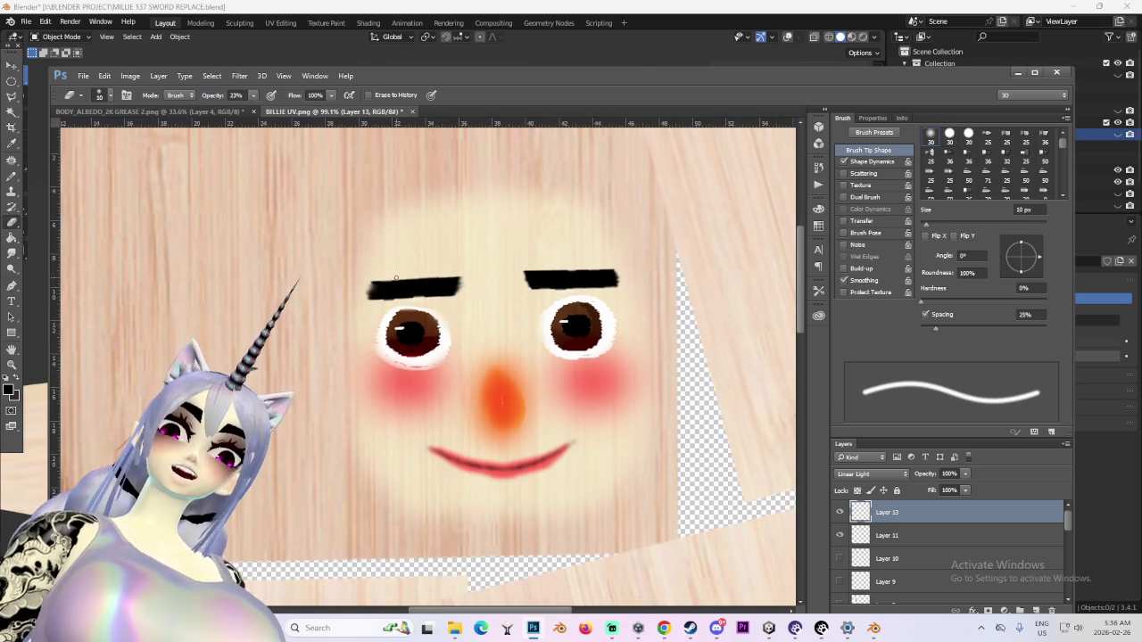
key(bracketright)
key(bracketright)
key(bracketright)
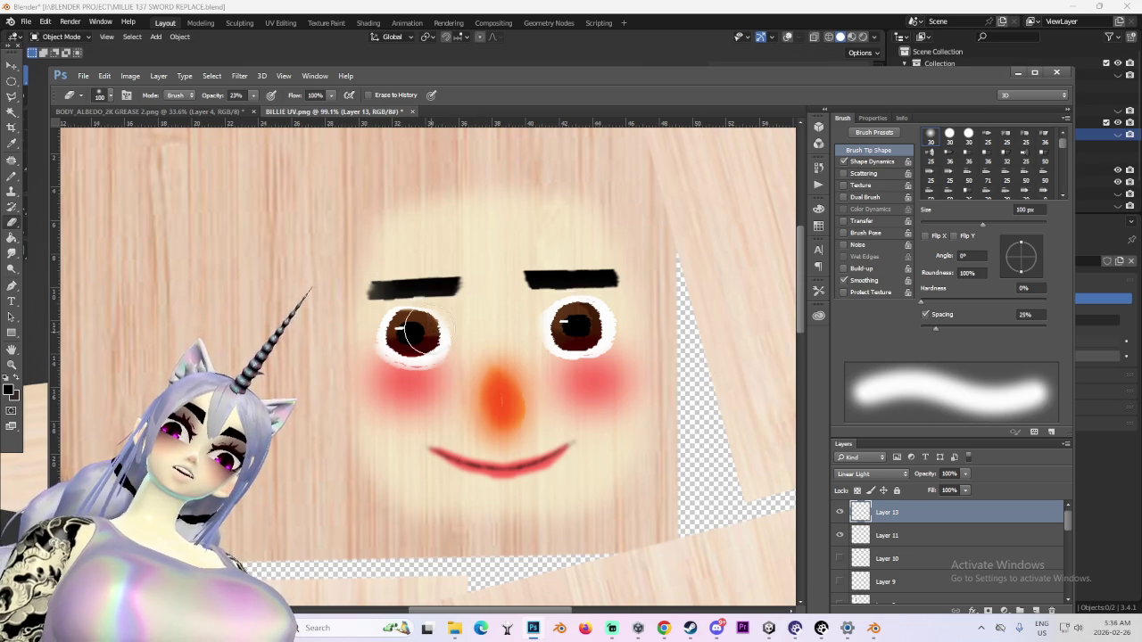
alt+scroll(425, 334, up, 2)
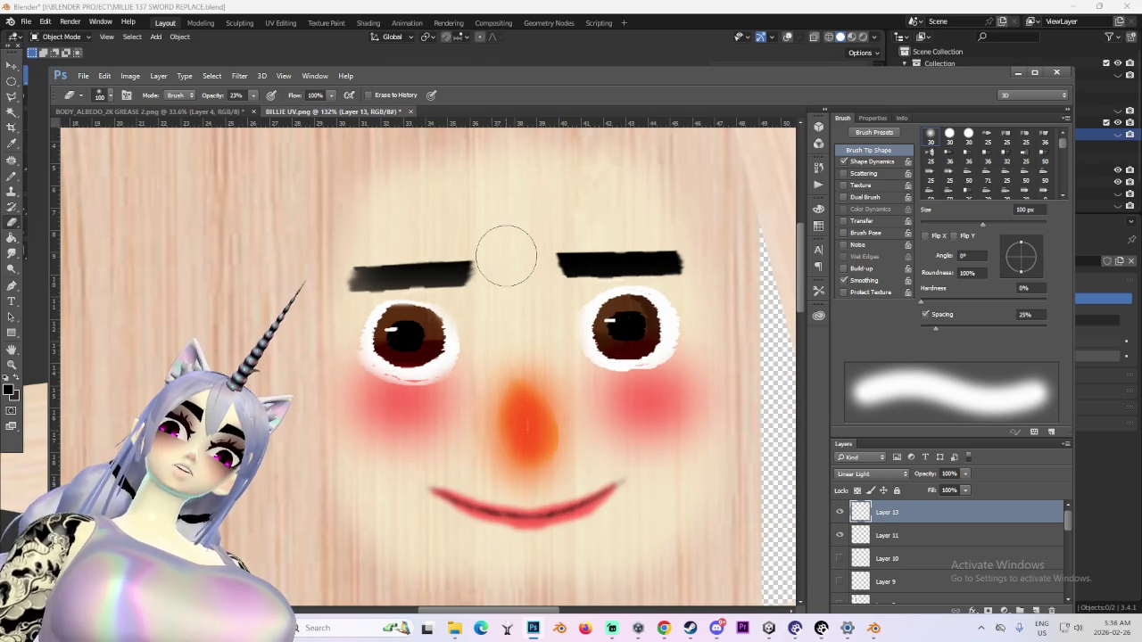
drag(562, 264, 678, 266)
Pick the Rectangular Marquee selection tool
alt+scroll(467, 321, down, 1)
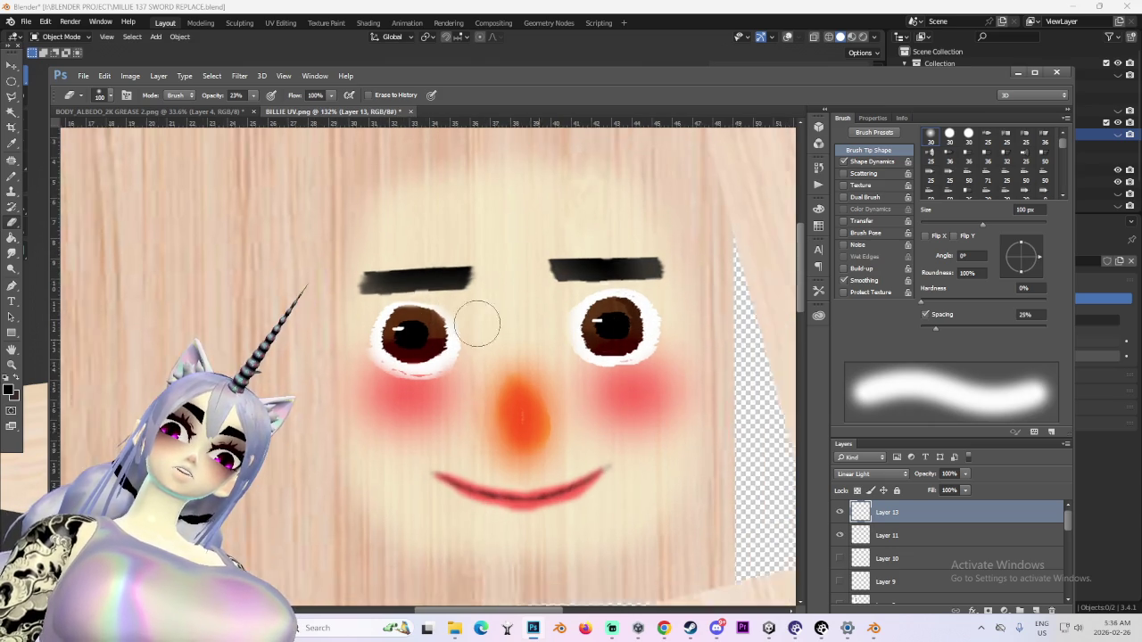
alt+scroll(467, 321, down, 3)
alt+scroll(543, 357, down, 3)
alt+scroll(542, 357, down, 1)
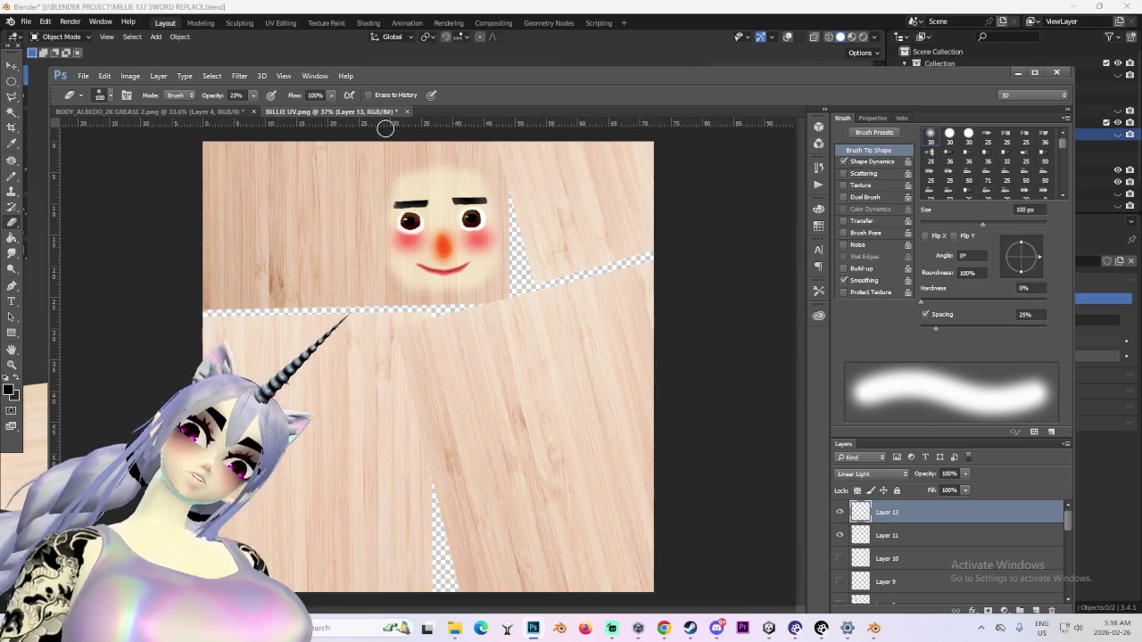
alt+scroll(437, 219, up, 2)
alt+scroll(453, 224, up, 2)
alt+scroll(428, 196, up, 2)
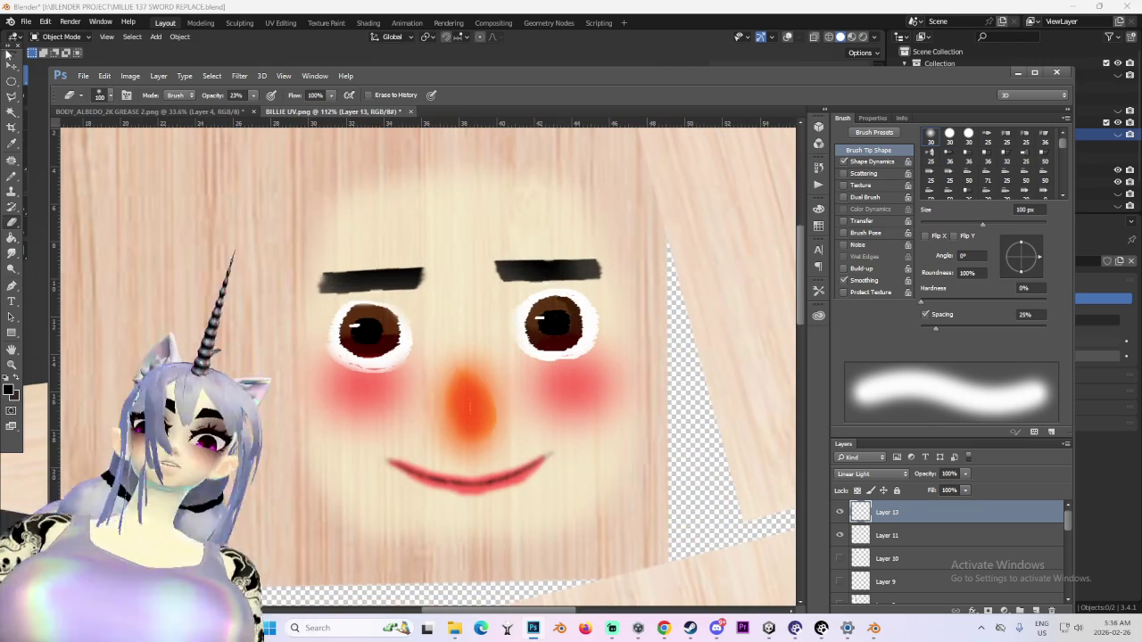
click(11, 81)
click(86, 80)
Squeeze both eyebrows narrower horizontally with Free Transform
drag(171, 178, 685, 325)
key(ctrl+t)
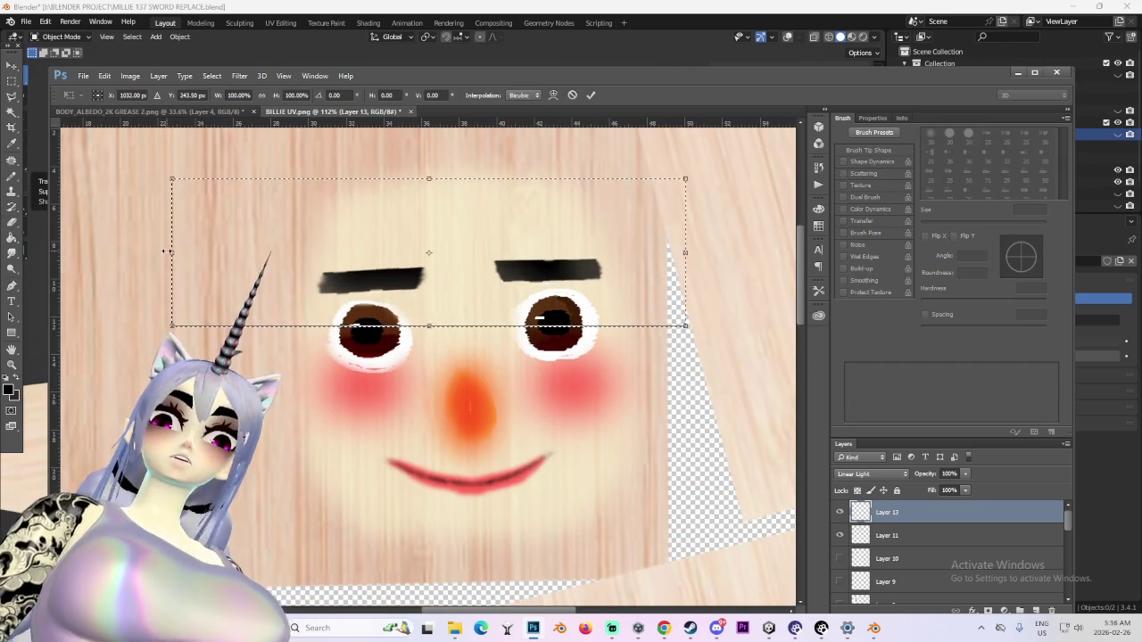
drag(172, 252, 349, 250)
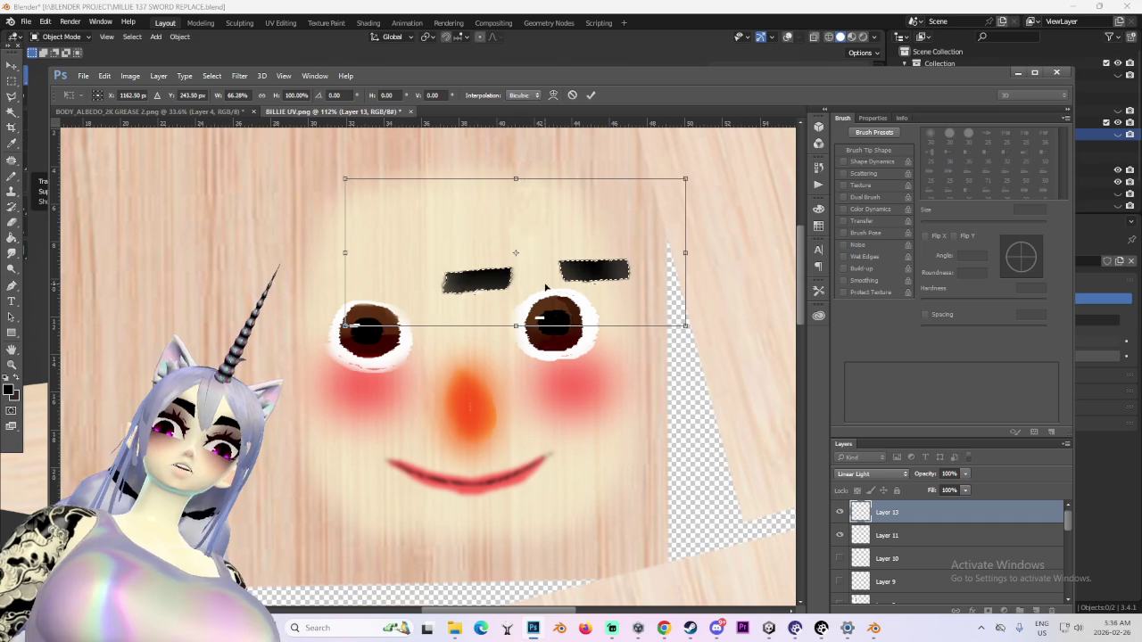
key(Return)
Tilt the left eyebrow inward about 19 degrees
mouse_move(387, 221)
mouse_down()
mouse_move(526, 312)
mouse_move(400, 273)
mouse_move(394, 286)
mouse_move(727, 344)
mouse_move(574, 400)
mouse_move(379, 272)
mouse_move(376, 285)
mouse_move(375, 269)
mouse_up()
key(v)
key(ctrl+t)
mouse_move(455, 277)
mouse_down()
mouse_move(439, 300)
mouse_move(401, 284)
mouse_up()
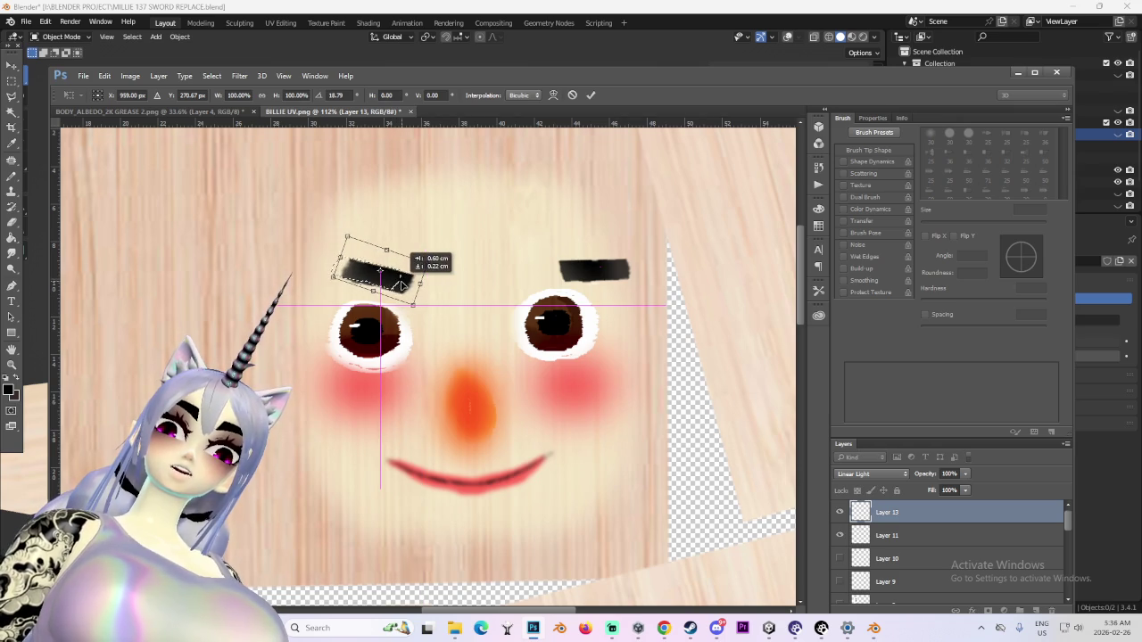
key(Return)
Tilt the right eyebrow inward and shift it left
mouse_move(528, 231)
mouse_down()
mouse_move(675, 291)
mouse_move(665, 223)
mouse_up()
key(ctrl+t)
drag(638, 264, 573, 261)
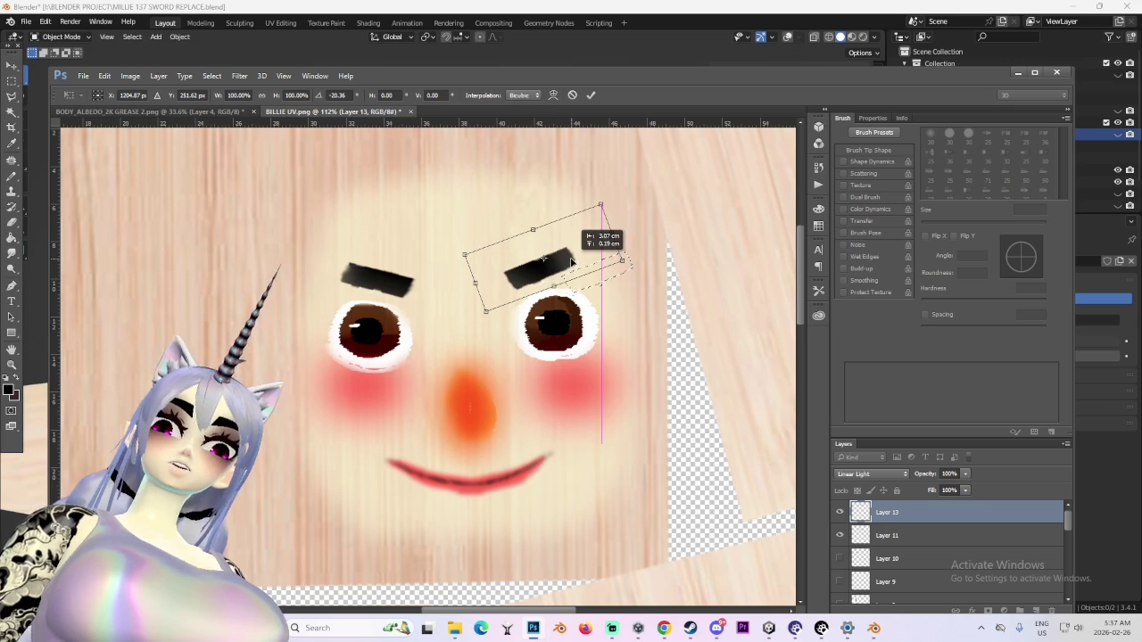
key(Return)
alt+scroll(643, 357, down, 2)
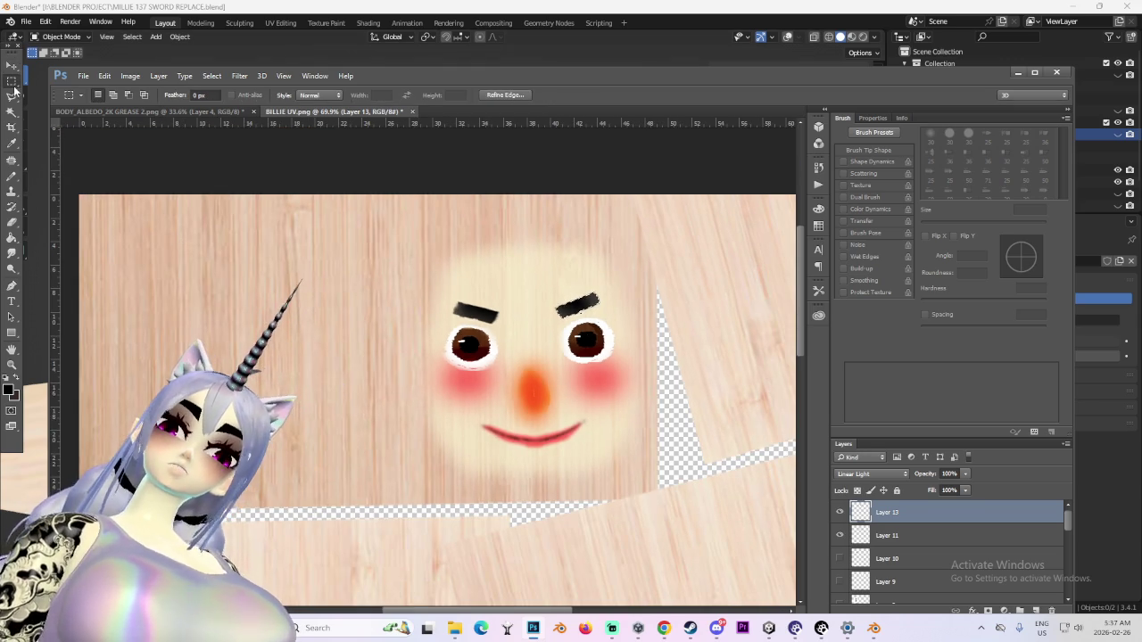
alt+scroll(346, 176, down, 2)
alt+scroll(347, 175, down, 1)
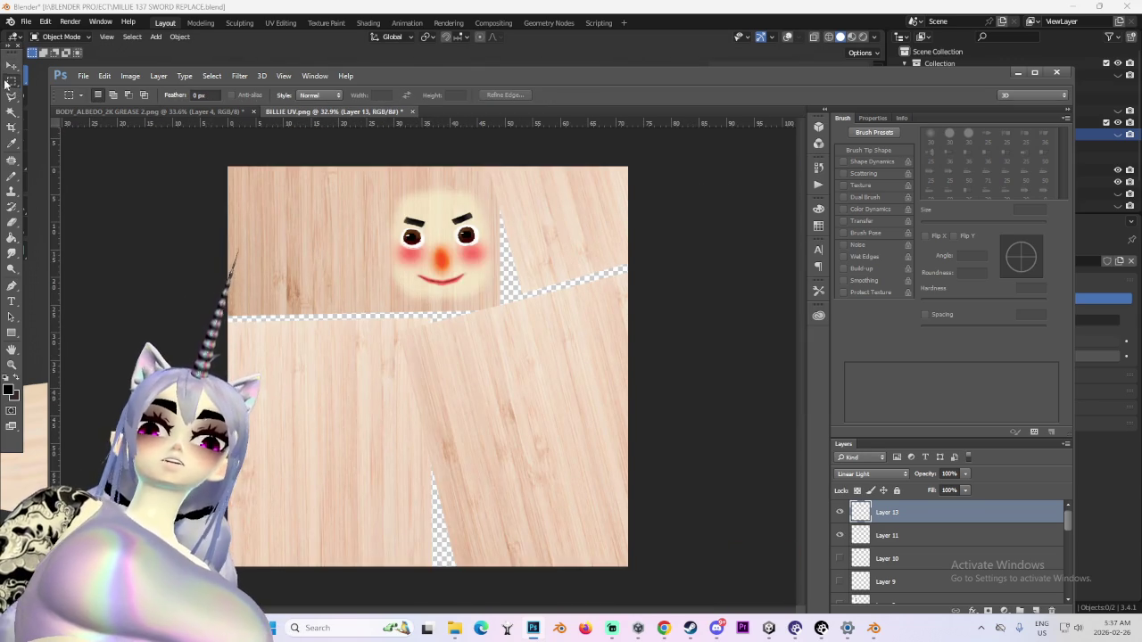
Put the doll's head into Edit Mode with overlays on and open the UV Editing workspace
click(876, 628)
click(502, 168)
click(61, 37)
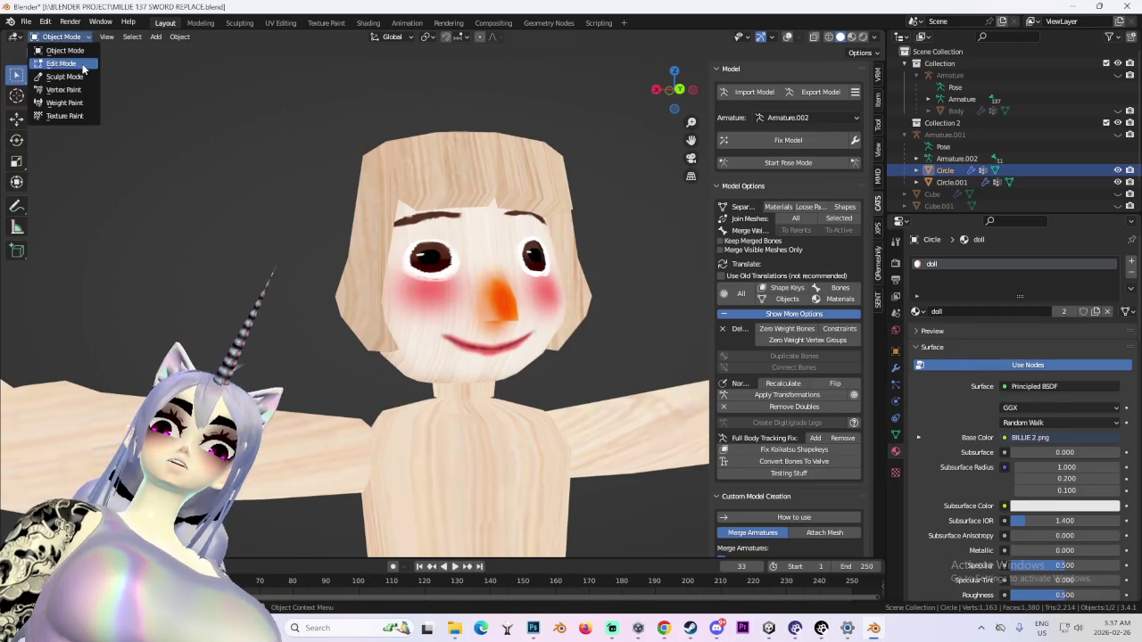
click(54, 66)
click(787, 37)
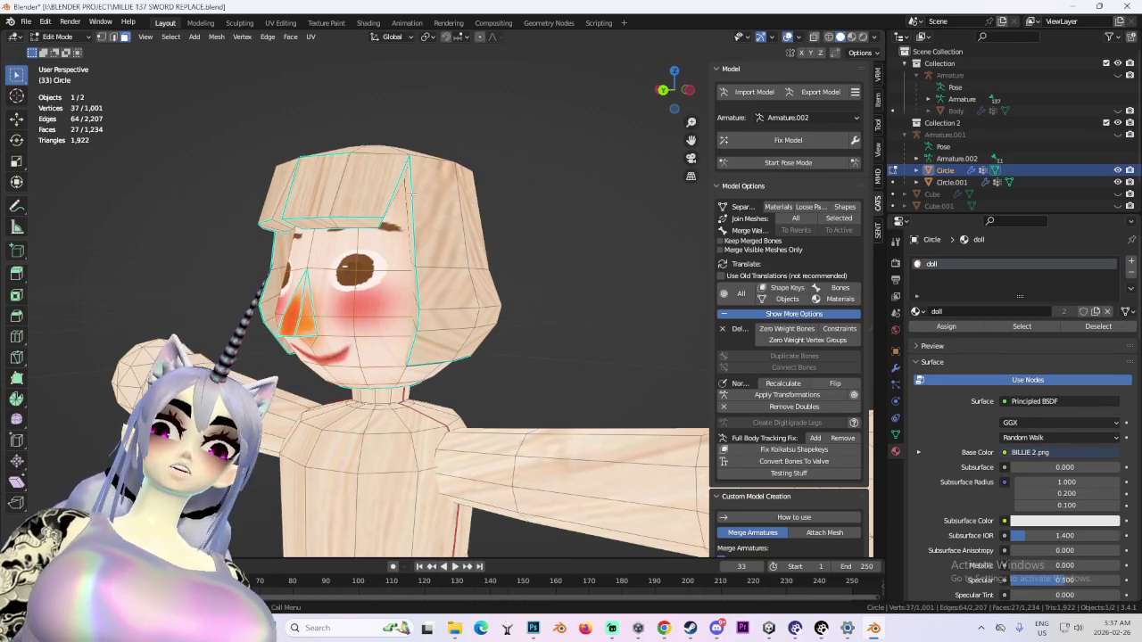
middle_drag(357, 179, 429, 175)
click(279, 23)
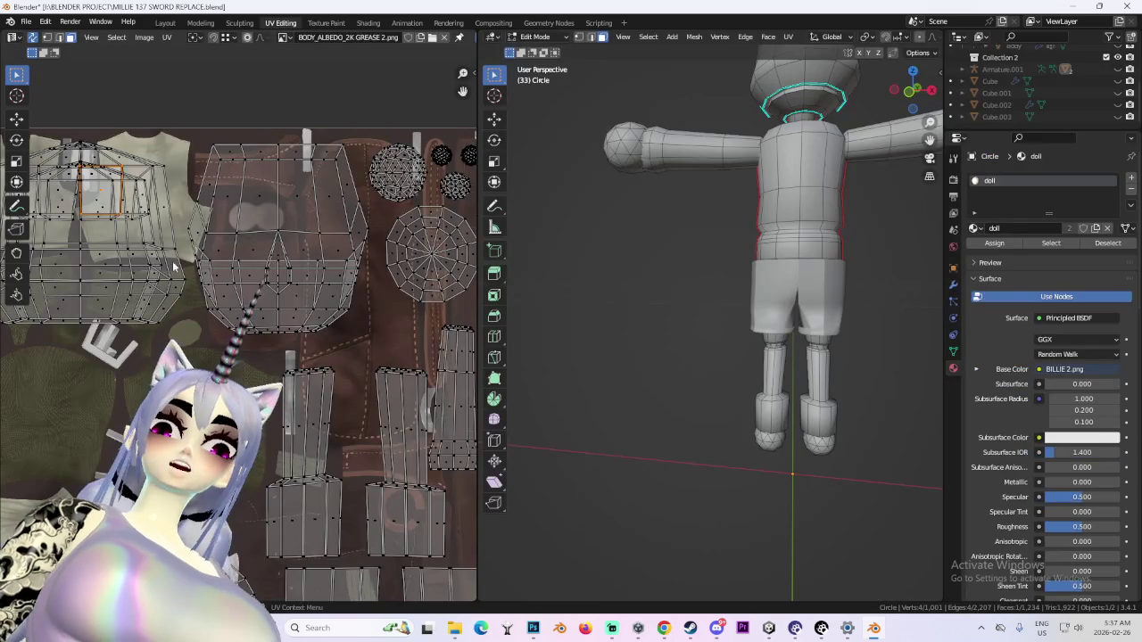
key(alt+Tab)
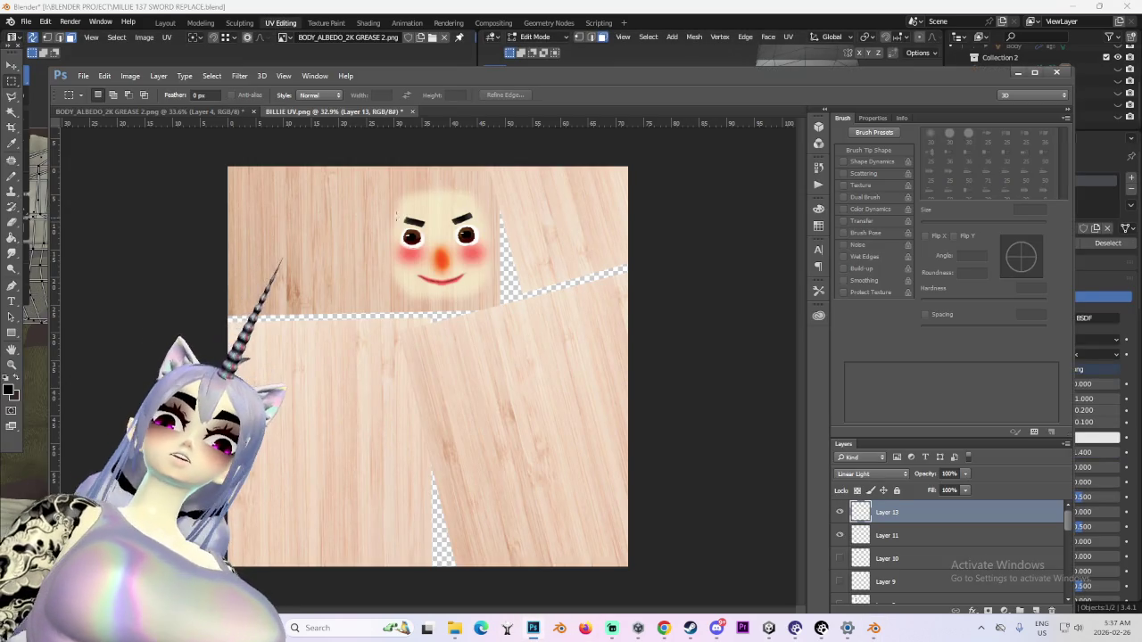
Show the UV wireframe on Layer 0 in BILLIE UV.png
click(178, 112)
click(348, 112)
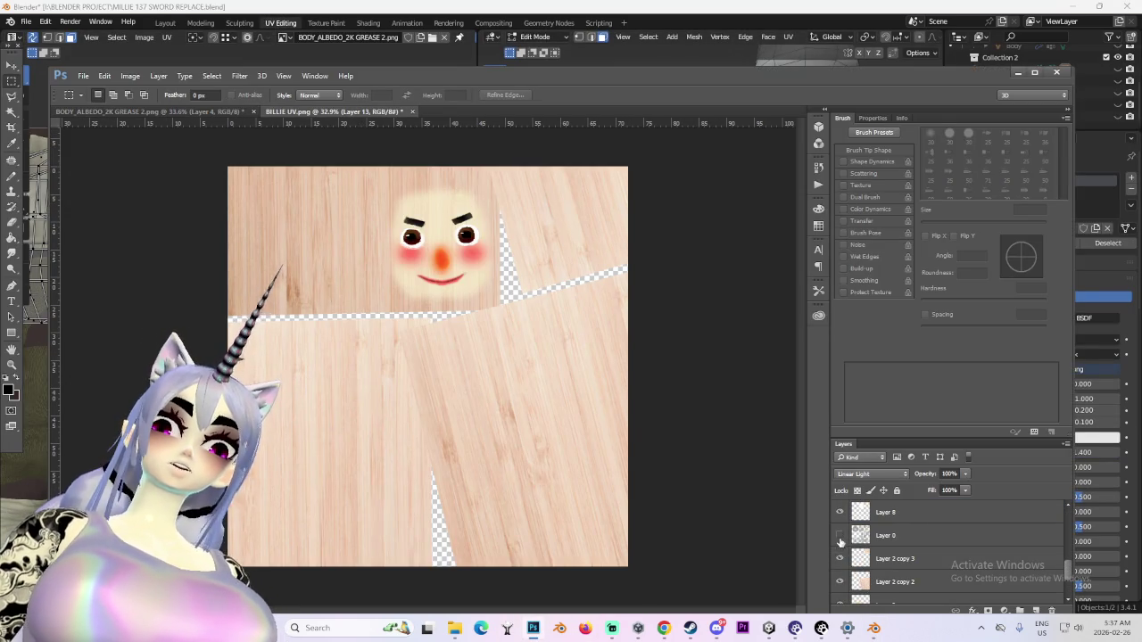
click(839, 535)
alt+scroll(304, 263, up, 3)
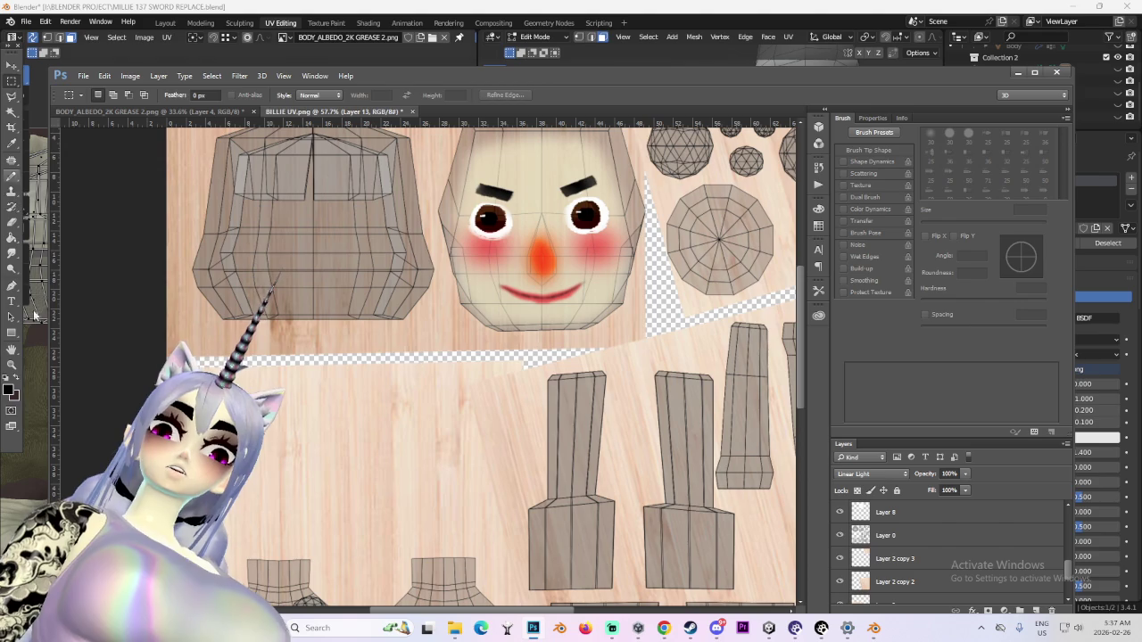
Set up the Brush with a dark brown foreground colour
click(10, 177)
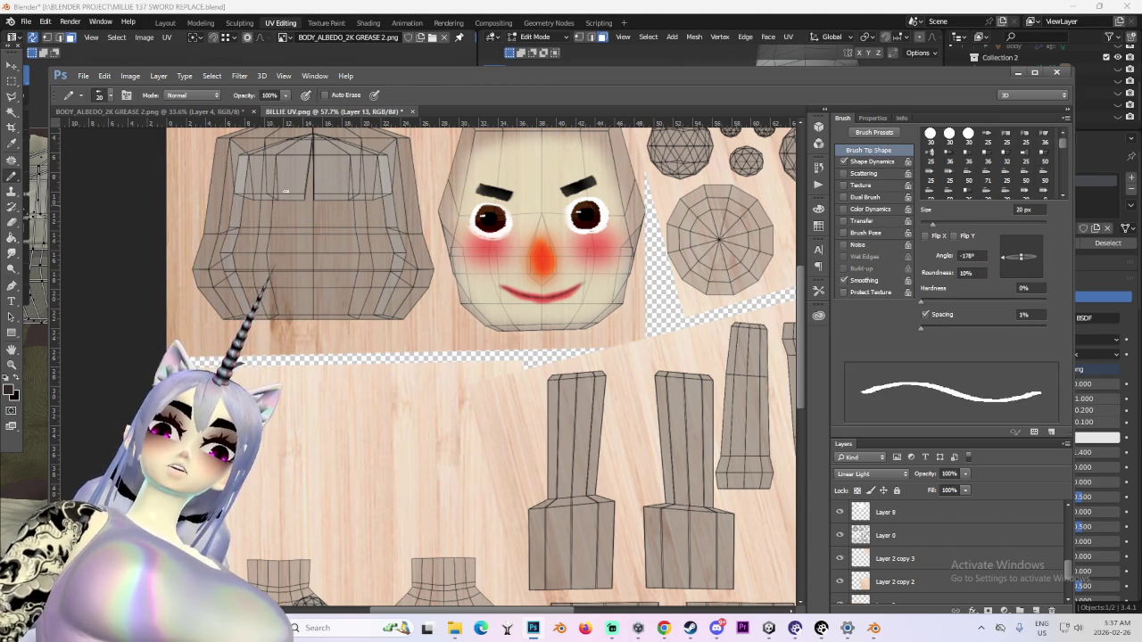
click(147, 112)
alt+scroll(642, 438, down, 1)
alt+scroll(637, 442, up, 1)
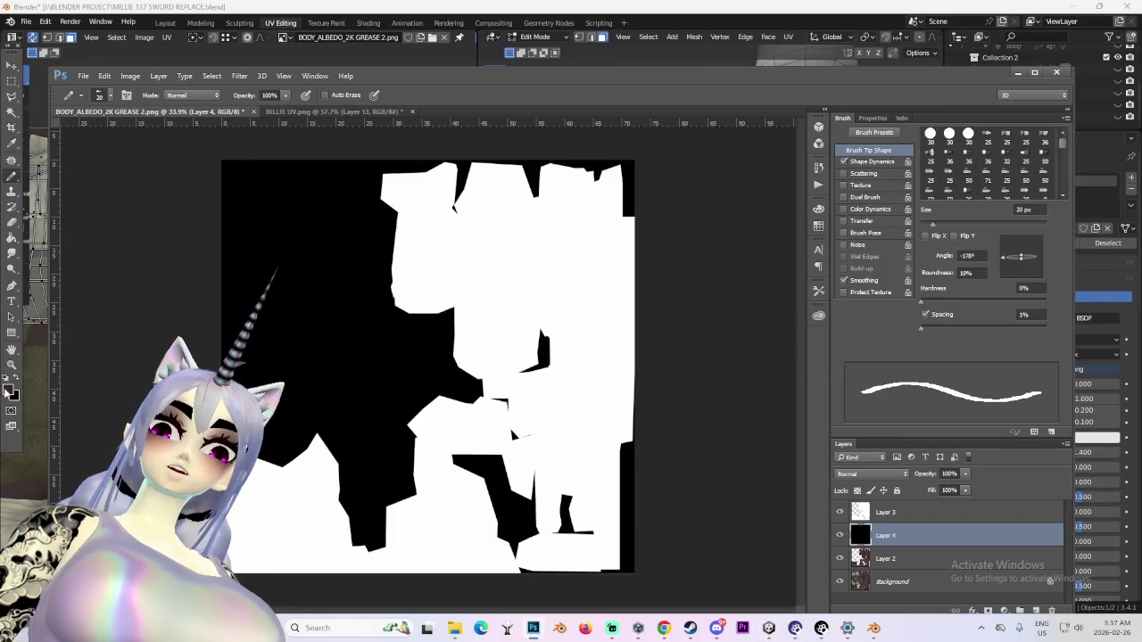
click(9, 391)
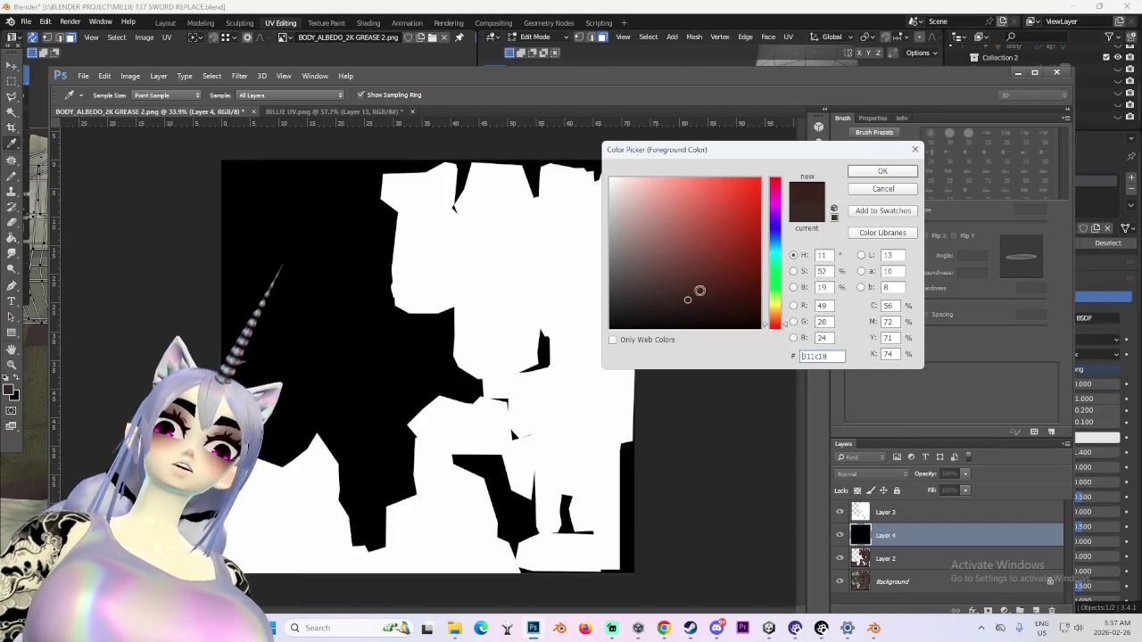
click(880, 172)
click(299, 110)
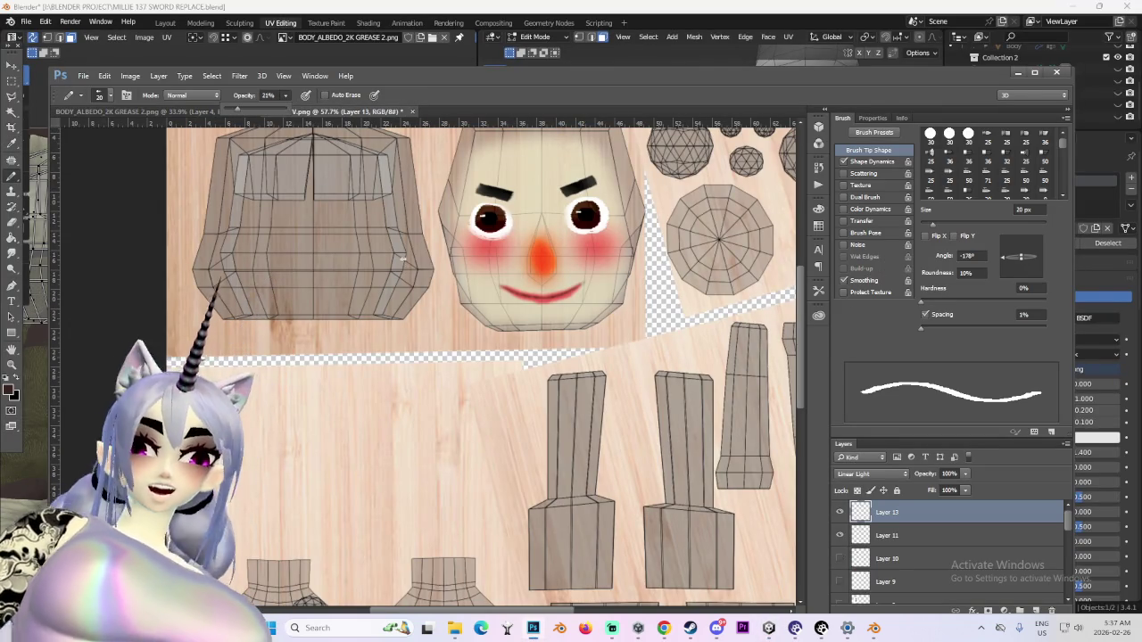
Test dark strokes on the left mesh, undo them, and add a new layer above Layer 13
key(bracketright)
key(bracketright)
key(bracketright)
key(bracketright)
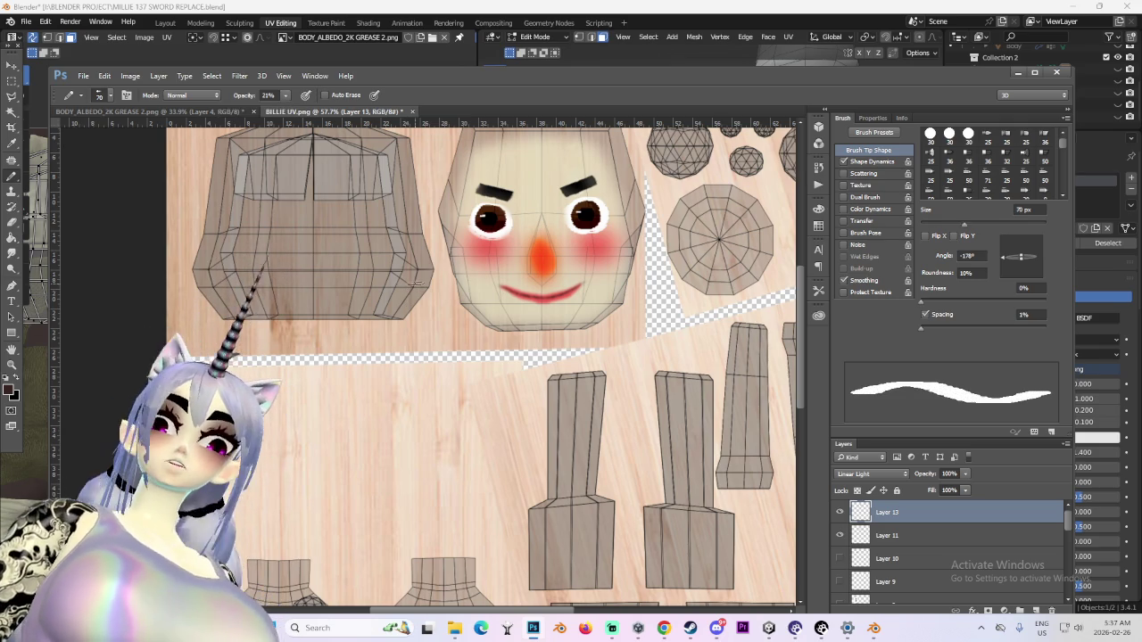
mouse_move(246, 234)
mouse_down()
mouse_move(241, 268)
mouse_move(294, 290)
mouse_up()
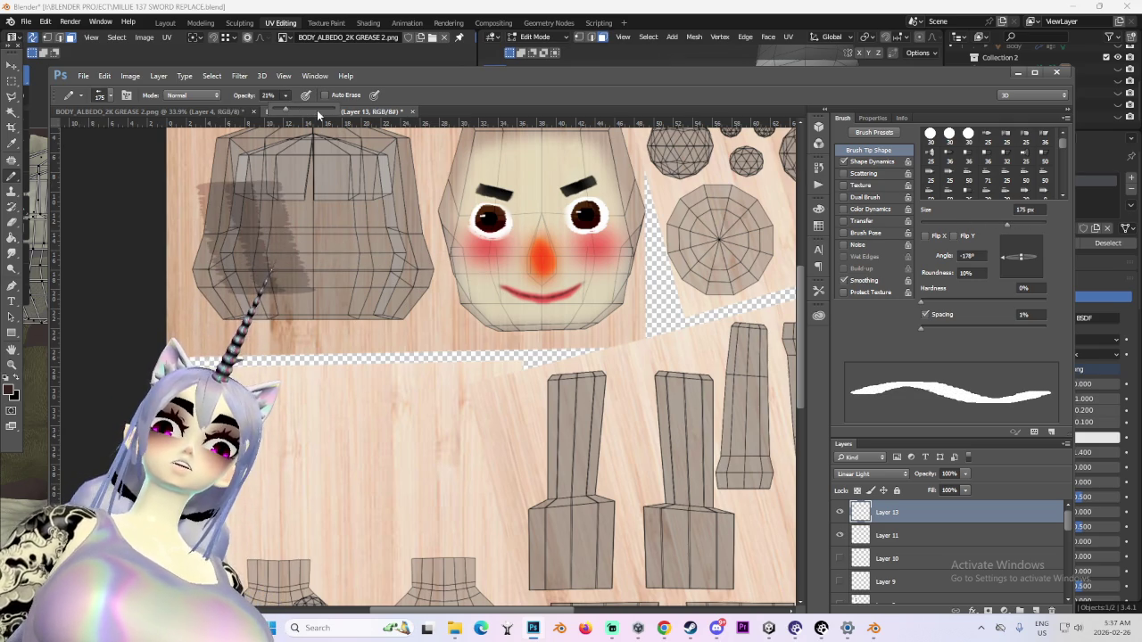
drag(252, 186, 320, 299)
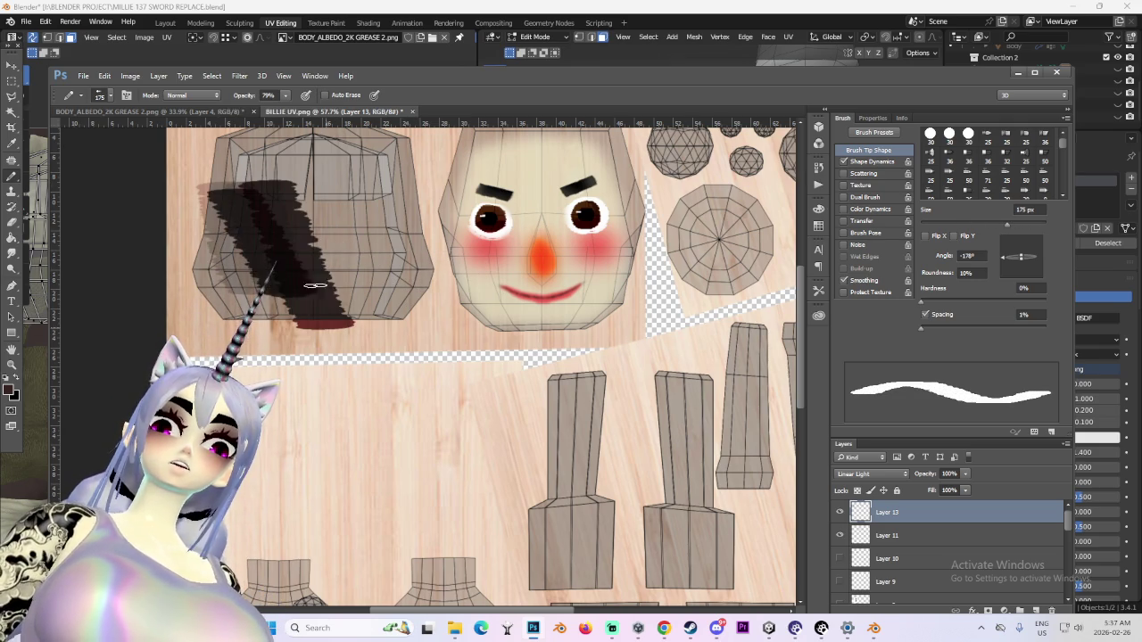
click(840, 512)
click(839, 512)
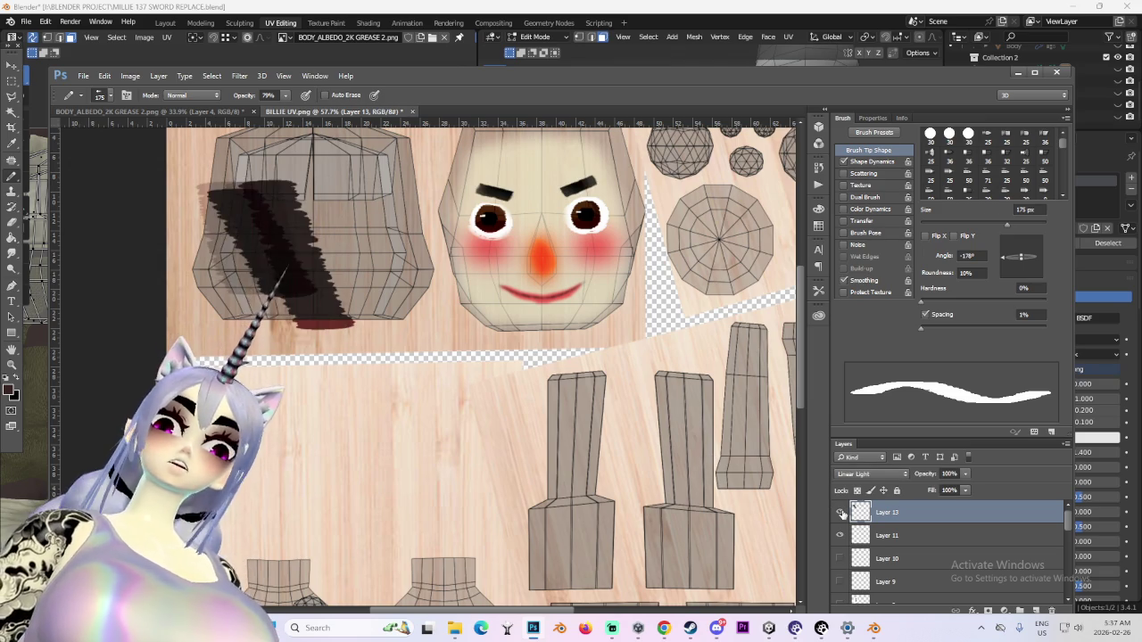
key(ctrl+z)
key(ctrl+z)
key(ctrl+z)
key(ctrl+shift+alt+n)
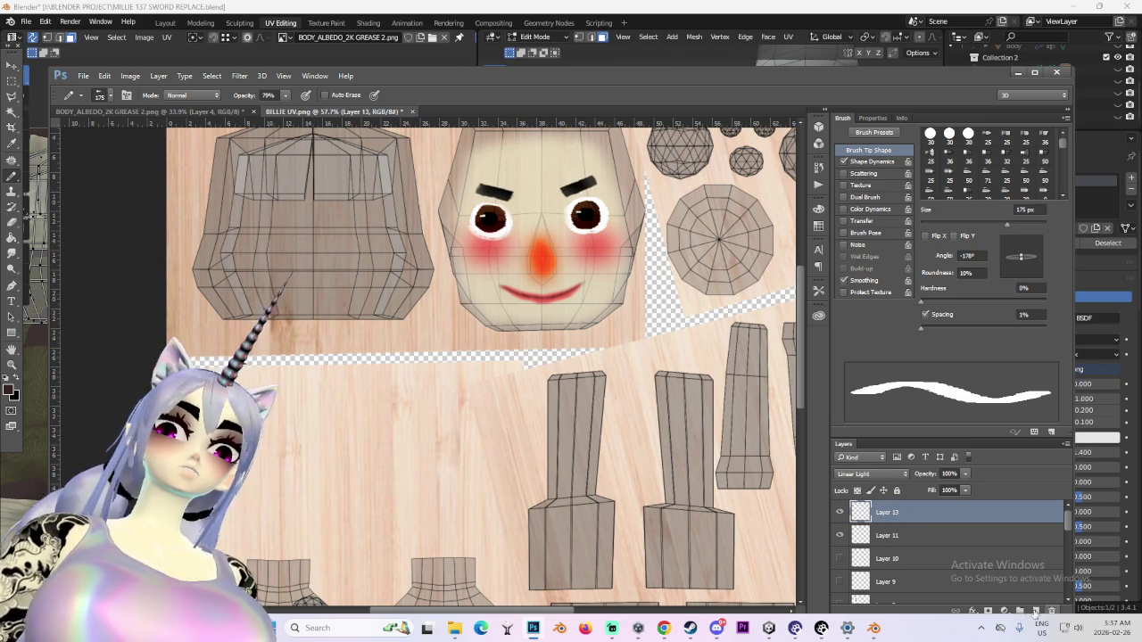
click(872, 474)
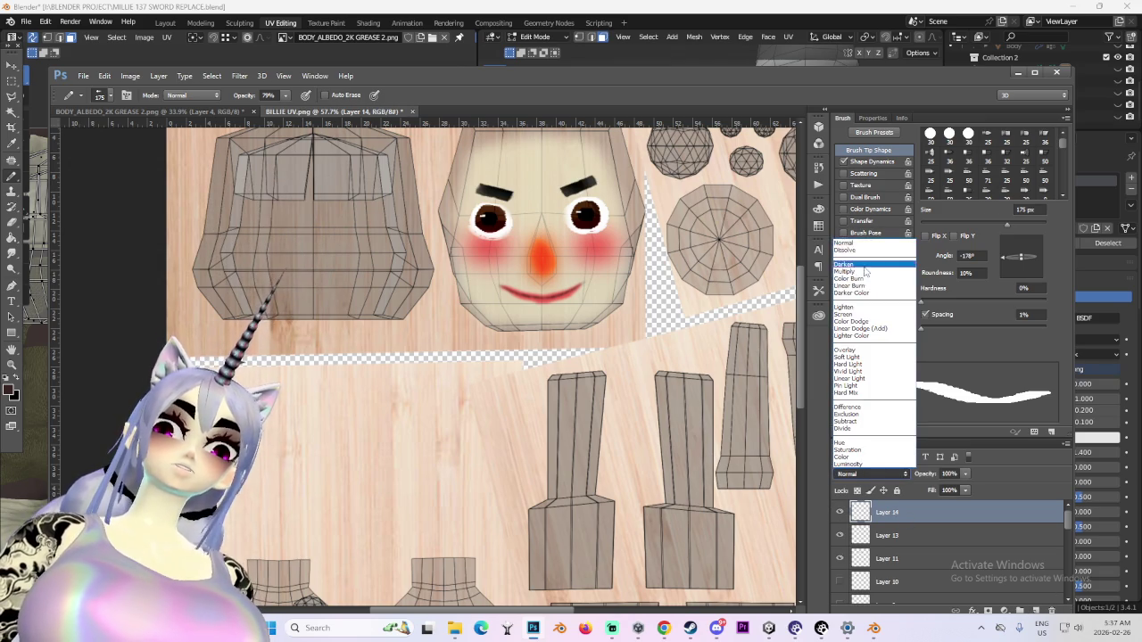
Set Layer 14 to Multiply and paint dark brown hair over the head piece
click(865, 271)
click(880, 470)
click(865, 283)
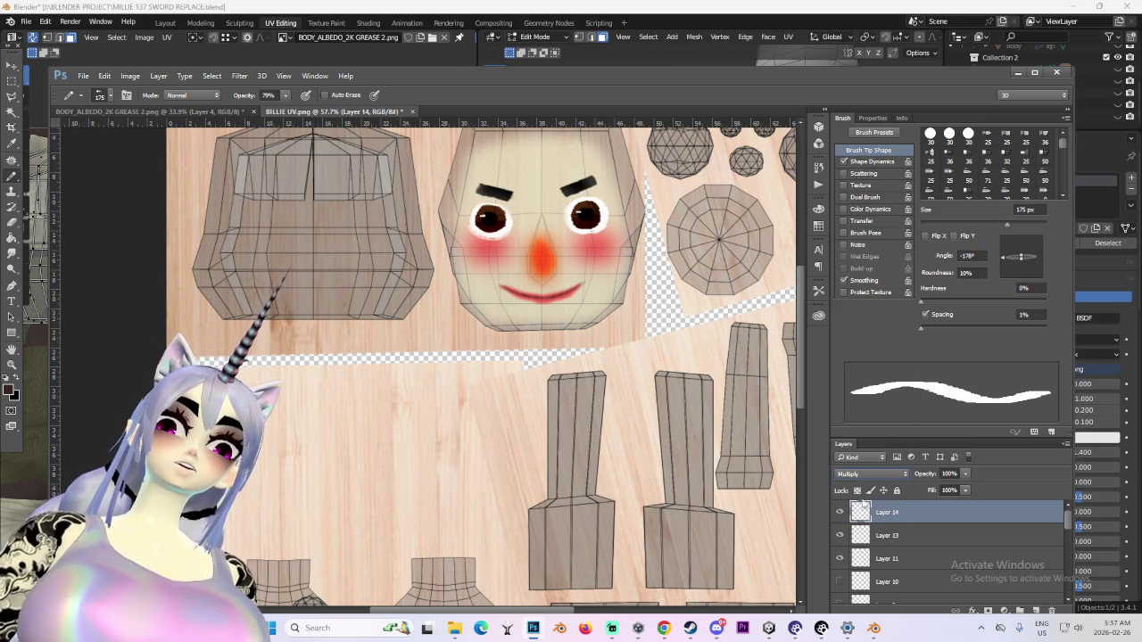
mouse_move(210, 189)
mouse_down()
mouse_move(281, 267)
mouse_move(330, 285)
mouse_move(312, 190)
mouse_move(357, 294)
mouse_move(384, 178)
mouse_move(392, 268)
mouse_move(429, 223)
mouse_move(383, 321)
mouse_move(419, 313)
mouse_move(400, 324)
mouse_up()
mouse_move(232, 293)
mouse_down()
mouse_move(196, 267)
mouse_move(265, 315)
mouse_up()
drag(267, 258, 311, 279)
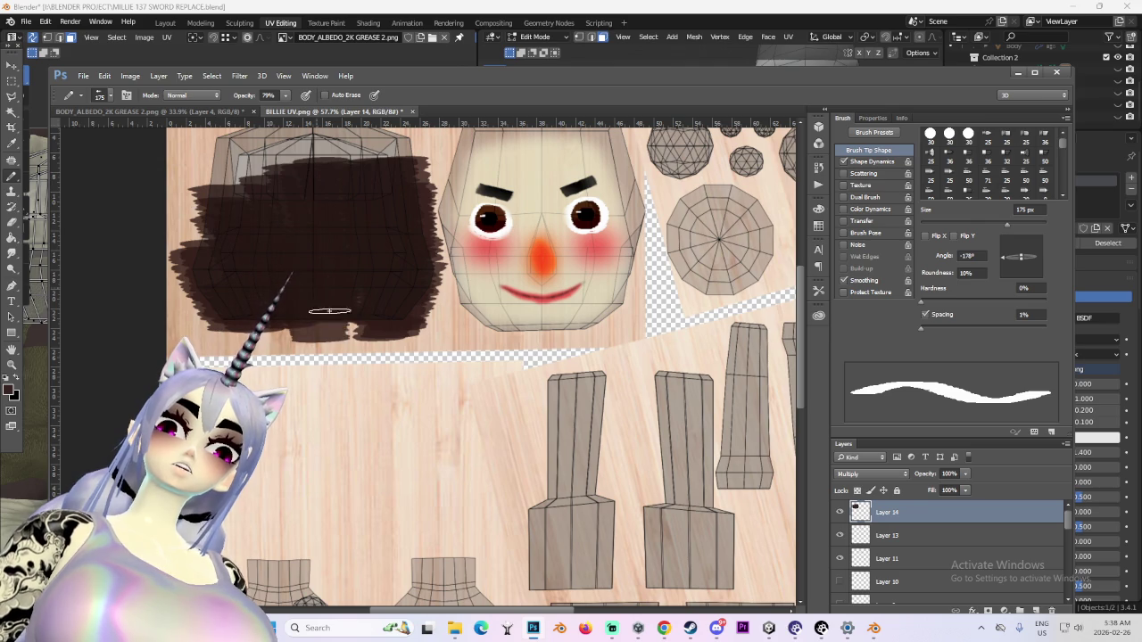
alt+scroll(366, 293, up, 5)
mouse_move(268, 134)
mouse_down()
mouse_move(236, 252)
mouse_move(277, 141)
mouse_up()
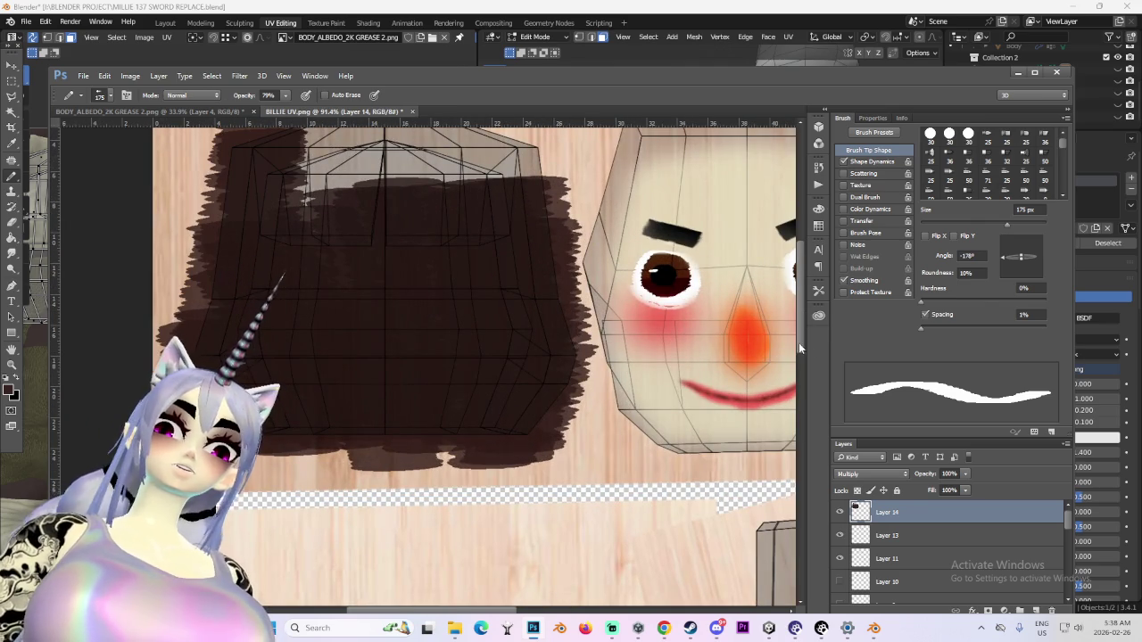
drag(799, 342, 803, 321)
mouse_move(277, 239)
mouse_down()
mouse_move(394, 211)
mouse_move(268, 255)
mouse_move(401, 206)
mouse_move(303, 294)
mouse_move(279, 359)
mouse_move(327, 362)
mouse_move(383, 330)
mouse_move(505, 319)
mouse_move(505, 349)
mouse_up()
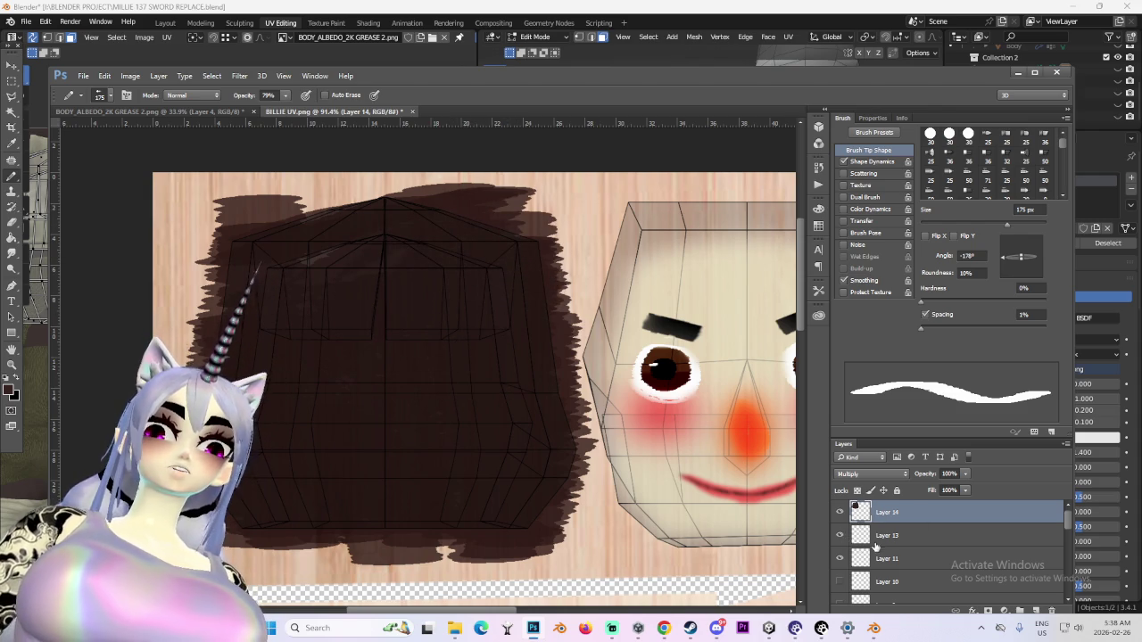
scroll(850, 536, down, 10)
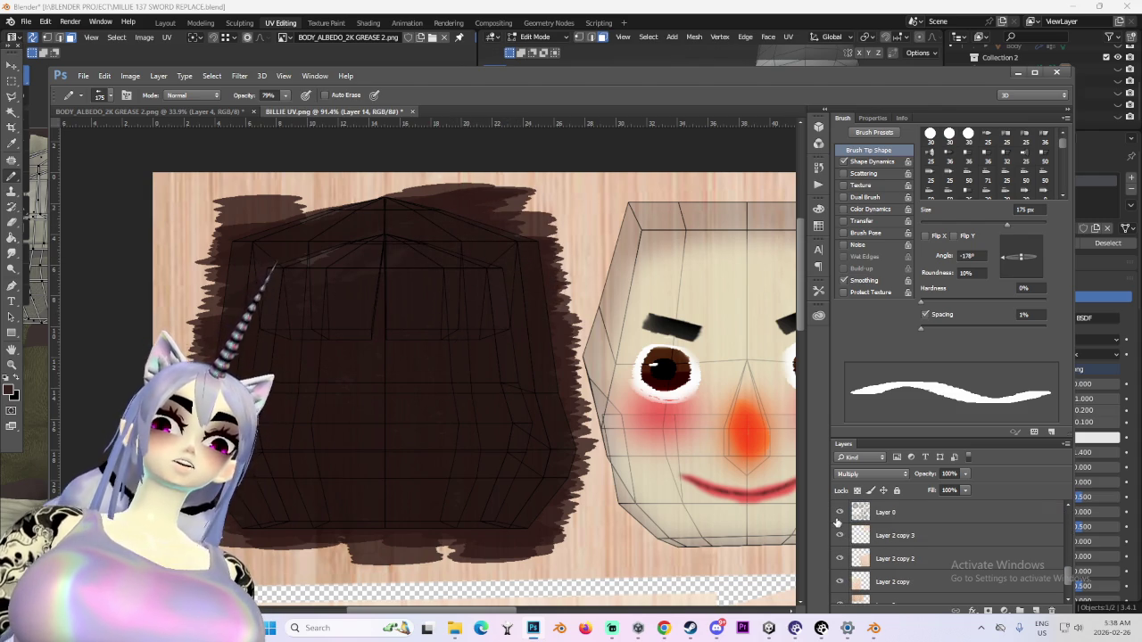
Hide the UV wireframe layer and raise Layer 14's opacity to 100%
click(838, 512)
click(838, 512)
alt+scroll(444, 502, down, 2)
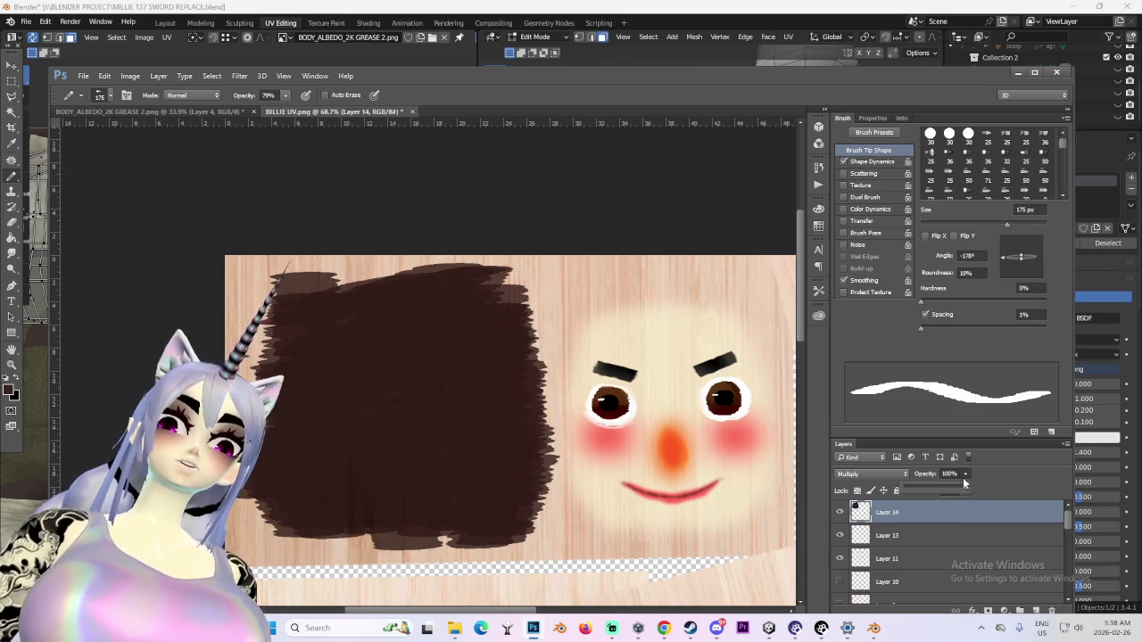
drag(951, 488, 1034, 484)
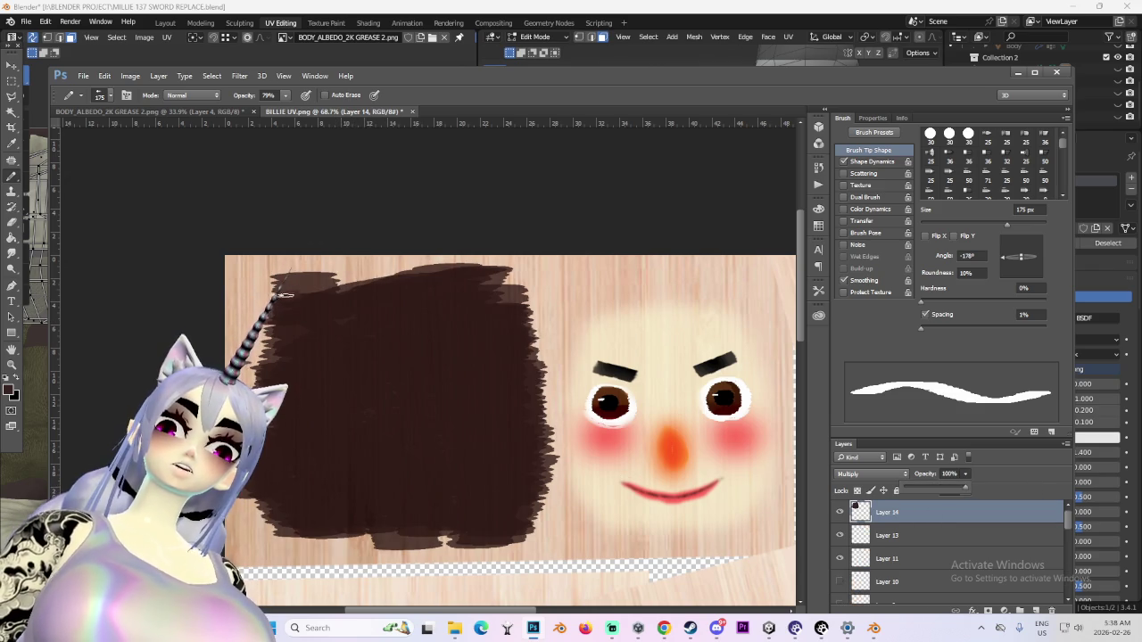
alt+scroll(285, 287, down, 1)
alt+scroll(285, 287, down, 1)
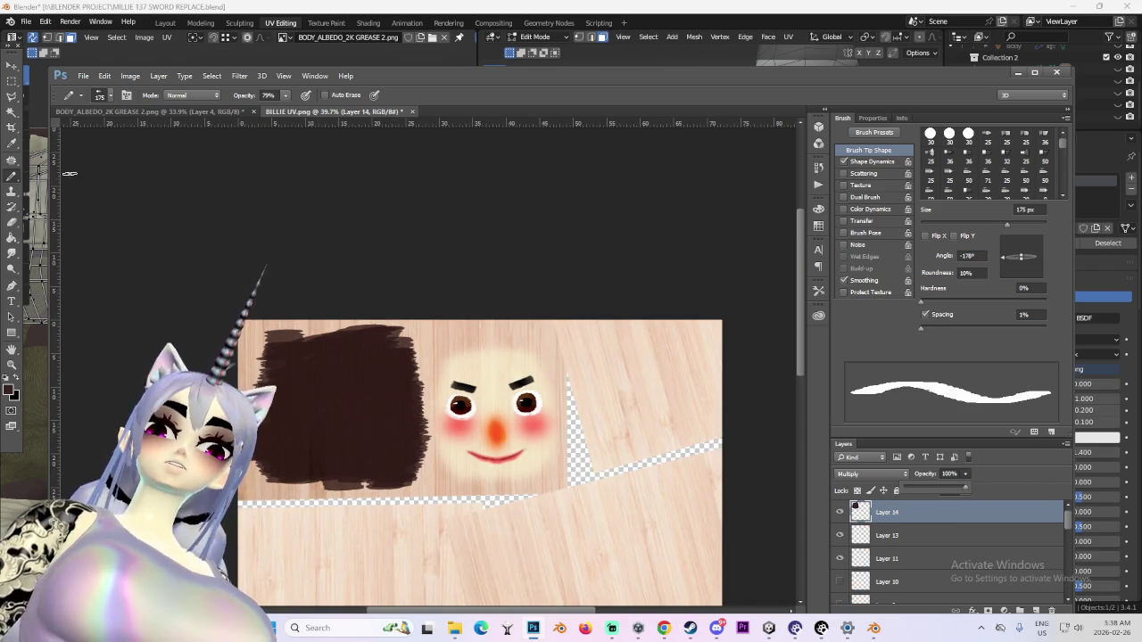
alt+scroll(472, 442, up, 1)
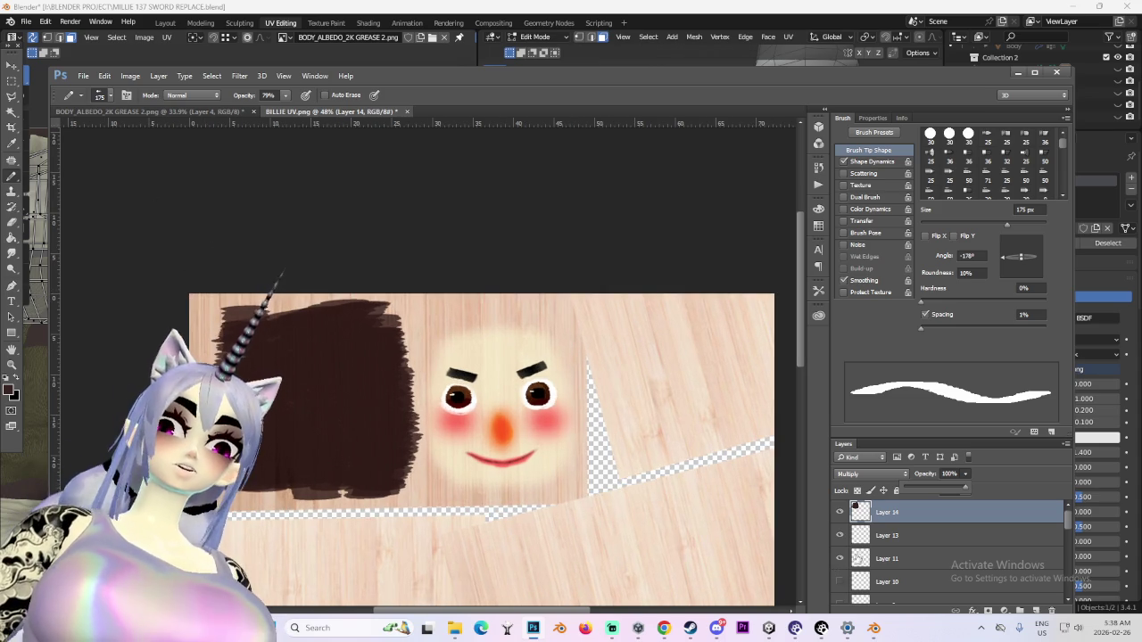
scroll(842, 584, down, 2)
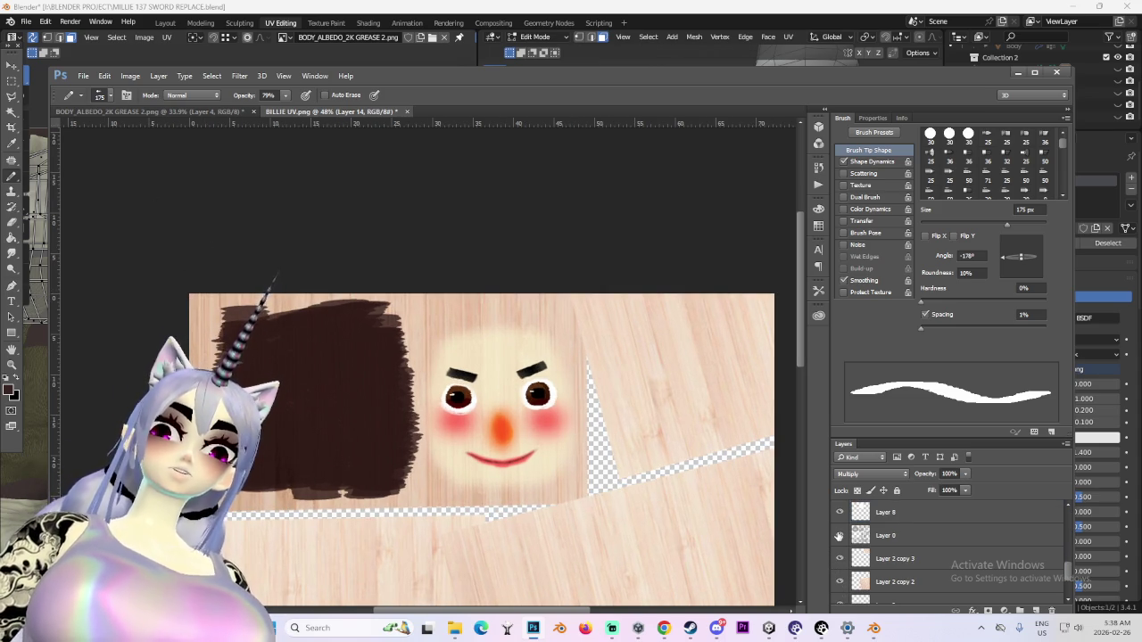
Save the texture as a PNG copy and return to Blender
click(838, 535)
click(838, 535)
click(104, 76)
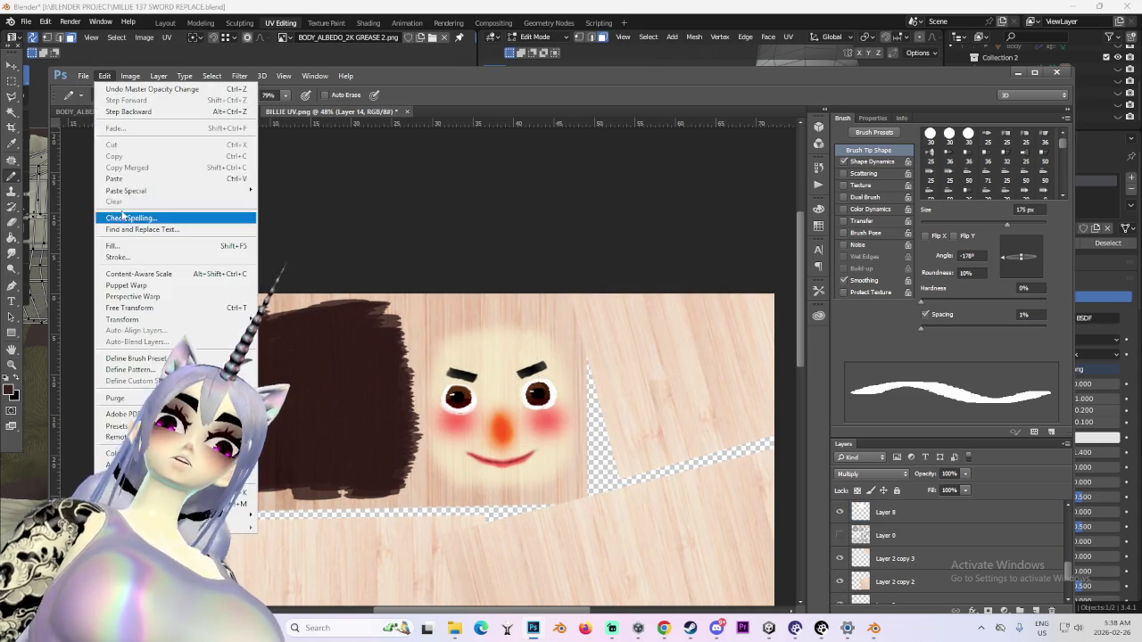
click(635, 298)
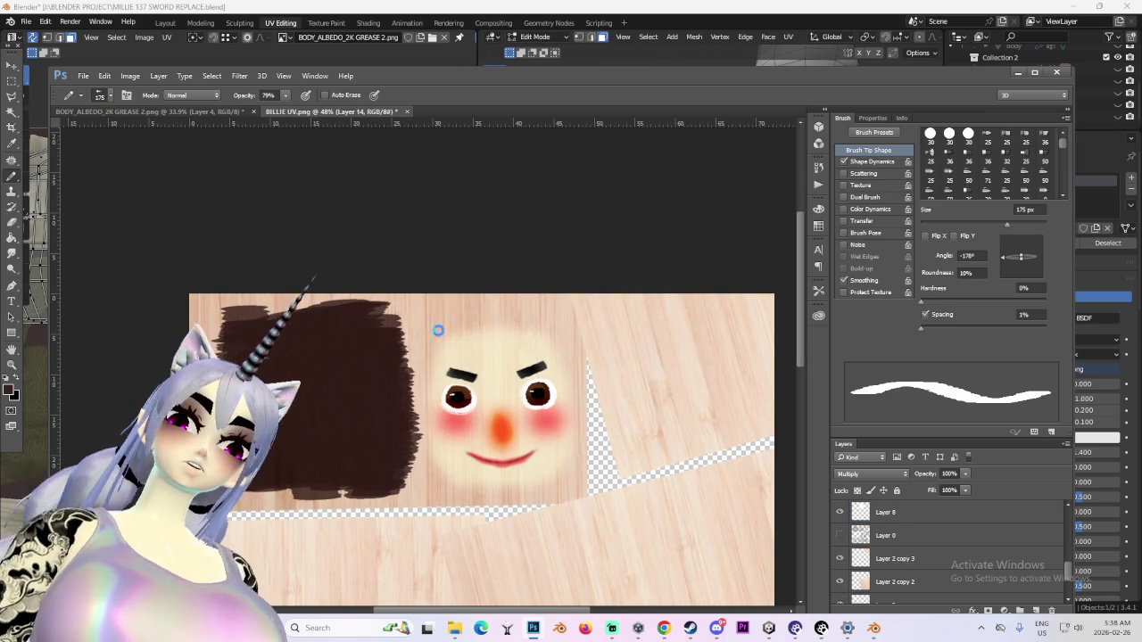
key(ctrl+shift+s)
click(518, 471)
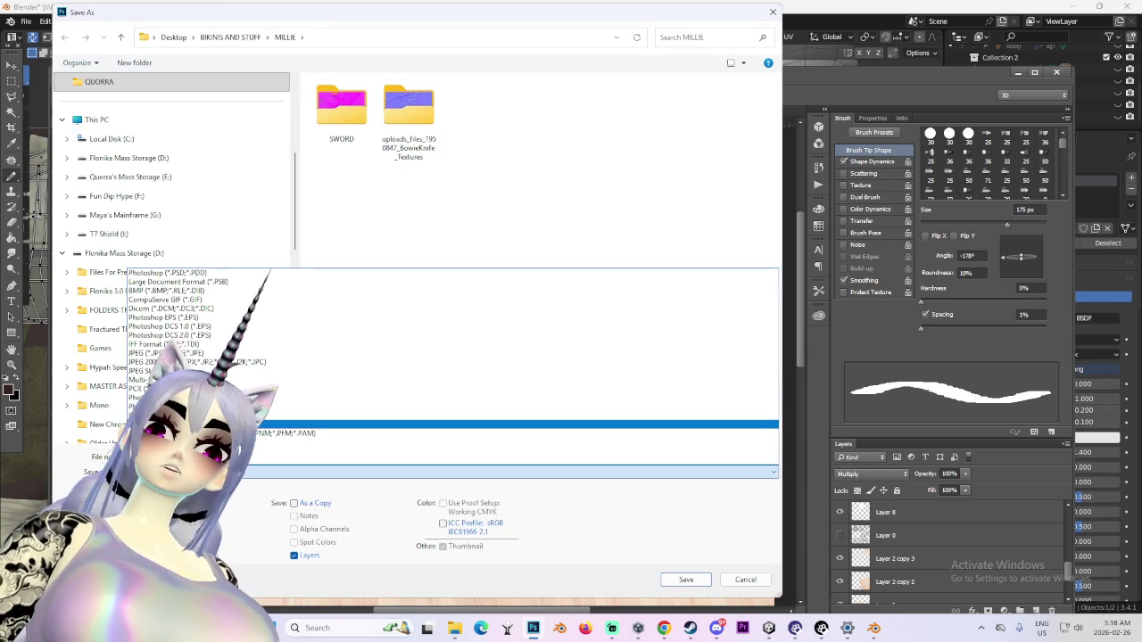
click(518, 423)
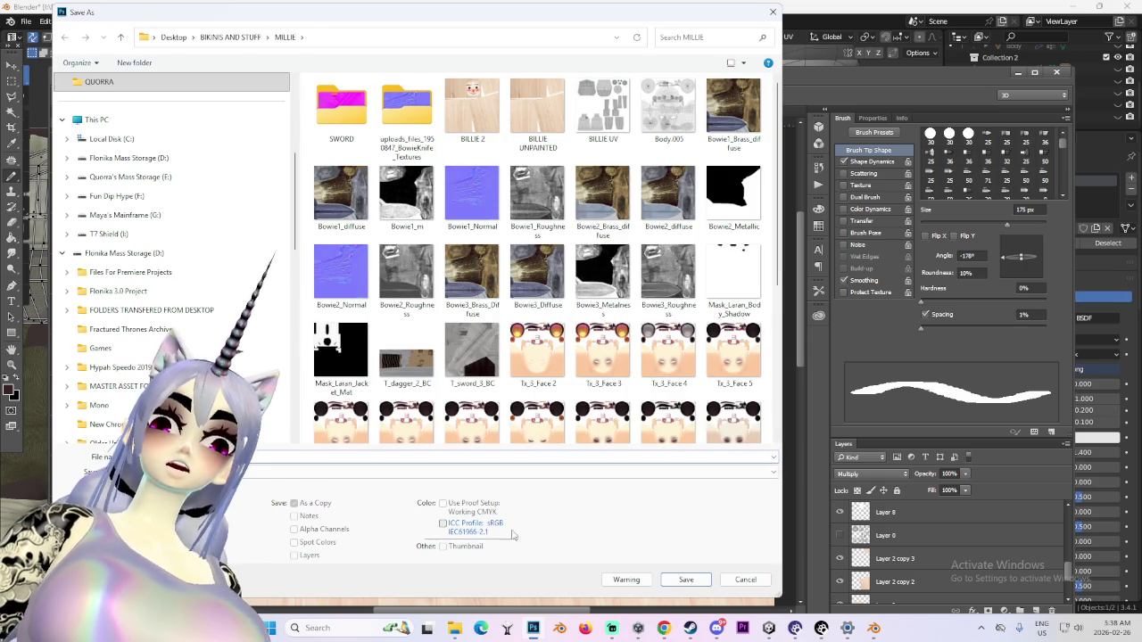
click(685, 579)
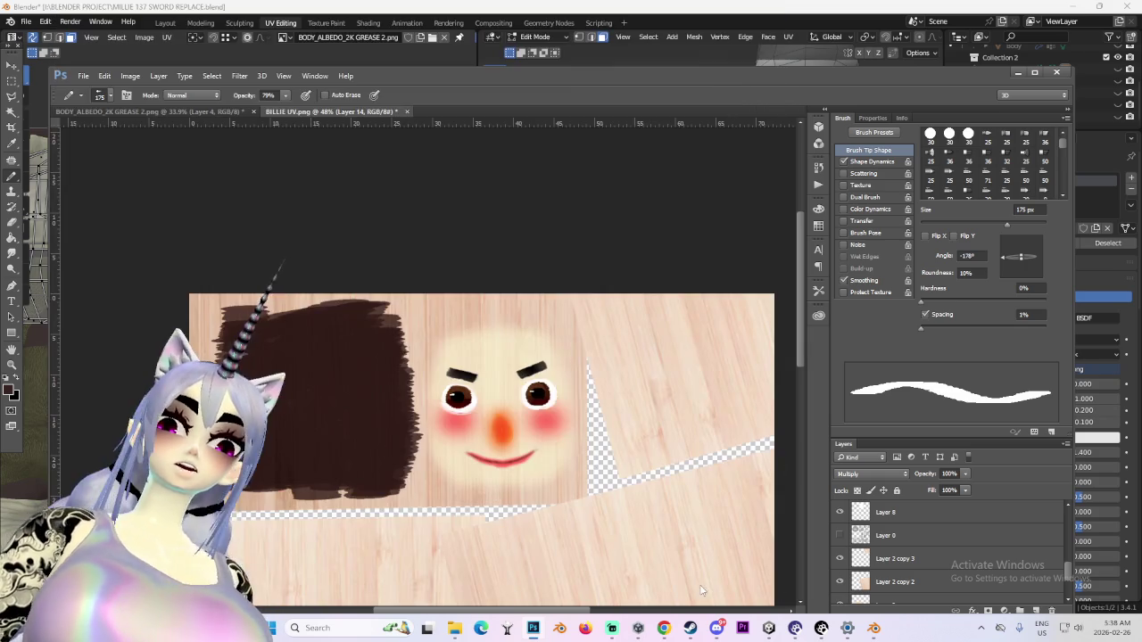
click(602, 202)
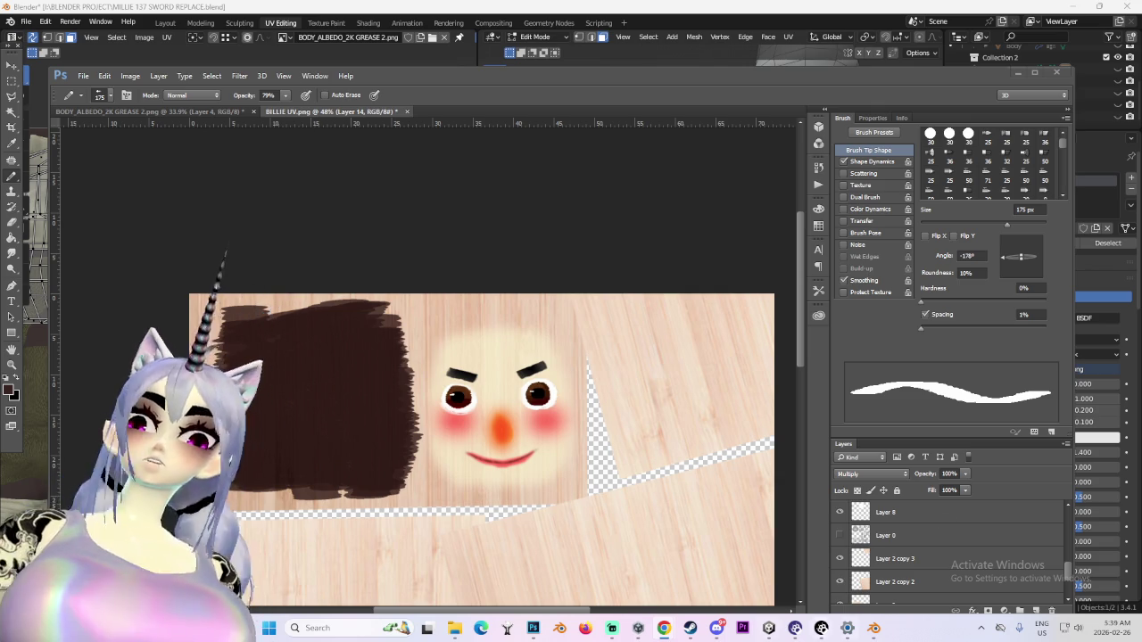
key(alt+Tab)
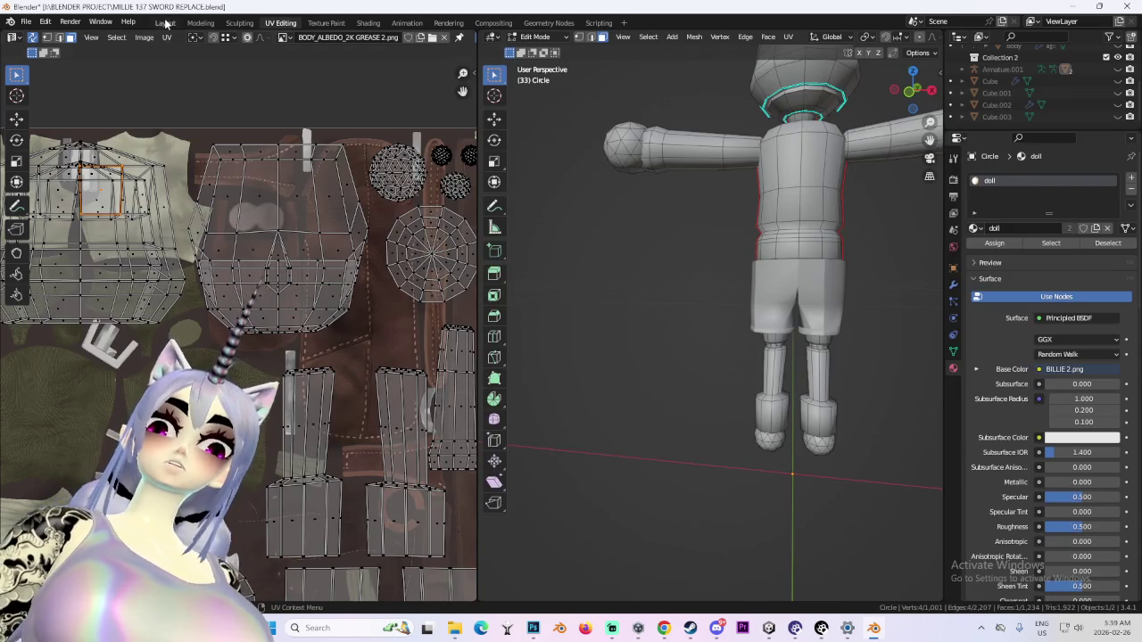
Load BILLIE 3.png into the Image Texture node in the Shading workspace
click(166, 23)
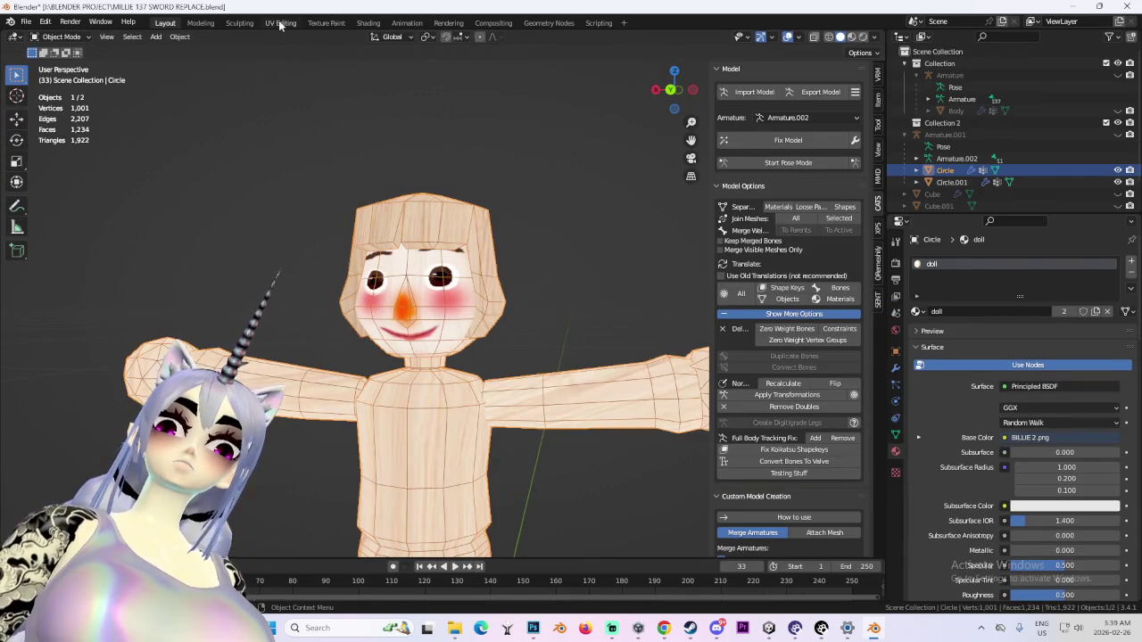
click(280, 24)
click(368, 23)
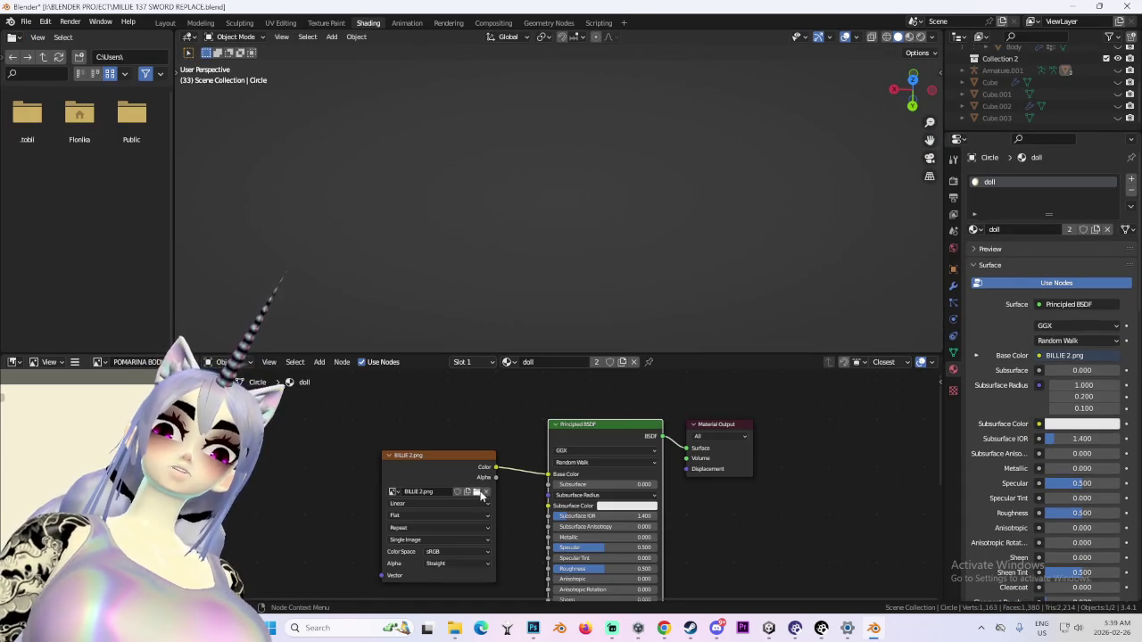
click(478, 491)
double_click(286, 170)
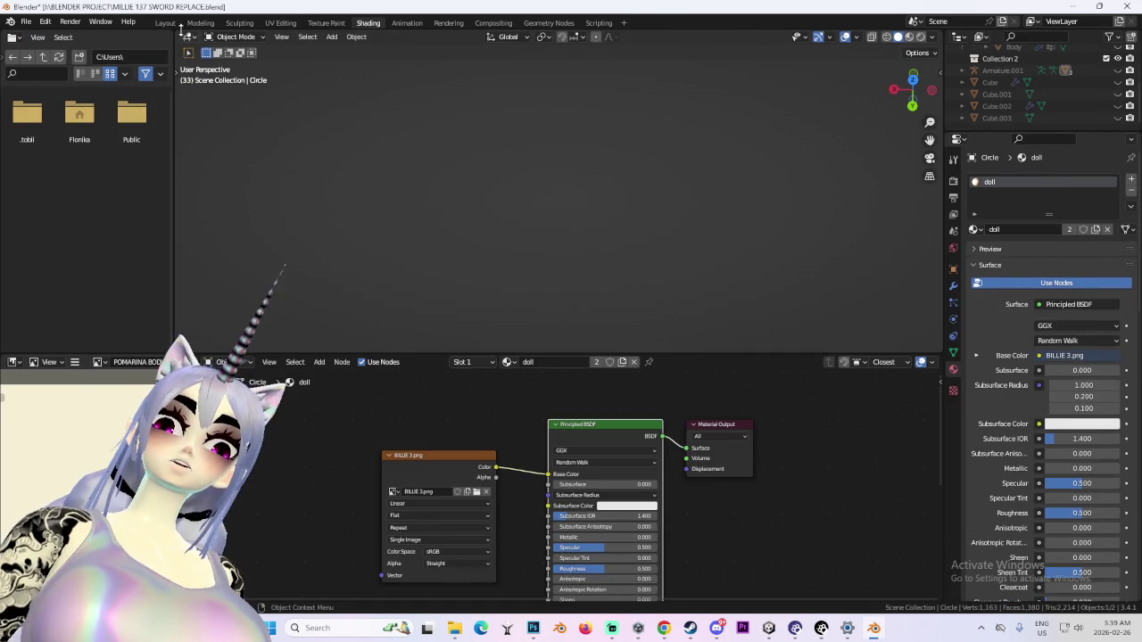
Inspect the newly textured doll in Layout with the overlays hidden
click(165, 22)
scroll(571, 268, down, 2)
scroll(571, 268, down, 3)
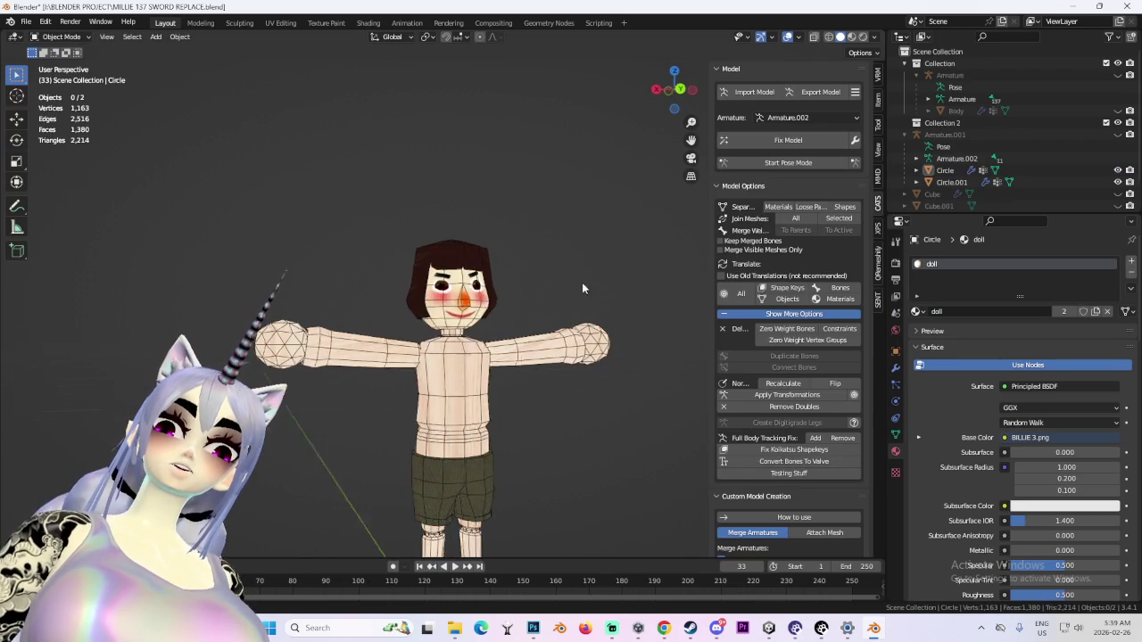
click(787, 37)
mouse_move(588, 286)
middle_down()
mouse_move(425, 305)
mouse_move(615, 304)
mouse_move(548, 310)
mouse_move(485, 290)
mouse_move(499, 317)
middle_up()
scroll(496, 309, up, 3)
scroll(549, 303, down, 2)
scroll(485, 290, down, 3)
scroll(500, 316, up, 1)
scroll(532, 264, down, 1)
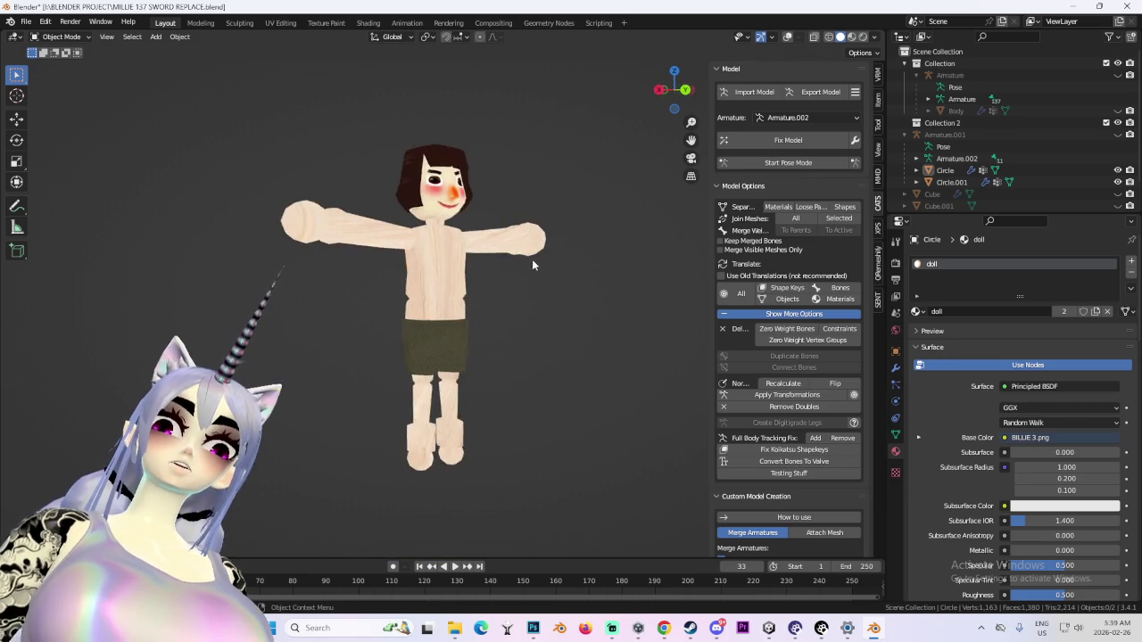
scroll(465, 297, up, 2)
Check the doll from behind and switch it into Edit Mode
mouse_move(505, 436)
middle_down()
mouse_move(535, 268)
mouse_move(468, 282)
mouse_move(618, 276)
middle_up()
scroll(558, 206, up, 2)
scroll(551, 313, down, 3)
click(689, 89)
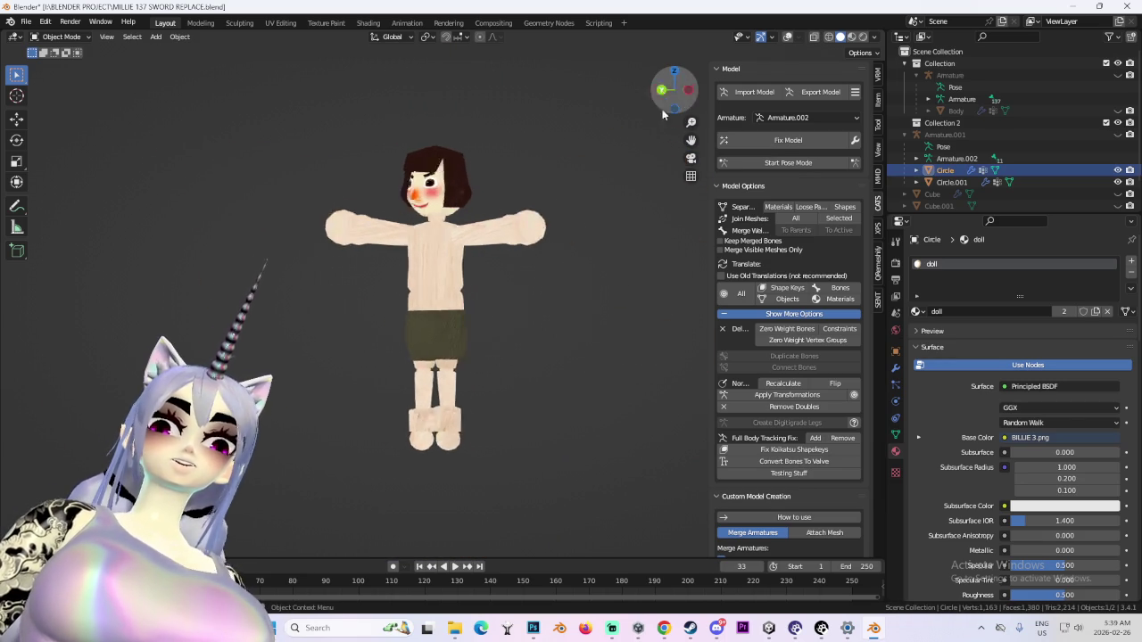
click(61, 36)
click(58, 59)
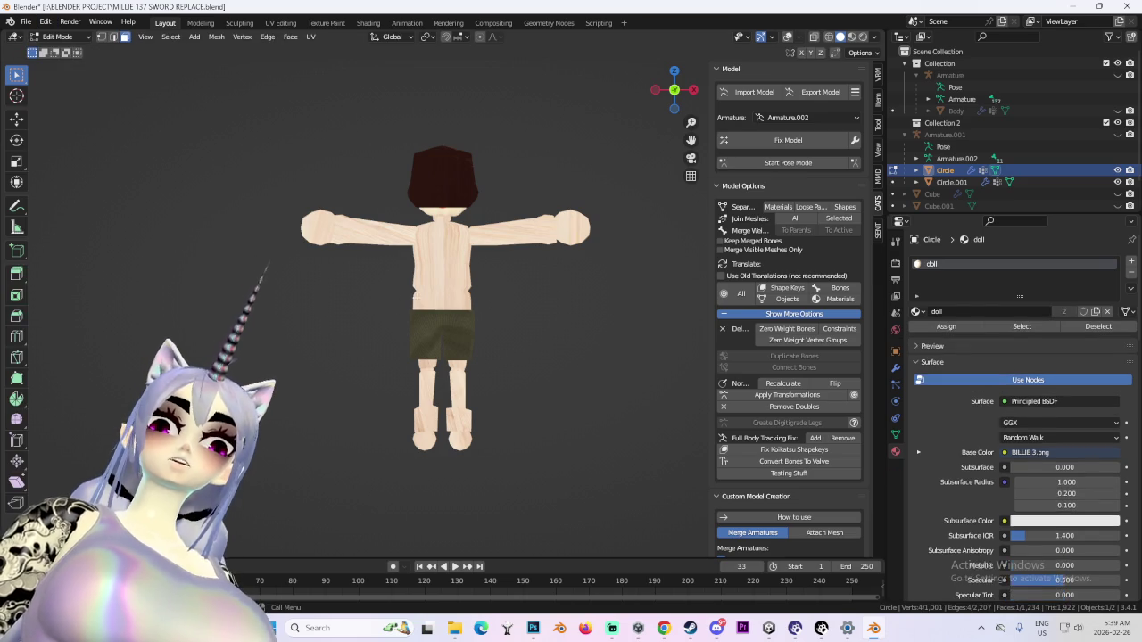
From the front view, shrink the doll's torso and move it slightly upward
key(KP_1)
click(787, 37)
scroll(517, 250, up, 1)
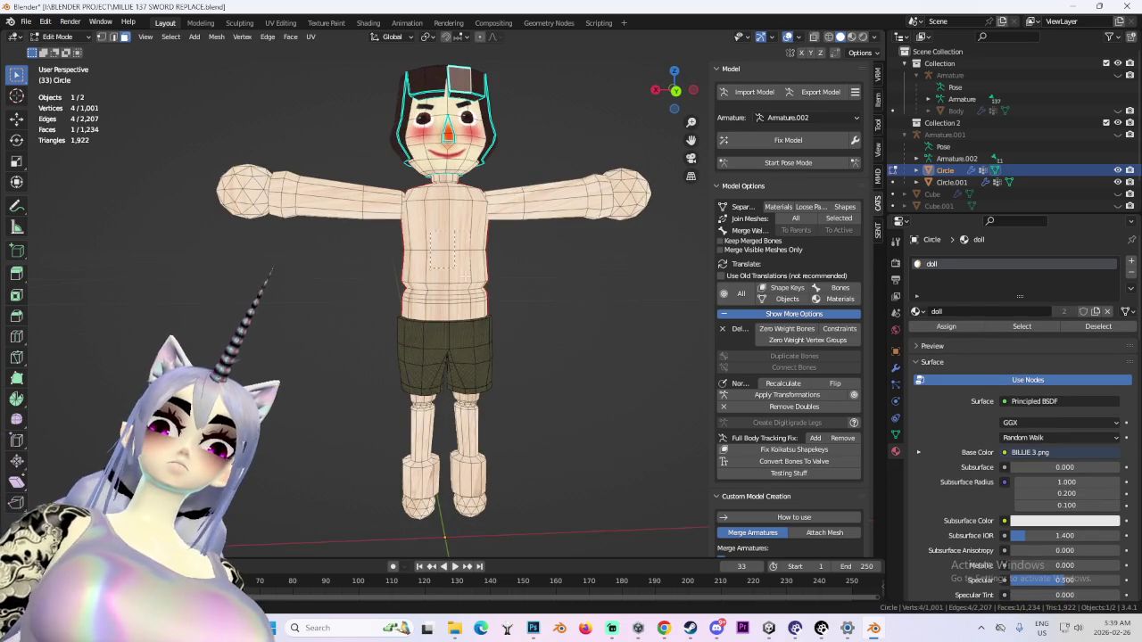
scroll(480, 257, up, 1)
key(l)
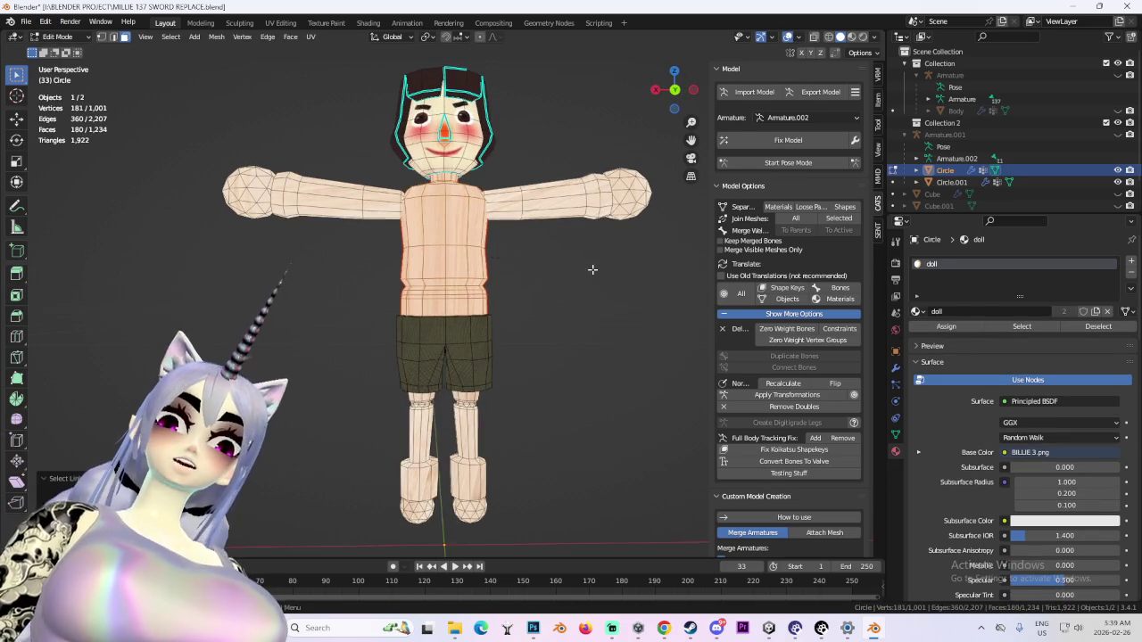
key(s)
click(542, 270)
key(g)
click(550, 250)
mouse_move(551, 249)
middle_down()
mouse_move(524, 267)
mouse_move(604, 273)
middle_up()
click(604, 273)
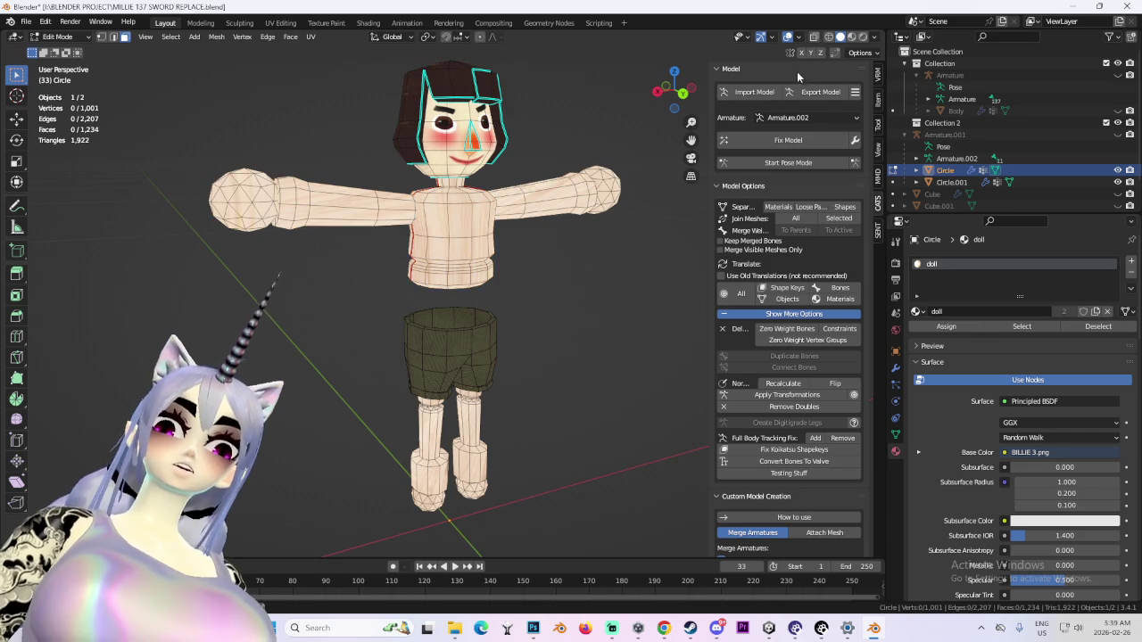
In see-through wireframe, raise the legs vertically, then undo the move and clear the selection
key(shift+z)
drag(348, 301, 500, 517)
mouse_move(535, 500)
middle_down()
mouse_move(579, 374)
mouse_move(581, 391)
mouse_move(630, 358)
middle_up()
key(g)
key(z)
click(583, 363)
click(839, 37)
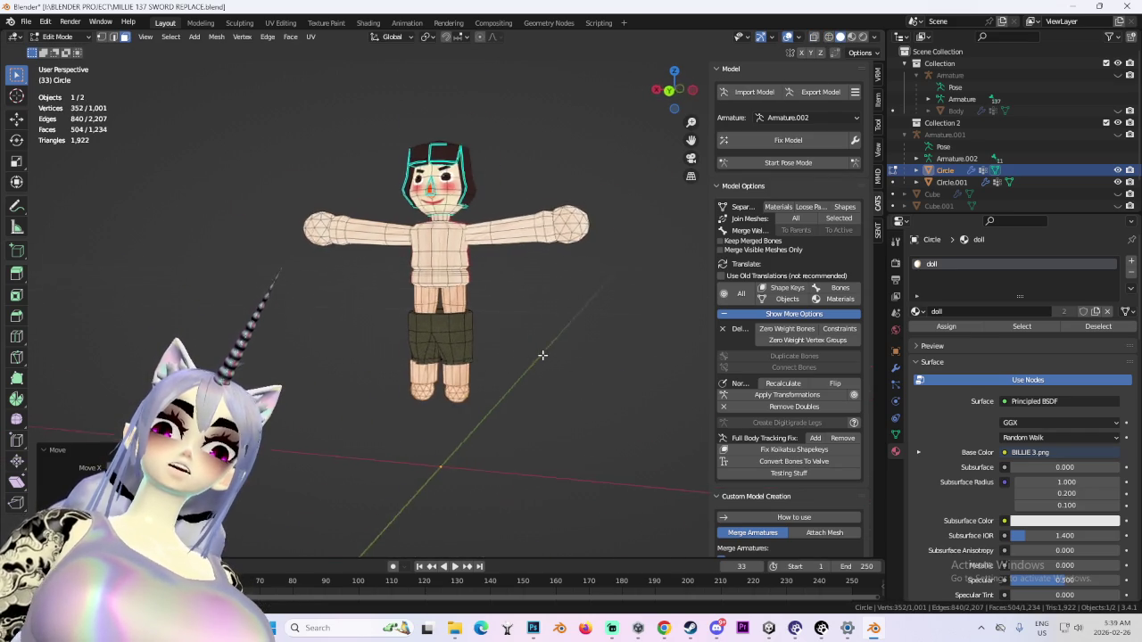
key(ctrl+z)
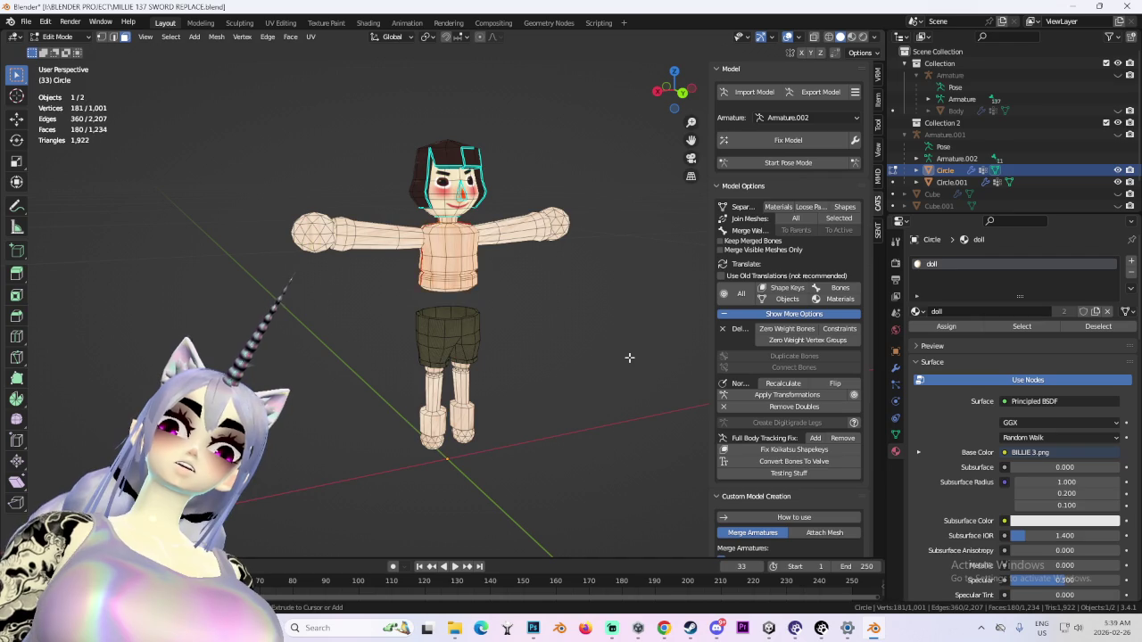
mouse_move(629, 357)
middle_down()
mouse_move(593, 330)
mouse_move(536, 346)
mouse_move(497, 326)
mouse_move(594, 316)
middle_up()
click(593, 330)
Select a linked piece of the doll's mesh and switch to the UV Editing workspace
scroll(523, 350, up, 1)
scroll(549, 325, up, 2)
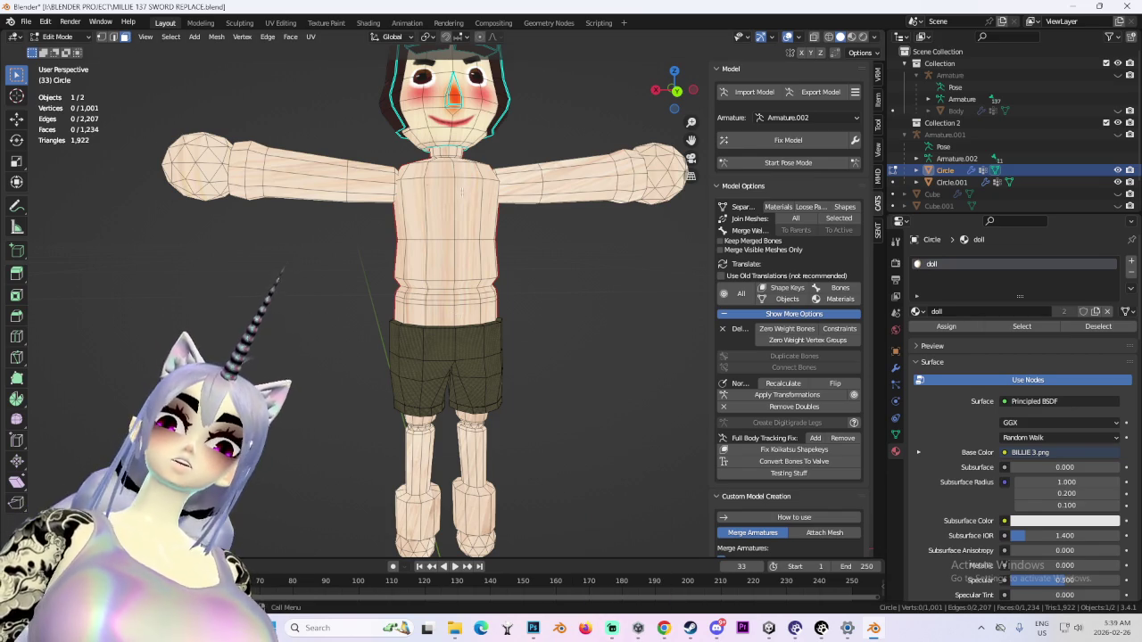
key(l)
middle_drag(527, 265, 540, 323)
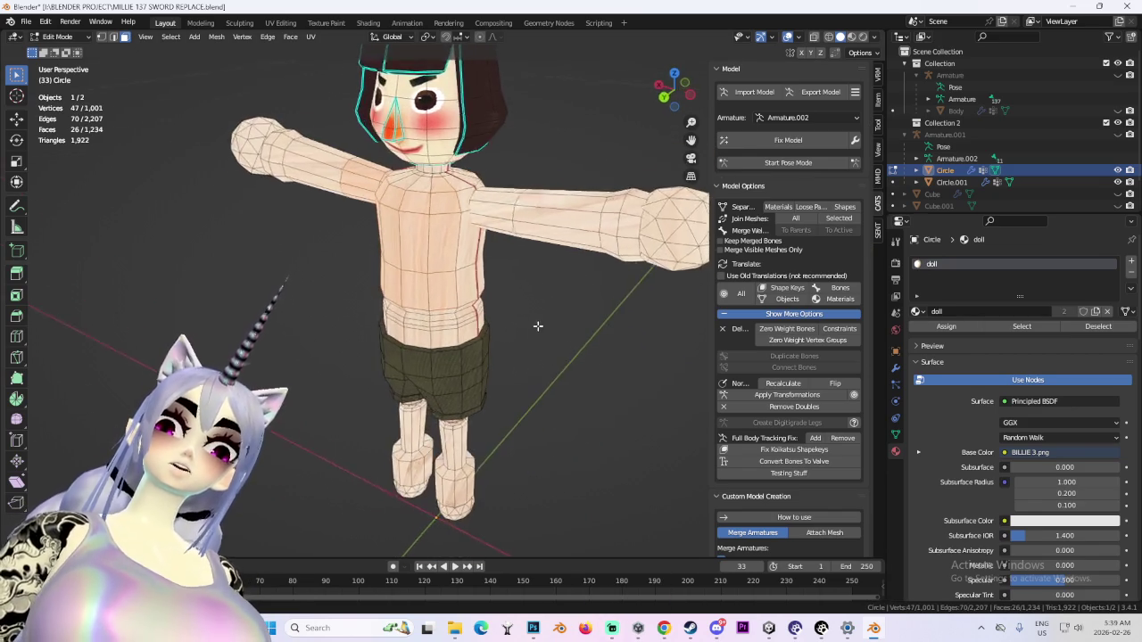
click(280, 22)
scroll(266, 352, down, 2)
scroll(266, 352, up, 3)
scroll(266, 353, up, 2)
Select the left upper-arm faces, zoom the UV editor out, then bring up Photoshop and Discord
key(l)
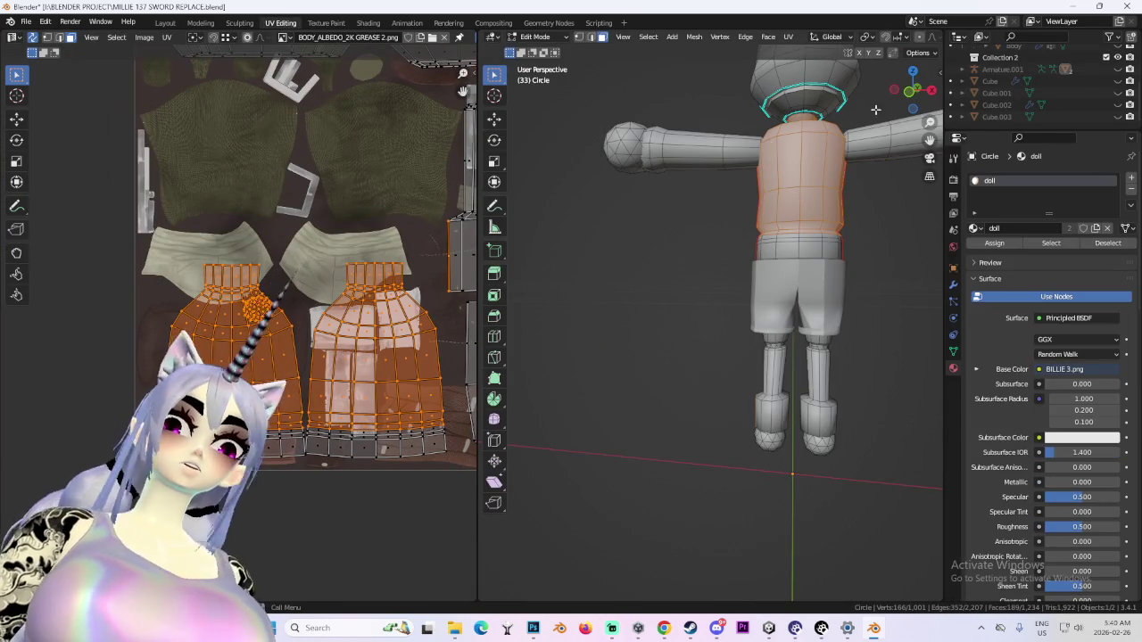
middle_drag(571, 321, 705, 334)
scroll(707, 335, up, 4)
scroll(707, 335, down, 2)
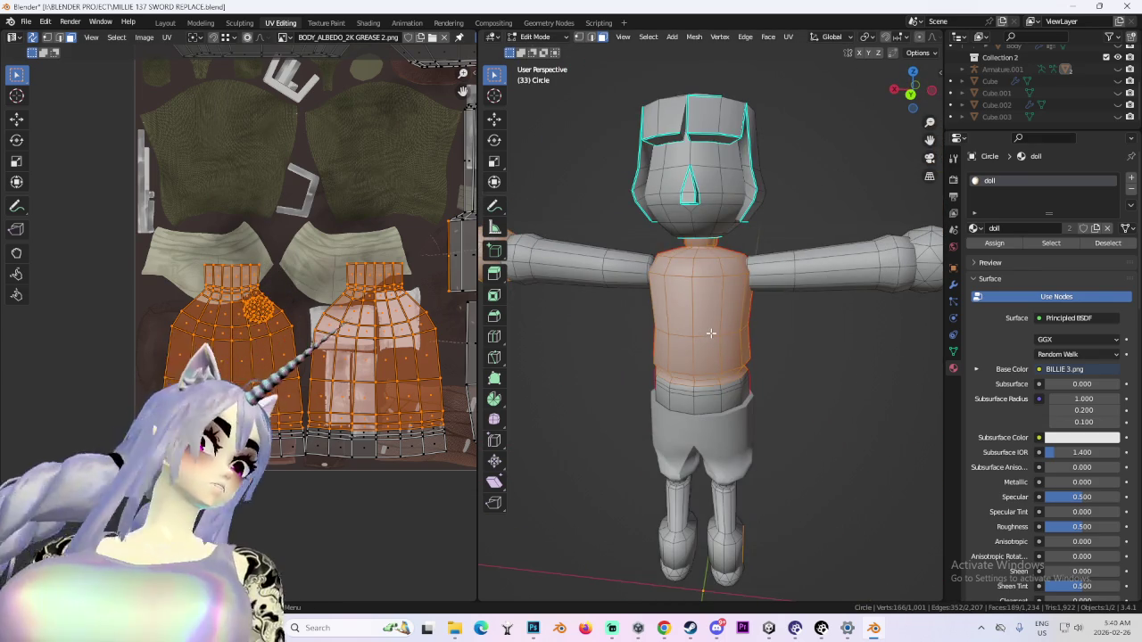
click(633, 290)
scroll(398, 292, down, 3)
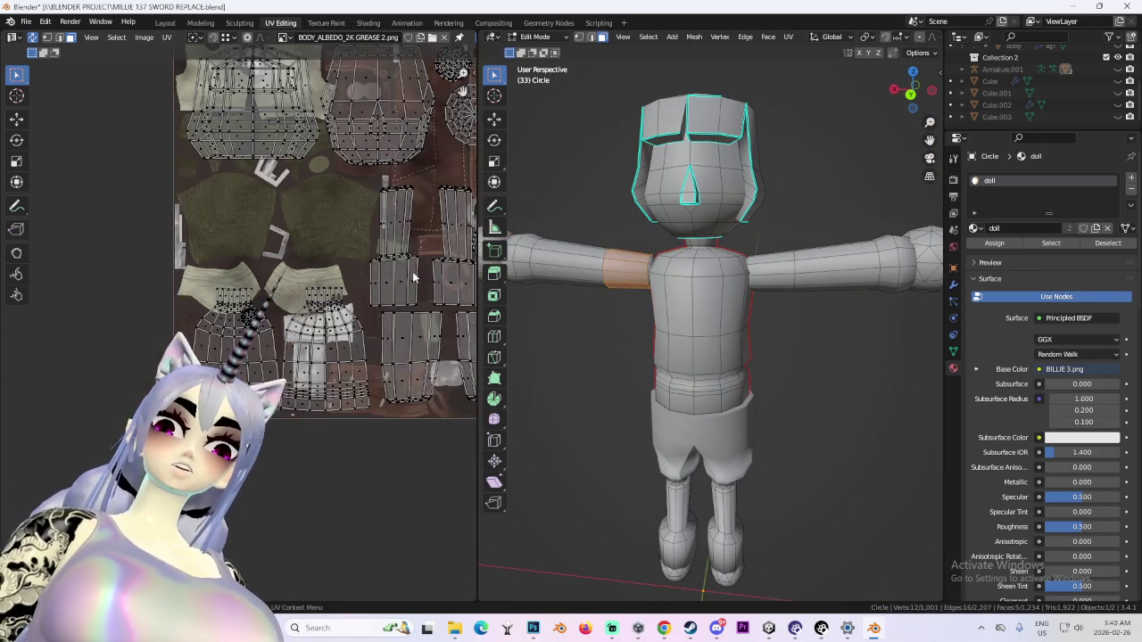
middle_drag(445, 260, 398, 292)
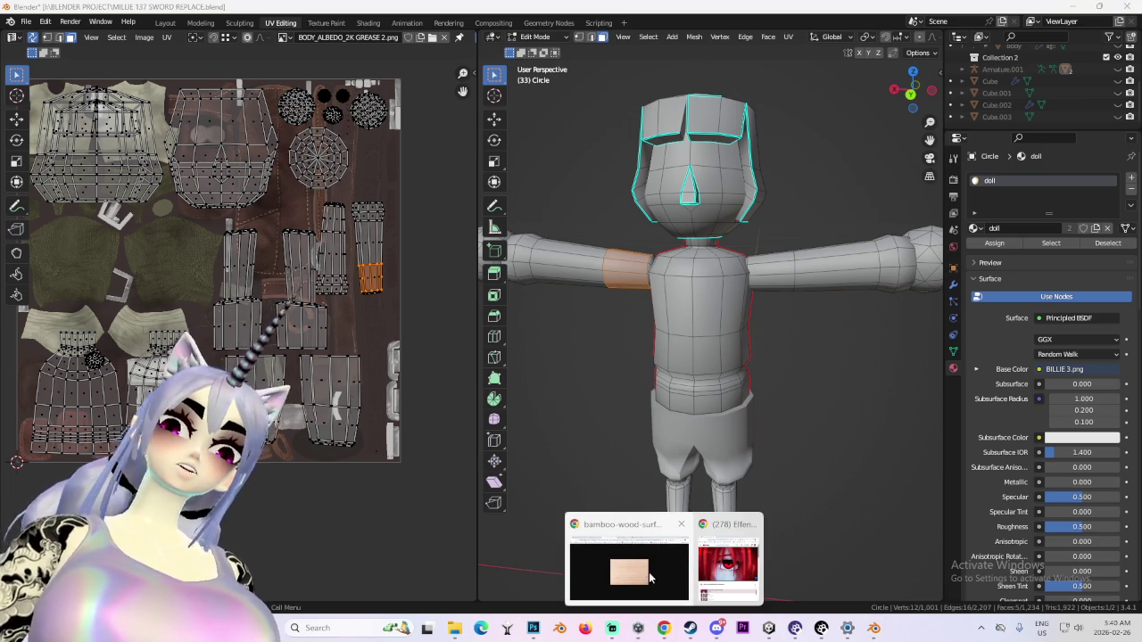
mouse_move(664, 628)
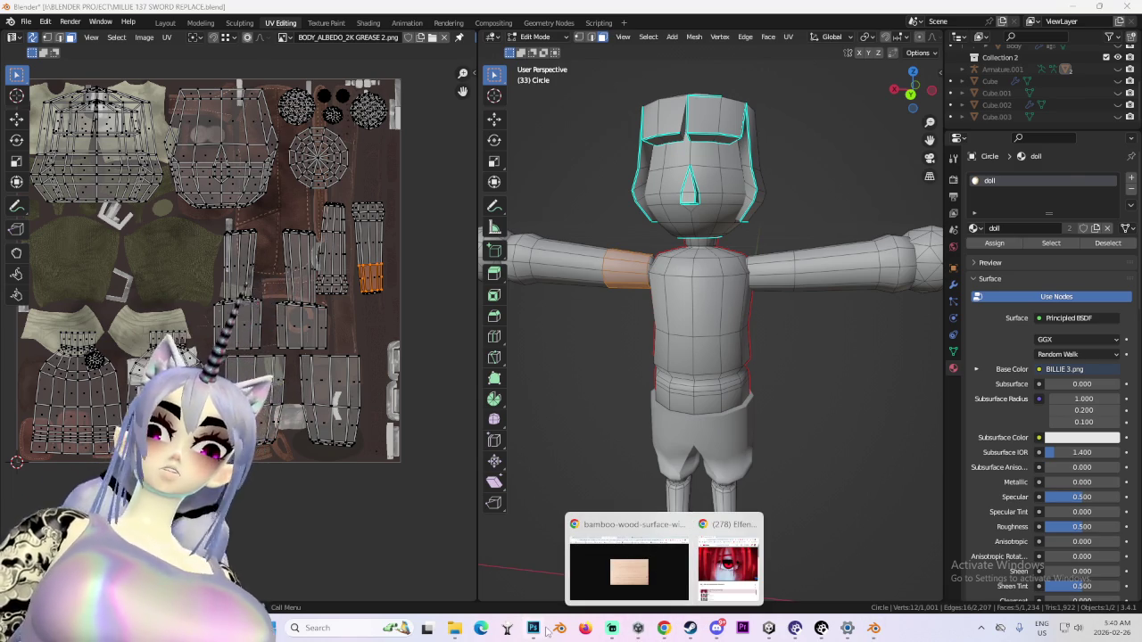
click(533, 628)
click(716, 628)
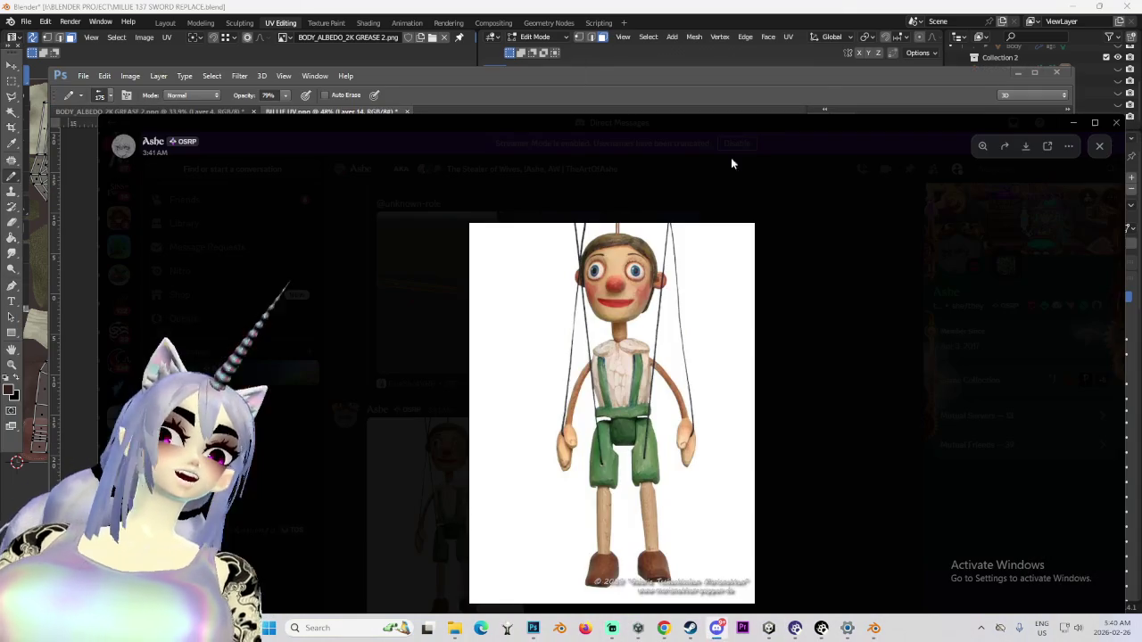
Copy the marionette photo from Discord and paste it into BILLIE UV.png as Layer 15
click(654, 310)
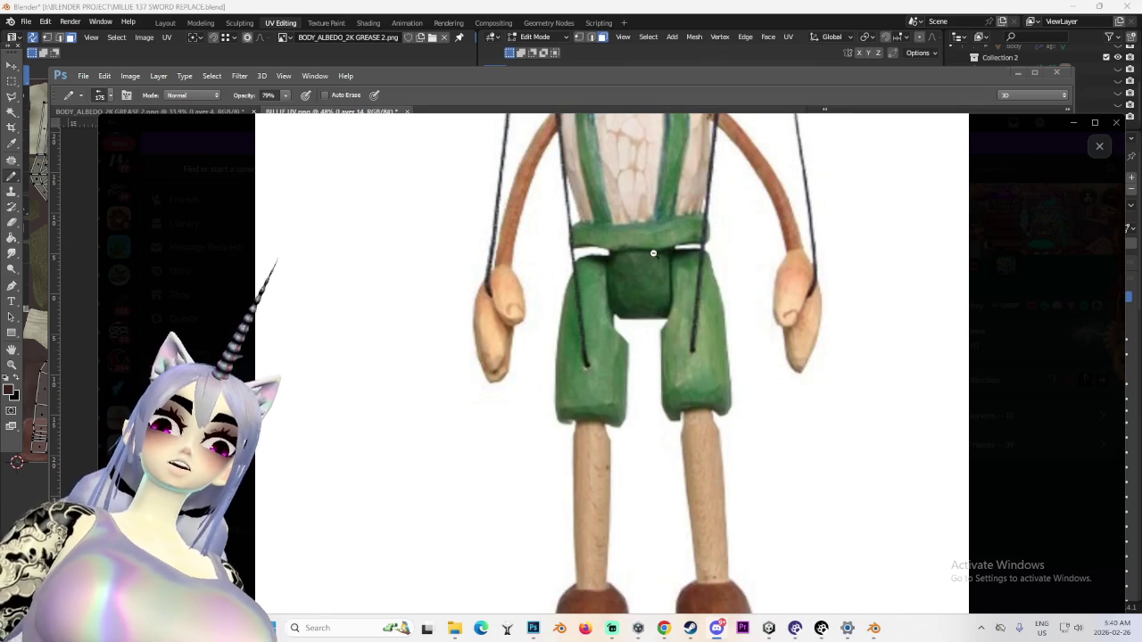
right_click(647, 253)
click(678, 268)
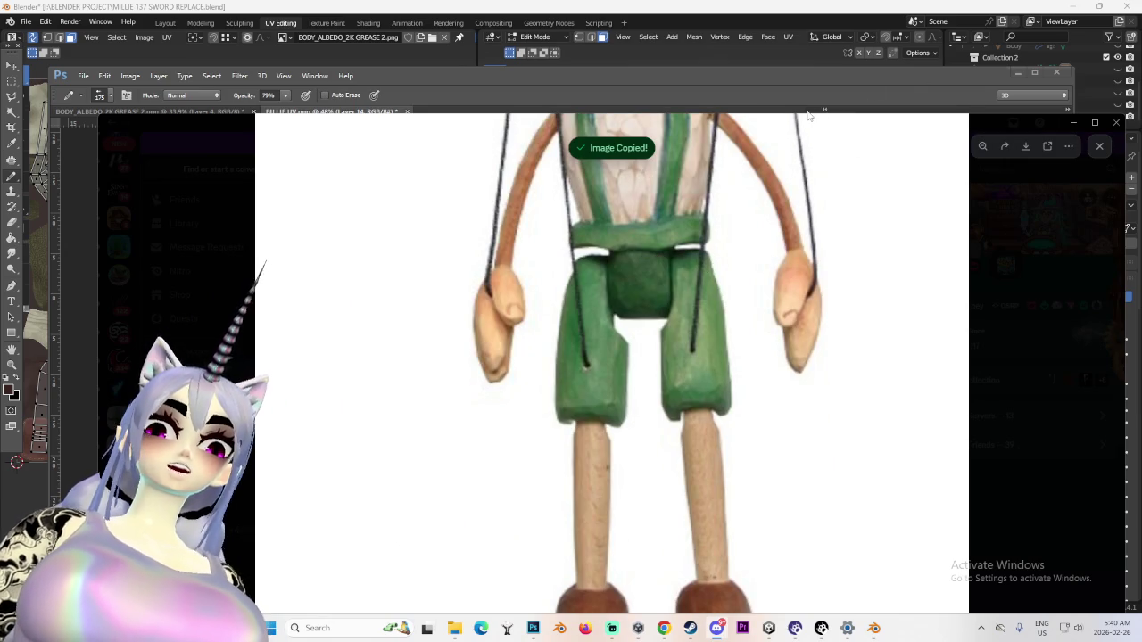
click(808, 114)
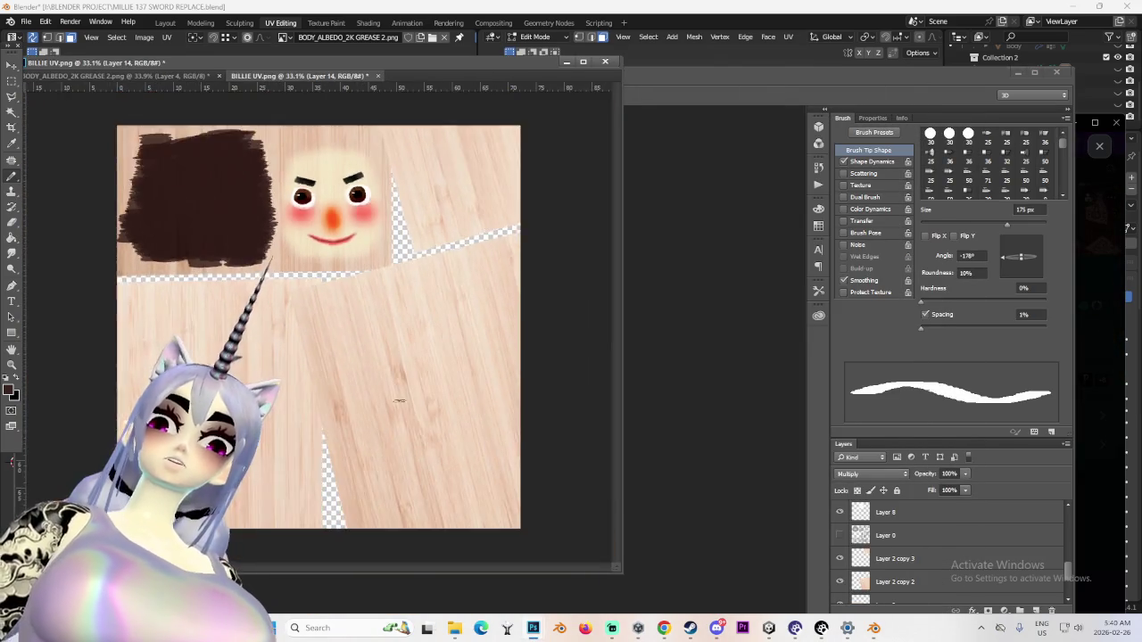
key(ctrl+minus)
key(ctrl+v)
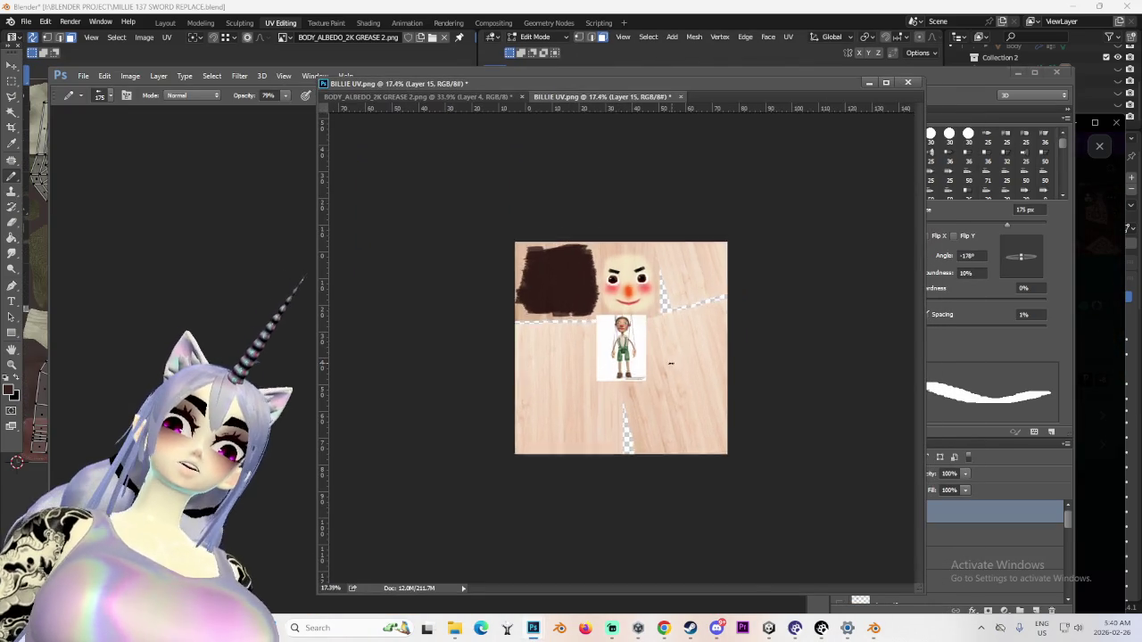
Sample the green of the marionette's shorts with the Eyedropper and return to the Brush
alt+scroll(672, 363, up, 10)
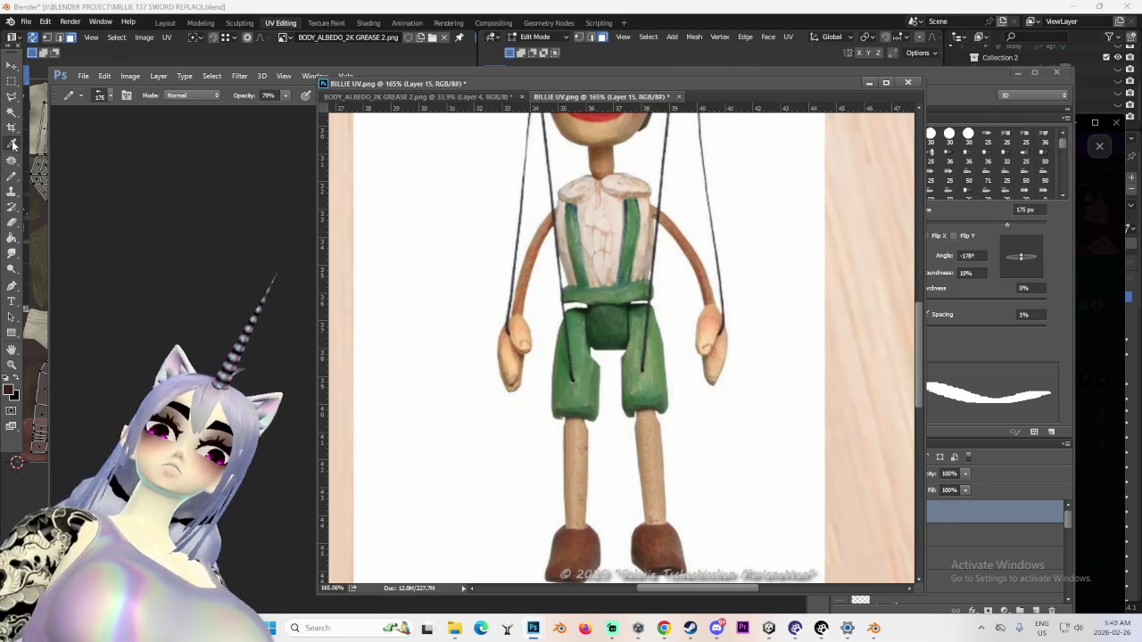
click(12, 145)
alt+scroll(584, 386, up, 2)
alt+scroll(584, 385, up, 1)
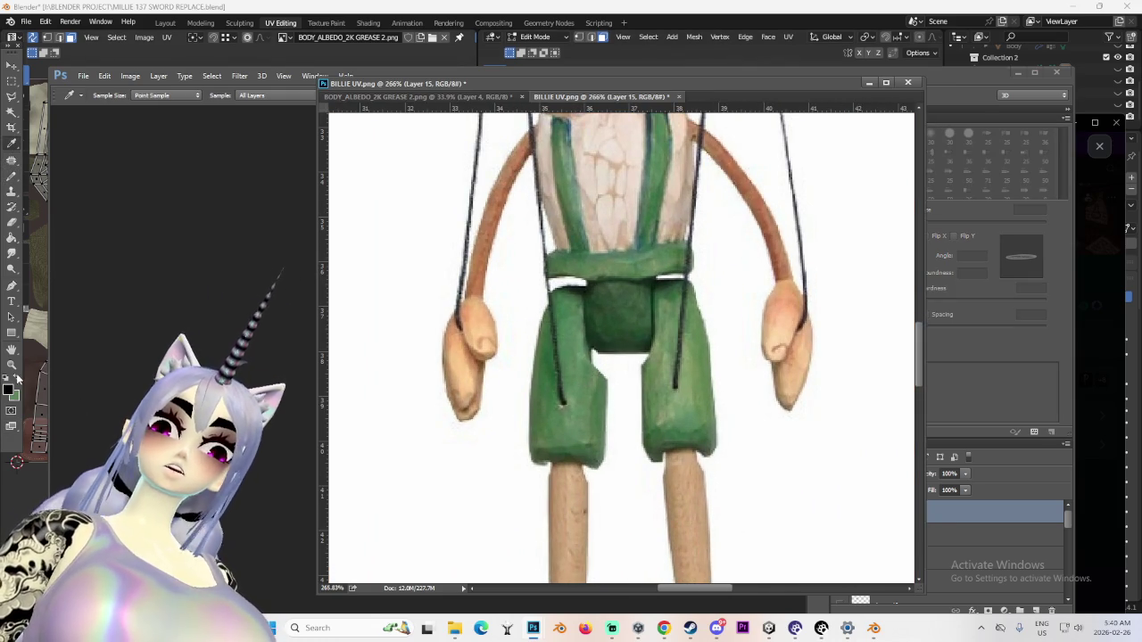
click(671, 414)
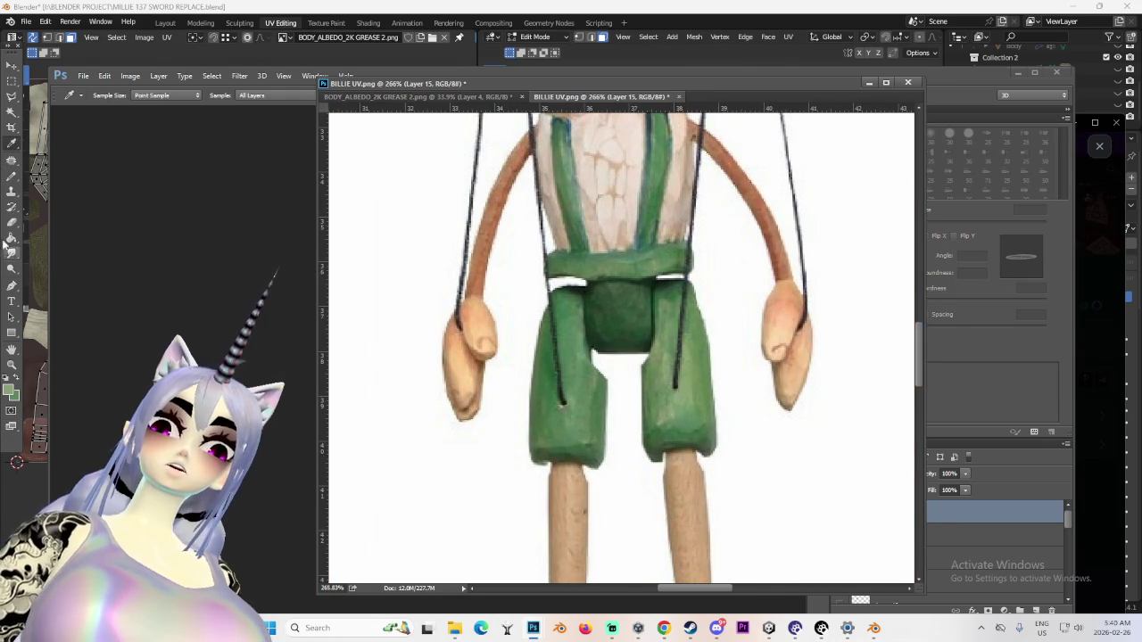
click(16, 177)
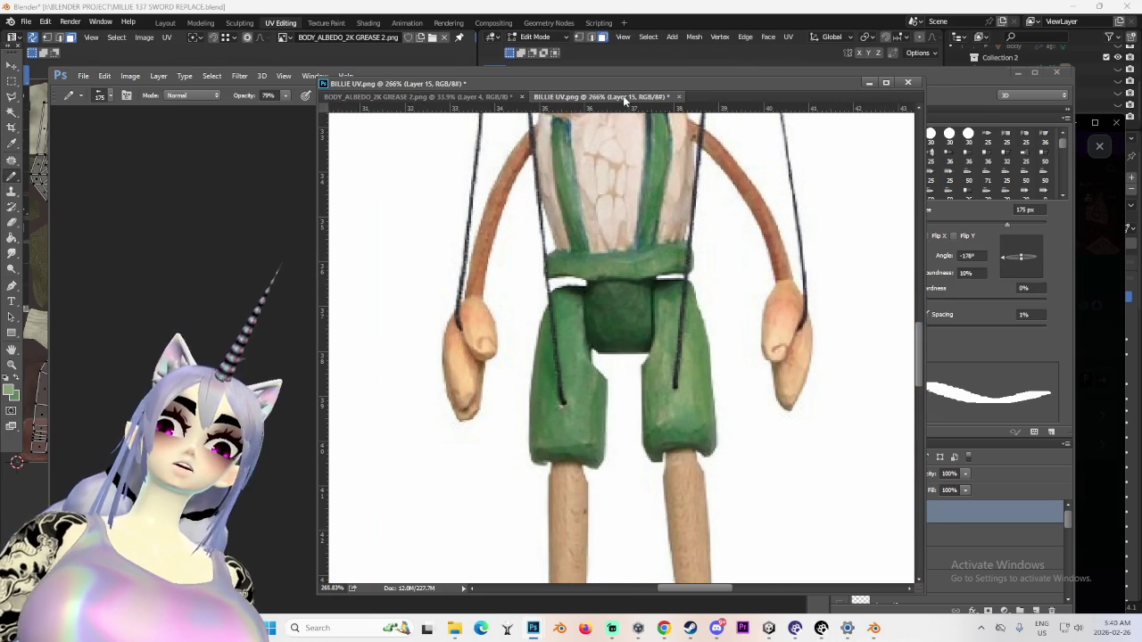
Rearrange the BILLIE UV document window to fill the screen and zoom out to the whole texture
click(886, 83)
alt+scroll(739, 152, down, 2)
alt+scroll(476, 369, down, 2)
alt+scroll(433, 370, down, 3)
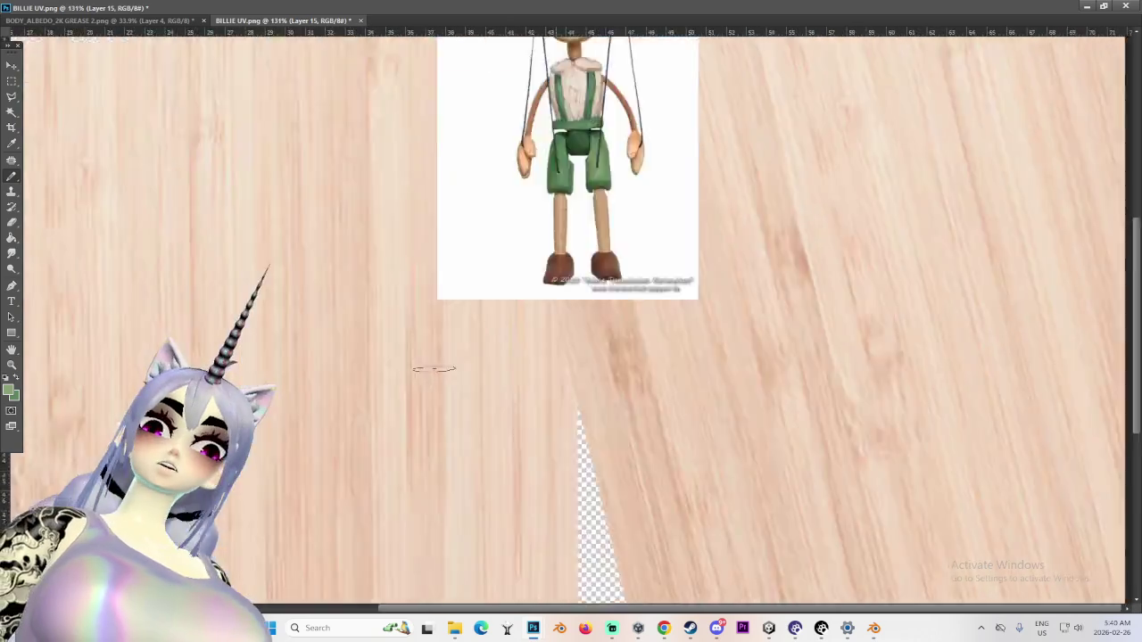
alt+scroll(433, 369, down, 1)
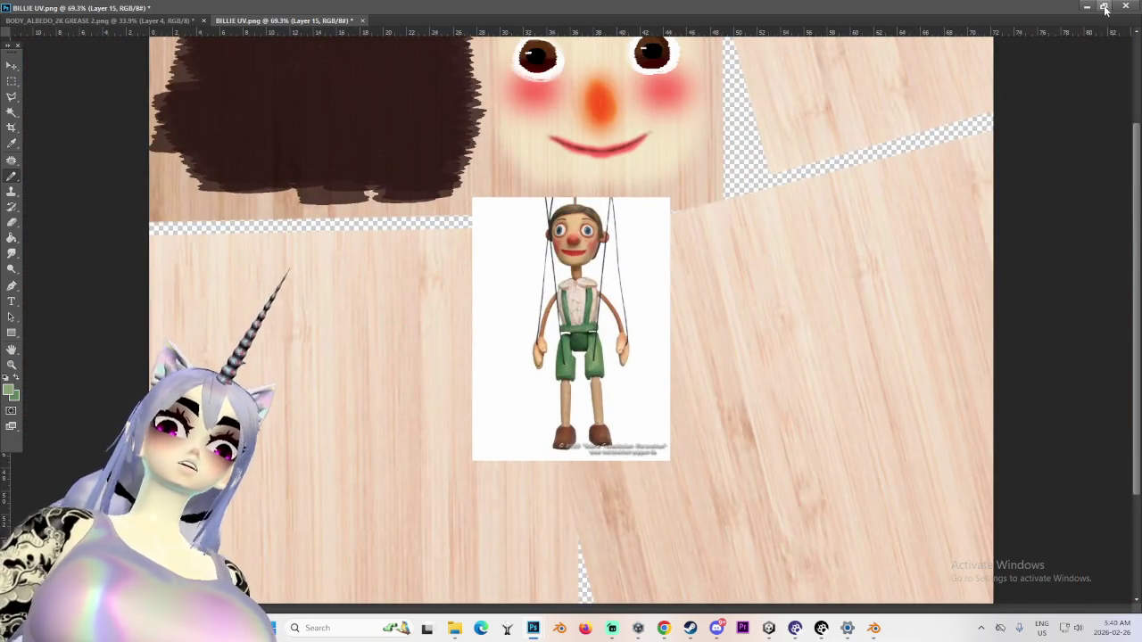
click(1104, 7)
drag(496, 79, 574, 153)
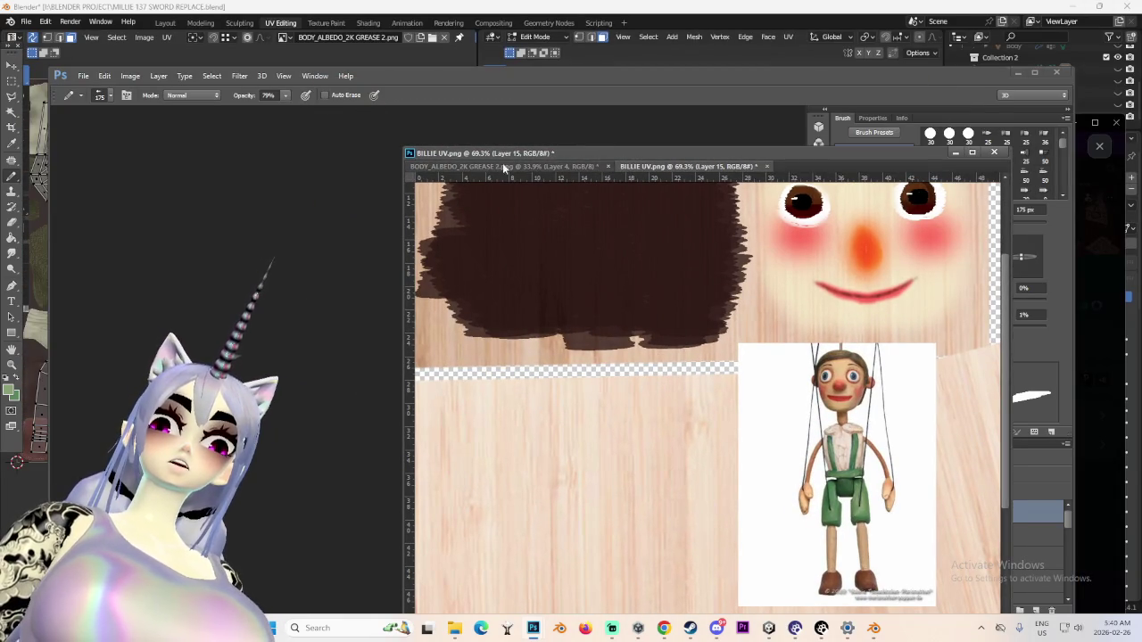
mouse_move(660, 167)
mouse_down()
mouse_move(680, 167)
mouse_move(316, 112)
mouse_up()
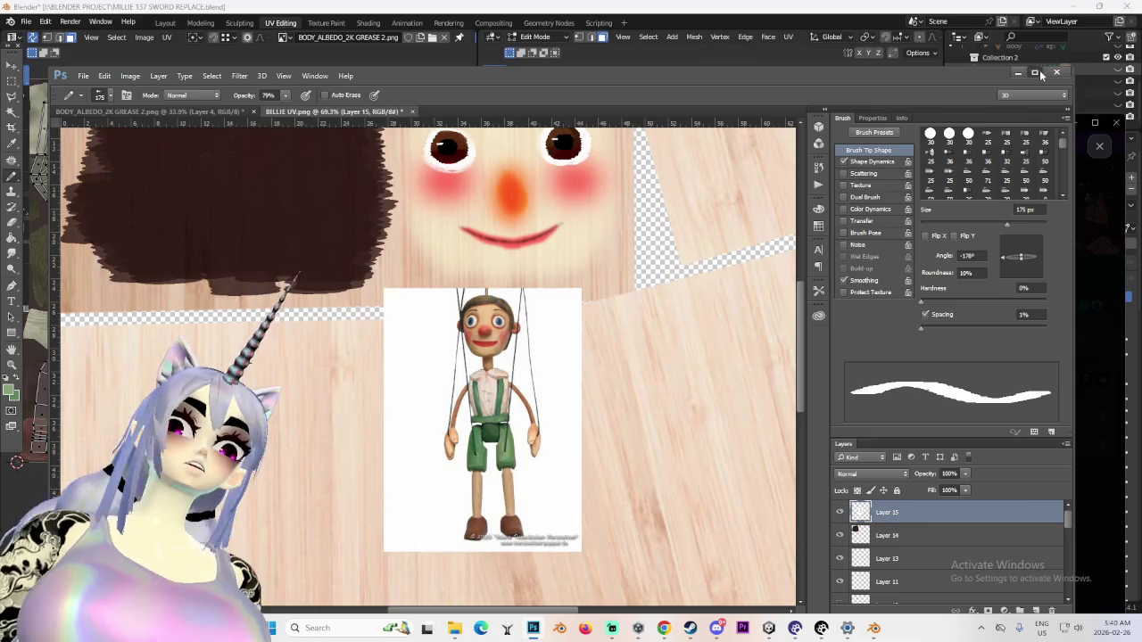
click(1034, 72)
key(ctrl+minus)
key(ctrl+minus)
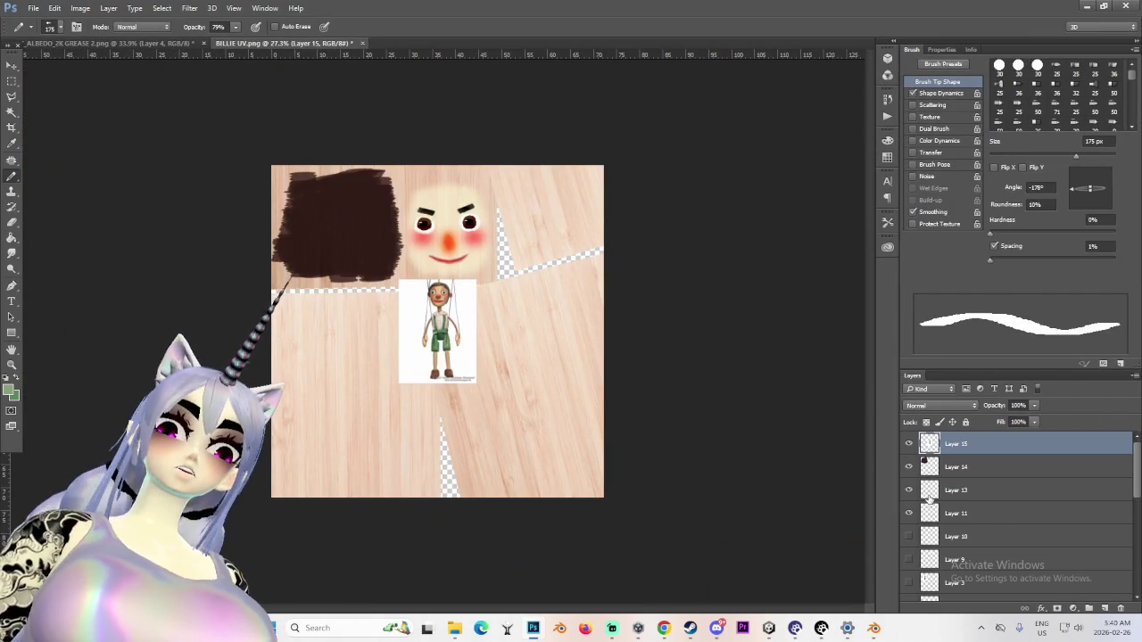
Show Layer 0's UV wireframe, make Layer 0 active, and enlarge the brush
scroll(931, 500, down, 3)
scroll(931, 535, down, 3)
click(908, 489)
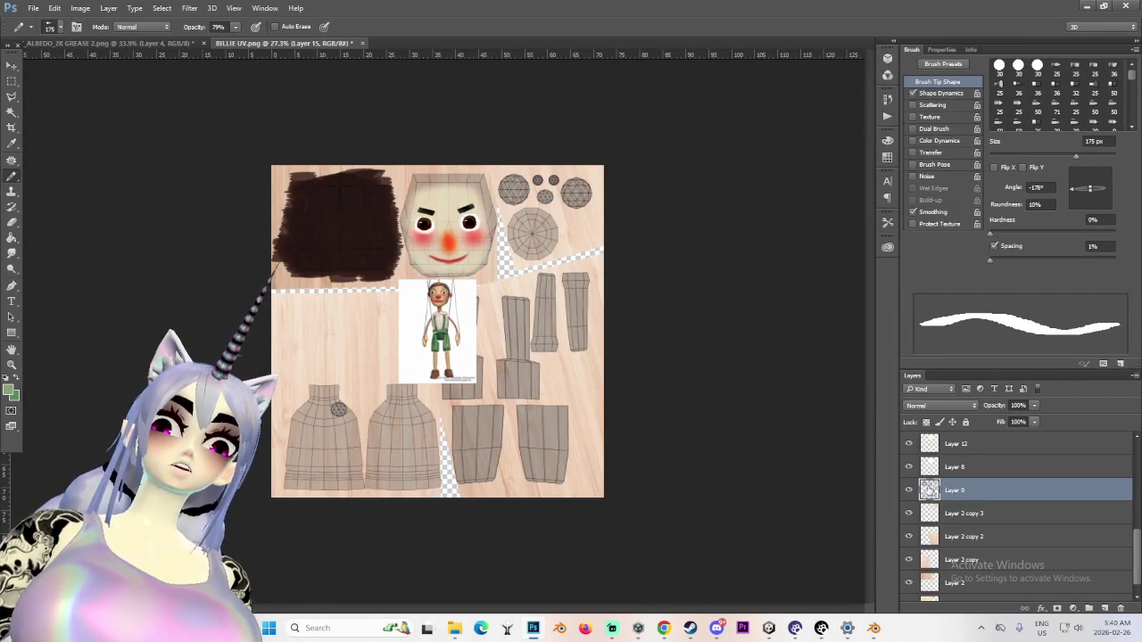
click(959, 490)
alt+scroll(388, 486, up, 1)
alt+scroll(388, 487, up, 1)
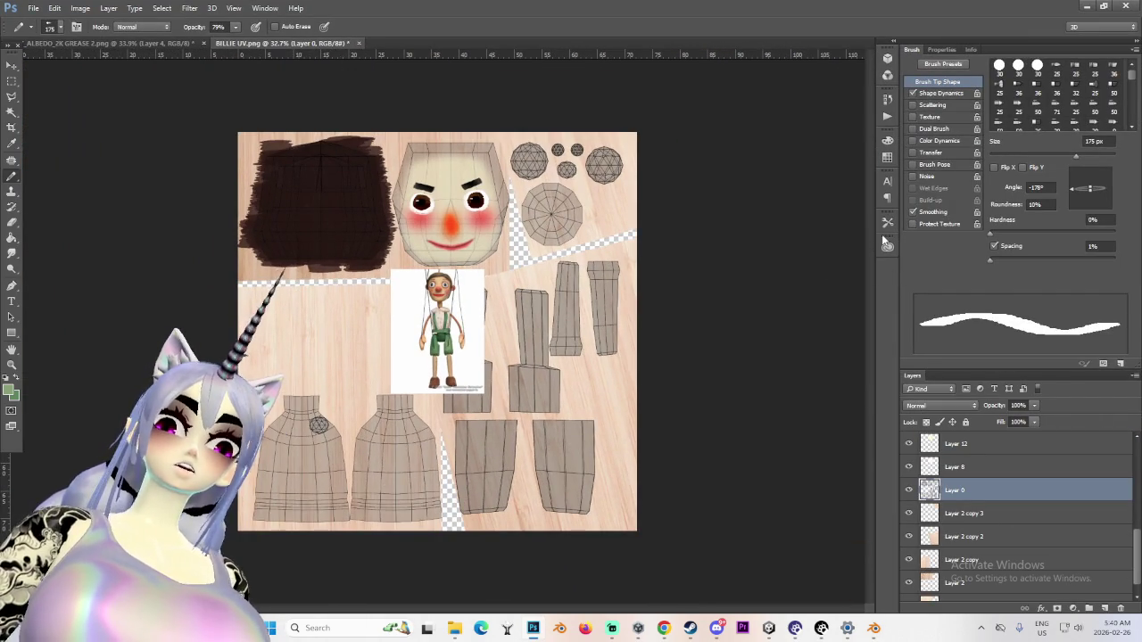
key(bracketright)
key(bracketright)
key(bracketright)
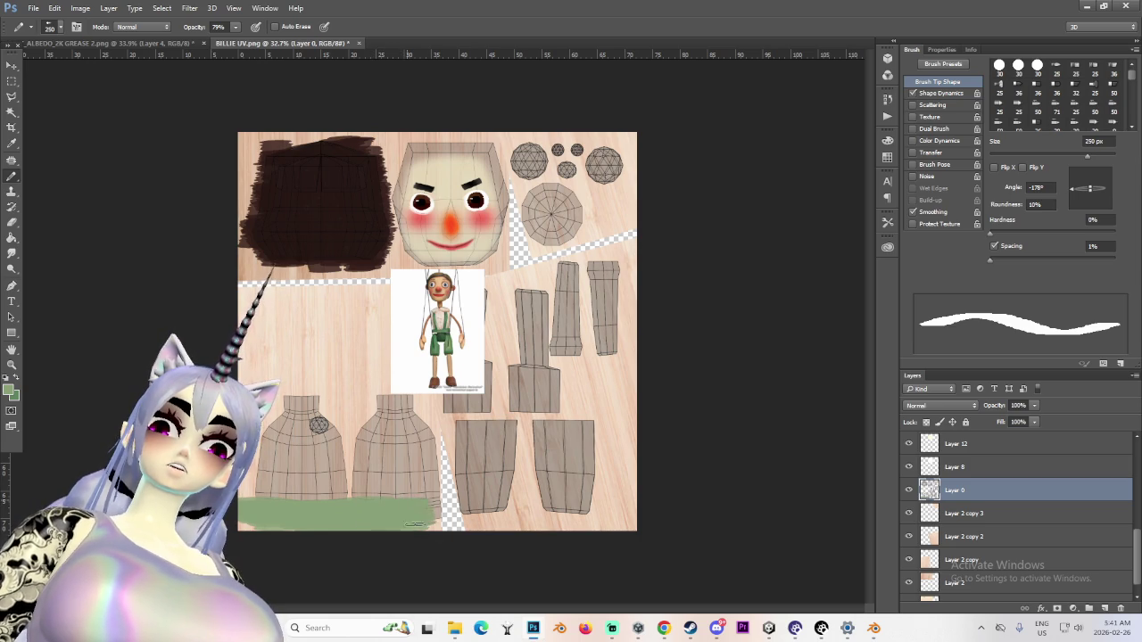
alt+scroll(387, 512, up, 3)
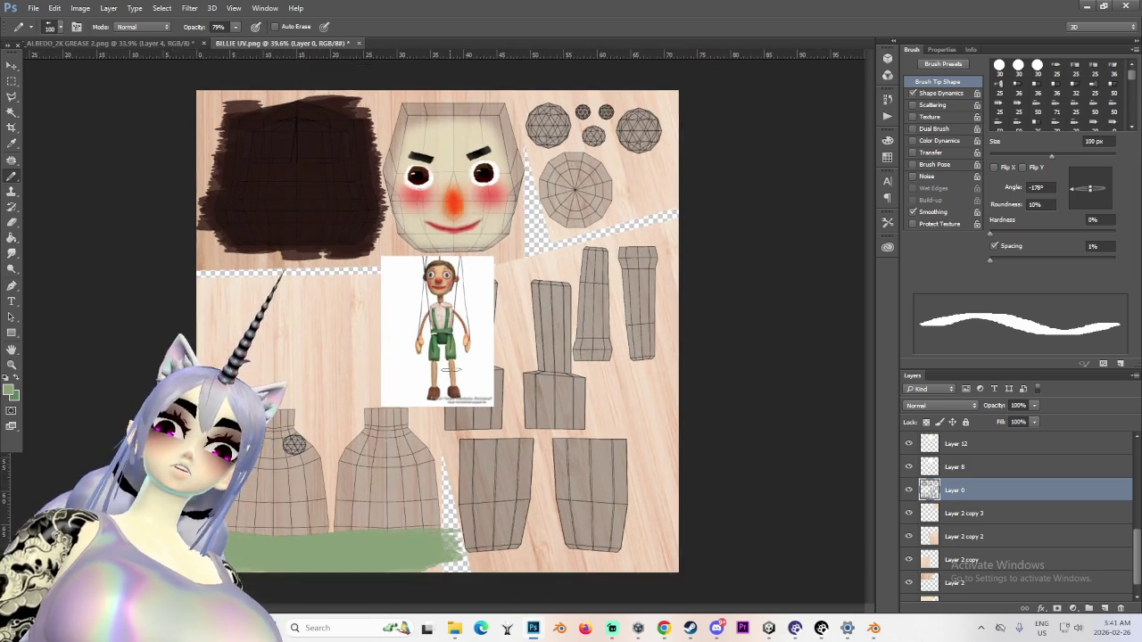
alt+scroll(405, 306, up, 3)
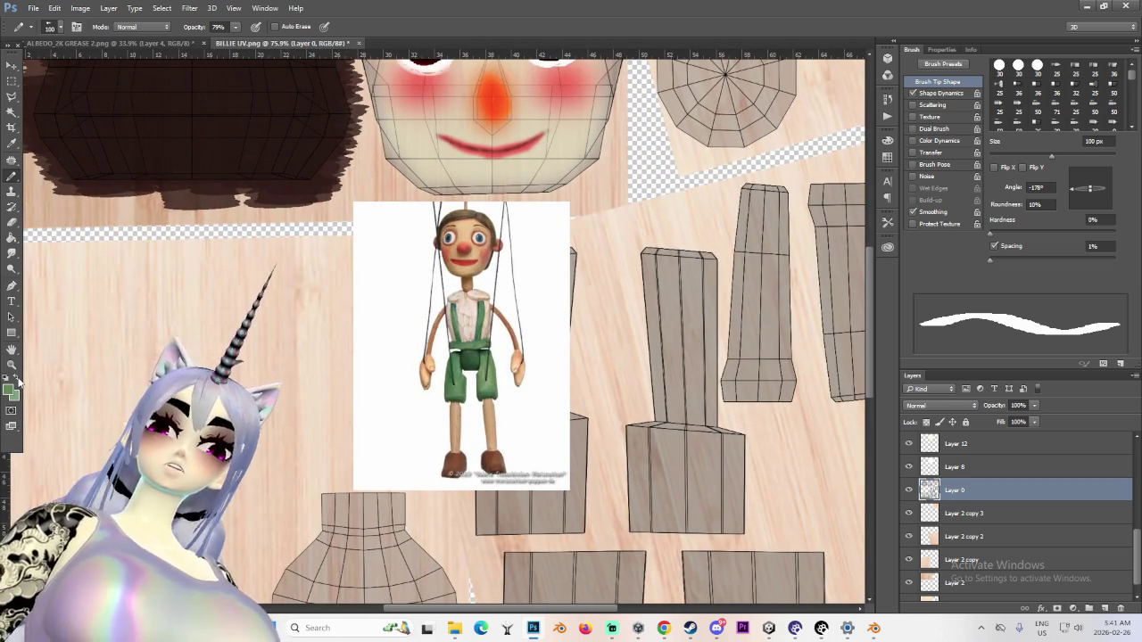
Sample the marionette's light shirt colour and return to a larger brush
click(10, 145)
click(473, 309)
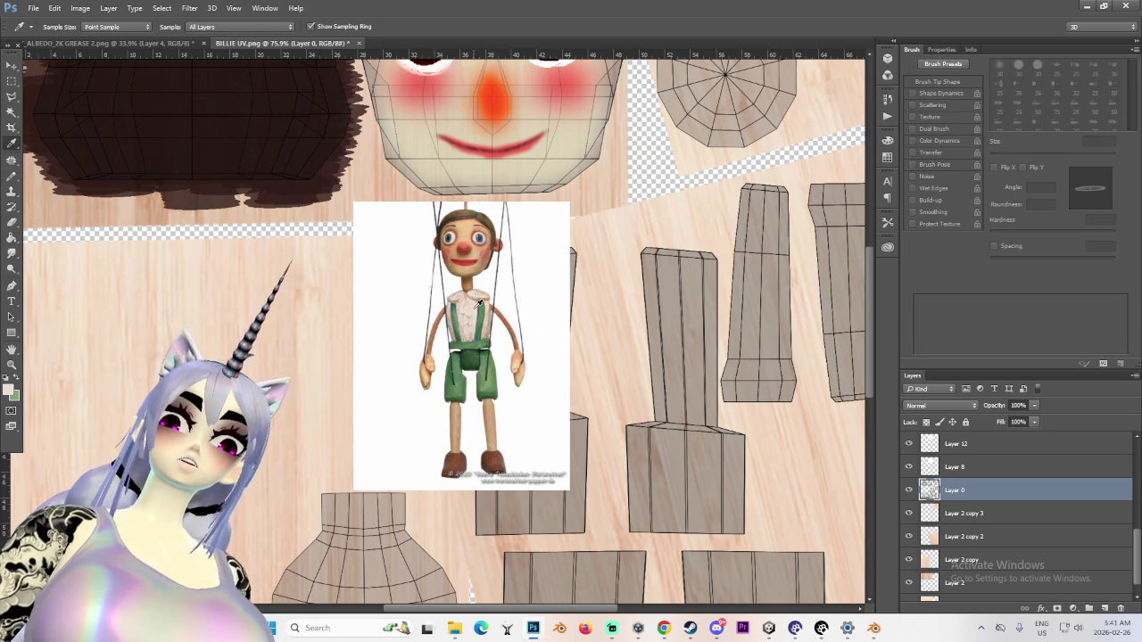
click(473, 309)
alt+scroll(341, 473, down, 4)
key(b)
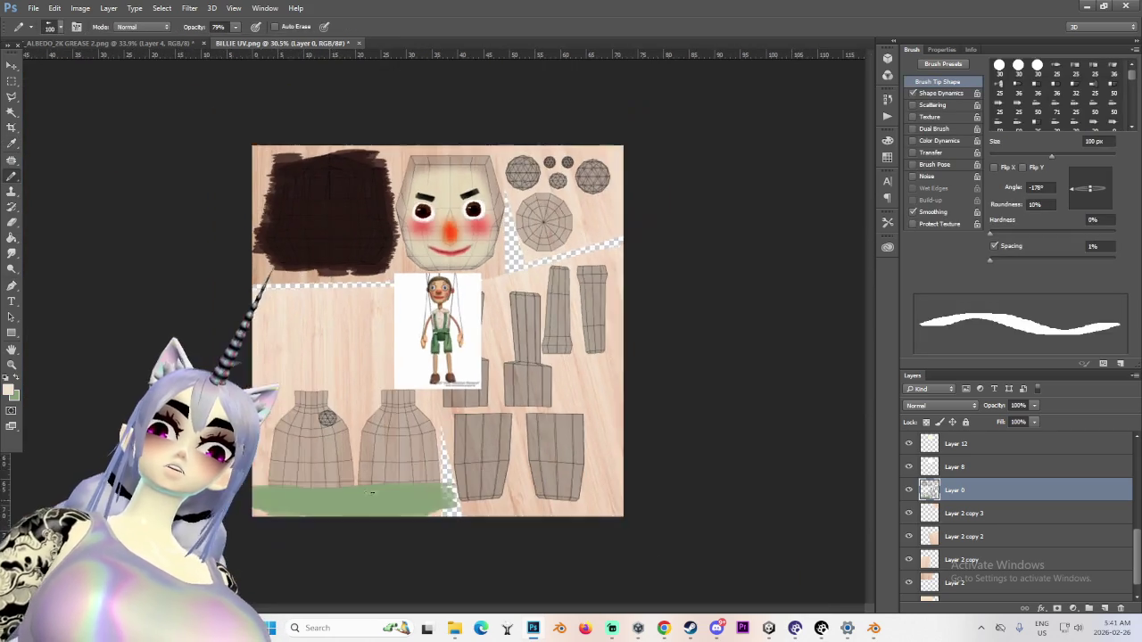
alt+scroll(382, 544, up, 2)
alt+scroll(334, 507, down, 1)
alt+scroll(446, 517, up, 1)
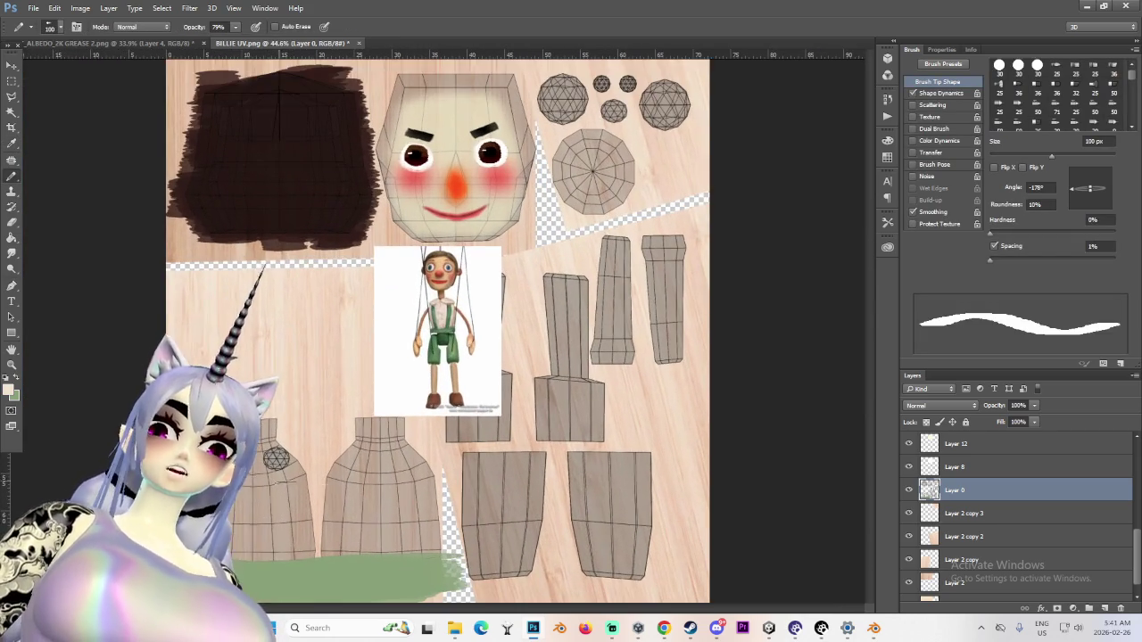
alt+scroll(579, 536, down, 2)
alt+scroll(457, 466, up, 2)
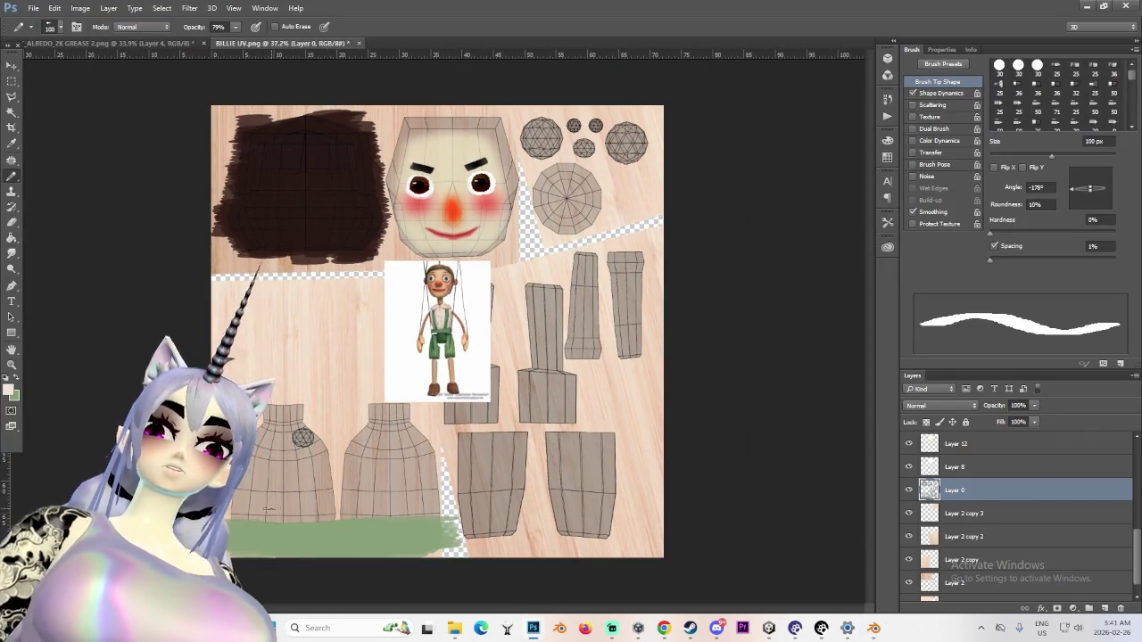
alt+scroll(286, 477, up, 1)
alt+scroll(289, 472, up, 1)
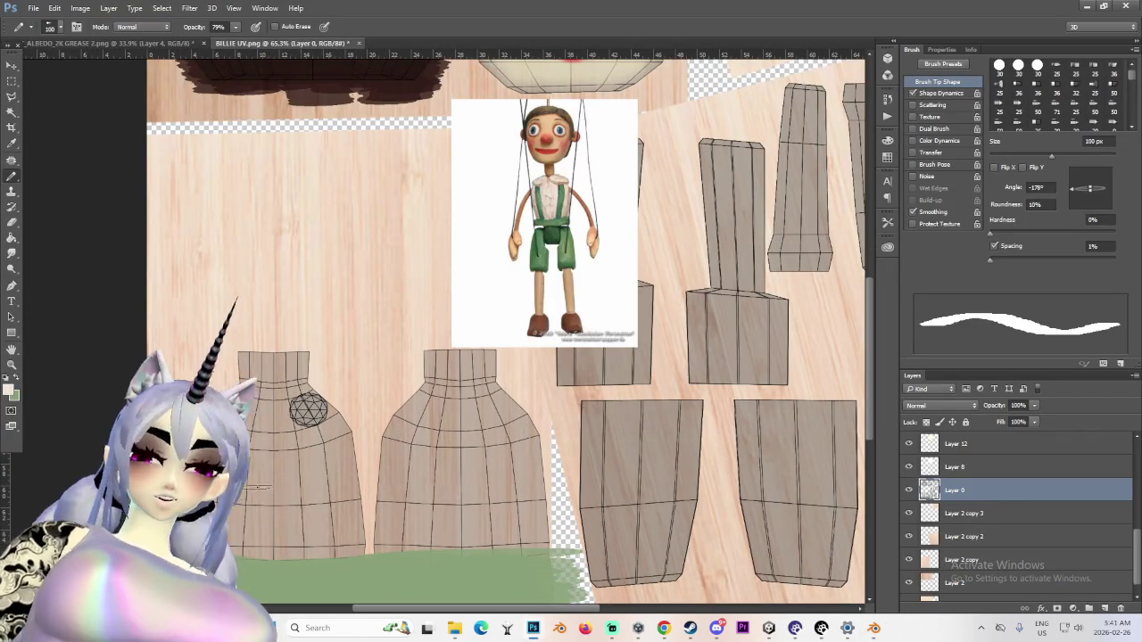
key(bracketright)
key(bracketright)
Paint a beige patch on the left bottle piece and check it on the model in Blender
key(bracketleft)
key(bracketleft)
mouse_move(268, 477)
mouse_down()
mouse_move(286, 525)
mouse_move(299, 455)
mouse_move(310, 527)
mouse_move(339, 426)
mouse_move(350, 460)
mouse_up()
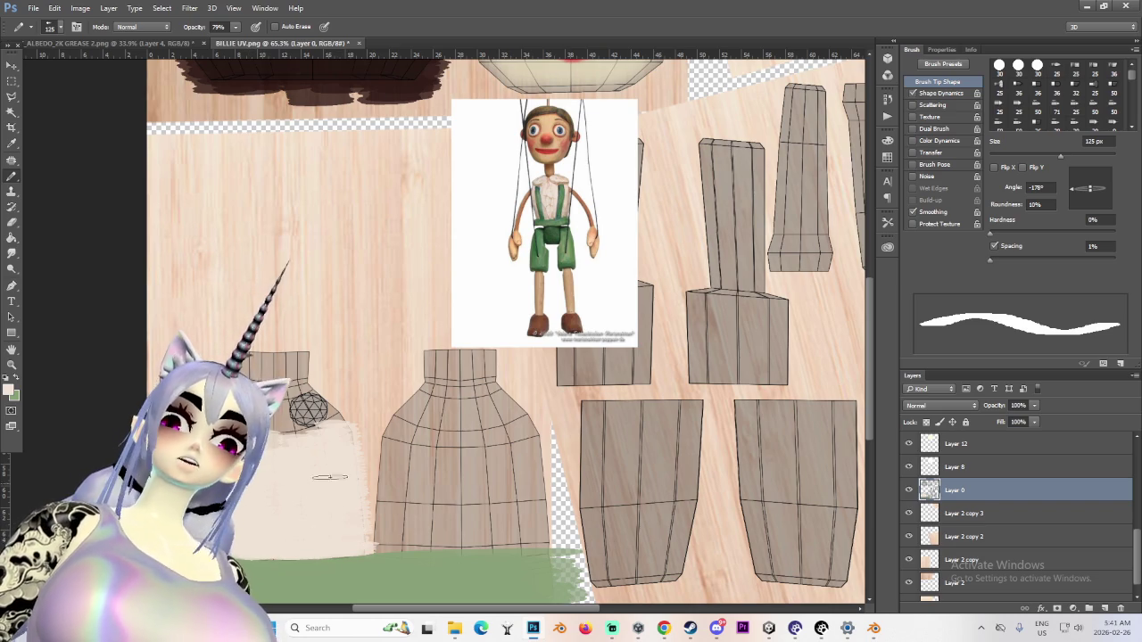
key(alt+Tab)
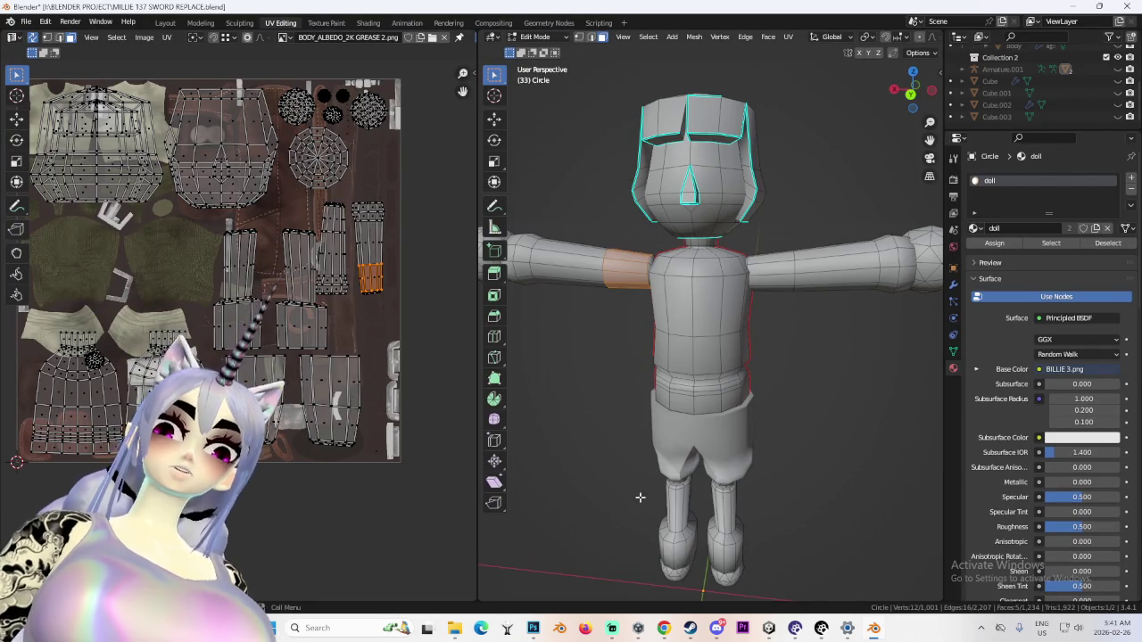
key(alt+Tab)
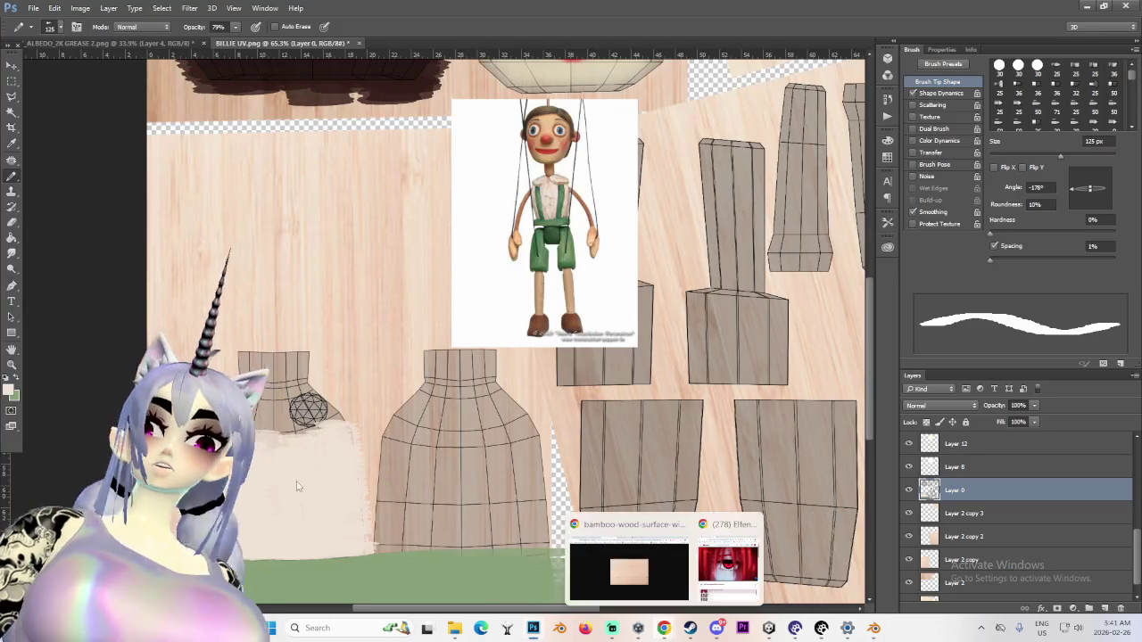
Erase the beige paint and streak from the left bottle piece
key(e)
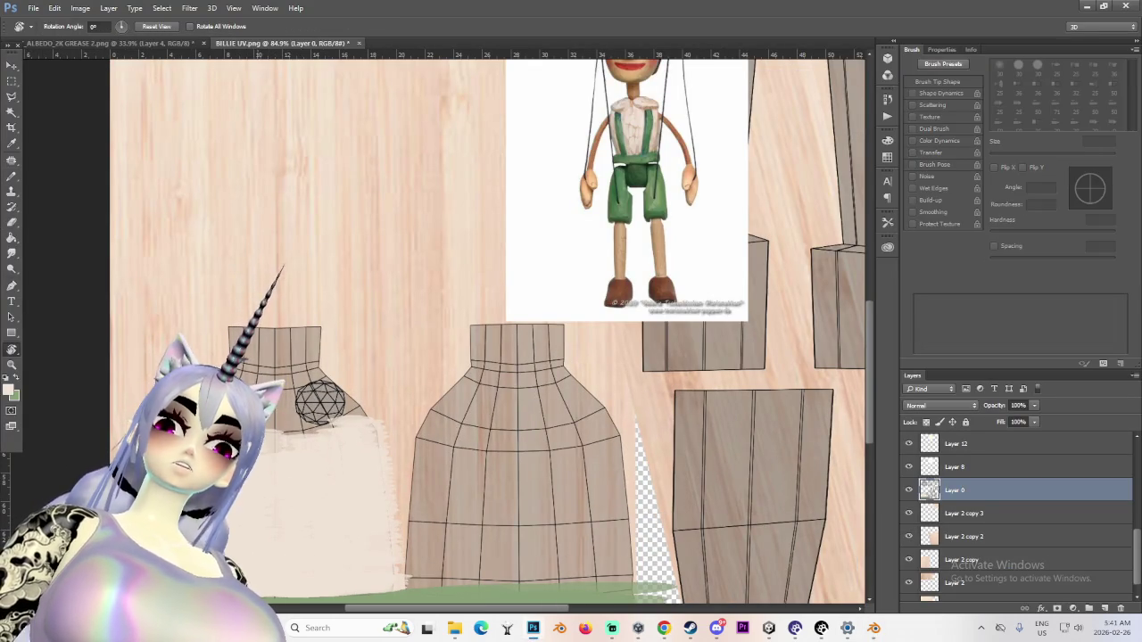
alt+scroll(294, 437, down, 2)
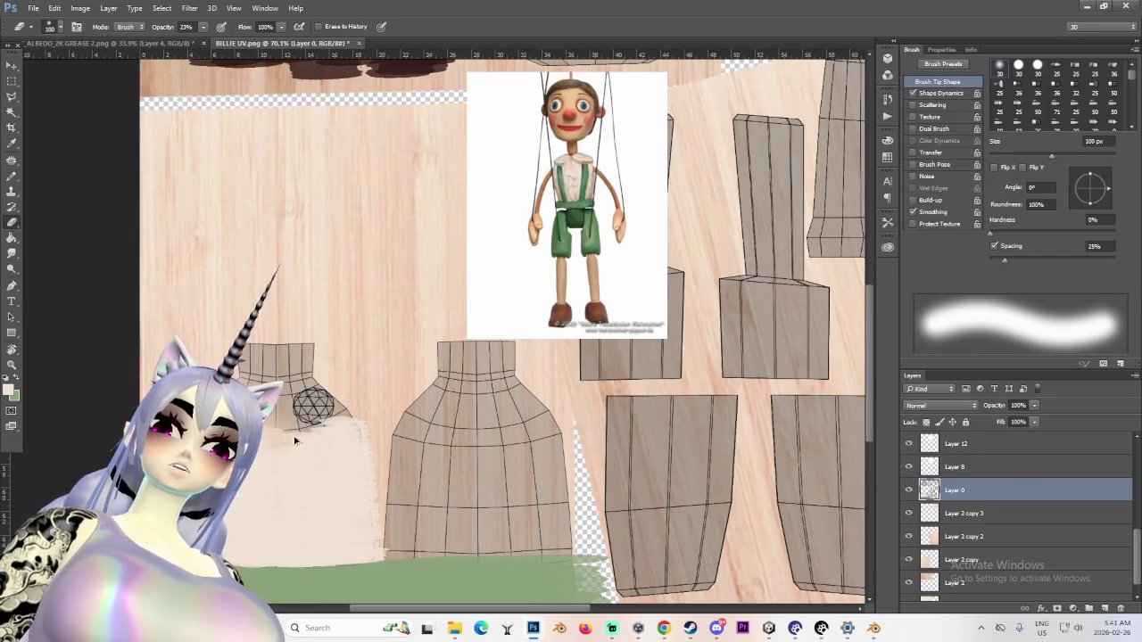
scroll(1017, 517, down, 1)
alt+scroll(535, 357, down, 2)
double_click(908, 473)
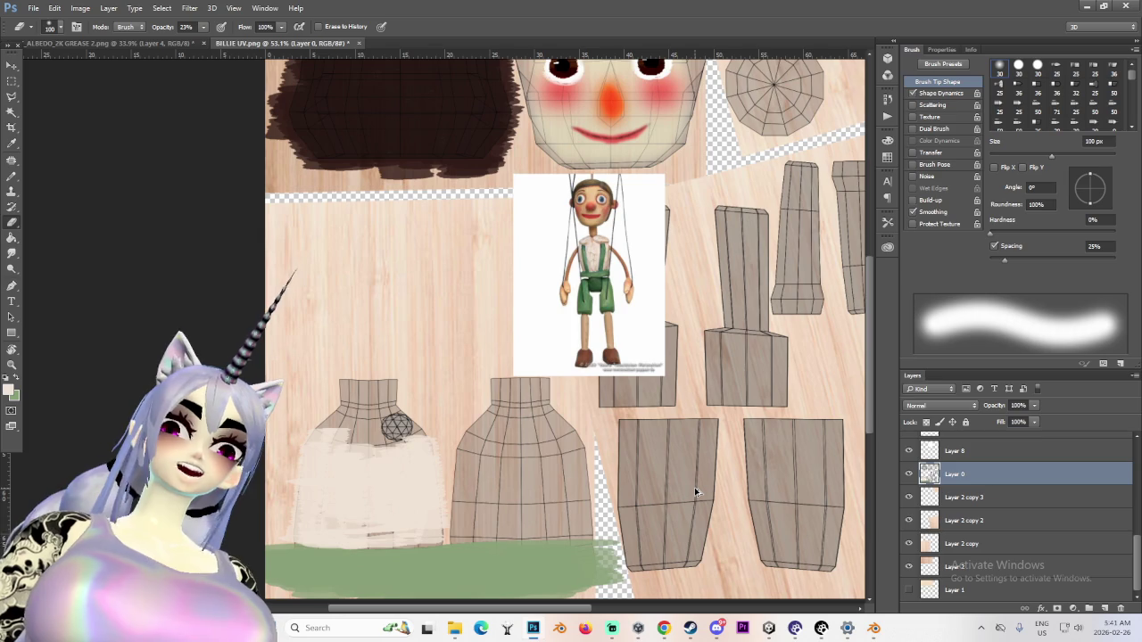
drag(303, 446, 321, 535)
mouse_move(393, 527)
mouse_down()
mouse_move(437, 446)
mouse_move(392, 517)
mouse_up()
drag(402, 455, 384, 517)
drag(357, 446, 384, 526)
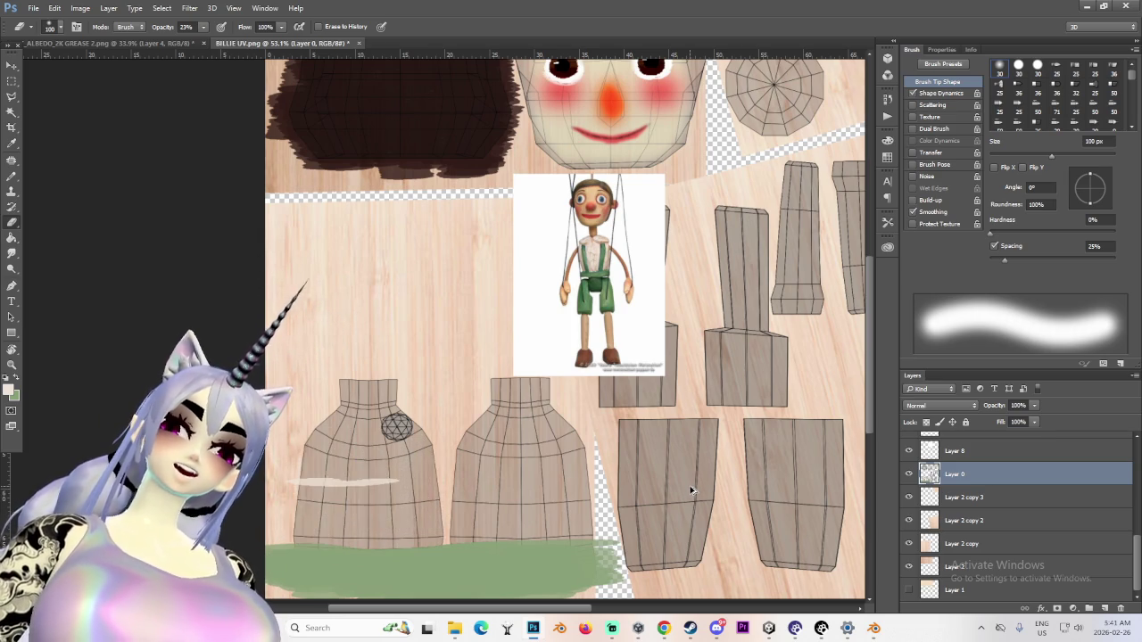
drag(298, 483, 399, 482)
Trim back the green strip's edge and add a new empty Layer 16
mouse_move(616, 542)
mouse_down()
mouse_move(593, 580)
mouse_move(509, 571)
mouse_up()
mouse_move(580, 553)
mouse_down()
mouse_move(517, 589)
mouse_move(419, 593)
mouse_up()
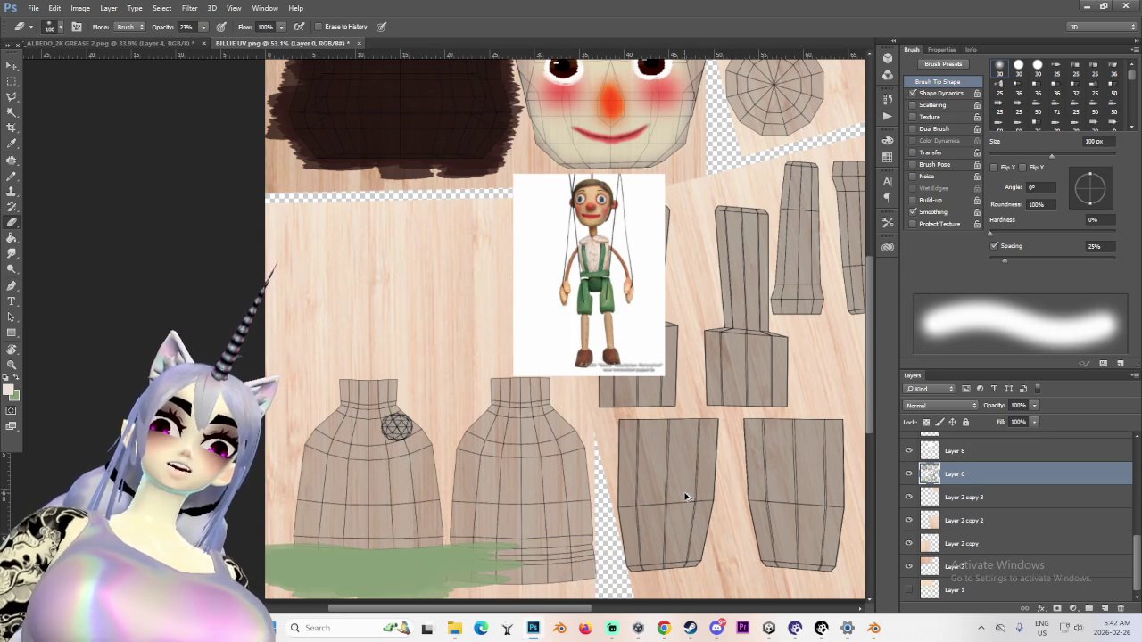
click(1104, 608)
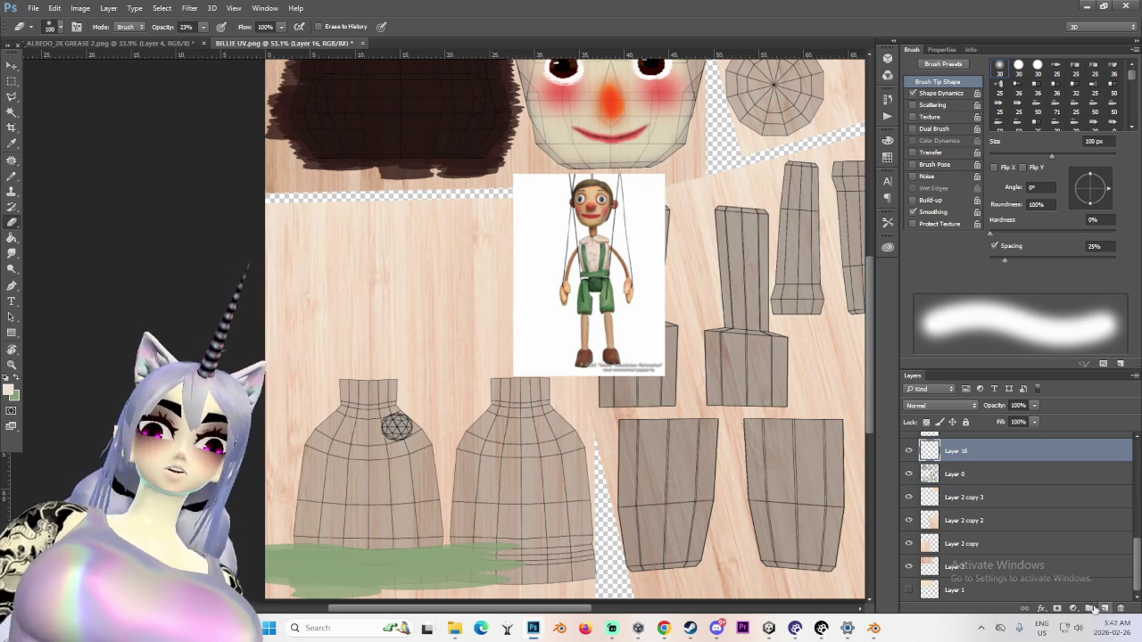
Select a chest face left of centre in Blender to locate the shirt area
alt+scroll(328, 490, up, 2)
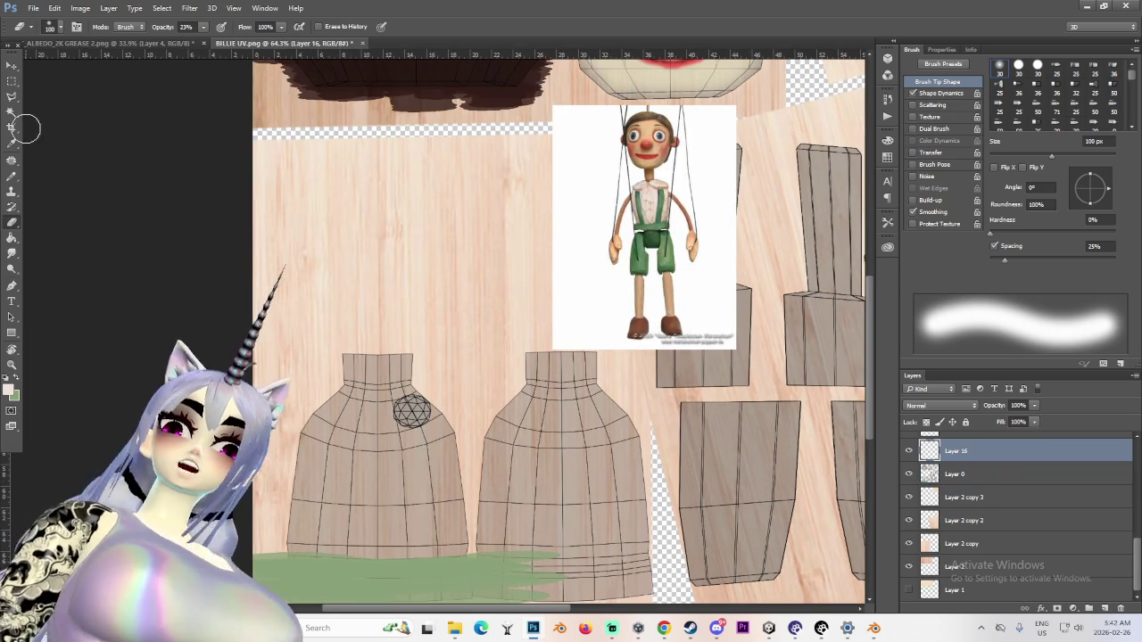
key(b)
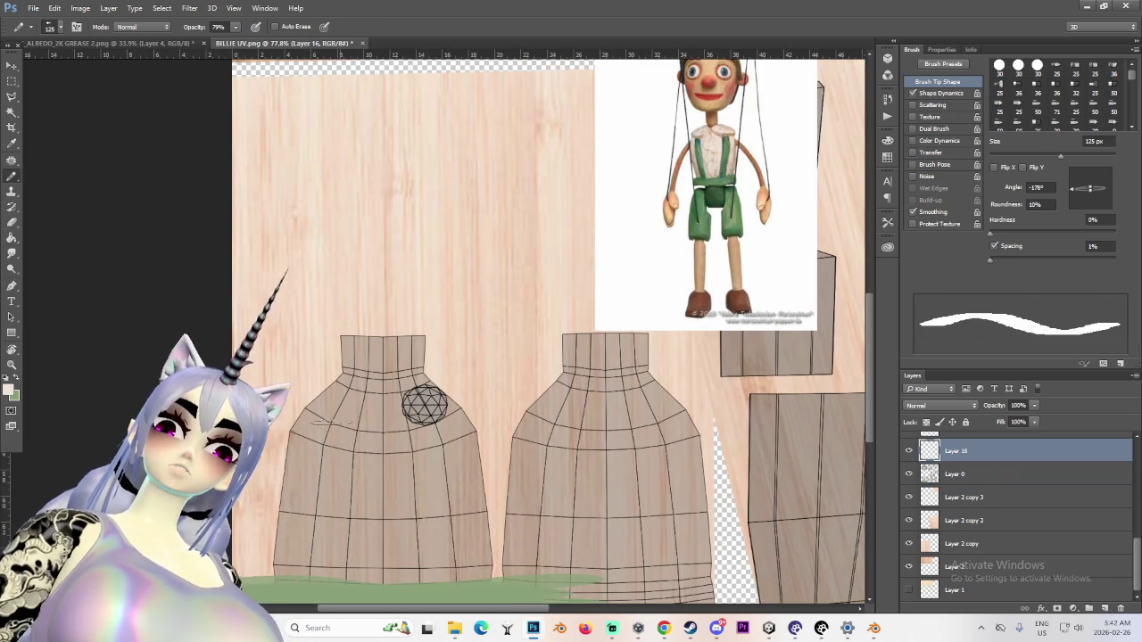
alt+scroll(363, 452, up, 1)
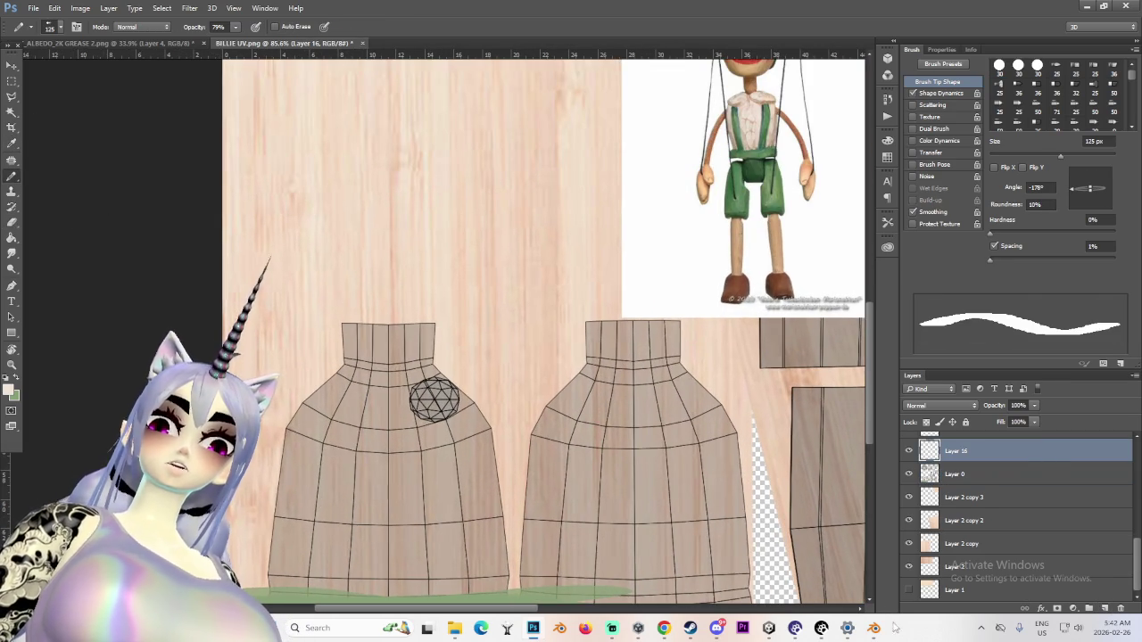
click(873, 628)
middle_drag(663, 334, 718, 294)
click(718, 293)
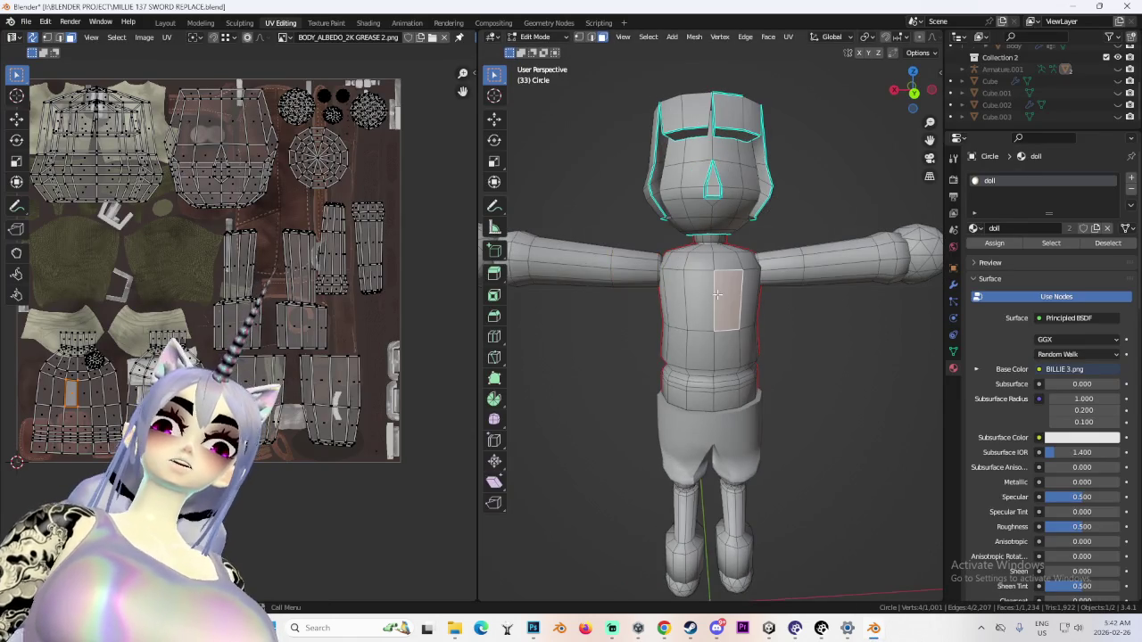
click(695, 280)
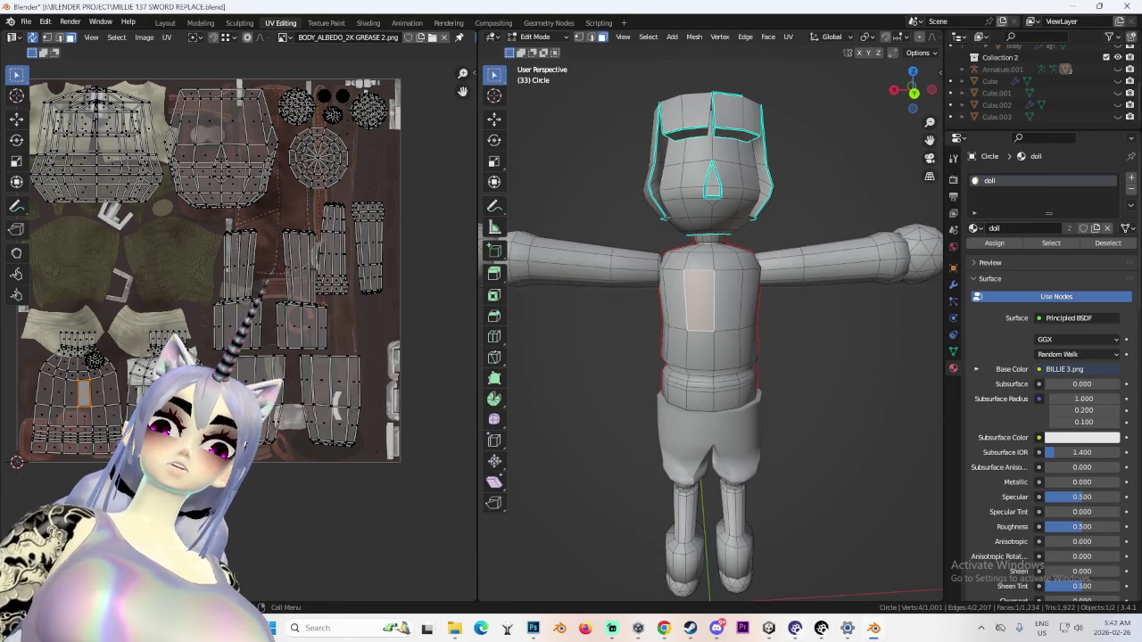
click(546, 629)
alt+scroll(318, 468, up, 2)
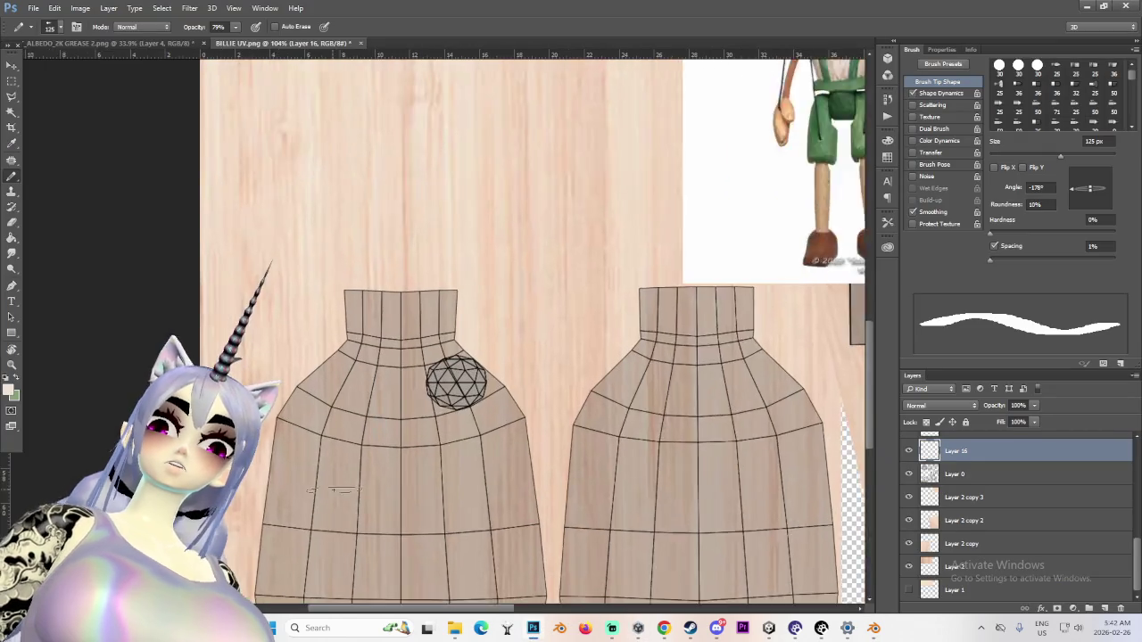
alt+scroll(319, 464, up, 2)
With a small brush, paint the right arm of the white V-neck and check it in Blender
key(bracketleft)
key(bracketleft)
key(bracketleft)
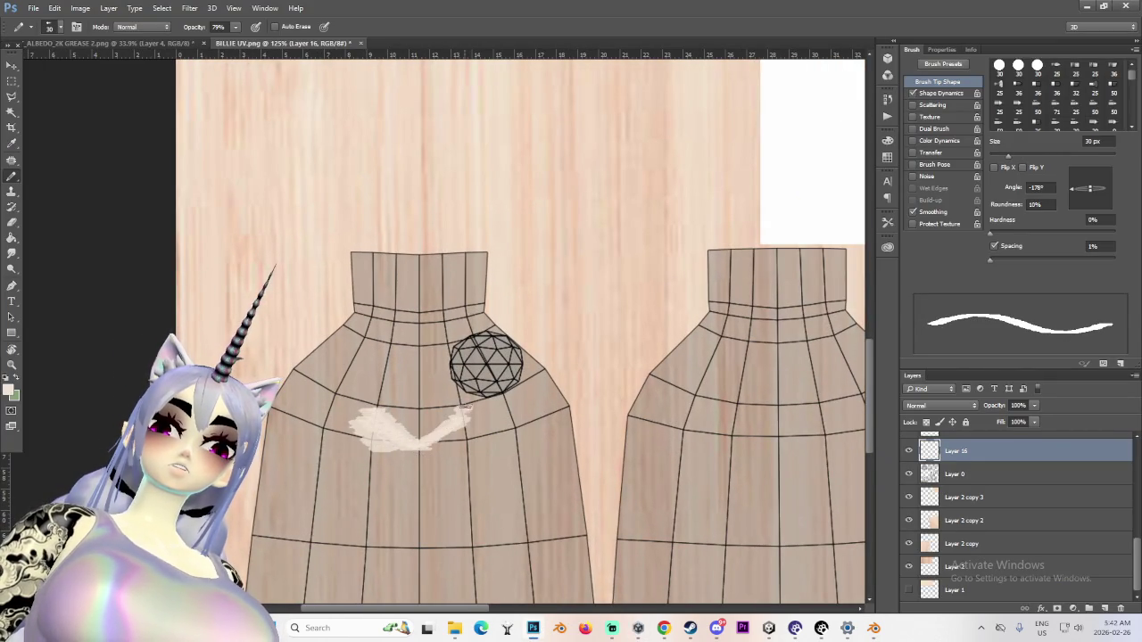
drag(466, 414, 445, 448)
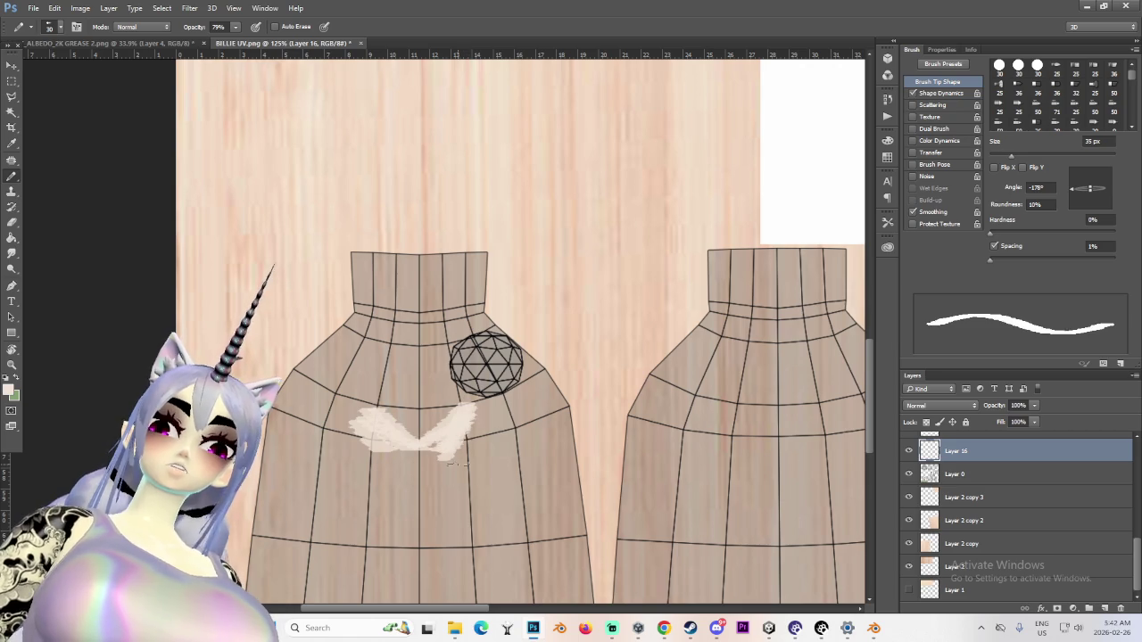
key(bracketright)
alt+scroll(461, 465, down, 3)
alt+scroll(482, 482, up, 1)
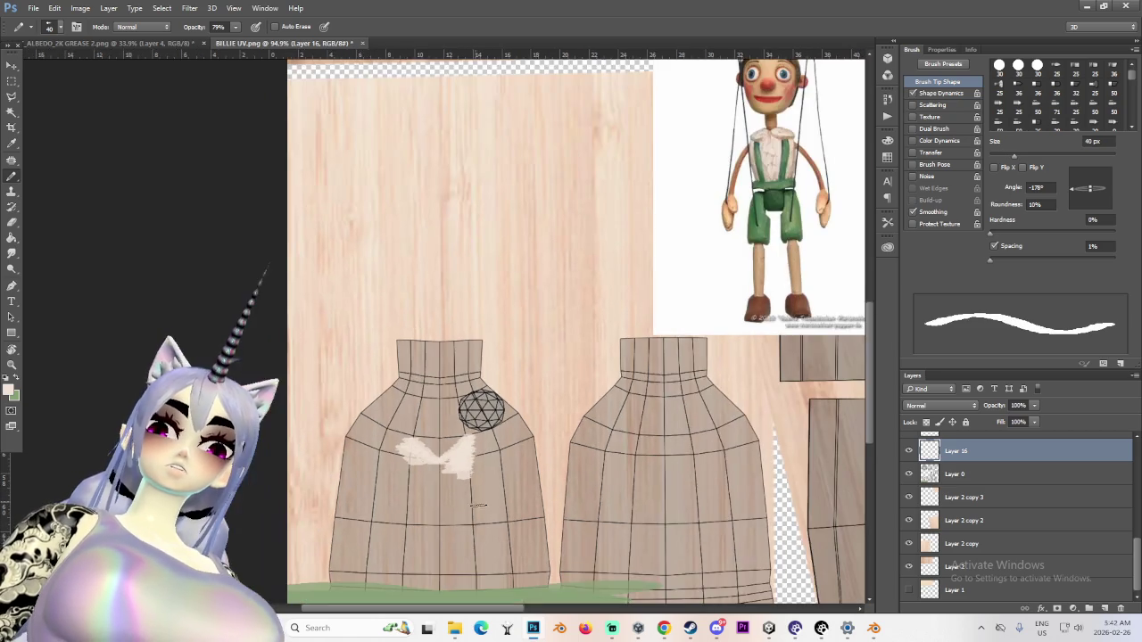
click(875, 629)
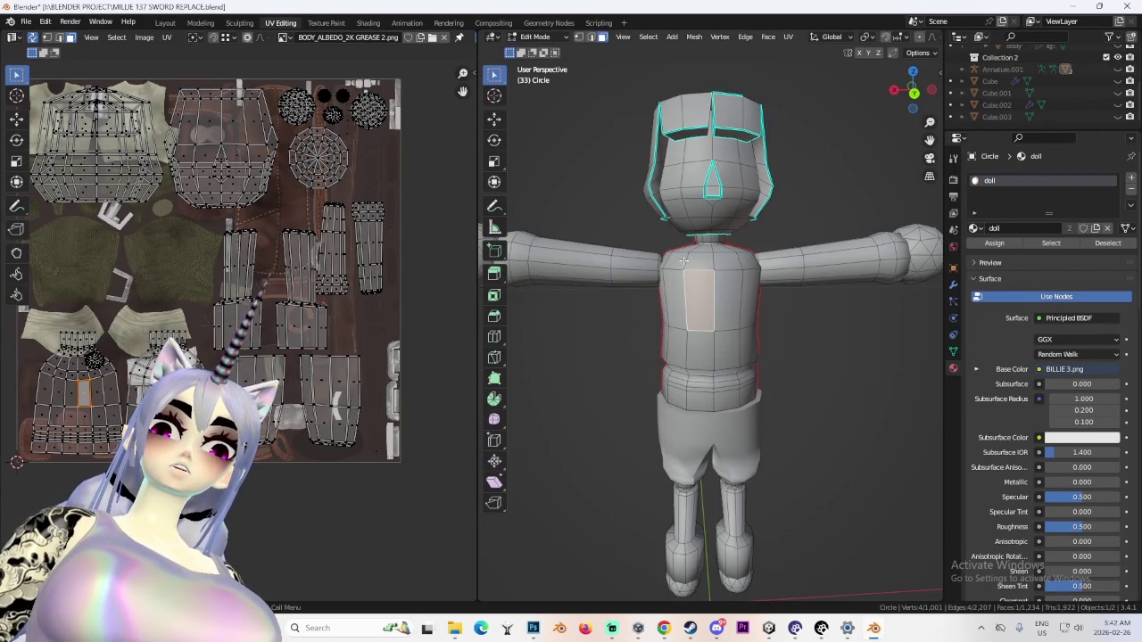
click(873, 628)
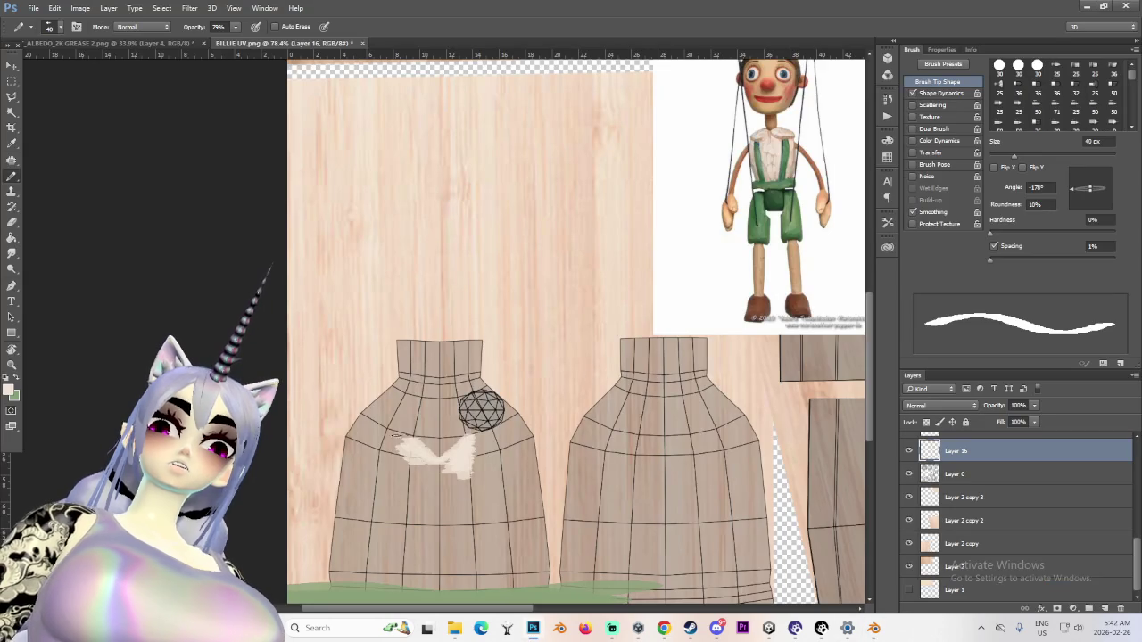
With a larger brush, paint white strokes forming the V and covering the left garment piece
key(bracketright)
key(bracketright)
drag(343, 396, 395, 452)
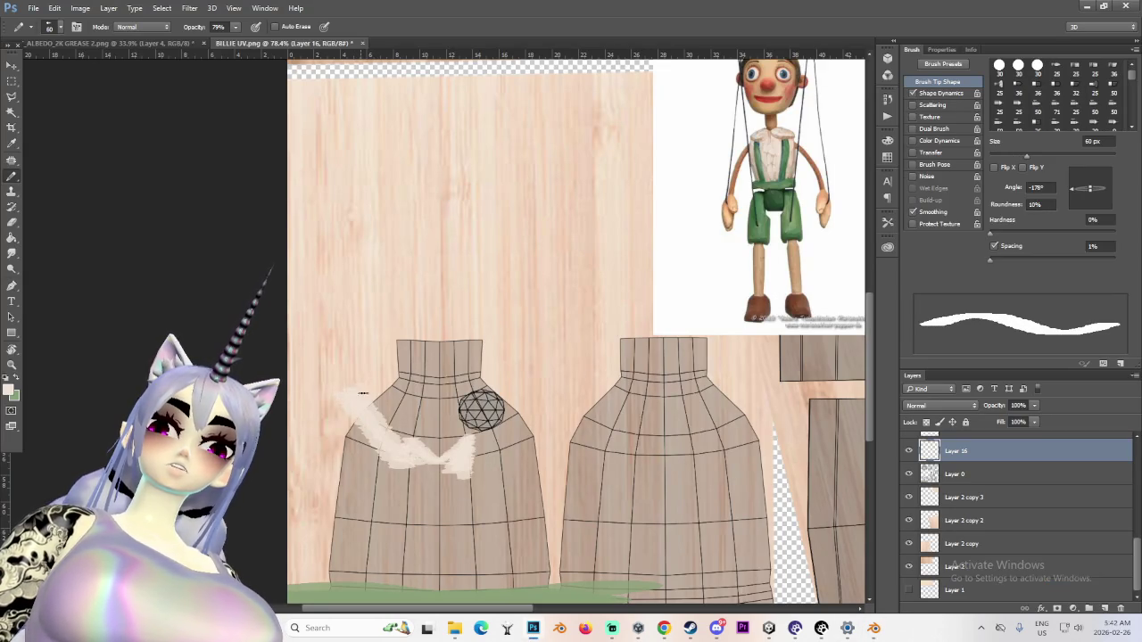
drag(479, 453, 520, 375)
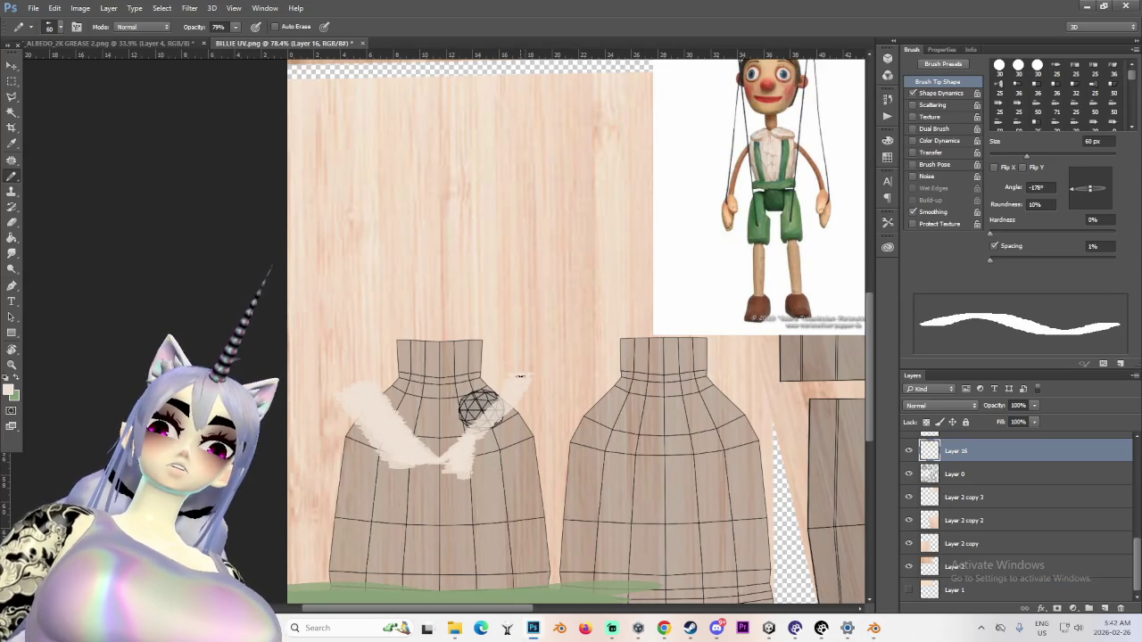
alt+scroll(468, 449, up, 1)
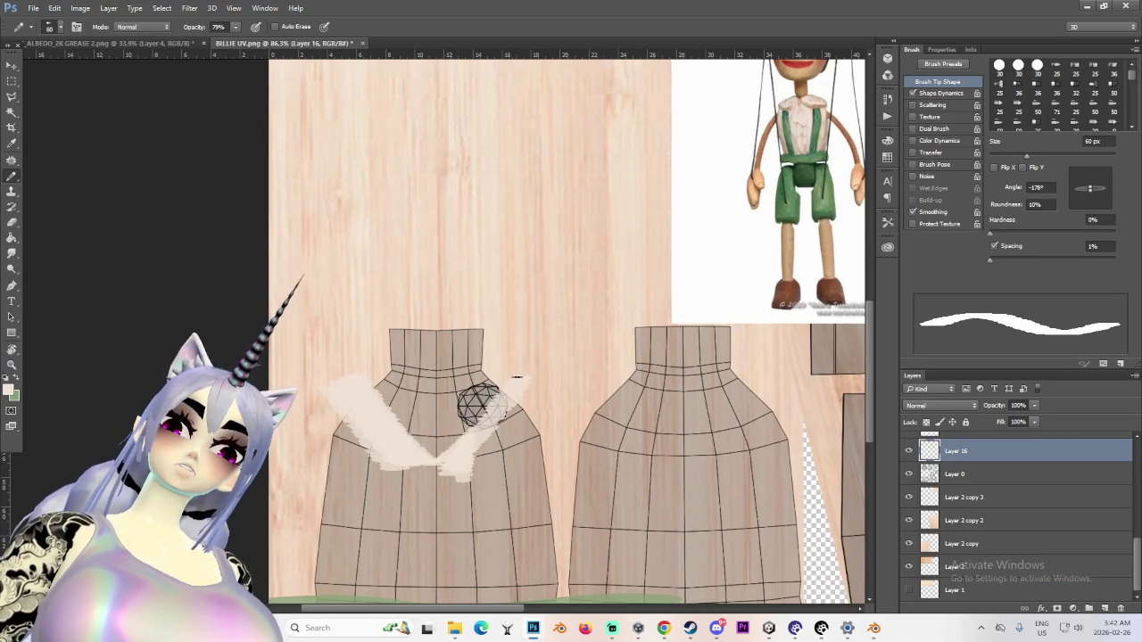
mouse_move(527, 393)
mouse_down()
mouse_move(477, 495)
mouse_move(481, 537)
mouse_move(531, 495)
mouse_move(544, 528)
mouse_up()
alt+scroll(514, 494, down, 2)
alt+scroll(513, 494, down, 1)
mouse_move(415, 455)
mouse_down()
mouse_move(446, 466)
mouse_move(450, 549)
mouse_up()
drag(436, 535, 434, 498)
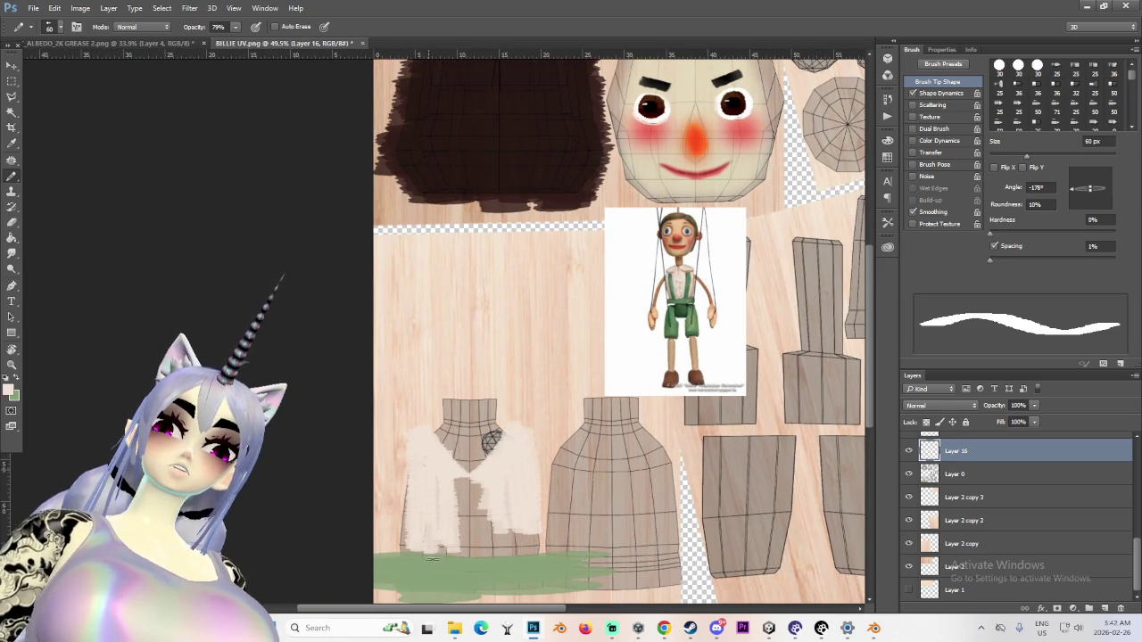
Redo the white on the left shirt piece and cover the second shirt piece in off-white
key(ctrl+alt+z)
key(ctrl+alt+z)
key(ctrl+alt+z)
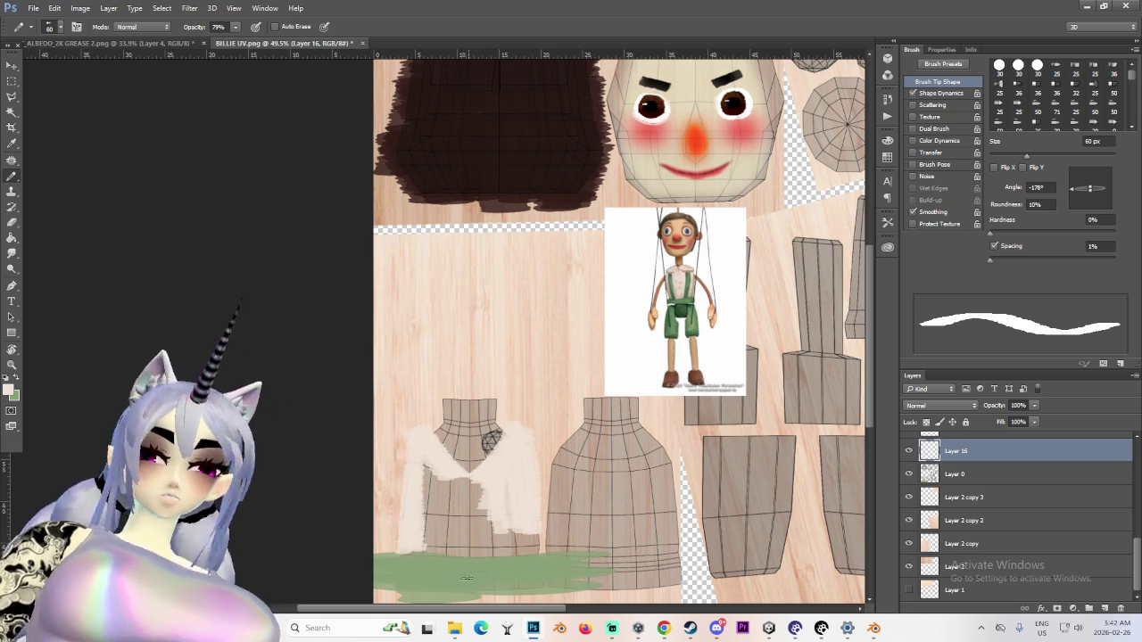
key(bracketright)
key(bracketright)
key(bracketright)
drag(415, 537, 527, 540)
key(bracketright)
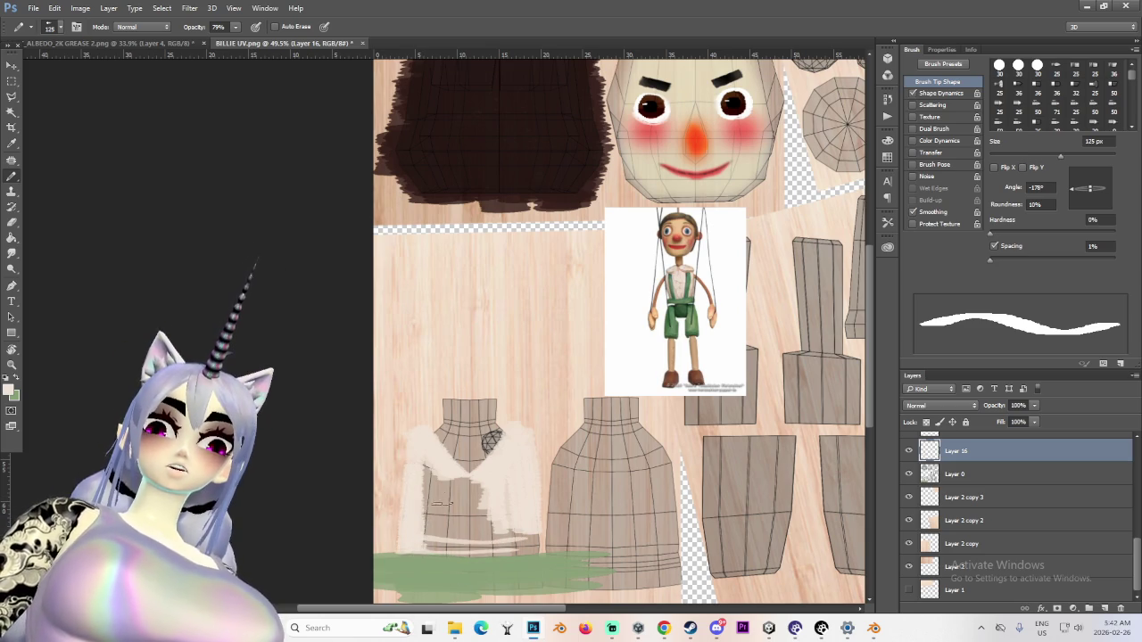
mouse_move(426, 456)
mouse_down()
mouse_move(441, 499)
mouse_move(477, 544)
mouse_move(496, 537)
mouse_move(493, 557)
mouse_move(515, 540)
mouse_up()
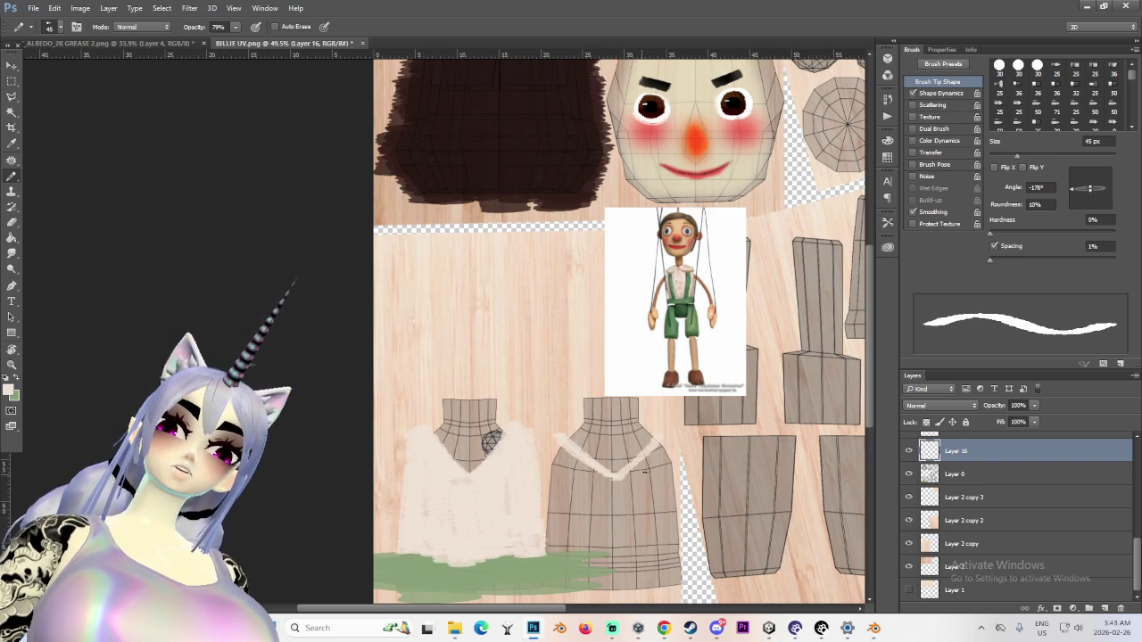
mouse_move(556, 453)
mouse_down()
mouse_move(560, 535)
mouse_move(590, 541)
mouse_up()
mouse_move(619, 485)
mouse_down()
mouse_move(625, 555)
mouse_move(643, 544)
mouse_up()
mouse_move(656, 456)
mouse_down()
mouse_move(662, 562)
mouse_move(676, 553)
mouse_up()
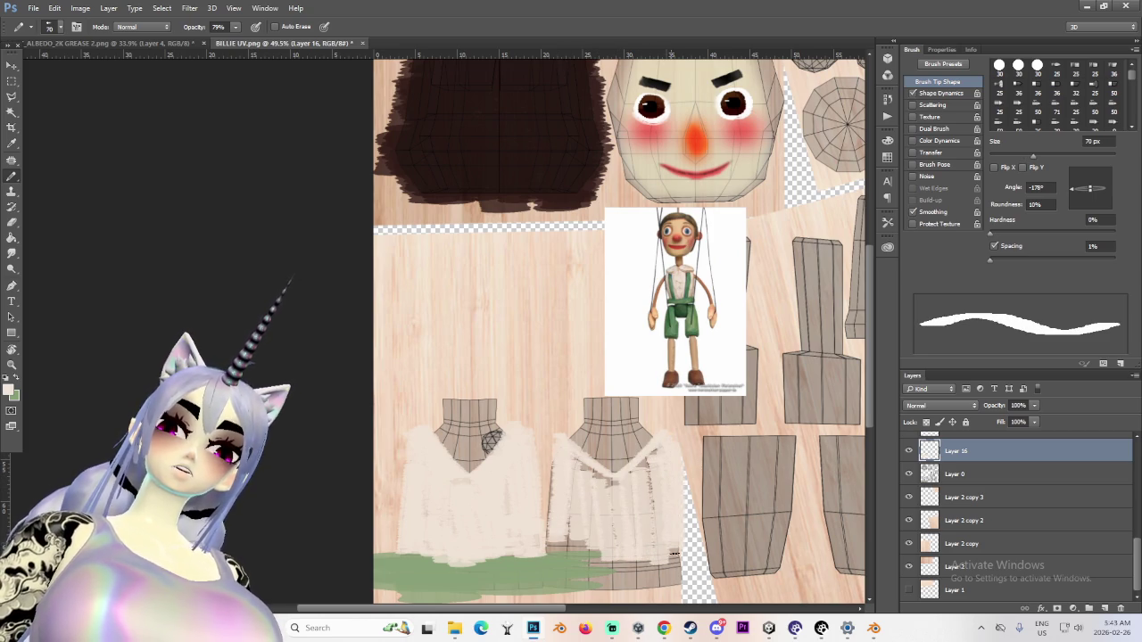
drag(659, 443, 664, 546)
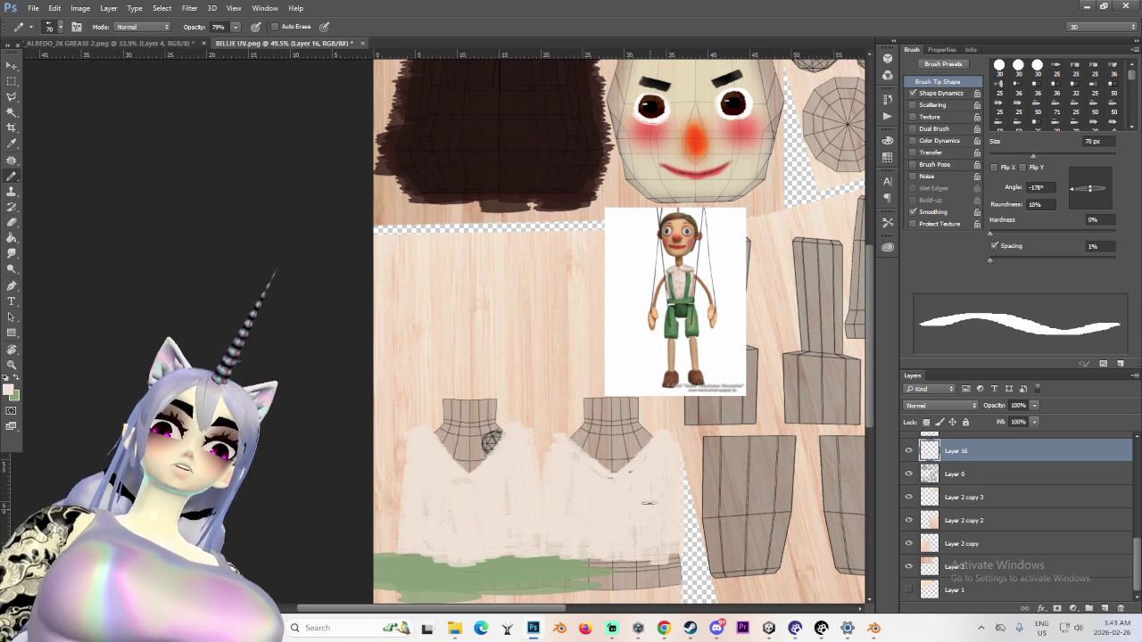
Paint the green band further right beneath the shirt and hide Layer 0's UV wireframe
key(c)
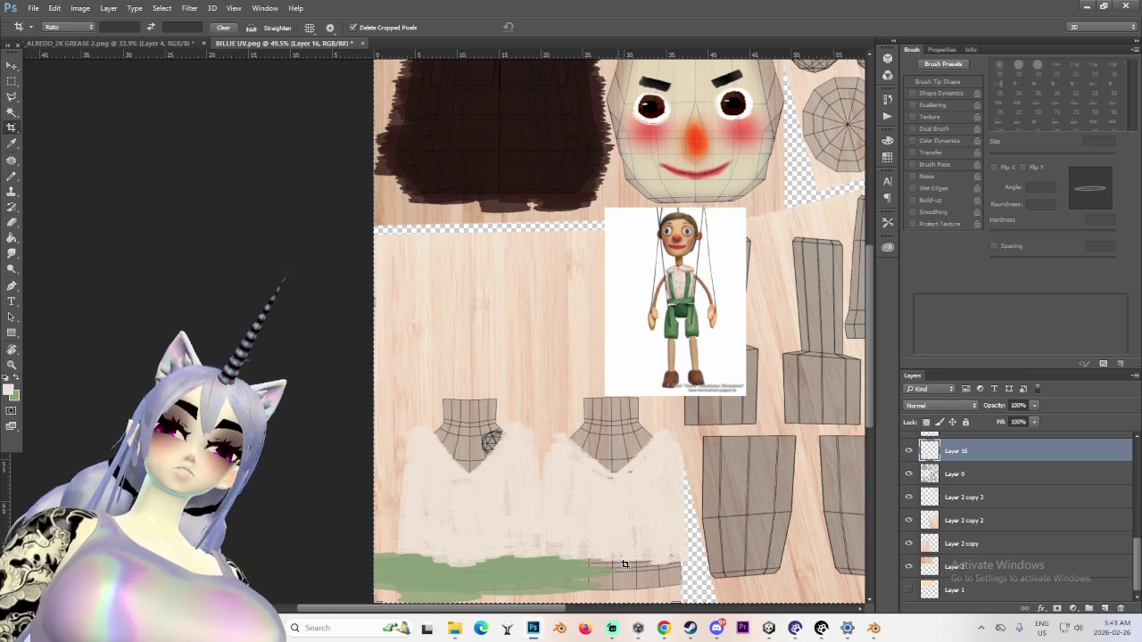
key(b)
key(x)
drag(630, 565, 643, 557)
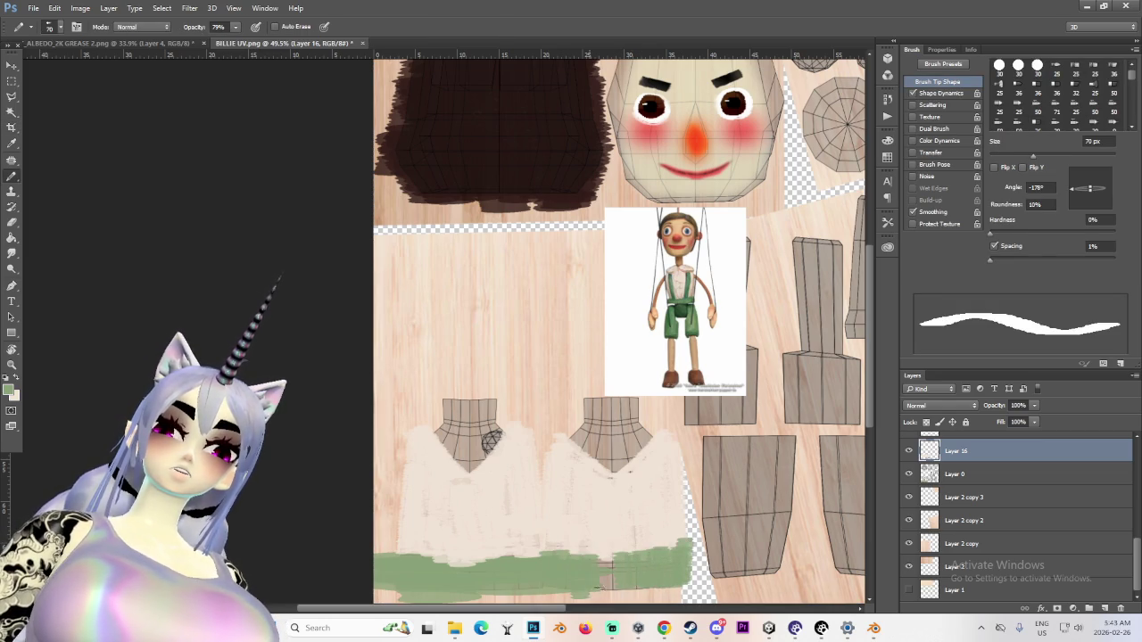
click(909, 473)
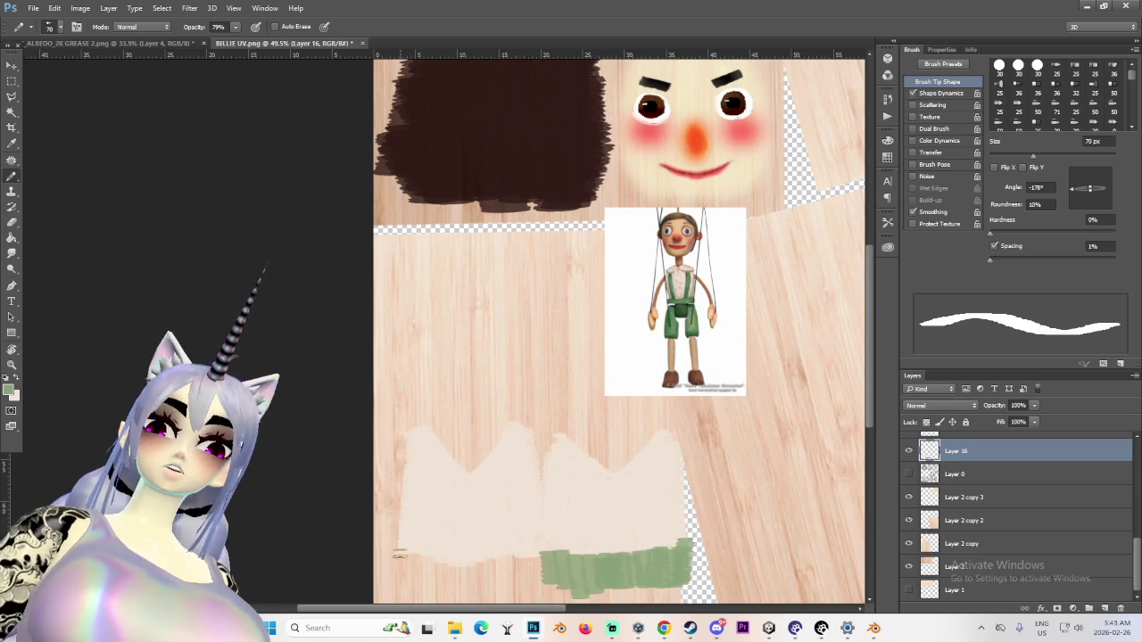
Paint green over the band's lower left and its light streak so the band is solid
drag(400, 585, 408, 550)
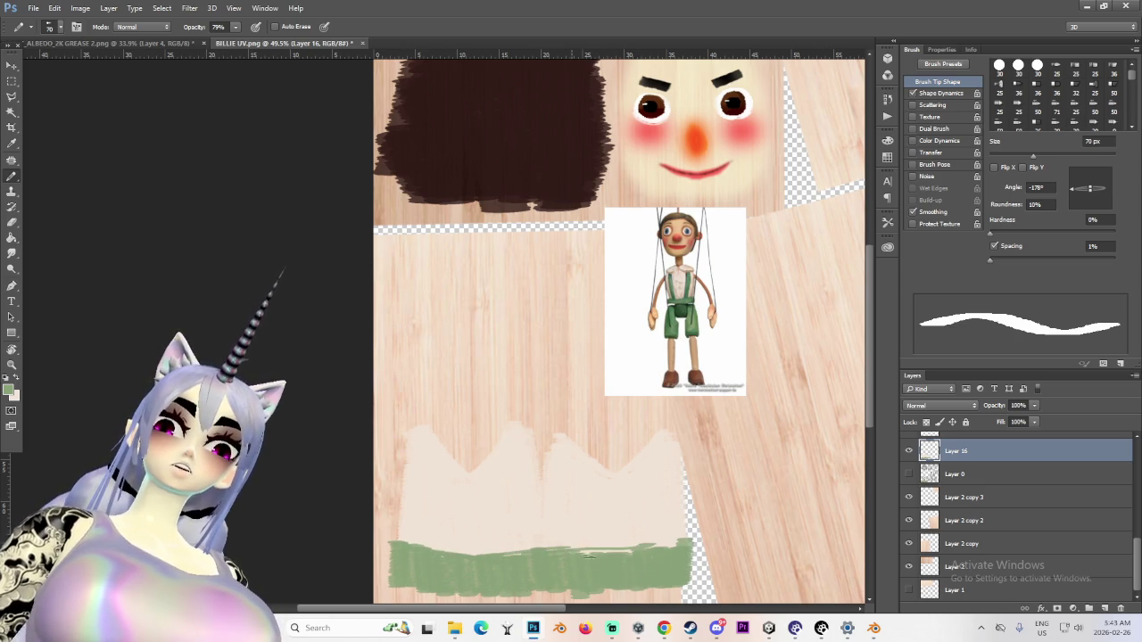
drag(595, 558, 571, 567)
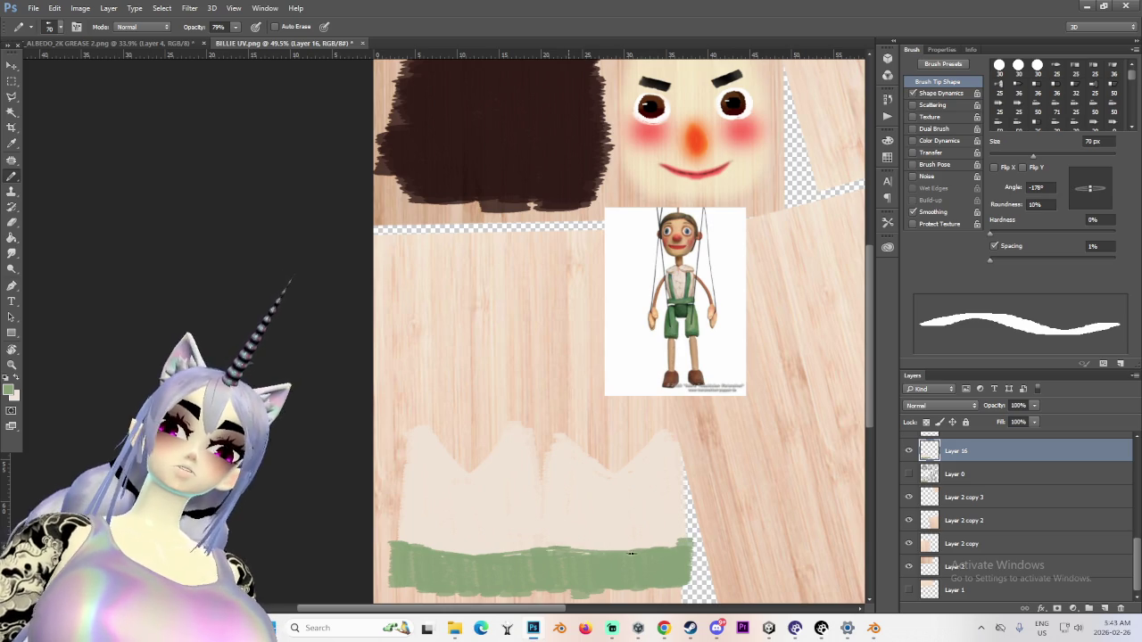
alt+scroll(553, 555, down, 1)
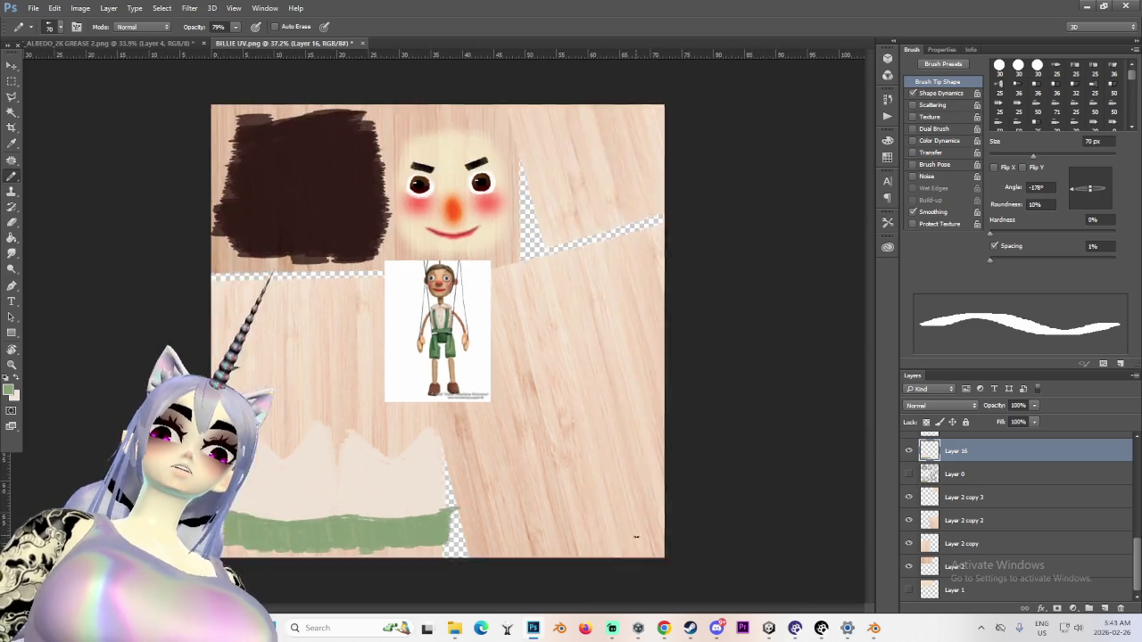
alt+scroll(553, 555, down, 1)
alt+scroll(395, 541, up, 2)
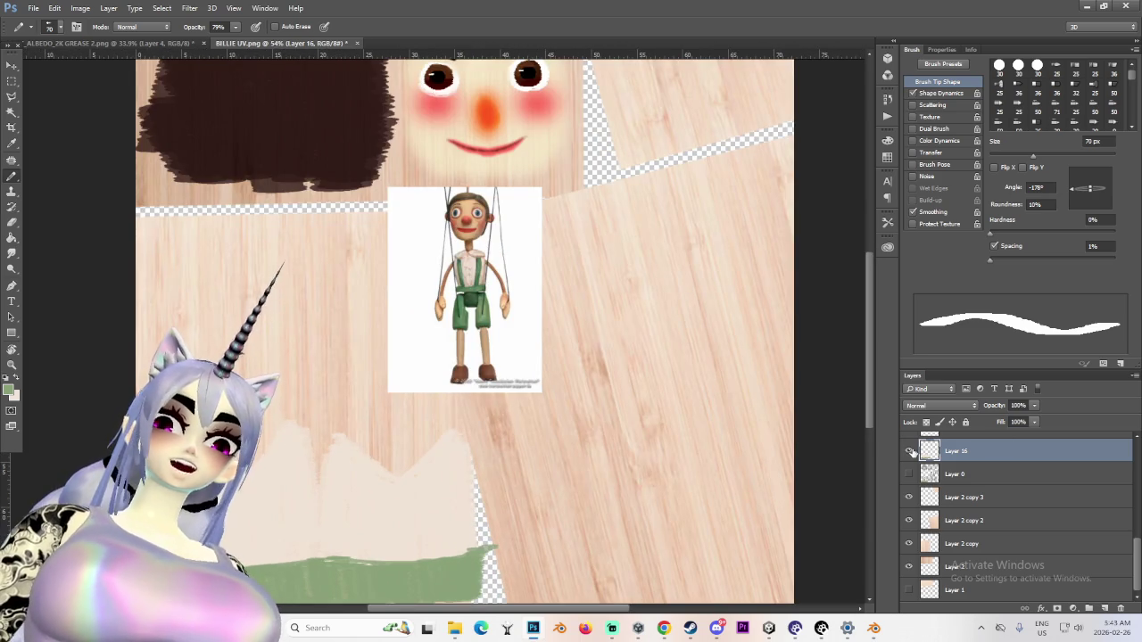
Try Multiply and Darken blend modes on the layer, then set it back to Normal
click(946, 407)
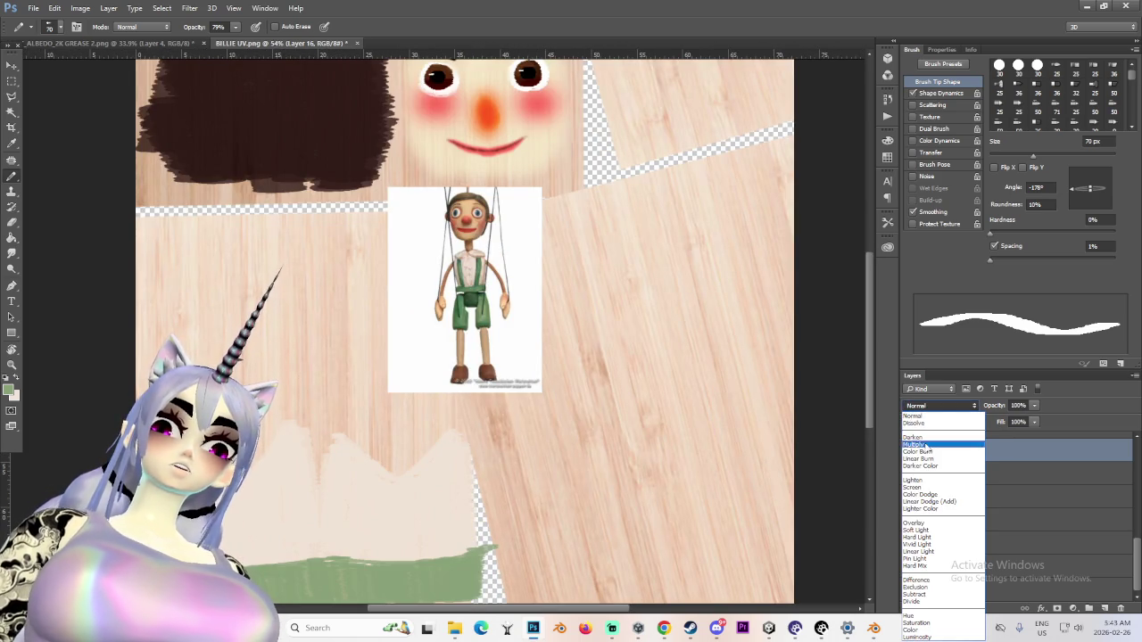
click(925, 444)
click(945, 407)
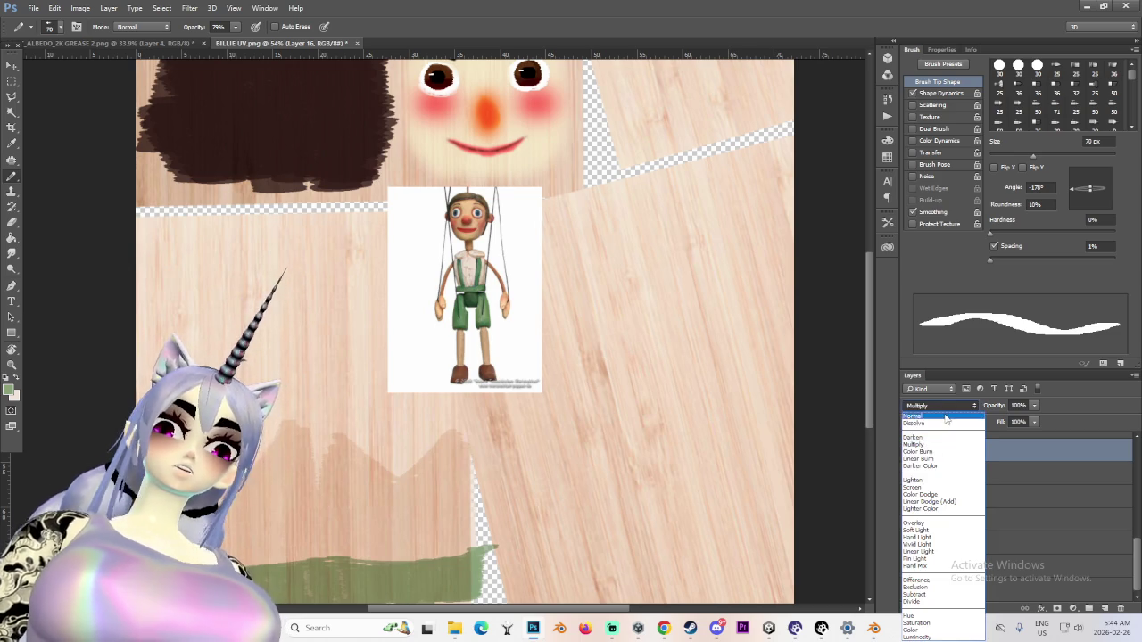
click(914, 437)
click(937, 406)
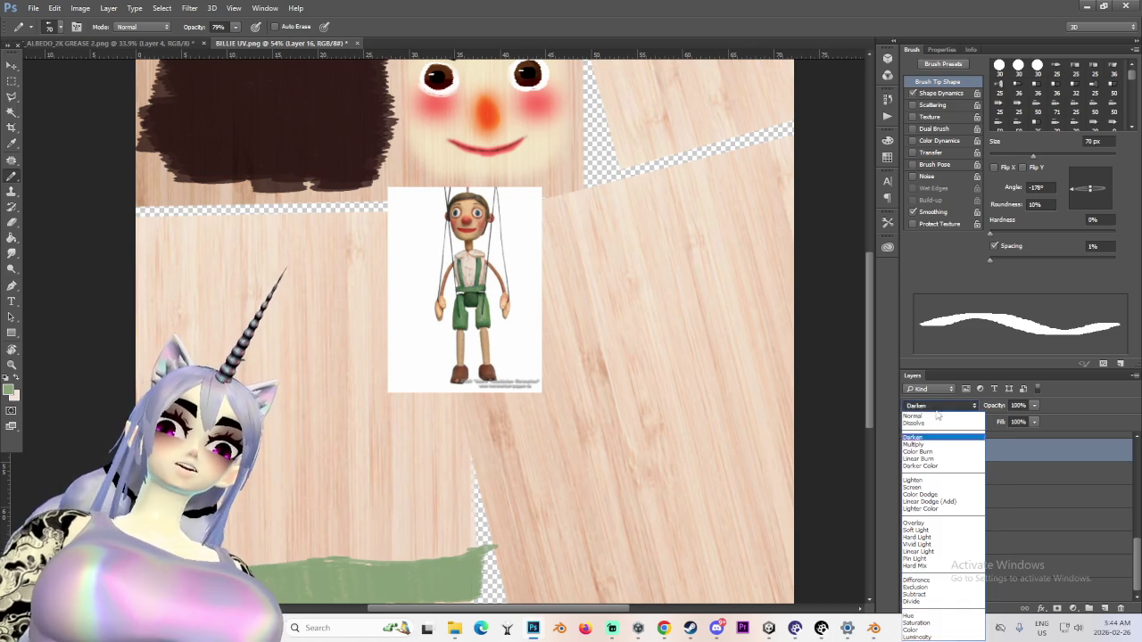
click(937, 416)
Lower Layer 16's opacity to 88%
drag(1035, 418, 1026, 417)
alt+scroll(391, 399, down, 2)
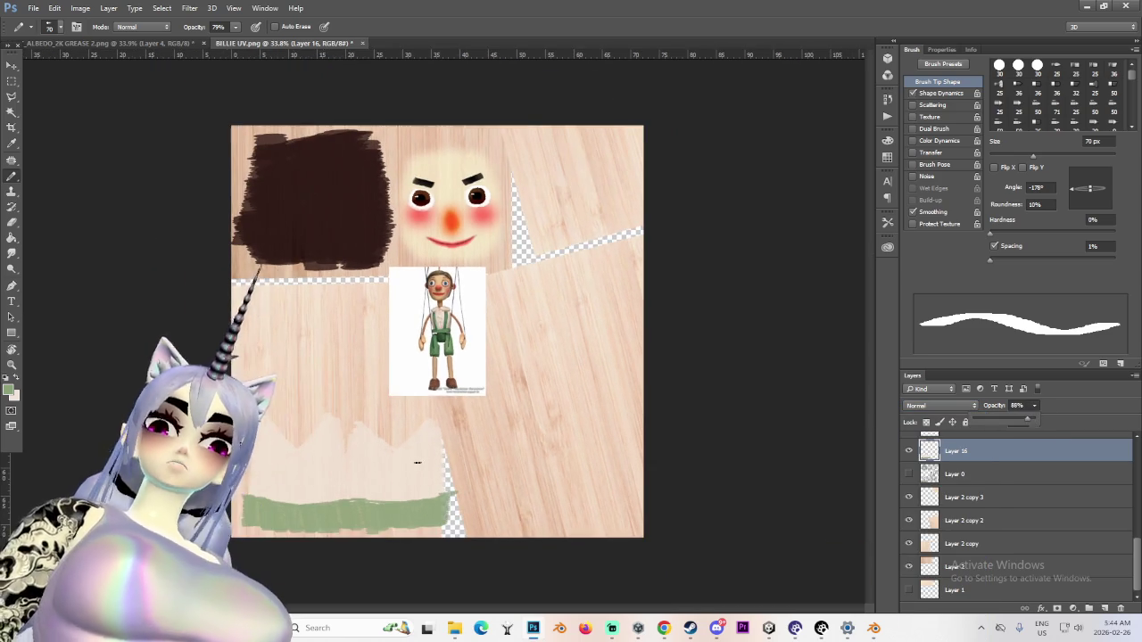
scroll(939, 511, up, 1)
scroll(939, 511, up, 1)
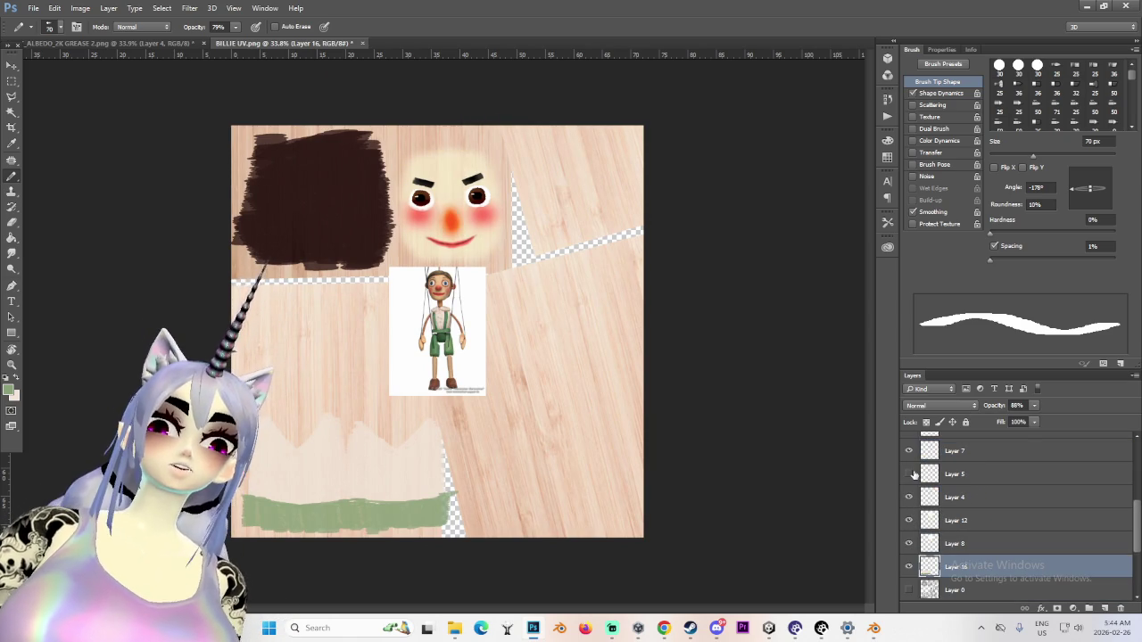
scroll(973, 525, down, 3)
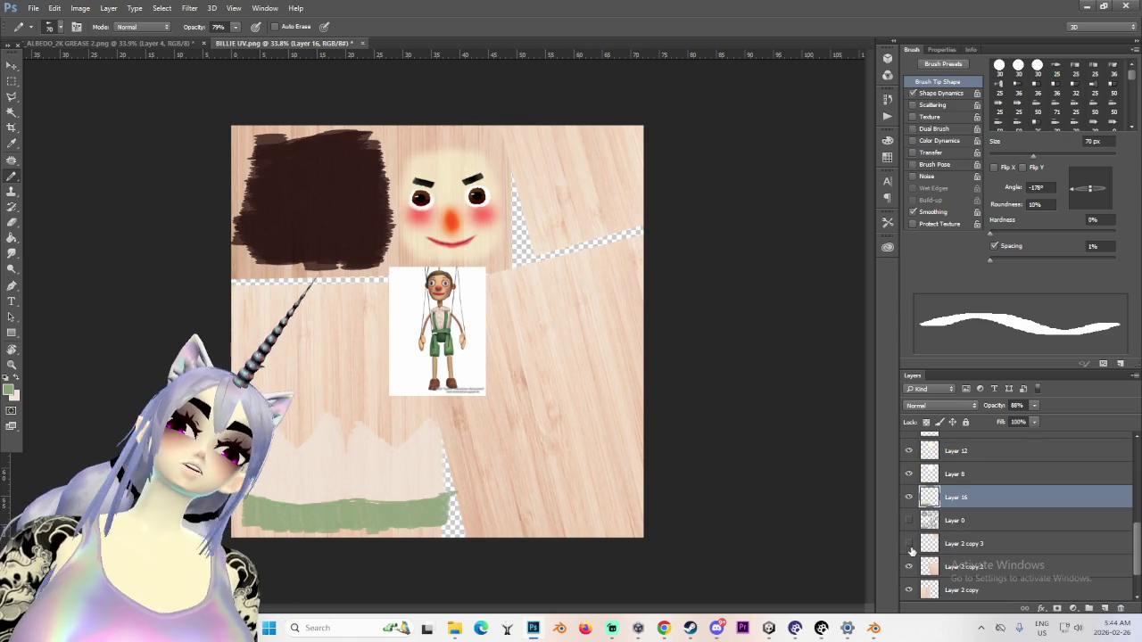
scroll(917, 562, up, 2)
scroll(918, 539, up, 3)
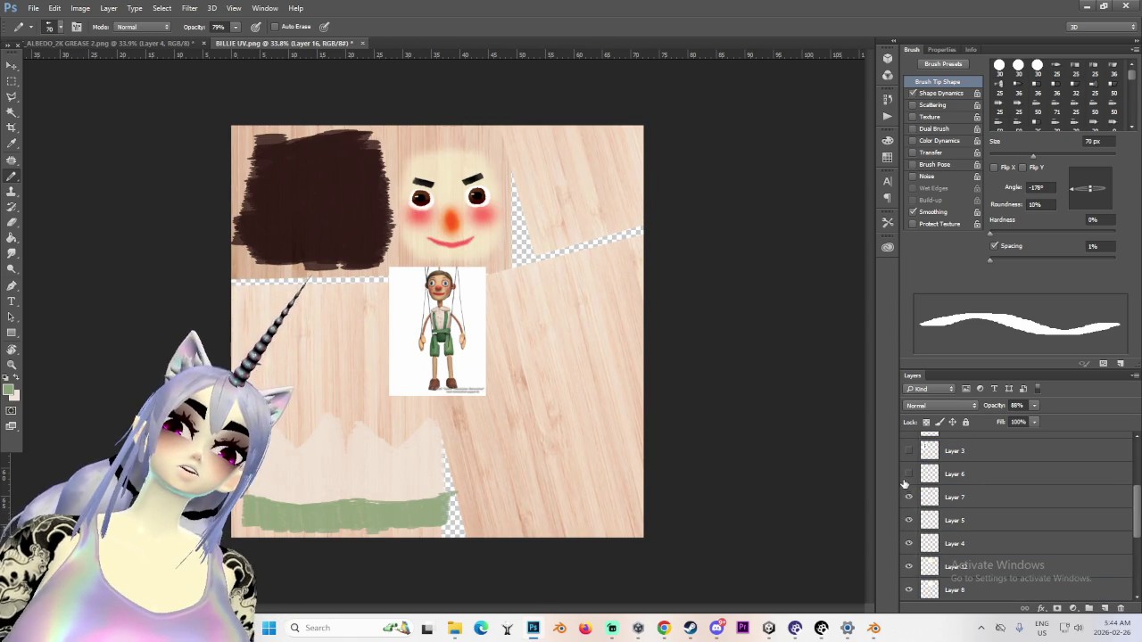
scroll(914, 501, up, 3)
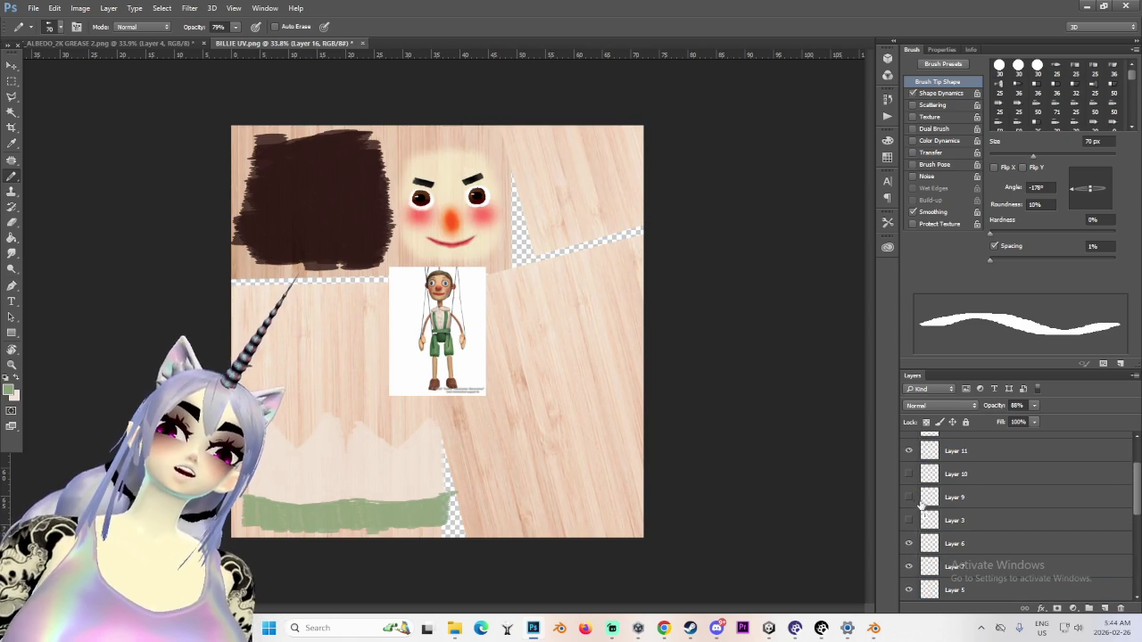
Hide the marionette reference photo layer and lower the opacity of Layer 14's hair
click(919, 452)
scroll(917, 463, up, 3)
click(908, 444)
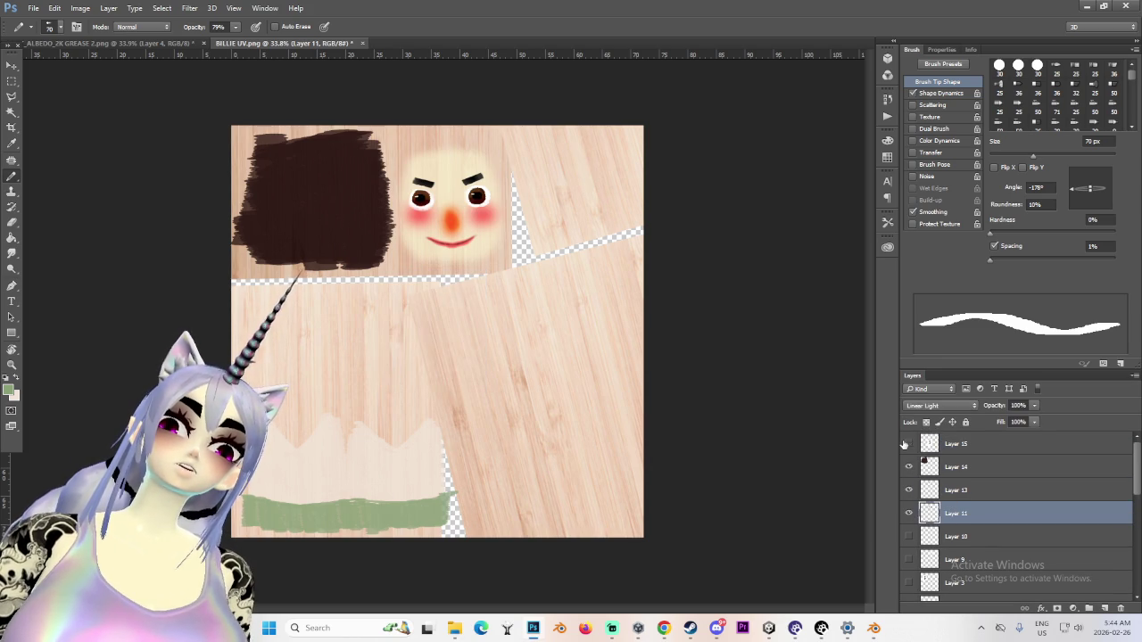
click(908, 466)
click(909, 466)
click(959, 467)
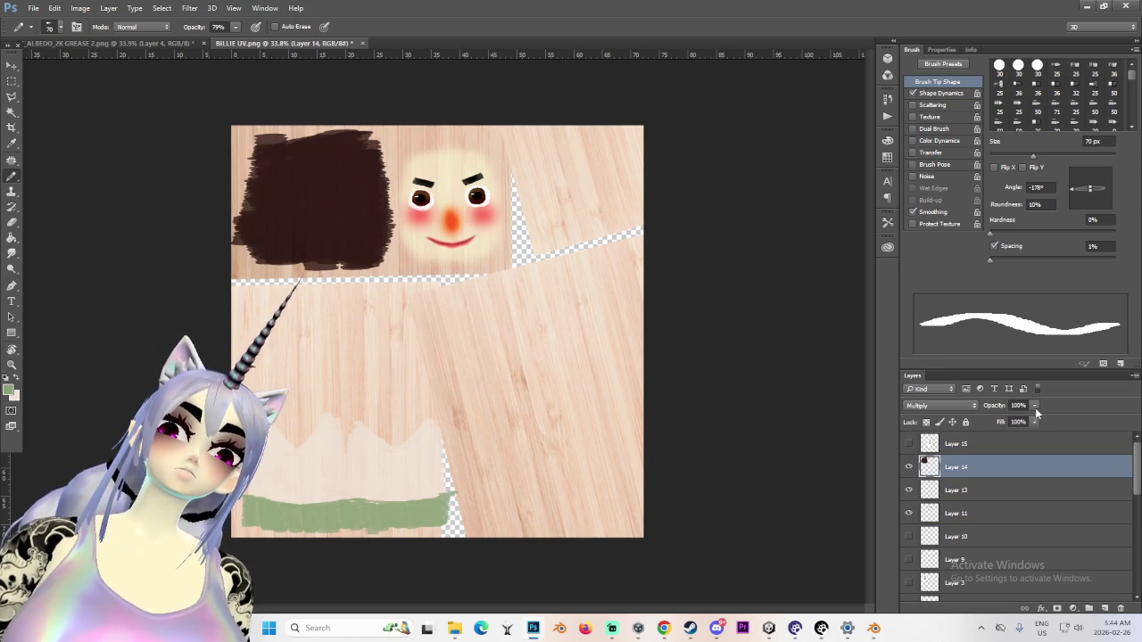
drag(1036, 422, 1026, 418)
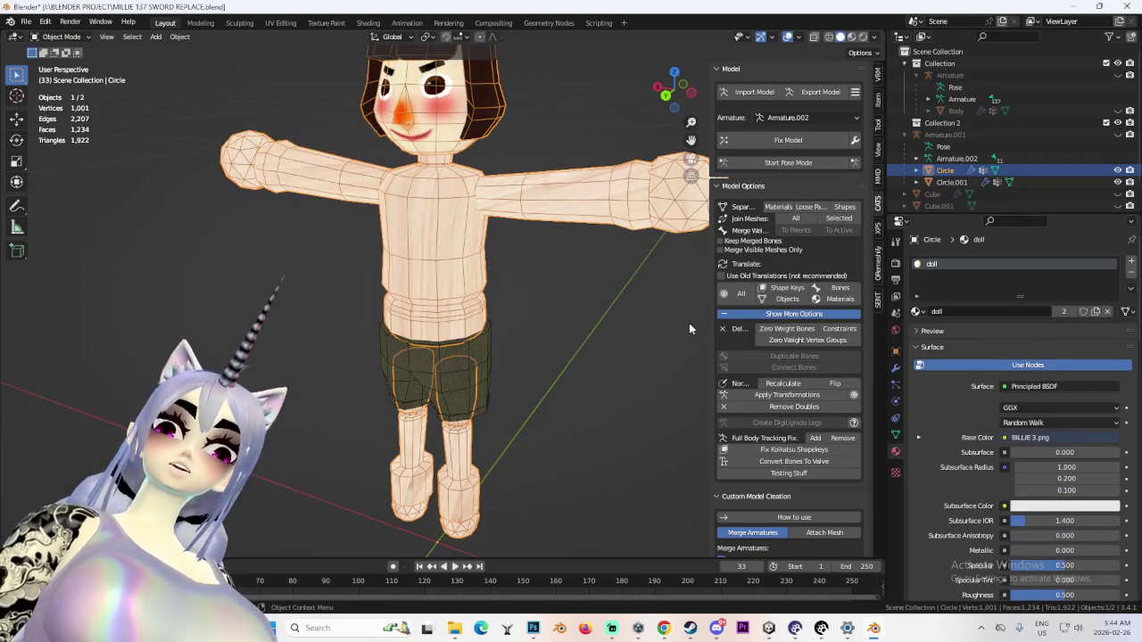
Turn off the viewport overlays and select the Circle doll object
scroll(624, 294, down, 3)
click(549, 287)
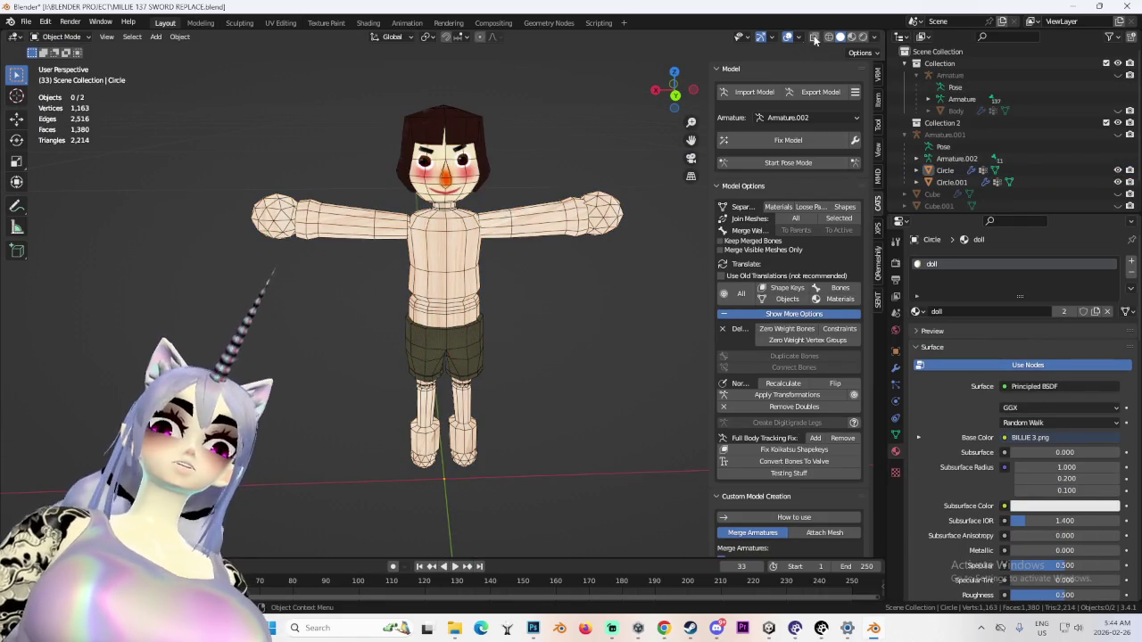
click(787, 37)
click(458, 281)
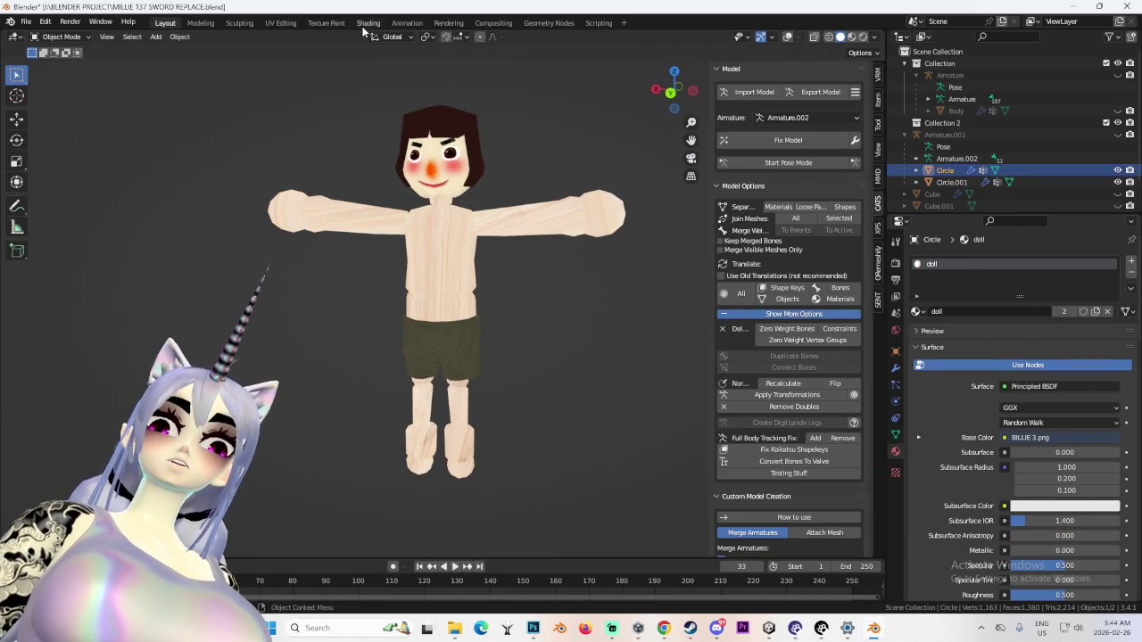
Load BILLIE 4.png into the doll material's Image Texture node
click(367, 24)
click(475, 496)
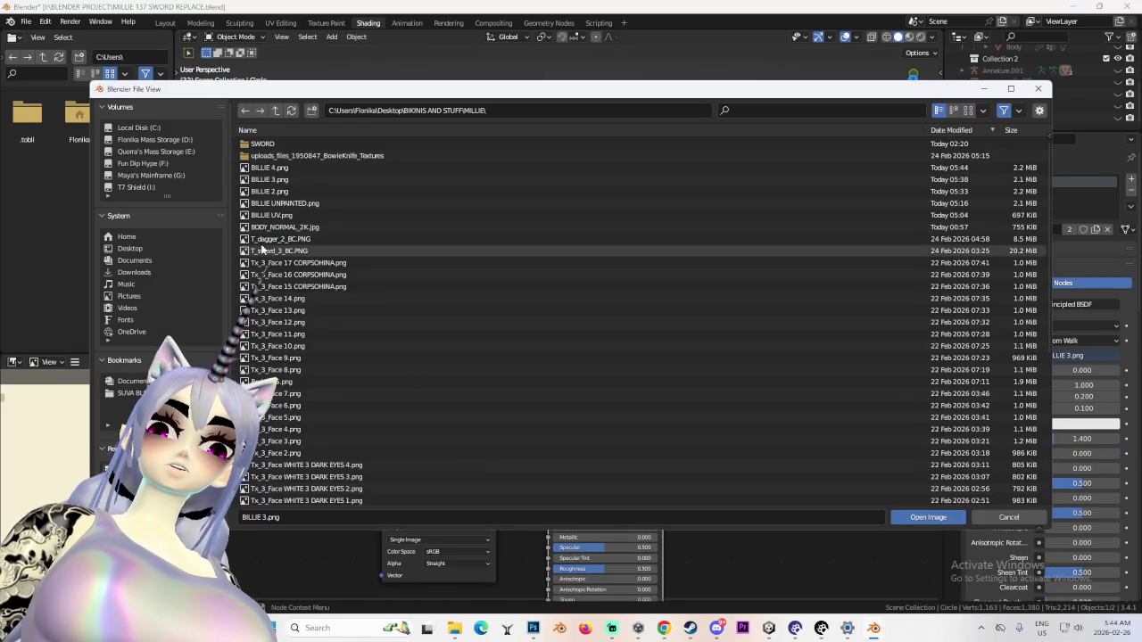
double_click(267, 170)
click(166, 23)
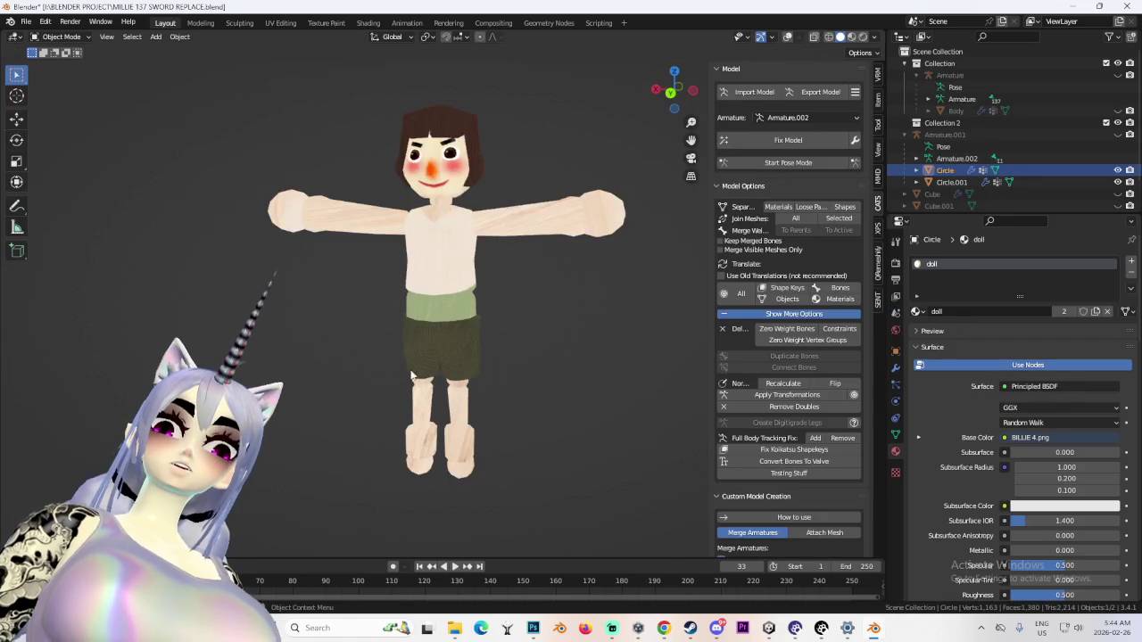
Orbit around the doll to inspect the new texture from front and back
scroll(481, 246, up, 4)
middle_drag(464, 250, 486, 304)
scroll(478, 276, up, 3)
scroll(492, 314, down, 1)
scroll(492, 314, down, 3)
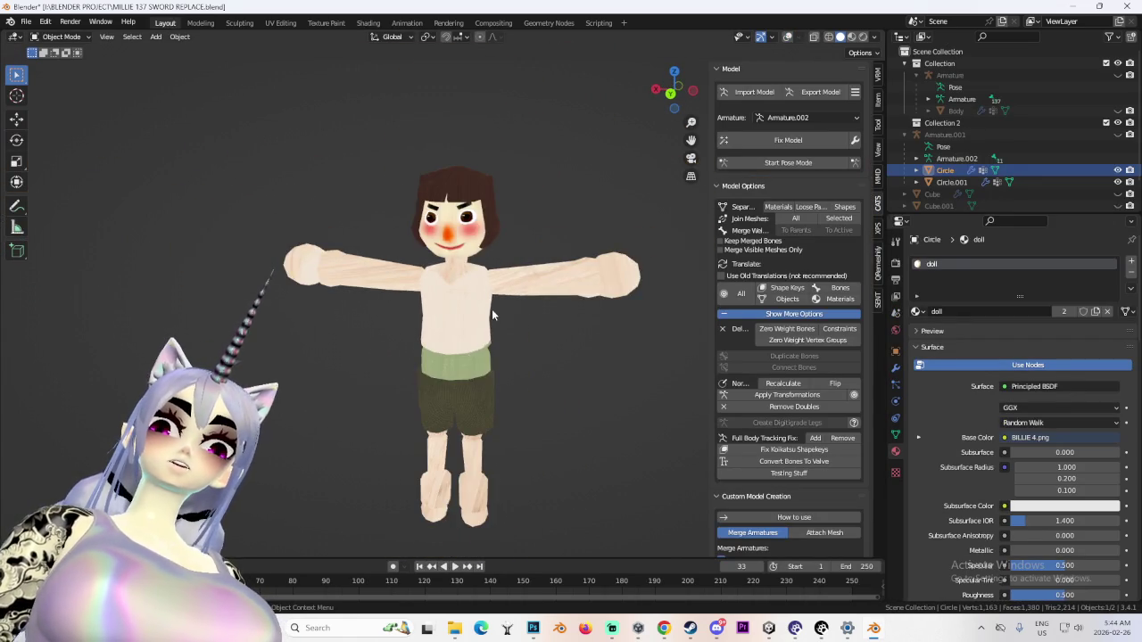
scroll(577, 348, up, 3)
mouse_move(577, 349)
middle_down()
mouse_move(437, 350)
mouse_move(530, 332)
middle_up()
scroll(534, 472, down, 3)
mouse_move(528, 448)
middle_down()
mouse_move(580, 435)
mouse_move(553, 446)
mouse_move(508, 396)
mouse_move(558, 354)
mouse_move(445, 414)
middle_up()
scroll(594, 432, down, 2)
scroll(595, 432, up, 2)
scroll(464, 394, up, 3)
Select the clothing object Circle.001
click(464, 394)
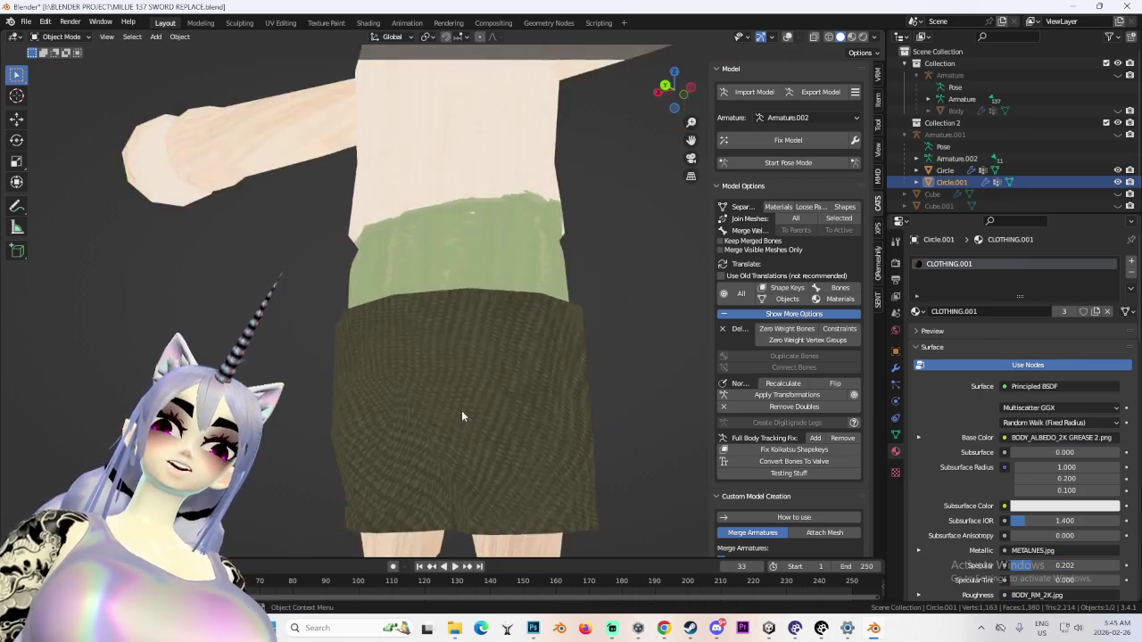
scroll(500, 423, down, 3)
scroll(589, 446, down, 2)
scroll(580, 423, up, 3)
scroll(540, 395, up, 2)
scroll(530, 403, down, 1)
scroll(496, 407, down, 2)
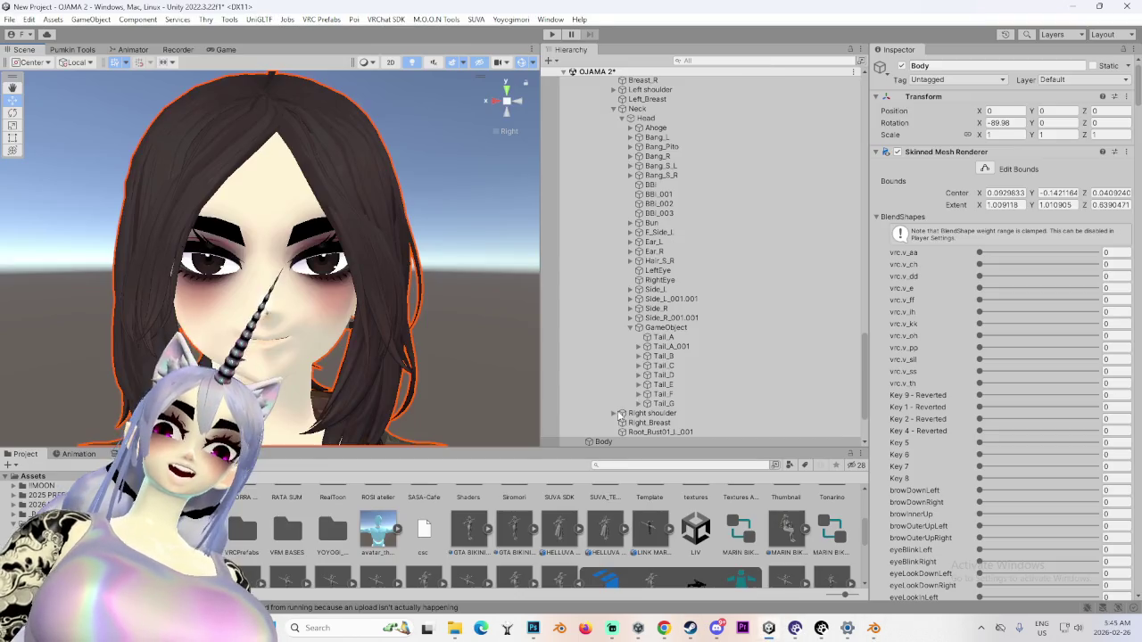
Orbit the Unity Scene view to look at the avatar's torso from the side and front
middle_drag(401, 268, 419, 107)
mouse_move(446, 352)
right_down()
mouse_move(298, 255)
mouse_move(515, 284)
mouse_move(376, 314)
mouse_move(236, 231)
right_up()
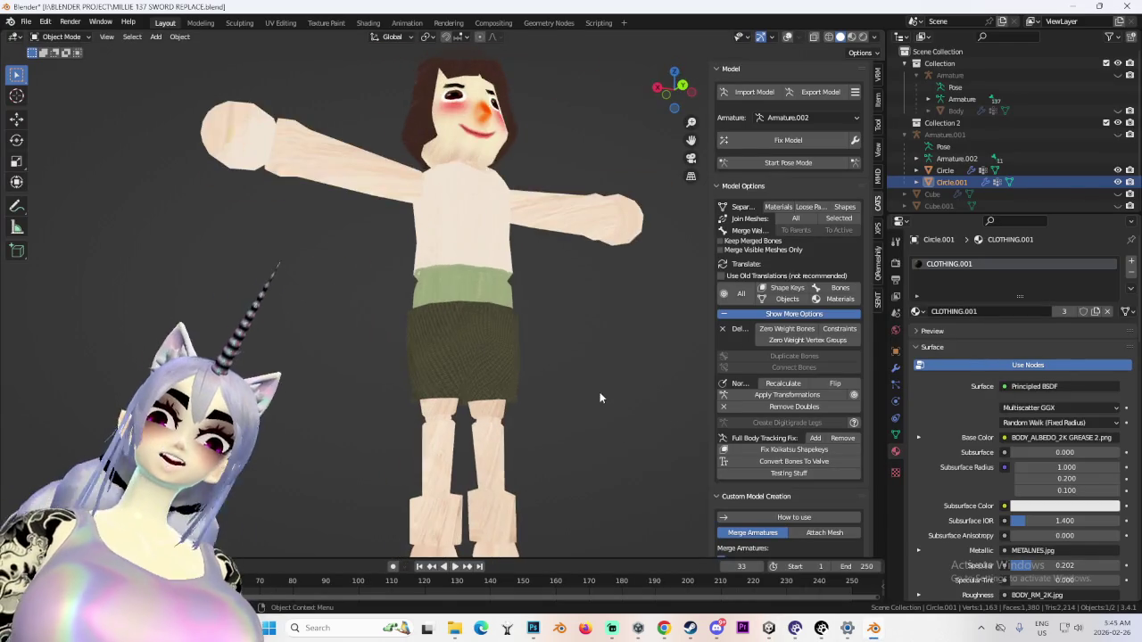
mouse_move(600, 392)
middle_down()
mouse_move(624, 264)
mouse_move(574, 296)
mouse_move(609, 386)
mouse_move(548, 401)
mouse_move(555, 417)
mouse_move(360, 356)
middle_up()
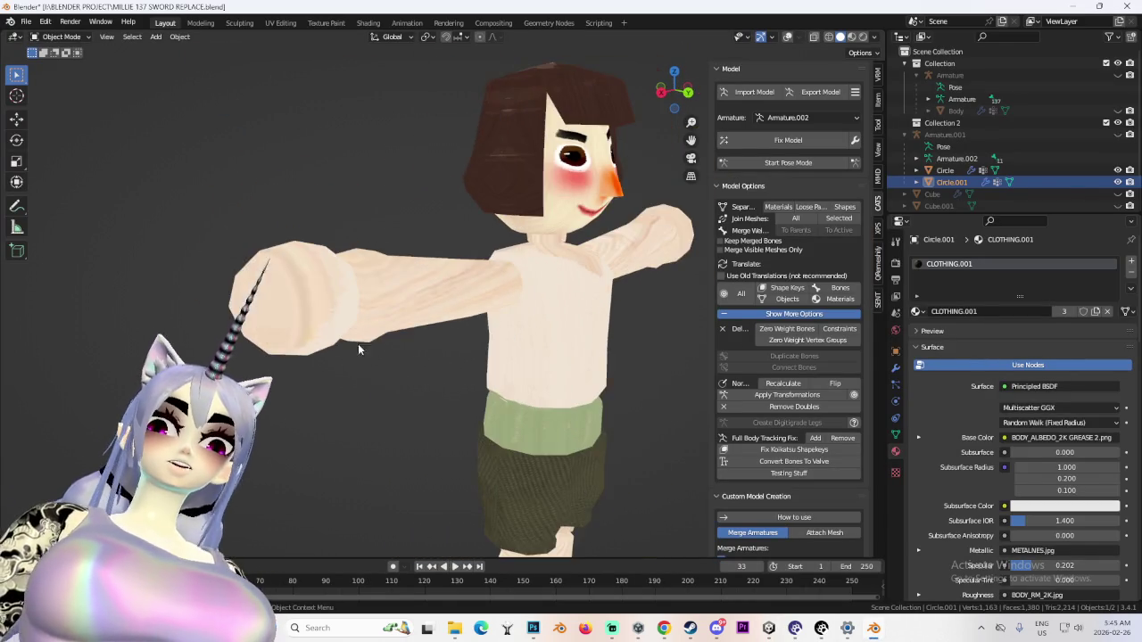
Put the Circle doll into Edit Mode in the UV Editing workspace
click(359, 356)
key(KP_1)
click(58, 36)
click(53, 61)
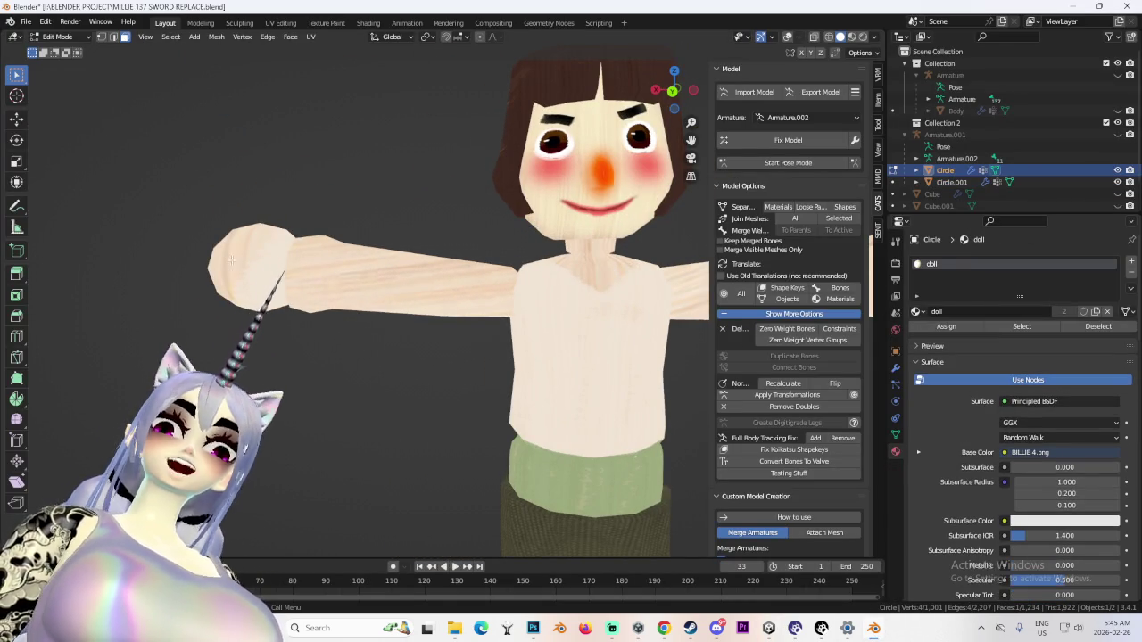
click(280, 22)
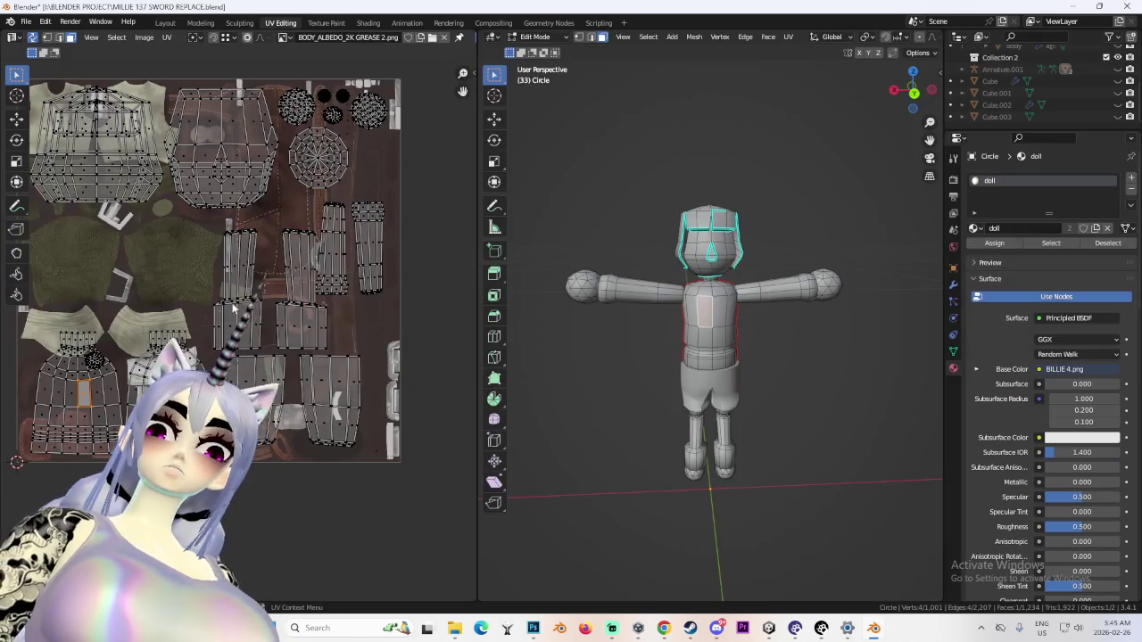
Select the left hand's UV island and move and scale it larger on the texture
scroll(277, 328, up, 3)
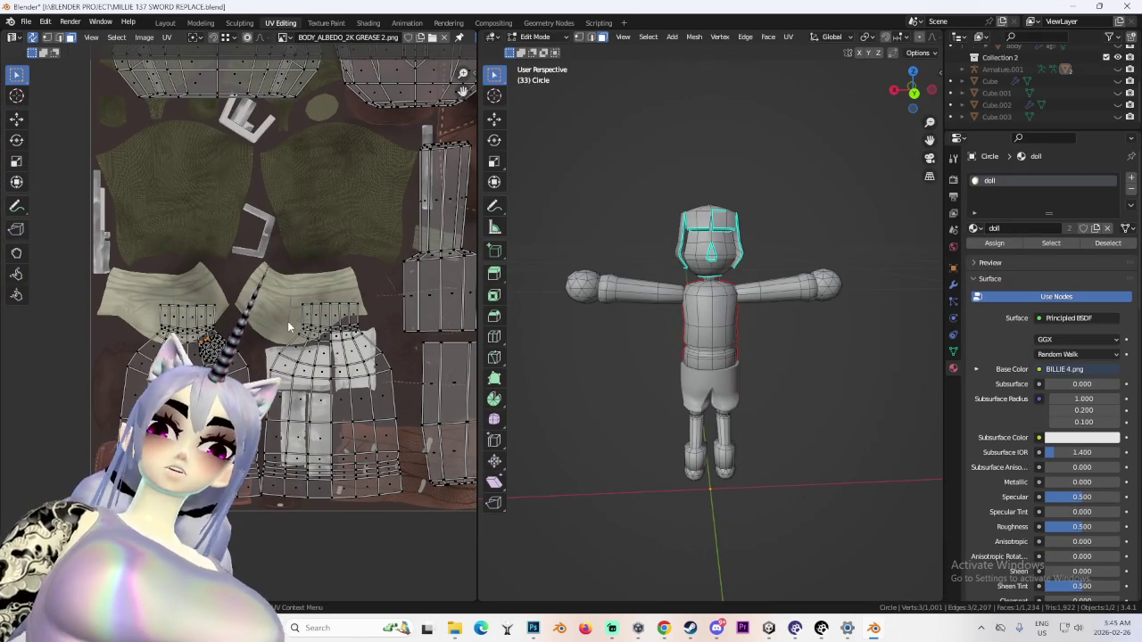
key(l)
scroll(429, 193, down, 3)
key(g)
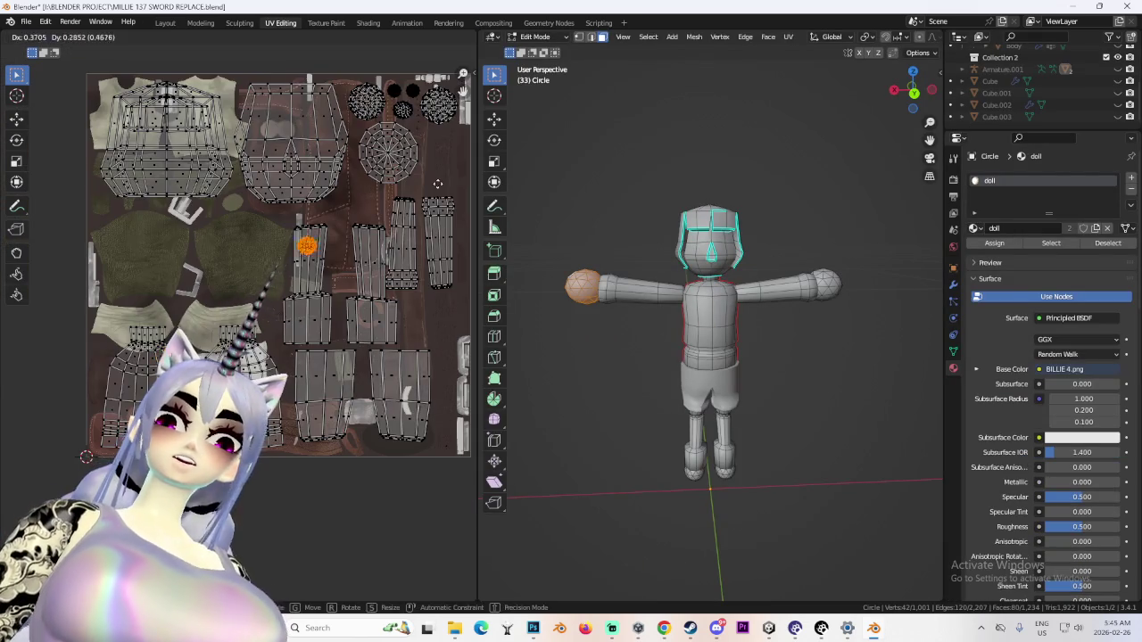
scroll(429, 193, down, 3)
key(s)
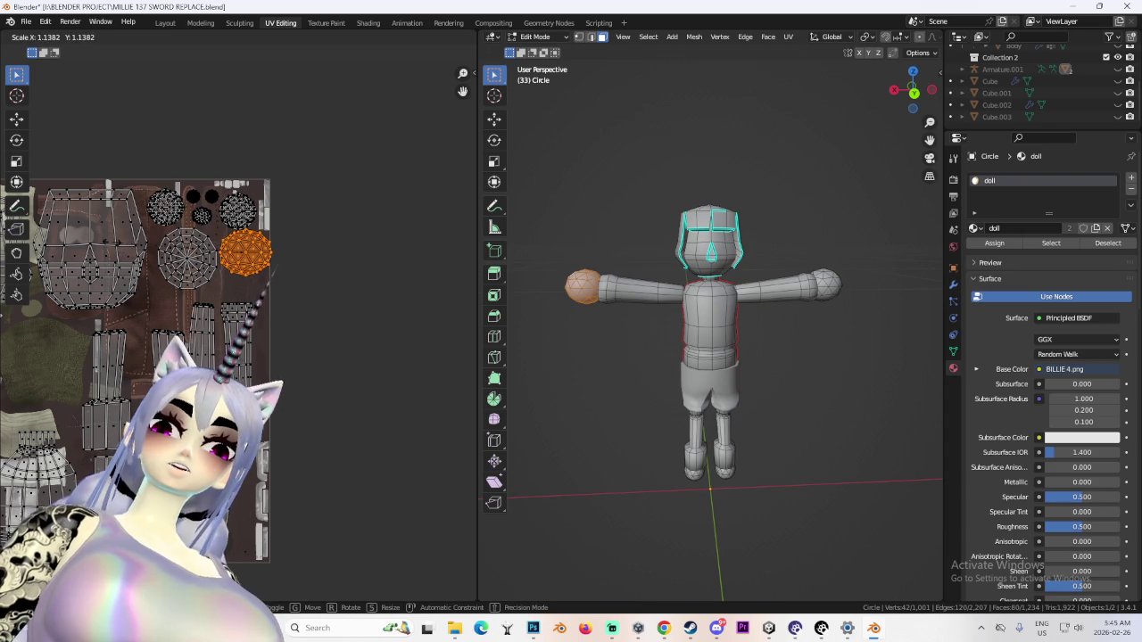
click(136, 253)
click(164, 23)
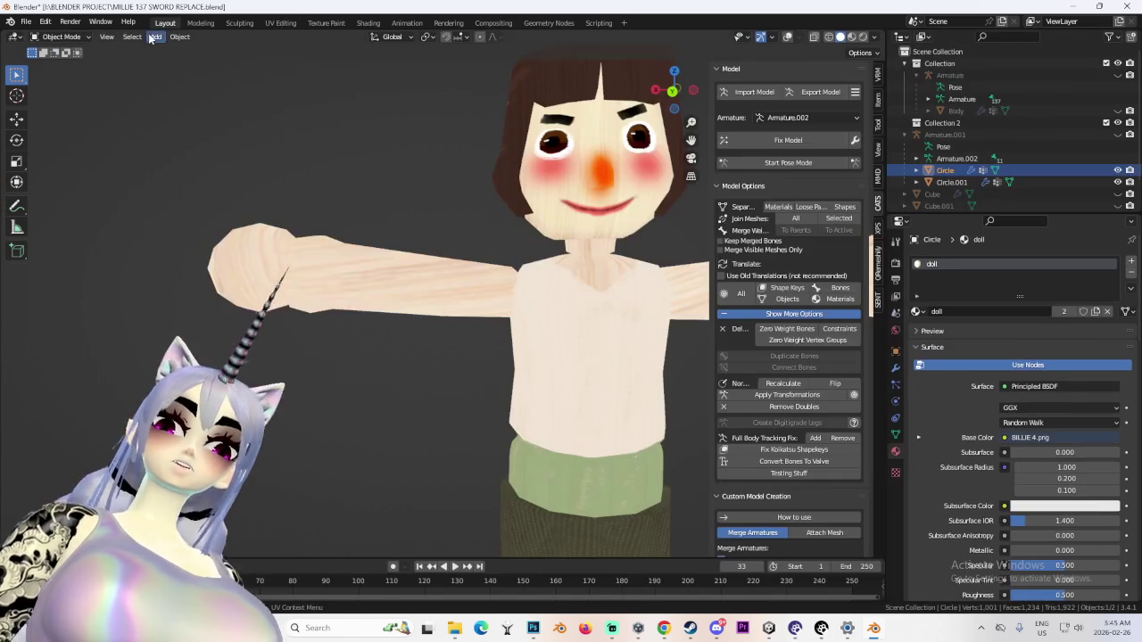
scroll(446, 313, down, 3)
click(529, 629)
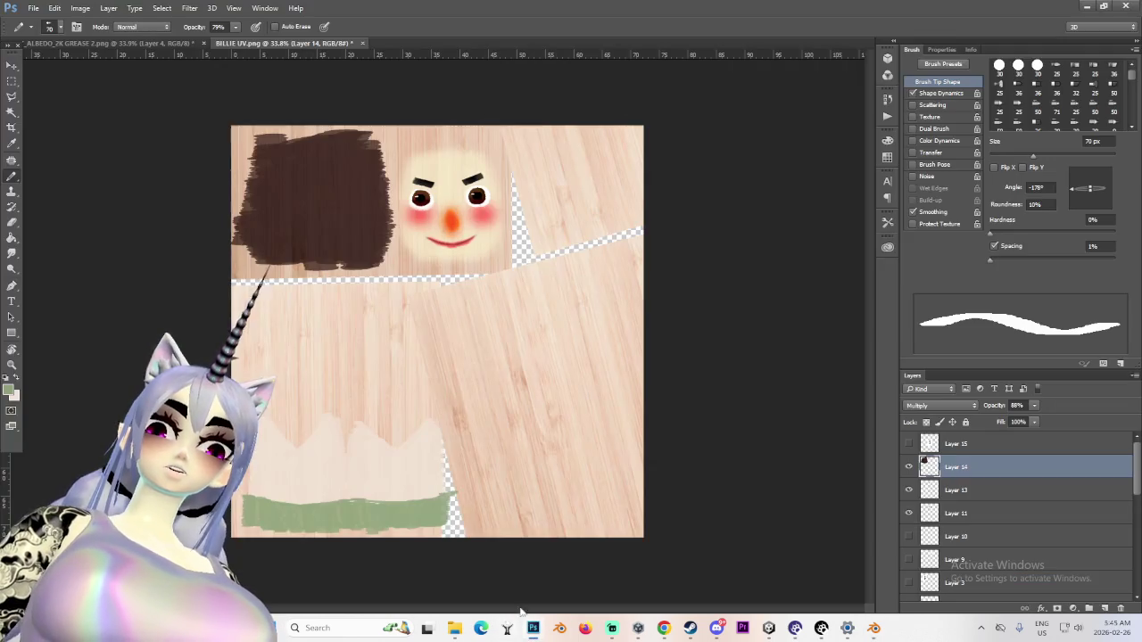
Toggle layer visibility to locate the hair and lip layers, showing the red lip layer and Layer 2 copy 3
alt+scroll(446, 473, up, 2)
alt+scroll(446, 473, up, 2)
click(909, 489)
click(909, 490)
scroll(909, 508, down, 3)
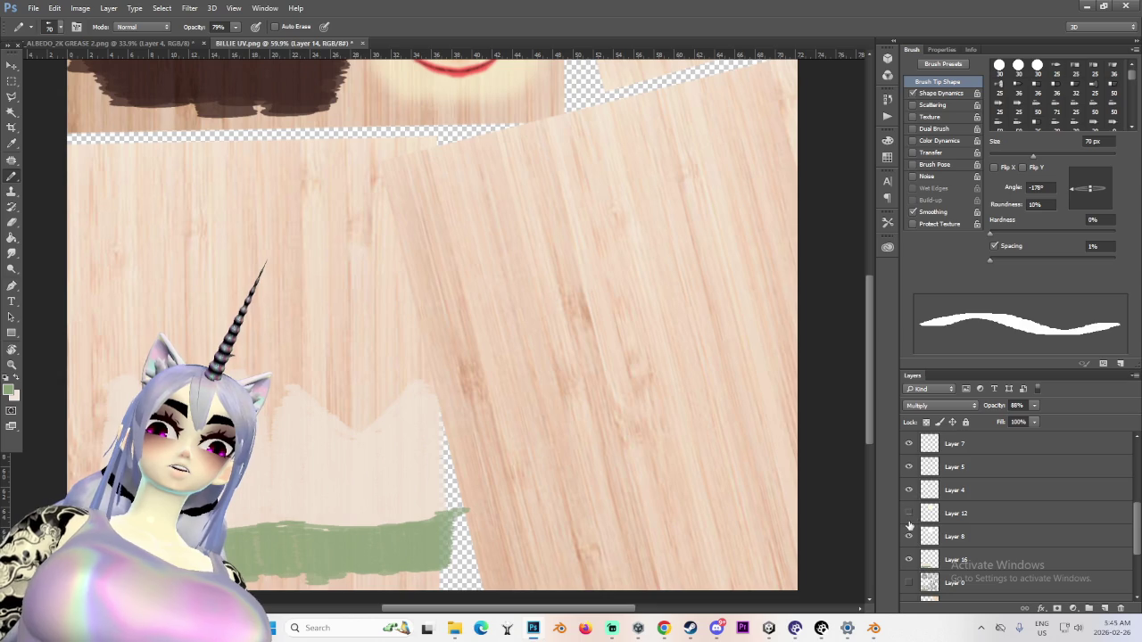
click(909, 490)
click(909, 490)
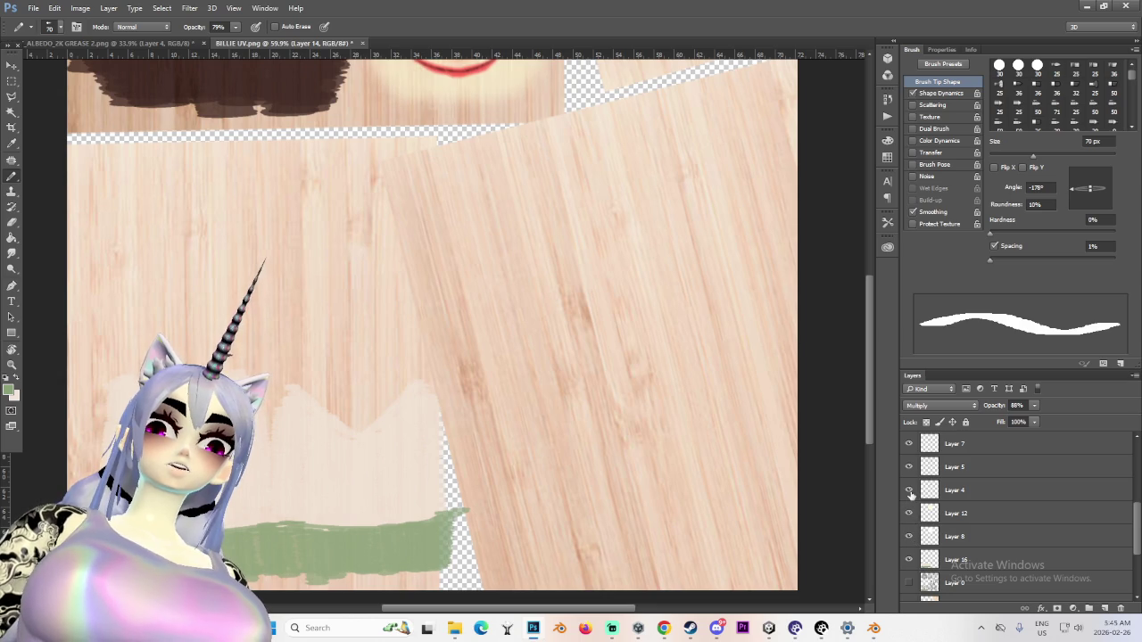
click(908, 444)
scroll(919, 536, down, 2)
click(909, 513)
click(909, 536)
click(909, 536)
Save the texture as the layered file BILLIE MASTER.psd, accepting the format options
click(33, 8)
click(45, 139)
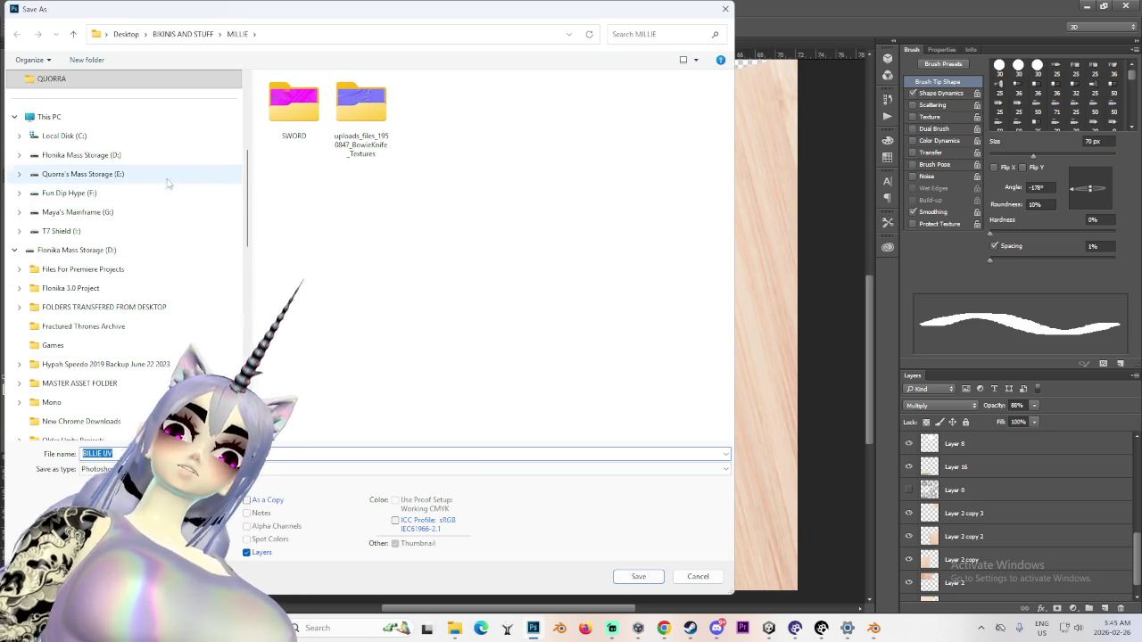
double_click(108, 453)
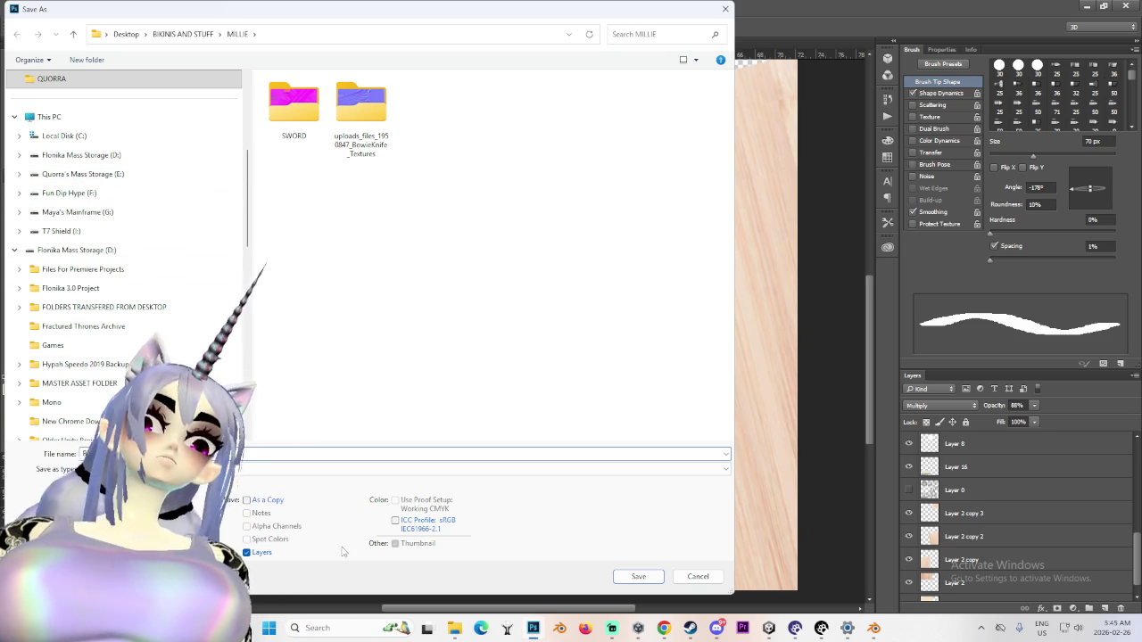
text(ILLIE M)
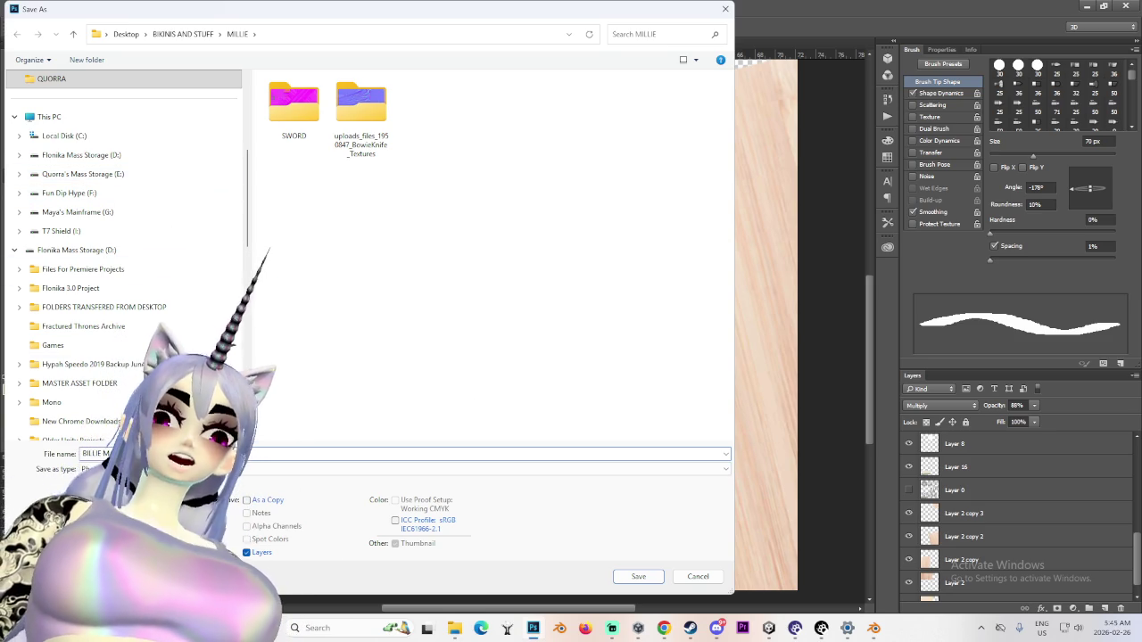
key(Escape)
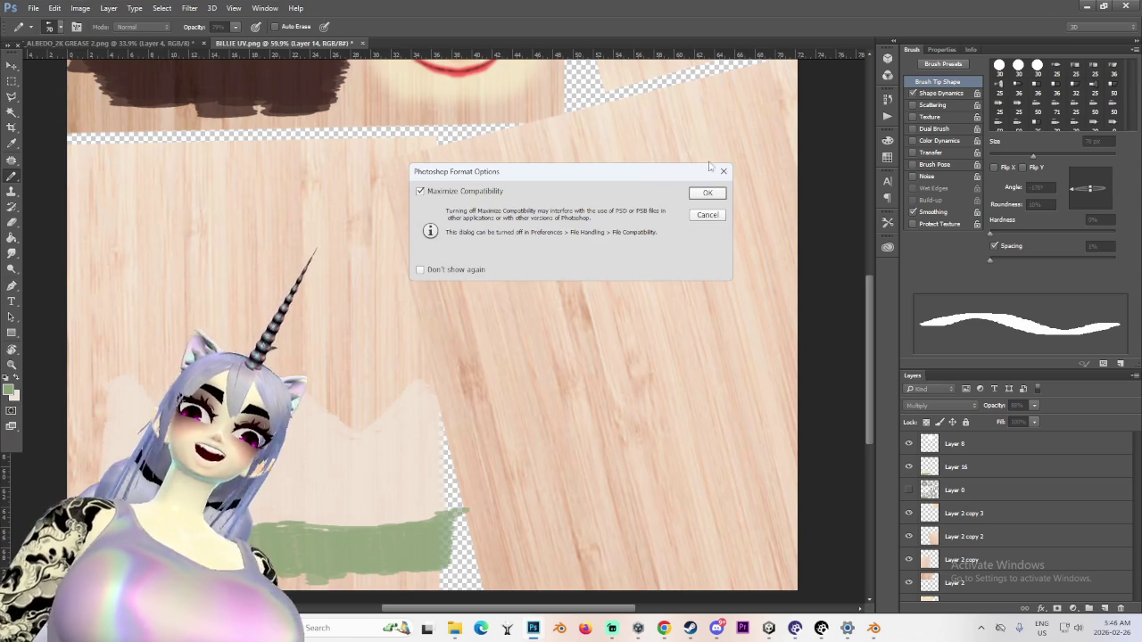
key(Return)
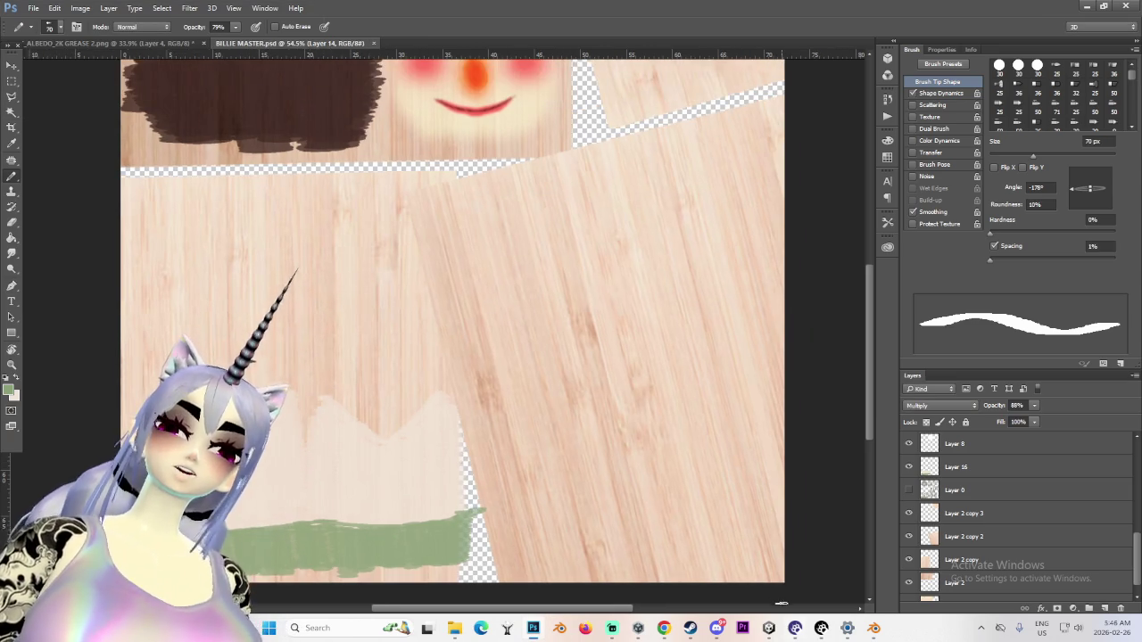
key(alt+Tab)
Orbit and zoom around the doll to check its sides
mouse_move(502, 334)
middle_down()
mouse_move(566, 355)
mouse_move(430, 310)
mouse_move(587, 314)
mouse_move(406, 299)
mouse_move(523, 300)
mouse_move(451, 351)
mouse_move(549, 302)
middle_up()
scroll(405, 300, up, 4)
scroll(522, 300, down, 4)
scroll(557, 298, down, 2)
scroll(557, 298, up, 4)
scroll(451, 351, down, 3)
scroll(475, 319, down, 2)
mouse_move(457, 317)
middle_down()
mouse_move(517, 312)
mouse_move(460, 294)
mouse_move(553, 294)
mouse_move(550, 318)
middle_up()
scroll(460, 294, down, 1)
scroll(553, 294, down, 2)
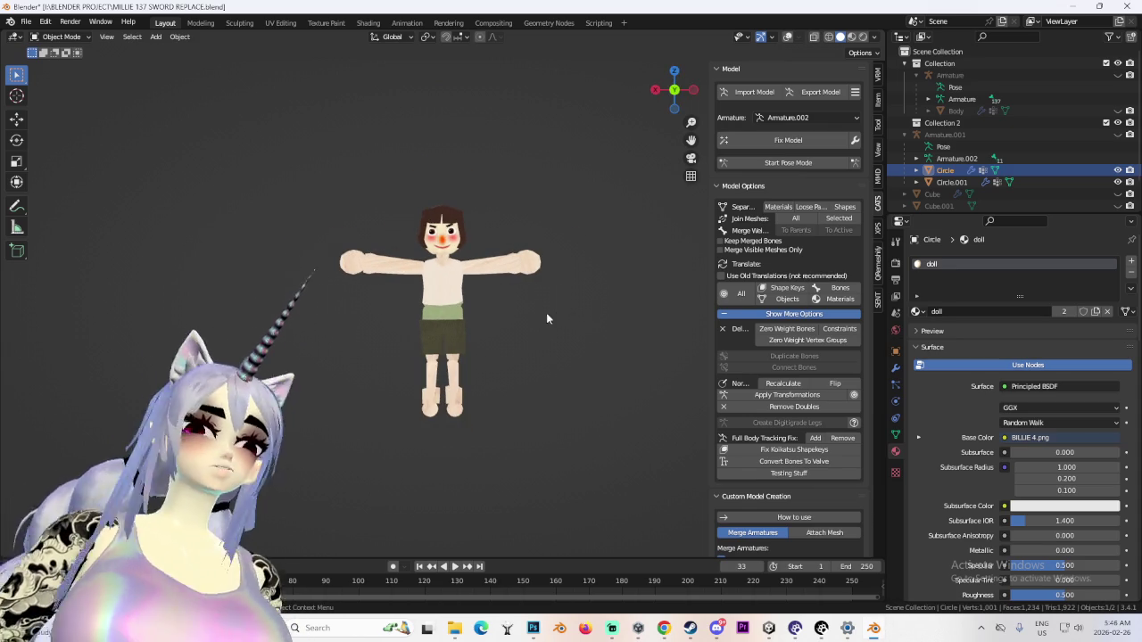
Set the viewport shading lighting to MatCap
click(873, 37)
click(866, 134)
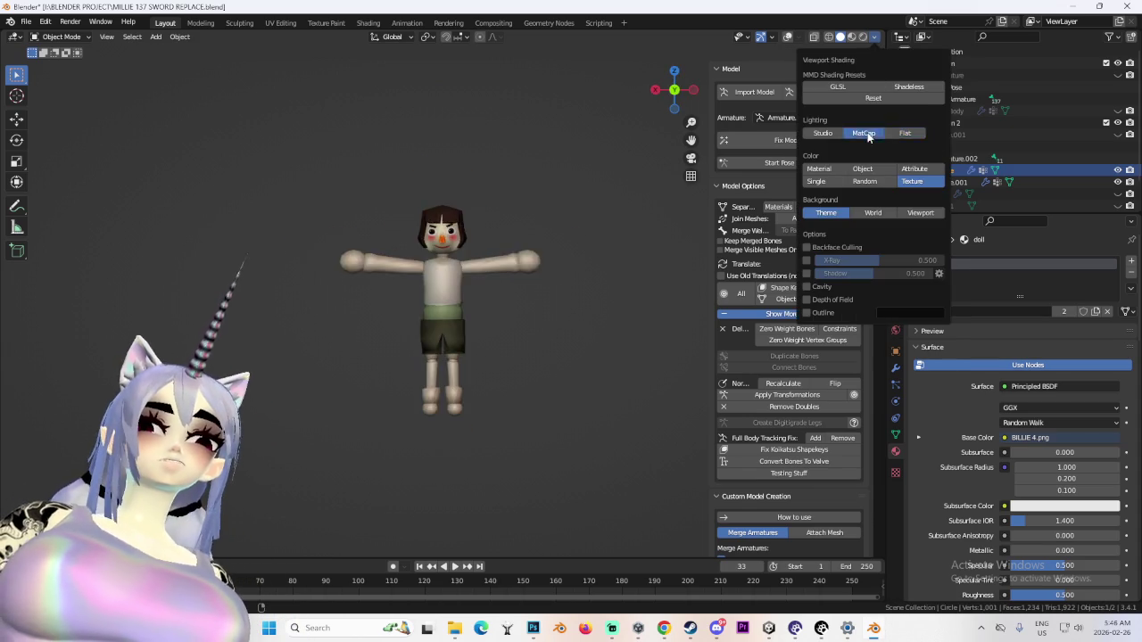
mouse_move(474, 278)
middle_down()
mouse_move(493, 254)
mouse_move(499, 352)
middle_up()
scroll(494, 255, up, 2)
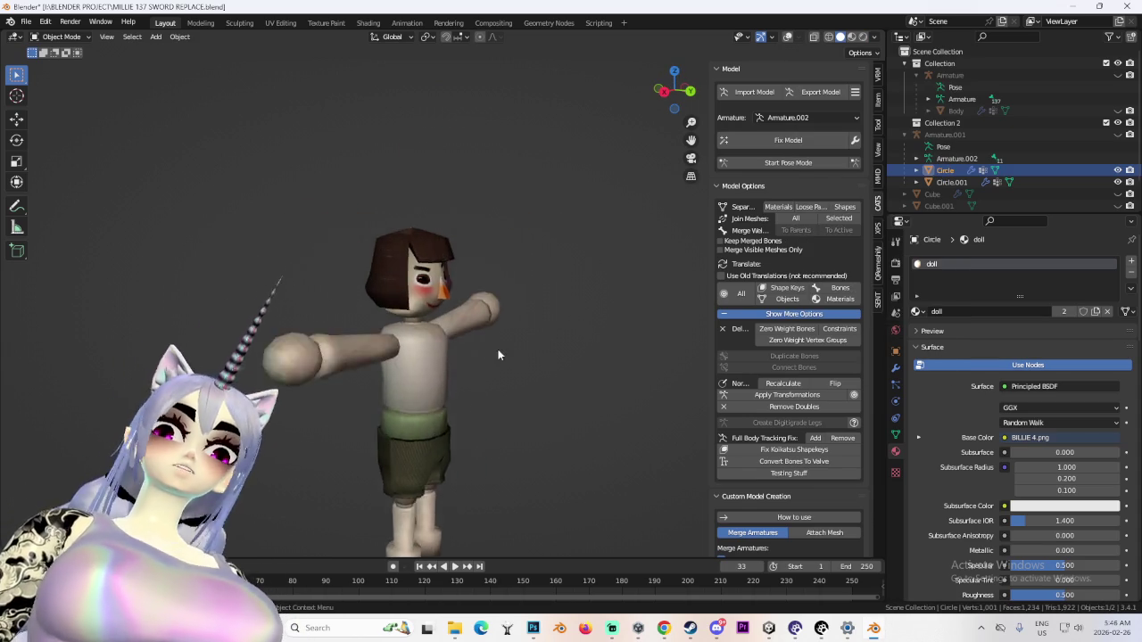
scroll(498, 351, up, 3)
Orbit to an angled front view of the MatCap-lit doll from above
mouse_move(535, 281)
middle_down()
mouse_move(421, 273)
mouse_move(535, 339)
middle_up()
scroll(415, 298, down, 2)
scroll(451, 282, down, 3)
mouse_move(450, 282)
middle_down()
mouse_move(571, 235)
mouse_move(519, 235)
mouse_move(638, 273)
mouse_move(462, 273)
mouse_move(624, 232)
middle_up()
scroll(462, 273, down, 2)
click(788, 162)
Frame the doll from the front, show the bones through the mesh, and open the neck bone's scale inheritance
middle_drag(464, 267, 416, 264)
key(alt+z)
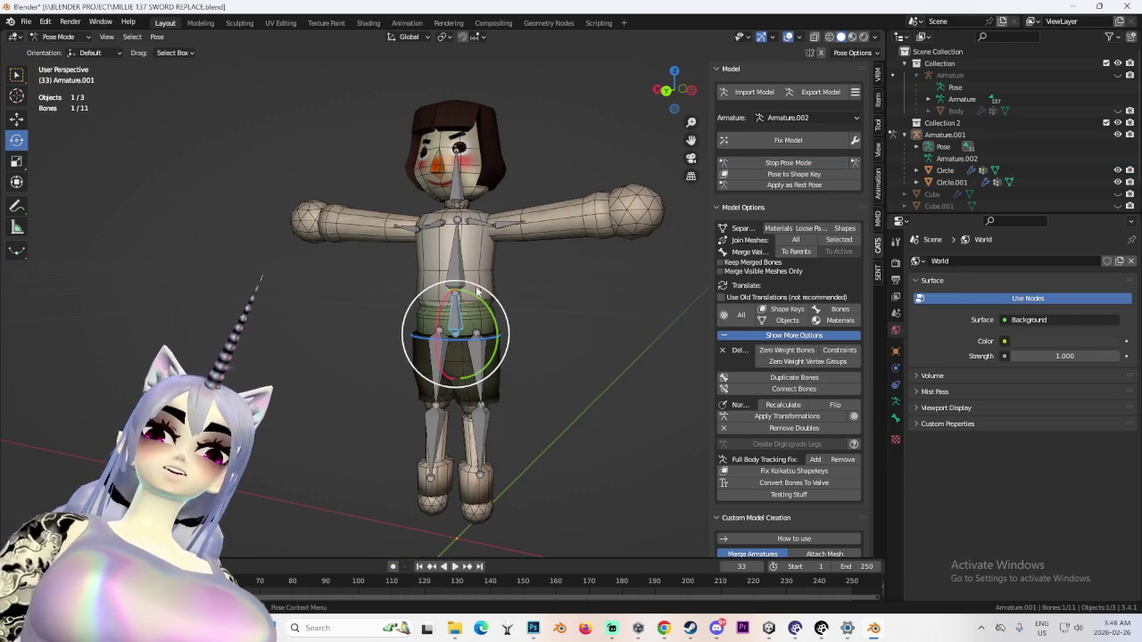
key(s)
key(z)
key(Escape)
scroll(492, 301, up, 1)
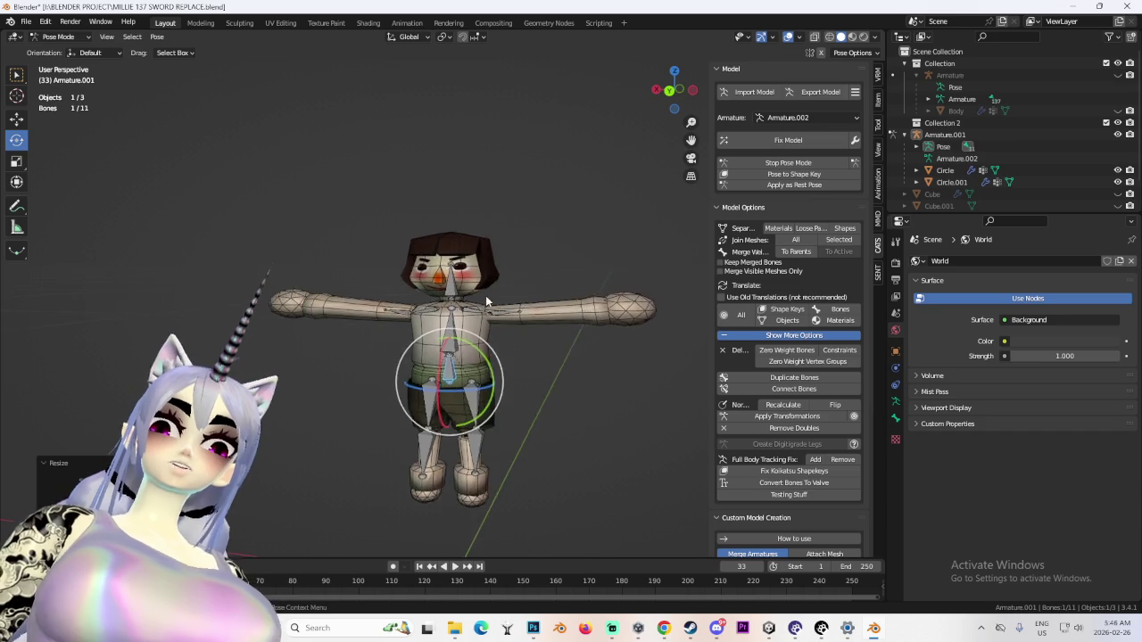
scroll(473, 287, up, 3)
click(457, 243)
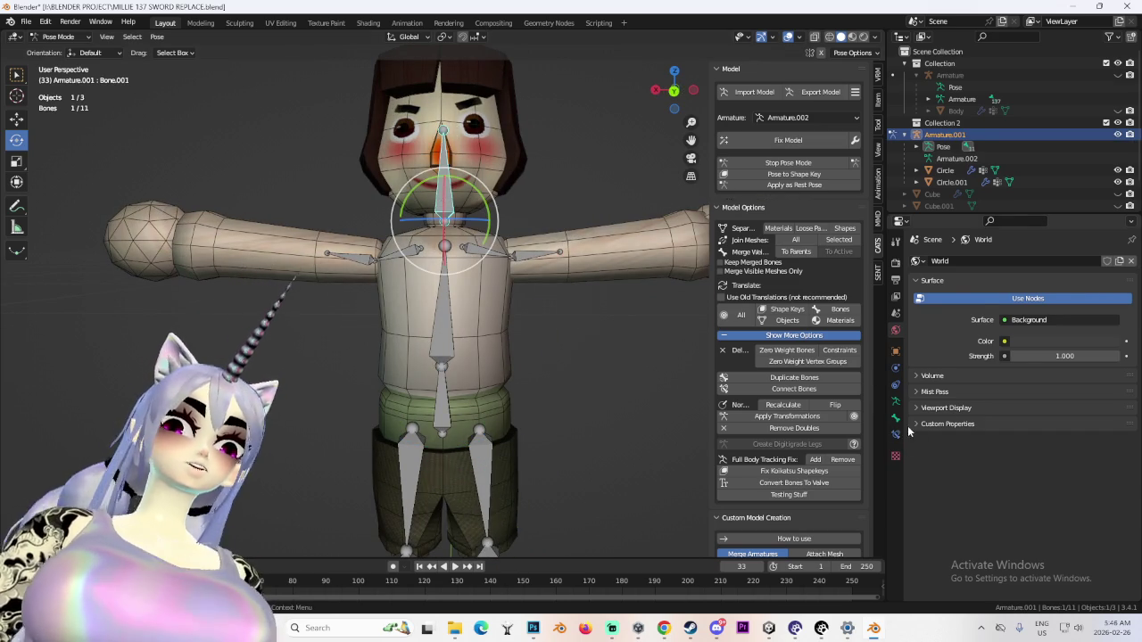
click(895, 417)
click(1026, 585)
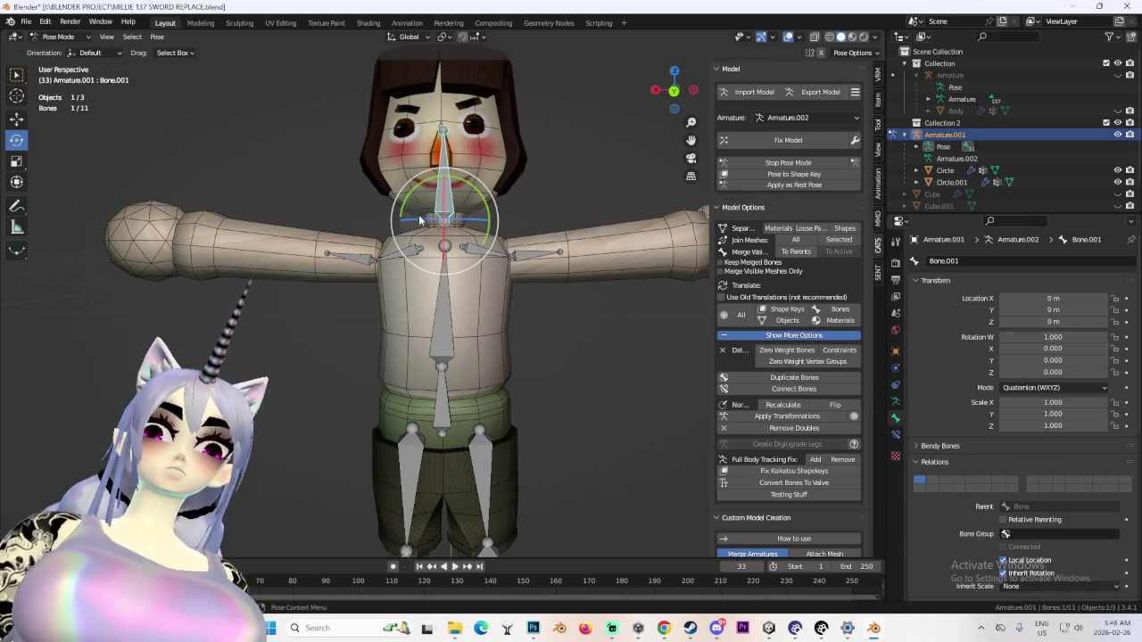
Stop both upper arm bones from inheriting scale
click(399, 260)
click(367, 257)
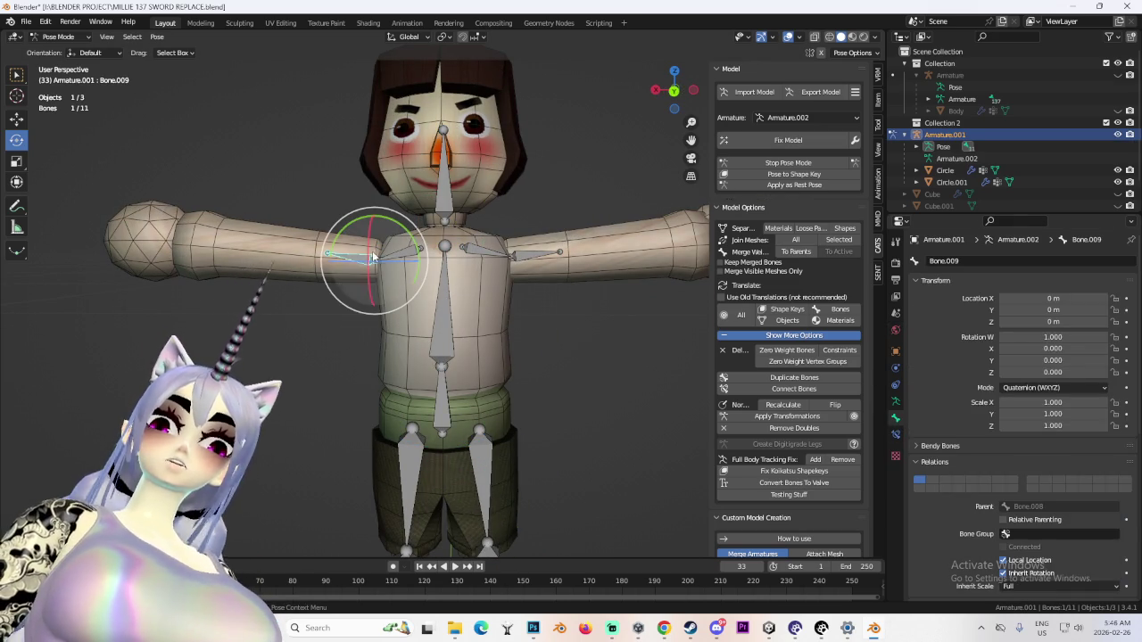
click(1025, 585)
click(1048, 528)
click(535, 254)
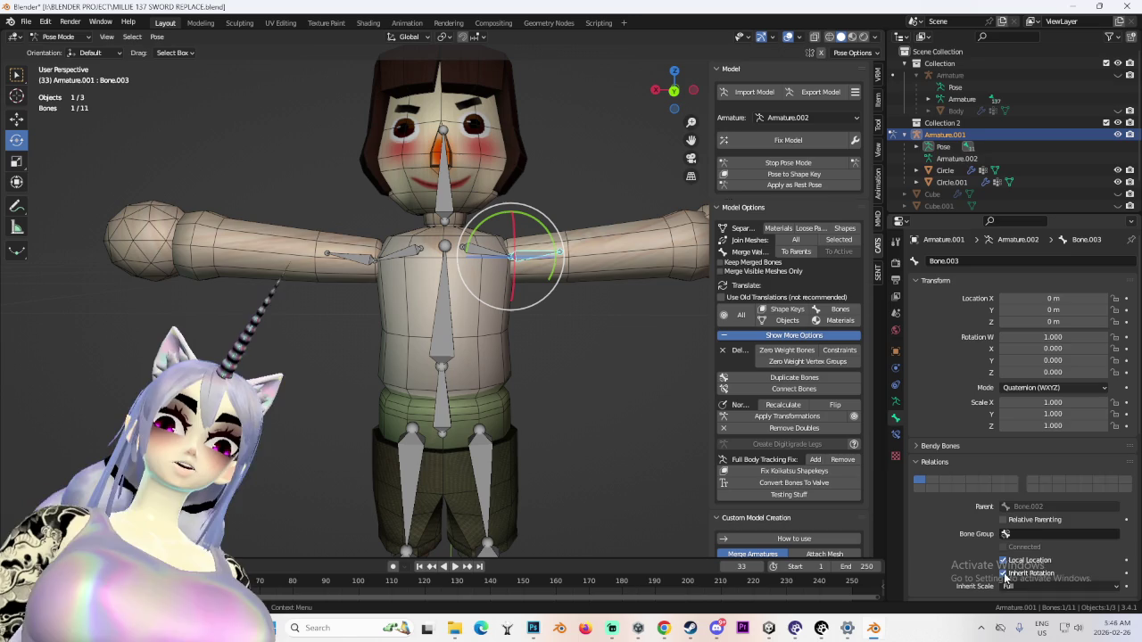
click(1025, 585)
click(1048, 528)
Change the left thigh bone's scale inheritance setting
shift+middle_drag(458, 454, 458, 248)
click(397, 254)
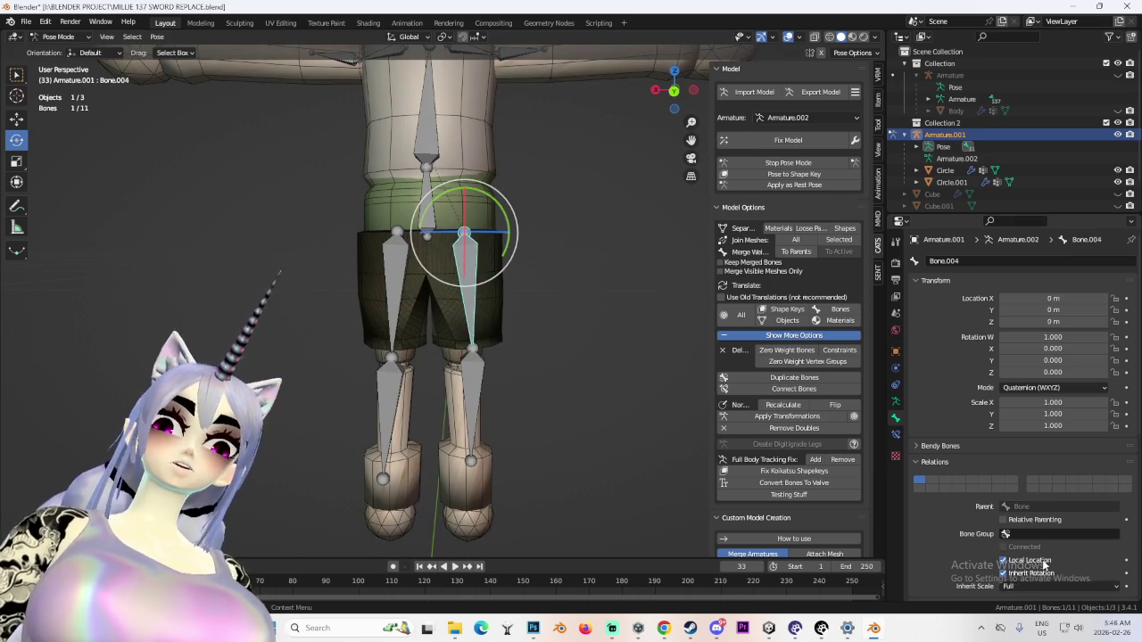
click(1026, 585)
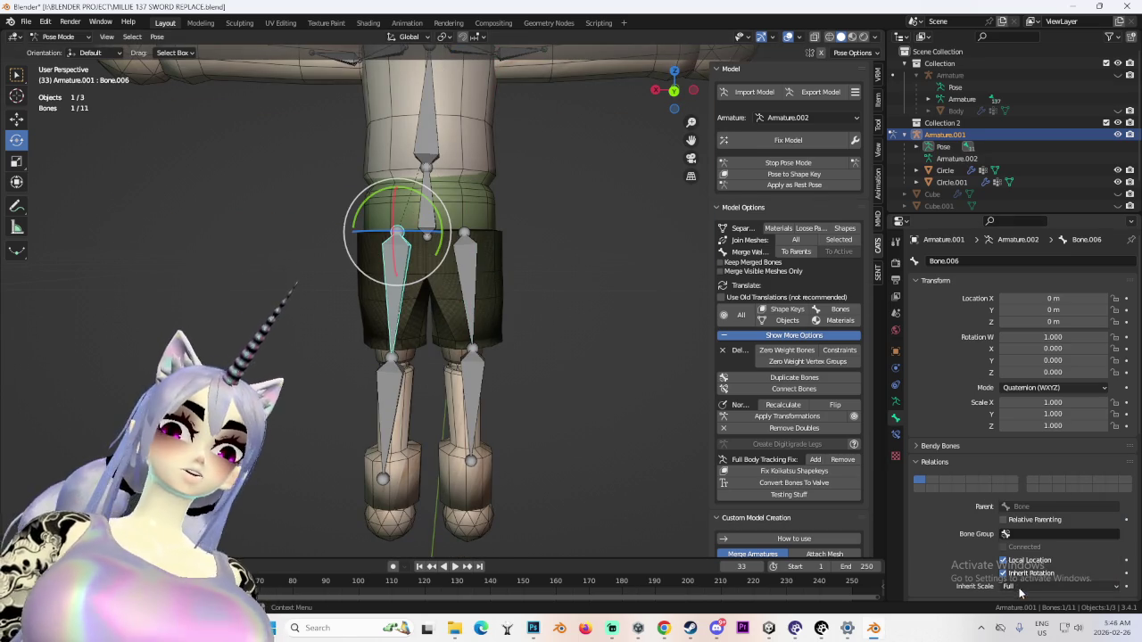
click(1020, 586)
click(1048, 528)
Scale the hip bone 'Bone' down vertically to about 0.594 height
click(427, 209)
key(s)
key(z)
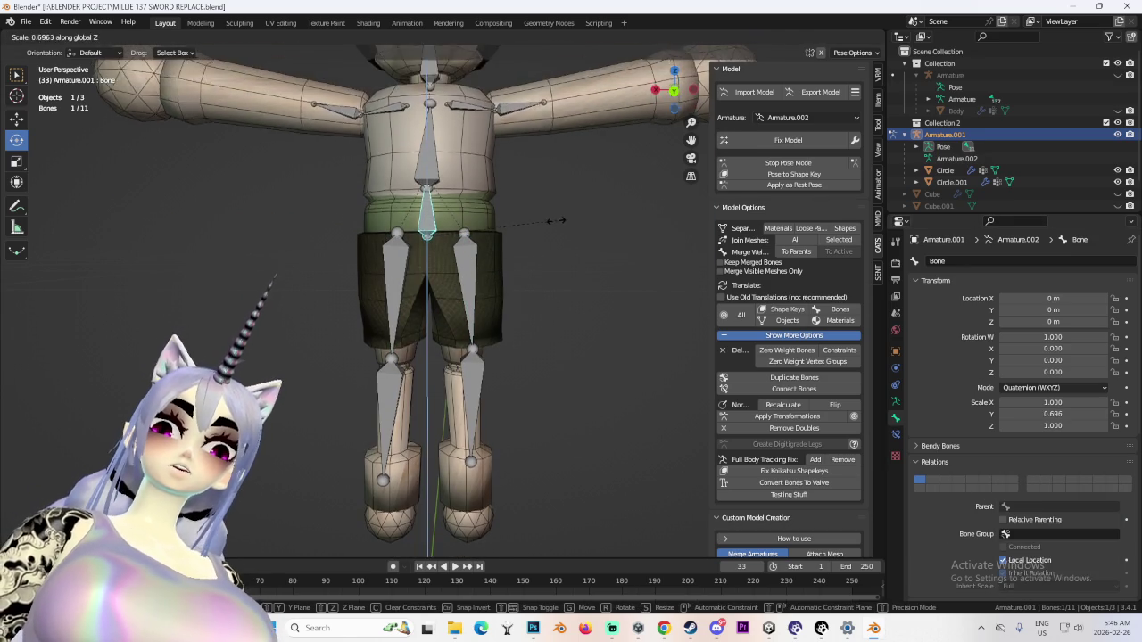
click(560, 220)
scroll(555, 241, down, 3)
mouse_move(554, 263)
middle_down()
mouse_move(520, 332)
mouse_move(578, 324)
middle_up()
scroll(544, 335, up, 3)
key(s)
key(z)
click(578, 193)
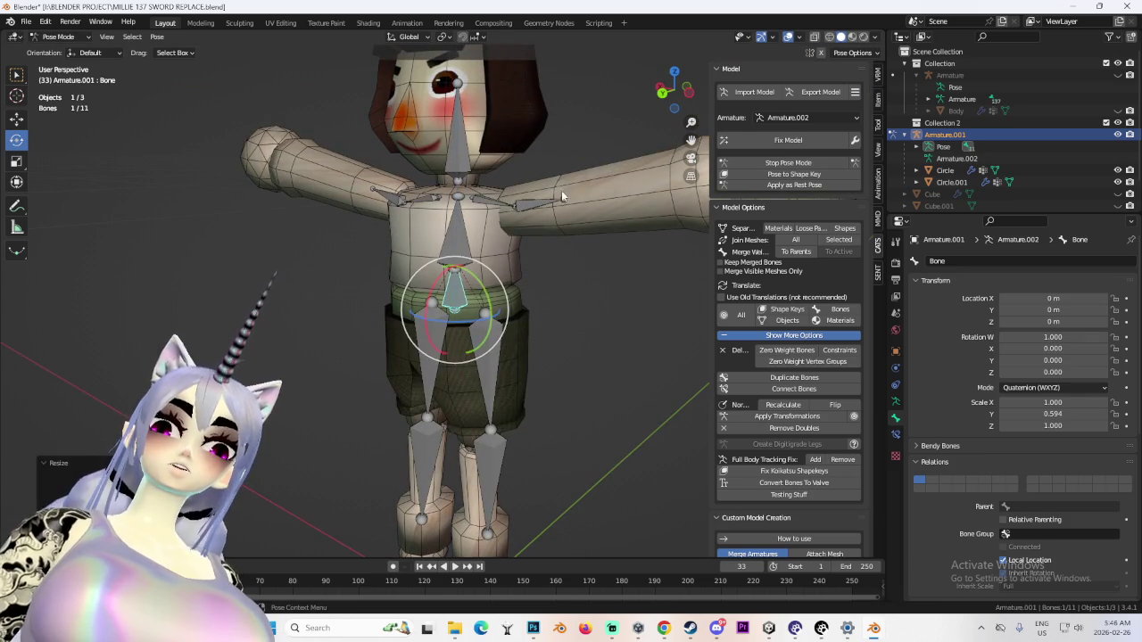
Test rotating the right upper arm and a thigh bone, cancelling back to the T-pose
click(539, 203)
key(r)
key(Escape)
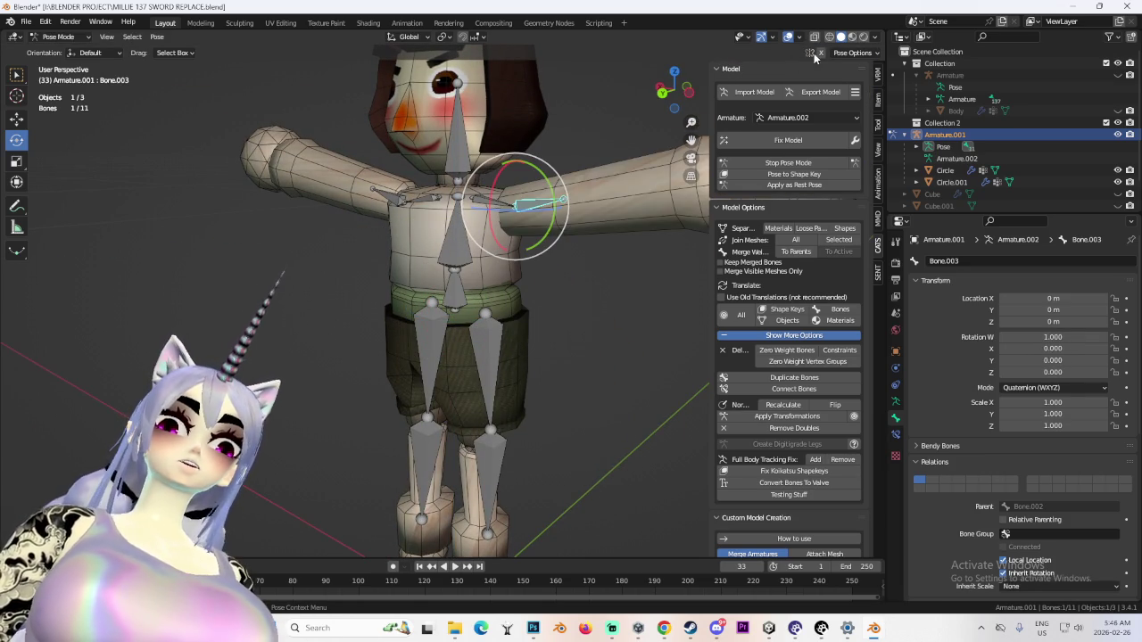
key(r)
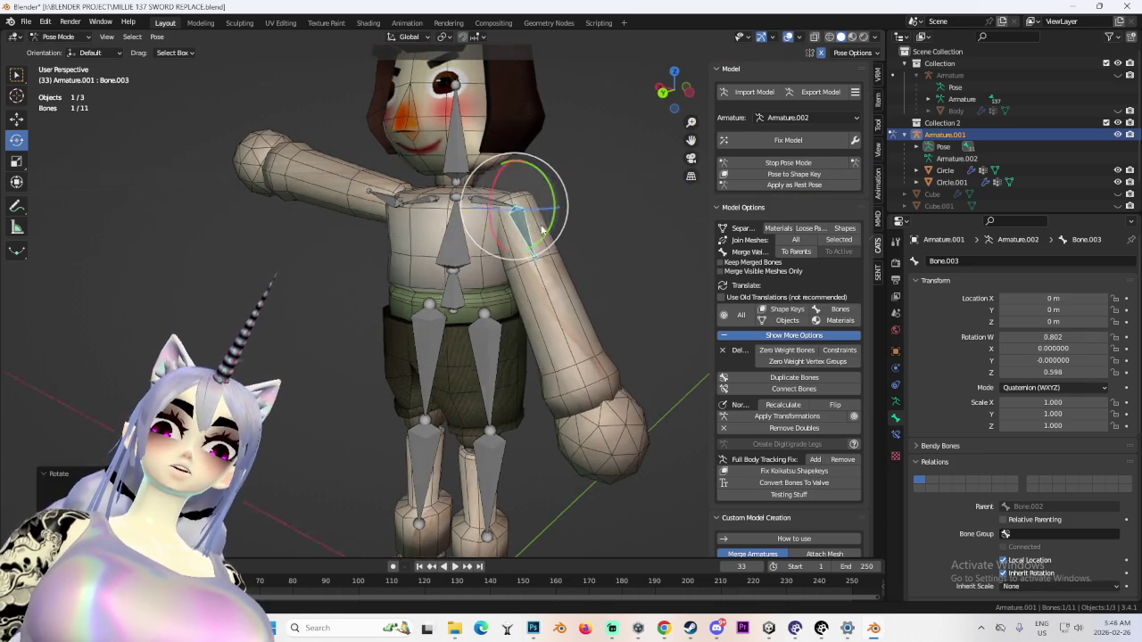
key(Escape)
middle_drag(552, 181, 573, 131)
key(r)
scroll(589, 230, down, 2)
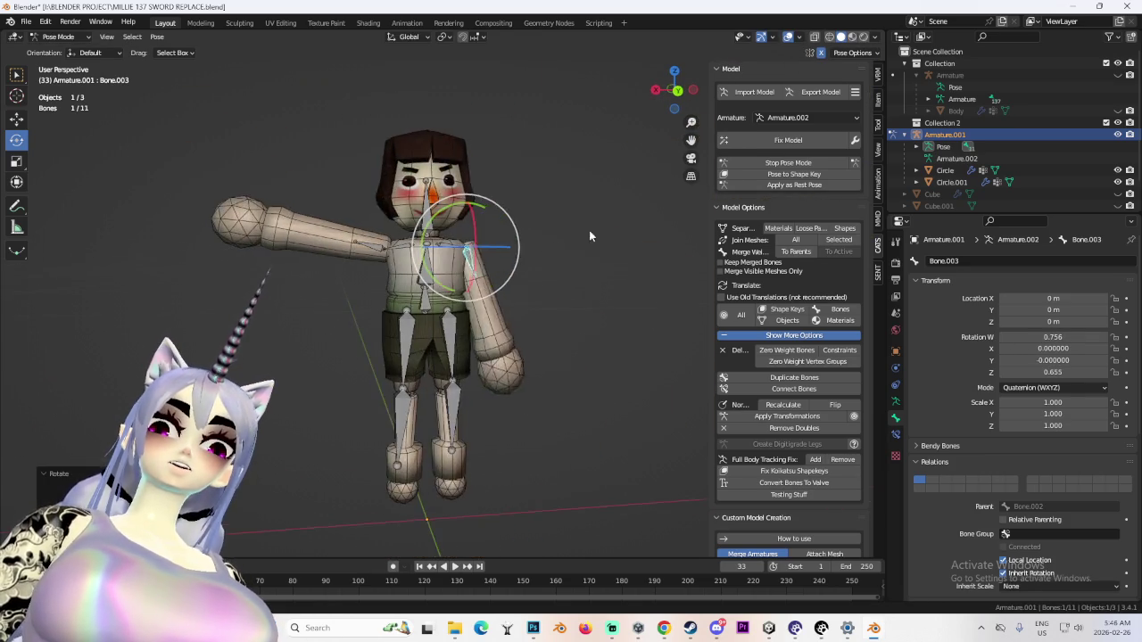
key(Escape)
click(472, 361)
key(r)
key(Escape)
Try scaling both thigh bones vertically, then cancel without changes
shift+click(407, 344)
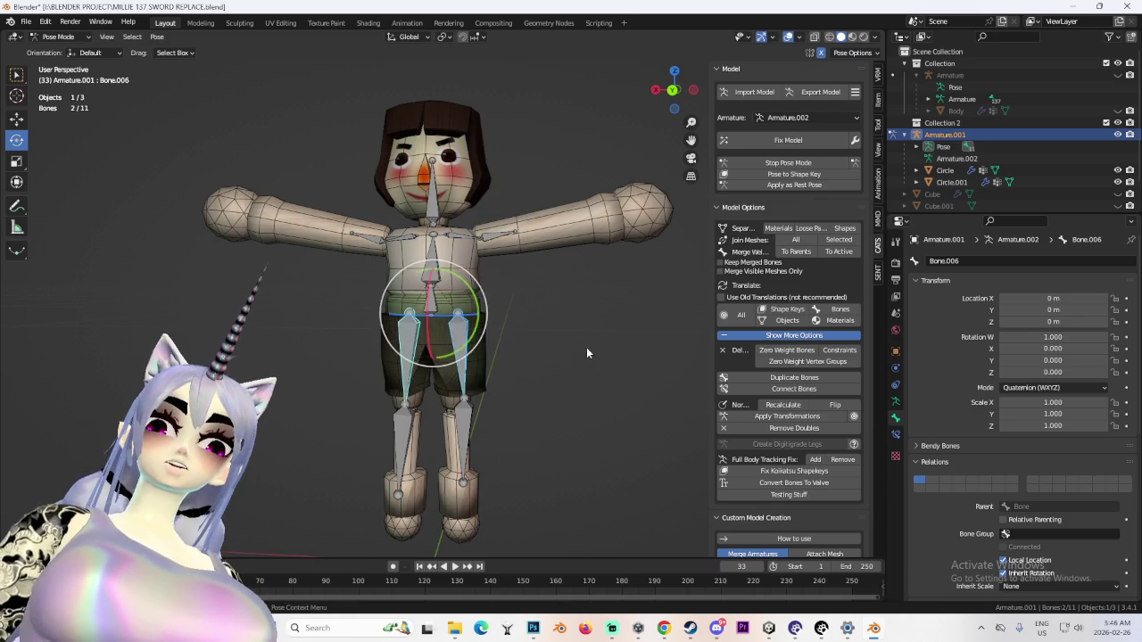
key(s)
key(z)
key(Escape)
scroll(603, 348, up, 1)
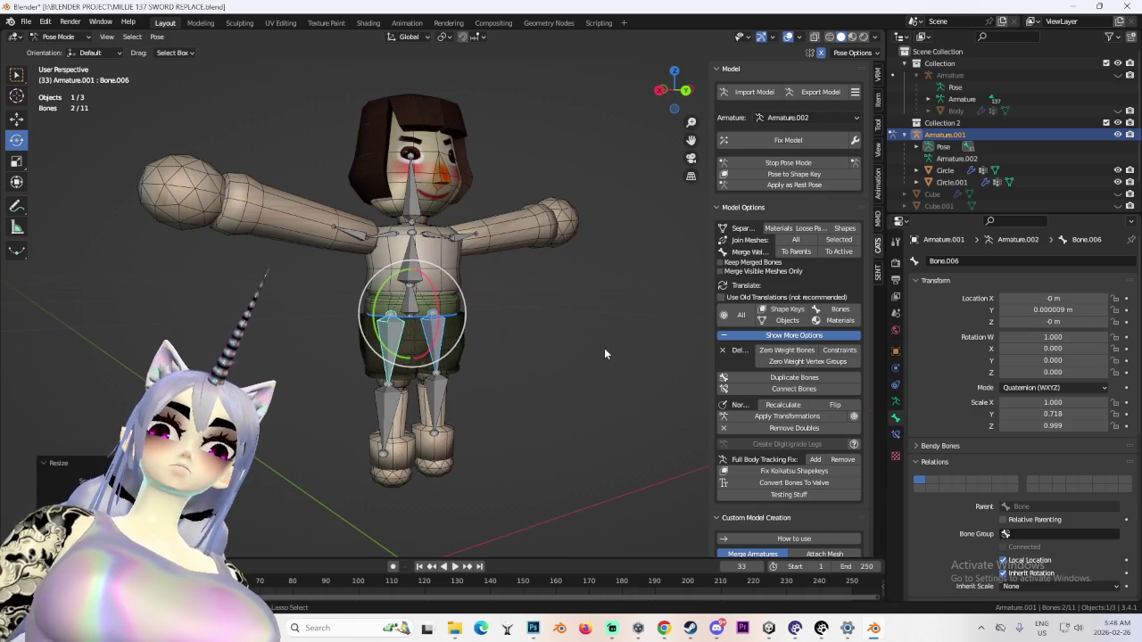
key(s)
key(z)
key(Escape)
Shorten both shin bones by scaling them along Z
click(450, 437)
shift+click(390, 437)
key(s)
key(z)
click(550, 418)
Clear the scale on both arm bones
mouse_move(550, 417)
middle_down()
mouse_move(579, 366)
mouse_move(452, 256)
middle_up()
click(452, 256)
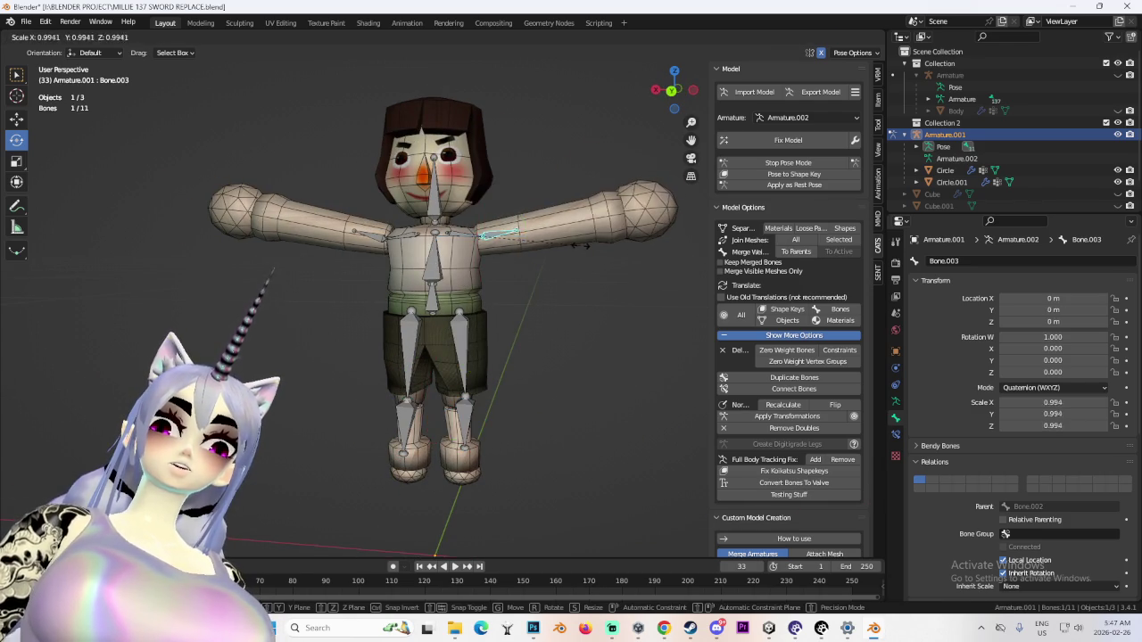
shift+click(385, 235)
key(alt+s)
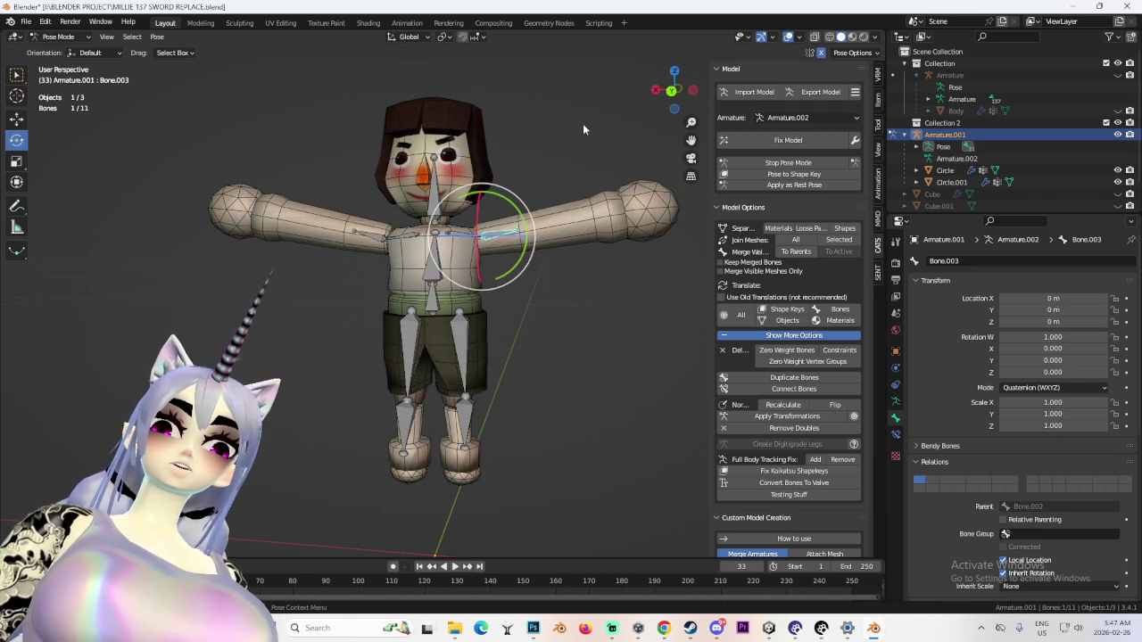
In back orthographic view, rotate each arm bone down by 30°
click(674, 92)
key(r)
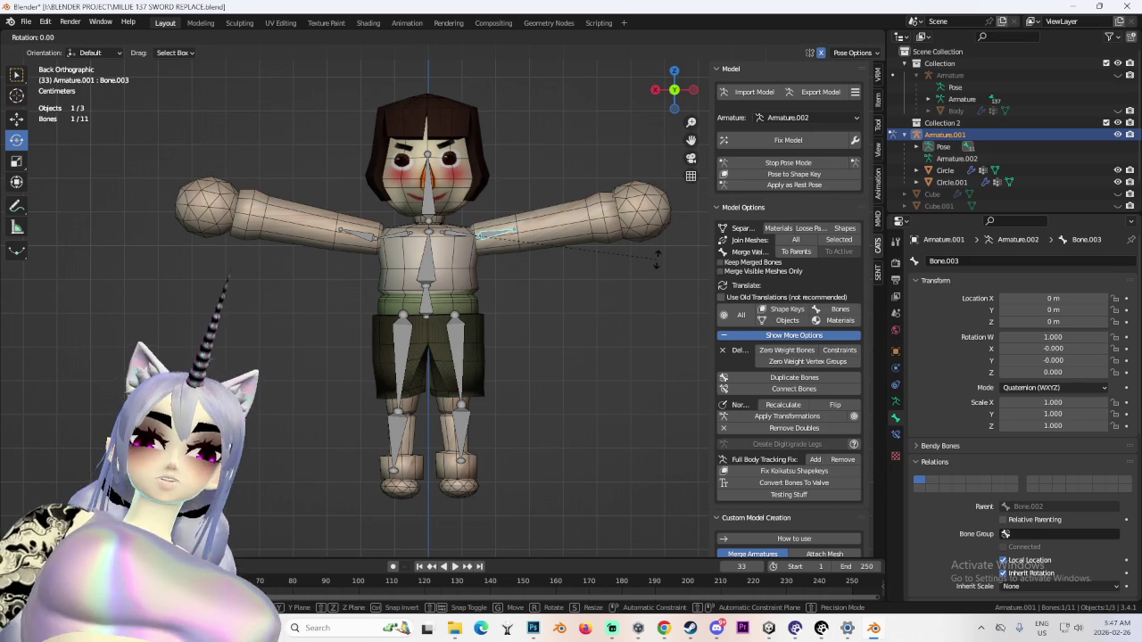
text(30)
key(Return)
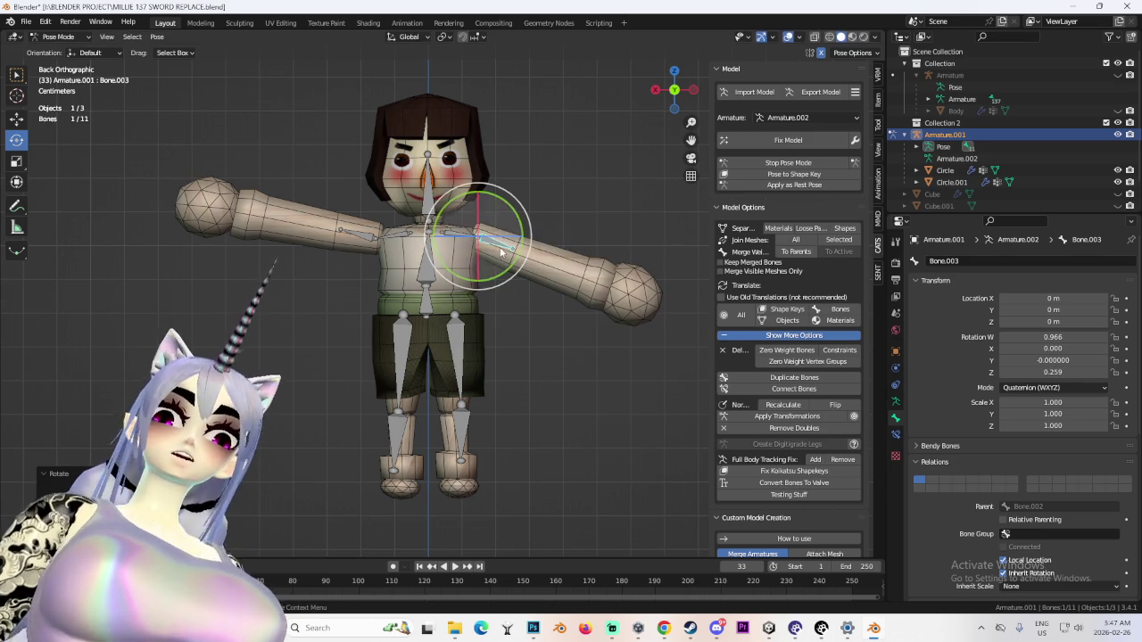
click(359, 246)
key(r)
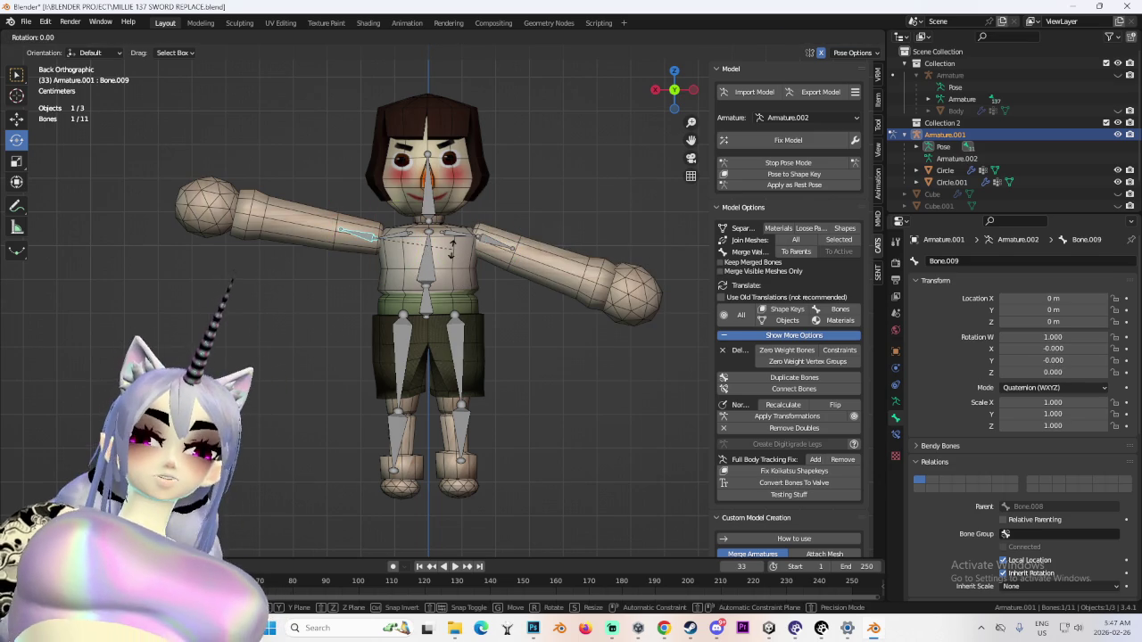
key(Return)
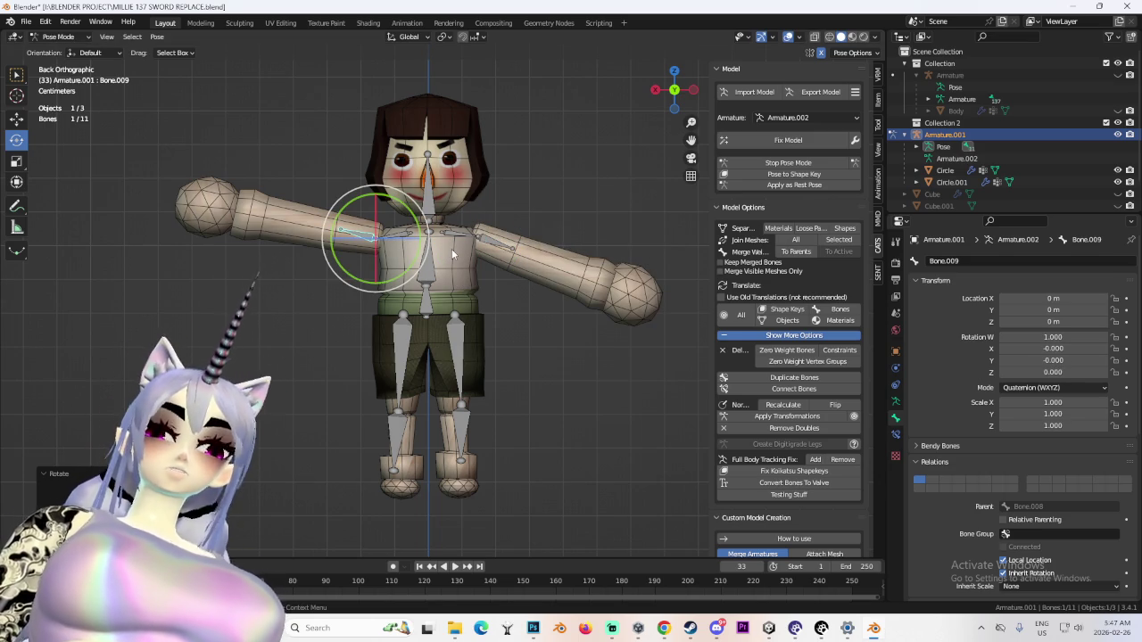
text(r30)
key(Return)
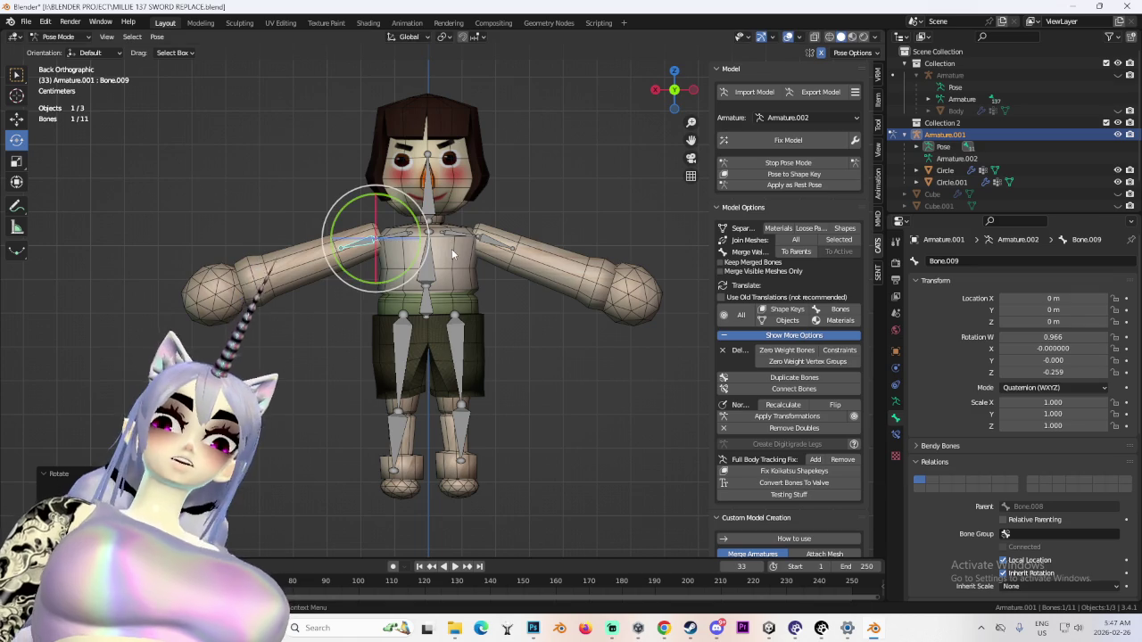
middle_drag(487, 289, 623, 374)
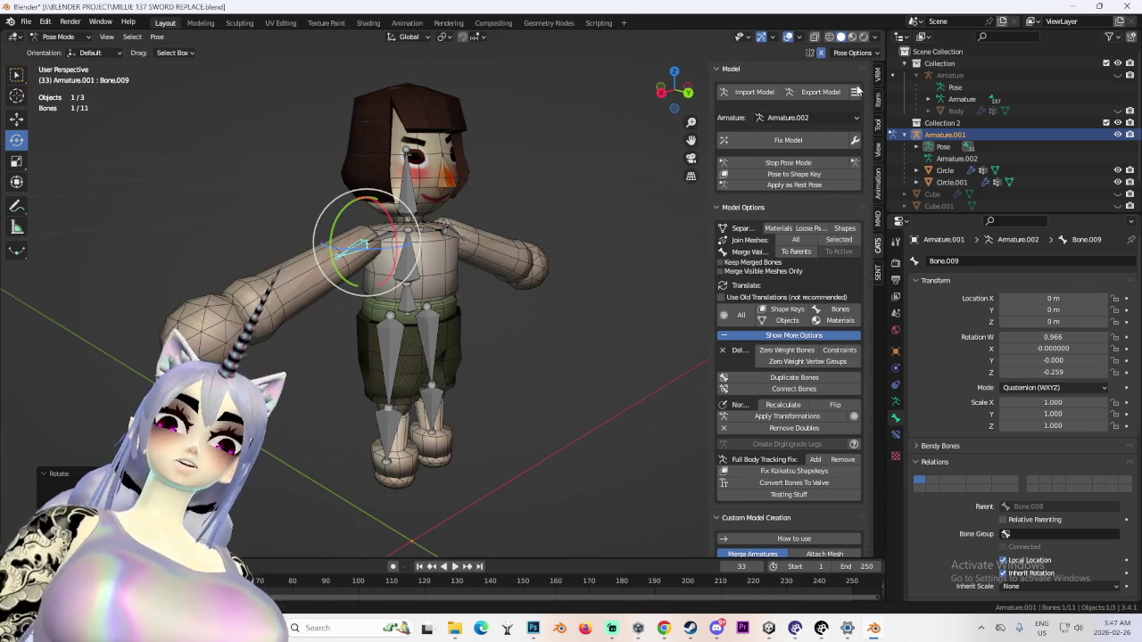
Hide Armature.001 and orbit to inspect the posed mesh alone
click(1118, 134)
scroll(342, 237, down, 4)
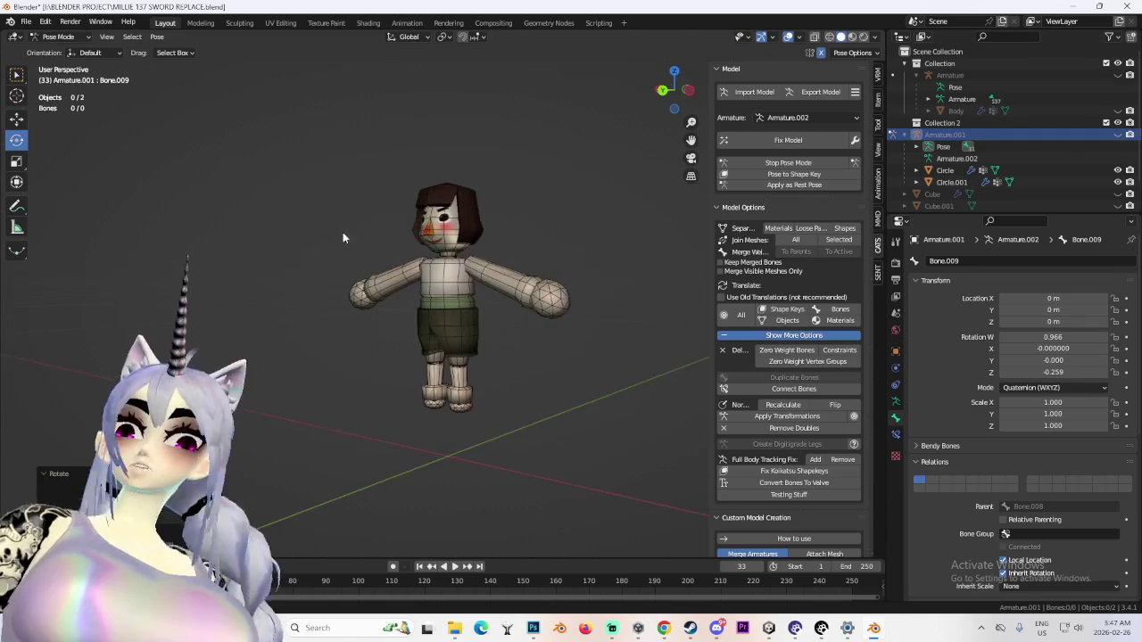
middle_drag(358, 222, 520, 245)
scroll(556, 202, up, 5)
middle_drag(550, 202, 543, 235)
scroll(370, 243, down, 5)
middle_drag(371, 243, 544, 263)
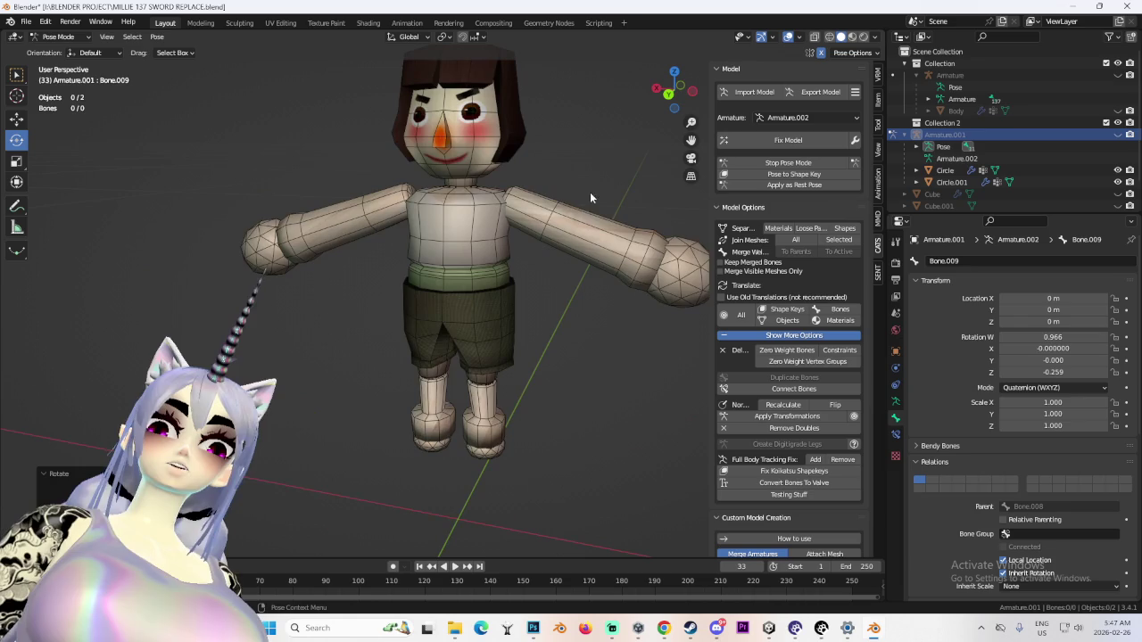
Turn off viewport overlays and inspect the doll, ending in front view
click(789, 37)
mouse_move(463, 205)
middle_down()
mouse_move(679, 210)
mouse_move(523, 217)
mouse_move(537, 236)
middle_up()
scroll(503, 229, down, 2)
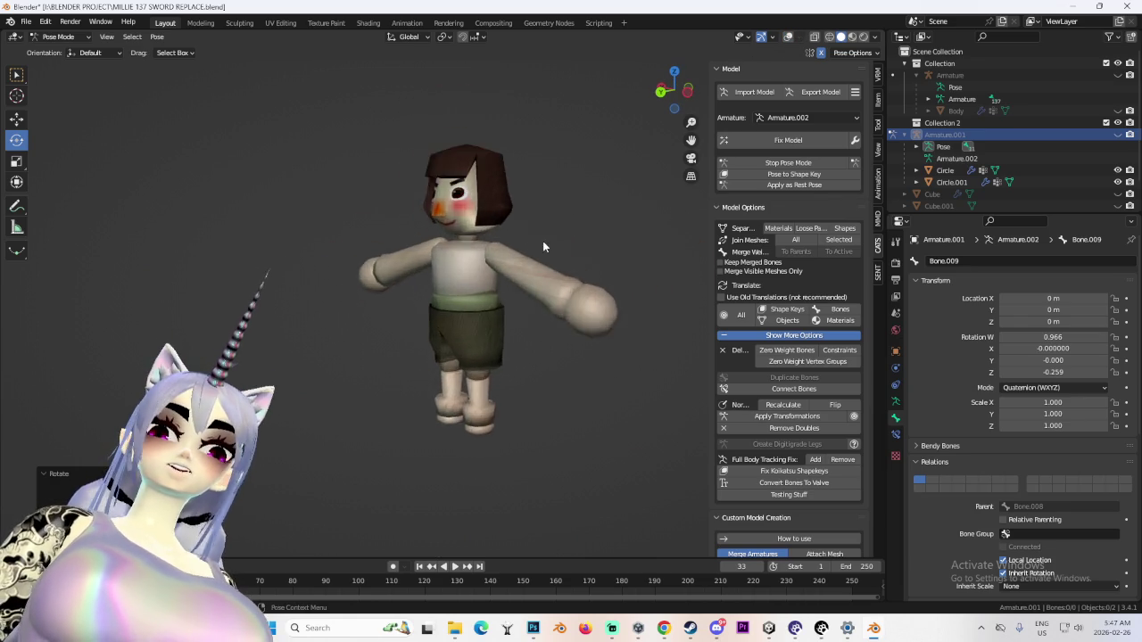
scroll(657, 253, up, 5)
mouse_move(656, 248)
middle_down()
mouse_move(566, 239)
mouse_move(624, 179)
mouse_move(527, 243)
mouse_move(567, 241)
mouse_move(424, 242)
middle_up()
scroll(518, 236, down, 3)
click(674, 91)
key(KP_1)
Leave Pose Mode with Stop Pose Mode, returning the doll to its T-pose
click(788, 163)
scroll(544, 236, down, 2)
scroll(544, 236, up, 2)
mouse_move(545, 237)
middle_down()
mouse_move(596, 219)
mouse_move(511, 228)
middle_up()
scroll(515, 237, down, 3)
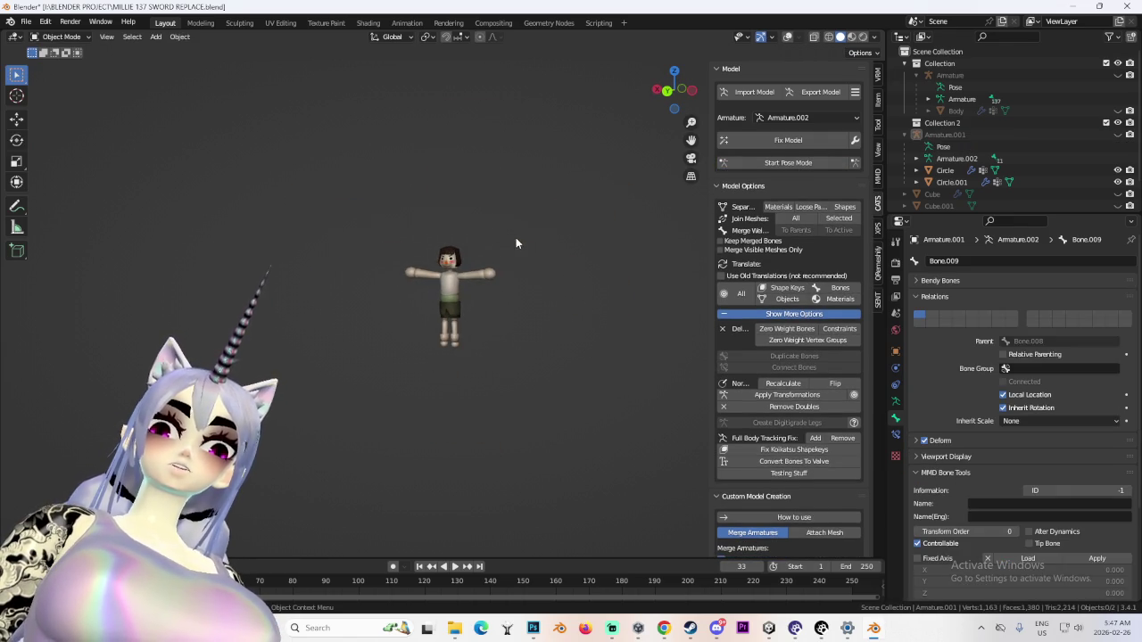
scroll(556, 234, up, 2)
scroll(543, 241, up, 3)
mouse_move(479, 255)
middle_down()
mouse_move(656, 247)
mouse_move(491, 264)
mouse_move(631, 198)
mouse_move(530, 248)
mouse_move(483, 228)
middle_up()
Turn overlays back on, select the Circle body mesh, and bring Unity forward
key(shift+alt+z)
click(584, 209)
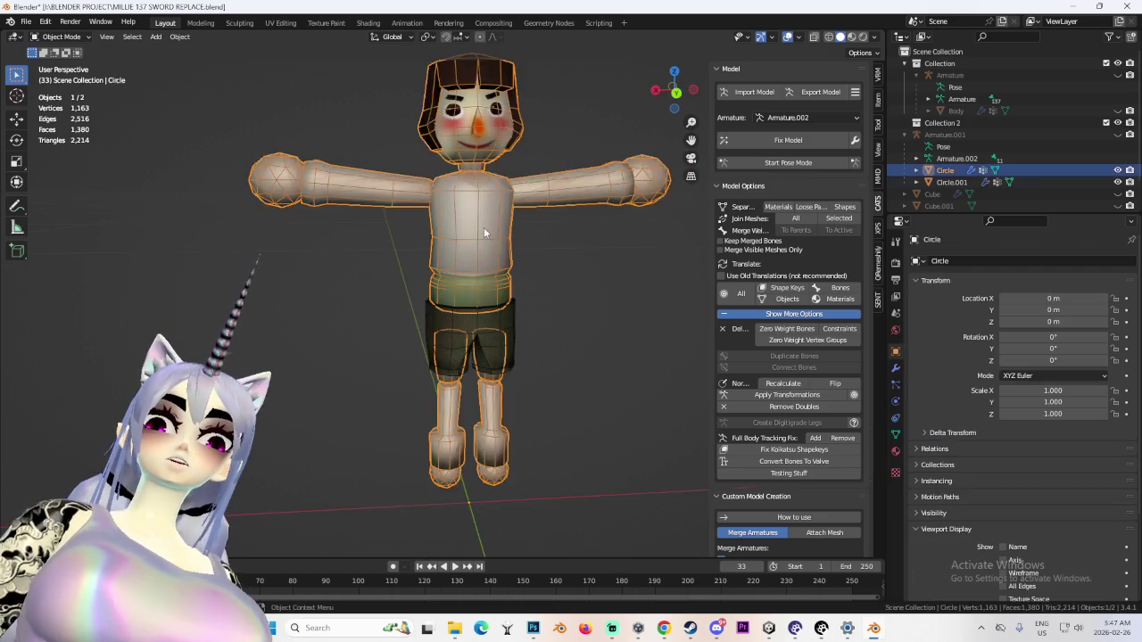
middle_drag(584, 209, 484, 277)
scroll(485, 277, down, 2)
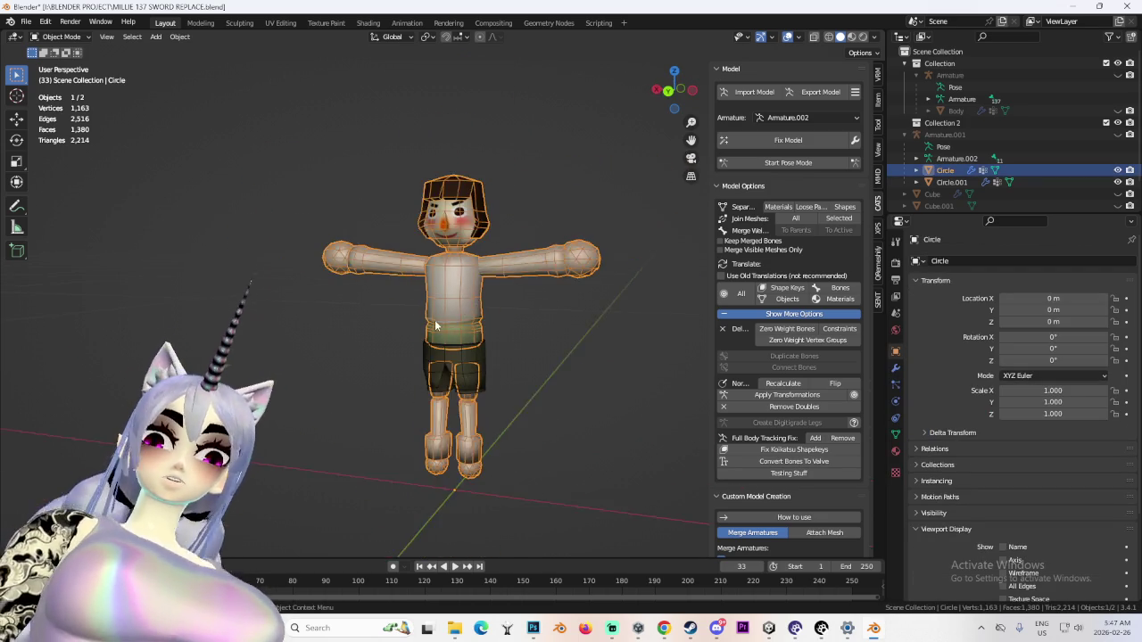
scroll(418, 318, up, 2)
mouse_move(690, 628)
click(638, 628)
click(639, 628)
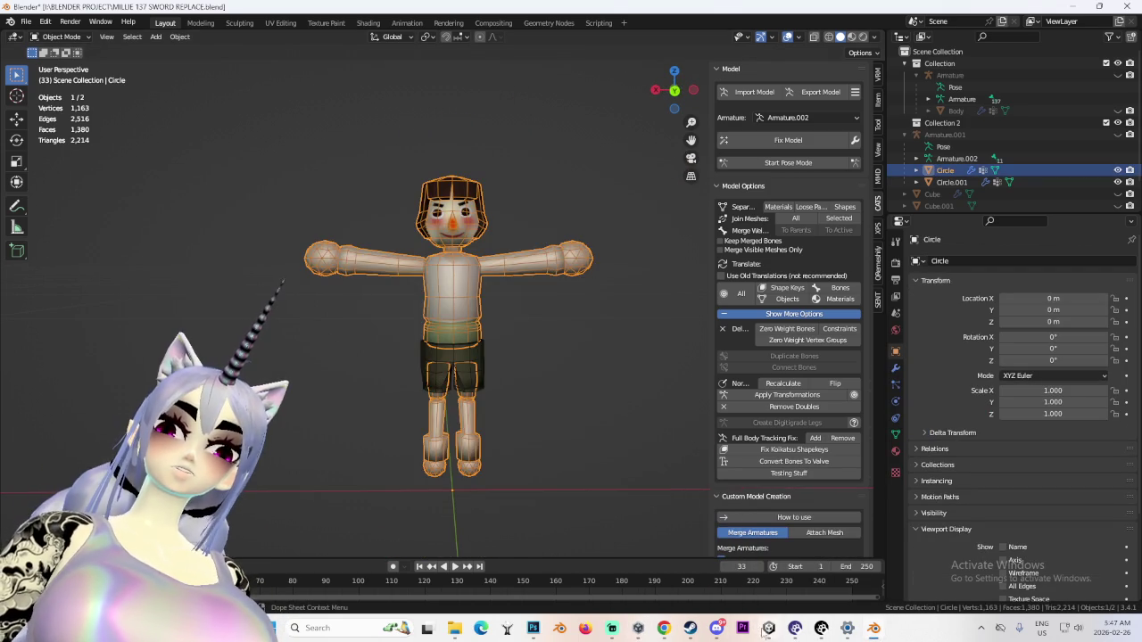
scroll(302, 305, down, 1)
Zoom Unity's Scene view on the avatar and briefly check the Photoshop texture document
scroll(301, 305, down, 2)
scroll(301, 305, down, 3)
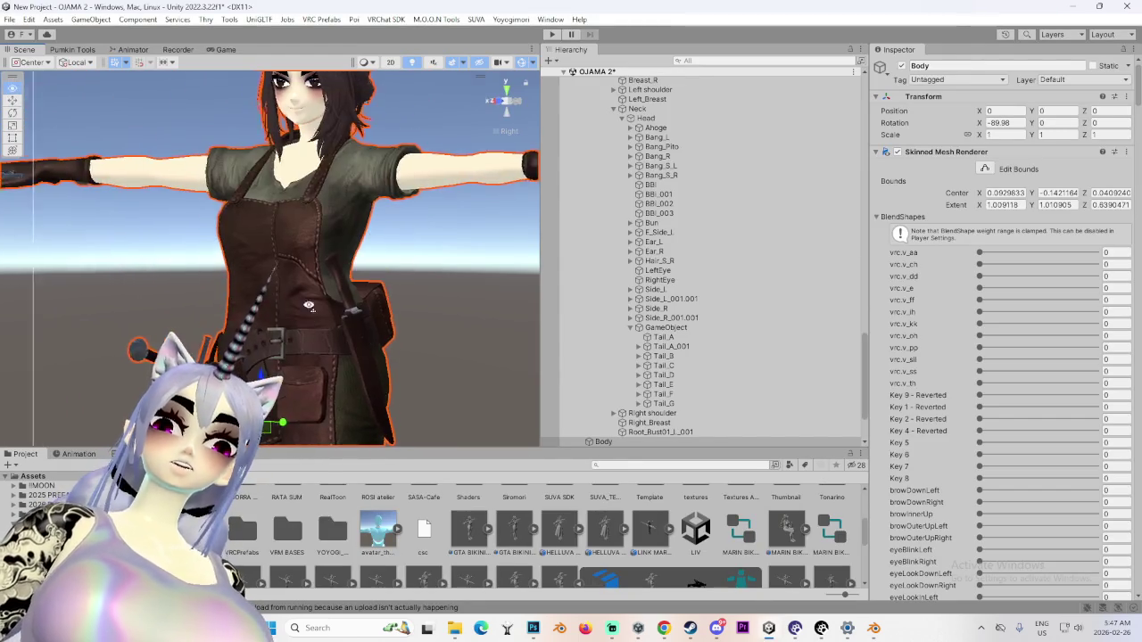
scroll(302, 305, down, 1)
scroll(408, 292, down, 1)
scroll(467, 353, down, 1)
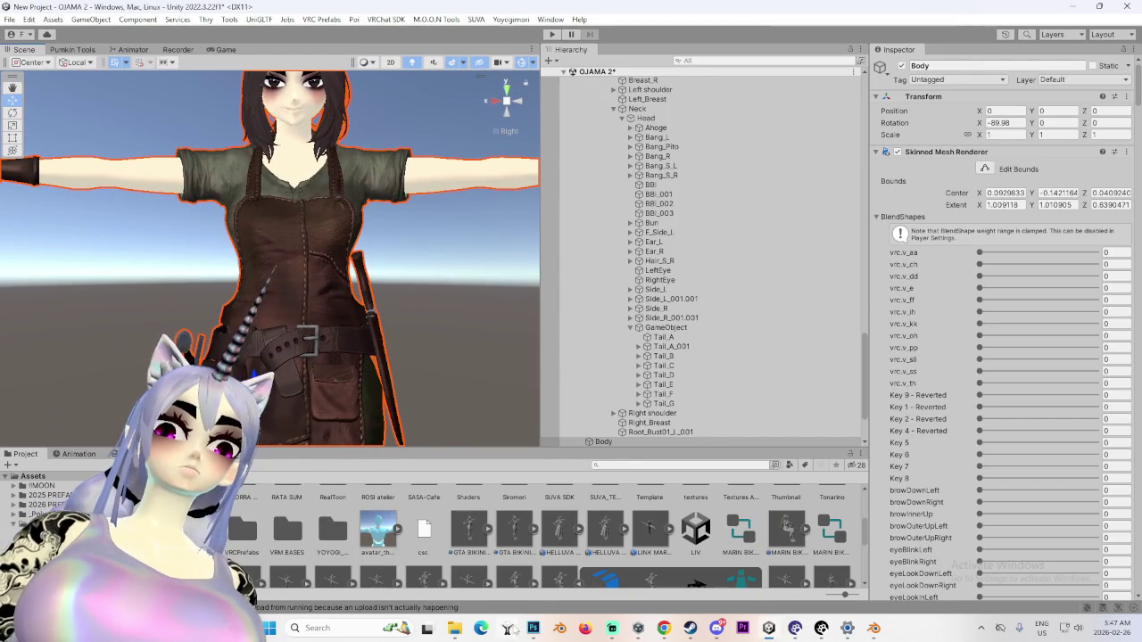
click(532, 628)
scroll(408, 416, up, 1)
scroll(355, 325, up, 2)
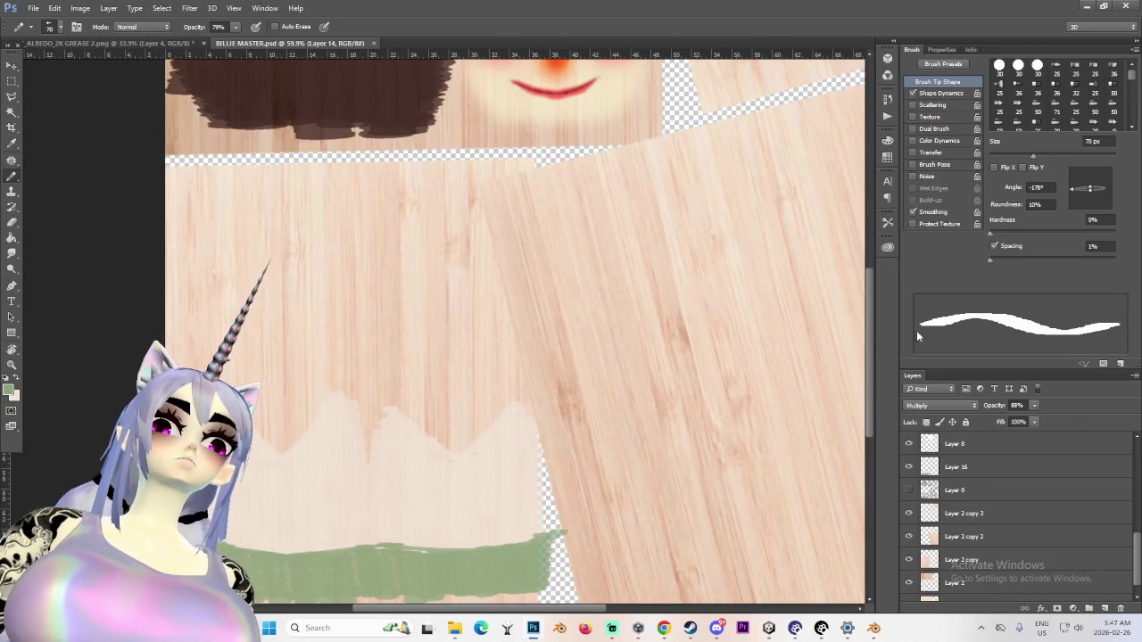
scroll(872, 341, down, 5)
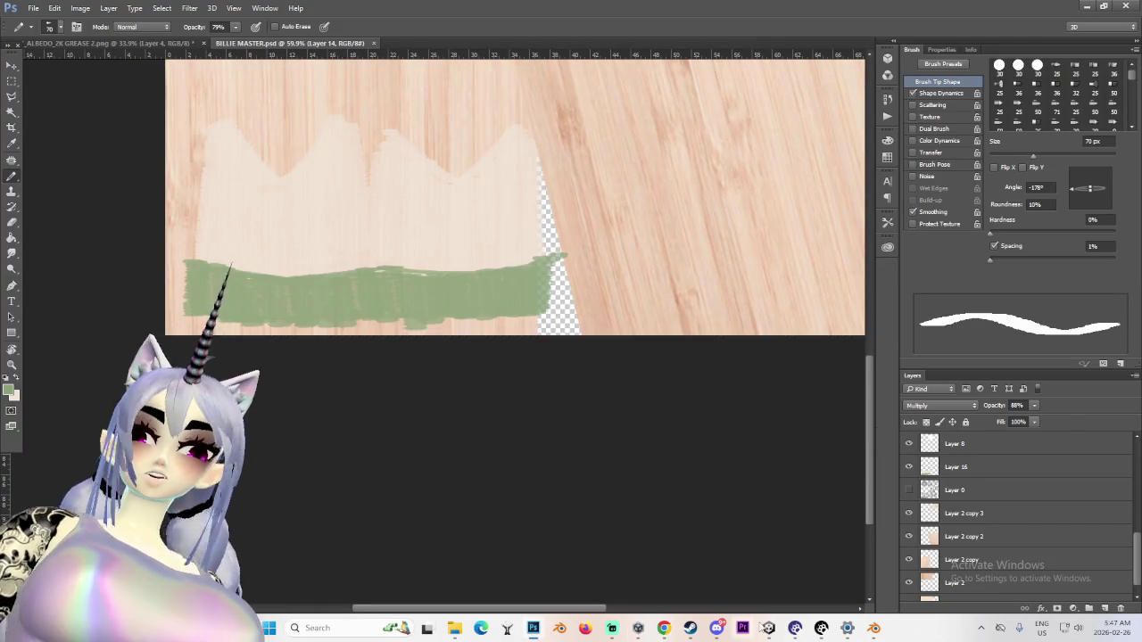
Orbit Unity's scene camera around the T-posed avatar, then return to BILLIE MASTER.psd
click(716, 630)
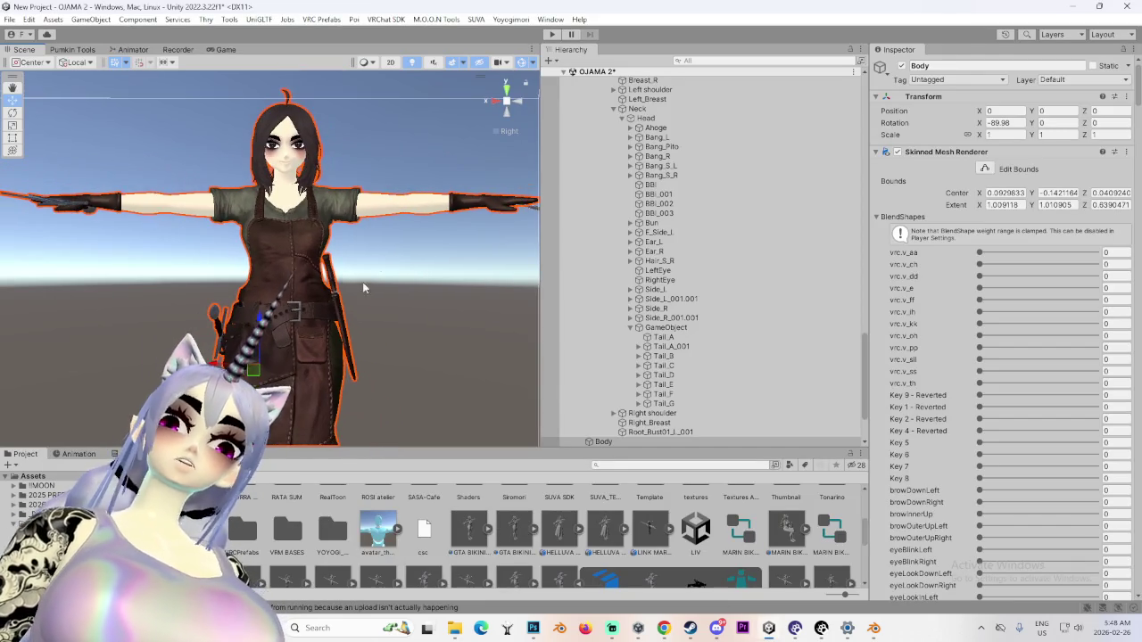
alt+drag(328, 297, 490, 449)
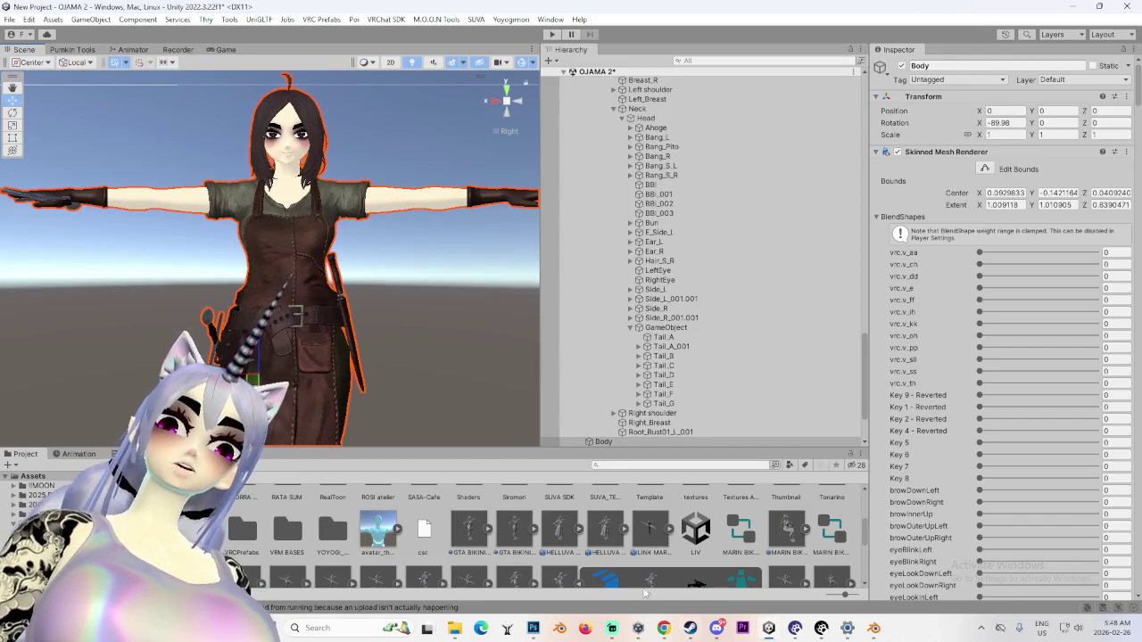
mouse_move(388, 346)
alt+mouse_down()
mouse_move(296, 348)
mouse_move(335, 335)
alt+mouse_up()
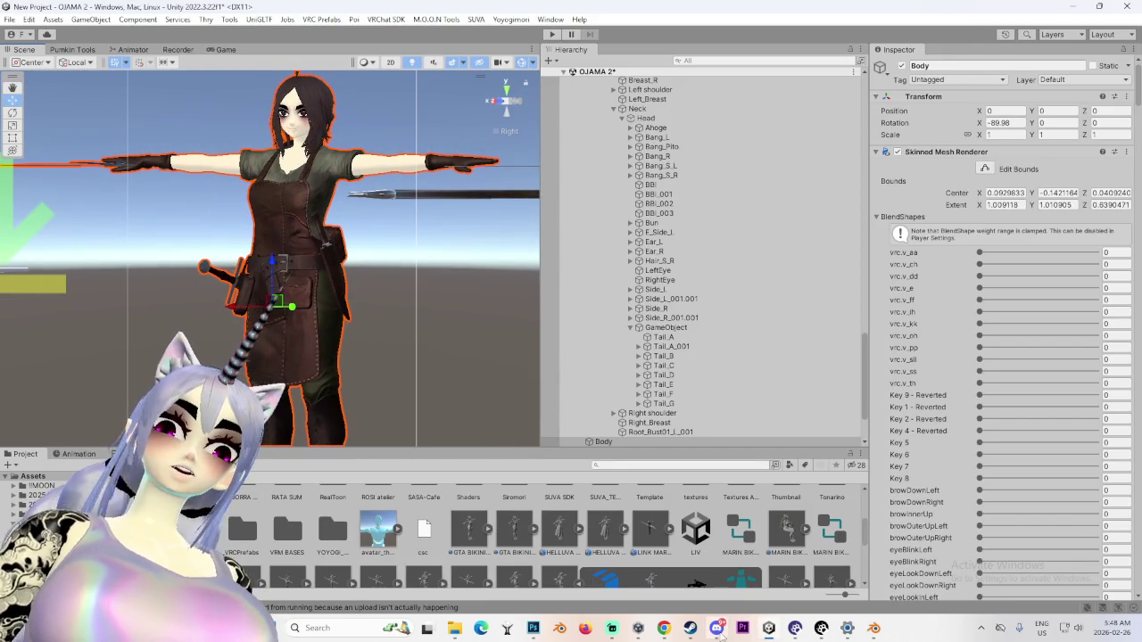
click(532, 628)
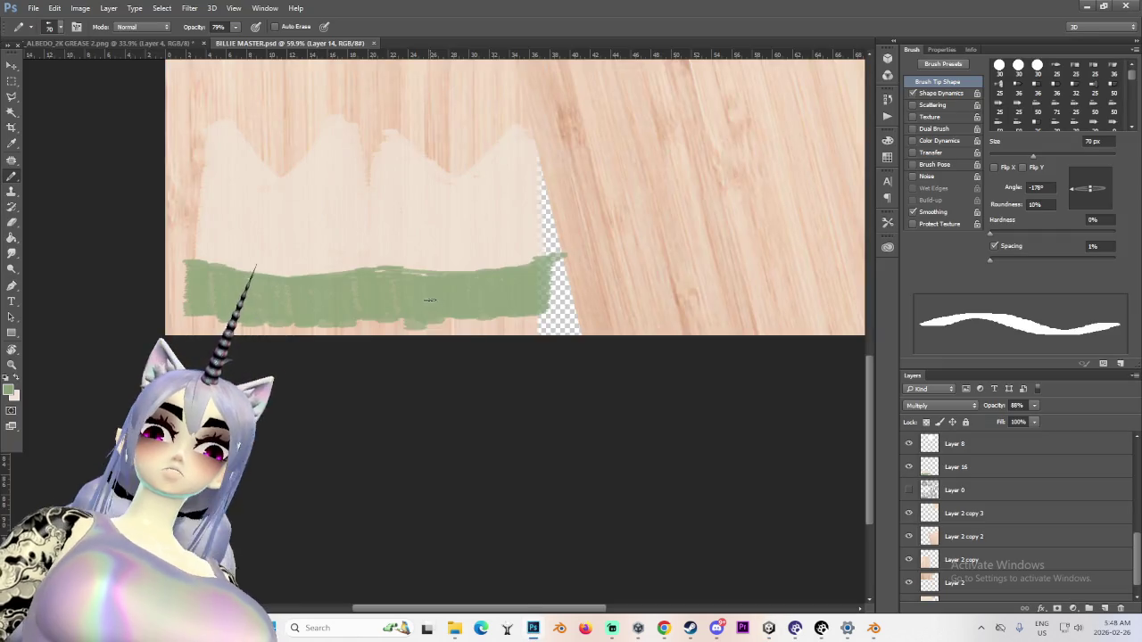
Set the foreground colour to pale off-white #edeef5 and make a lower layer visible
alt+scroll(429, 300, down, 3)
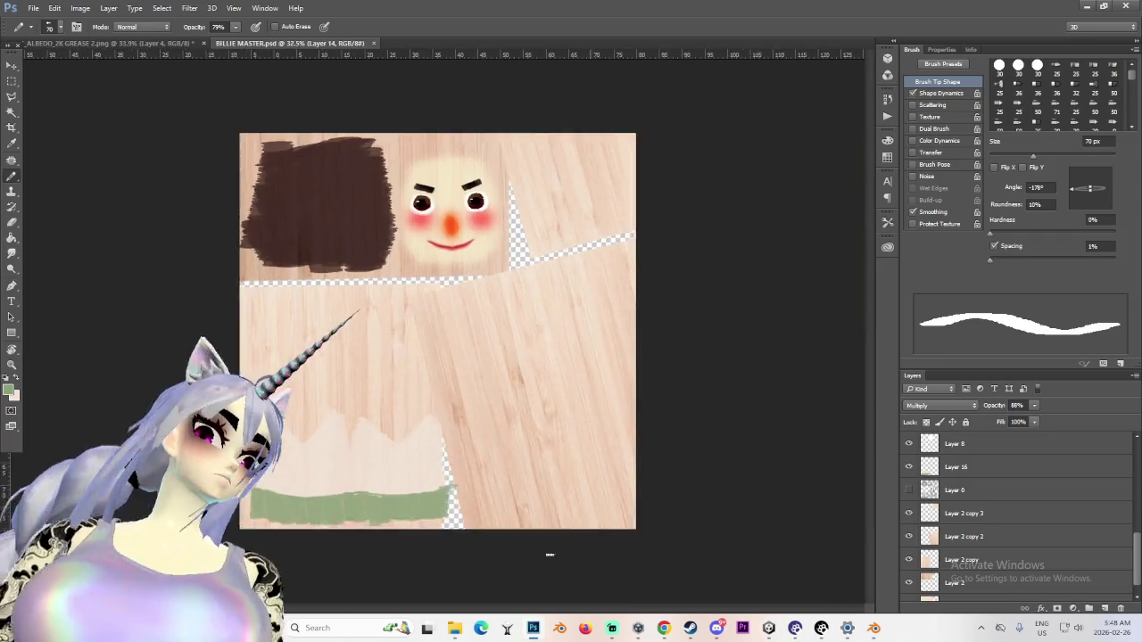
alt+scroll(397, 410, up, 4)
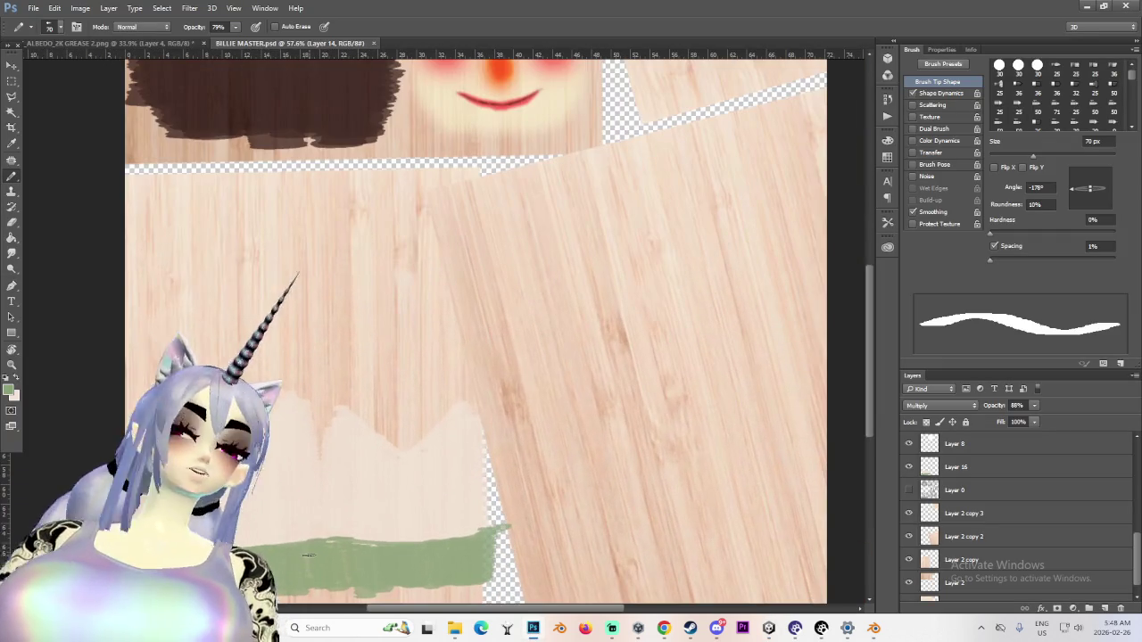
click(9, 393)
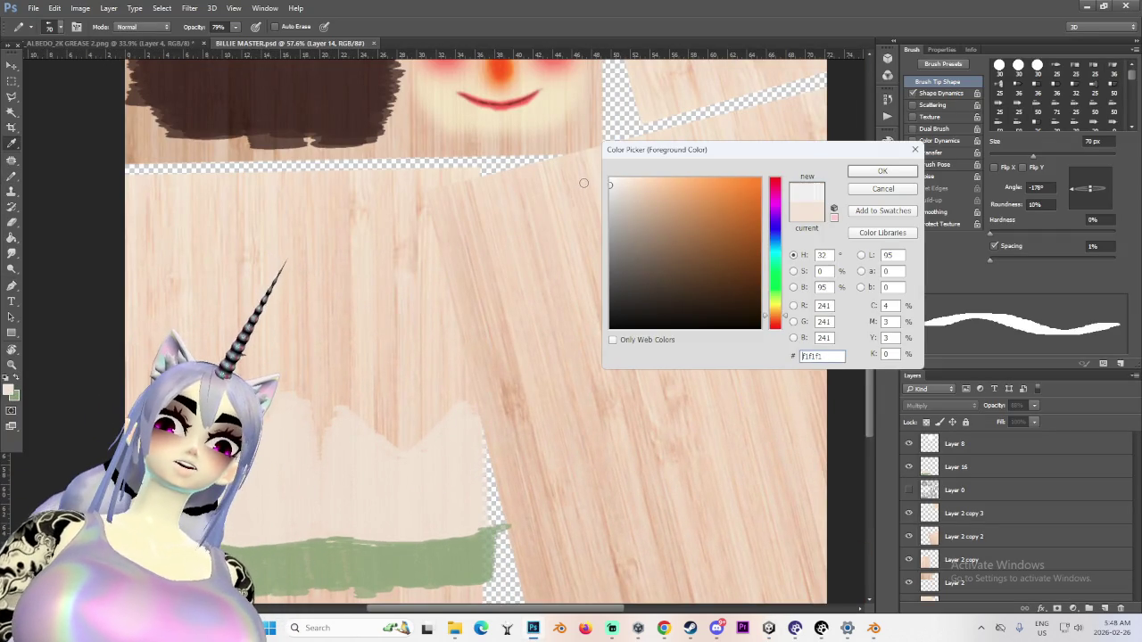
drag(779, 279, 785, 233)
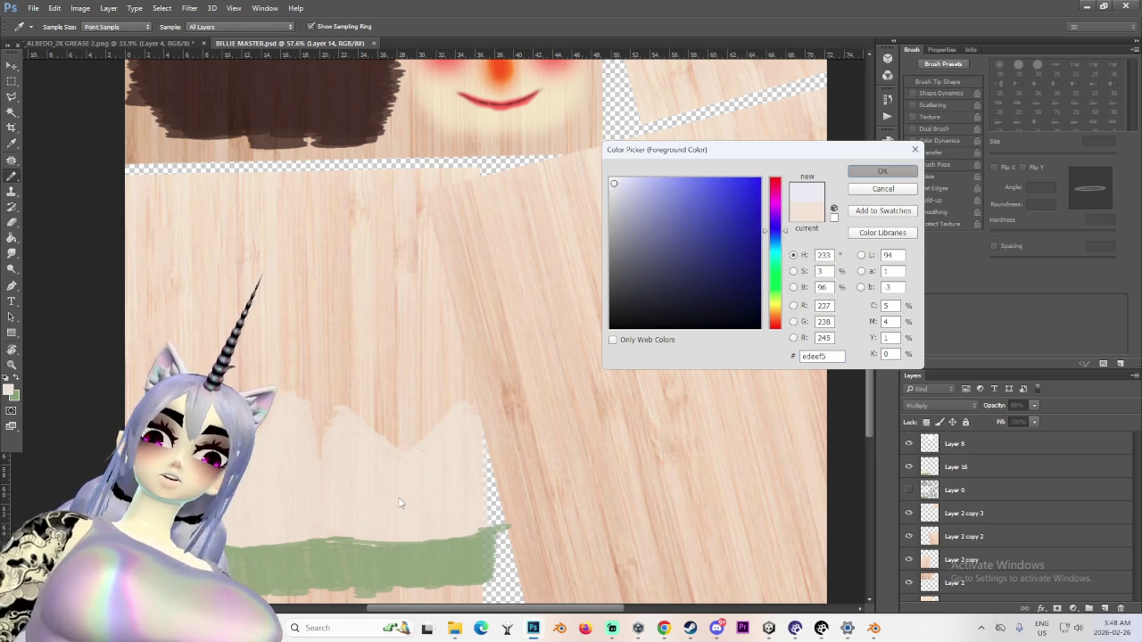
click(901, 175)
scroll(910, 596, down, 1)
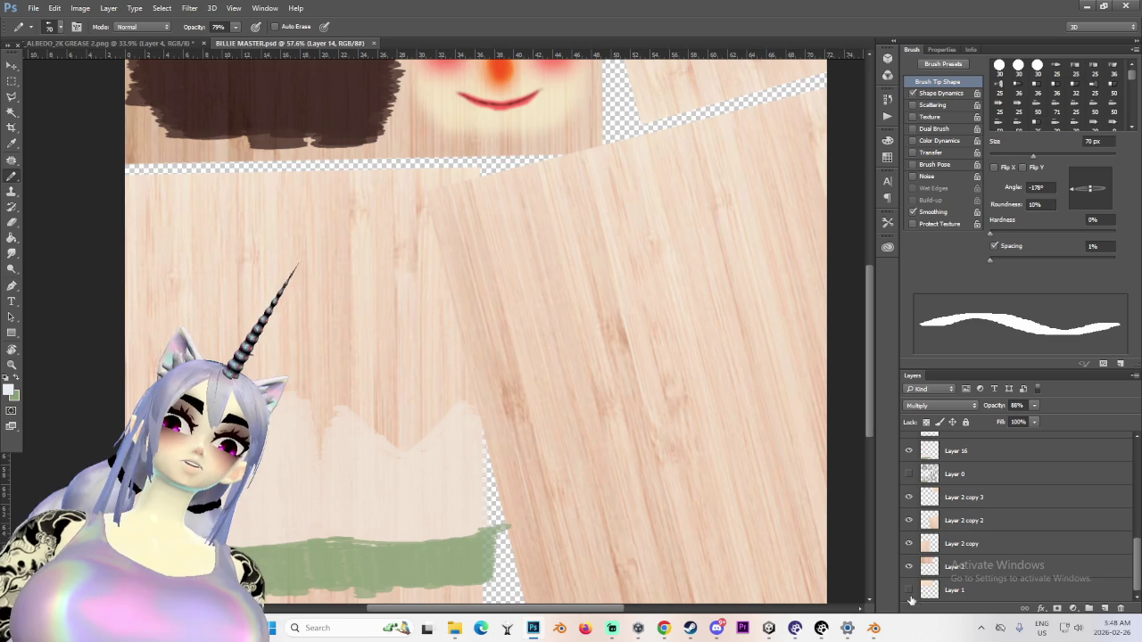
click(910, 569)
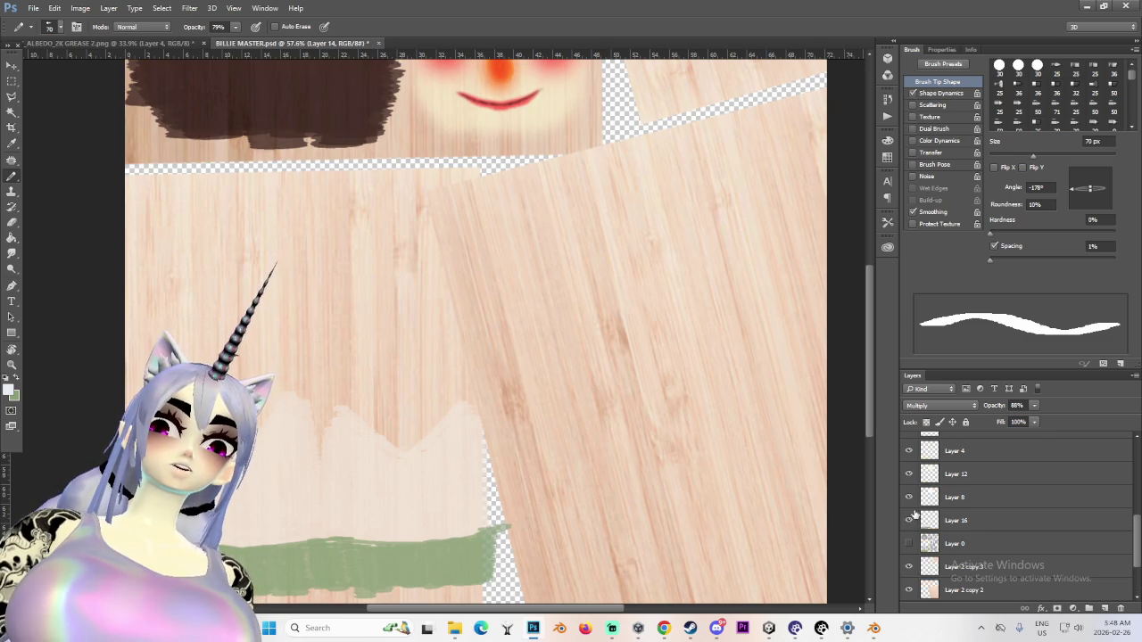
Add Layer 17 clipped to Layer 16, paint the shirt off-white, and pick the Eraser
click(955, 520)
click(1106, 607)
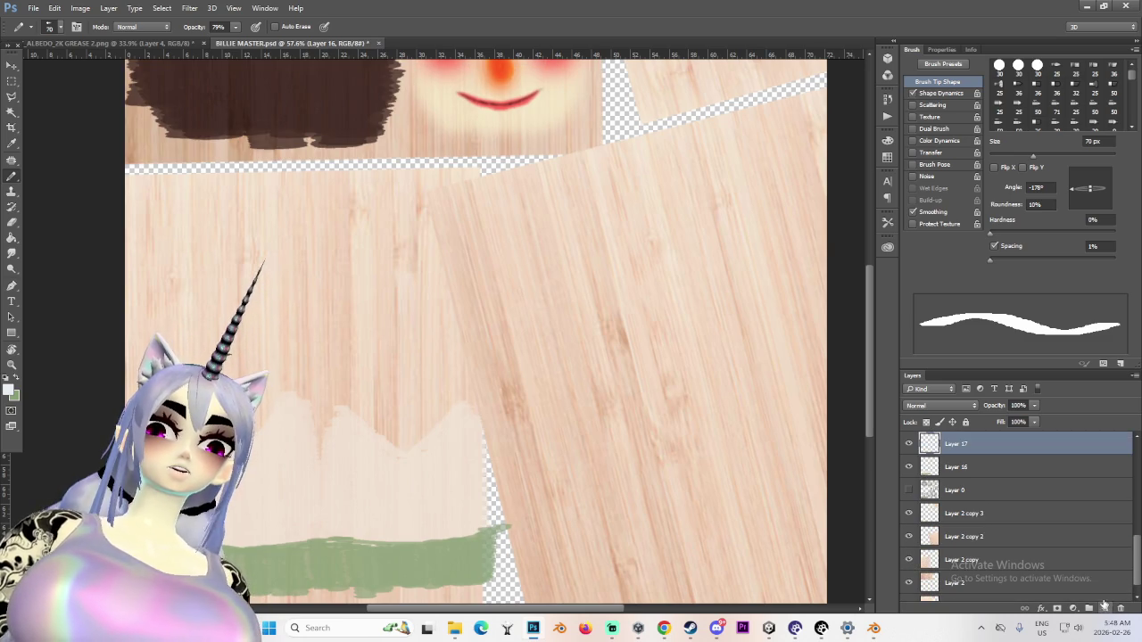
right_click(960, 450)
click(1016, 280)
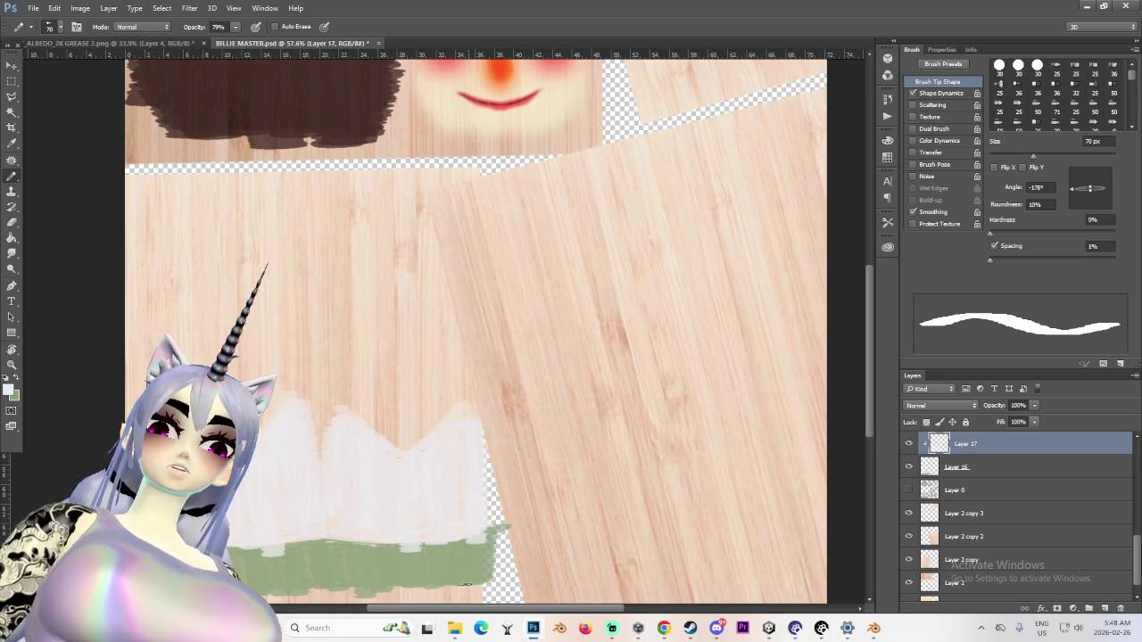
key(e)
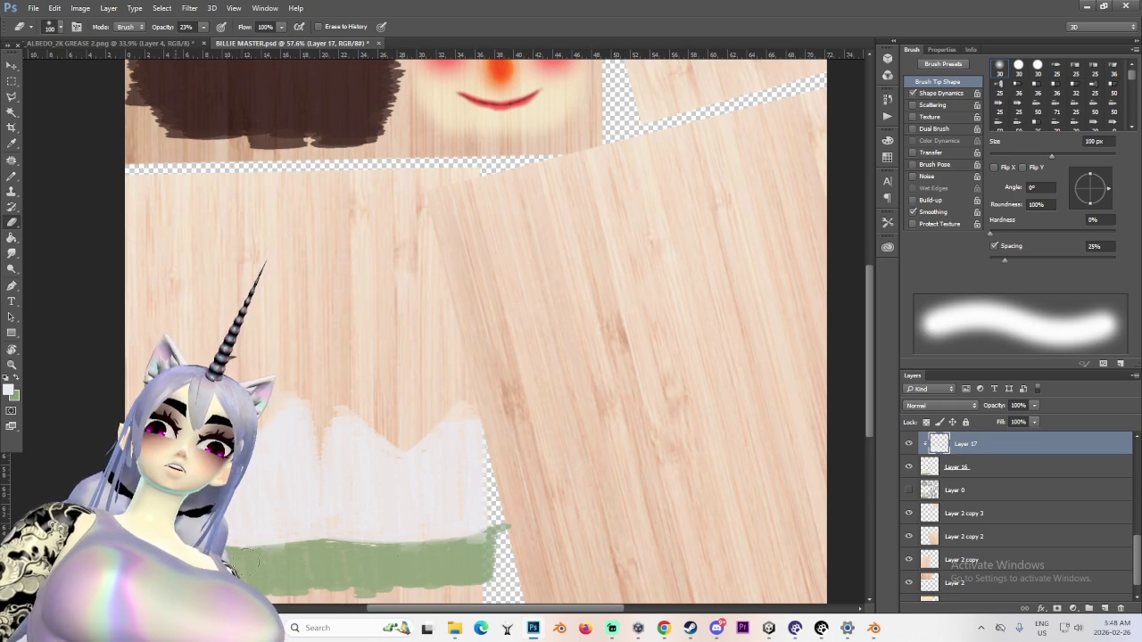
alt+scroll(312, 556, down, 2)
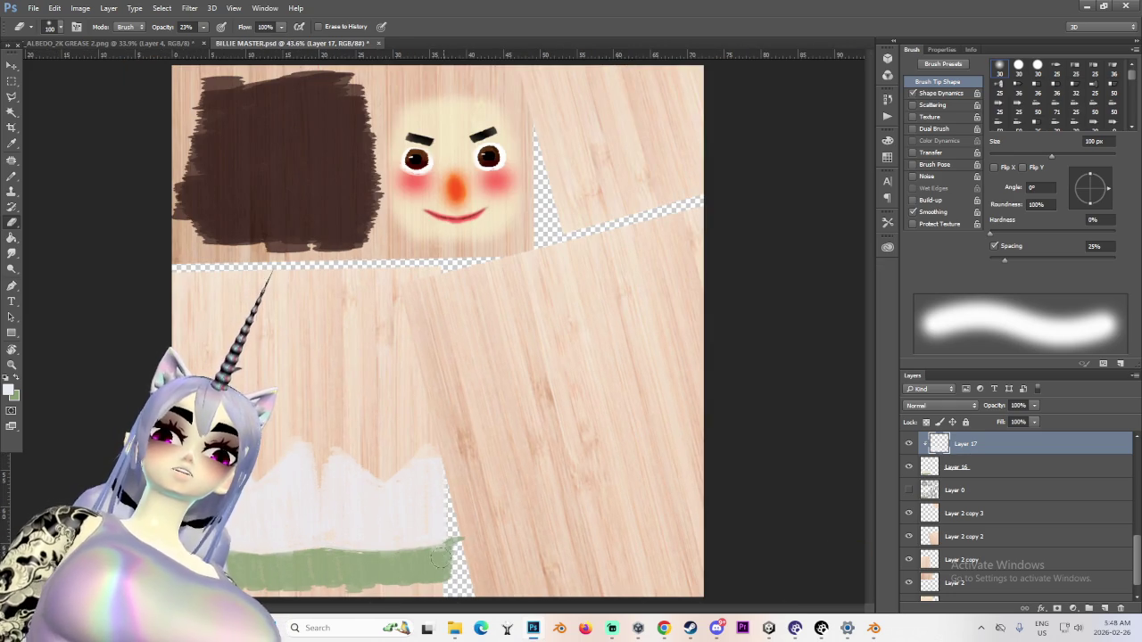
alt+scroll(474, 557, down, 1)
In Blender, hide the viewport overlays, select the Circle doll mesh and view it from the front
alt+scroll(324, 513, up, 2)
alt+scroll(324, 512, up, 1)
alt+scroll(323, 512, down, 1)
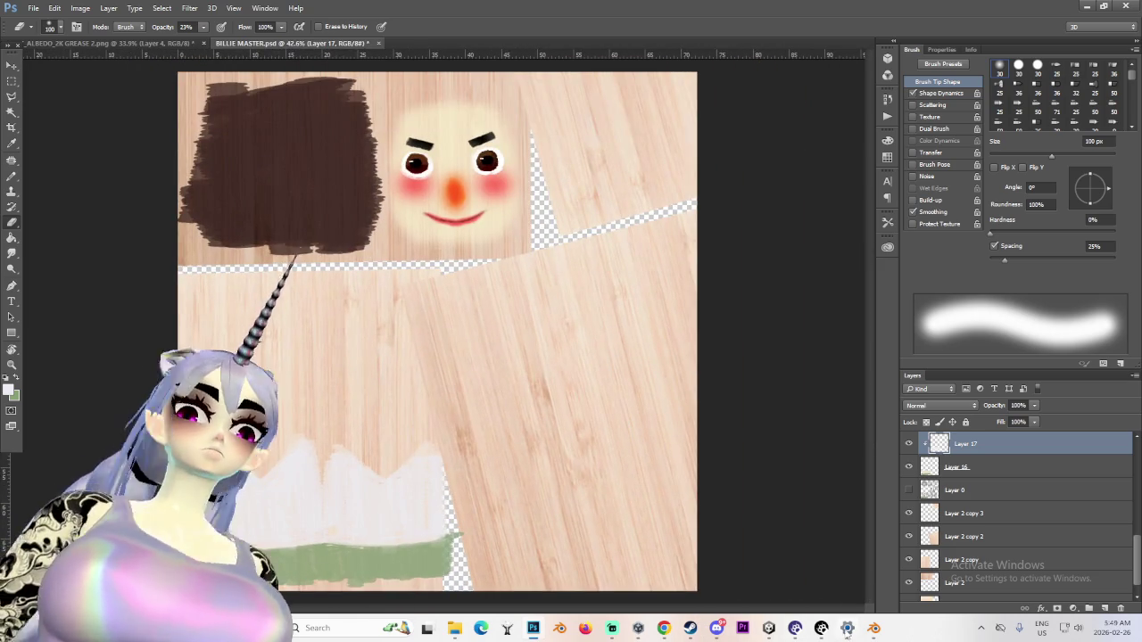
click(875, 628)
click(653, 334)
middle_drag(653, 333, 589, 339)
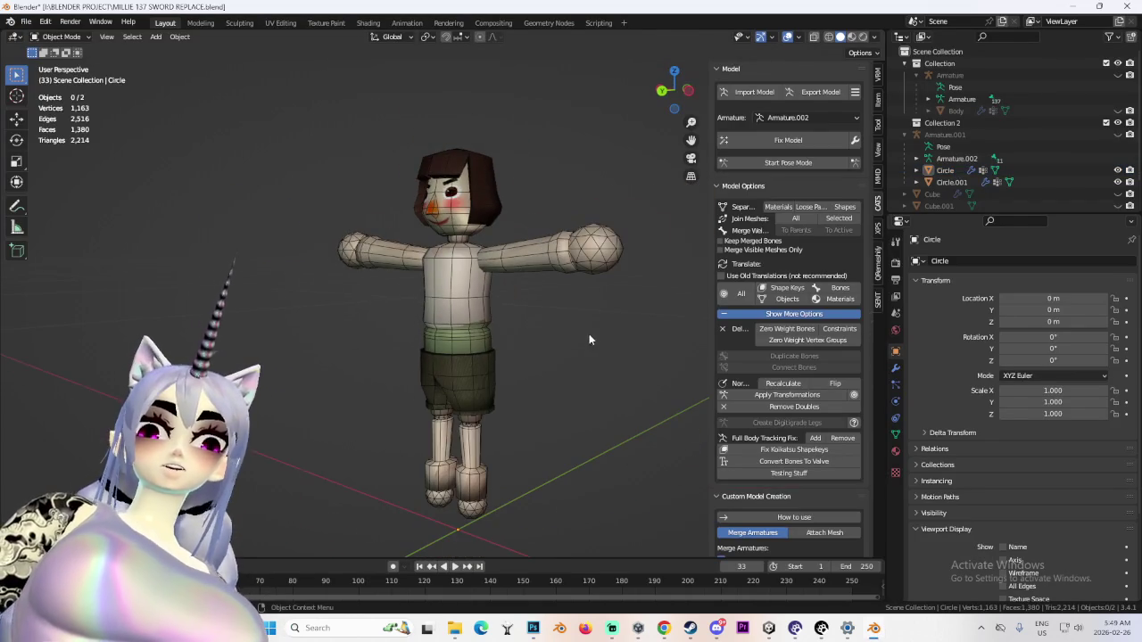
click(787, 37)
middle_drag(459, 288, 428, 290)
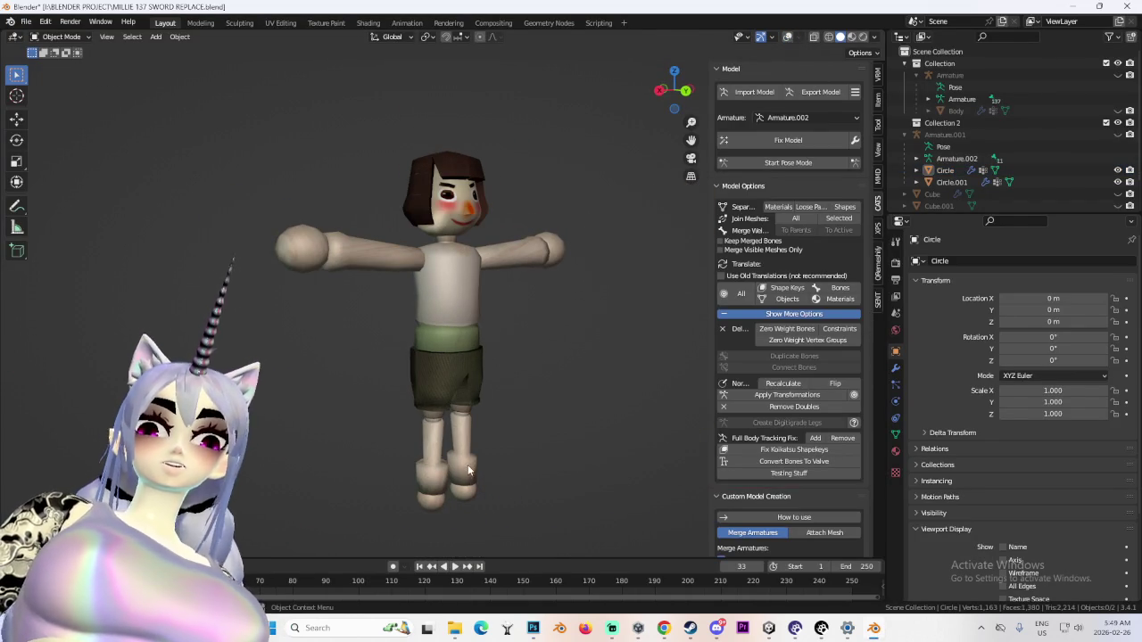
click(446, 294)
click(678, 98)
mouse_move(578, 460)
middle_down()
mouse_move(483, 457)
mouse_move(564, 522)
middle_up()
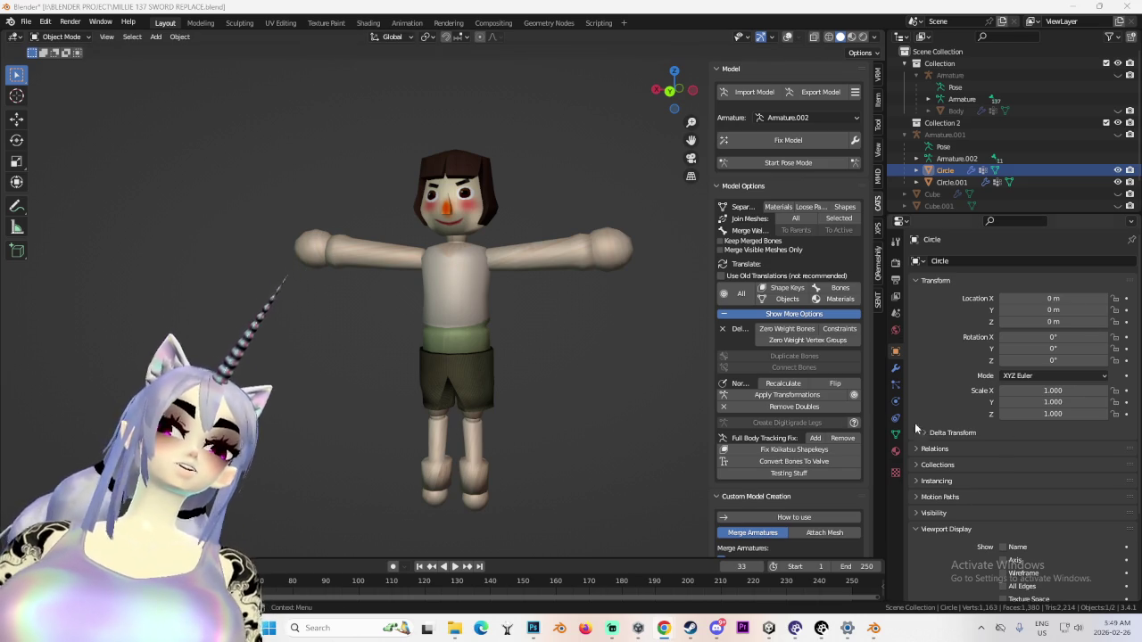
Check the wooden puppet reference photo, zooming out and back in
click(717, 628)
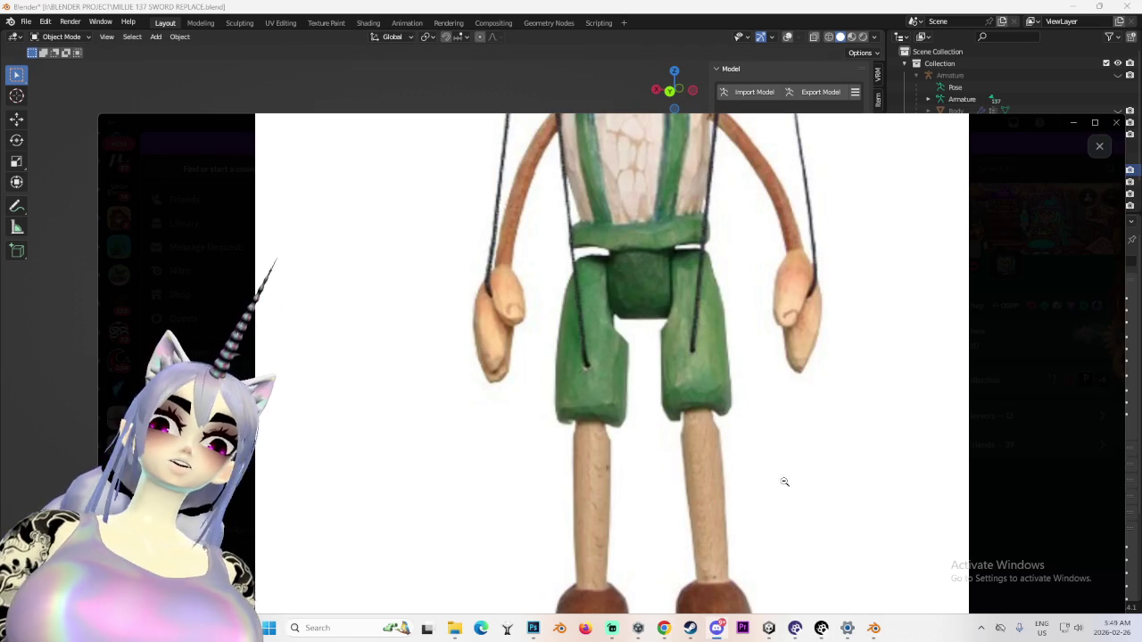
click(681, 475)
click(696, 451)
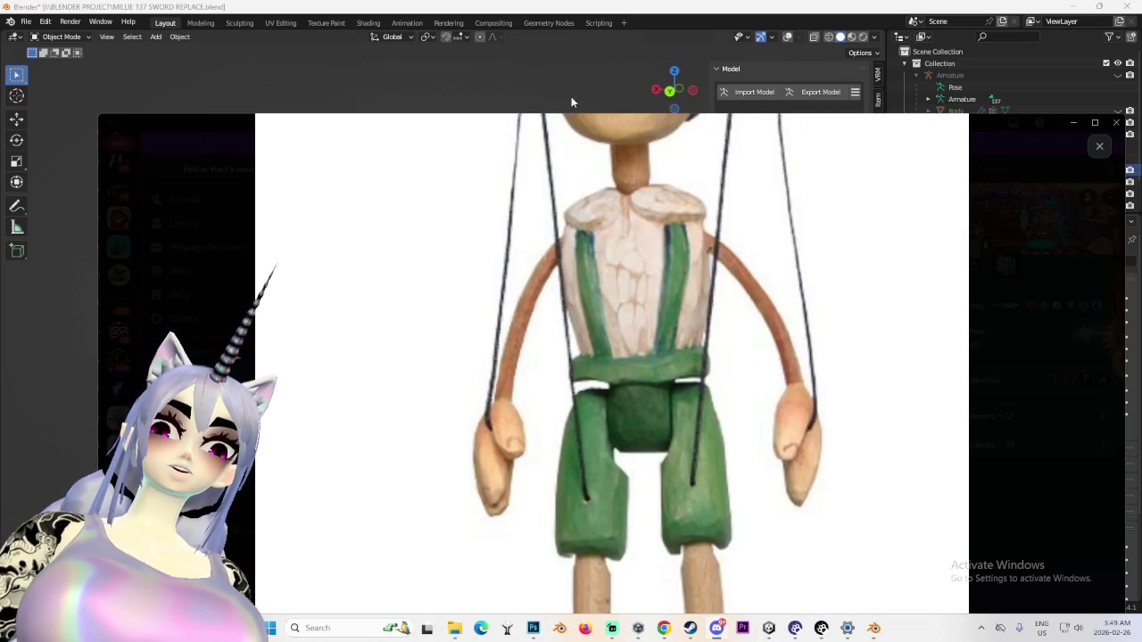
click(576, 107)
In Edit Mode with X-ray on, box-select all faces of both feet from behind
click(58, 37)
click(55, 51)
scroll(535, 313, up, 3)
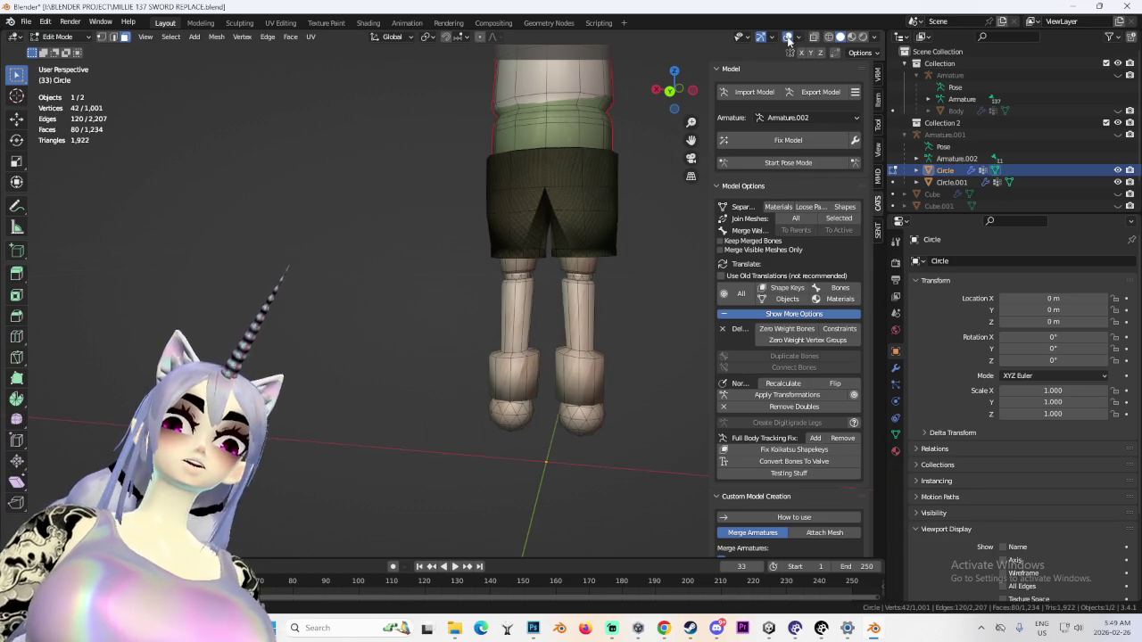
middle_drag(604, 387, 758, 87)
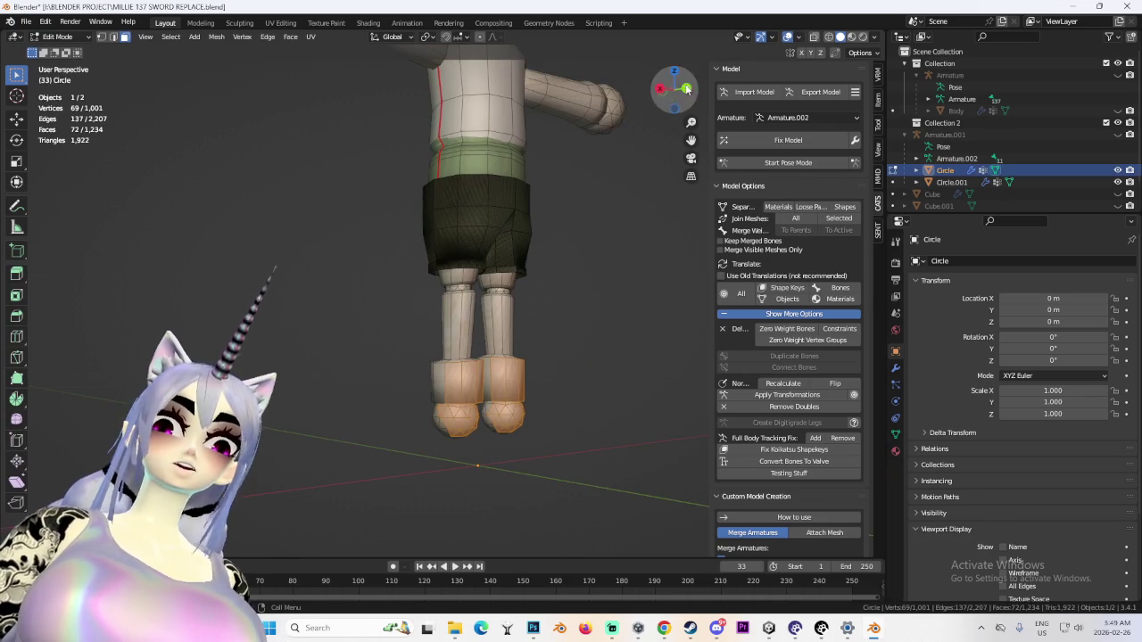
click(675, 93)
click(827, 37)
drag(453, 351, 671, 490)
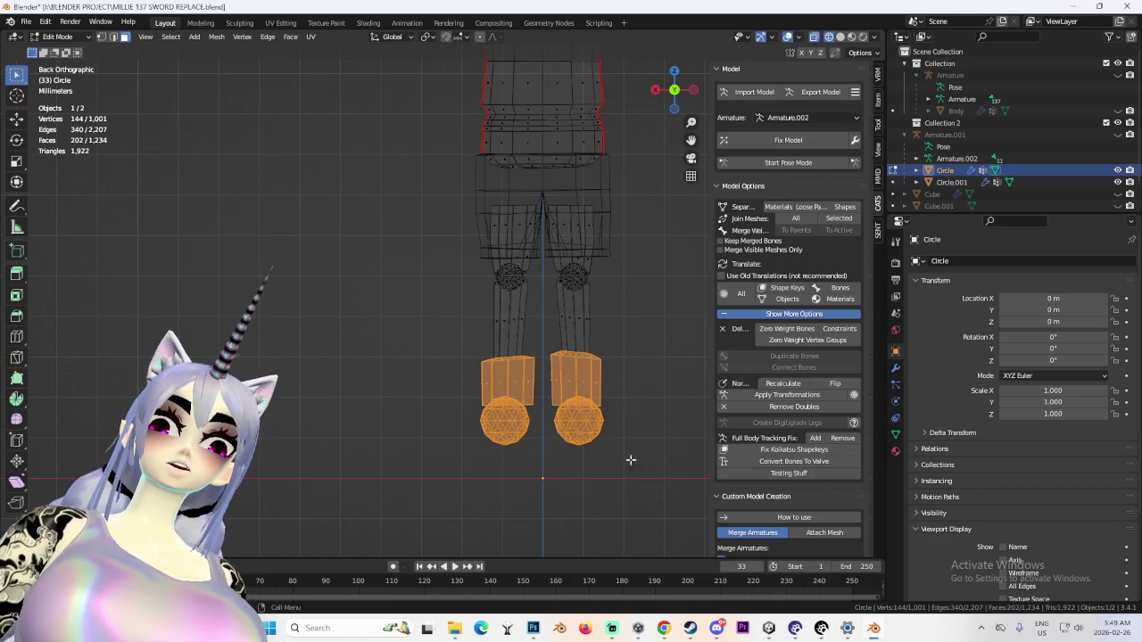
Locate the feet's UV islands on the texture in the UV Editing workspace
click(282, 22)
scroll(295, 286, down, 1)
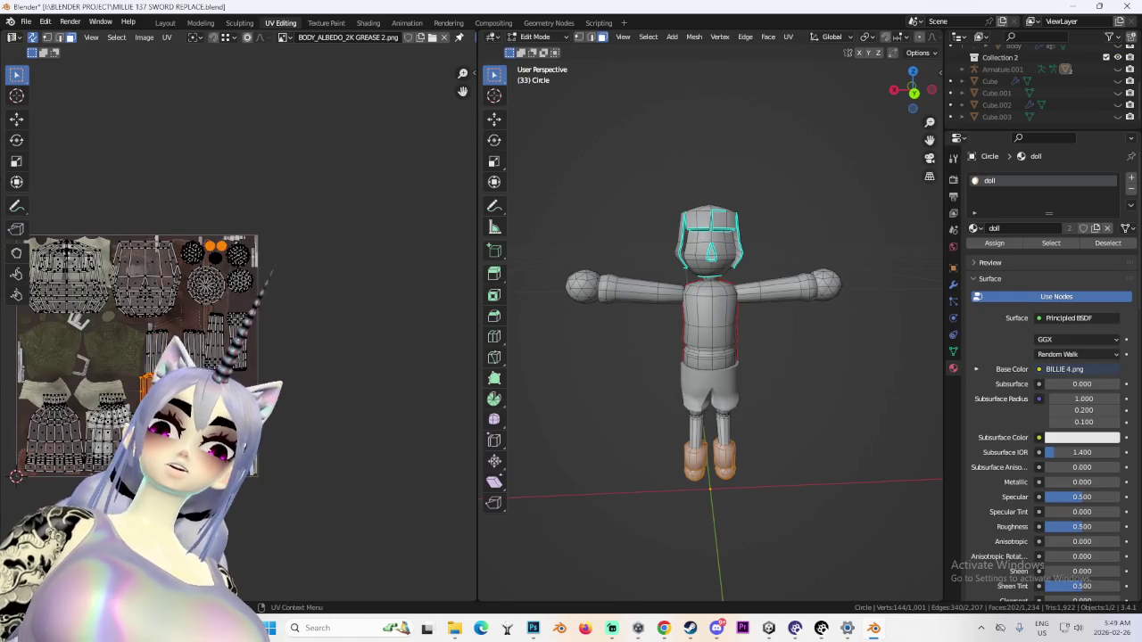
scroll(285, 357, up, 2)
scroll(277, 401, down, 2)
scroll(264, 480, up, 2)
shift+scroll(263, 479, down, 2)
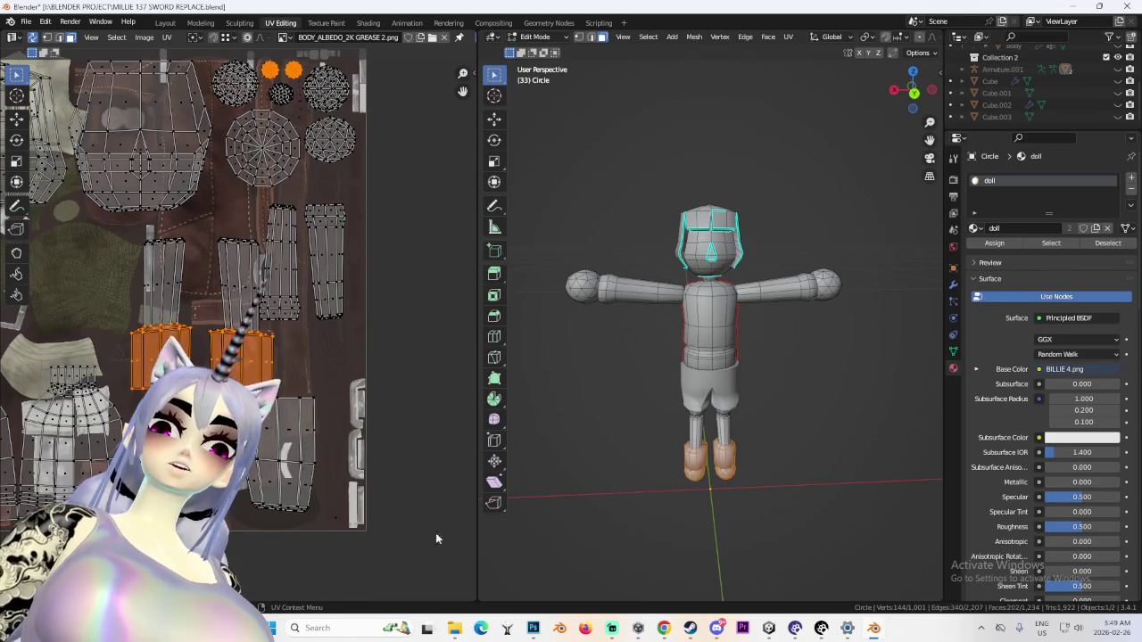
click(532, 628)
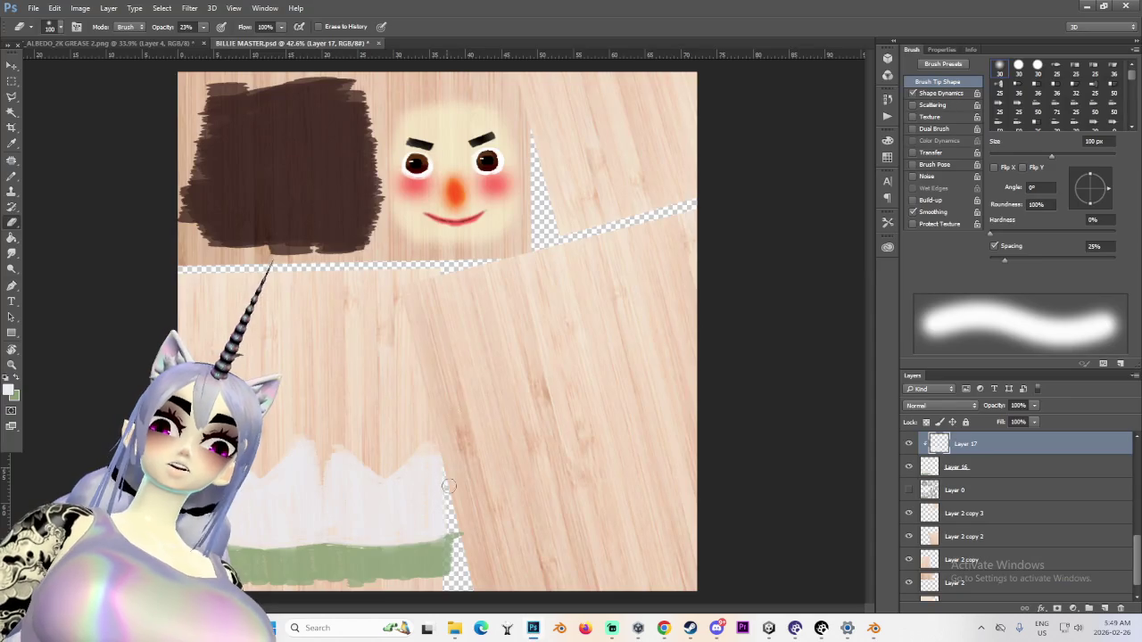
Show the UV wireframe Layer 0 and add new Layer 18 above it
alt+scroll(447, 481, down, 1)
scroll(981, 499, up, 1)
click(909, 520)
click(961, 523)
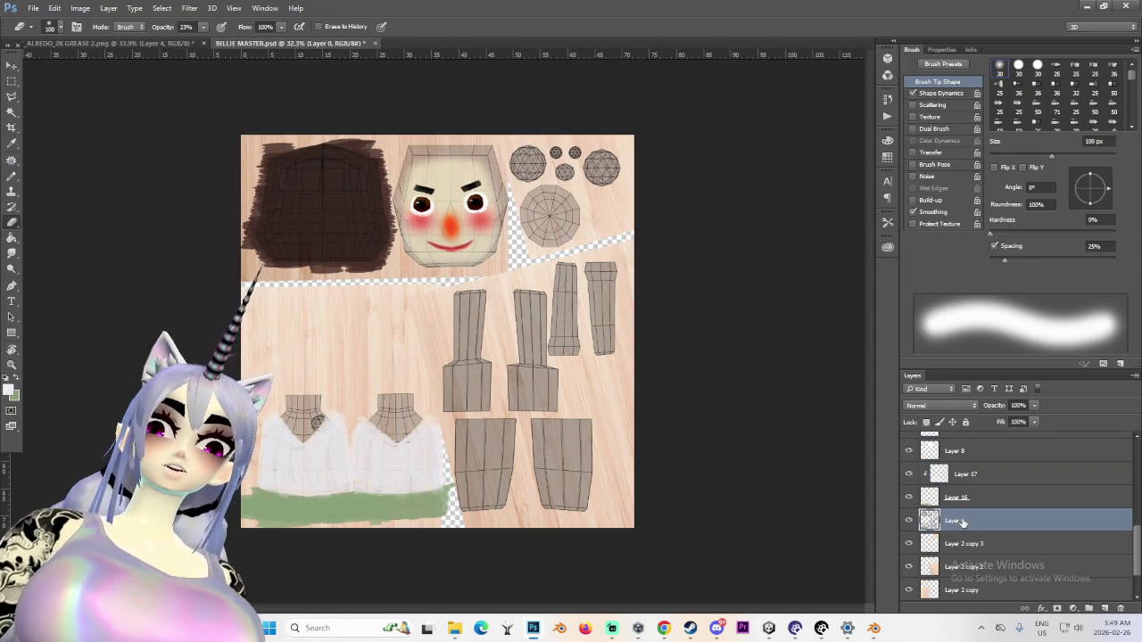
click(1105, 610)
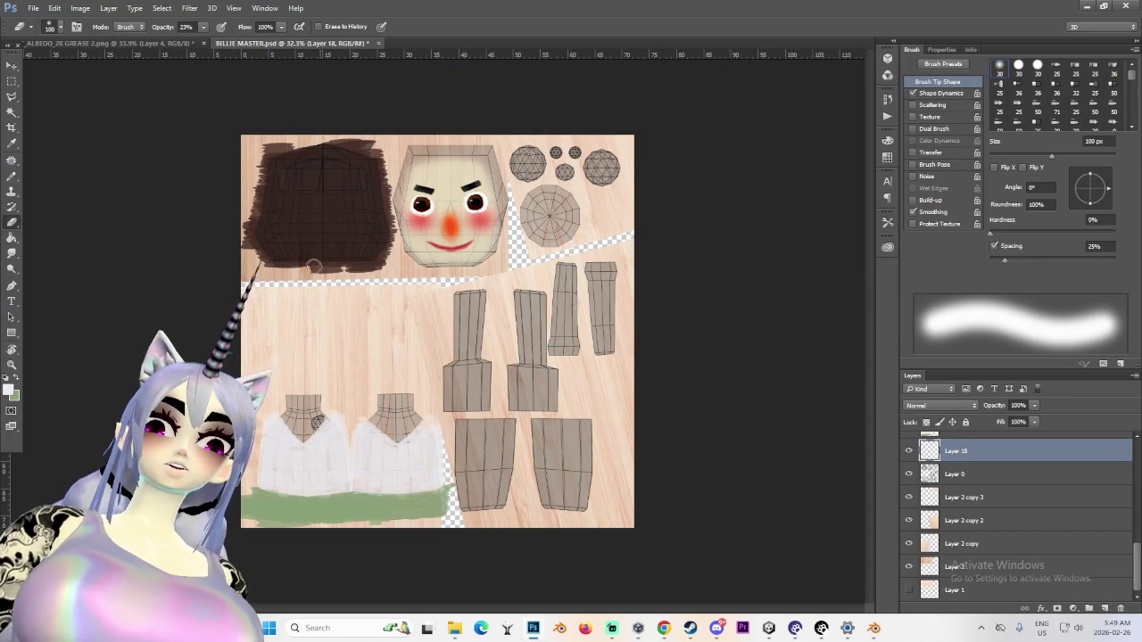
Set the foreground colour to golden brown 7f6320, comparing against the puppet reference photo
alt+scroll(280, 199, up, 1)
click(14, 143)
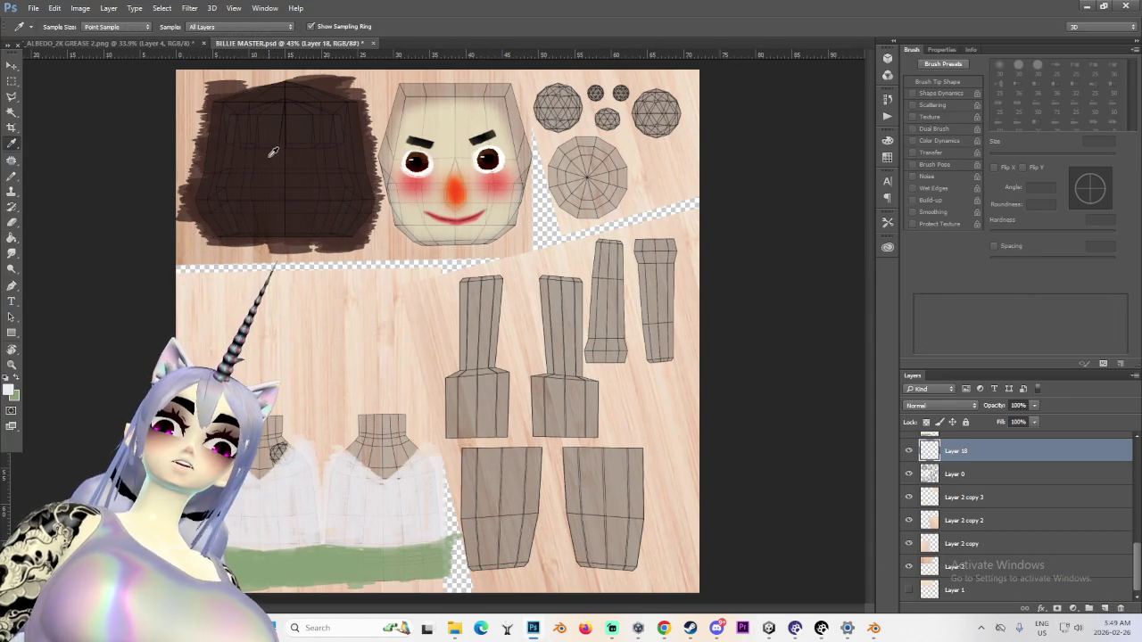
click(9, 389)
mouse_move(741, 627)
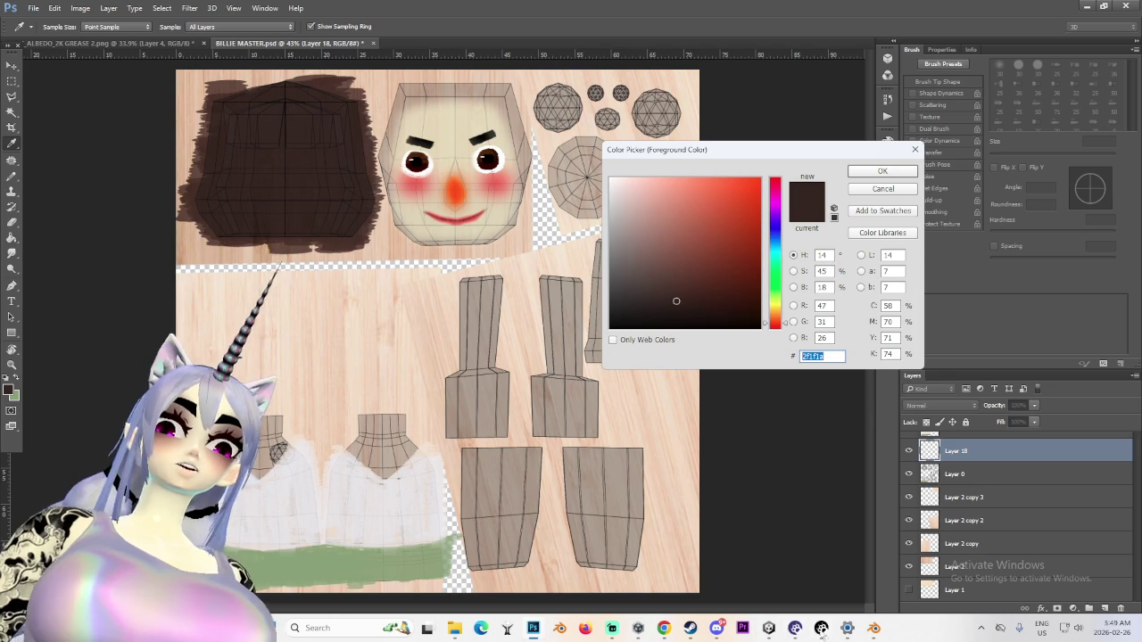
mouse_move(532, 628)
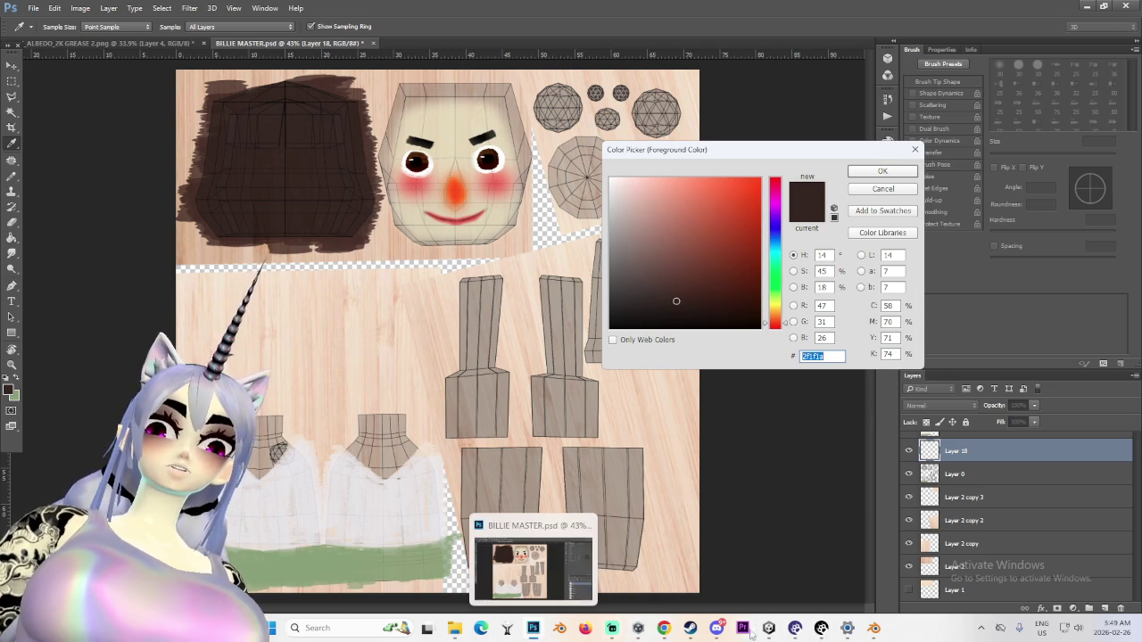
click(717, 628)
click(711, 521)
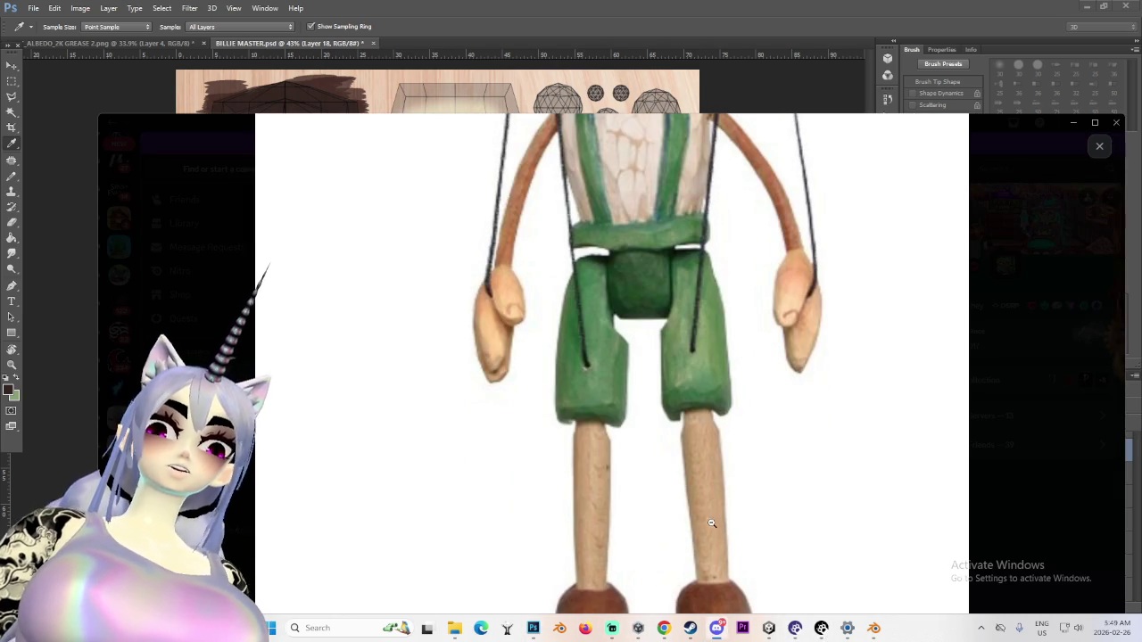
click(717, 628)
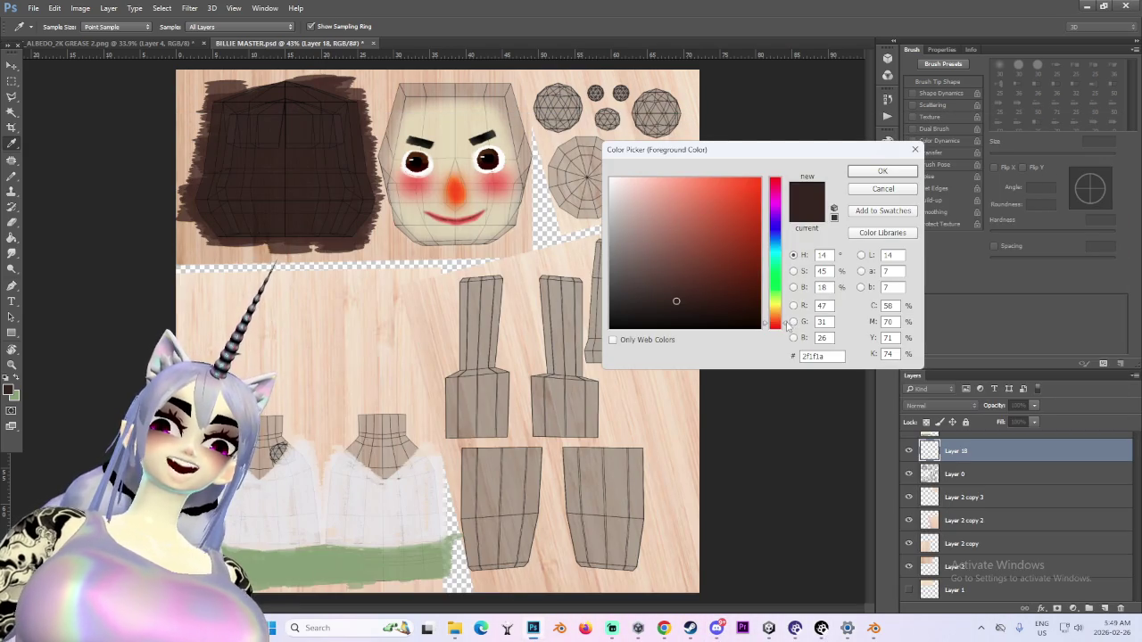
drag(775, 322, 775, 315)
click(684, 276)
mouse_move(683, 276)
mouse_down()
mouse_move(658, 265)
mouse_move(665, 254)
mouse_move(647, 260)
mouse_move(779, 262)
mouse_move(705, 256)
mouse_up()
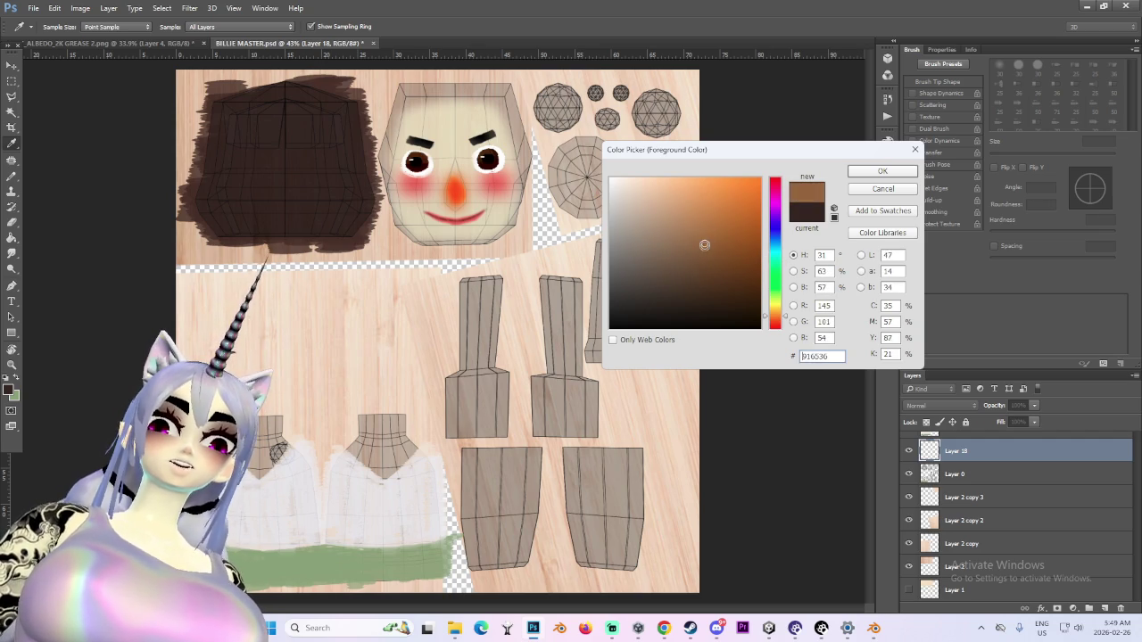
drag(784, 318, 787, 316)
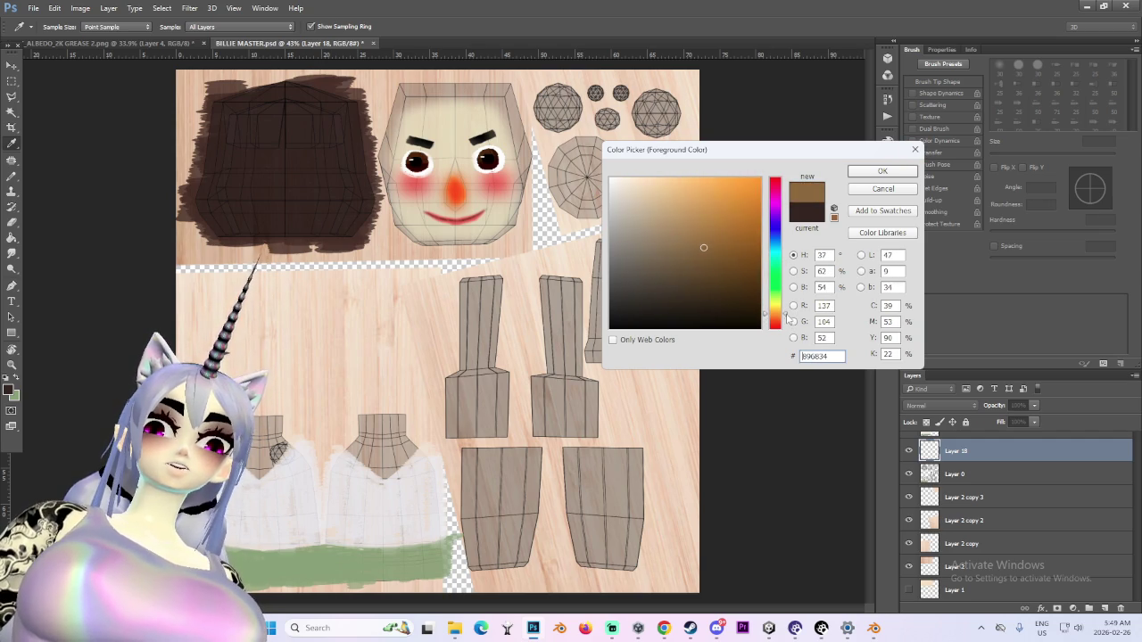
drag(786, 316, 786, 313)
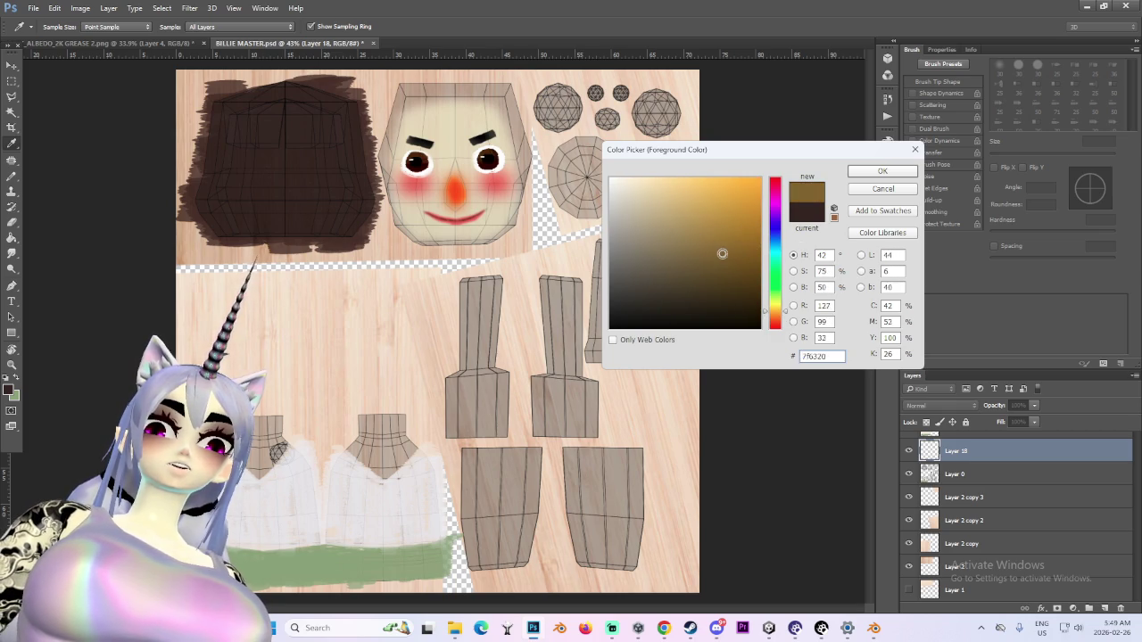
click(881, 172)
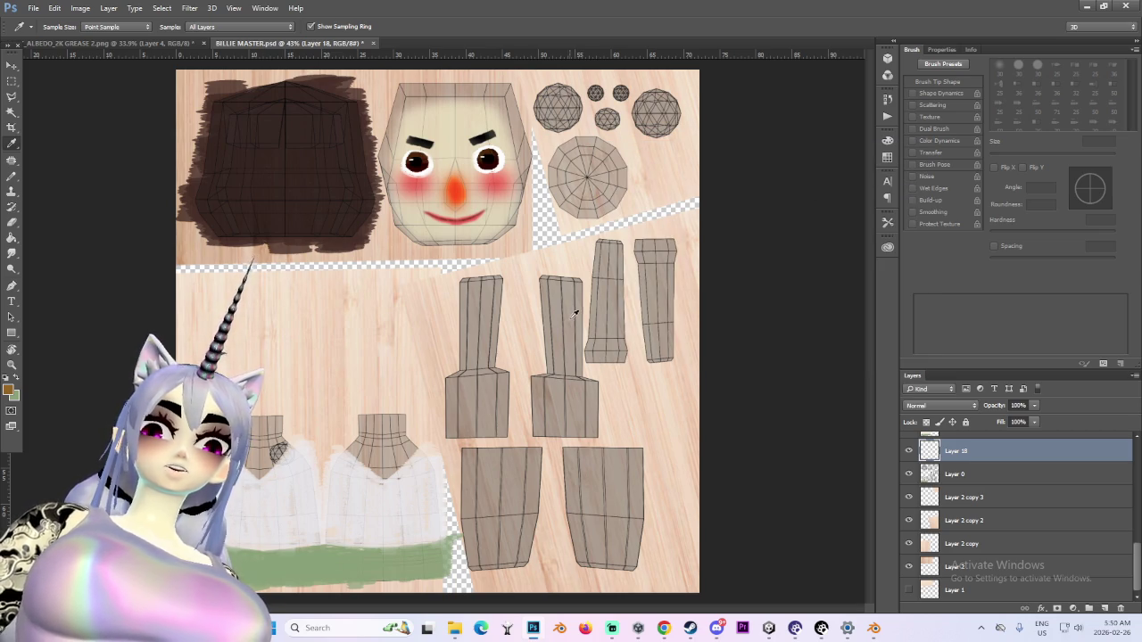
Paint golden brown over both lower leg blocks with a ~125 px brush, undoing misplaced strokes
key(b)
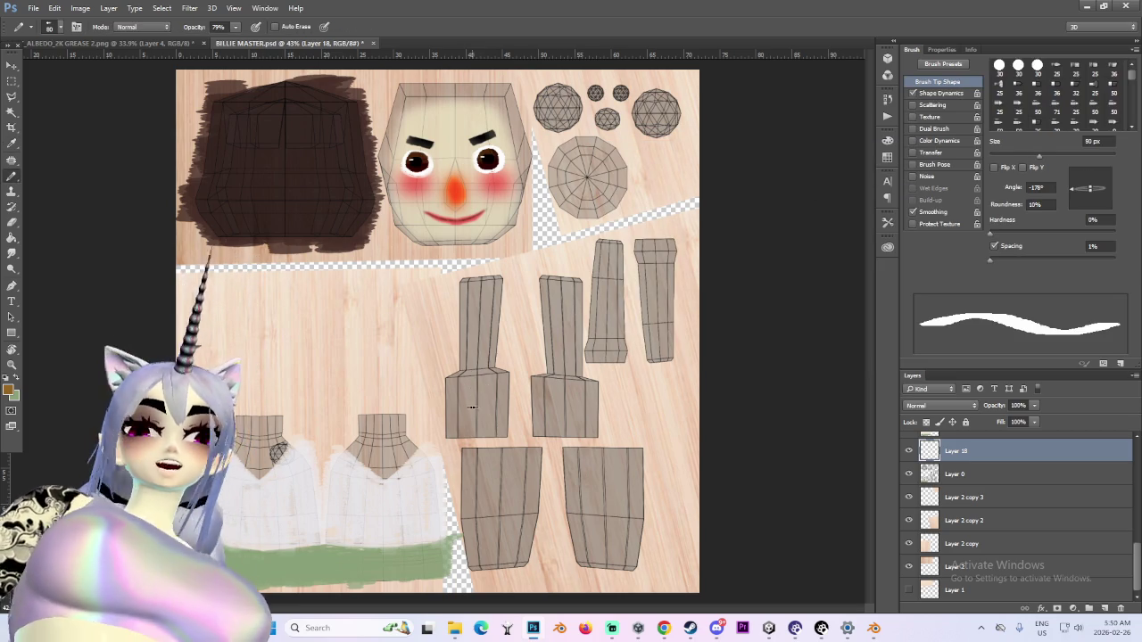
key(bracketright)
key(bracketright)
key(bracketright)
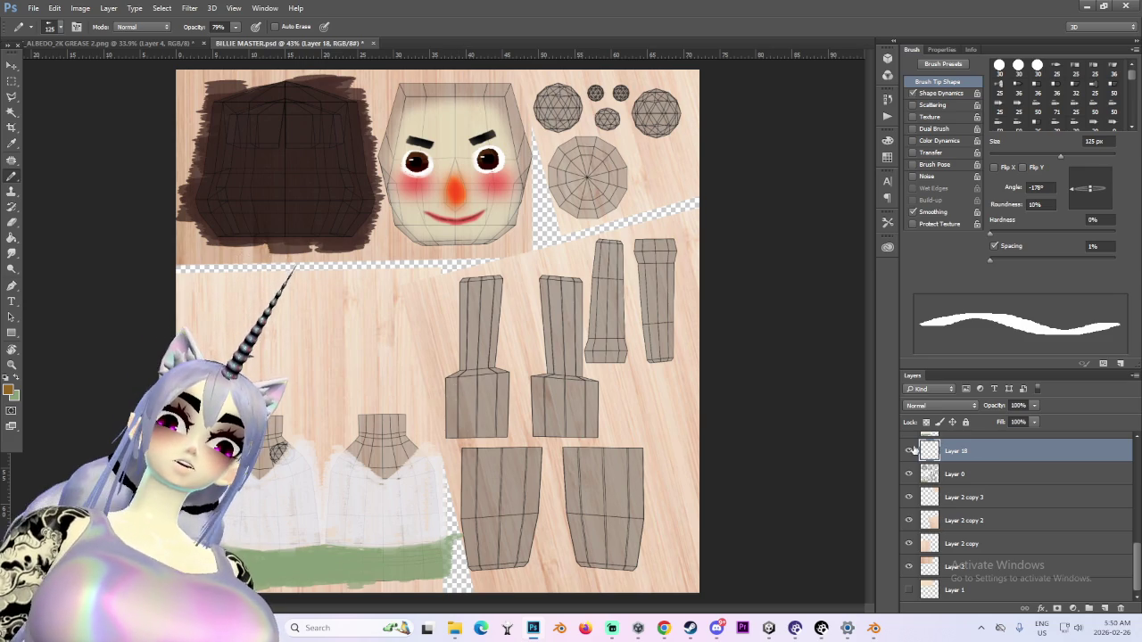
drag(455, 379, 456, 385)
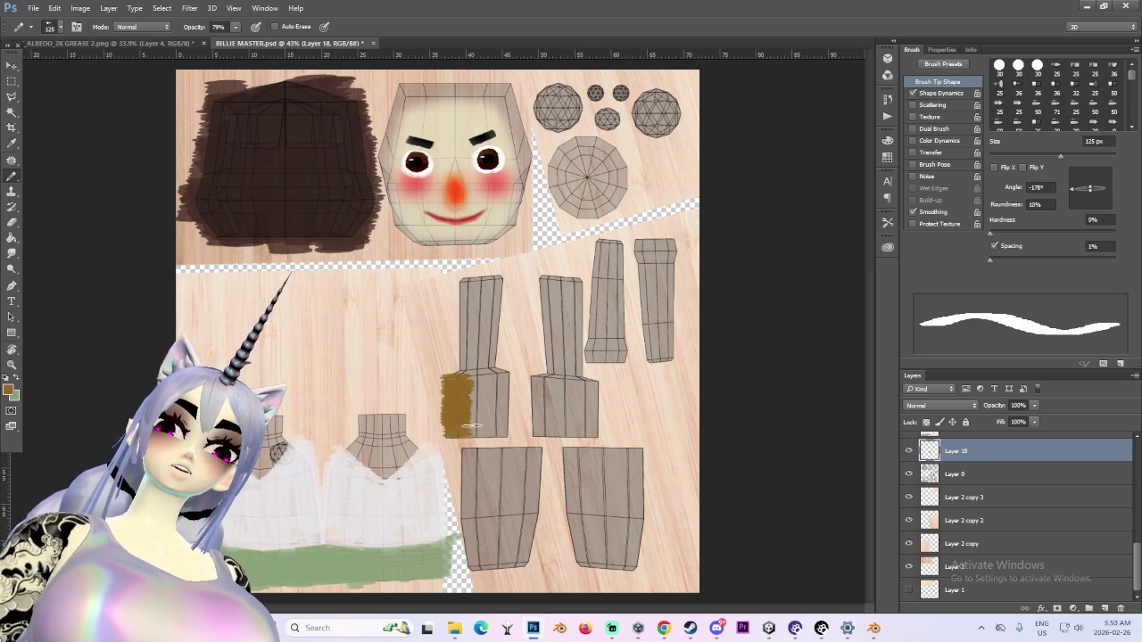
key(bracketleft)
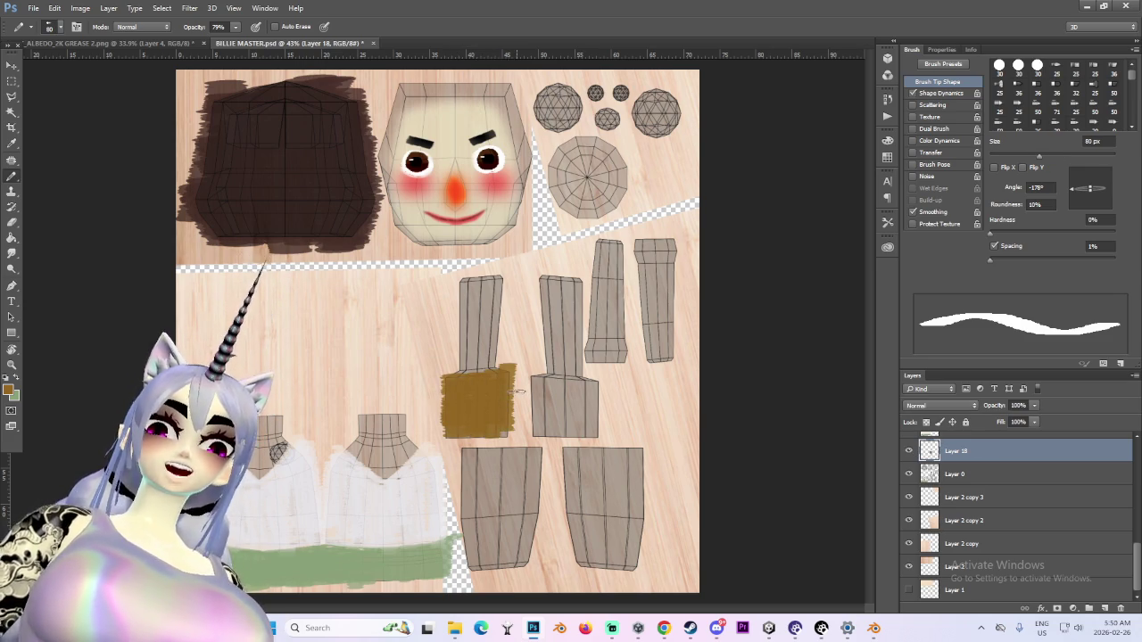
alt+scroll(516, 393, up, 2)
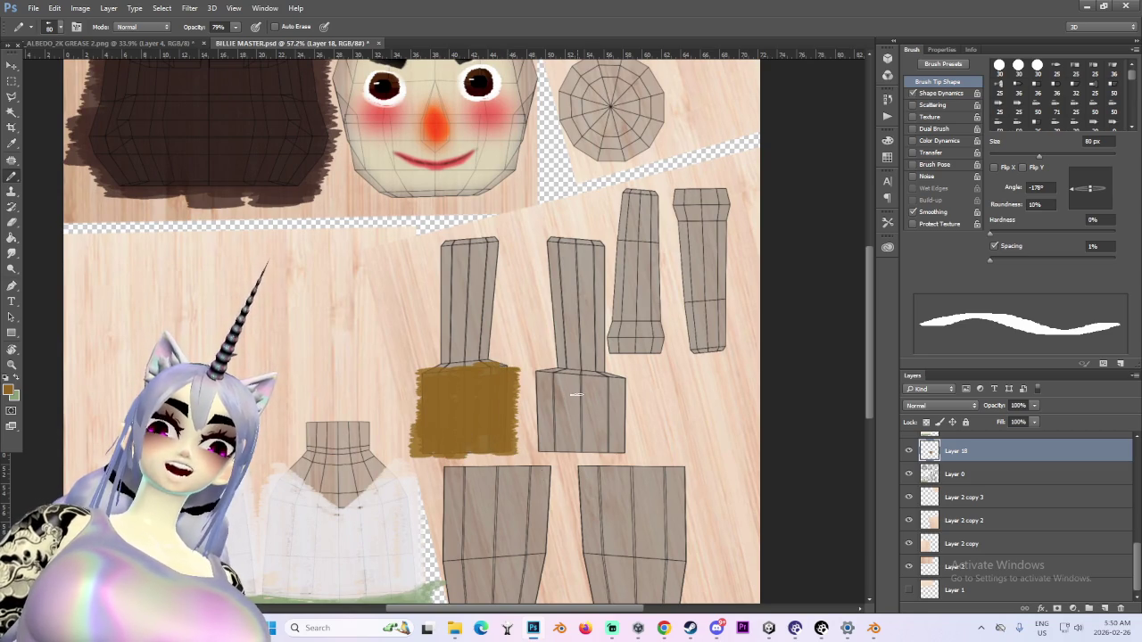
mouse_move(538, 375)
mouse_down()
mouse_move(538, 450)
mouse_move(553, 371)
mouse_up()
key(ctrl+z)
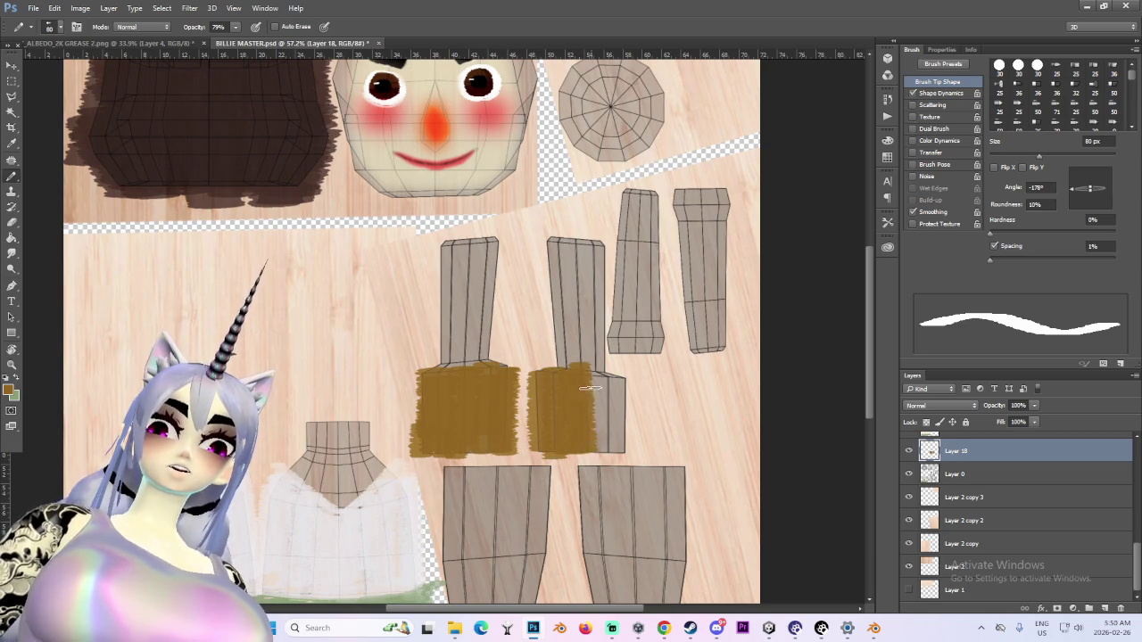
key(ctrl+z)
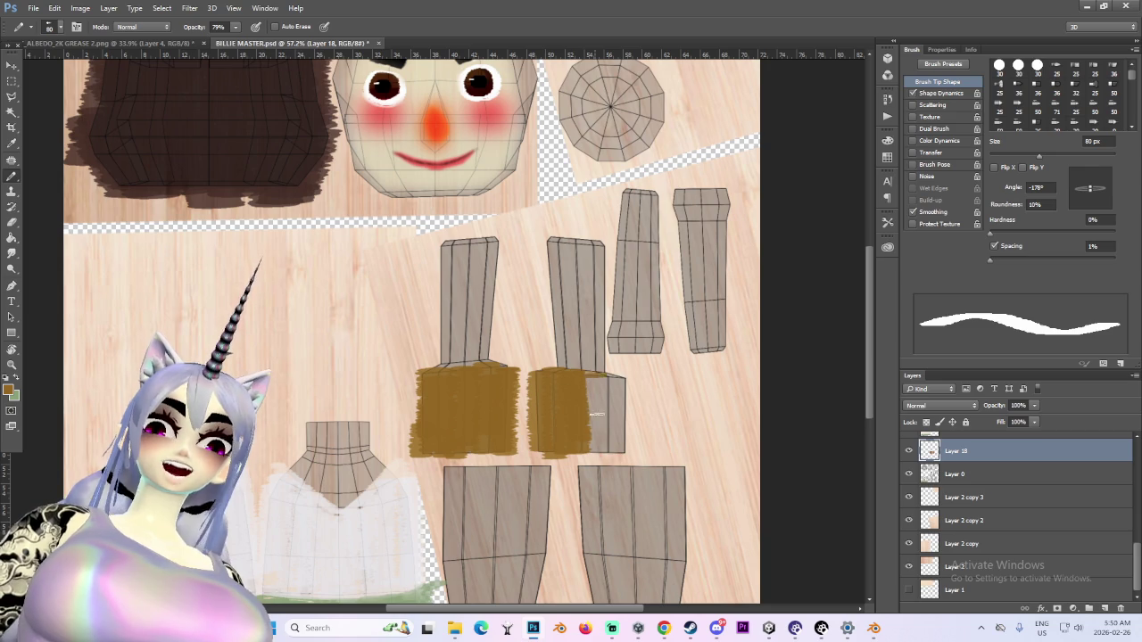
drag(594, 381, 589, 381)
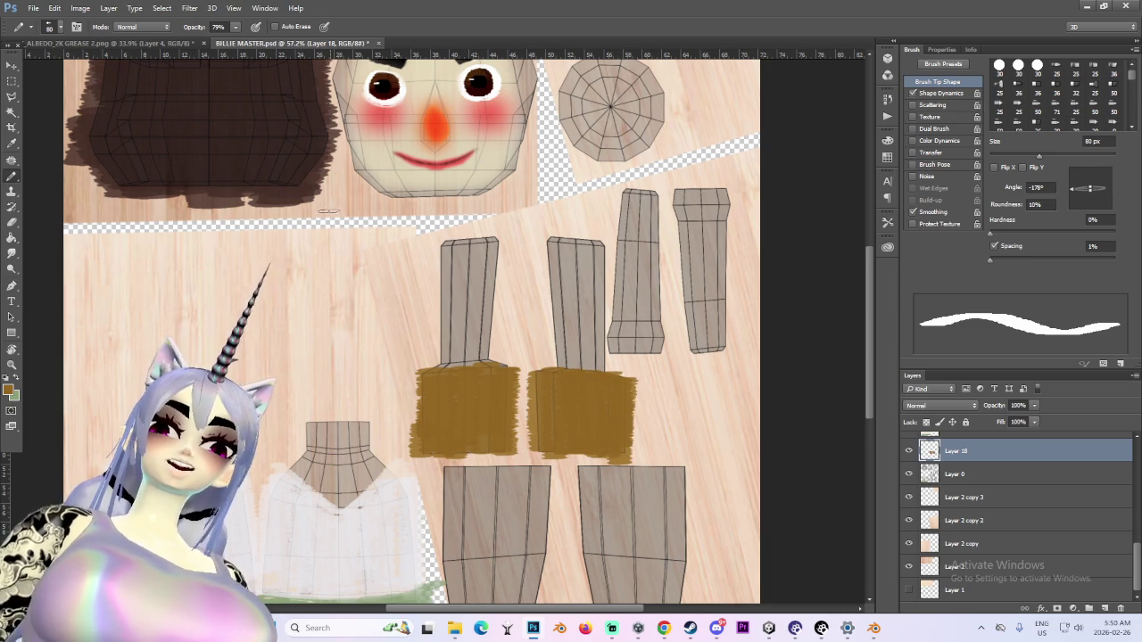
click(81, 8)
mouse_move(98, 38)
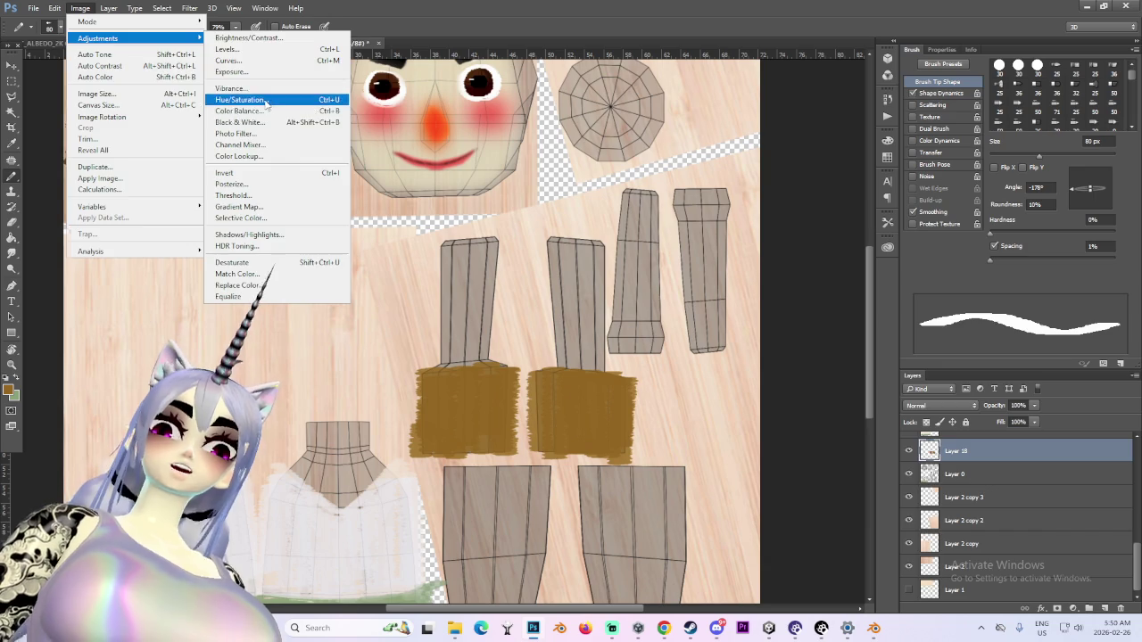
Apply Hue/Saturation with hue -9, saturation +15, lightness +34 to the leg patches
click(241, 102)
mouse_move(872, 413)
mouse_down()
mouse_move(893, 413)
mouse_move(864, 415)
mouse_move(859, 426)
mouse_move(873, 428)
mouse_up()
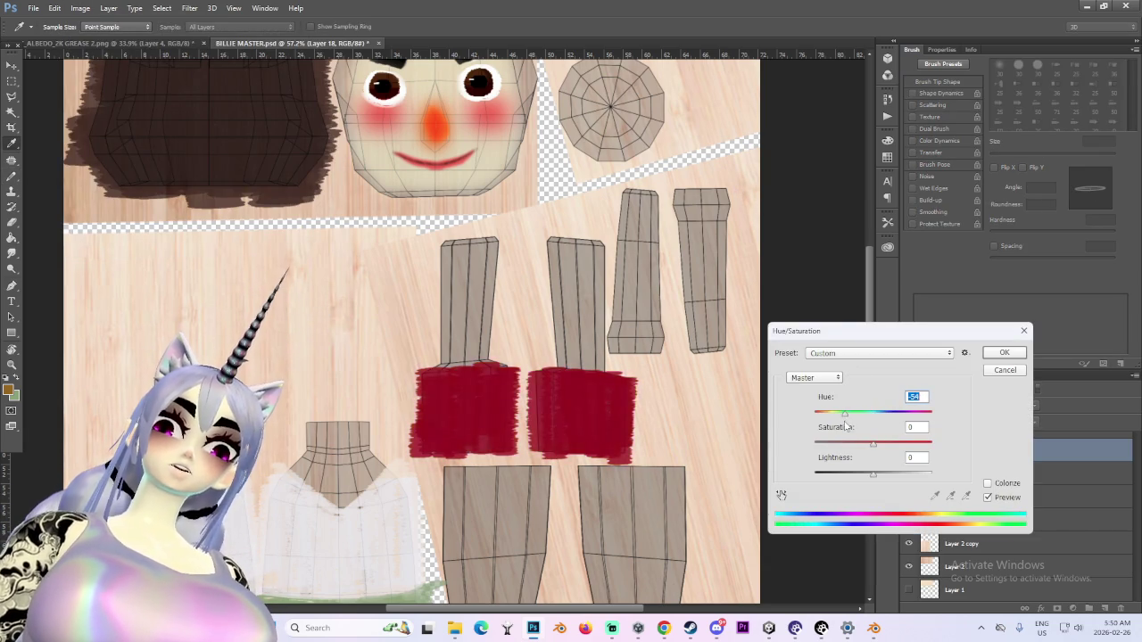
click(847, 443)
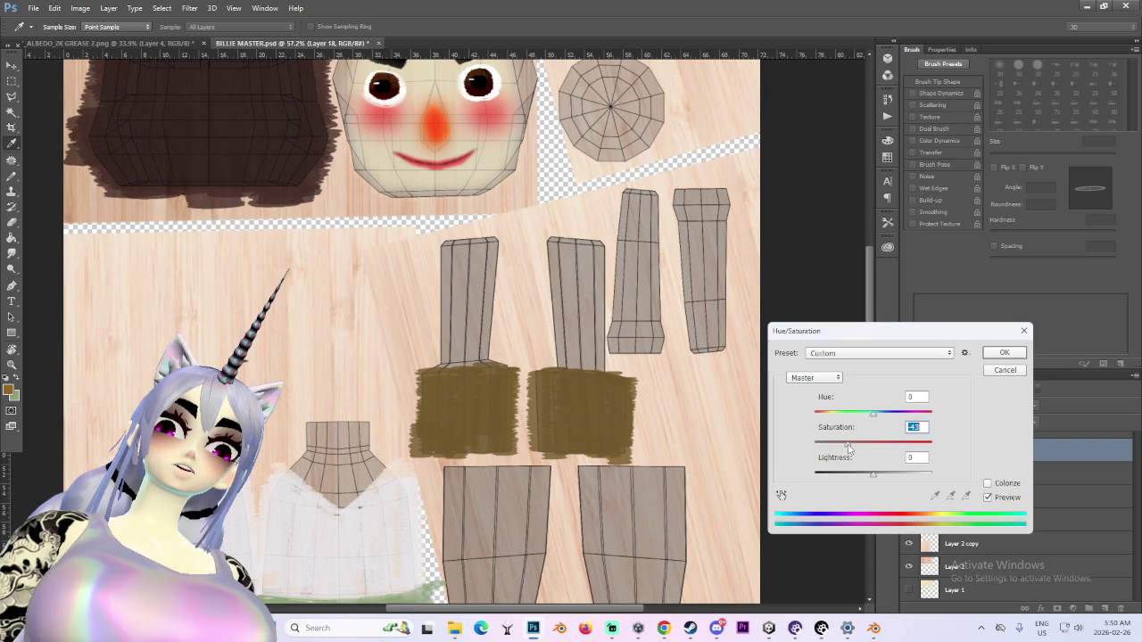
drag(861, 448, 992, 458)
drag(872, 414, 869, 426)
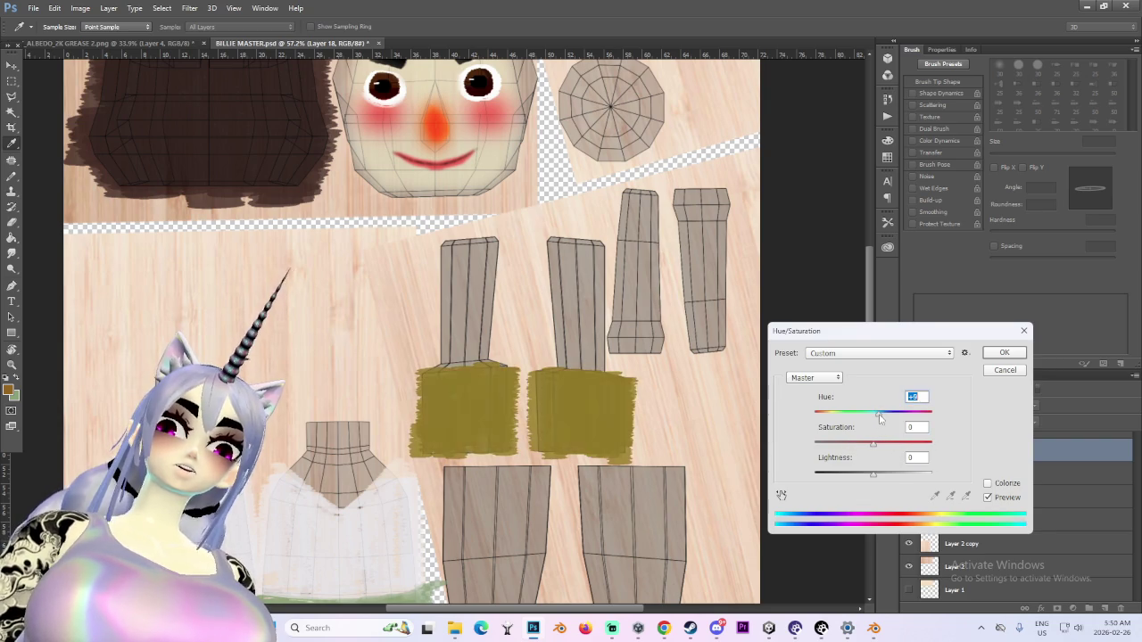
mouse_move(870, 478)
mouse_down()
mouse_move(849, 478)
mouse_move(919, 478)
mouse_move(893, 484)
mouse_up()
mouse_move(872, 444)
mouse_down()
mouse_move(889, 448)
mouse_move(852, 458)
mouse_up()
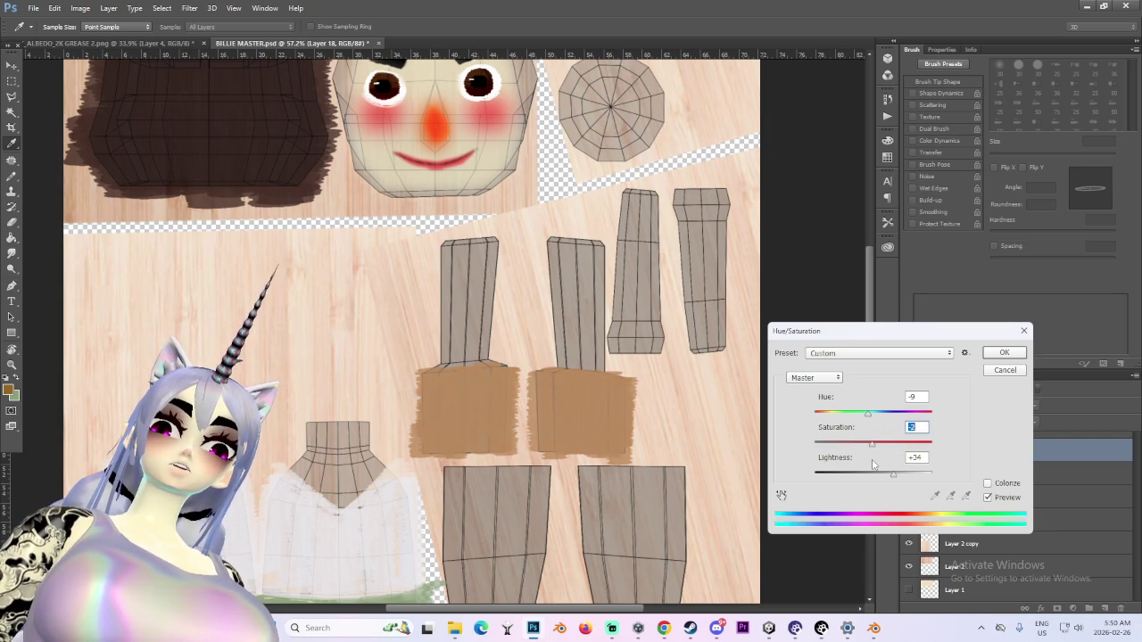
click(1003, 353)
key(b)
alt+scroll(568, 370, up, 2)
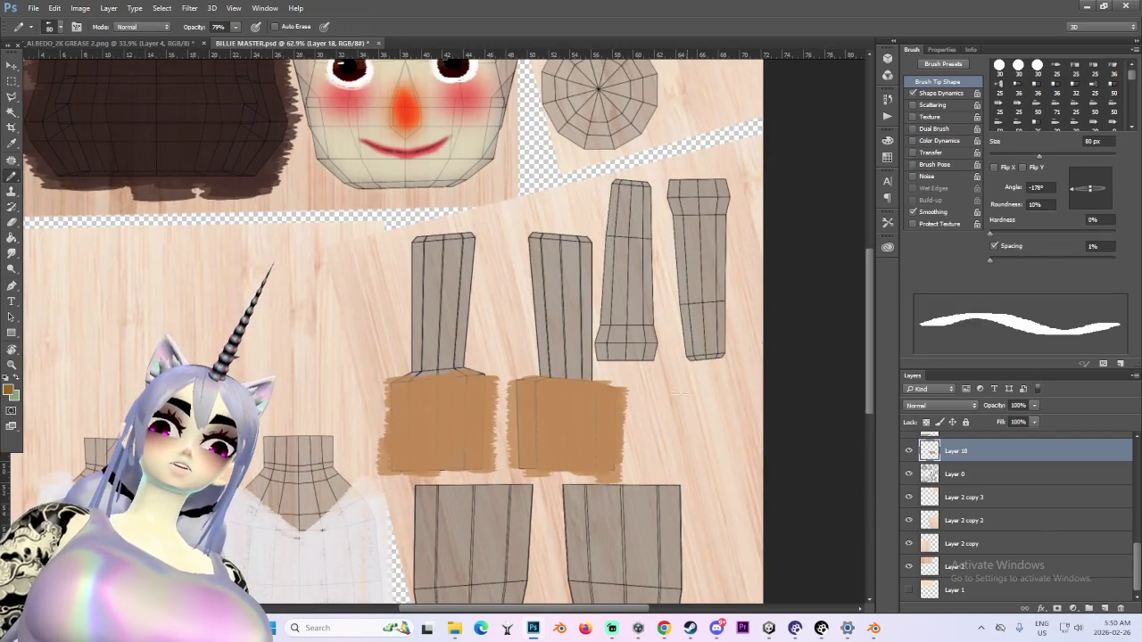
Sample the orange-tan patch colour and check the textured model in Blender
alt+scroll(598, 415, down, 1)
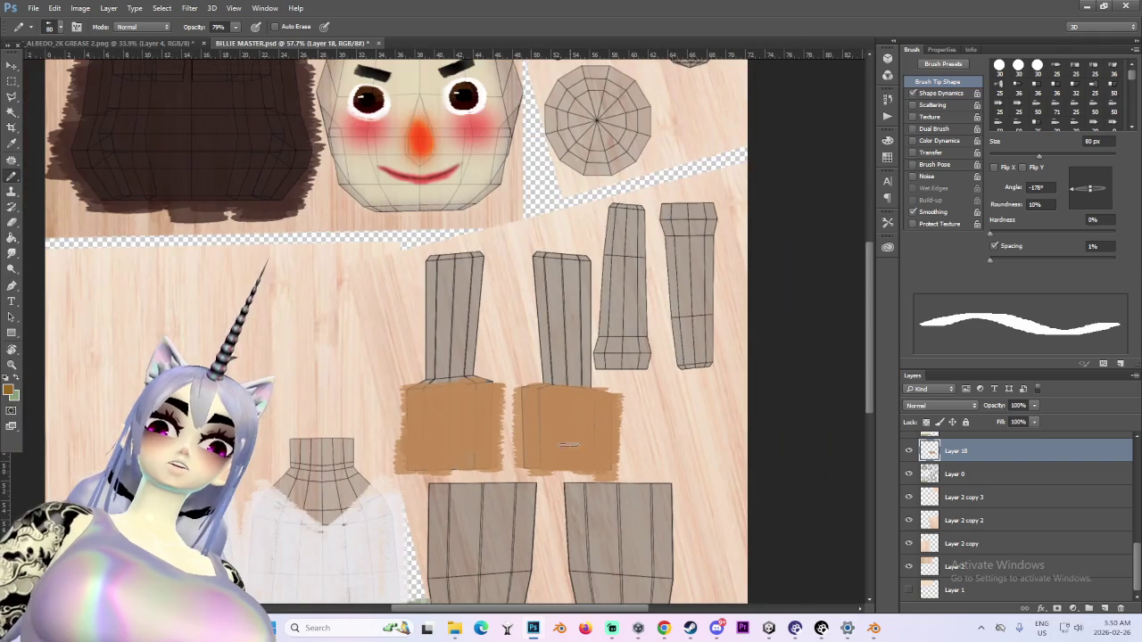
click(12, 142)
click(564, 418)
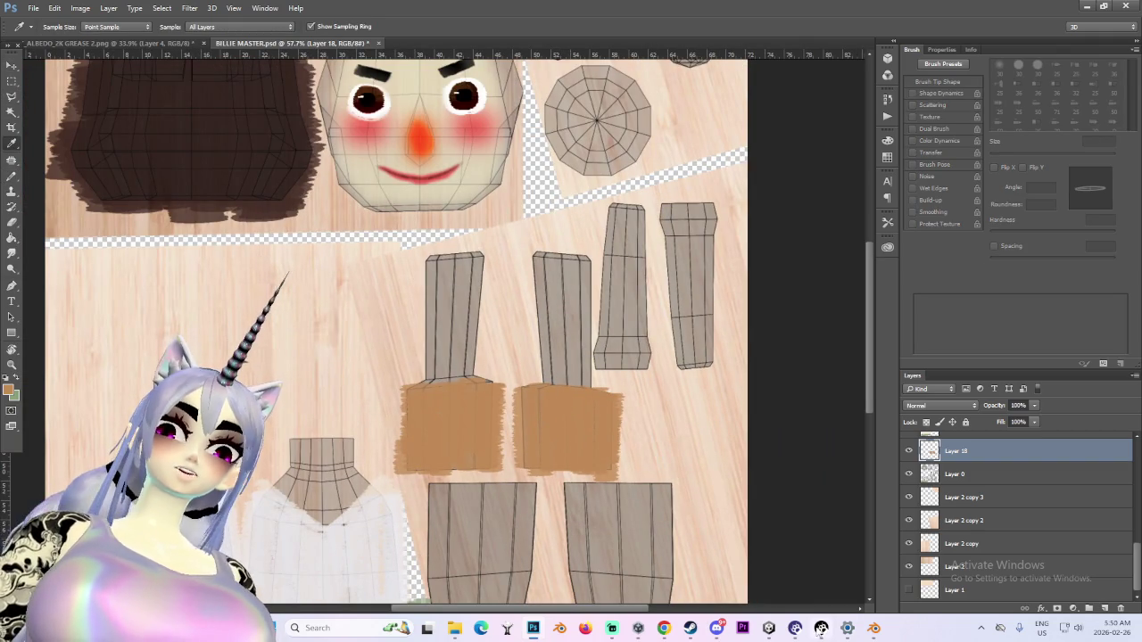
alt+scroll(604, 453, down, 4)
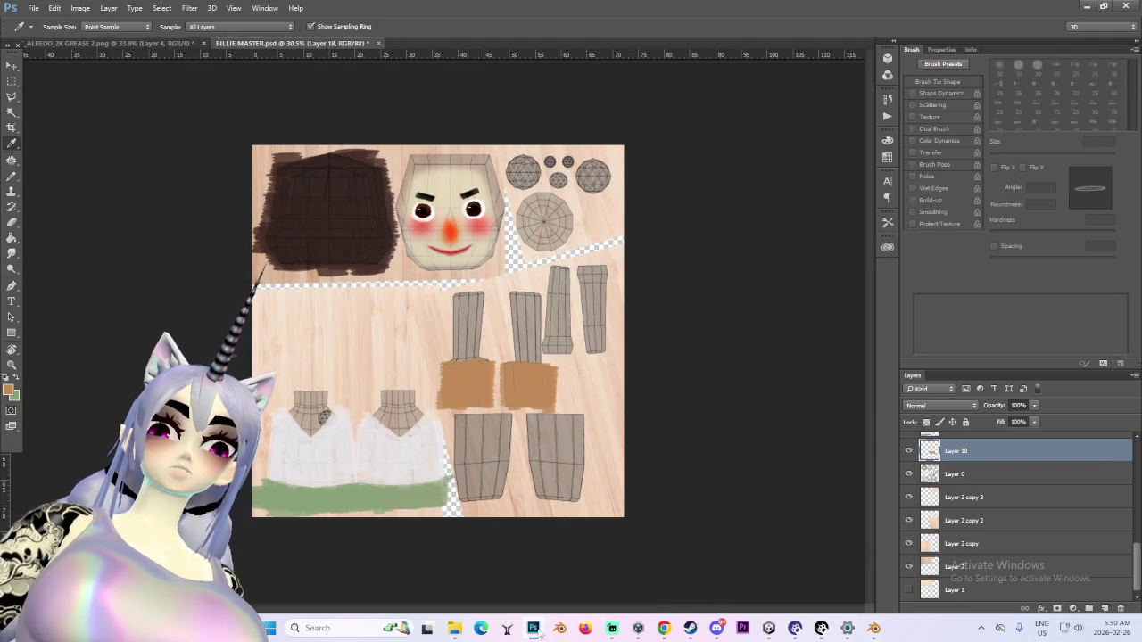
click(873, 628)
click(873, 628)
alt+scroll(584, 82, up, 2)
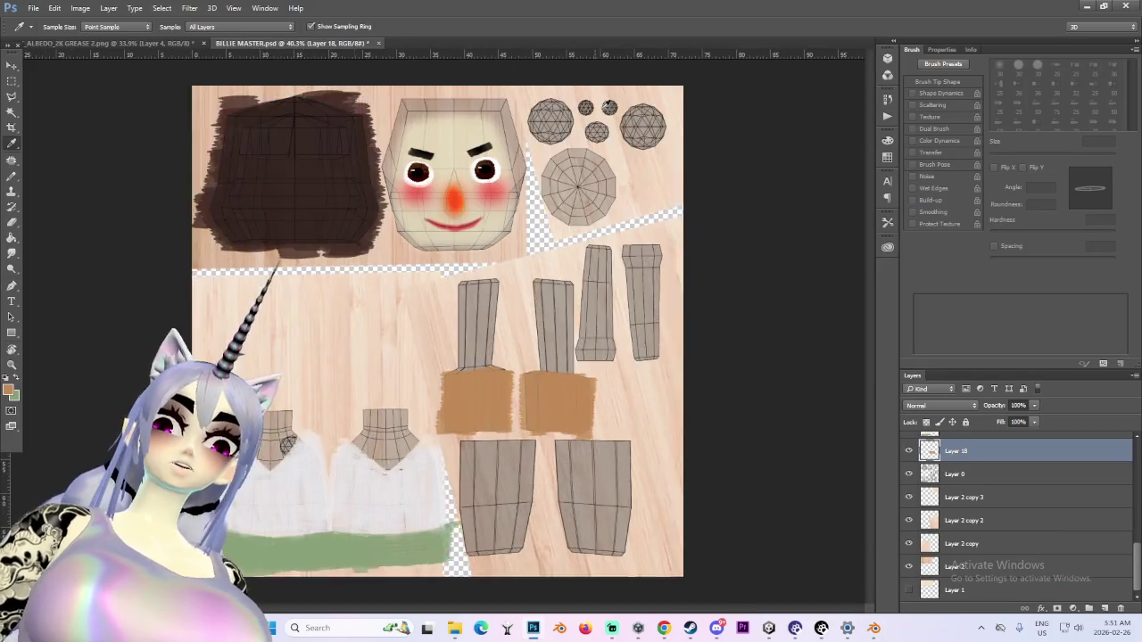
alt+scroll(560, 173, up, 3)
Hide the UV wireframe Layer 0 and set the paint layer to Multiply blending
key(b)
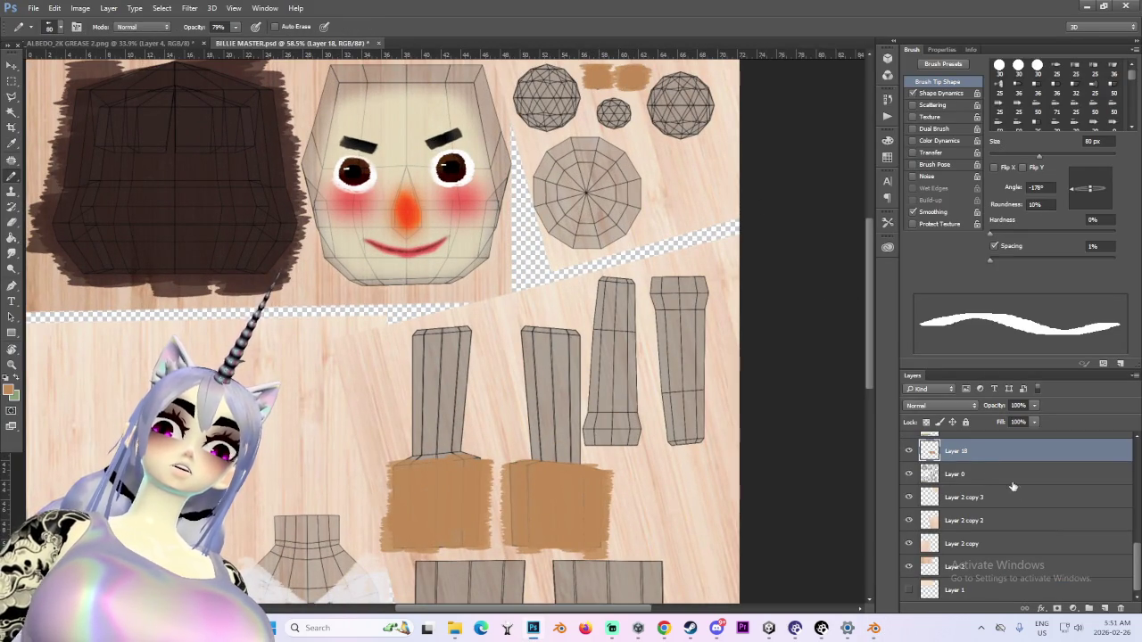
click(908, 474)
click(946, 406)
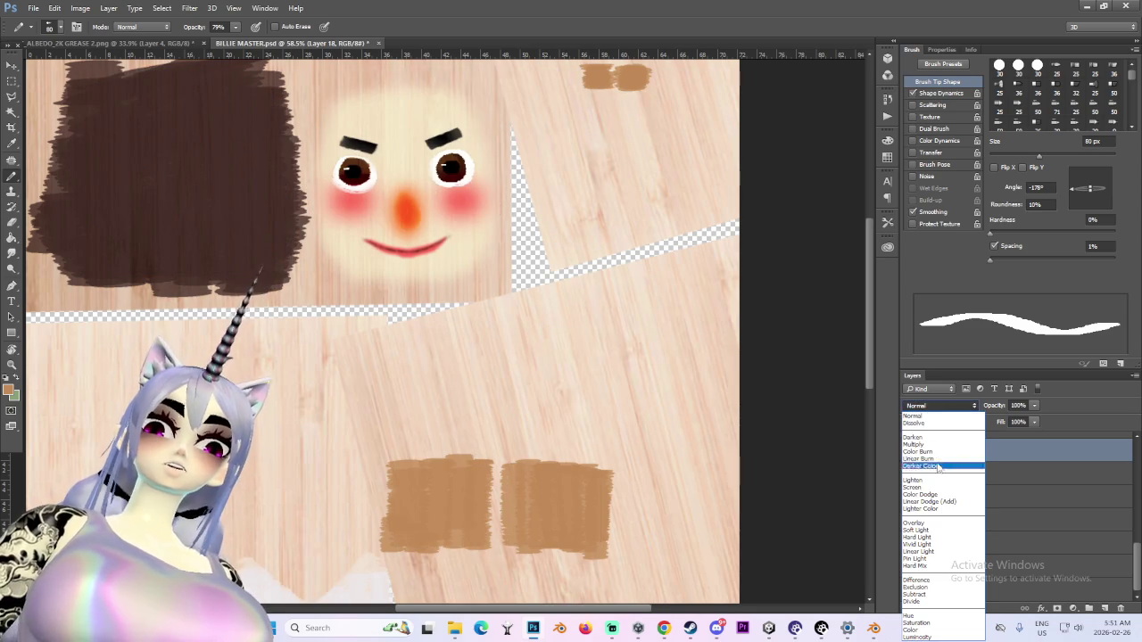
click(939, 444)
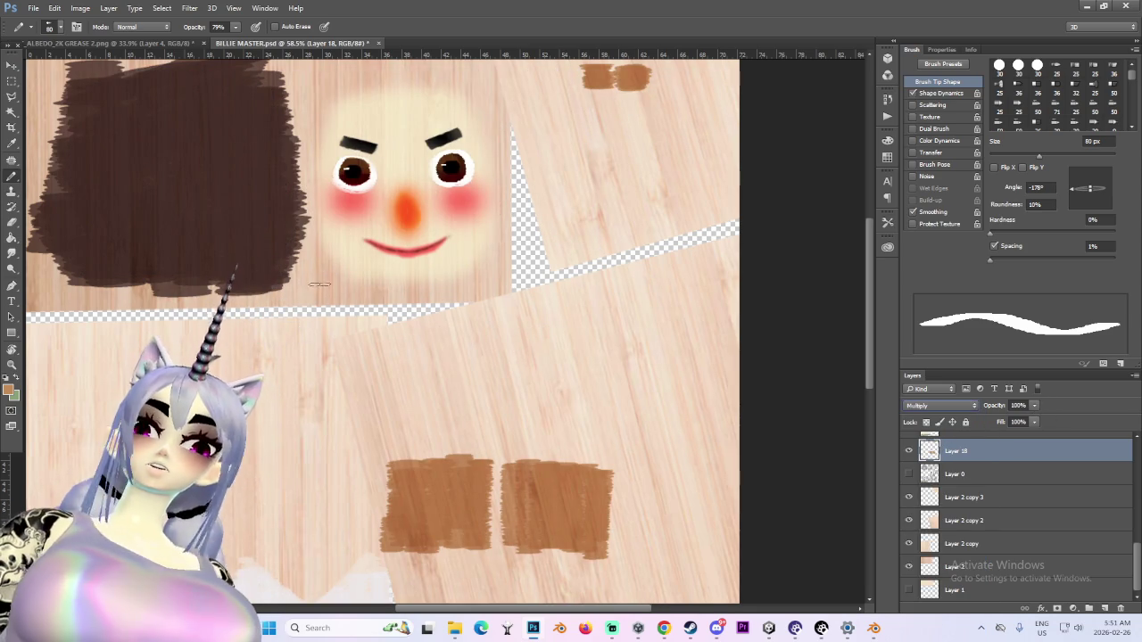
Save the texture as PNG, overwriting BILLIE 4
click(33, 8)
key(Escape)
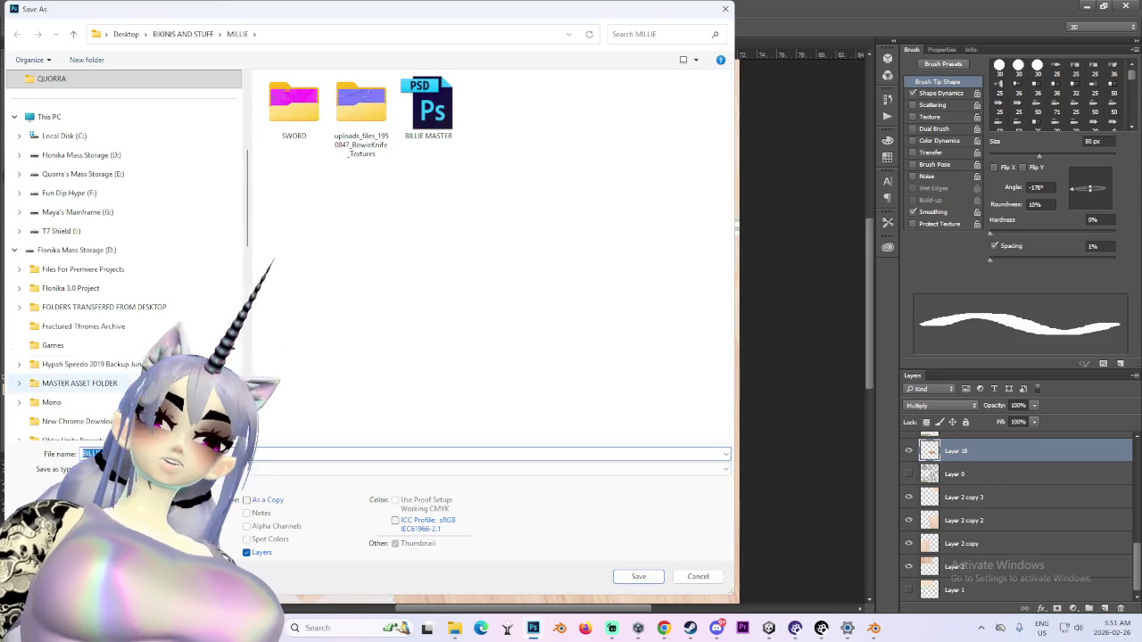
click(179, 469)
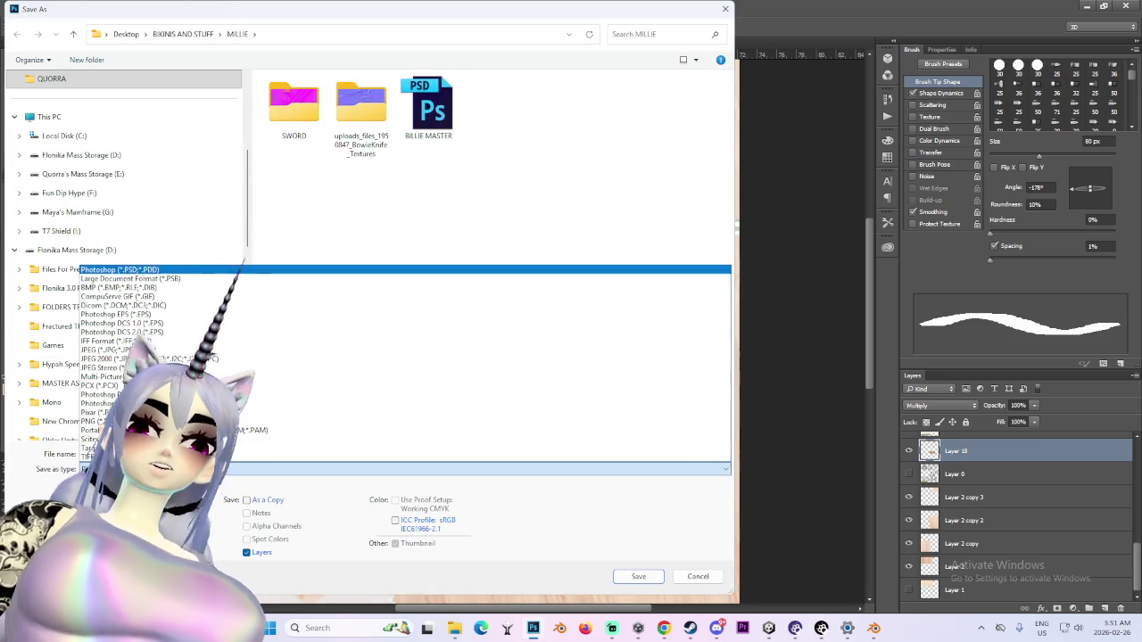
click(105, 421)
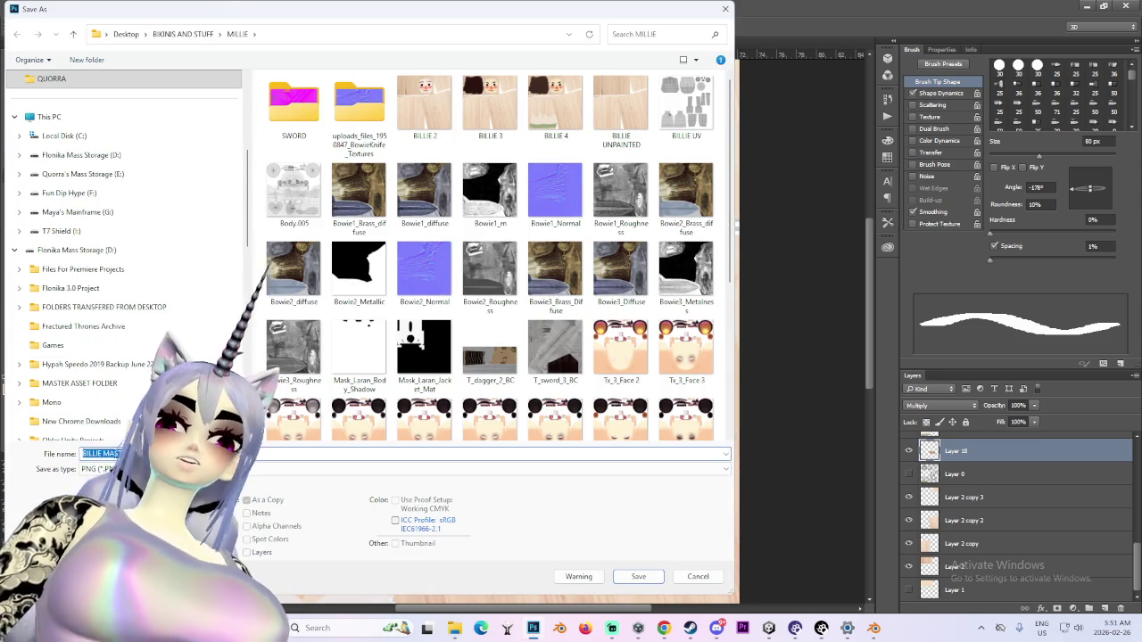
click(428, 106)
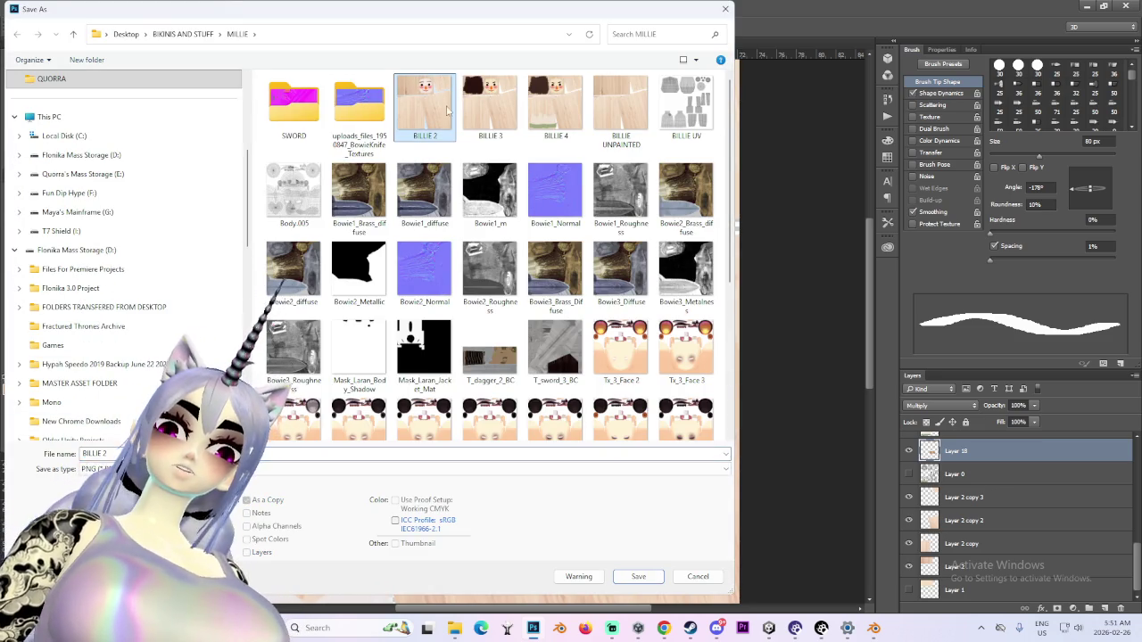
click(537, 134)
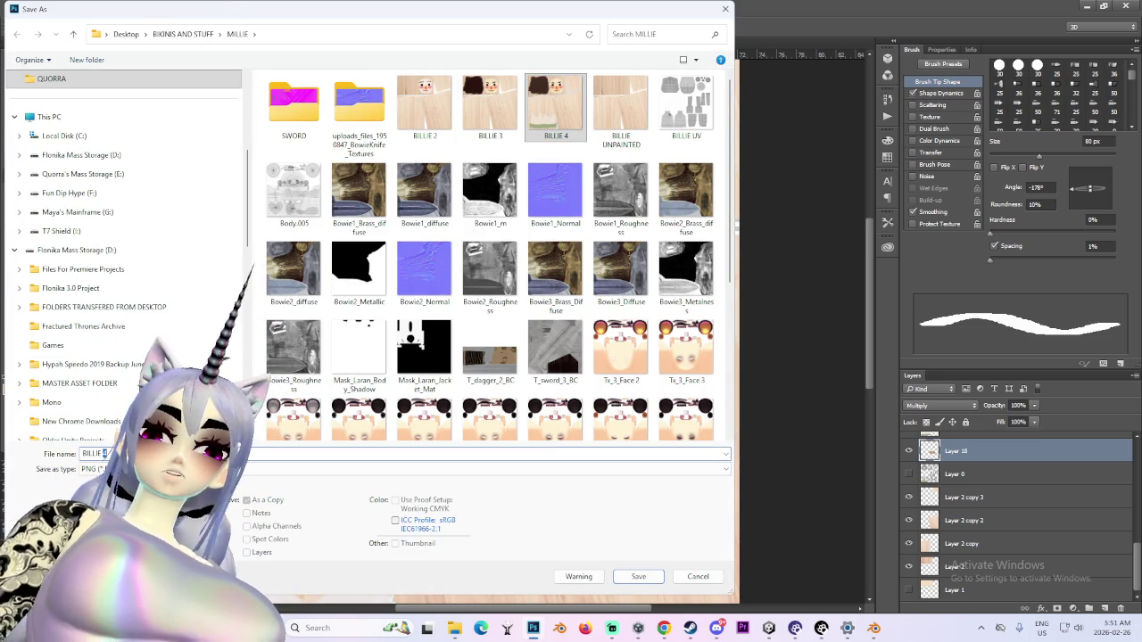
key(Return)
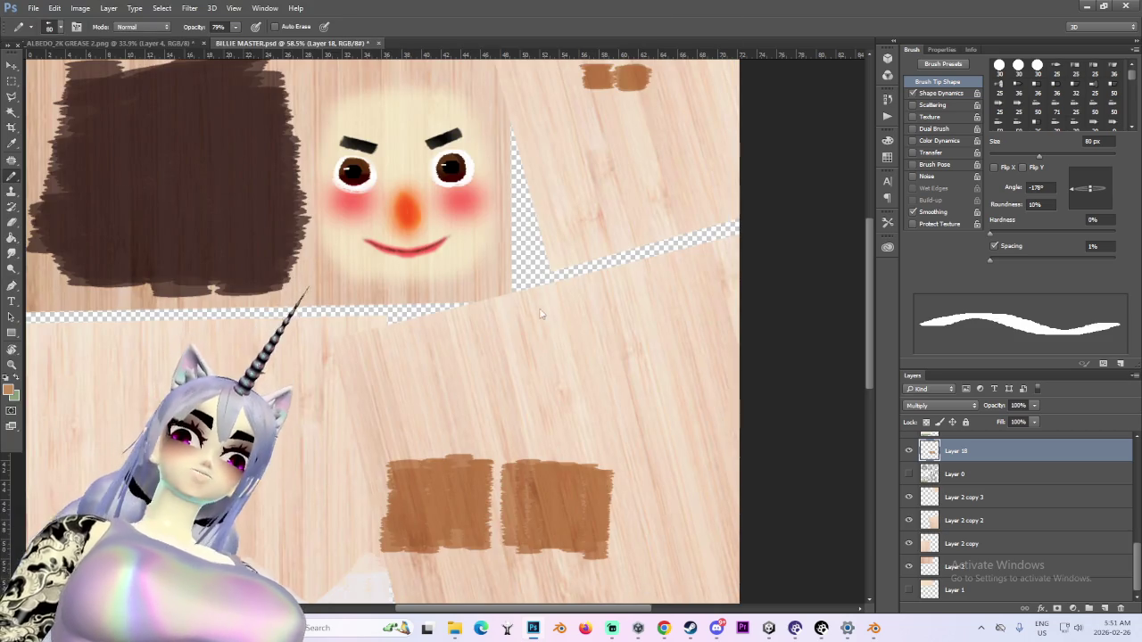
click(616, 191)
Return to Blender's Layout workspace showing the doll model
alt+scroll(500, 249, up, 2)
alt+scroll(408, 186, up, 5)
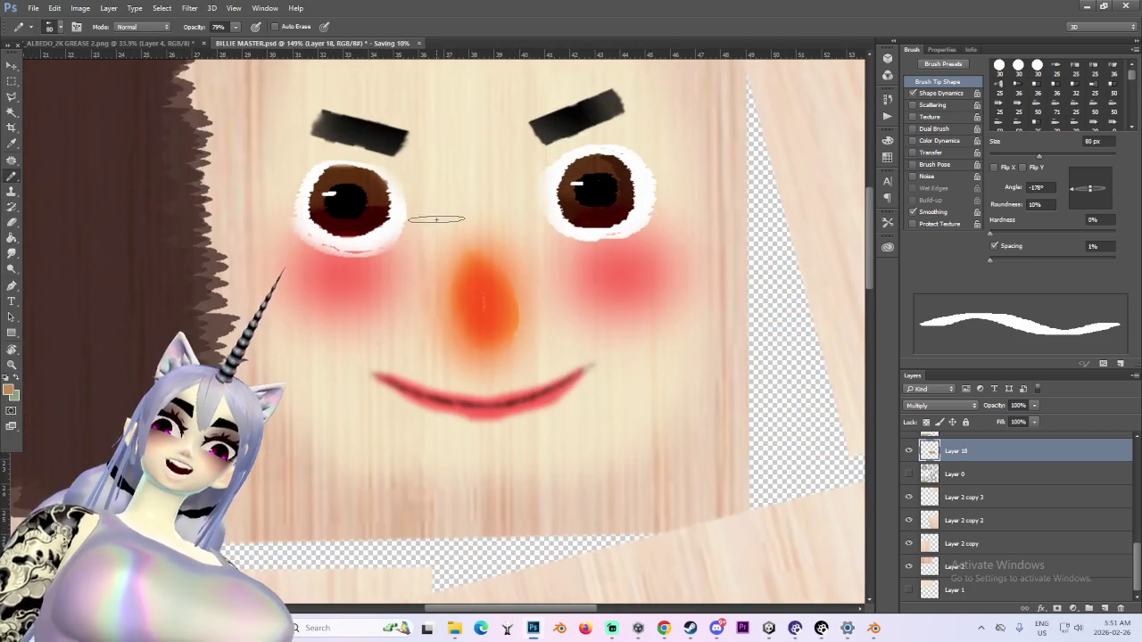
alt+scroll(442, 221, down, 2)
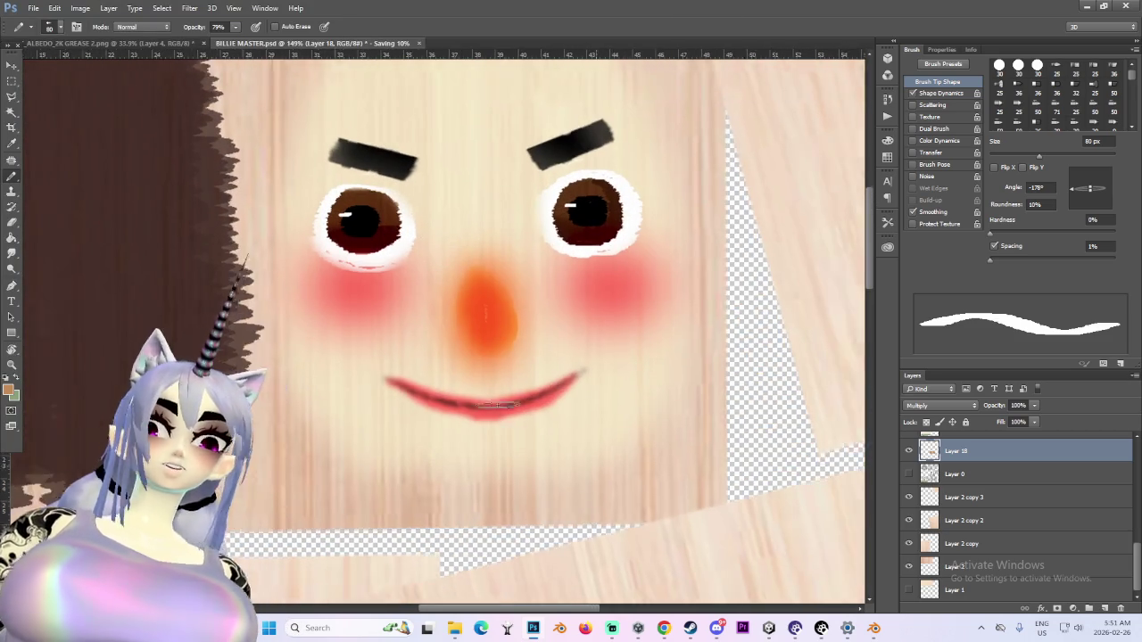
alt+scroll(521, 316, down, 2)
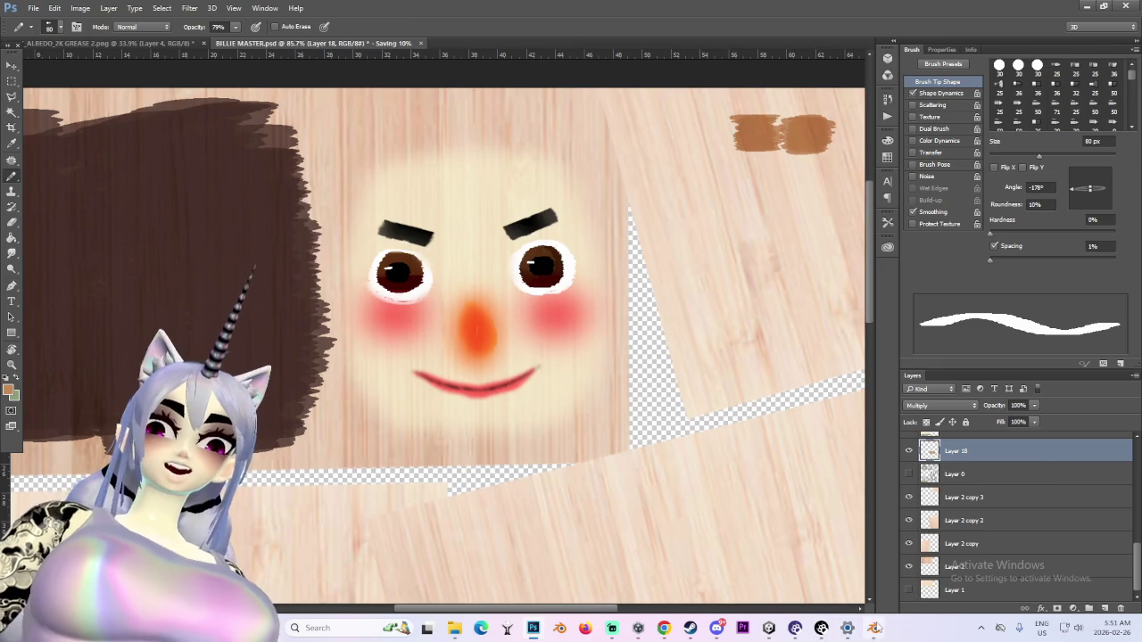
key(alt+Tab)
click(166, 24)
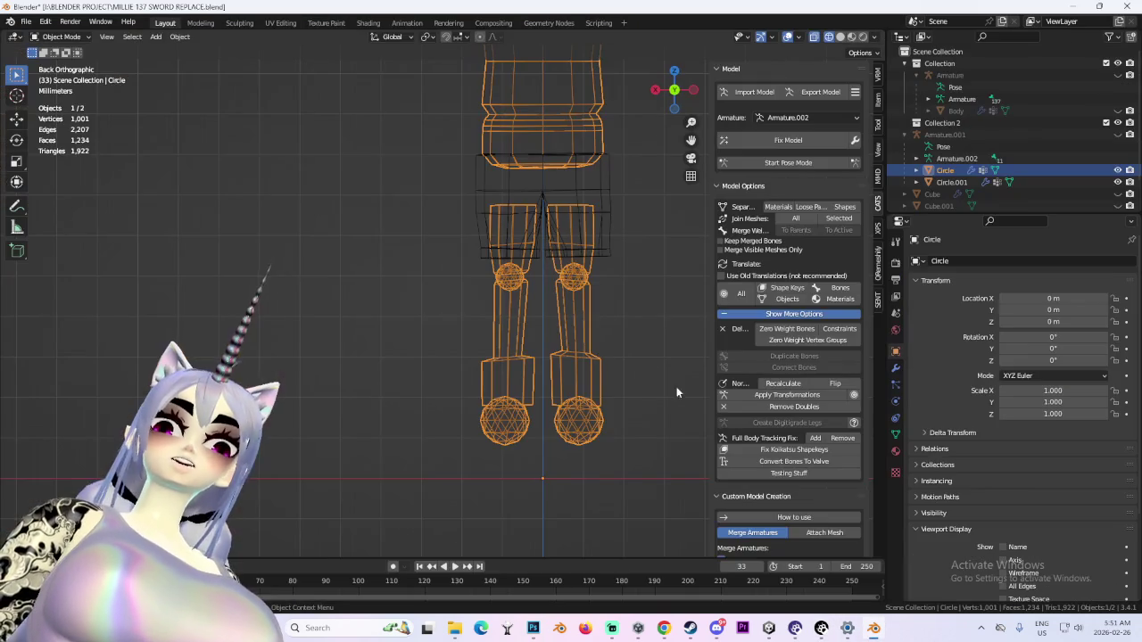
Show the doll in Material Preview and select its body mesh
click(840, 37)
mouse_move(599, 214)
middle_down()
mouse_move(548, 182)
mouse_move(496, 206)
middle_up()
scroll(426, 273, up, 3)
key(alt+a)
scroll(531, 305, up, 3)
scroll(480, 259, up, 2)
scroll(480, 259, down, 3)
scroll(499, 257, down, 1)
click(531, 267)
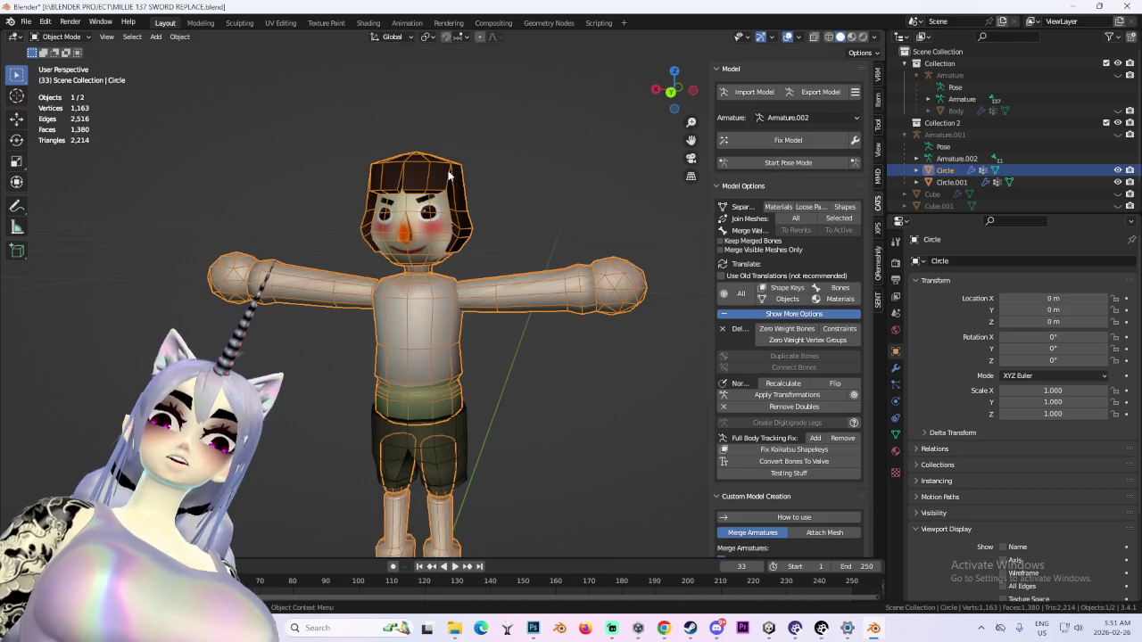
Replace the body's Image Texture with the updated BILLIE 5.png in the Shading workspace
click(280, 22)
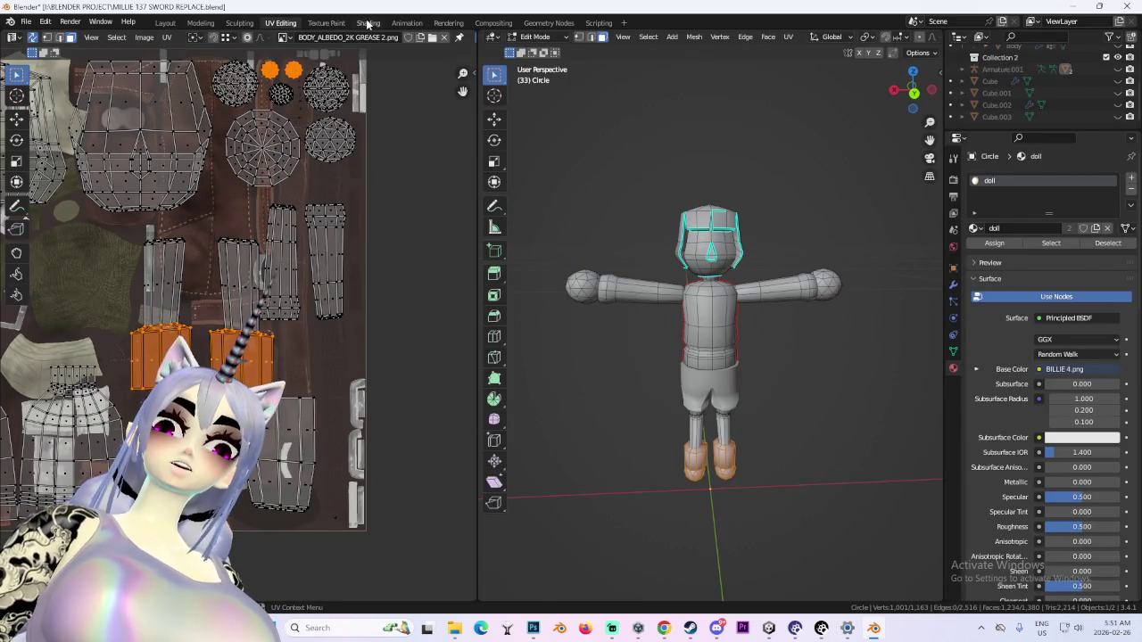
click(367, 22)
click(477, 492)
click(284, 168)
double_click(284, 168)
Back in Layout, inspect the new tan-brown boots on the doll's legs
click(171, 24)
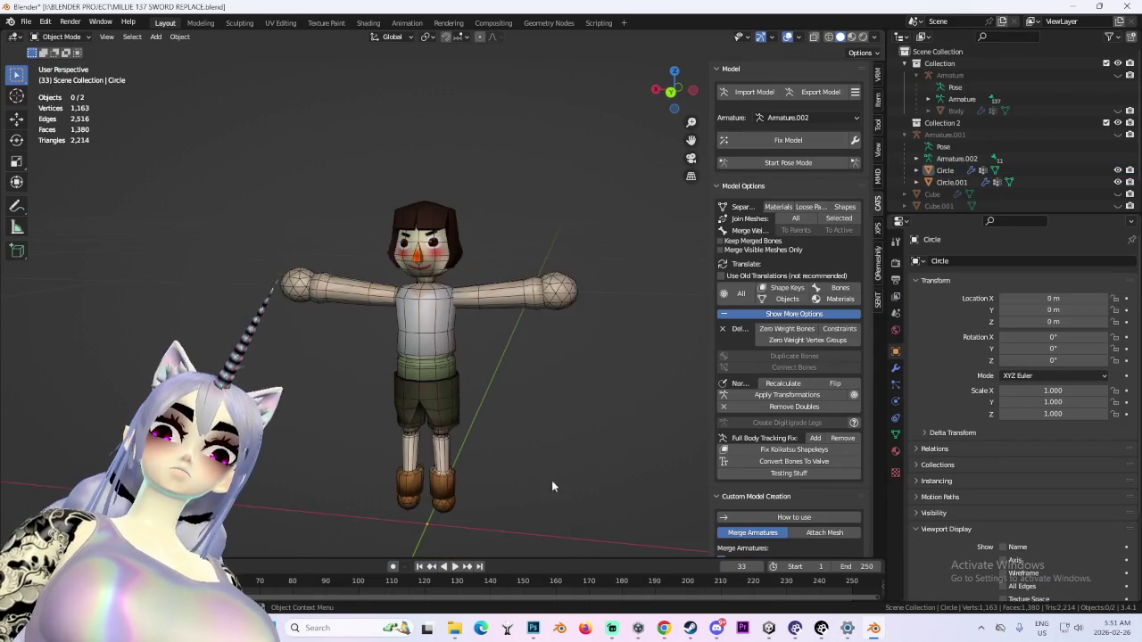
mouse_move(563, 314)
middle_down()
mouse_move(601, 342)
mouse_move(528, 380)
middle_up()
scroll(530, 376, up, 3)
scroll(549, 335, up, 2)
mouse_move(549, 334)
middle_down()
mouse_move(482, 381)
mouse_move(511, 382)
mouse_move(588, 316)
middle_up()
scroll(485, 379, down, 2)
scroll(540, 352, down, 2)
Hide the viewport overlays and inspect the textured torso from front and side
click(787, 36)
mouse_move(500, 267)
middle_down()
mouse_move(522, 303)
mouse_move(454, 326)
middle_up()
scroll(462, 311, up, 2)
scroll(499, 339, down, 3)
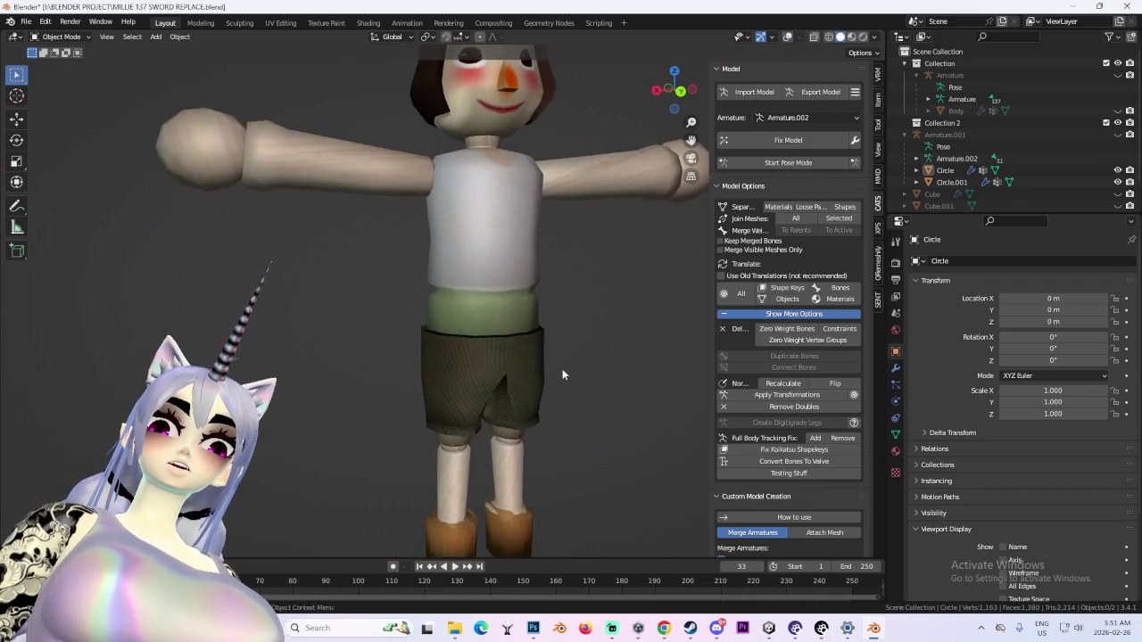
scroll(559, 374, up, 2)
scroll(535, 371, up, 2)
scroll(522, 378, down, 2)
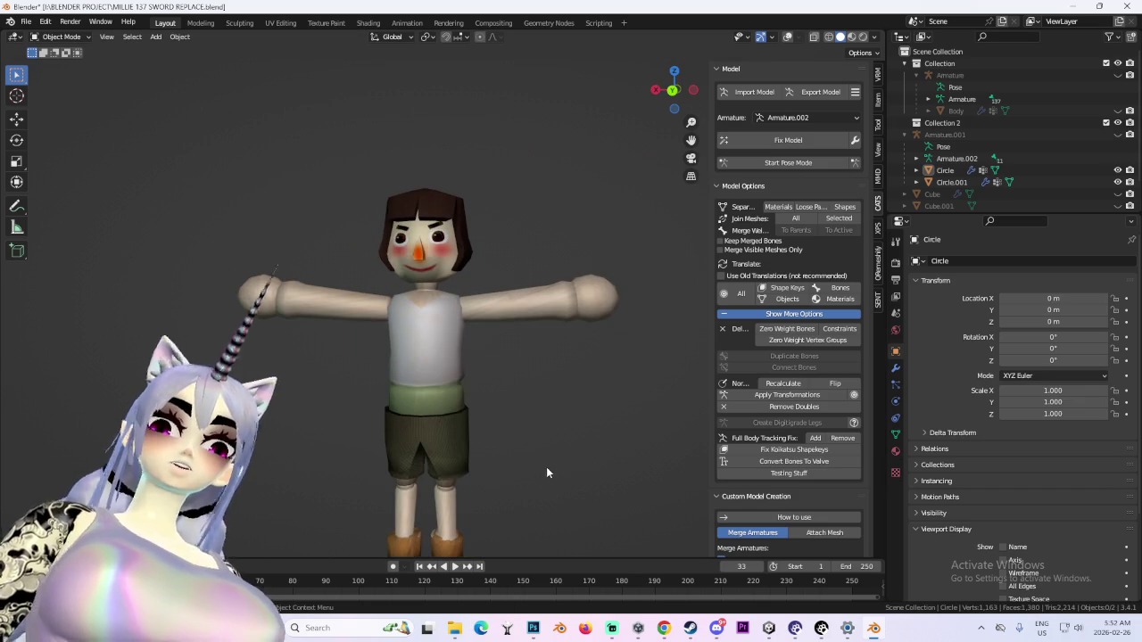
scroll(547, 472, down, 1)
scroll(431, 493, up, 3)
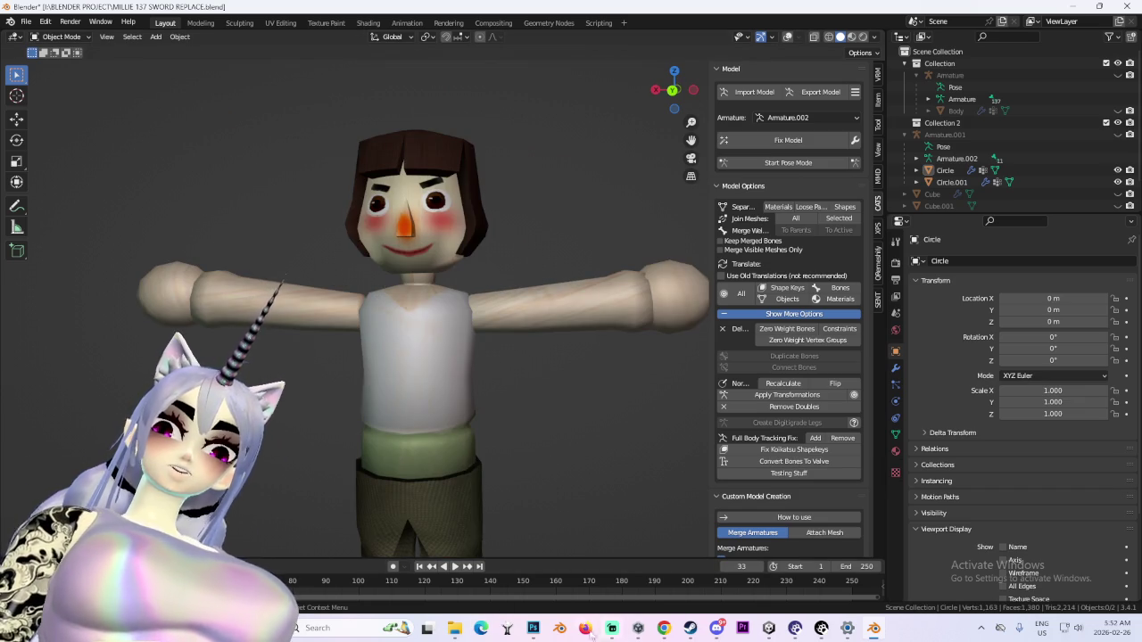
scroll(538, 390, down, 3)
mouse_move(539, 391)
middle_down()
mouse_move(630, 325)
mouse_move(463, 319)
mouse_move(562, 346)
mouse_move(518, 371)
mouse_move(605, 362)
mouse_move(484, 366)
mouse_move(547, 371)
middle_up()
scroll(547, 371, down, 2)
scroll(462, 349, up, 3)
mouse_move(461, 350)
middle_down()
mouse_move(538, 365)
mouse_move(496, 387)
mouse_move(663, 134)
mouse_move(561, 319)
middle_up()
scroll(662, 125, down, 2)
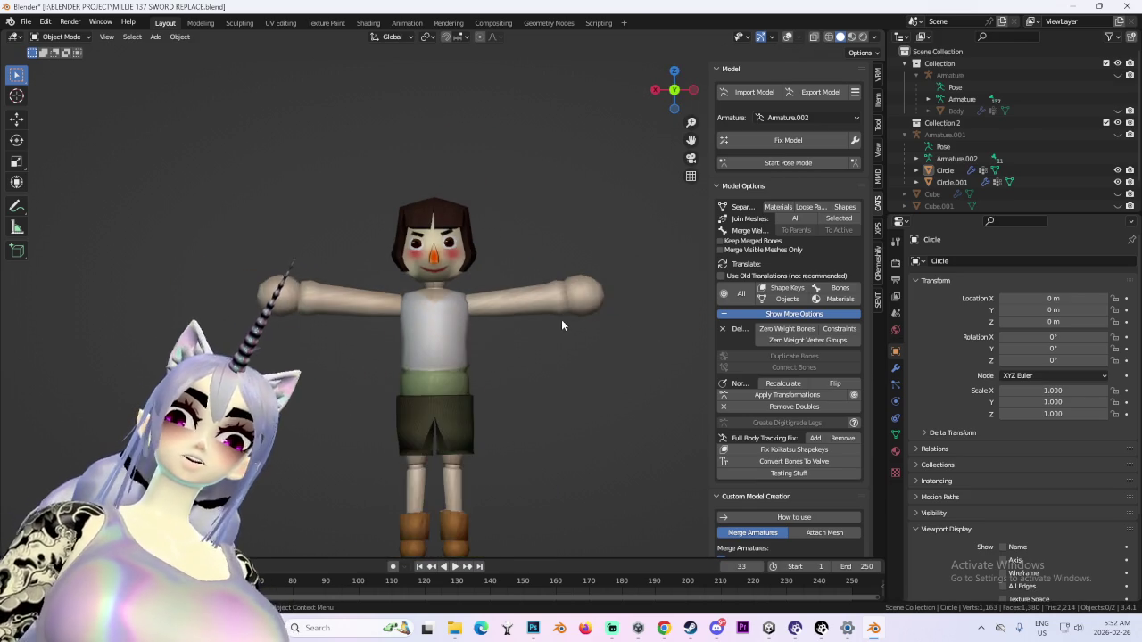
scroll(535, 340, up, 2)
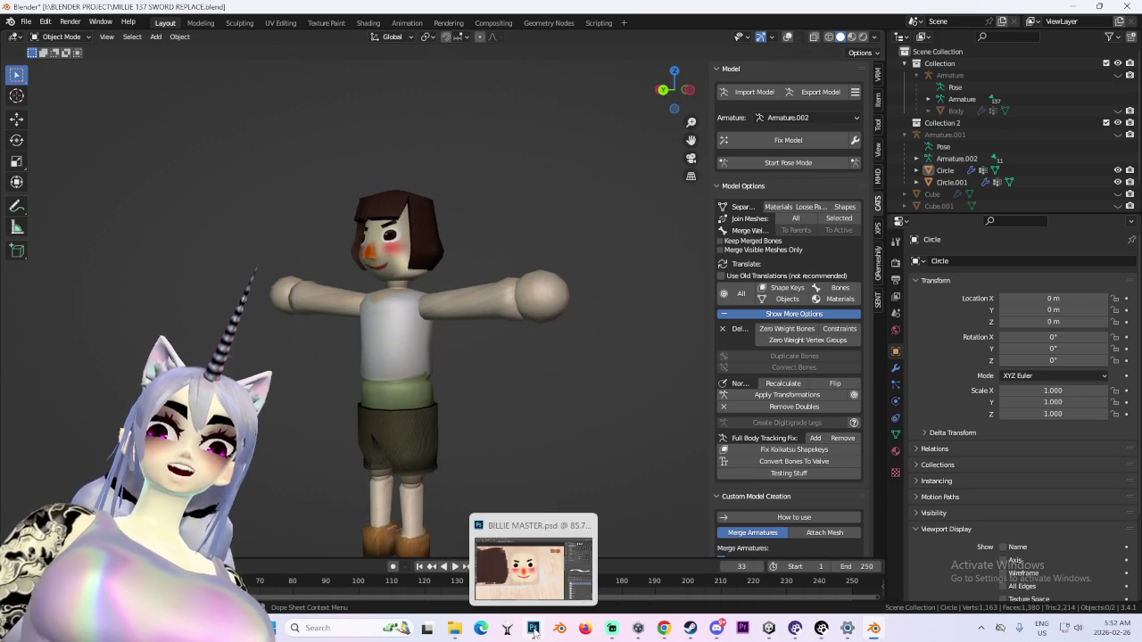
Compare the doll against the painted texture document in Photoshop
click(533, 628)
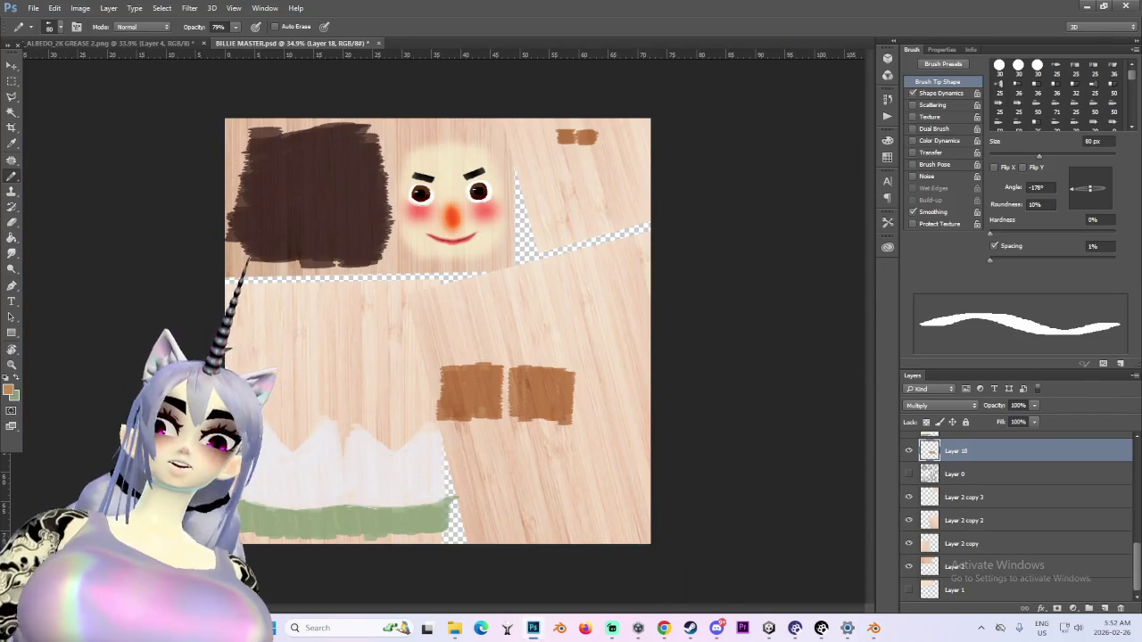
key(alt+Tab)
scroll(517, 386, down, 2)
scroll(518, 385, up, 2)
scroll(518, 386, up, 1)
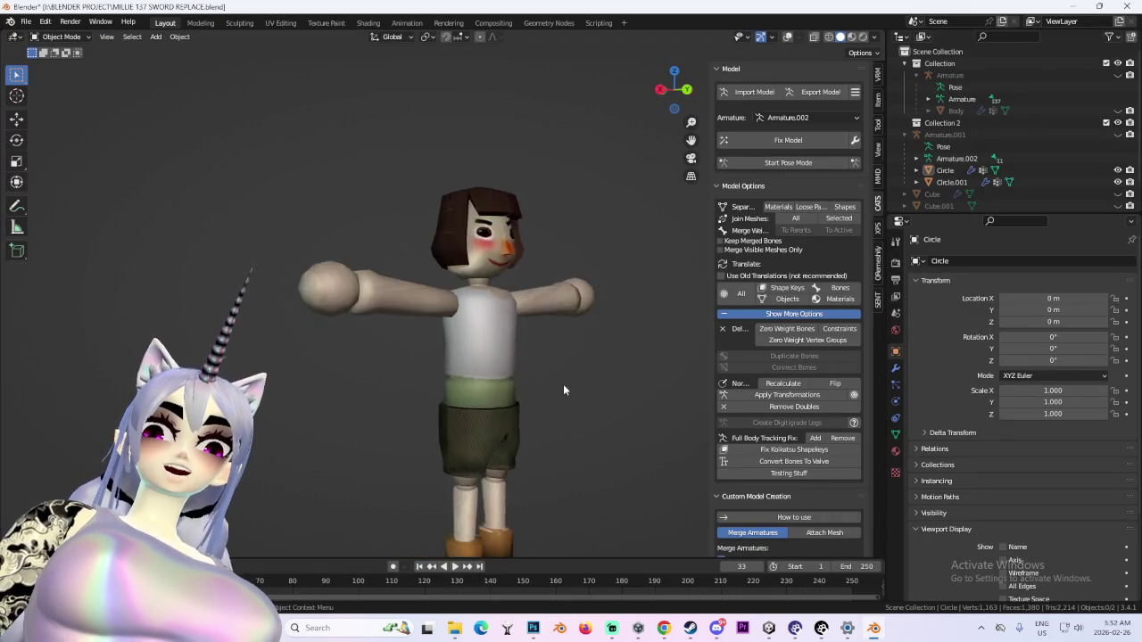
scroll(562, 383, down, 2)
scroll(462, 399, up, 3)
scroll(449, 259, up, 2)
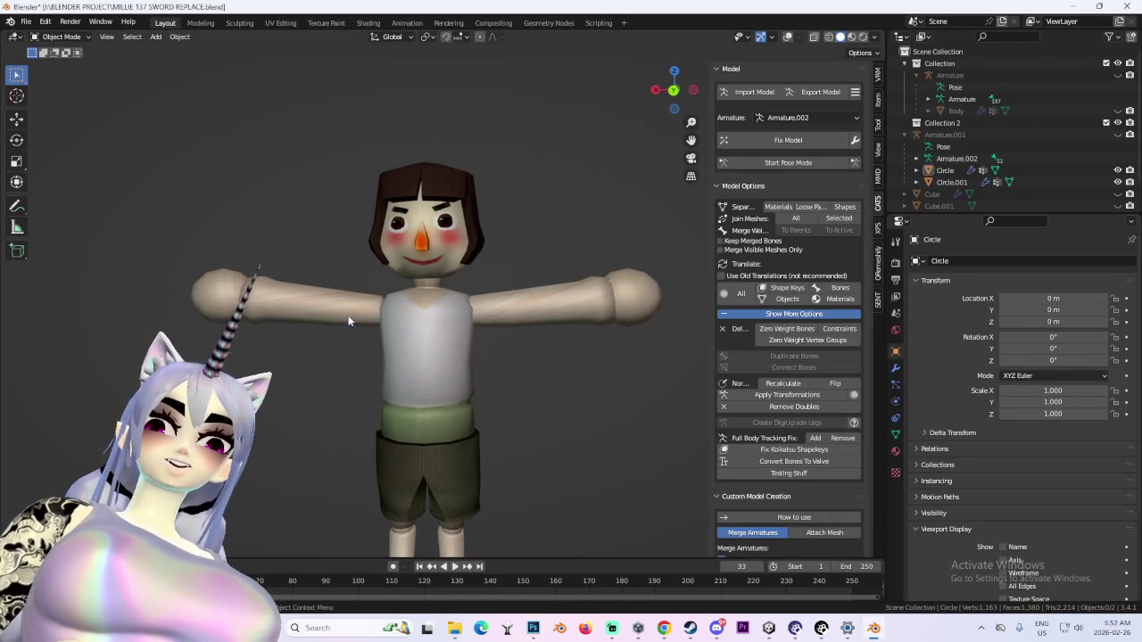
scroll(386, 345, down, 6)
scroll(553, 377, down, 2)
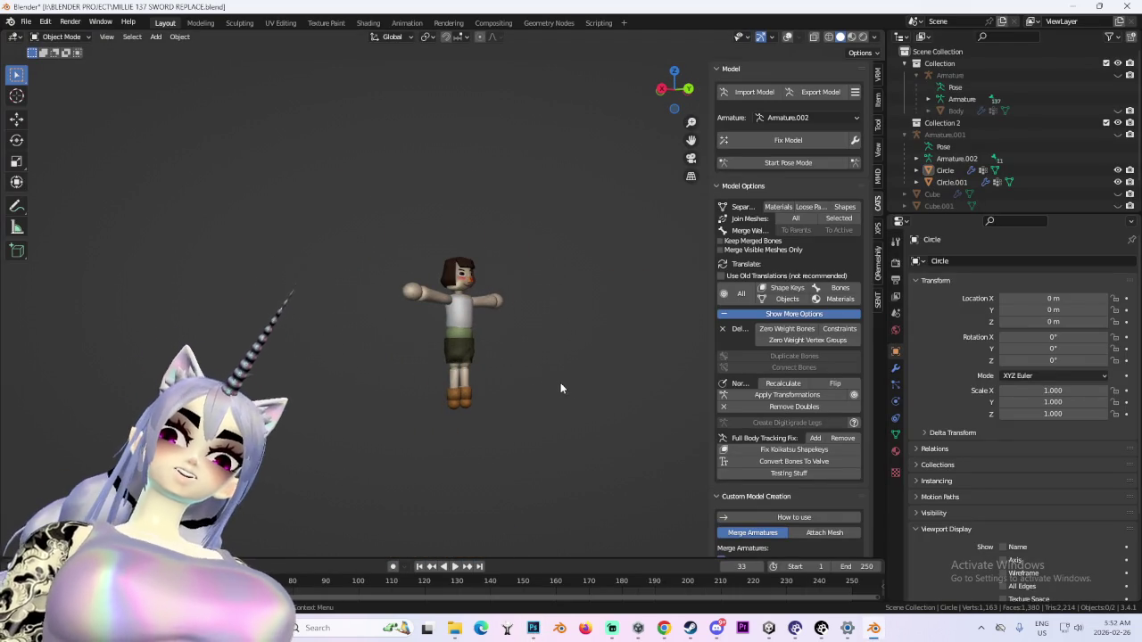
scroll(502, 372, up, 3)
scroll(485, 342, up, 2)
Put the doll's Armature.001 rig into Pose Mode
middle_drag(509, 396, 393, 389)
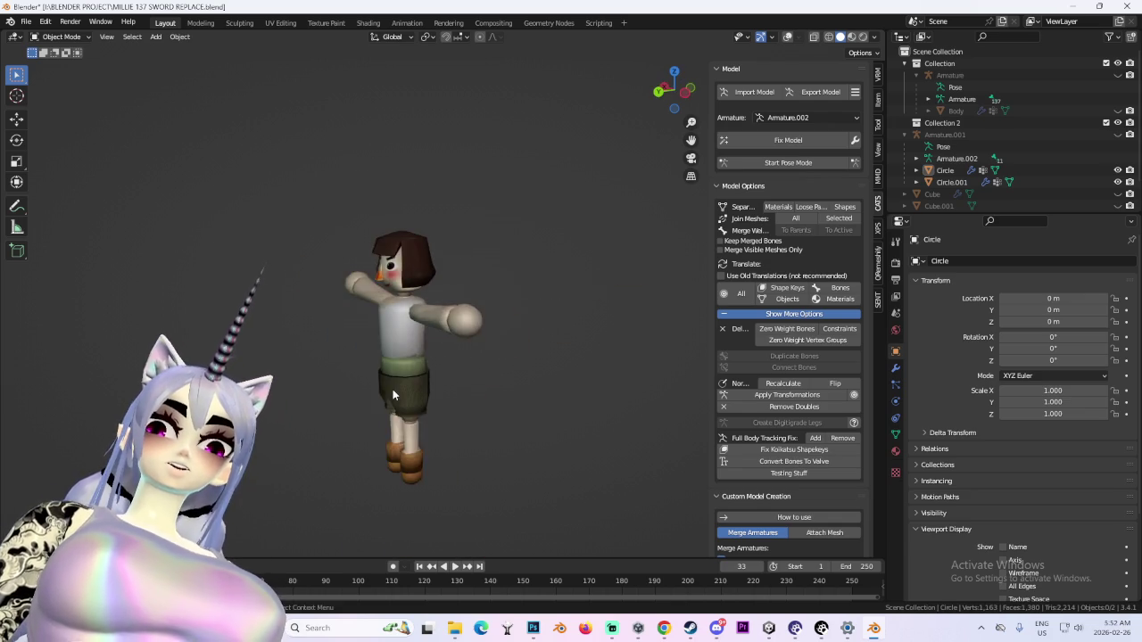
scroll(395, 389, up, 2)
scroll(413, 374, down, 2)
mouse_move(510, 356)
middle_down()
mouse_move(606, 355)
mouse_move(463, 375)
middle_up()
scroll(464, 374, down, 1)
click(789, 163)
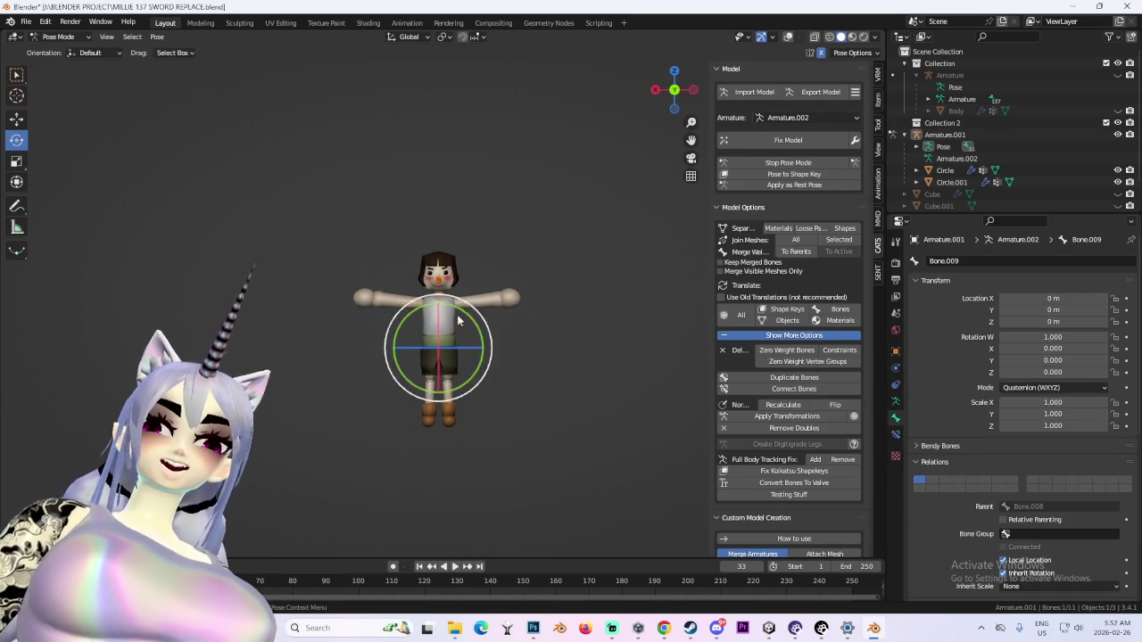
Frame the doll in Pose Mode and undo a trial Z scale of a bone
scroll(582, 389, up, 4)
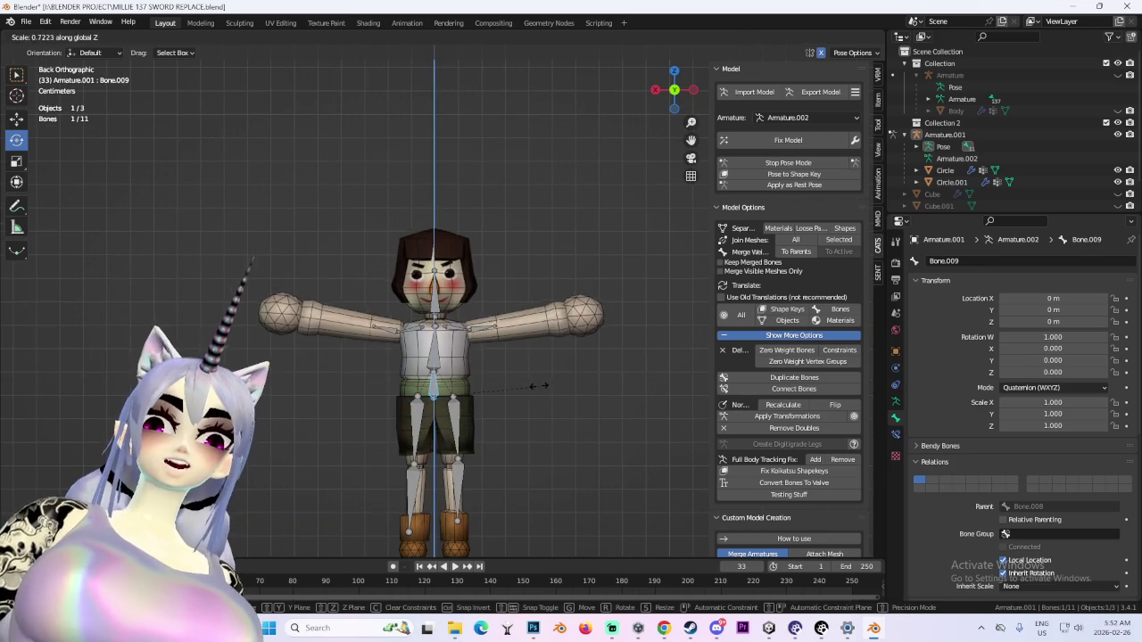
shift+middle_drag(578, 433, 648, 316)
scroll(648, 316, up, 2)
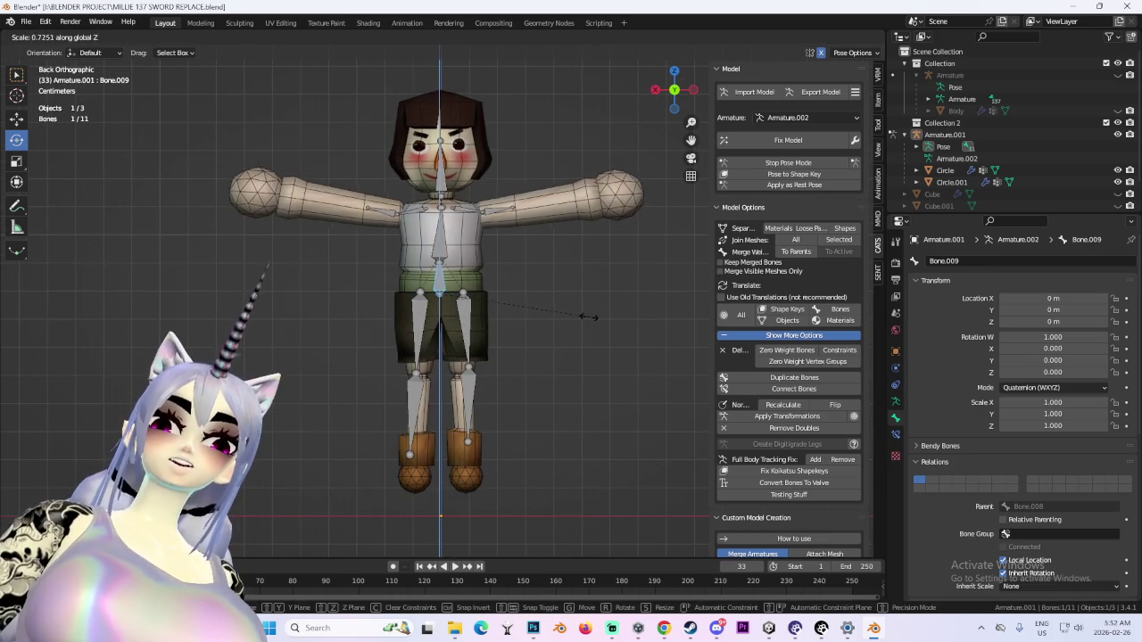
mouse_move(554, 336)
middle_down()
mouse_move(614, 355)
mouse_move(652, 264)
middle_up()
key(s)
key(z)
click(594, 282)
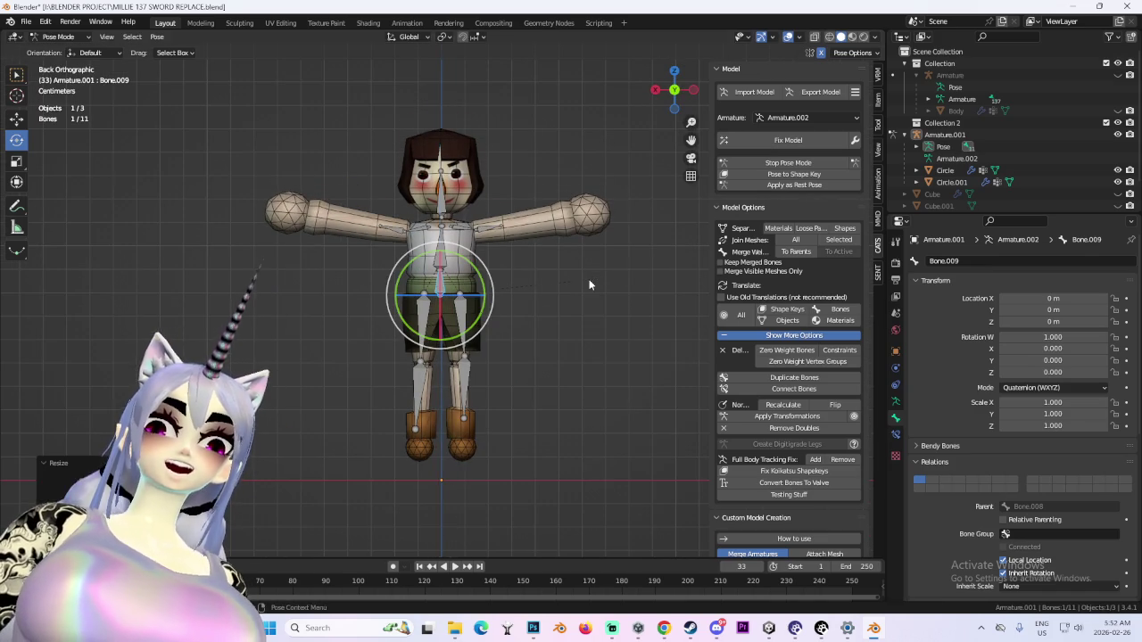
key(ctrl+z)
key(ctrl+z)
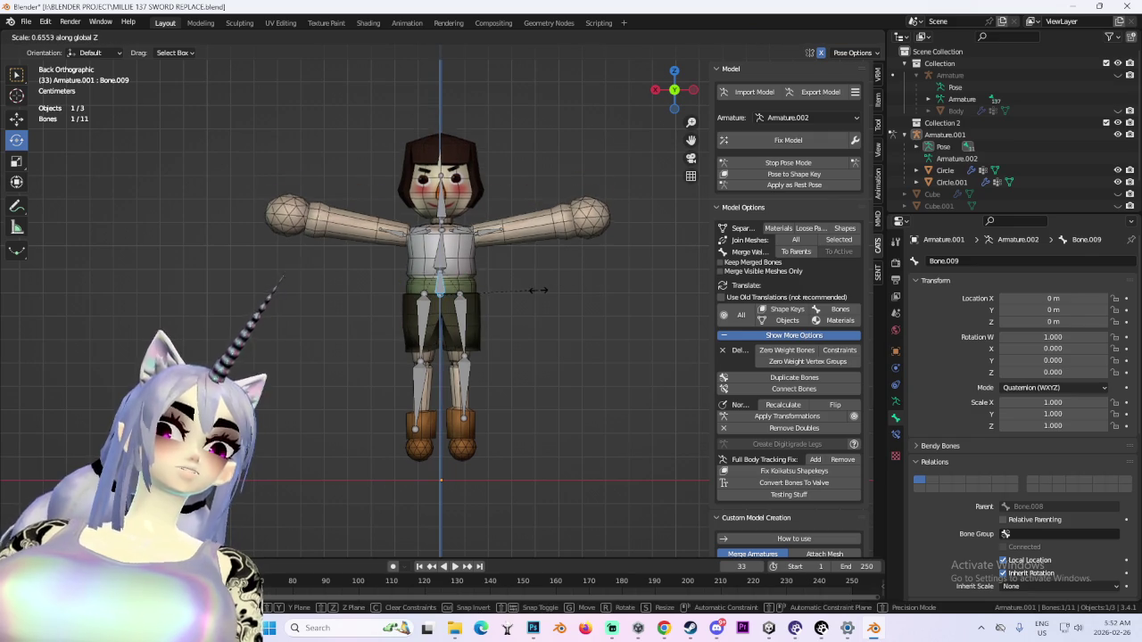
key(ctrl+shift+z)
key(ctrl+z)
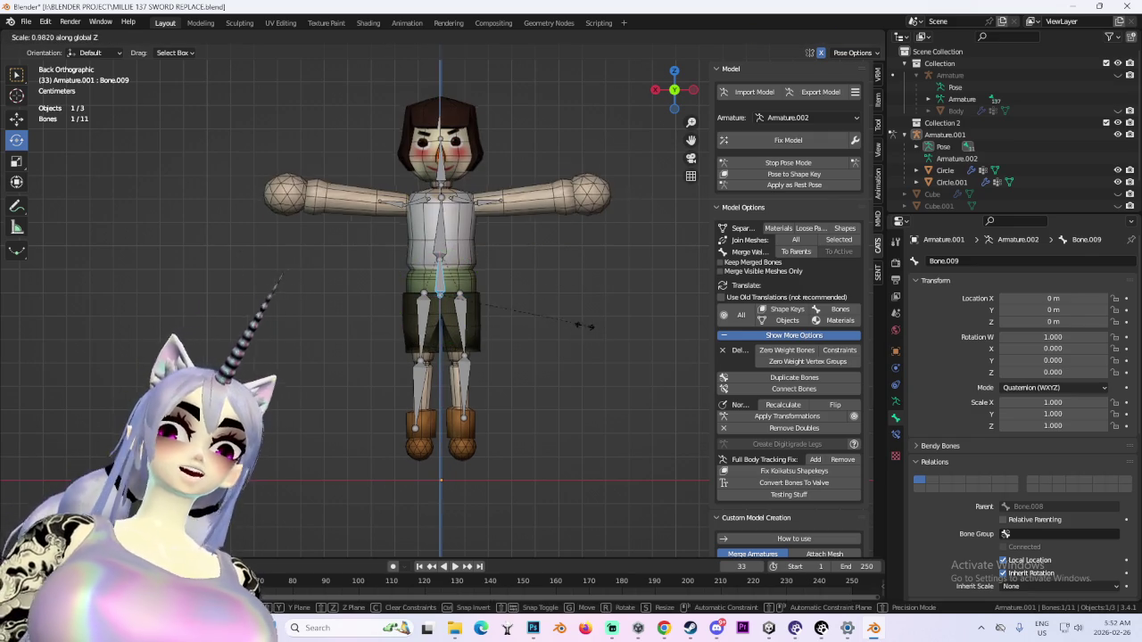
key(ctrl+shift+z)
key(s)
key(Escape)
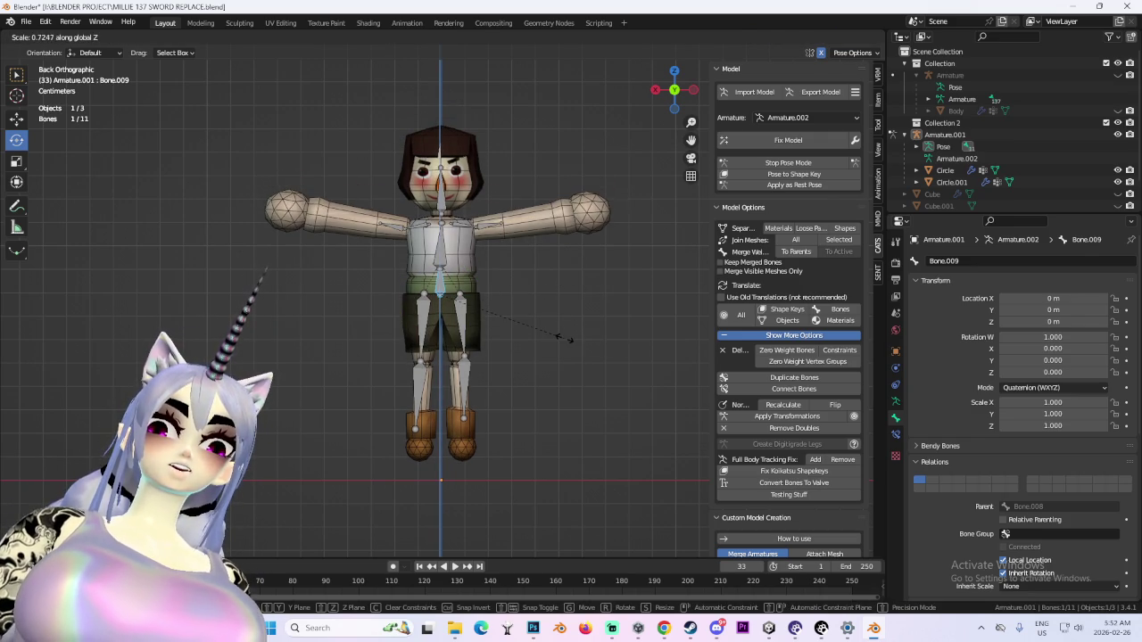
Select both leg bones, starting with Bone.004, and scale them up to 1.713
click(460, 308)
key(s)
key(z)
key(Escape)
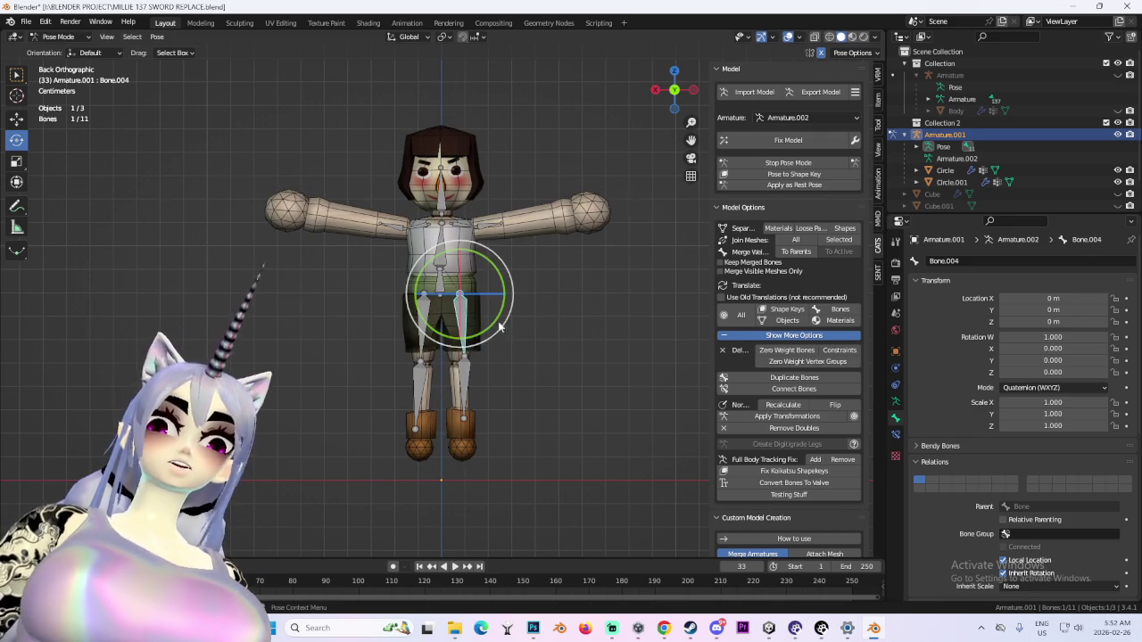
shift+click(419, 312)
key(s)
key(z)
click(561, 325)
mouse_move(561, 326)
middle_down()
mouse_move(656, 333)
mouse_move(647, 335)
middle_up()
key(s)
click(582, 363)
mouse_move(582, 363)
middle_down()
mouse_move(490, 368)
mouse_move(655, 357)
middle_up()
Move the leg bones along Z and briefly hide the armature to check the mesh
key(g)
key(z)
click(635, 373)
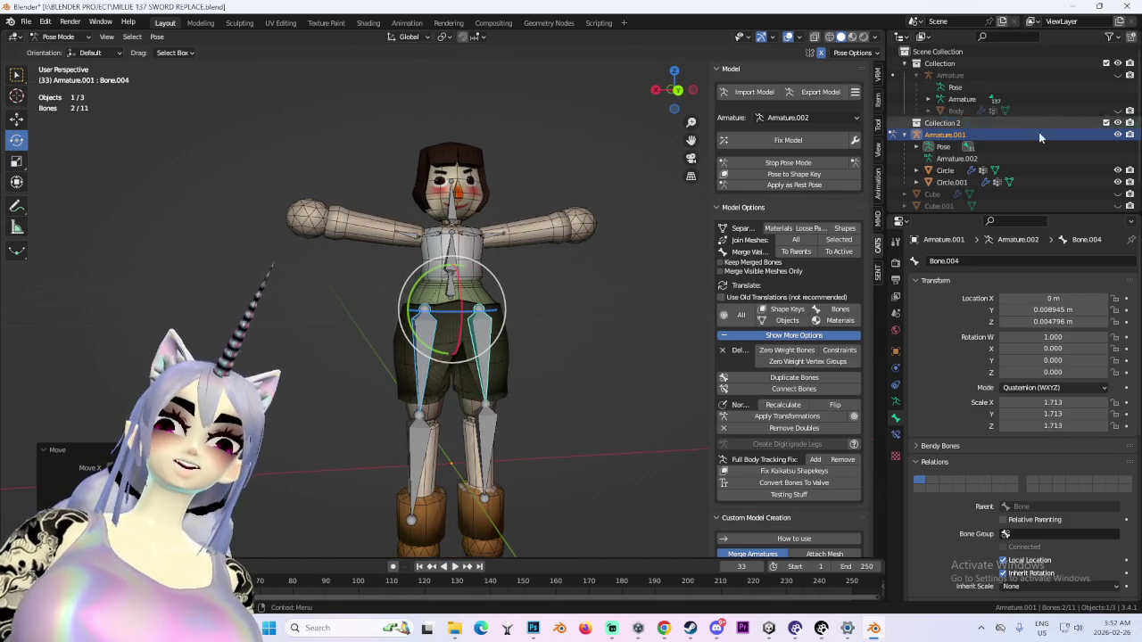
click(1117, 135)
mouse_move(573, 291)
middle_down()
mouse_move(548, 327)
mouse_move(585, 292)
mouse_move(500, 276)
middle_up()
key(ctrl+z)
scroll(597, 296, up, 2)
Slightly rotate each thigh bone, including Bone.006, hide the armature, and return to Object Mode
click(462, 277)
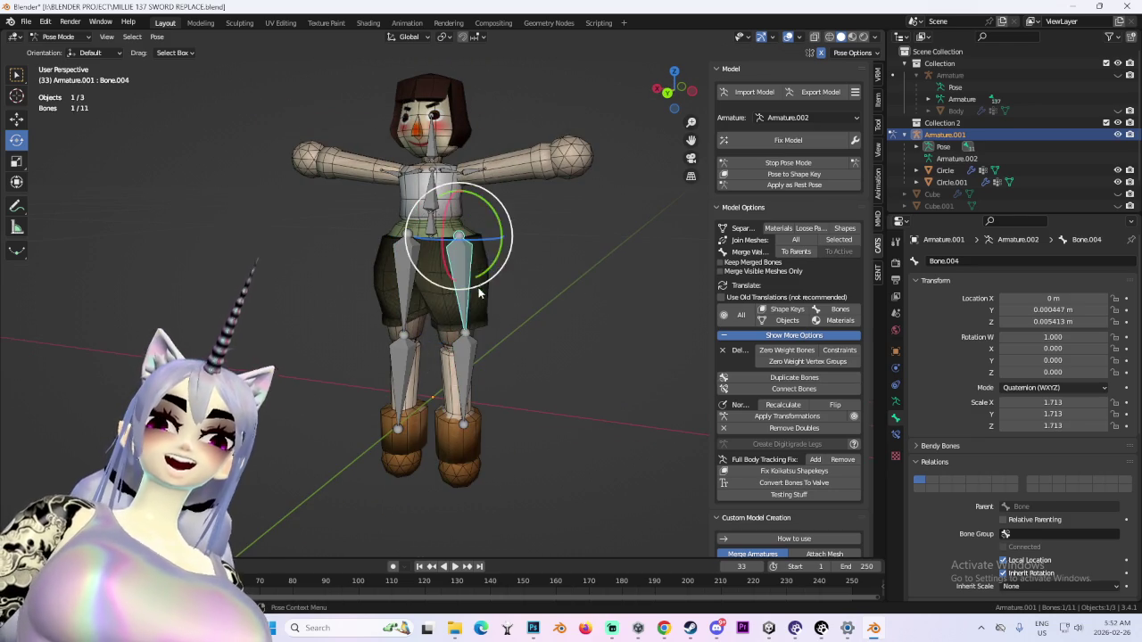
drag(498, 267, 481, 276)
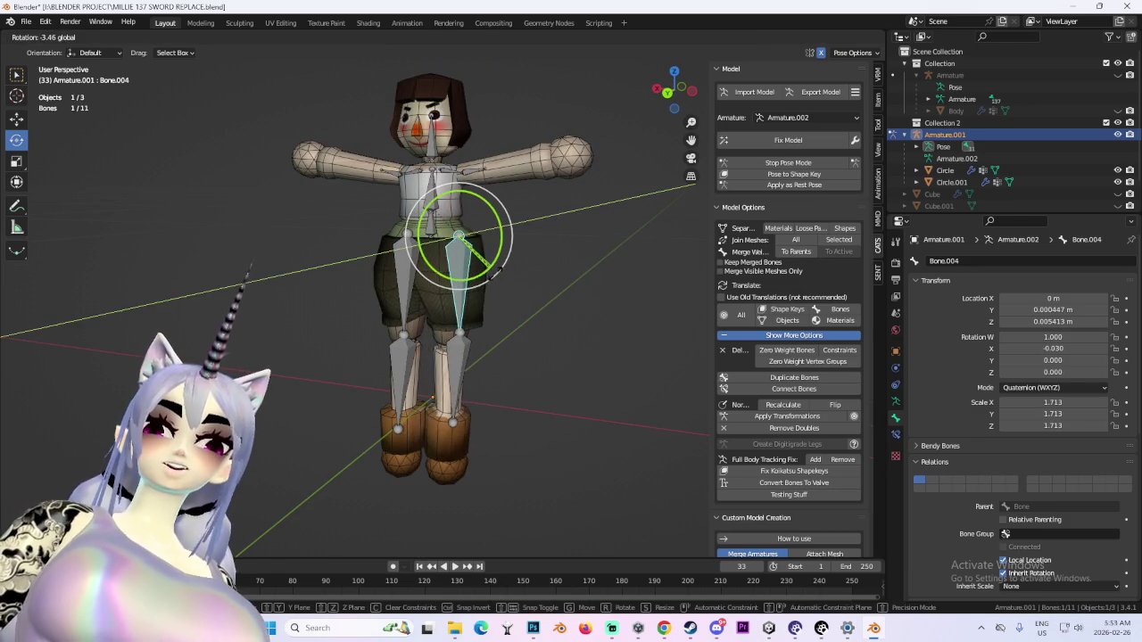
middle_drag(482, 277, 418, 277)
click(418, 277)
drag(468, 267, 494, 277)
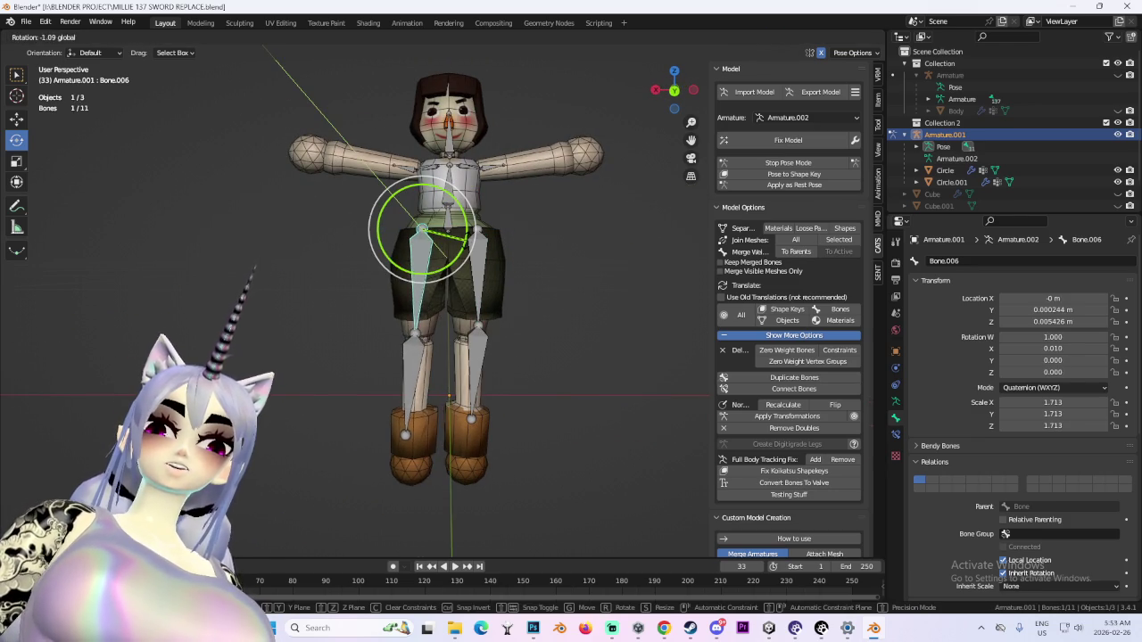
mouse_move(493, 277)
middle_down()
mouse_move(556, 280)
mouse_move(579, 296)
mouse_move(514, 288)
mouse_move(472, 309)
mouse_move(627, 336)
mouse_move(616, 304)
middle_up()
click(1118, 133)
click(776, 165)
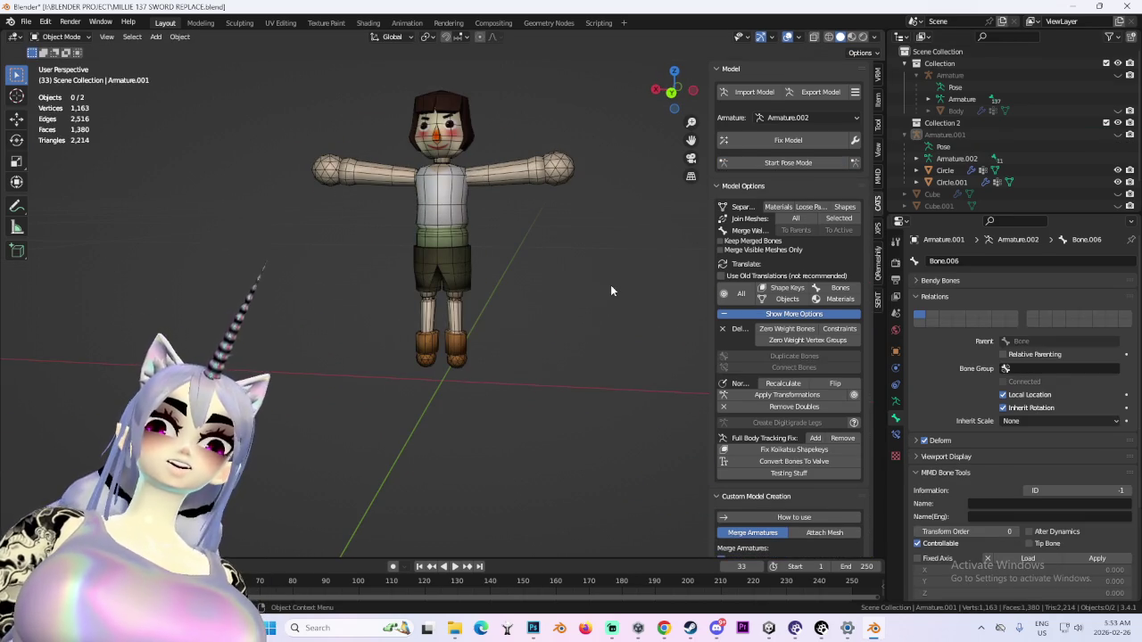
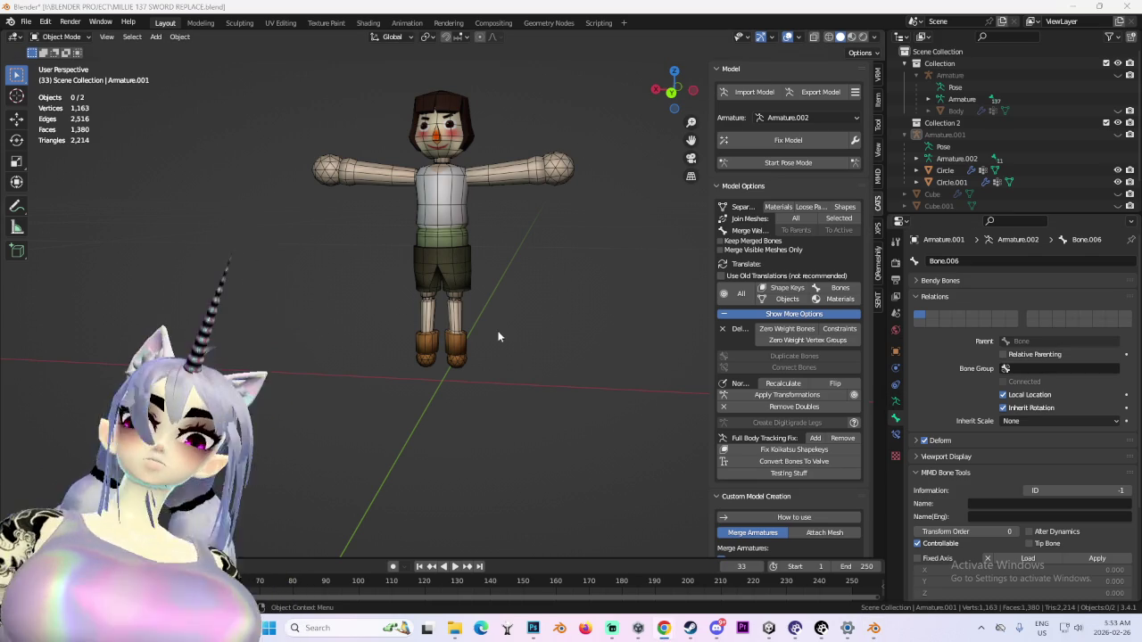
In pose mode on the doll's armature, scale both upper-leg bones up
click(788, 162)
click(457, 259)
key(s)
key(Escape)
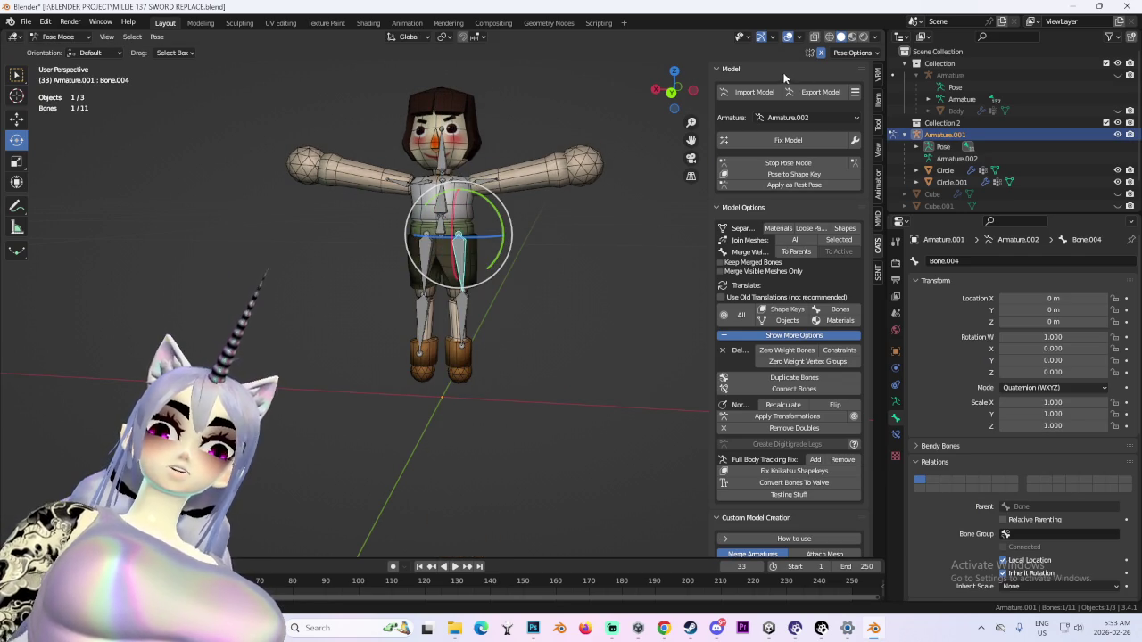
click(419, 268)
shift+click(459, 267)
key(s)
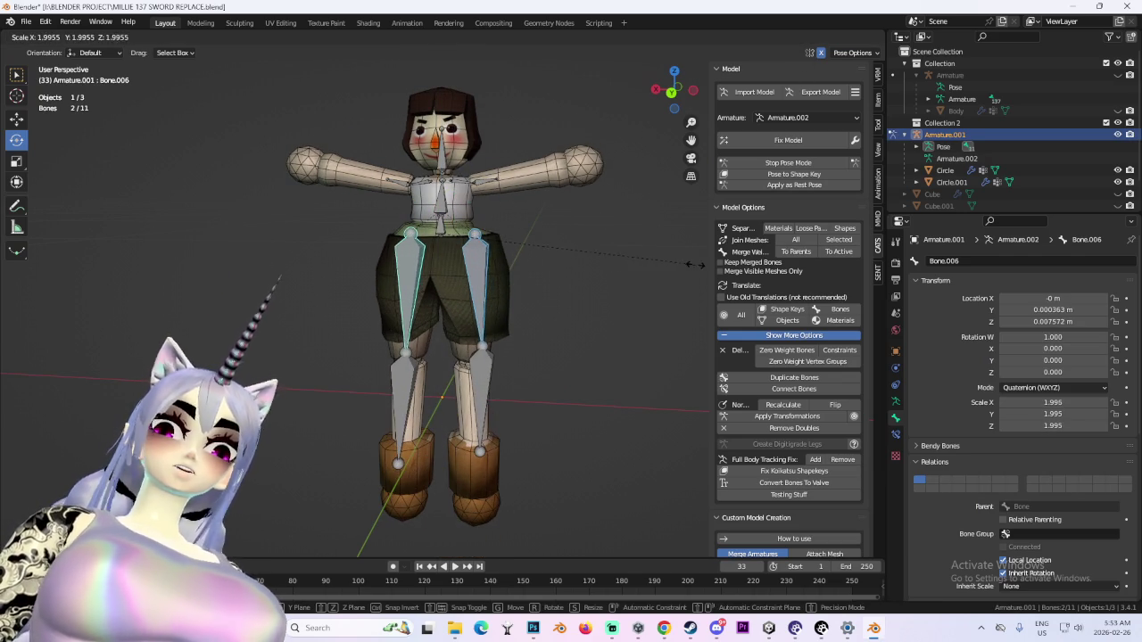
click(491, 379)
Shrink both lower-leg bones to about 0.8 and clear the bone selection
click(489, 379)
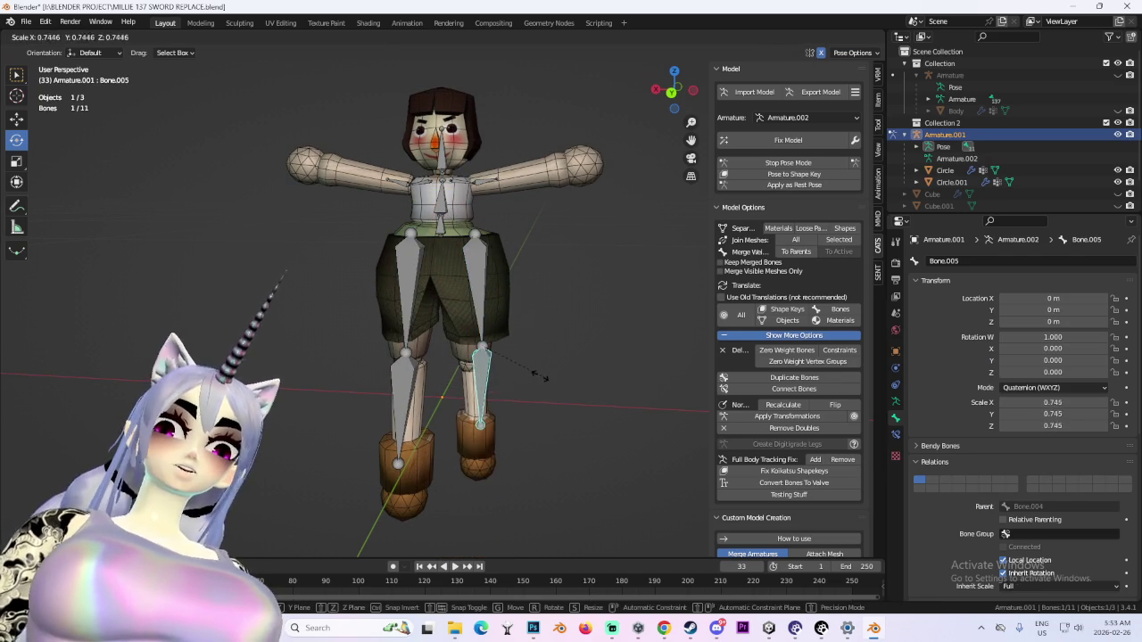
click(401, 390)
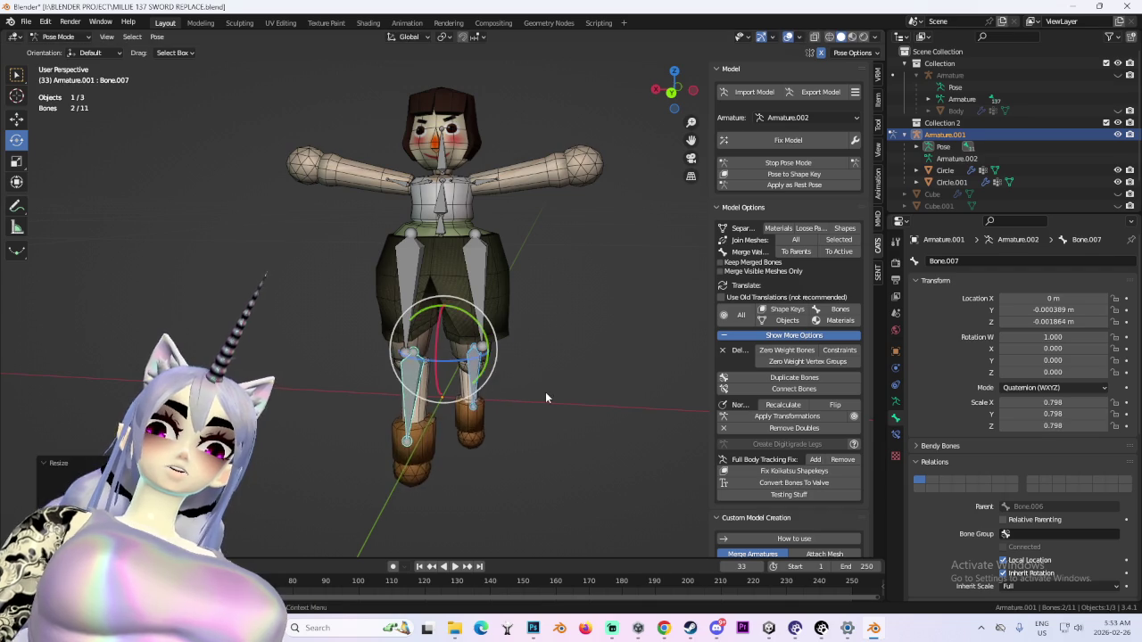
click(483, 416)
shift+click(406, 392)
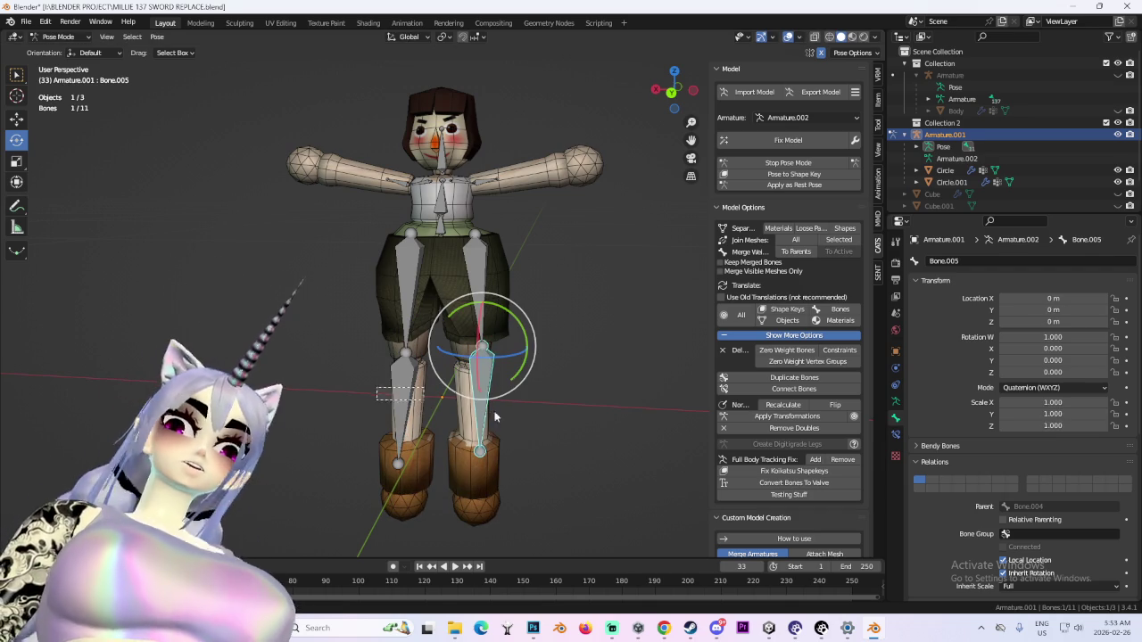
key(s)
click(600, 409)
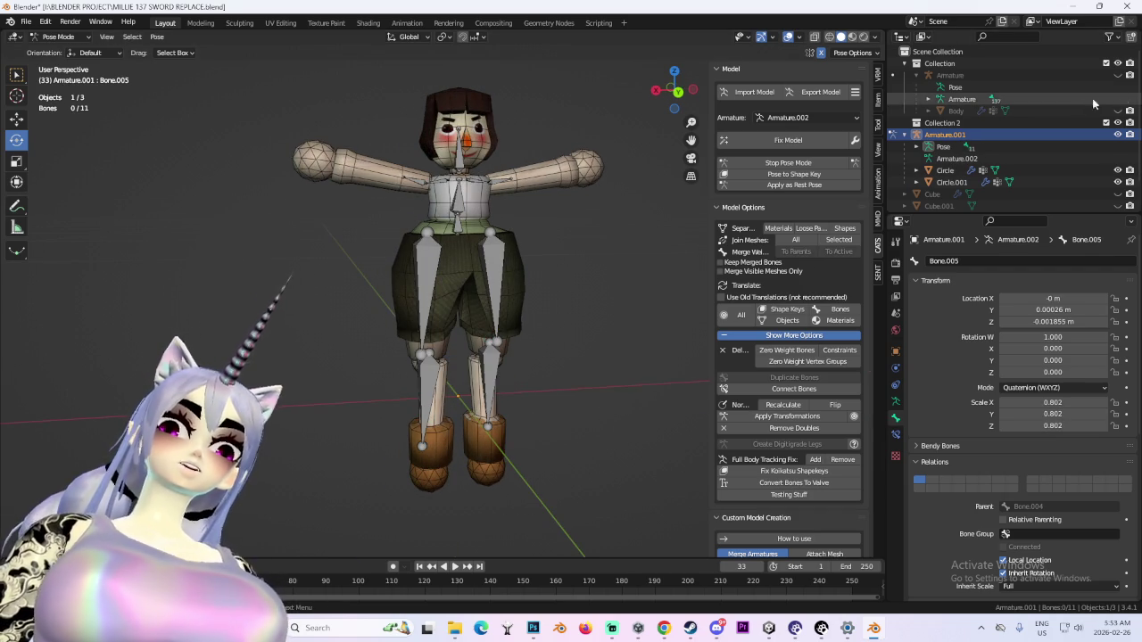
click(944, 134)
Inspect the doll from behind, then leave pose mode to restore the rest pose
mouse_move(550, 201)
middle_down()
mouse_move(528, 211)
mouse_move(590, 243)
middle_up()
scroll(536, 223, up, 2)
scroll(514, 218, up, 3)
scroll(515, 214, down, 5)
scroll(553, 206, down, 2)
mouse_move(554, 205)
middle_down()
mouse_move(624, 189)
mouse_move(535, 204)
mouse_move(481, 251)
mouse_move(497, 258)
middle_up()
scroll(496, 259, up, 2)
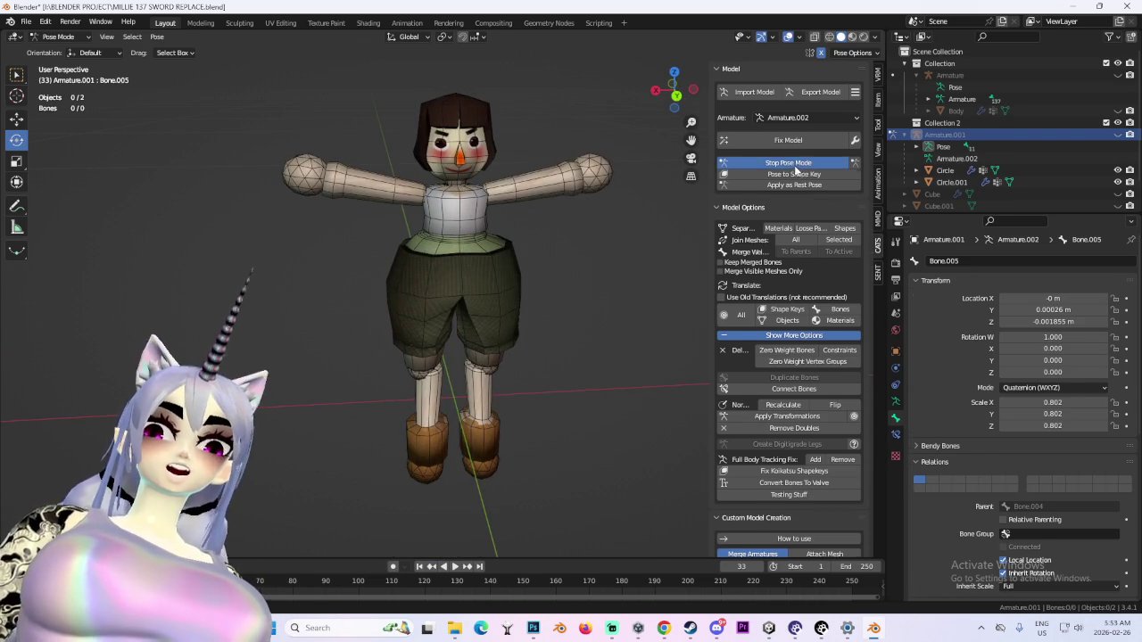
click(788, 163)
Bring the view back to the doll's front and switch to the Photoshop texture
middle_drag(589, 183, 609, 170)
scroll(428, 354, up, 1)
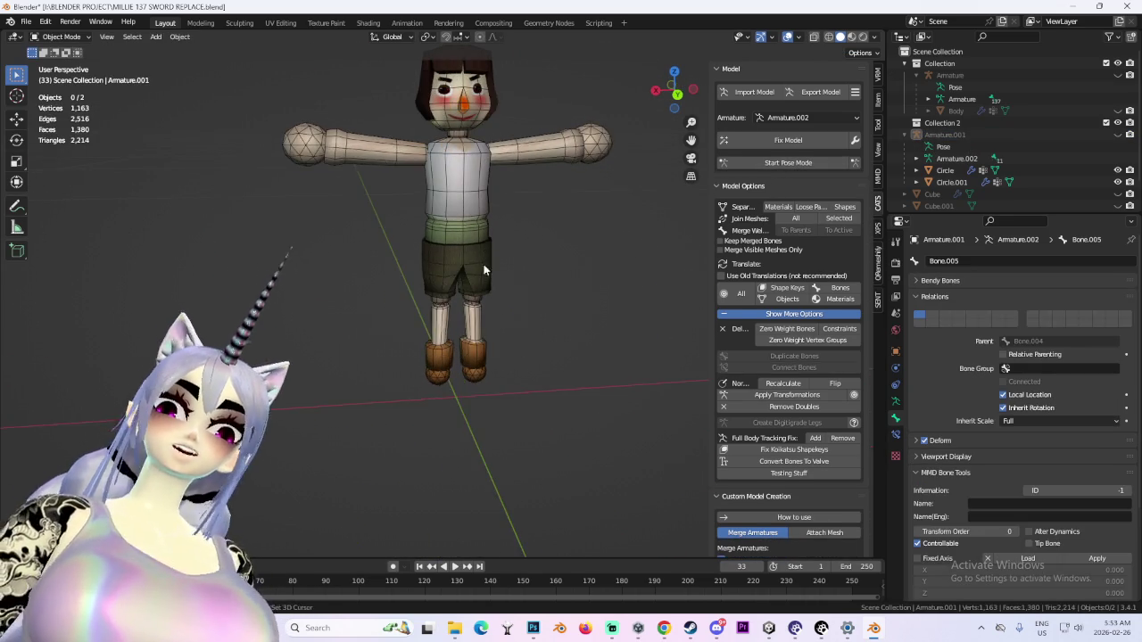
scroll(481, 356, up, 4)
mouse_move(533, 628)
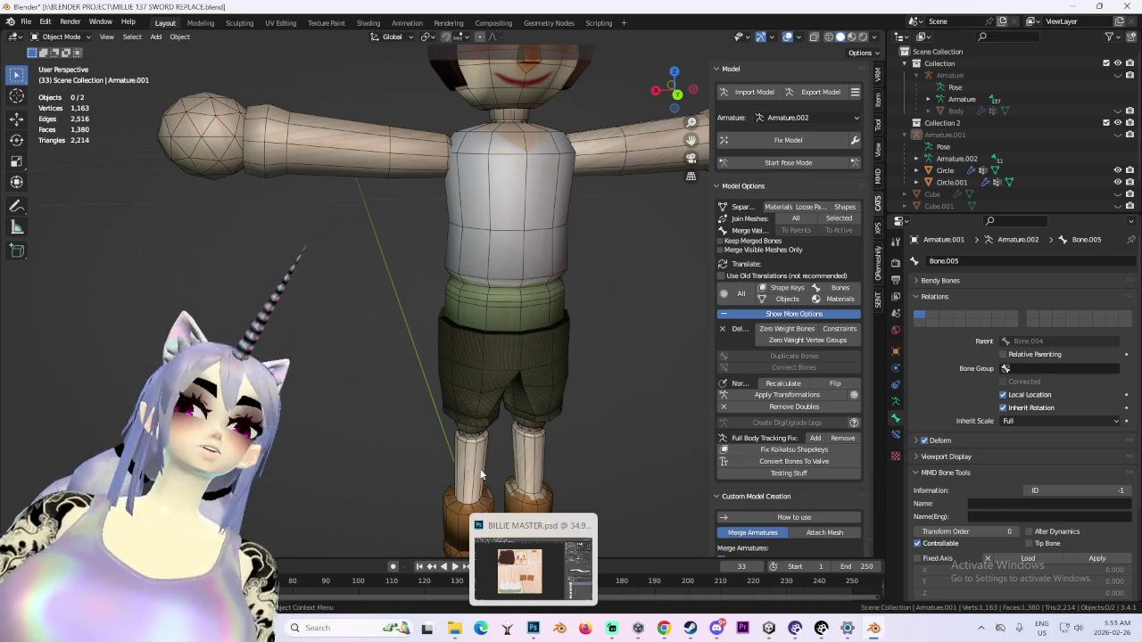
click(533, 628)
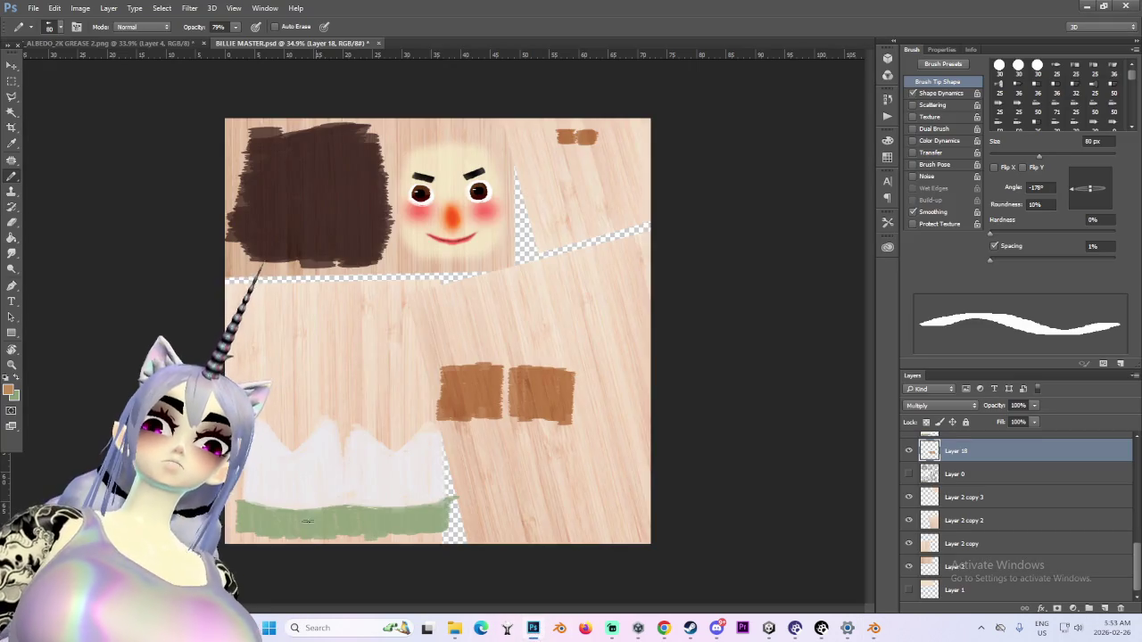
Toggle Layer 8 and Layer 17 visibility to check the face and the pale patch
alt+scroll(330, 506, up, 2)
scroll(916, 474, up, 2)
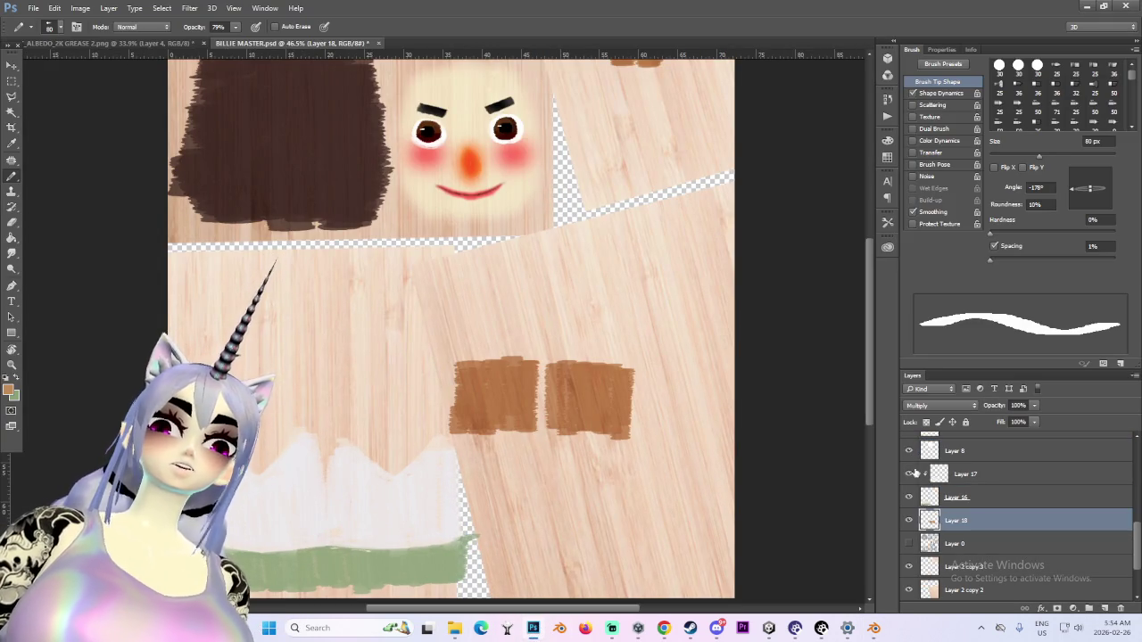
click(910, 475)
click(912, 476)
click(909, 452)
click(909, 452)
click(960, 452)
click(909, 453)
click(909, 452)
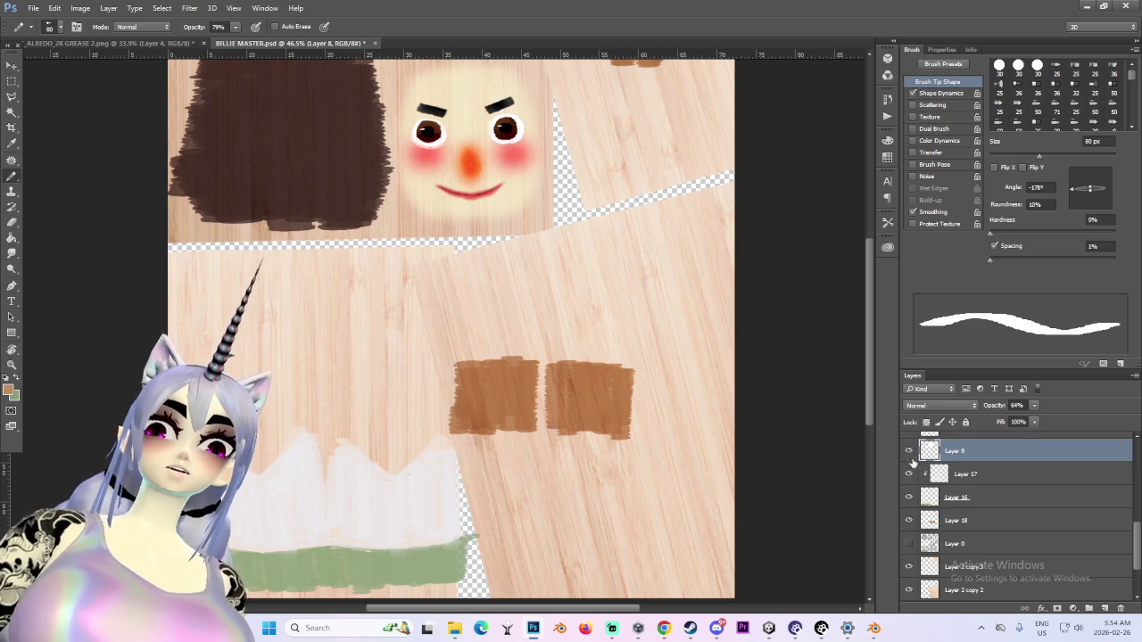
click(919, 475)
click(910, 476)
click(909, 476)
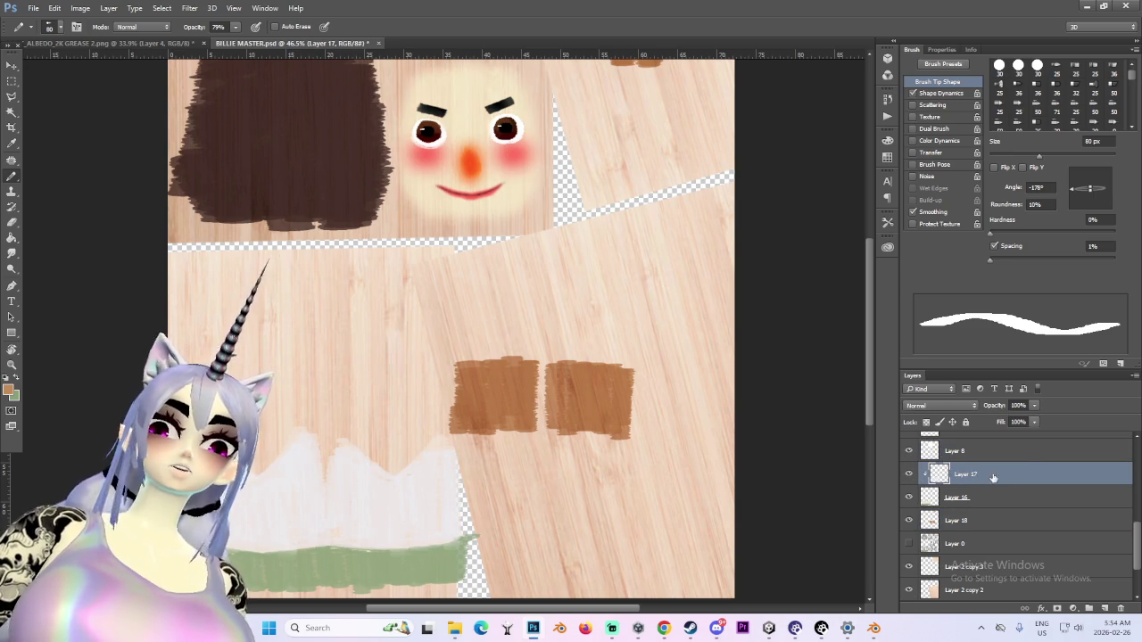
Add a new Layer 19 directly above Layer 17 and start picking a blue foreground colour
click(1107, 608)
drag(986, 442, 976, 456)
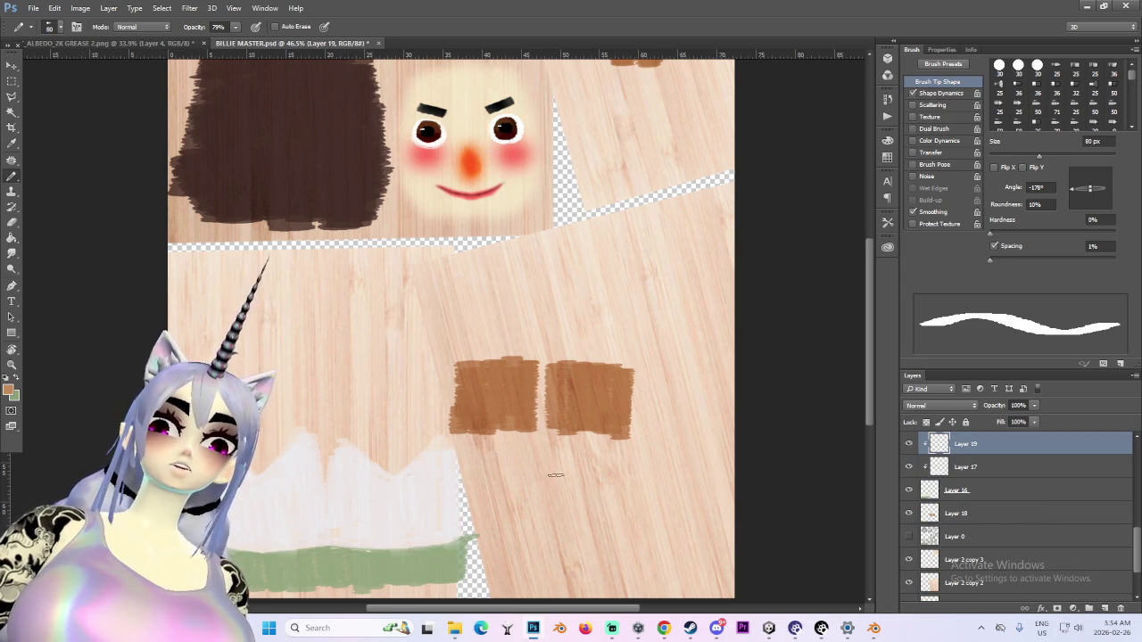
click(8, 389)
drag(780, 254, 776, 246)
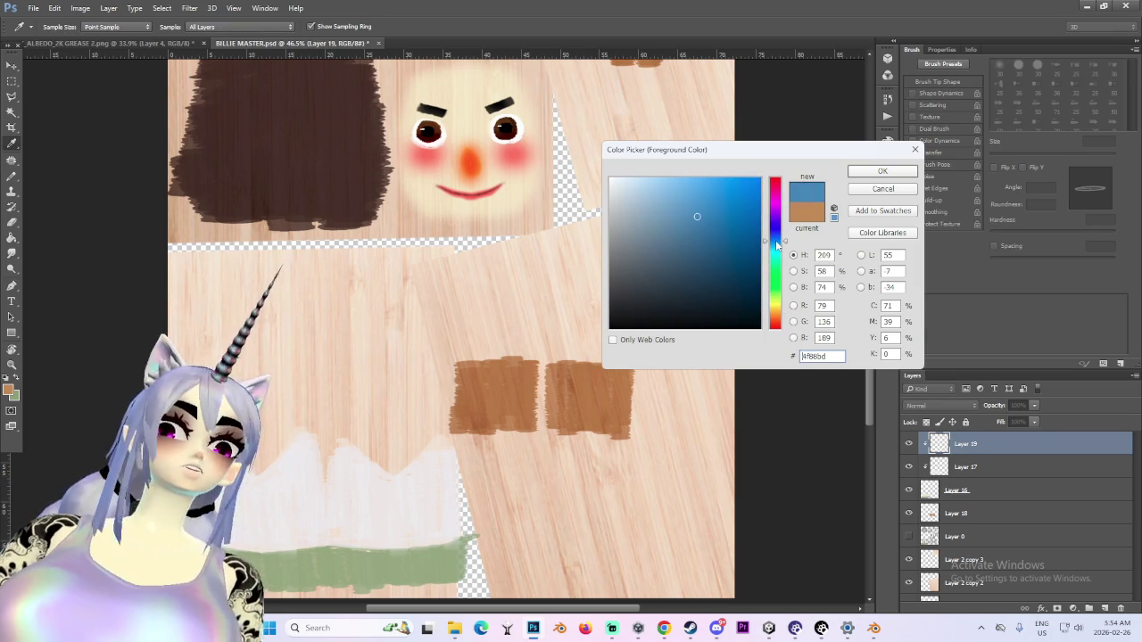
Set the foreground to pale light blue and paint a stripe over the white patch with a larger brush
drag(697, 217, 643, 162)
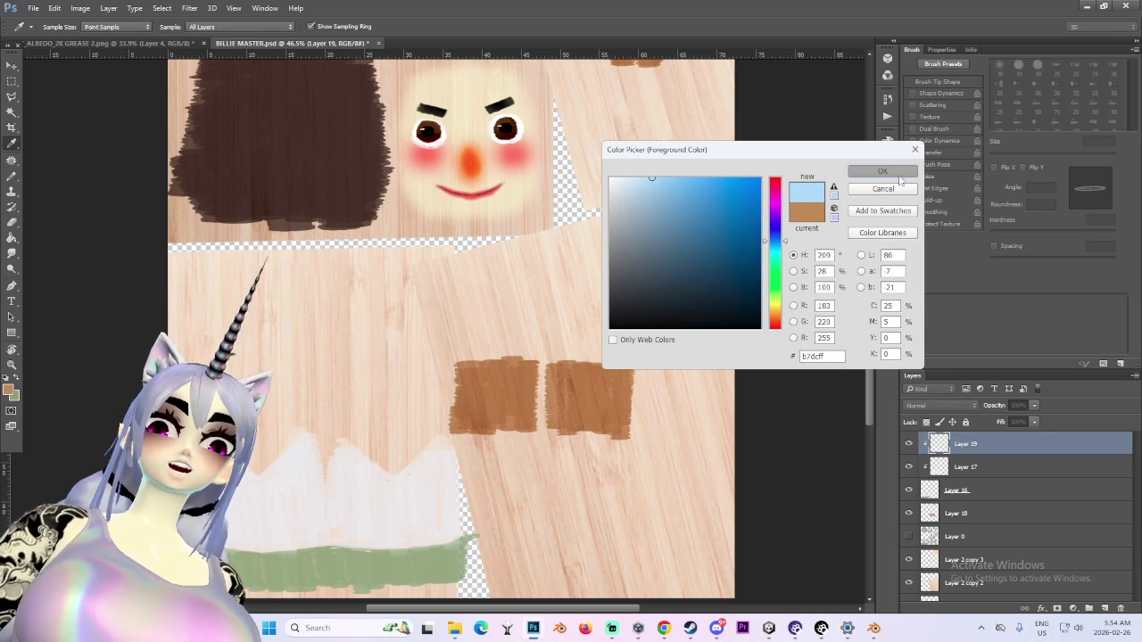
key(Return)
key(bracketright)
key(bracketright)
key(bracketright)
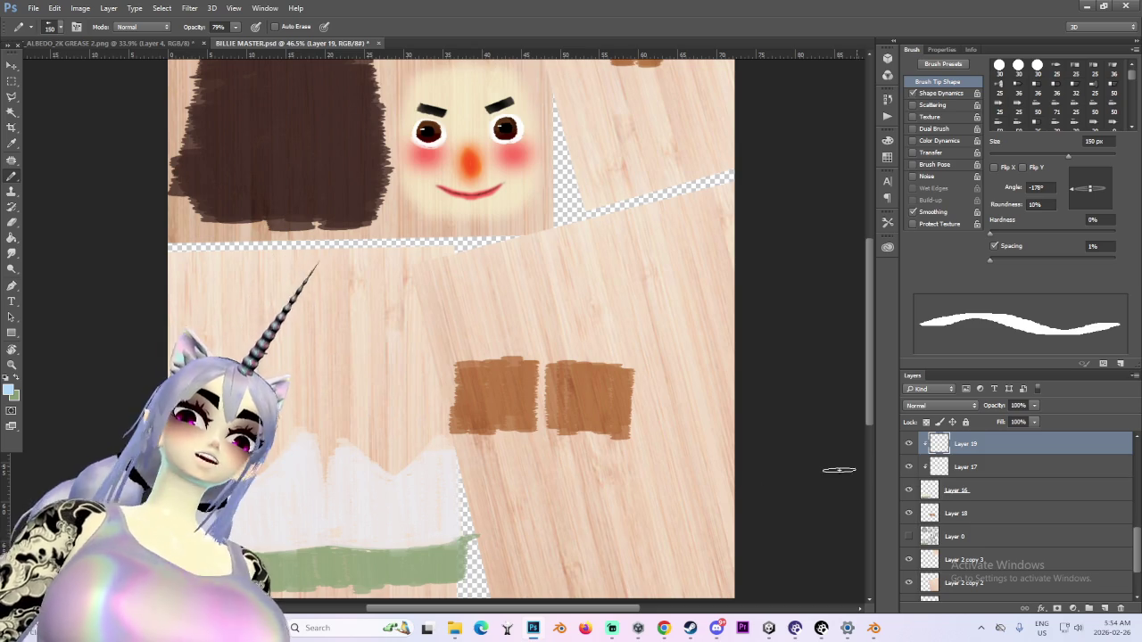
drag(223, 540, 349, 540)
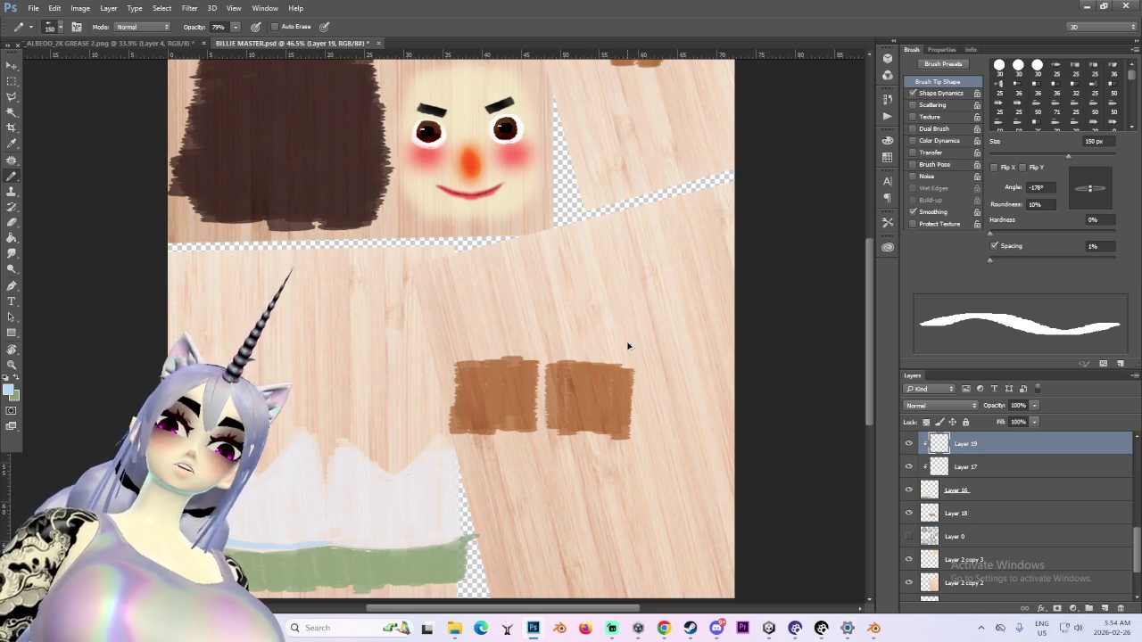
Rotate the brush tip to 70°, adjust spacing, and rework the light-blue stripe above the green band
drag(1081, 188, 1098, 180)
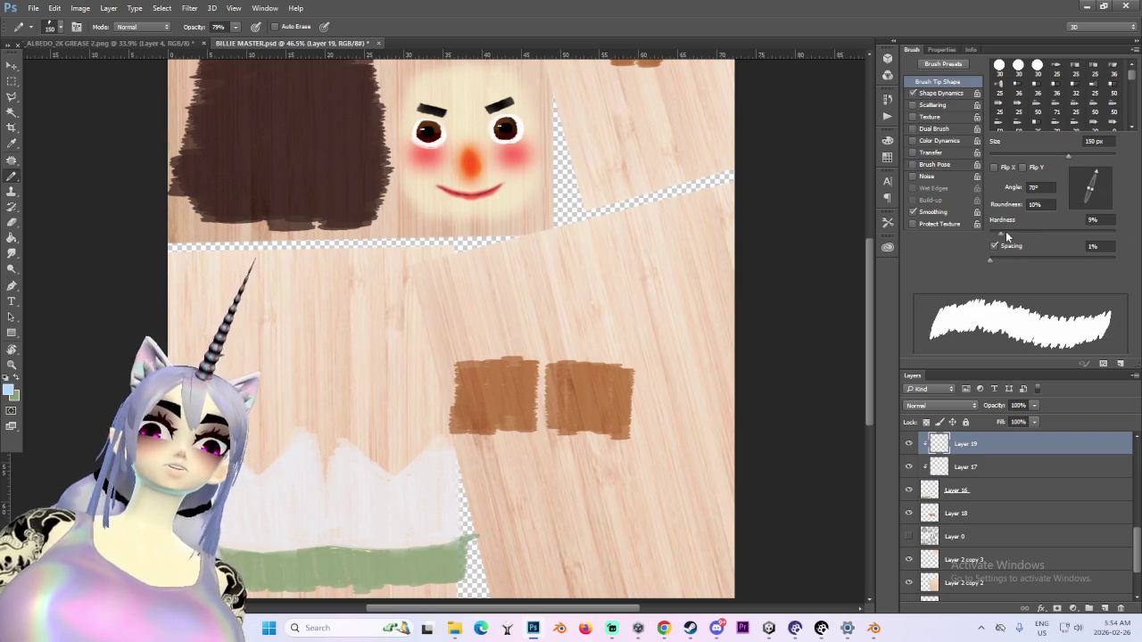
drag(989, 259, 946, 261)
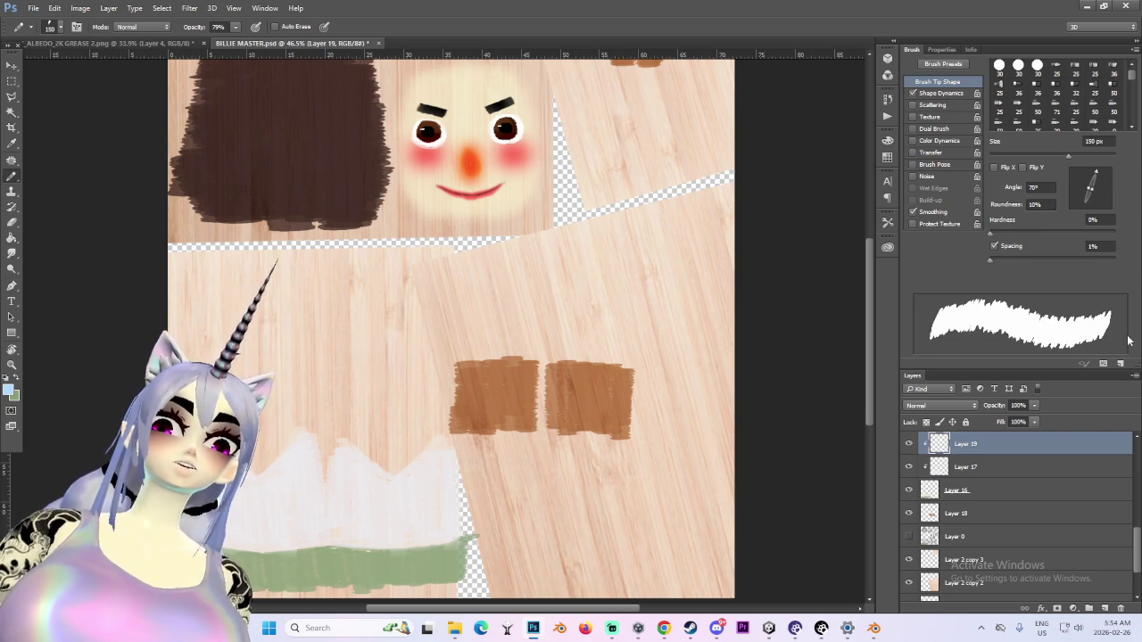
mouse_move(332, 532)
mouse_down()
mouse_move(255, 537)
mouse_move(328, 541)
mouse_up()
key(bracketleft)
key(bracketleft)
key(bracketleft)
key(ctrl+z)
key(bracketleft)
key(bracketleft)
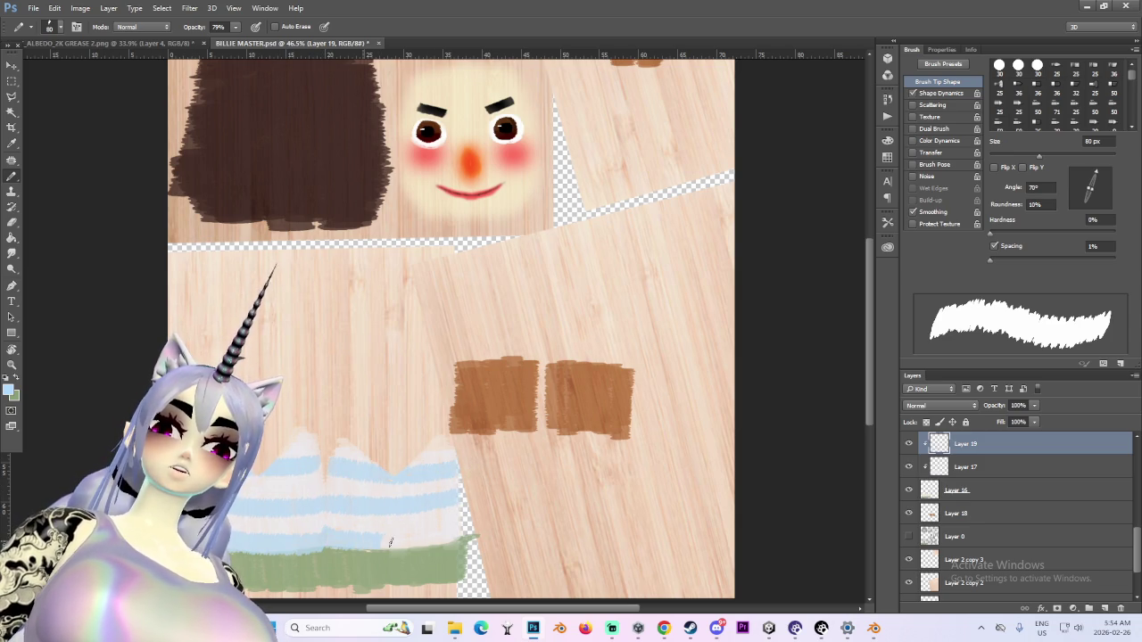
alt+scroll(482, 519, down, 5)
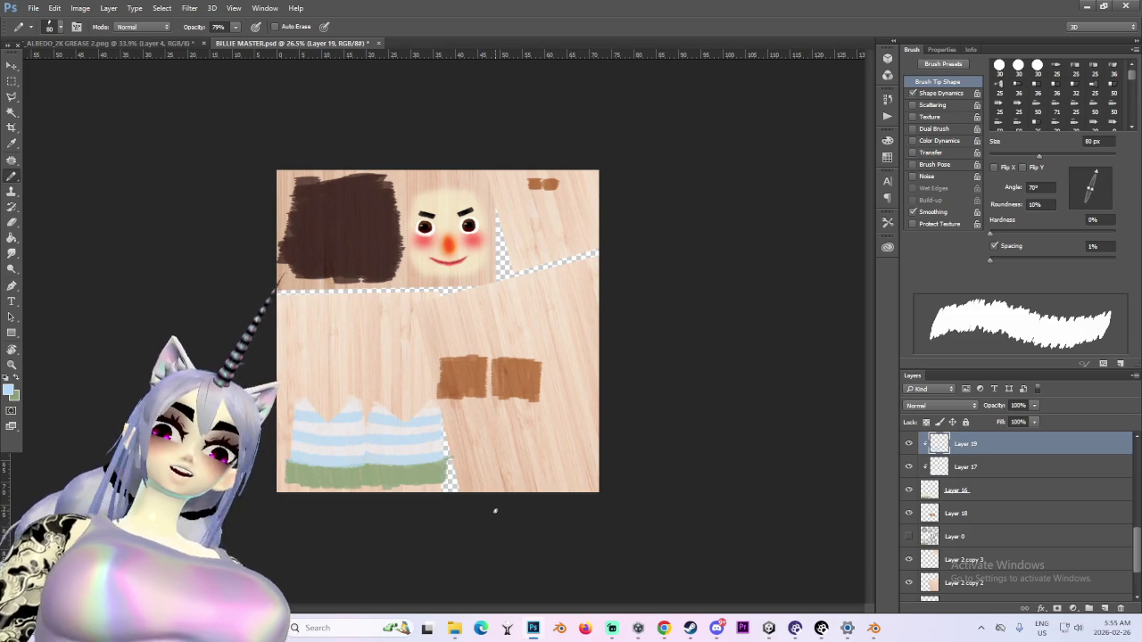
key(ctrl+plus)
click(80, 8)
mouse_move(98, 38)
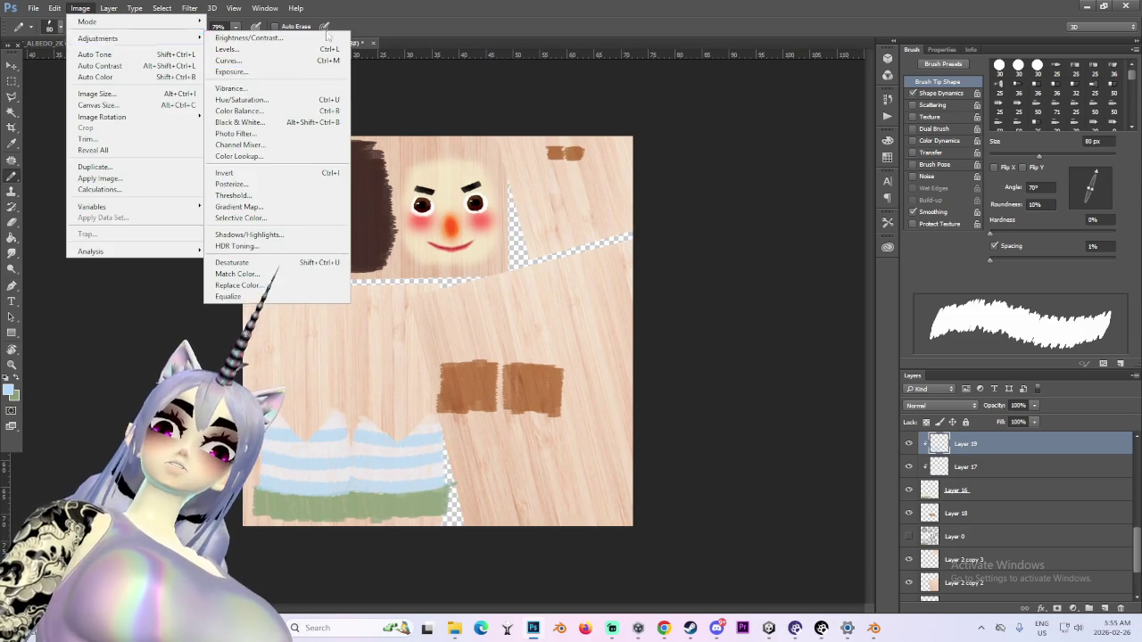
click(284, 99)
drag(873, 417, 943, 426)
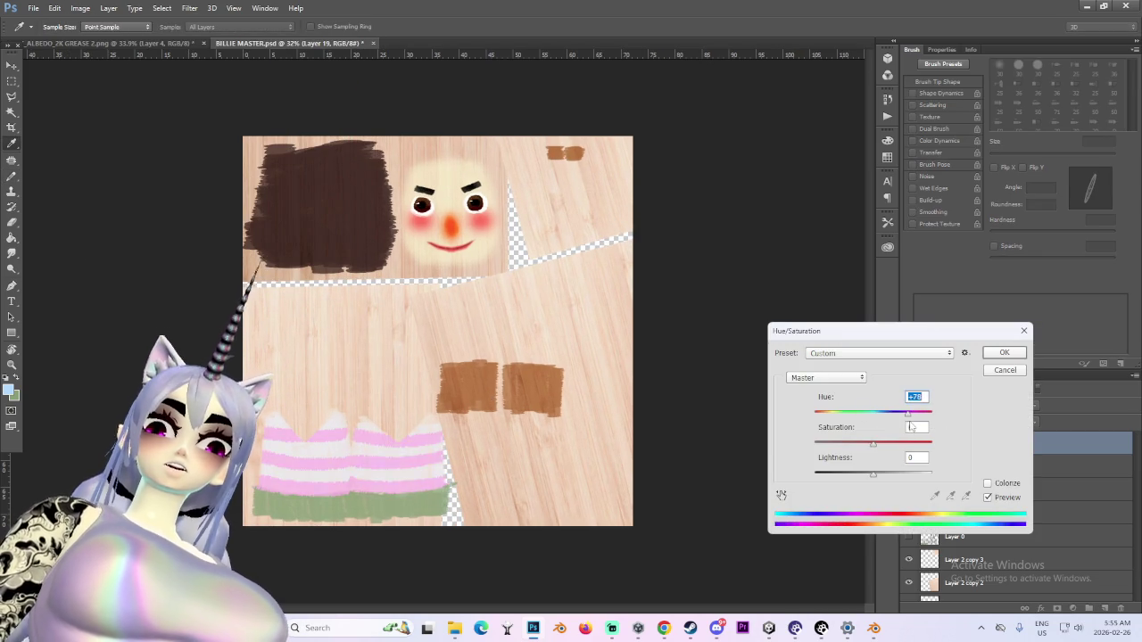
drag(934, 427, 937, 438)
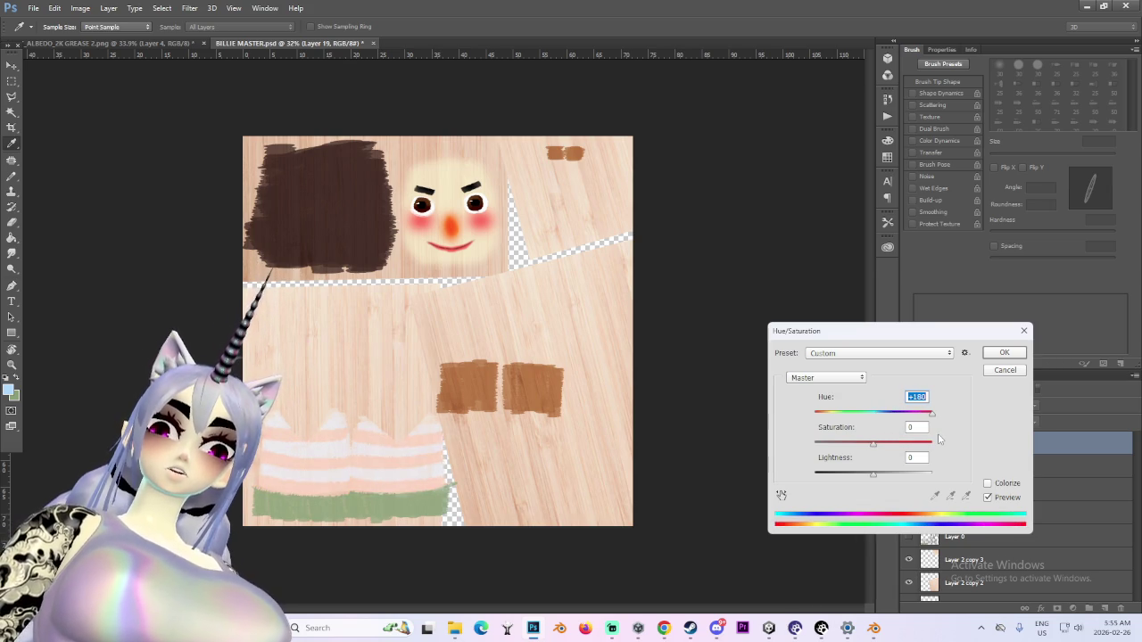
drag(932, 441, 943, 442)
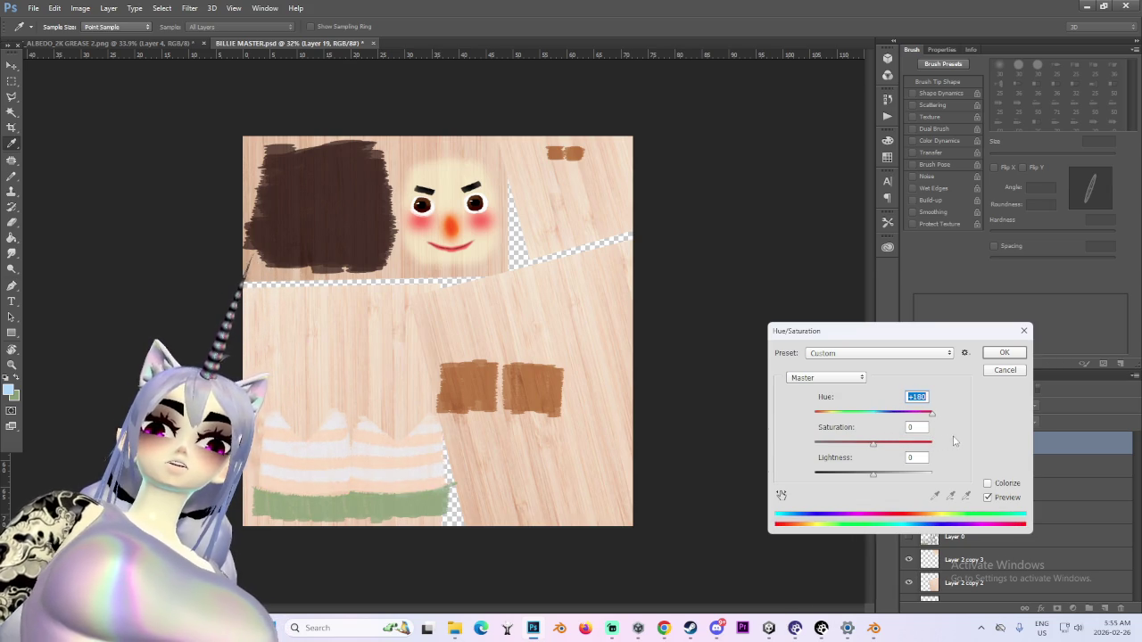
drag(790, 442, 839, 435)
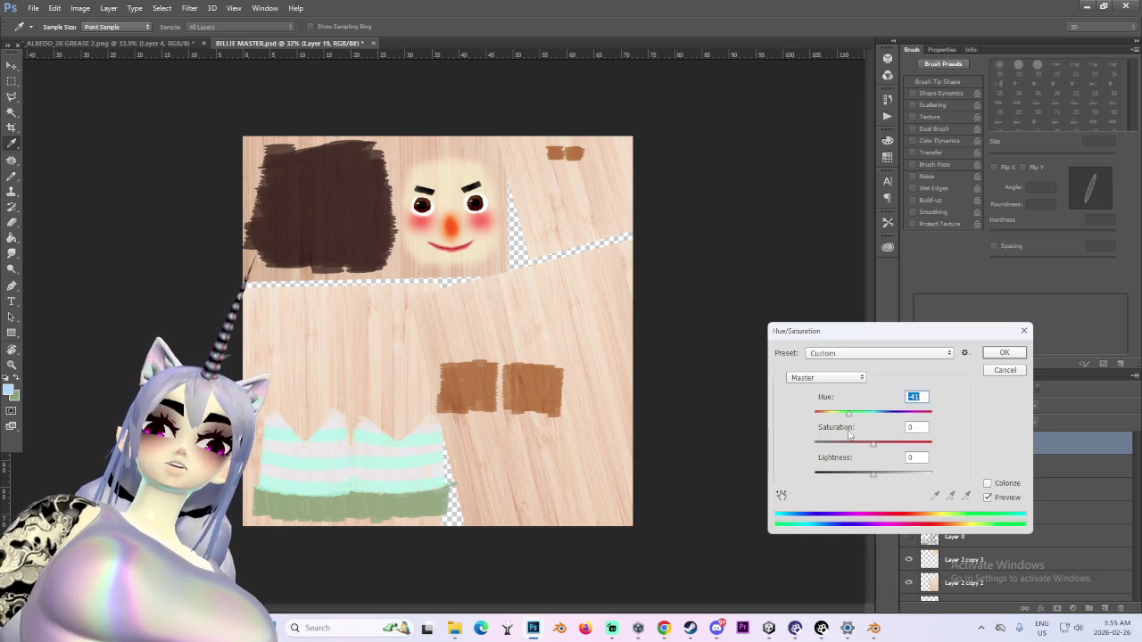
key(shift+Down)
key(shift+Down)
key(shift+Down)
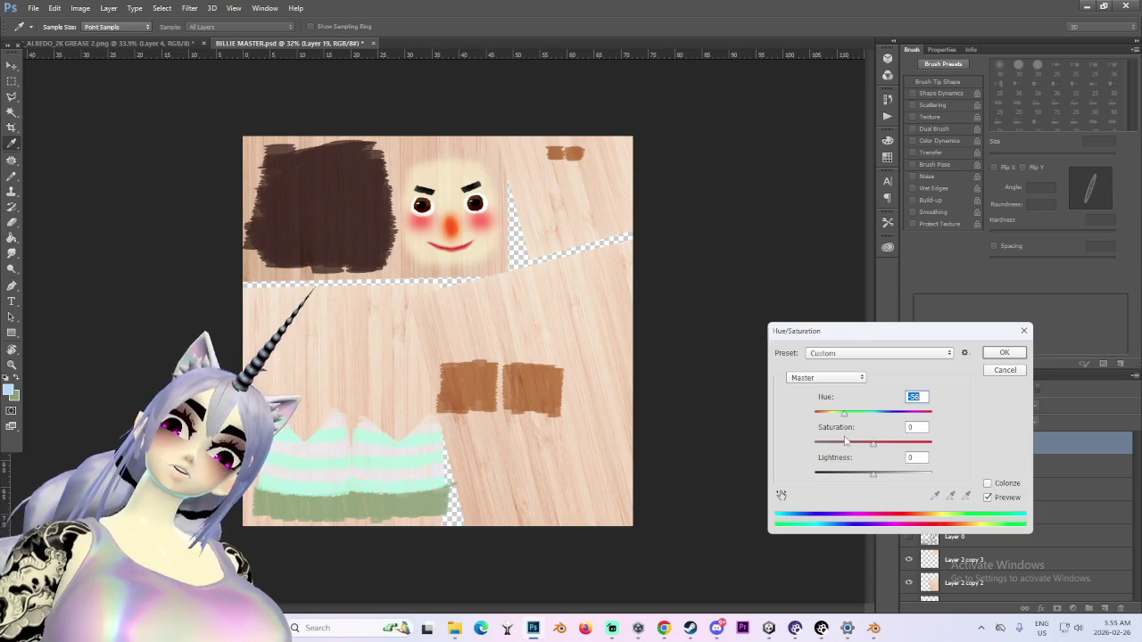
drag(845, 443, 826, 452)
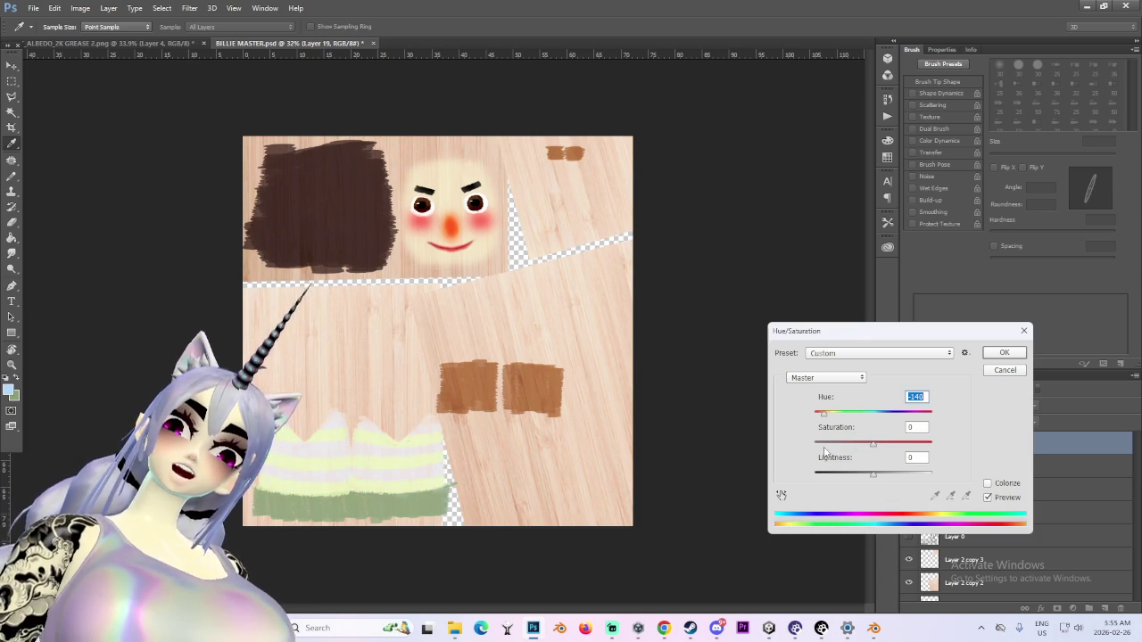
mouse_move(892, 479)
mouse_down()
mouse_move(871, 476)
mouse_move(945, 446)
mouse_up()
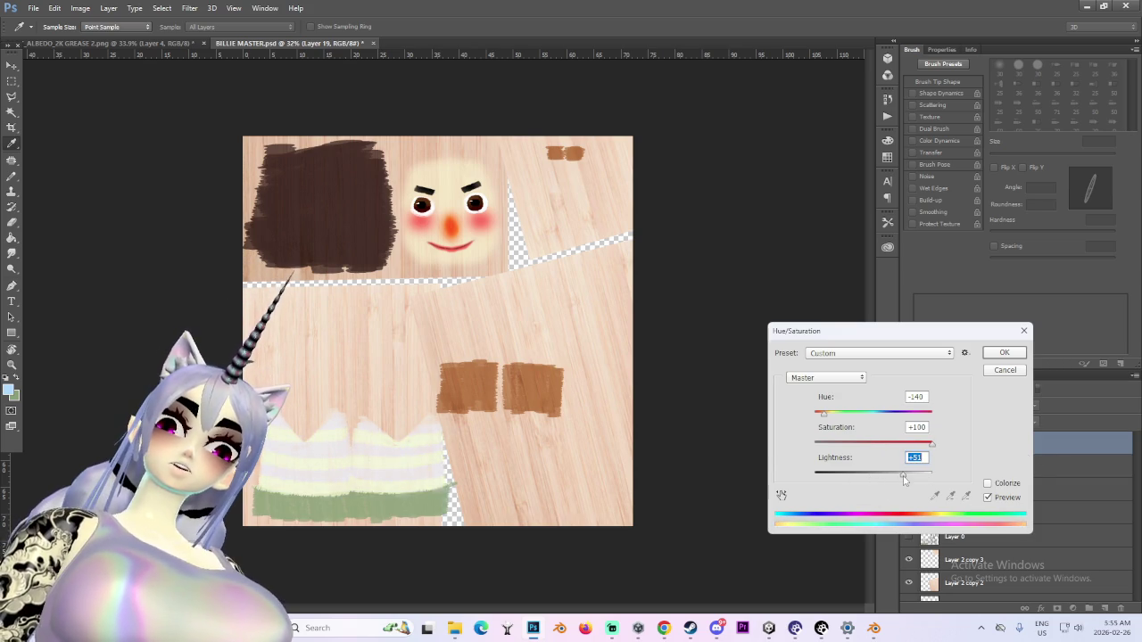
drag(864, 482, 850, 486)
drag(824, 414, 853, 428)
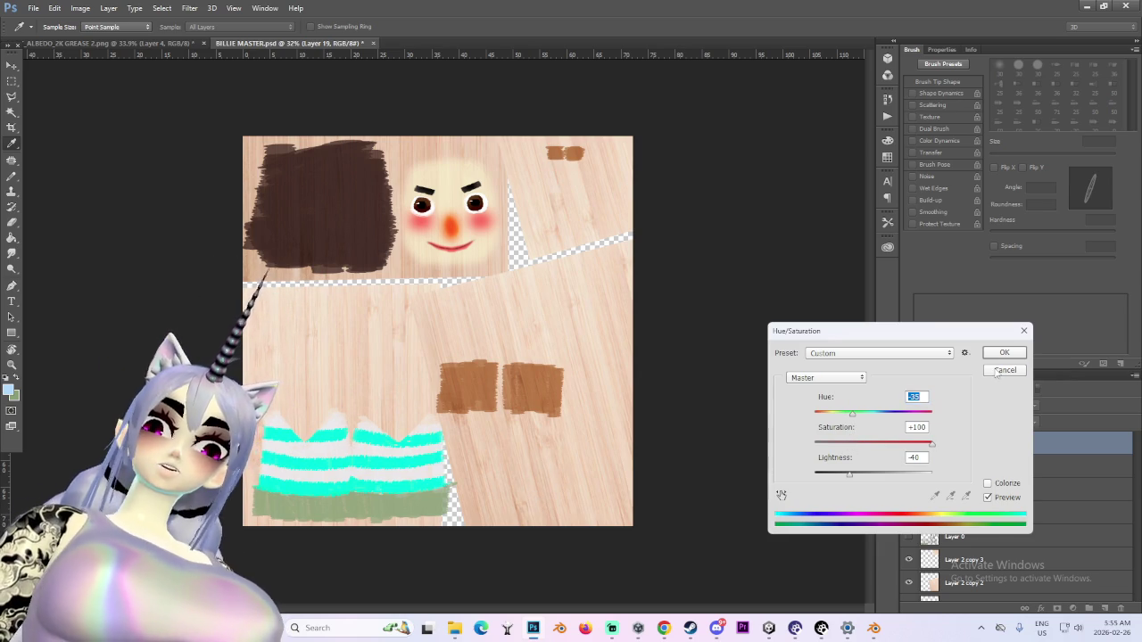
key(Escape)
alt+scroll(436, 330, down, 3)
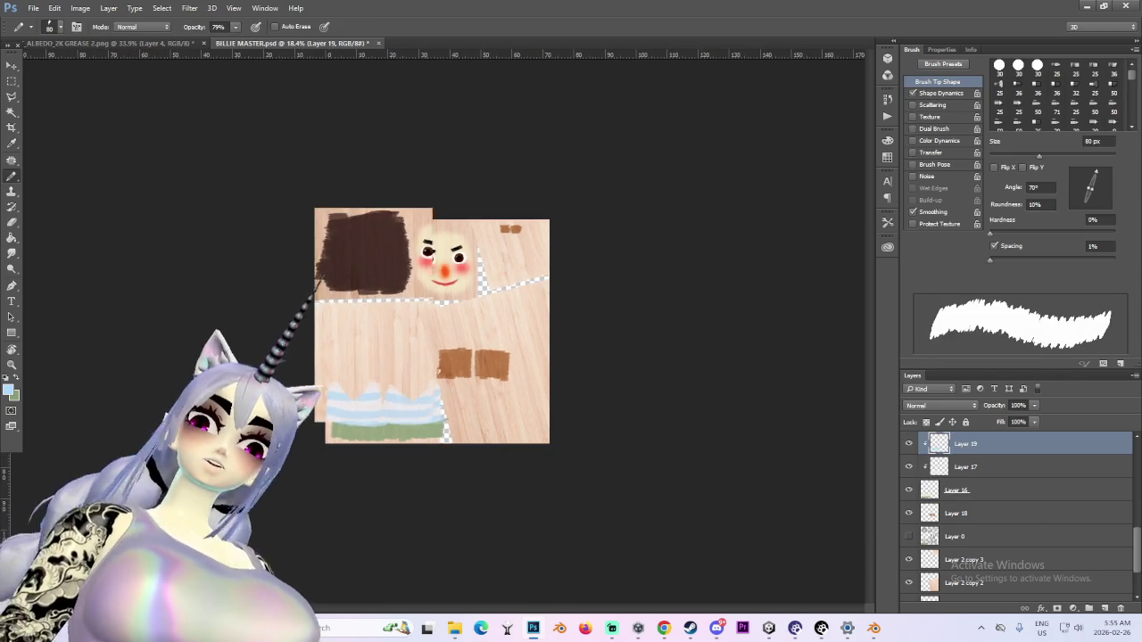
Recolour the stripes greyish-brown with Hue/Saturation at Hue +180 and Lightness -44
alt+scroll(436, 330, up, 3)
click(108, 8)
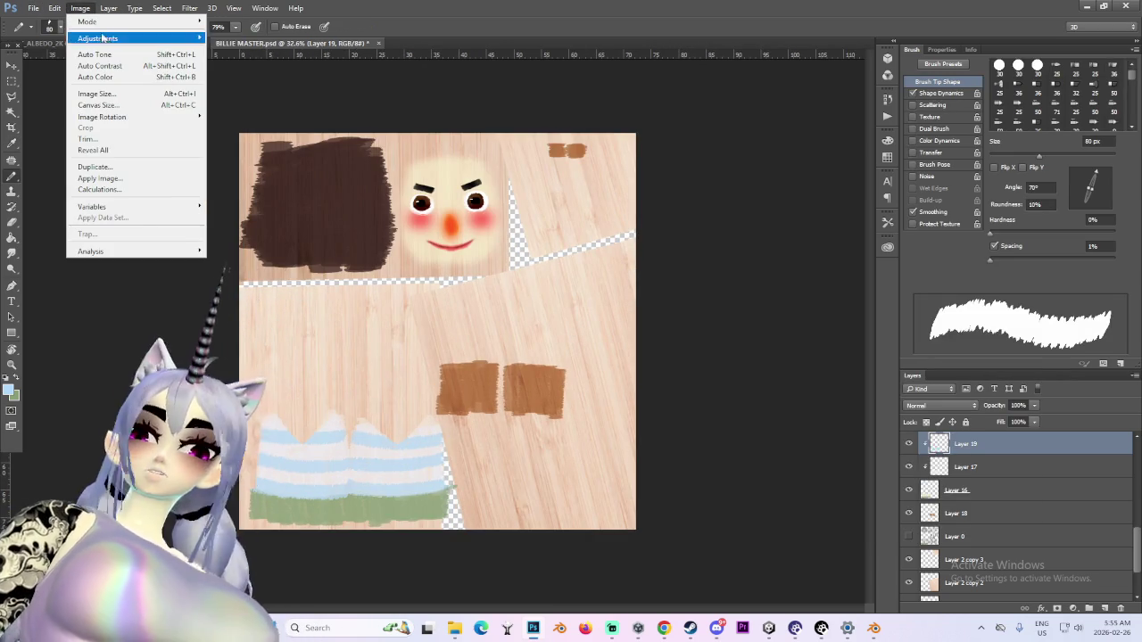
mouse_move(98, 38)
click(335, 107)
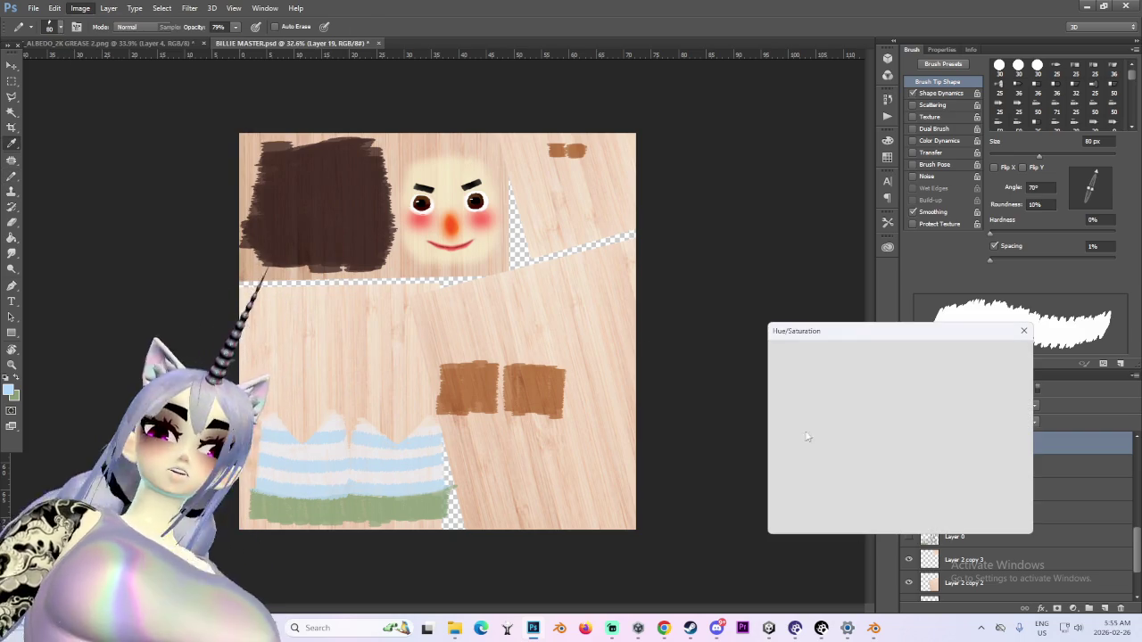
drag(873, 413, 927, 414)
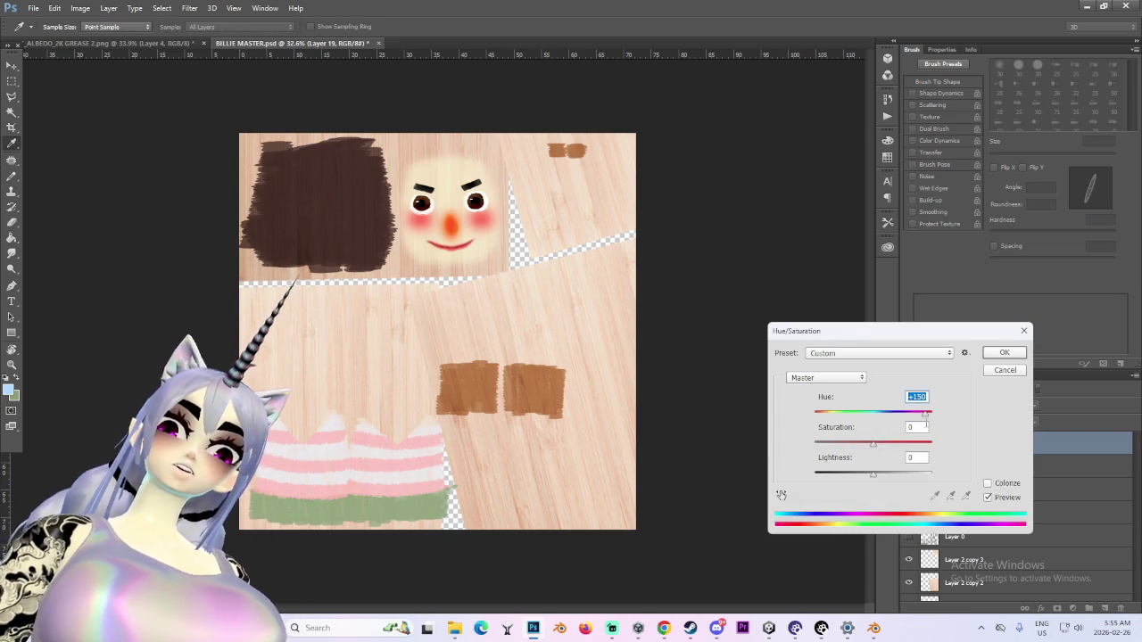
drag(926, 415, 834, 417)
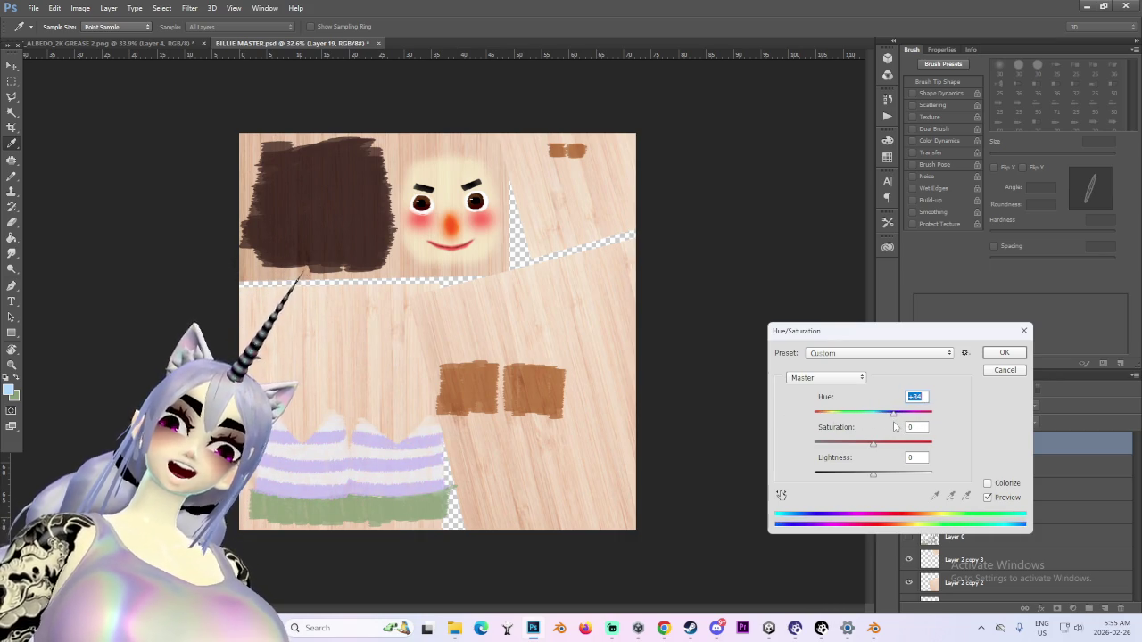
mouse_move(895, 425)
mouse_down()
mouse_move(914, 428)
mouse_move(864, 426)
mouse_up()
key(shift+Up)
key(shift+Up)
key(shift+Up)
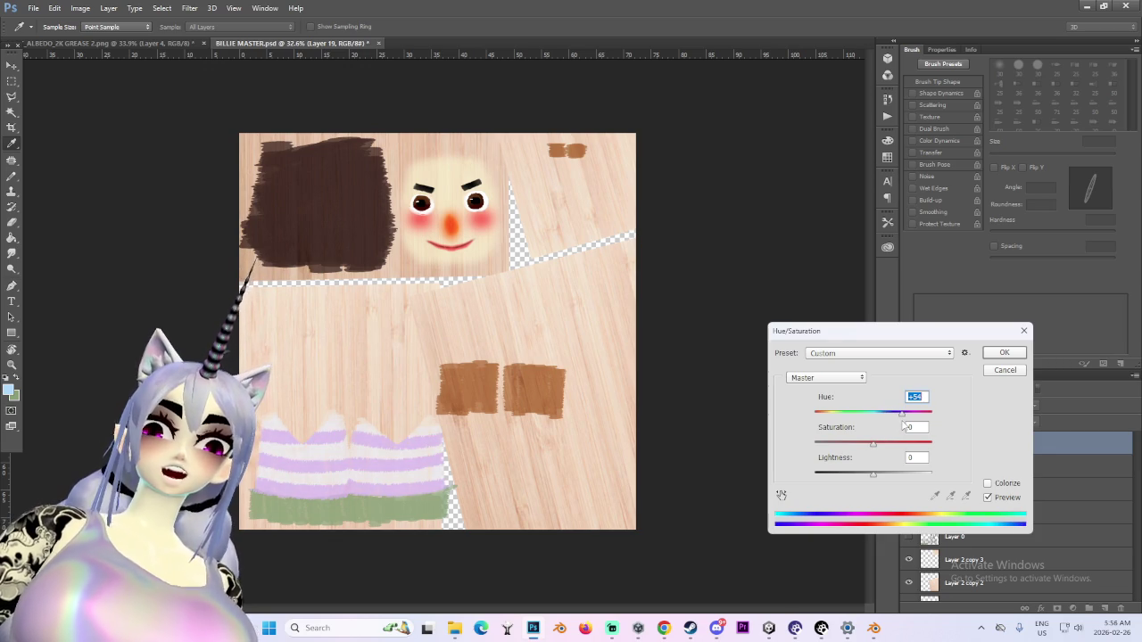
drag(920, 428, 932, 419)
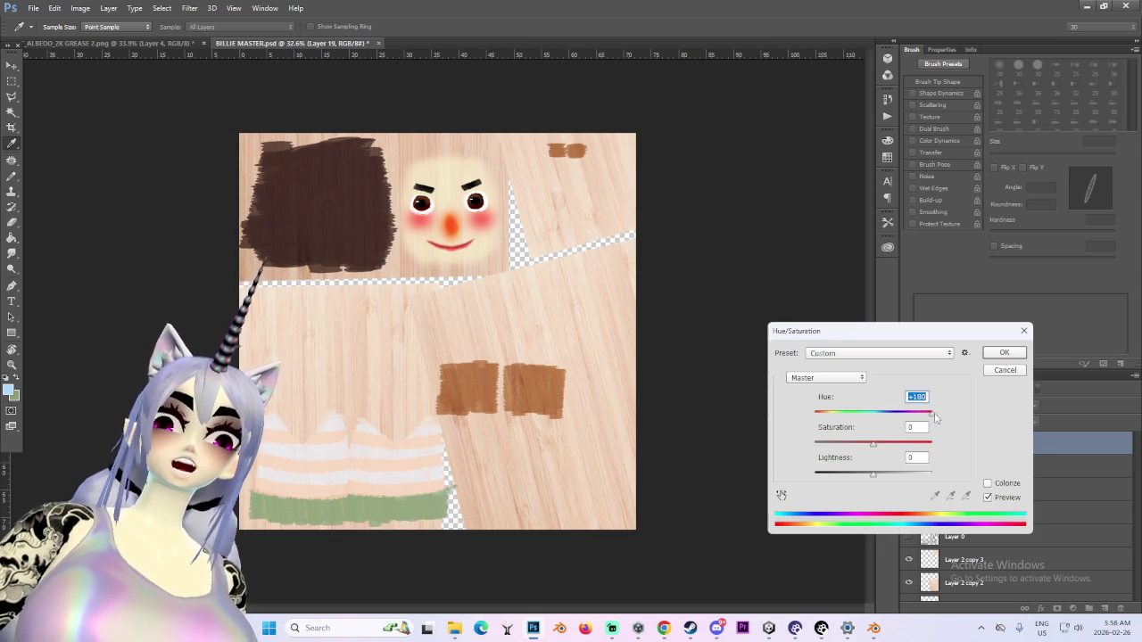
drag(948, 413, 953, 414)
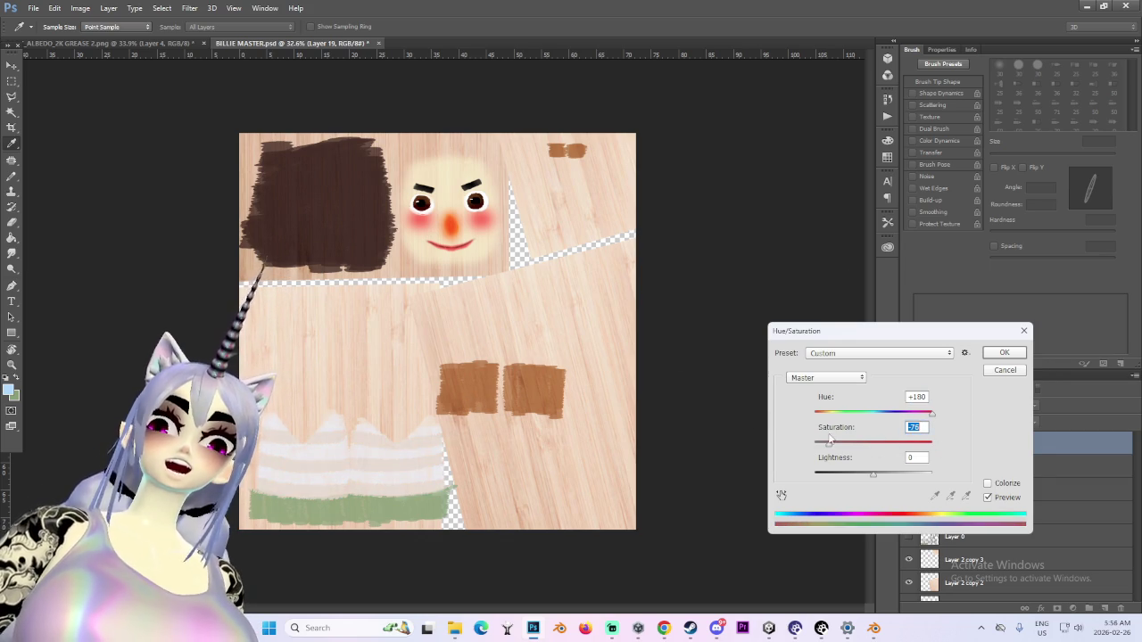
mouse_move(873, 473)
mouse_down()
mouse_move(840, 482)
mouse_move(887, 473)
mouse_move(848, 482)
mouse_up()
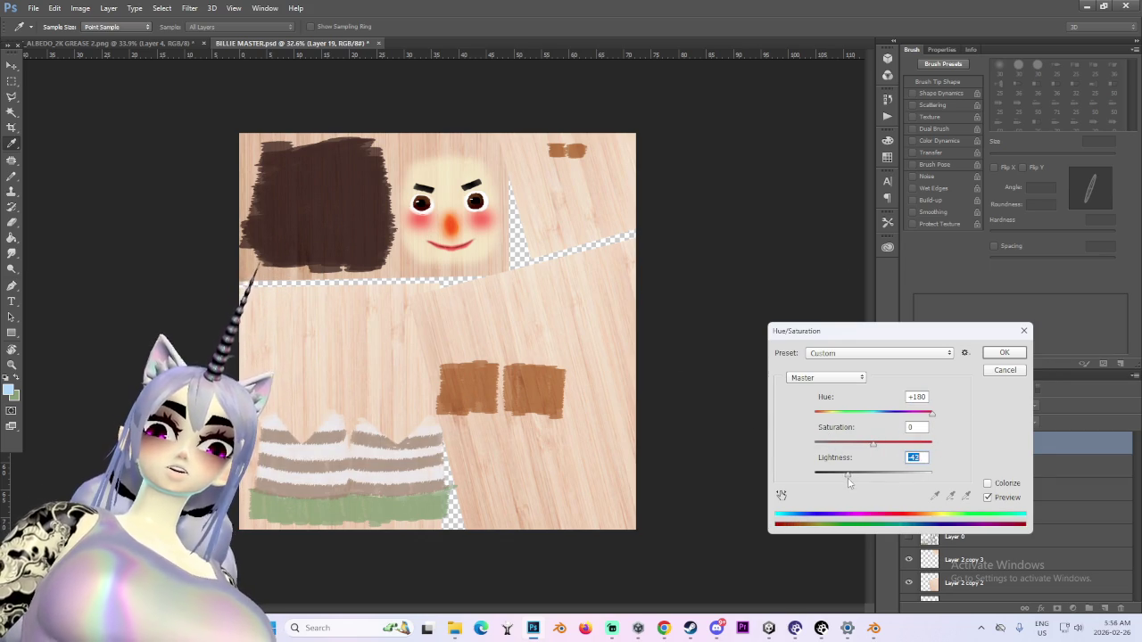
mouse_move(873, 442)
mouse_down()
mouse_move(919, 441)
mouse_move(881, 443)
mouse_up()
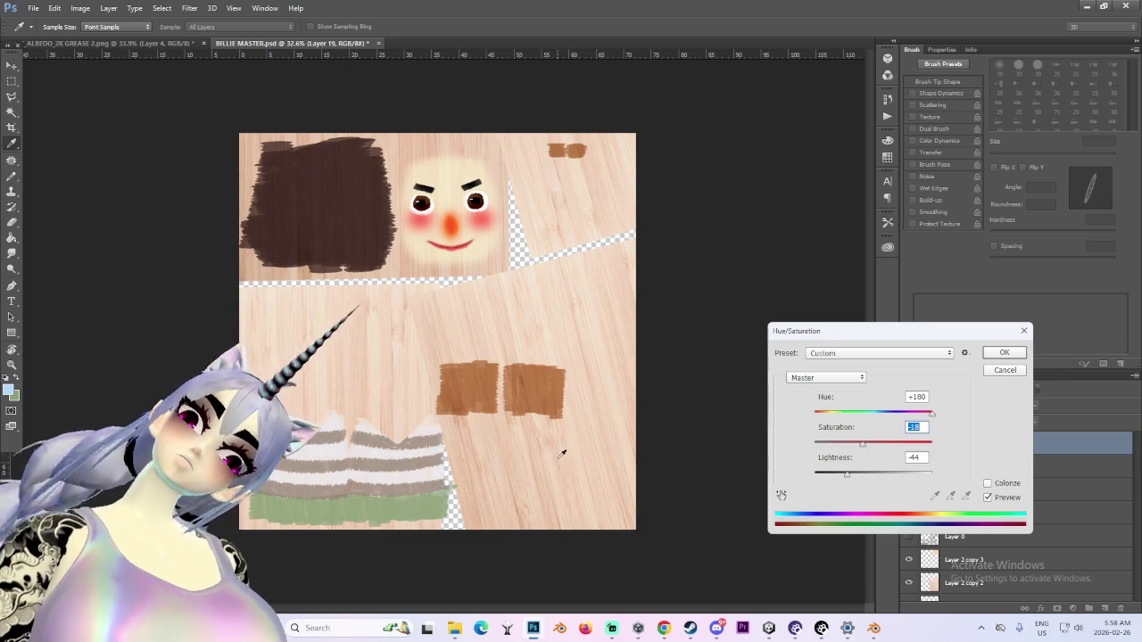
click(997, 353)
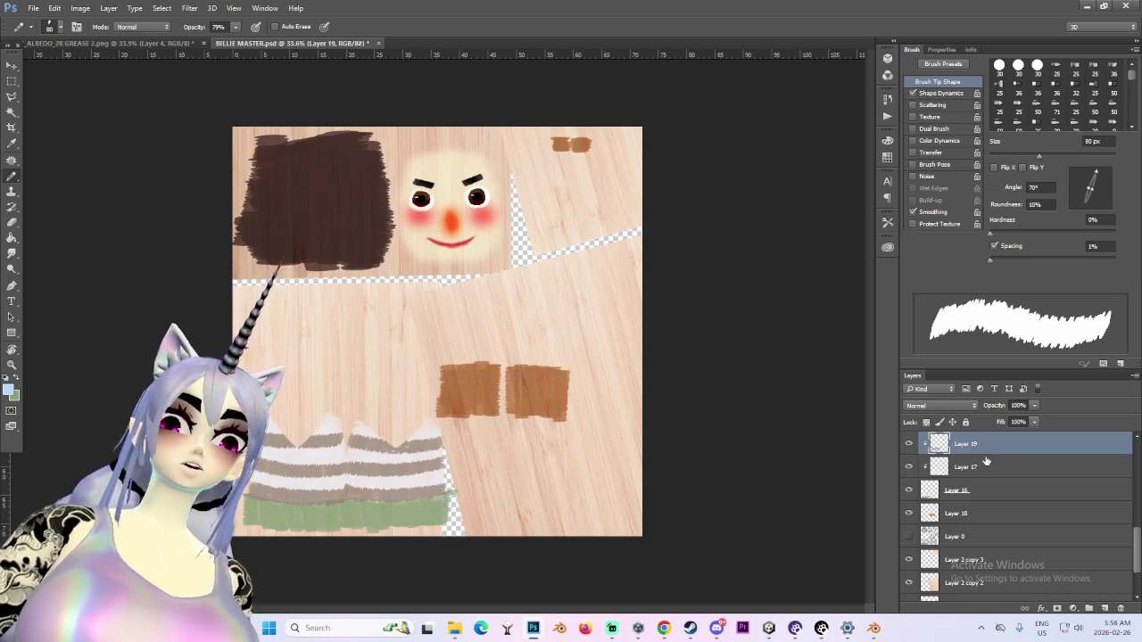
Add a new Layer 20 and enlarge the brush for painting light-blue stripes
click(1120, 609)
click(1104, 609)
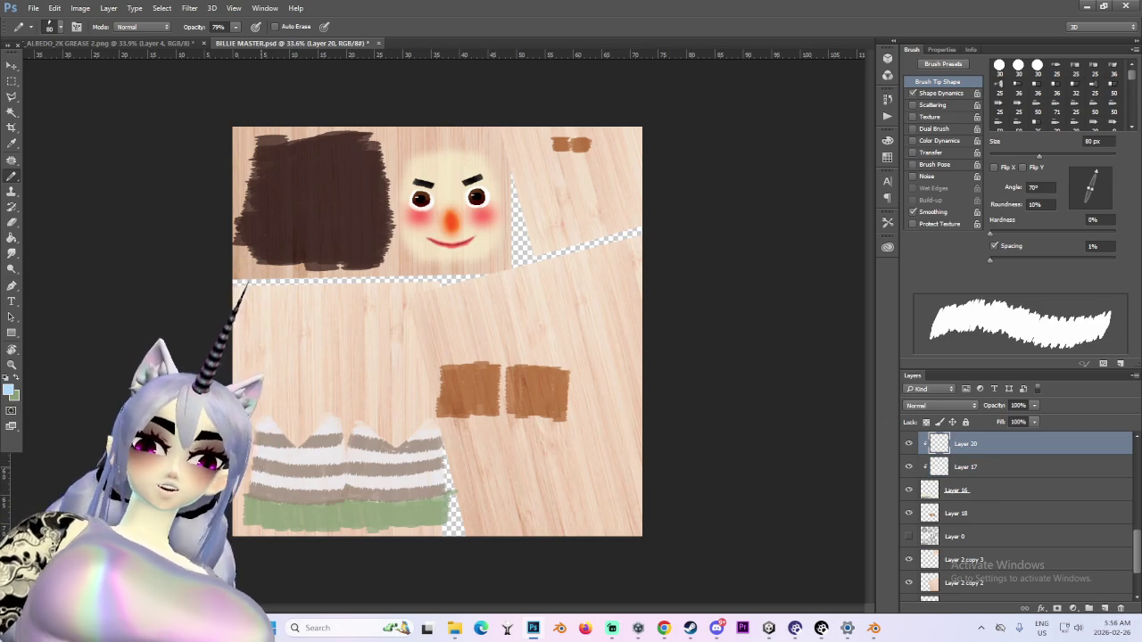
key(bracketright)
key(bracketright)
key(bracketright)
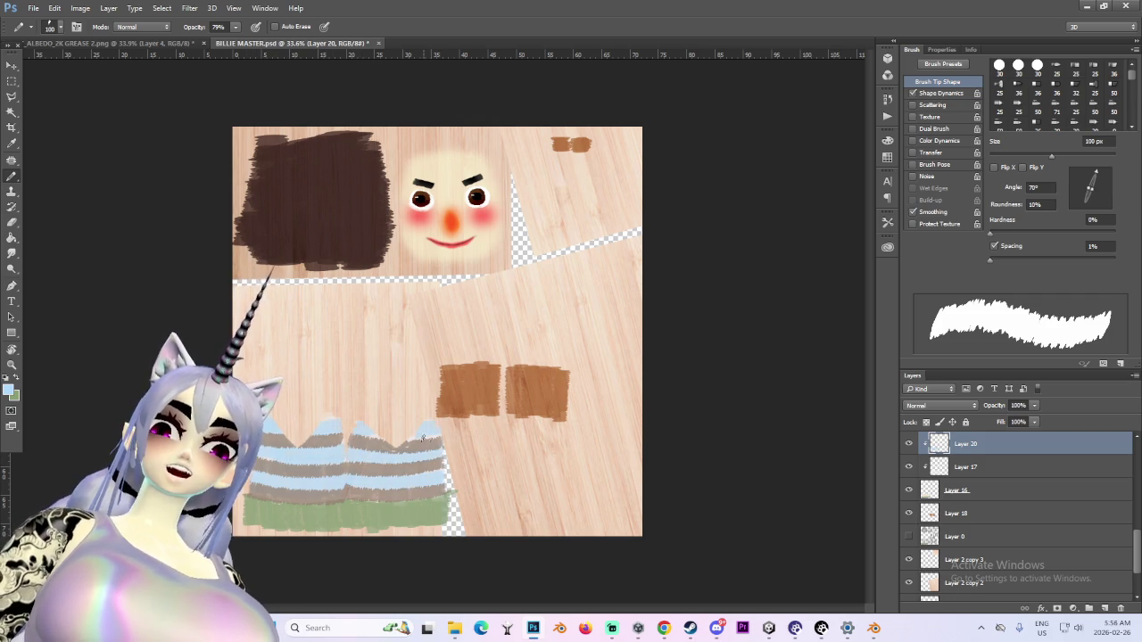
alt+scroll(388, 432, down, 3)
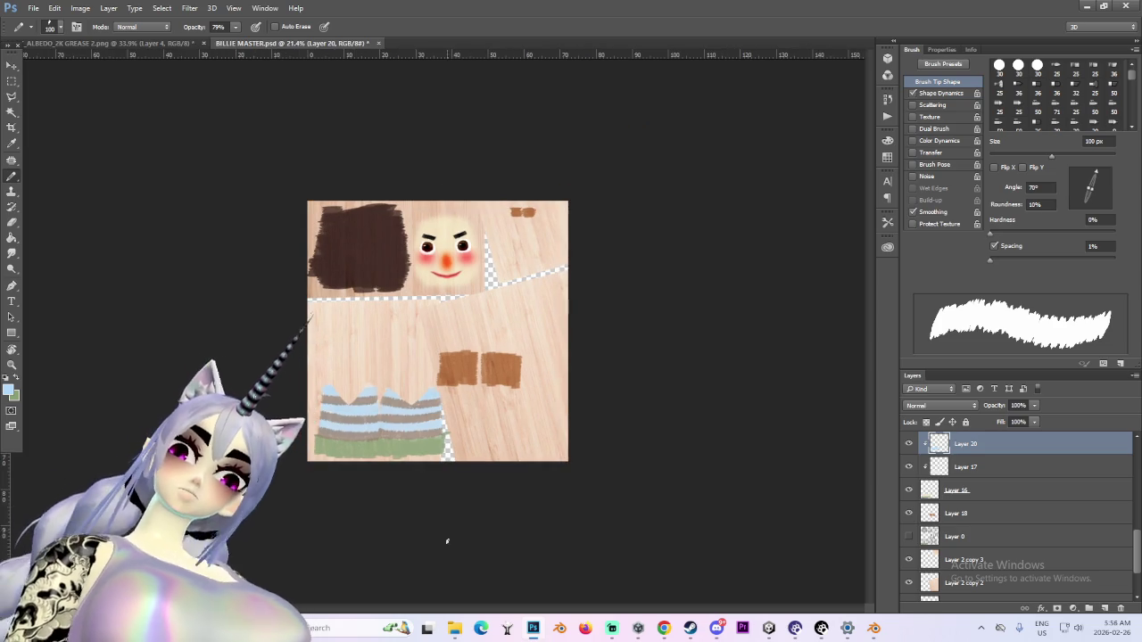
alt+scroll(453, 527, up, 2)
alt+scroll(362, 455, up, 1)
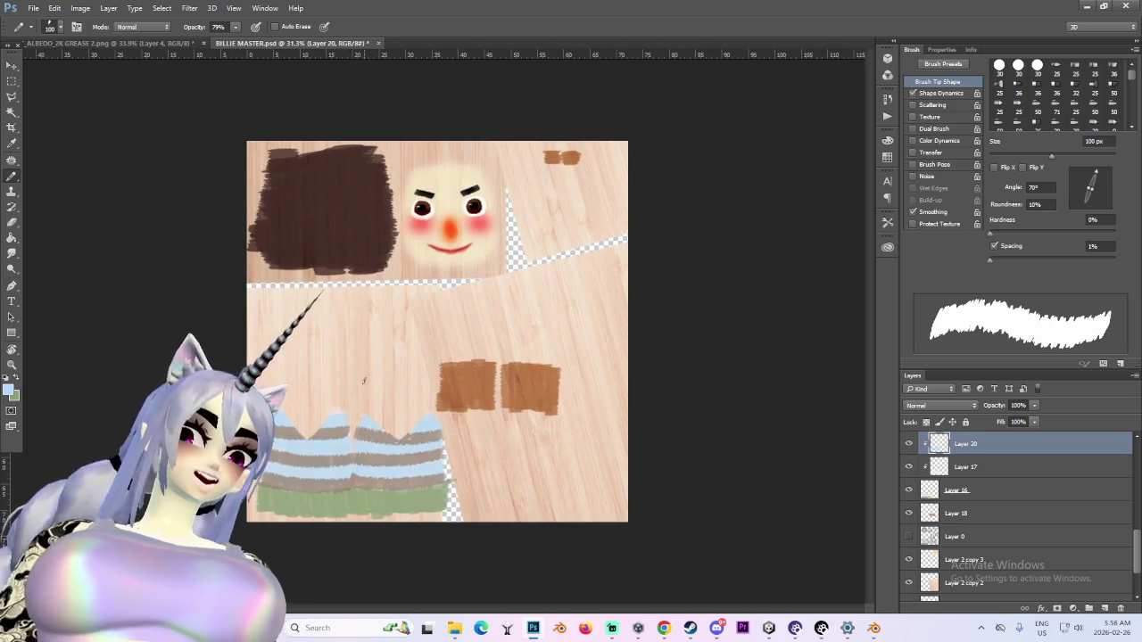
alt+scroll(361, 455, down, 2)
alt+scroll(368, 429, down, 1)
alt+scroll(368, 429, up, 1)
alt+scroll(367, 429, up, 2)
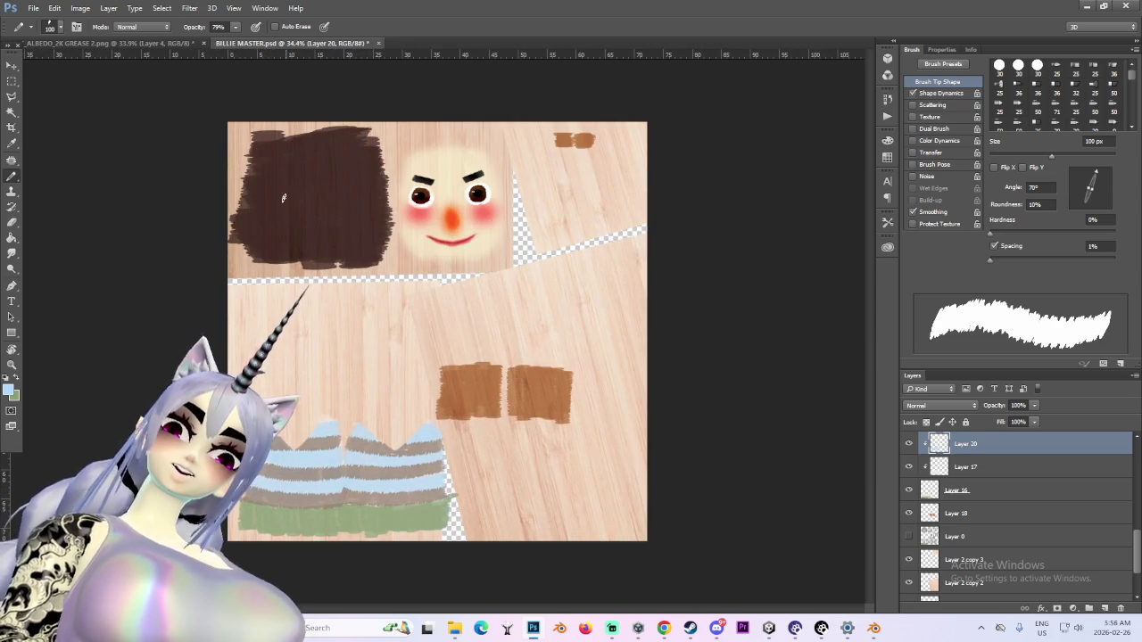
Turn Layer 20's blue bands orange with Hue/Saturation: Hue -178, Saturation +100, Lightness -18
click(80, 8)
mouse_move(135, 40)
click(268, 99)
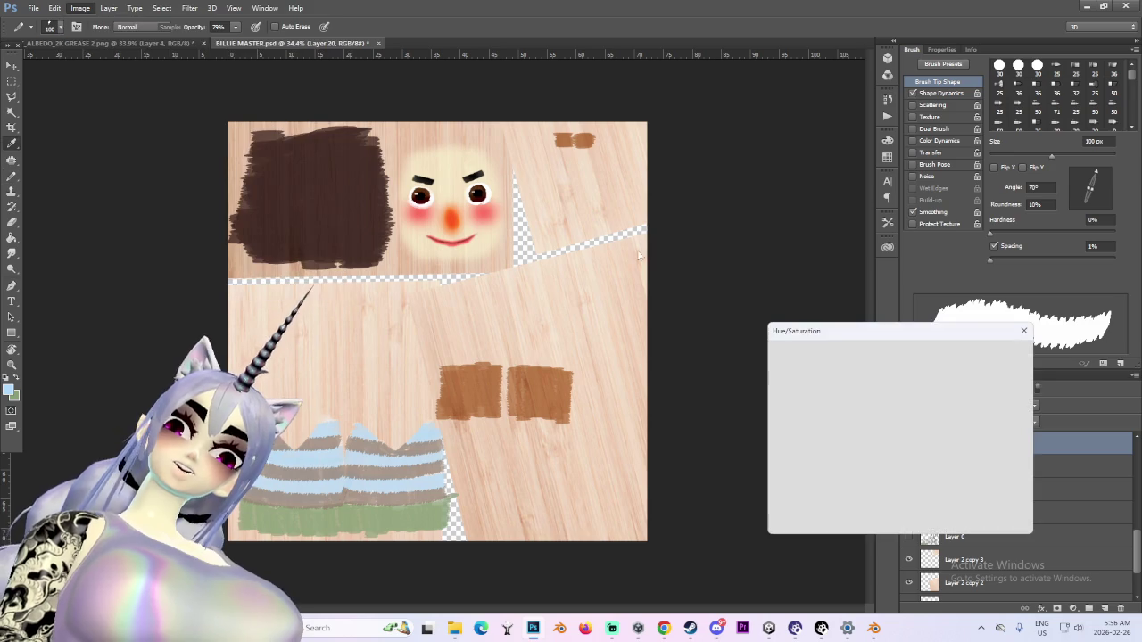
mouse_move(863, 415)
mouse_down()
mouse_move(925, 416)
mouse_move(855, 417)
mouse_up()
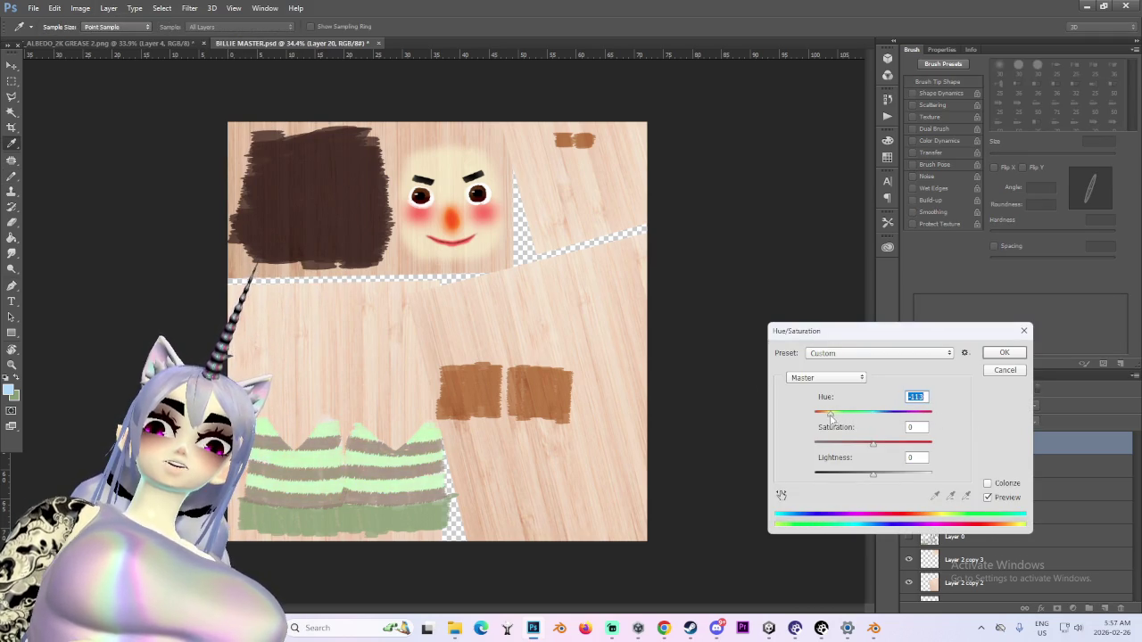
drag(831, 417, 808, 422)
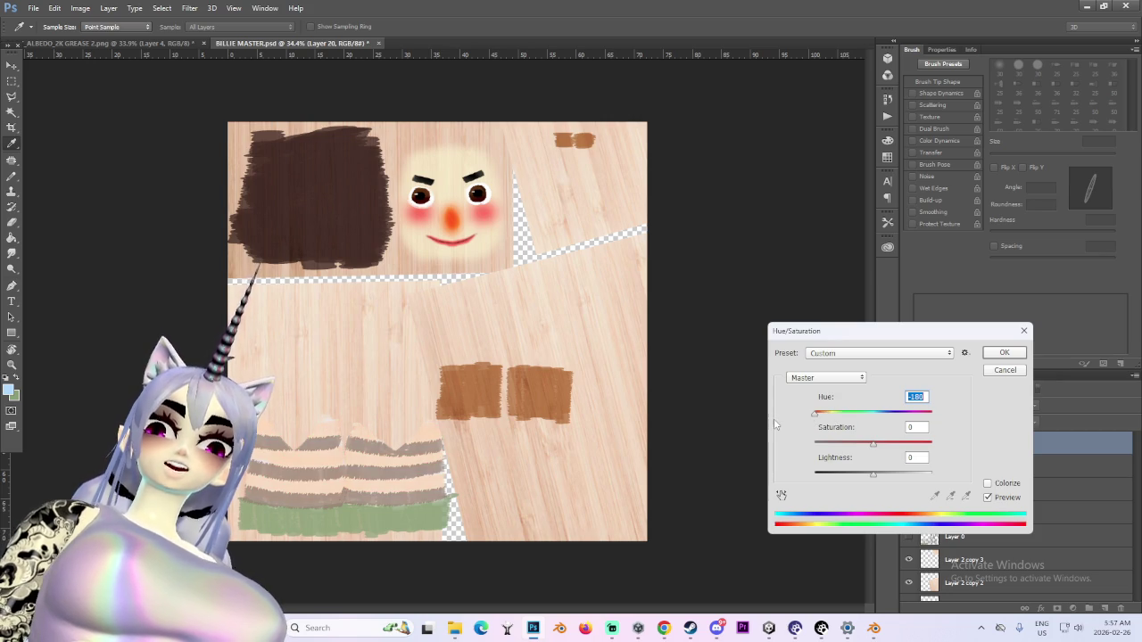
drag(888, 473, 861, 474)
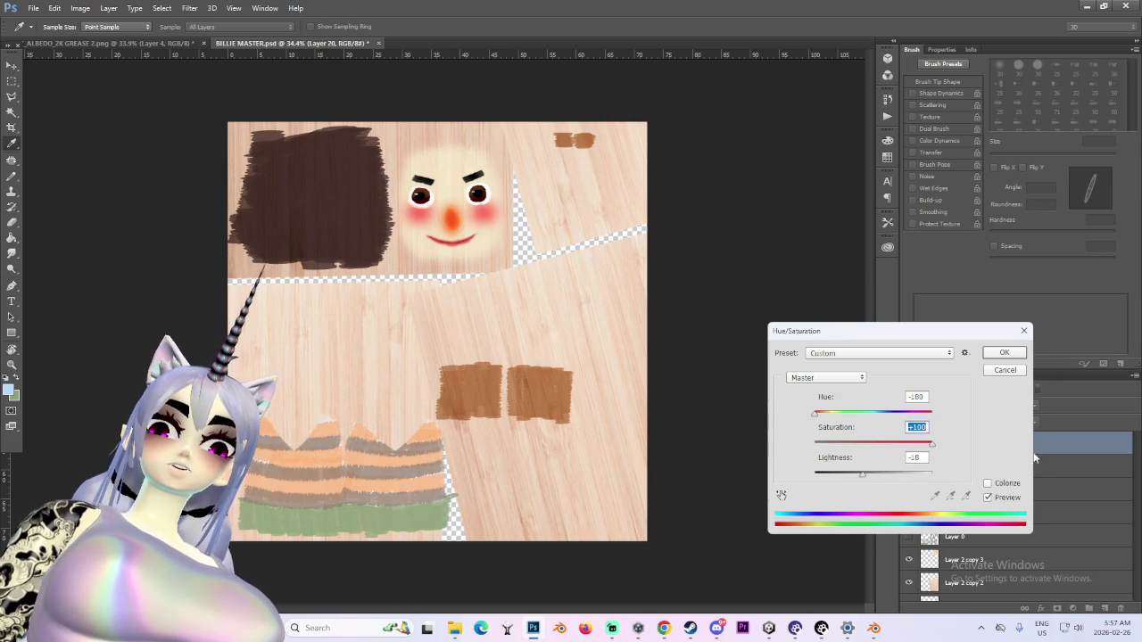
mouse_move(824, 417)
mouse_down()
mouse_move(834, 417)
mouse_move(813, 419)
mouse_up()
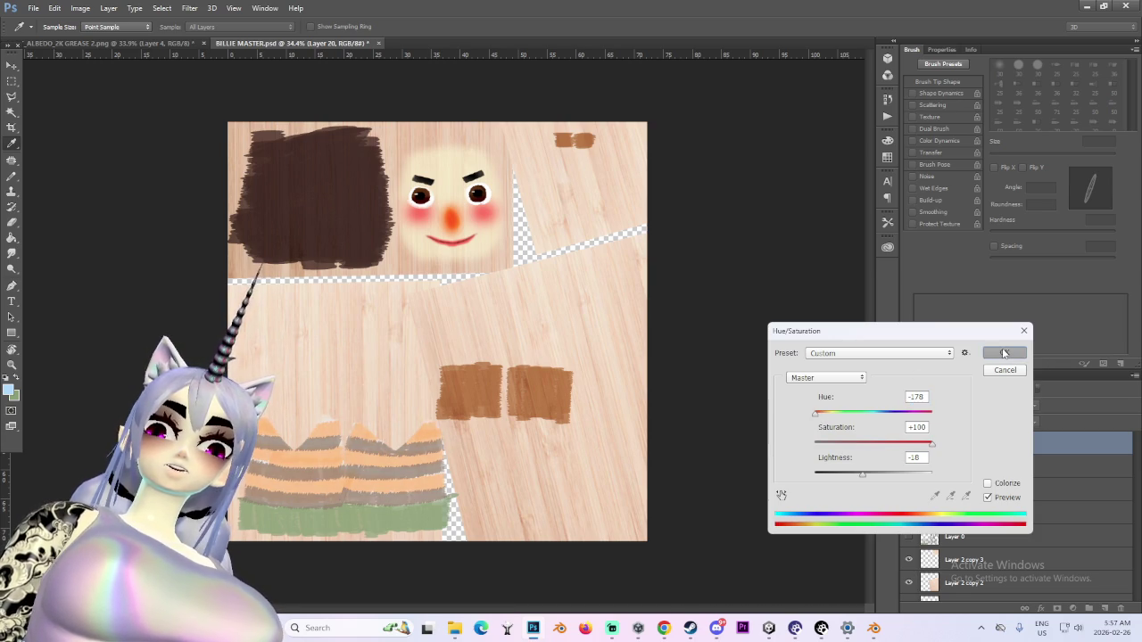
key(Return)
key(ctrl+minus)
key(ctrl+minus)
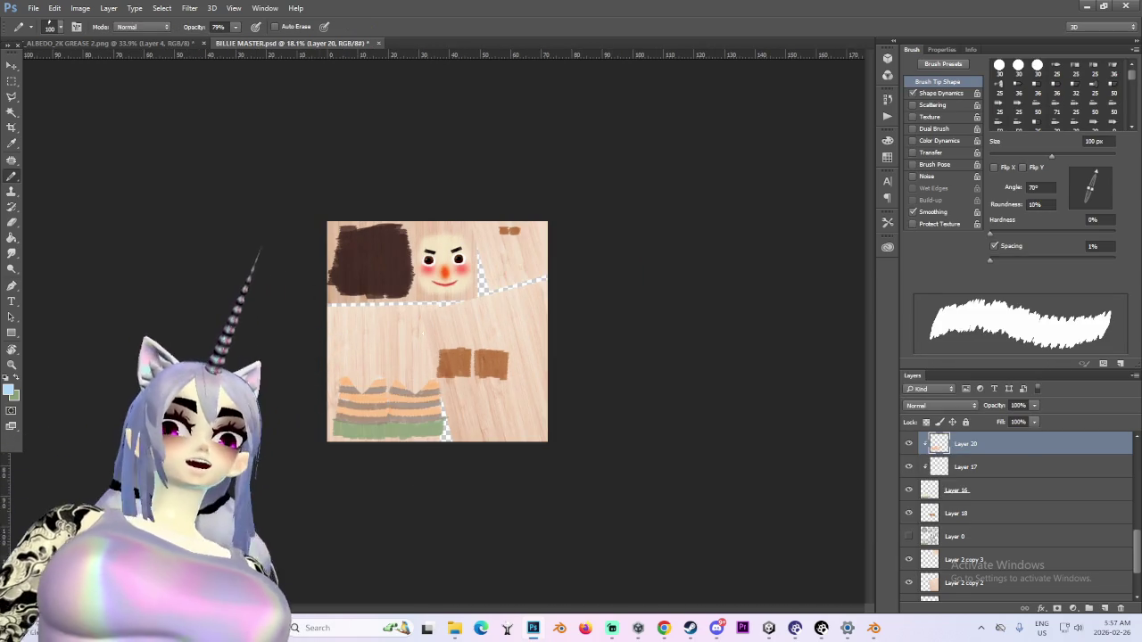
key(ctrl+plus)
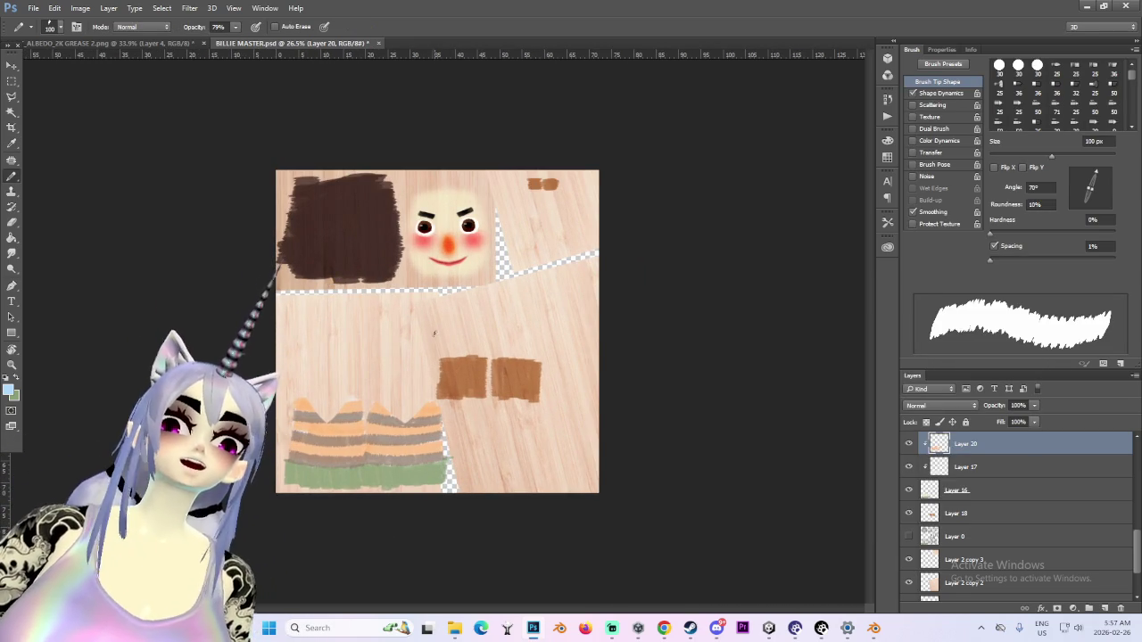
Save the texture as a PNG copy, BILLIE 5.png, accepting the PNG options
click(33, 10)
click(75, 141)
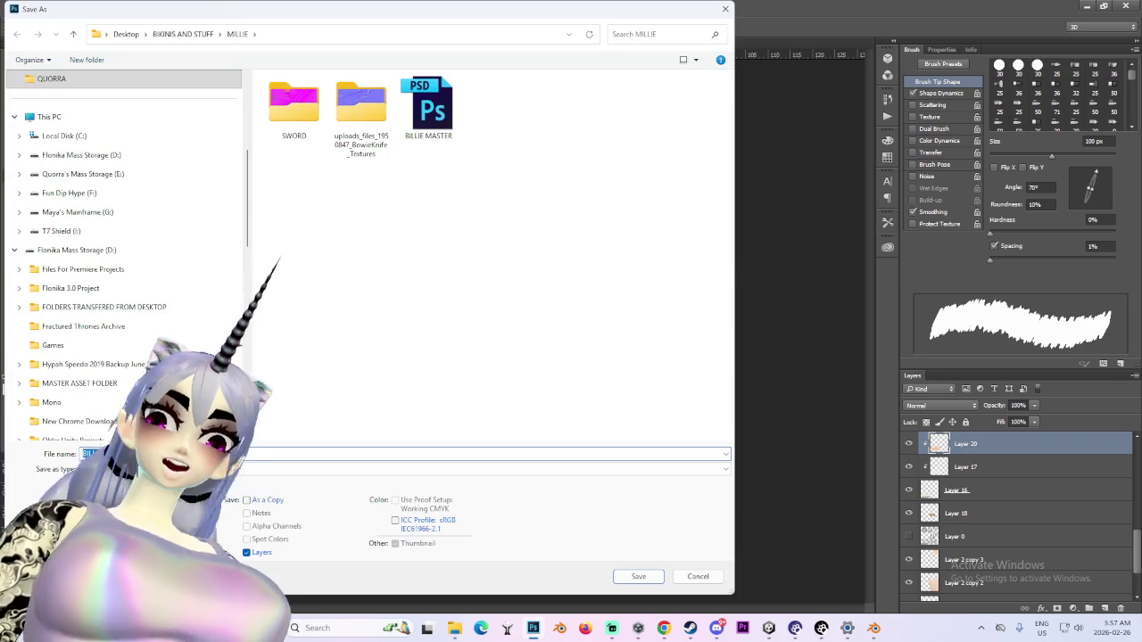
click(179, 468)
click(134, 421)
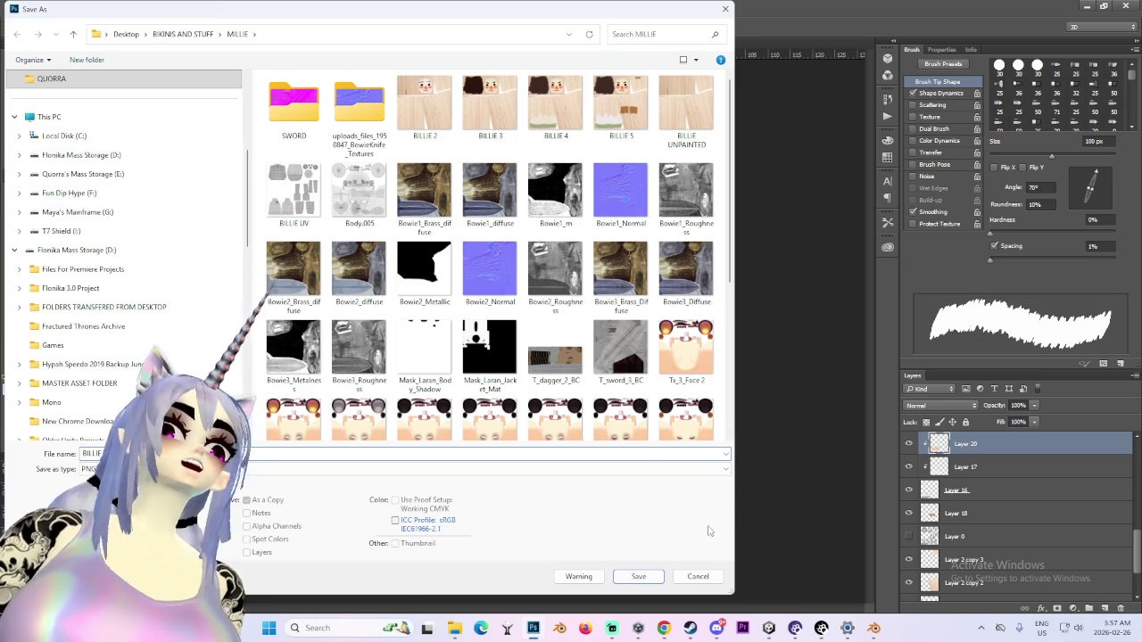
click(639, 576)
click(611, 200)
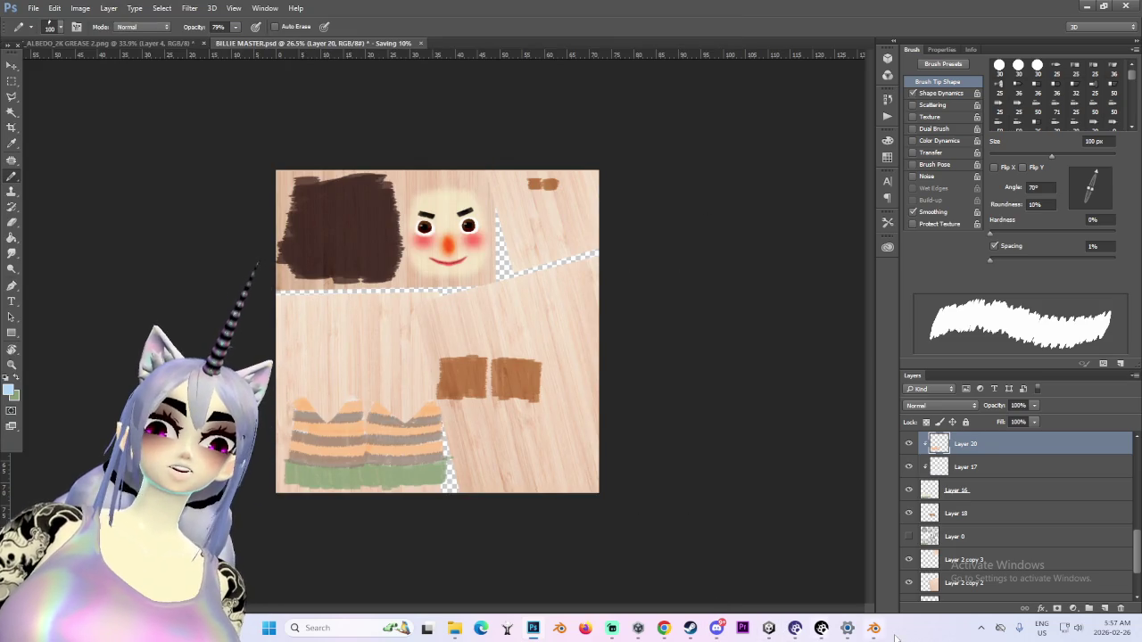
In Blender, select the doll's Circle mesh and open the UV Editing workspace
click(873, 629)
scroll(541, 357, down, 5)
click(442, 239)
click(280, 23)
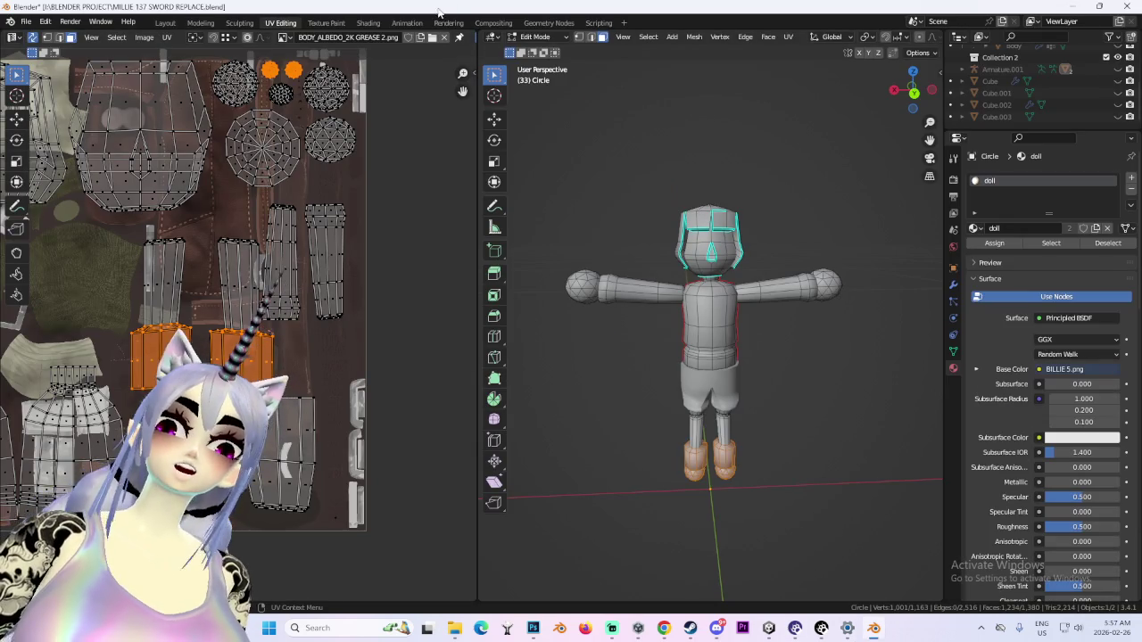
Look over the doll's material in the Shading workspace, then return to Layout
click(367, 23)
click(477, 493)
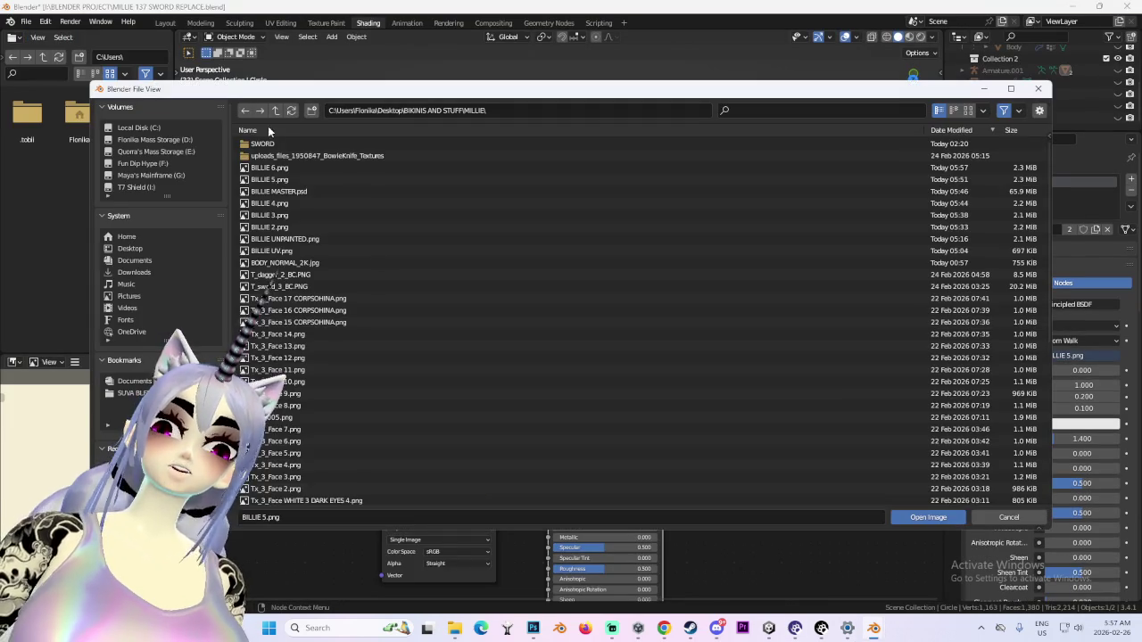
key(Escape)
click(164, 23)
Deselect the doll, turn off viewport overlays, and orbit to view it from the front
middle_drag(557, 286, 619, 344)
click(619, 348)
click(787, 37)
mouse_move(616, 295)
middle_down()
mouse_move(519, 271)
mouse_move(612, 282)
mouse_move(635, 212)
middle_up()
mouse_move(642, 125)
middle_down()
mouse_move(546, 456)
mouse_move(508, 397)
mouse_move(538, 403)
mouse_move(516, 432)
mouse_move(547, 455)
mouse_move(652, 419)
mouse_move(441, 391)
mouse_move(521, 398)
mouse_move(386, 390)
mouse_move(361, 407)
mouse_move(514, 414)
middle_up()
scroll(508, 397, up, 3)
scroll(560, 373, up, 2)
scroll(517, 431, down, 2)
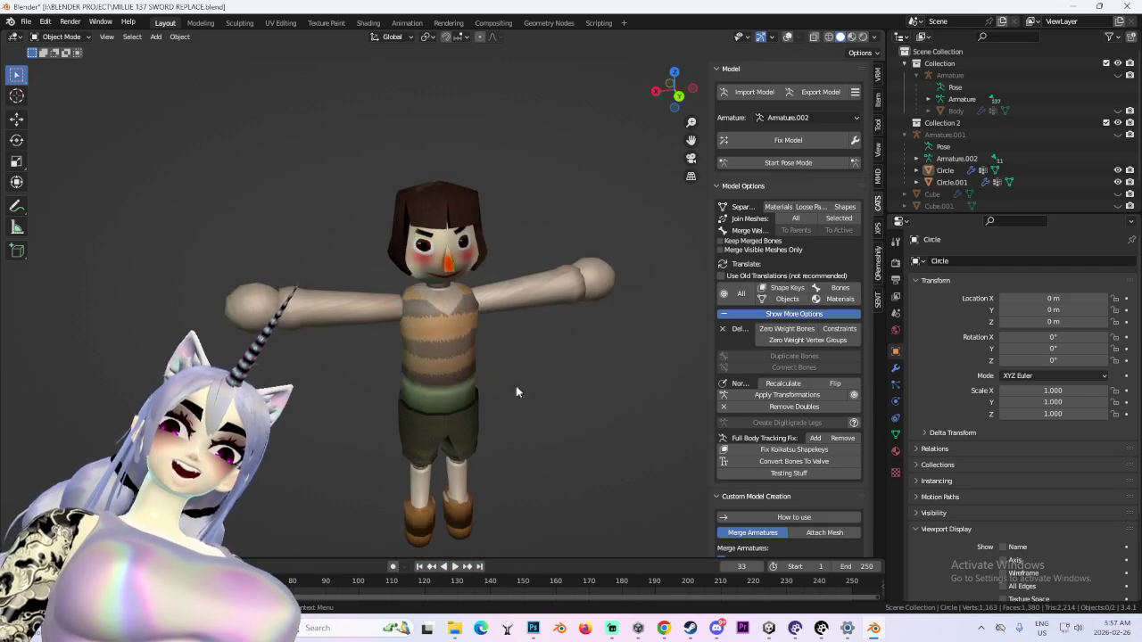
Check the painted doll from three-quarter and front views, then return to Photoshop
drag(676, 82, 616, 276)
mouse_move(525, 354)
middle_down()
mouse_move(544, 379)
mouse_move(578, 367)
mouse_move(481, 380)
mouse_move(556, 402)
mouse_move(493, 395)
mouse_move(582, 403)
mouse_move(553, 377)
mouse_move(619, 375)
middle_up()
scroll(597, 404, down, 3)
scroll(553, 377, up, 2)
scroll(565, 382, down, 2)
middle_drag(581, 436, 485, 375)
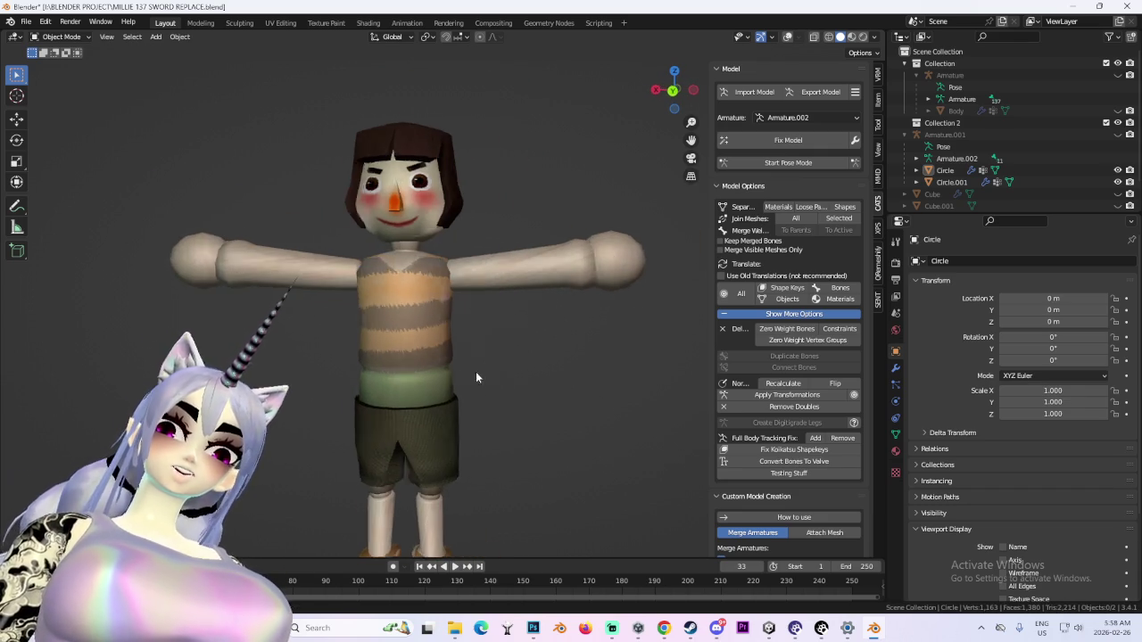
click(533, 628)
alt+scroll(378, 527, up, 1)
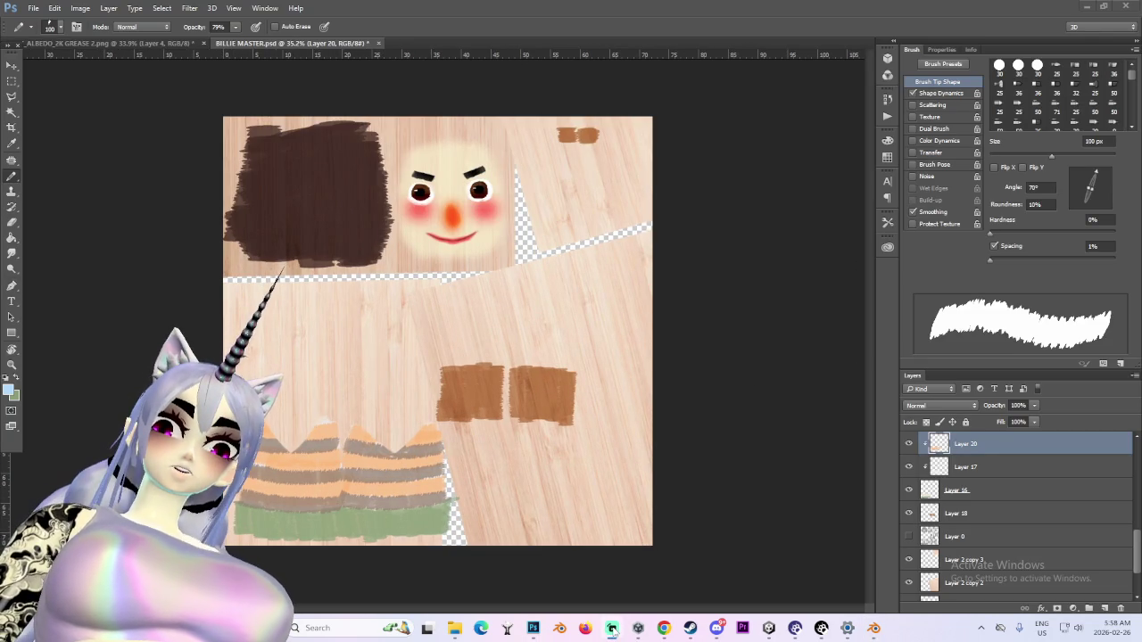
After a quick look at Blender, set a bright red foreground colour with the Brush tool
click(873, 628)
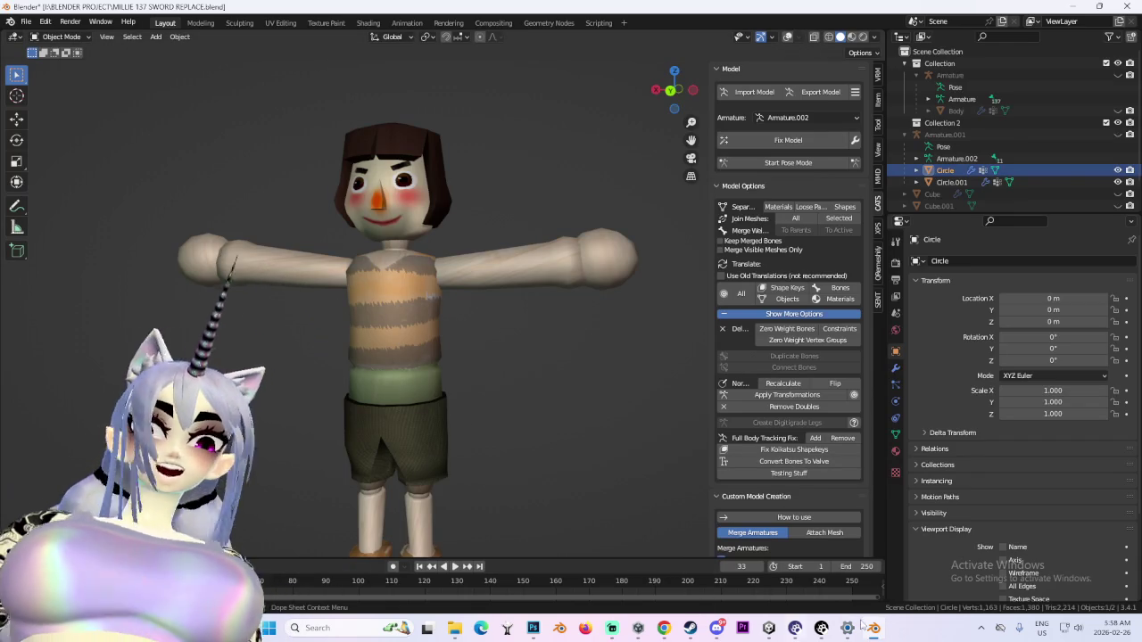
click(532, 628)
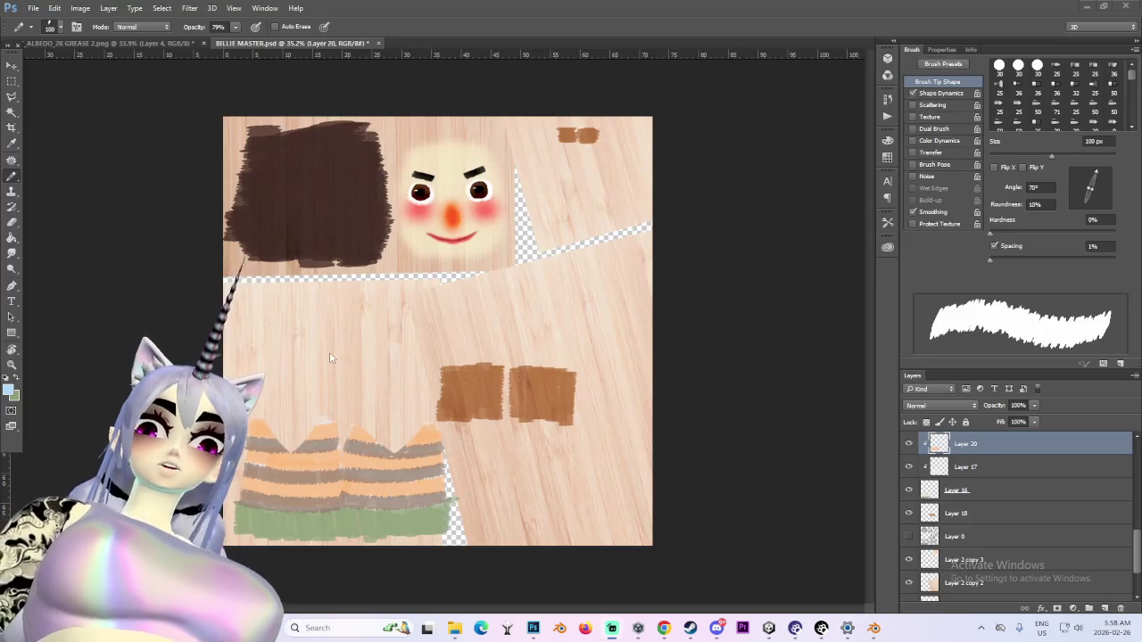
key(x)
click(9, 389)
drag(779, 208, 763, 159)
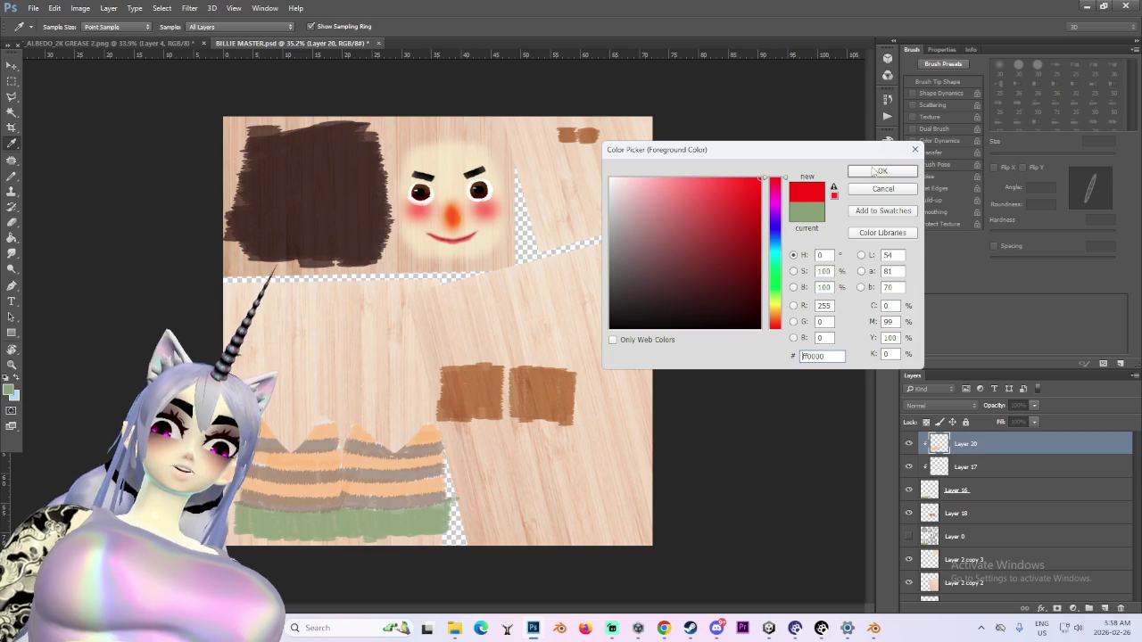
click(873, 172)
key(b)
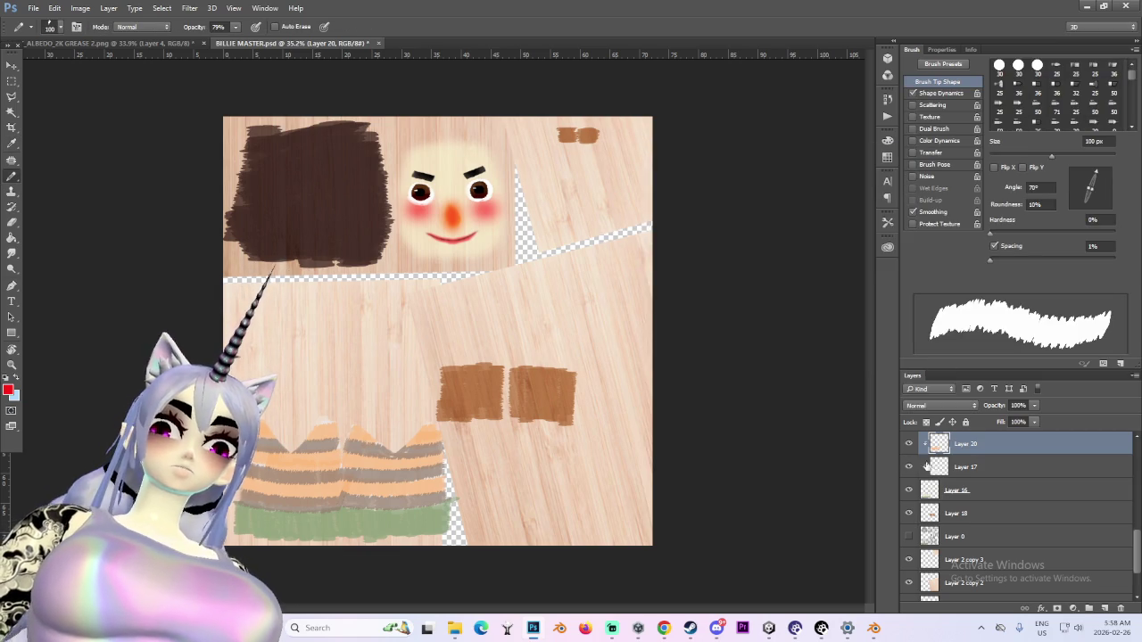
Create a new Layer 21 and paint red over the whole green band
key(Delete)
key(ctrl+shift+alt+n)
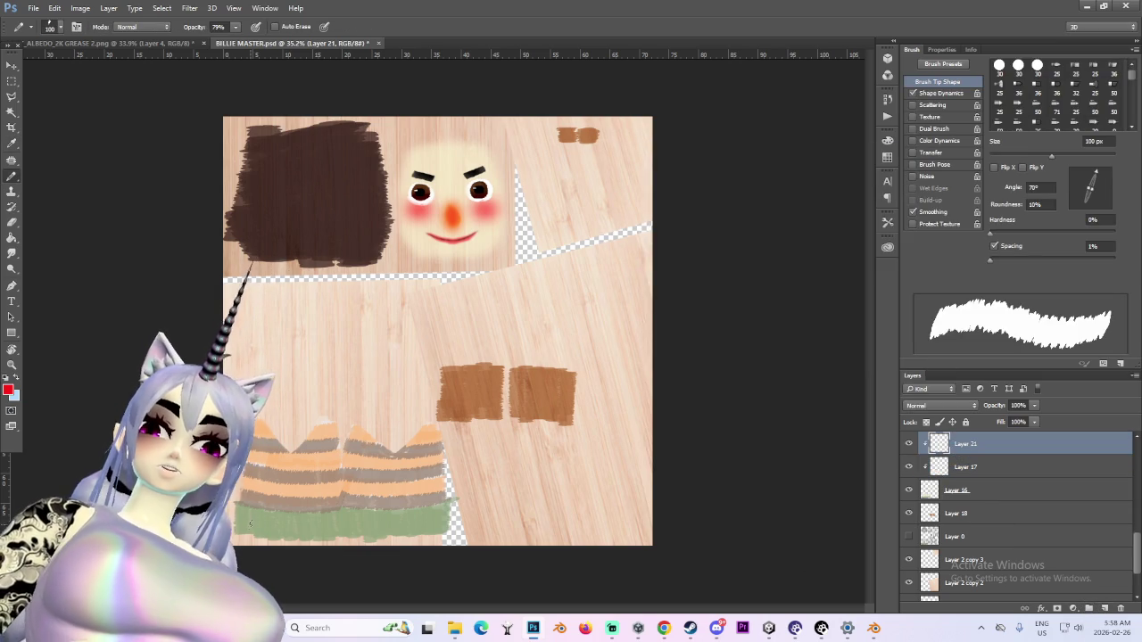
drag(250, 523, 255, 518)
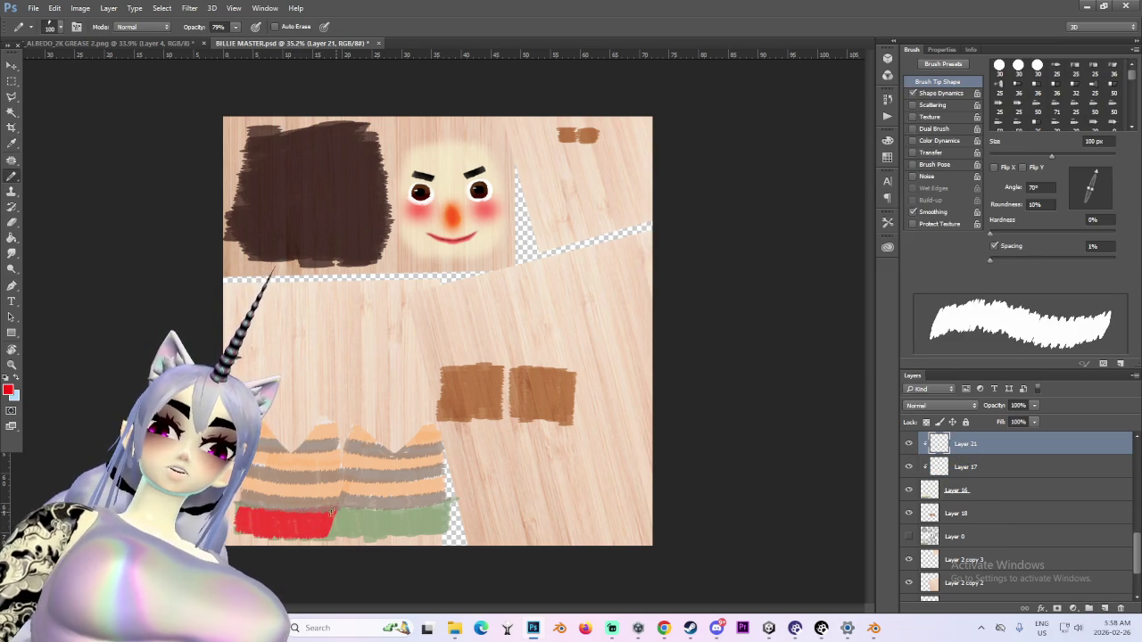
mouse_move(239, 536)
mouse_down()
mouse_move(344, 531)
mouse_move(316, 533)
mouse_up()
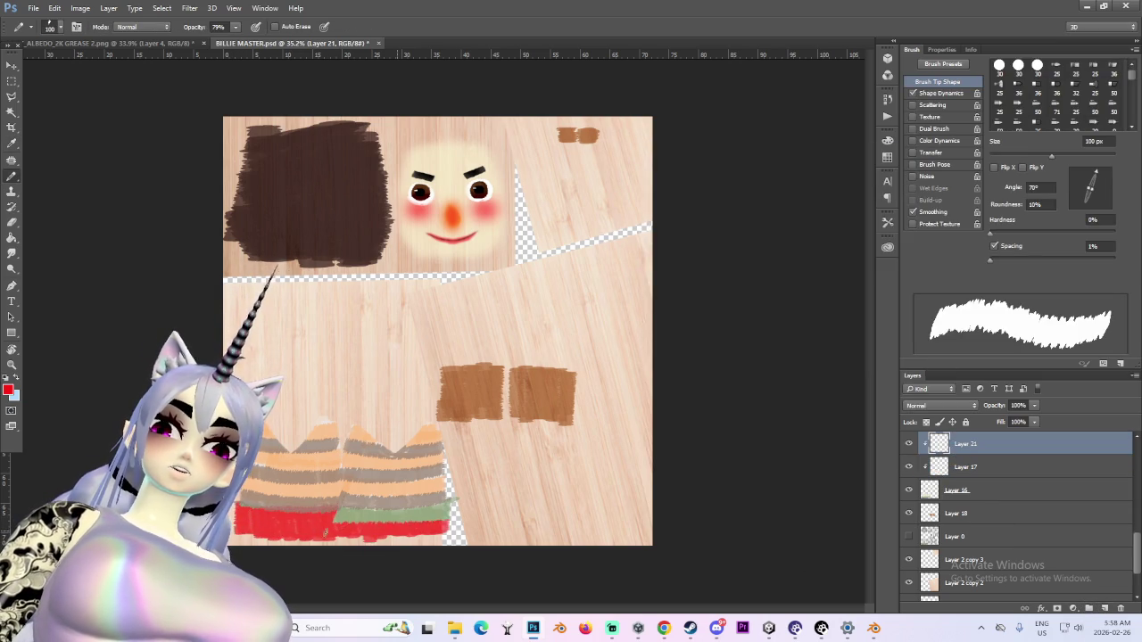
drag(468, 509, 378, 512)
alt+scroll(496, 511, down, 2)
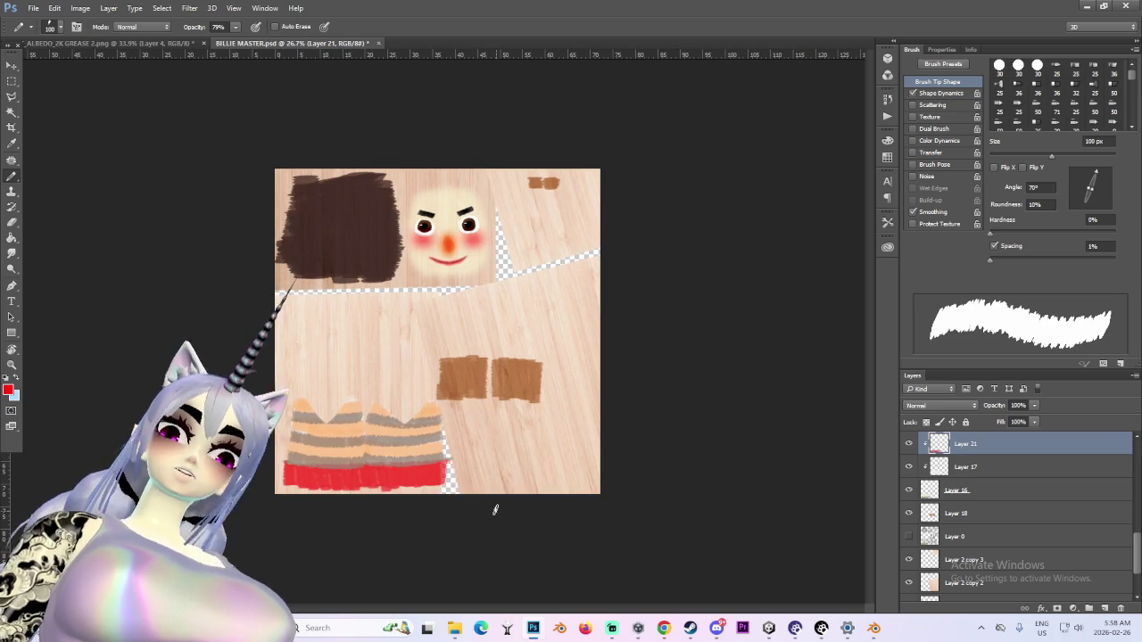
alt+scroll(439, 446, up, 1)
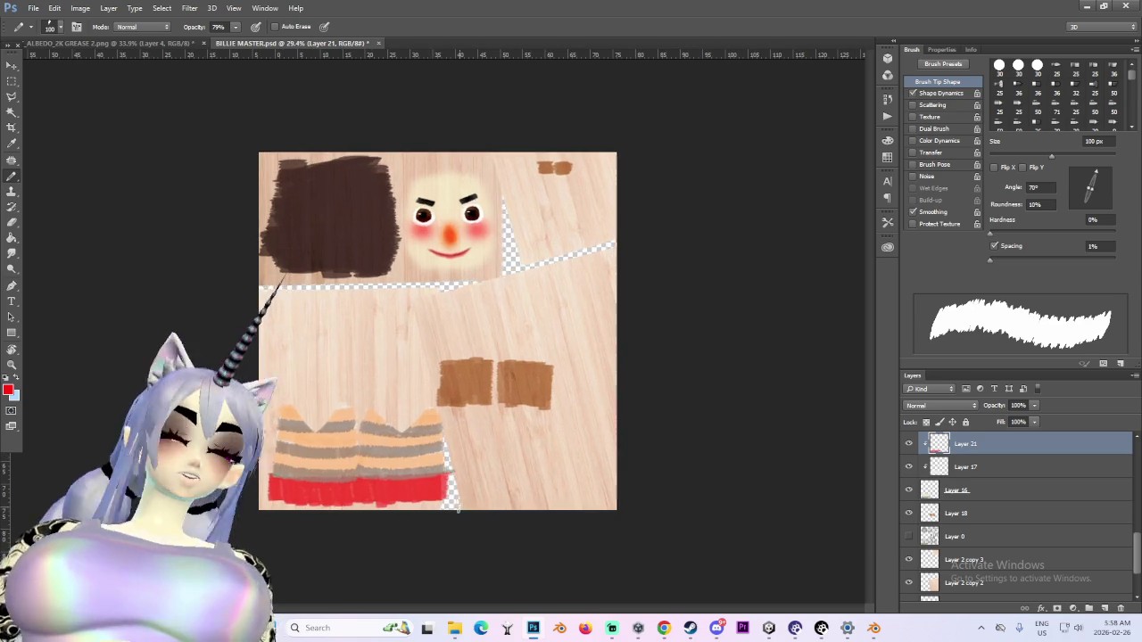
click(33, 8)
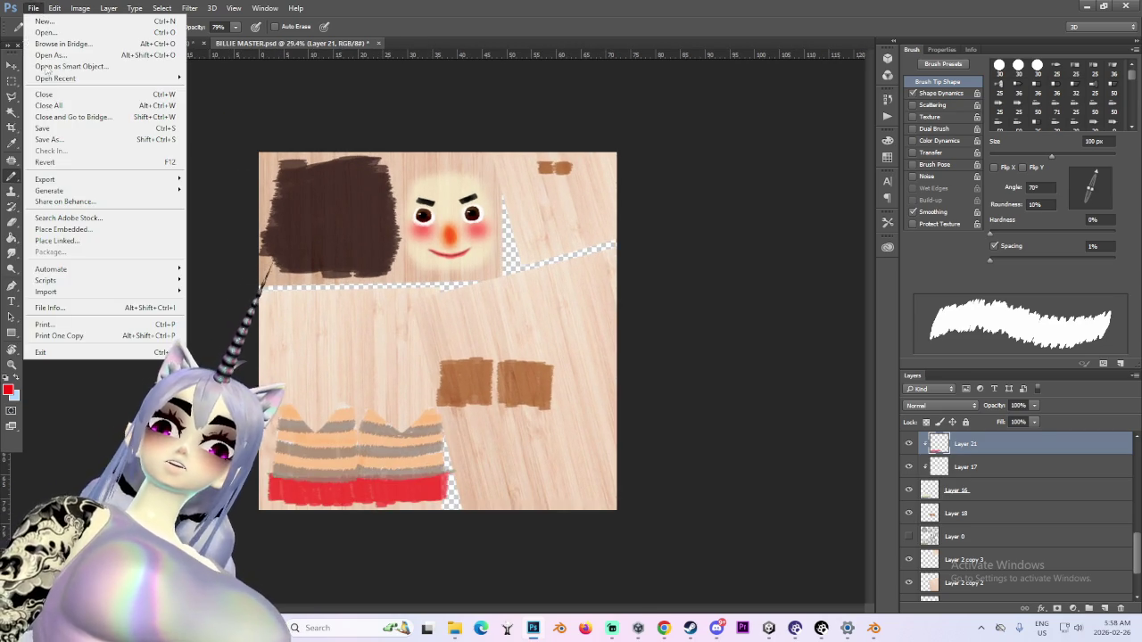
Save the red-banded texture as PNG, based on the BILLIE 6 name, and accept PNG options
click(70, 145)
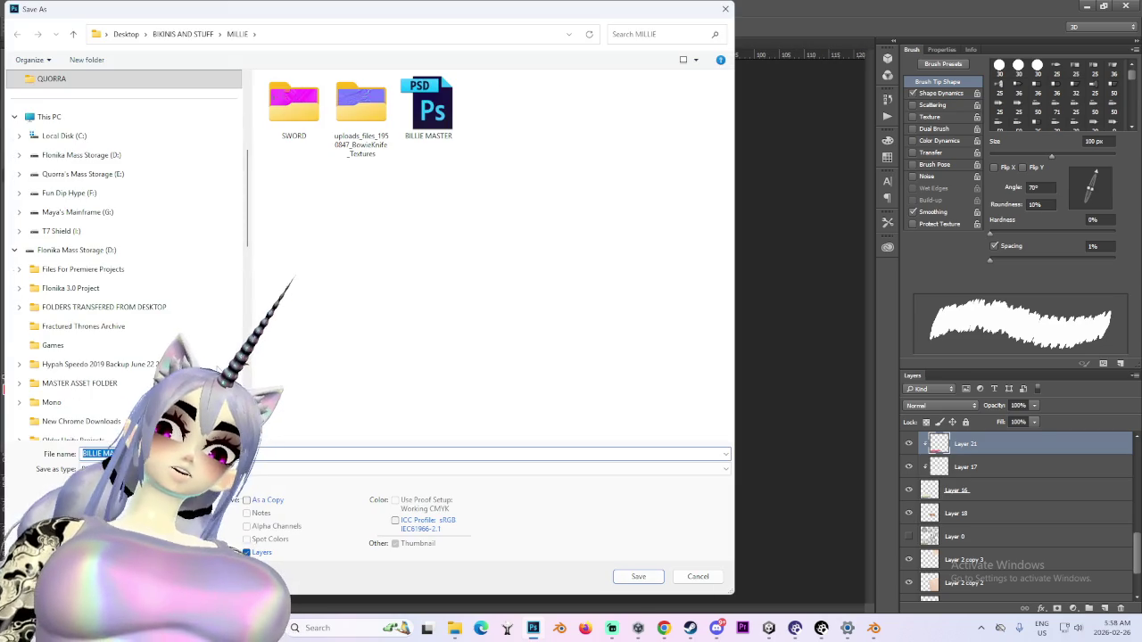
click(105, 469)
click(105, 426)
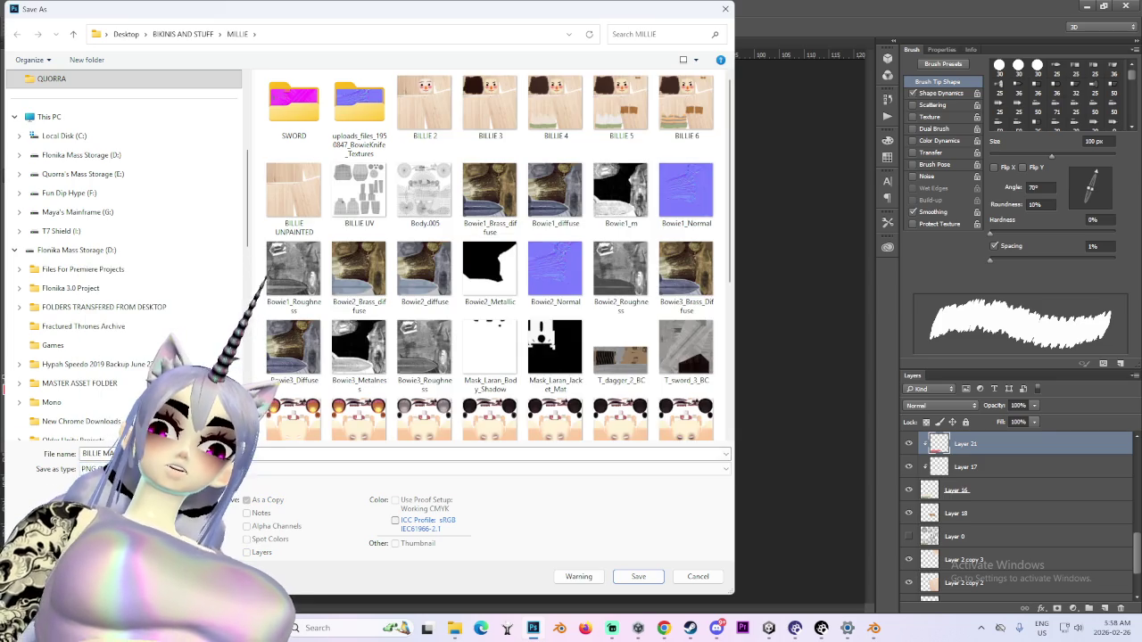
click(631, 110)
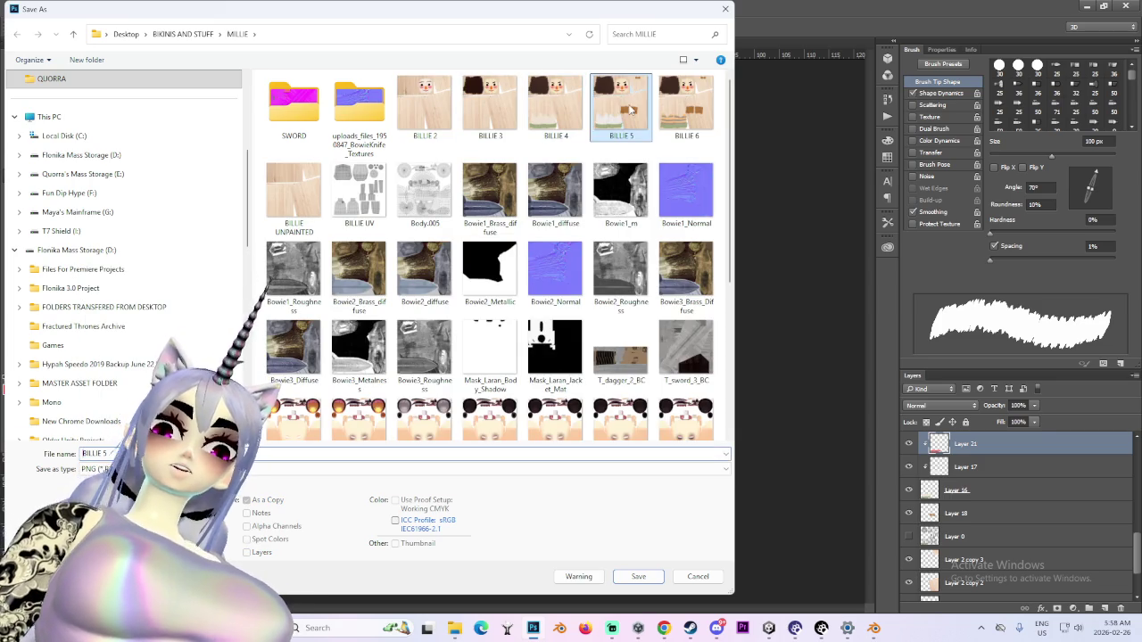
click(678, 118)
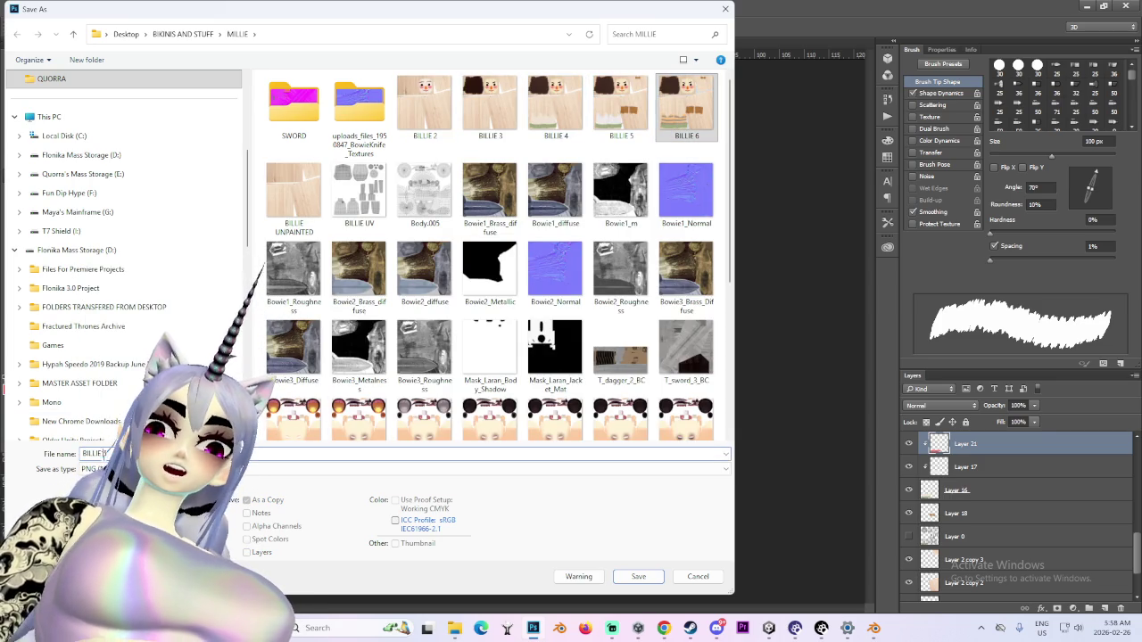
click(652, 580)
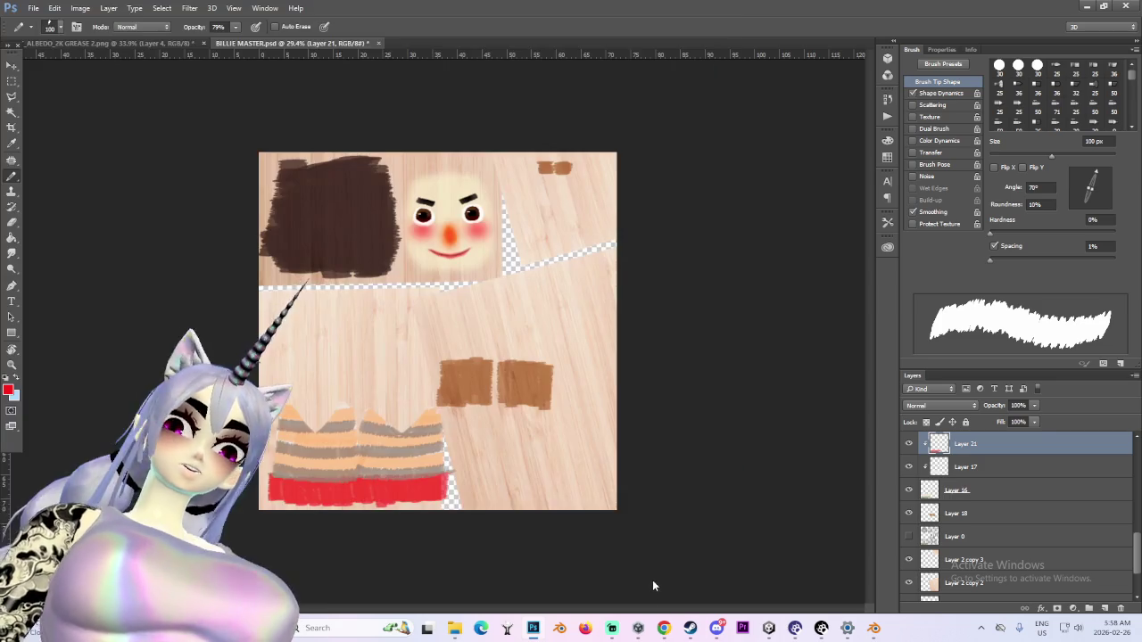
click(610, 193)
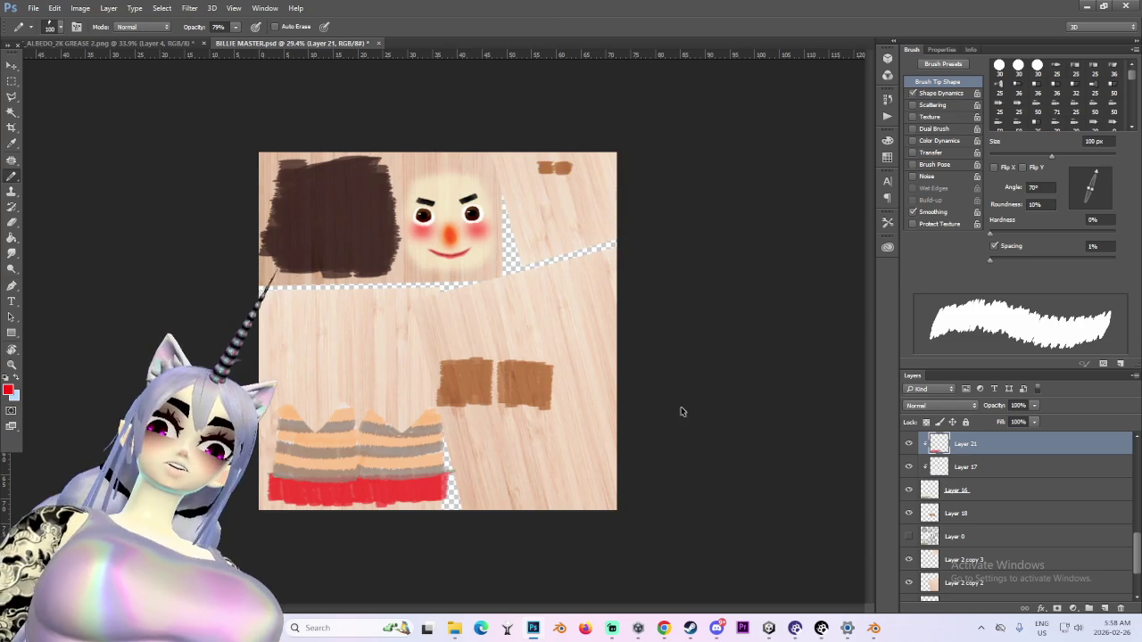
In Blender, load BILLIE 7.png into the doll's Image Texture node in the Shading workspace
click(874, 628)
scroll(423, 412, down, 2)
mouse_move(422, 412)
middle_down()
mouse_move(575, 429)
mouse_move(483, 442)
mouse_move(432, 318)
mouse_move(598, 359)
mouse_move(488, 348)
middle_up()
scroll(483, 442, up, 3)
click(368, 23)
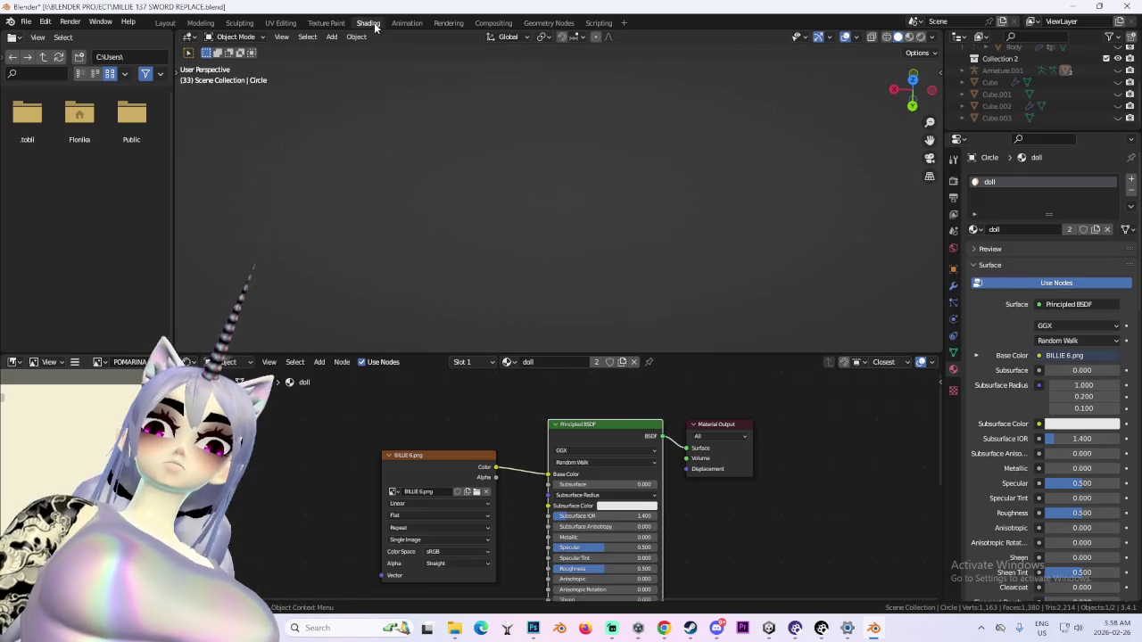
click(480, 496)
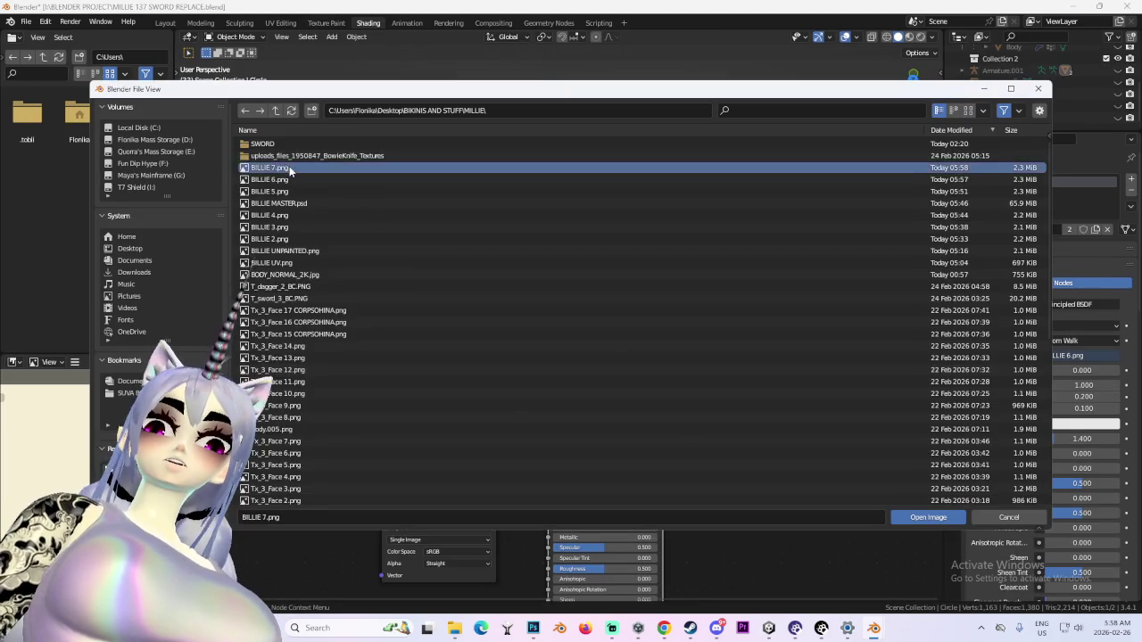
double_click(289, 168)
Back in Layout, inspect the doll's new red shirt band, then return to Photoshop
click(165, 22)
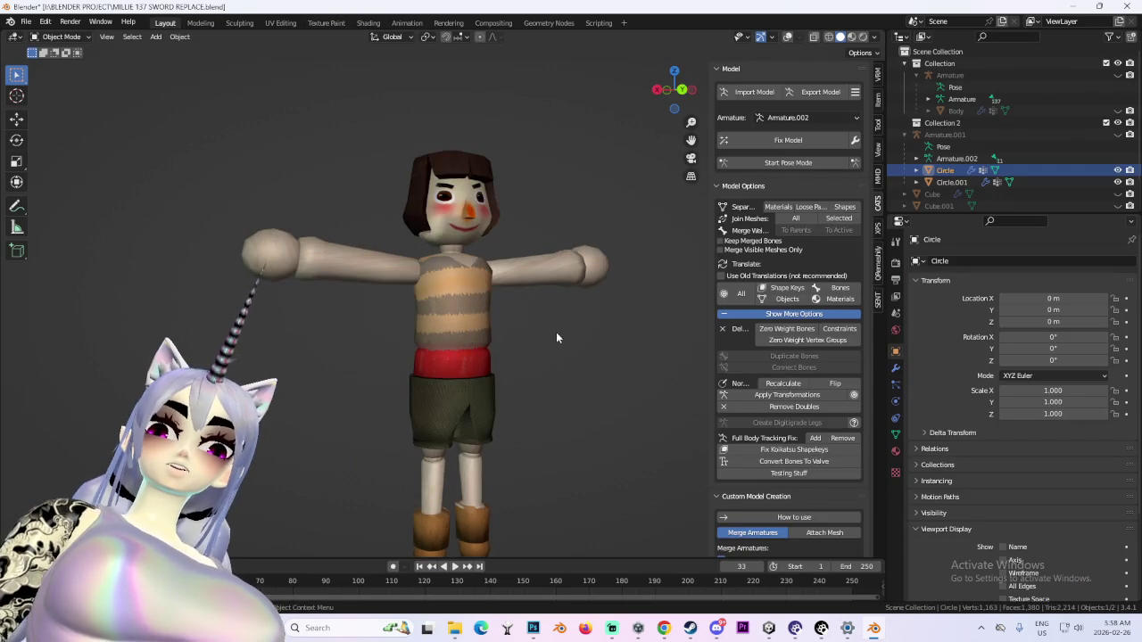
scroll(554, 337, down, 2)
scroll(570, 346, down, 3)
mouse_move(538, 339)
middle_down()
mouse_move(633, 362)
mouse_move(550, 360)
mouse_move(581, 383)
mouse_move(500, 351)
mouse_move(586, 366)
mouse_move(624, 330)
mouse_move(495, 324)
mouse_move(622, 343)
mouse_move(526, 363)
mouse_move(619, 347)
mouse_move(594, 355)
middle_up()
scroll(606, 375, up, 2)
scroll(586, 366, down, 2)
scroll(495, 324, down, 2)
scroll(505, 328, down, 1)
scroll(505, 330, up, 1)
scroll(621, 342, up, 3)
scroll(527, 363, up, 4)
scroll(534, 354, down, 3)
scroll(559, 361, up, 3)
scroll(594, 355, down, 3)
mouse_move(642, 364)
middle_down()
mouse_move(535, 368)
mouse_move(604, 375)
middle_up()
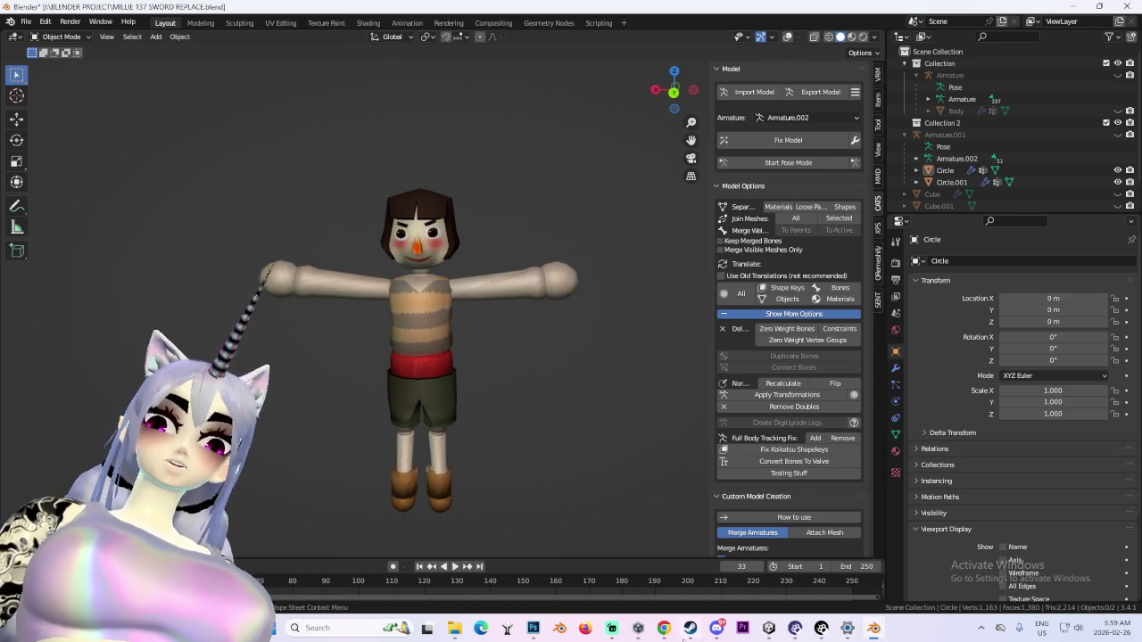
click(532, 628)
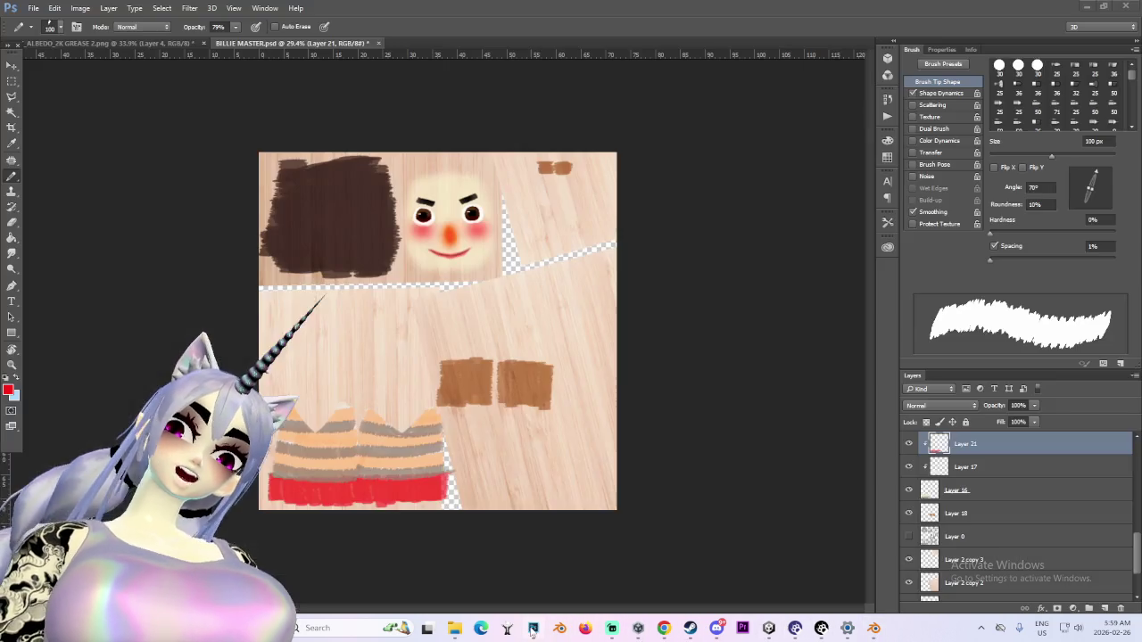
Add a new Layer 22 above Layer 8 for the sleeve stripes
click(9, 142)
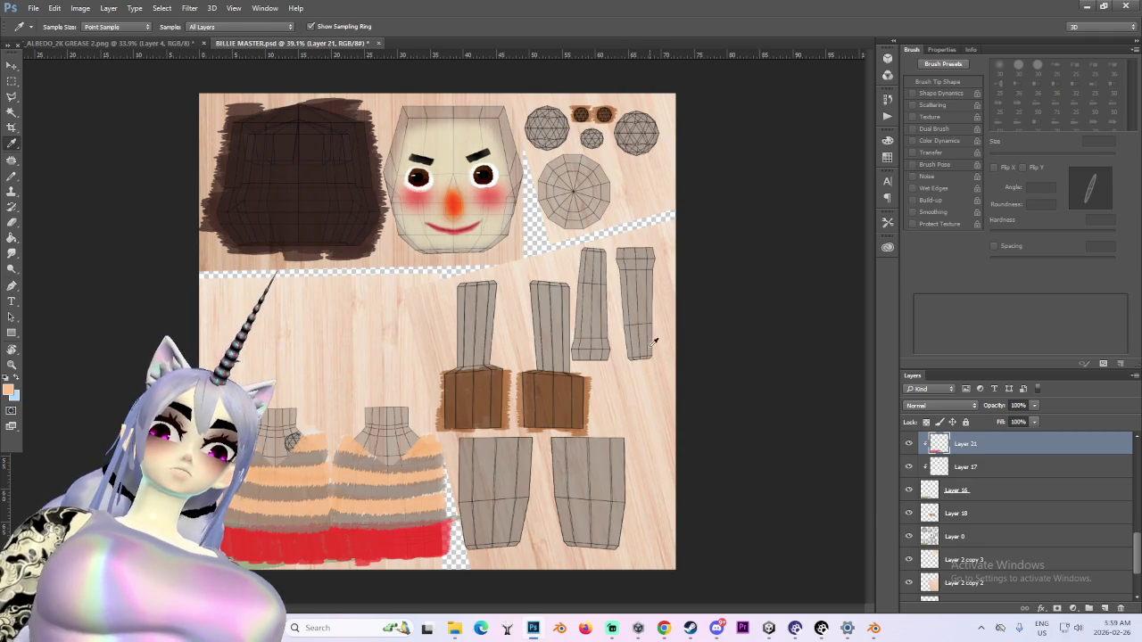
key(b)
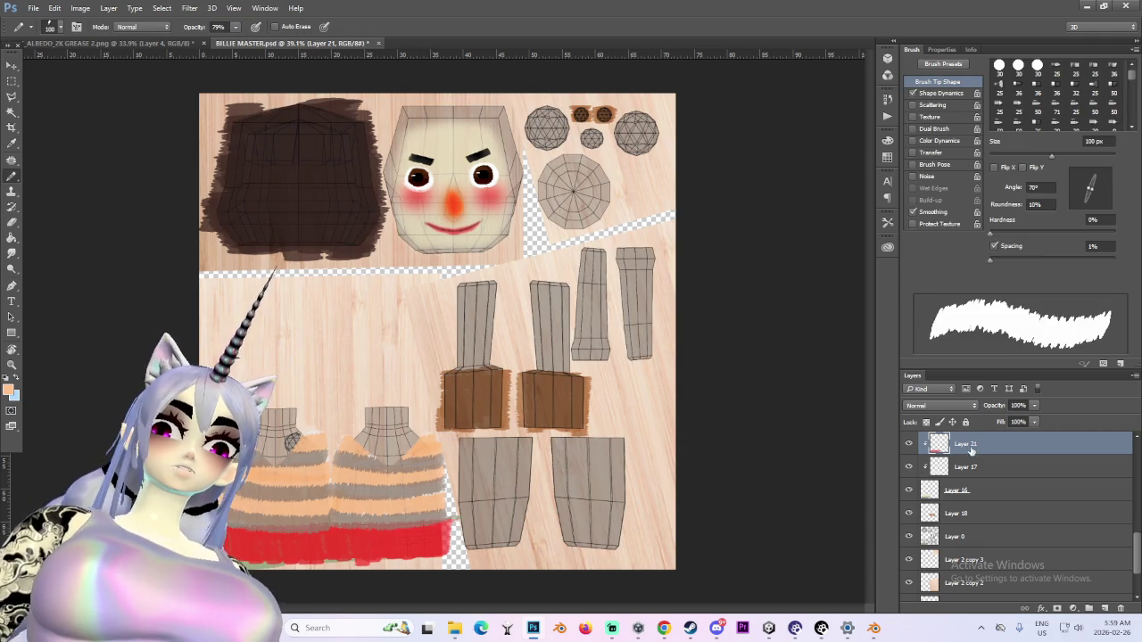
scroll(971, 473, up, 3)
click(983, 490)
click(1103, 608)
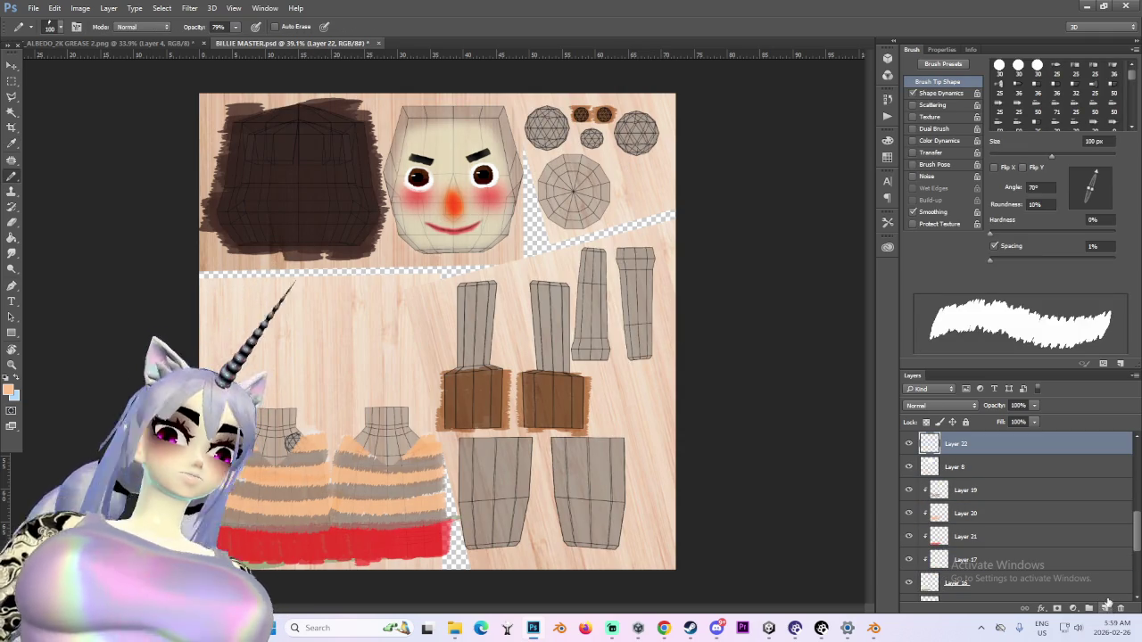
Shrink the brush to 90 px and sample the grey stripe colour from the texture
alt+scroll(662, 336, up, 1)
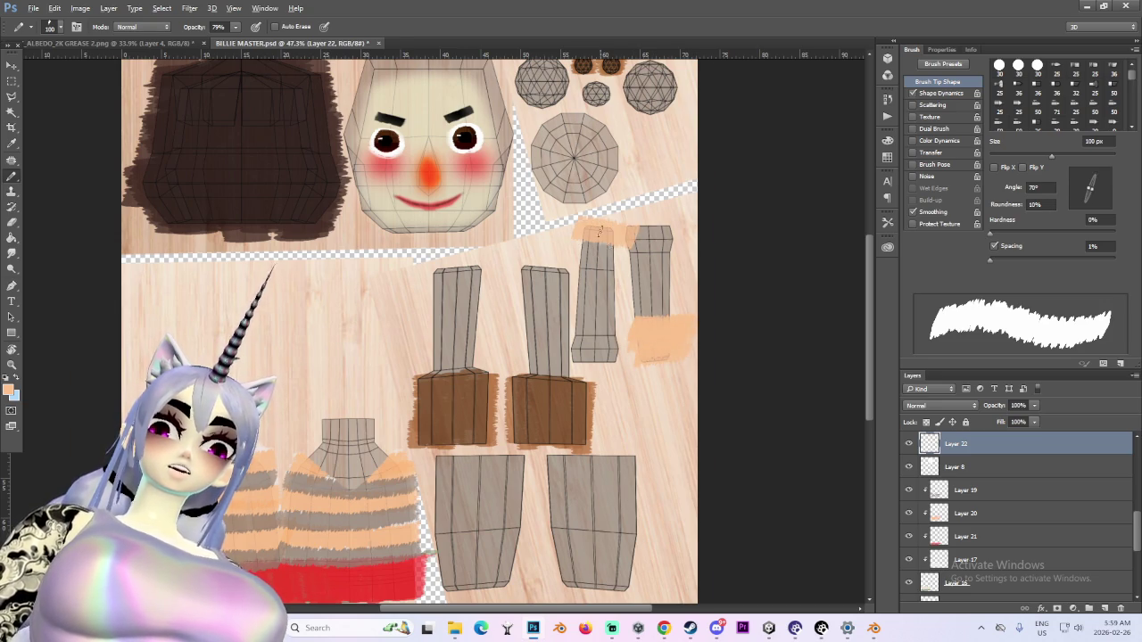
alt+scroll(603, 246, up, 2)
key(bracketleft)
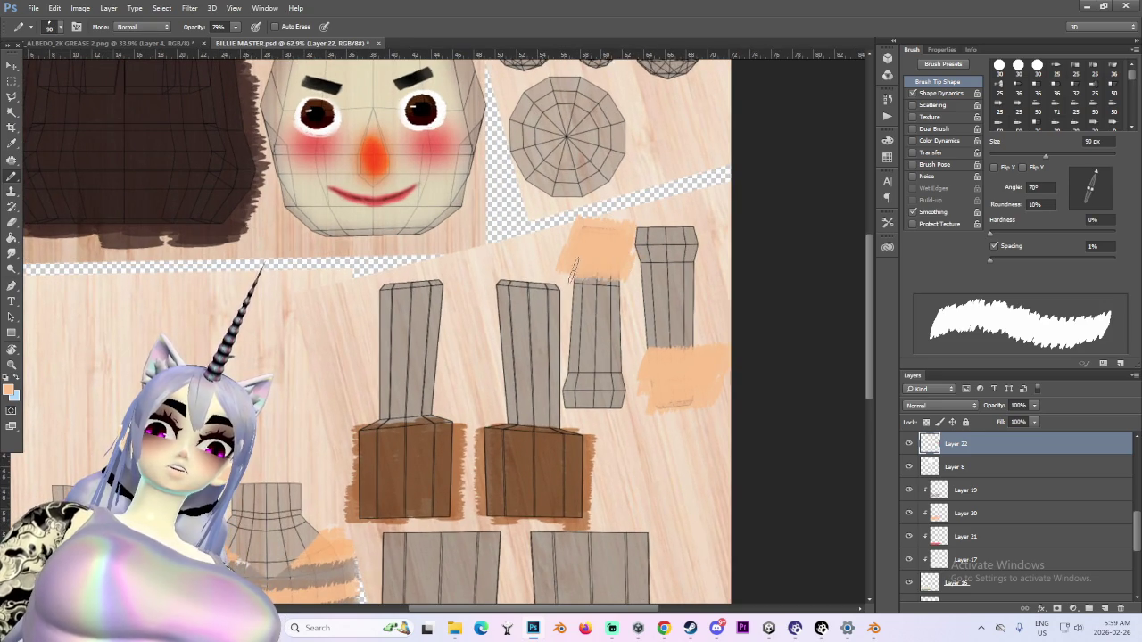
alt+scroll(500, 392, down, 2)
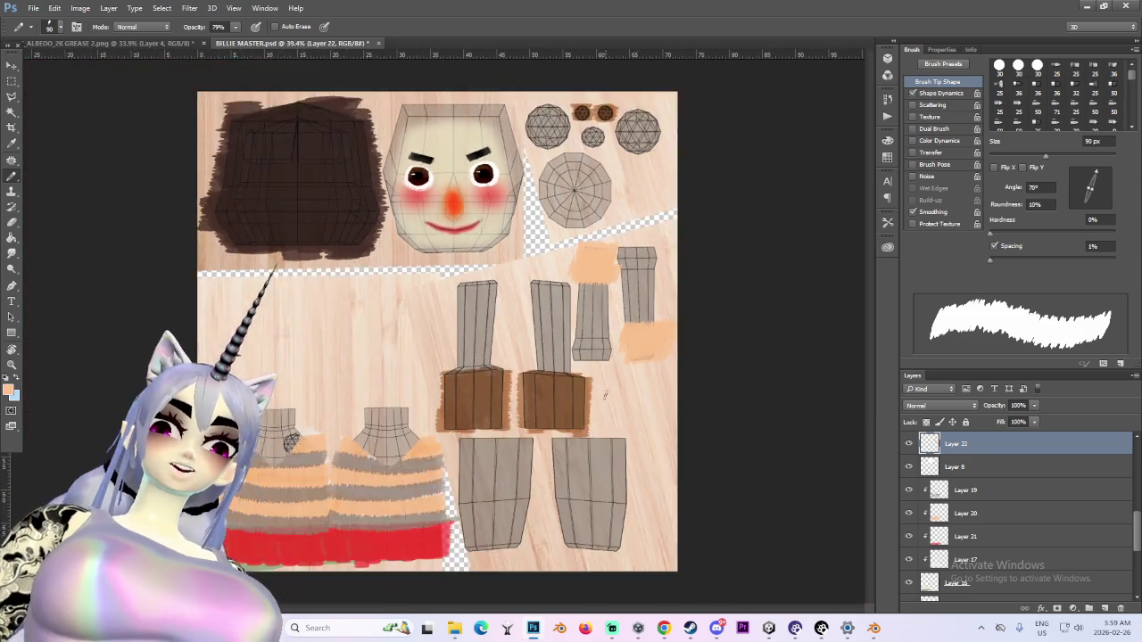
alt+scroll(376, 514, up, 1)
alt+scroll(375, 514, down, 1)
alt+click(376, 513)
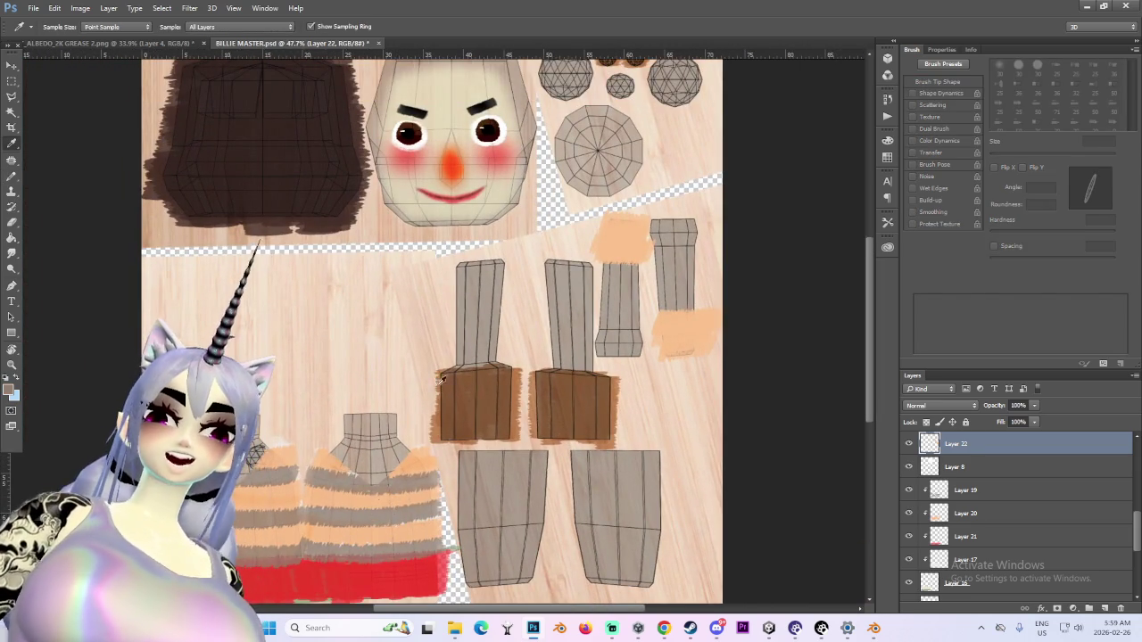
Paint grey stripes over the orange sleeve patches, undoing misplaced strokes
alt+scroll(624, 257, up, 1)
alt+scroll(607, 259, up, 1)
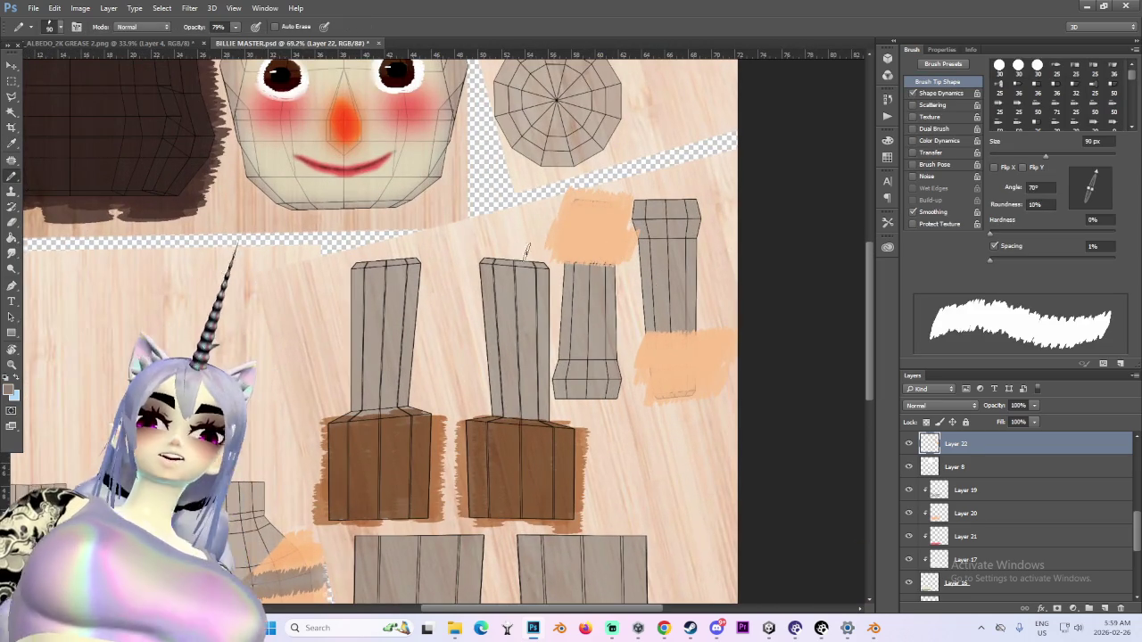
alt+scroll(584, 249, down, 1)
alt+scroll(571, 237, up, 1)
alt+scroll(558, 223, up, 1)
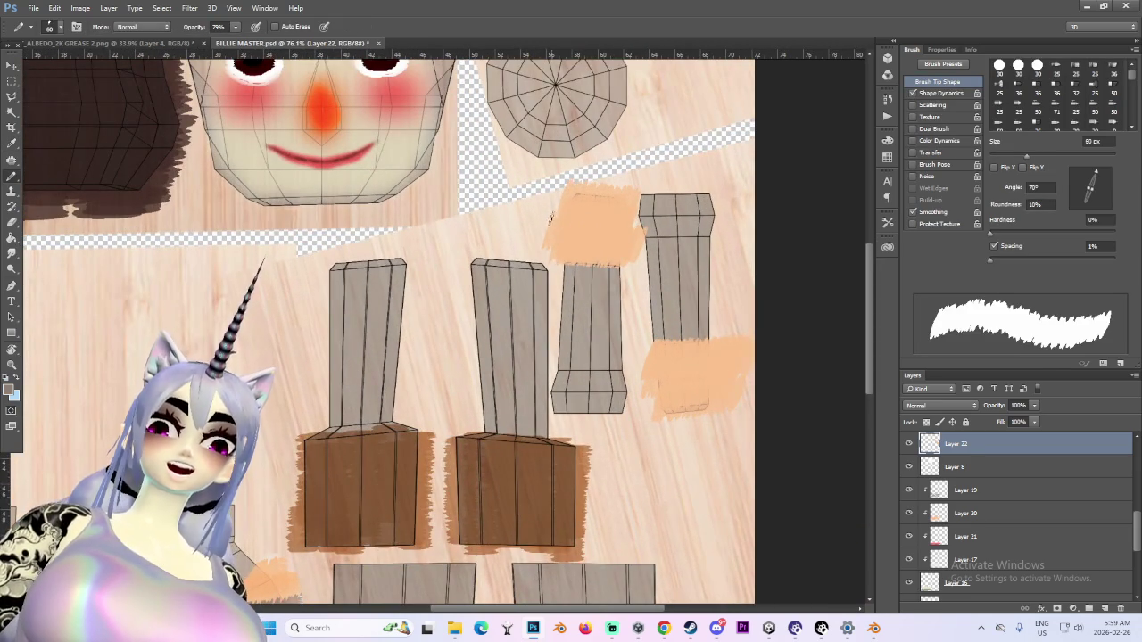
alt+scroll(572, 211, up, 1)
alt+scroll(562, 213, up, 1)
key(ctrl+z)
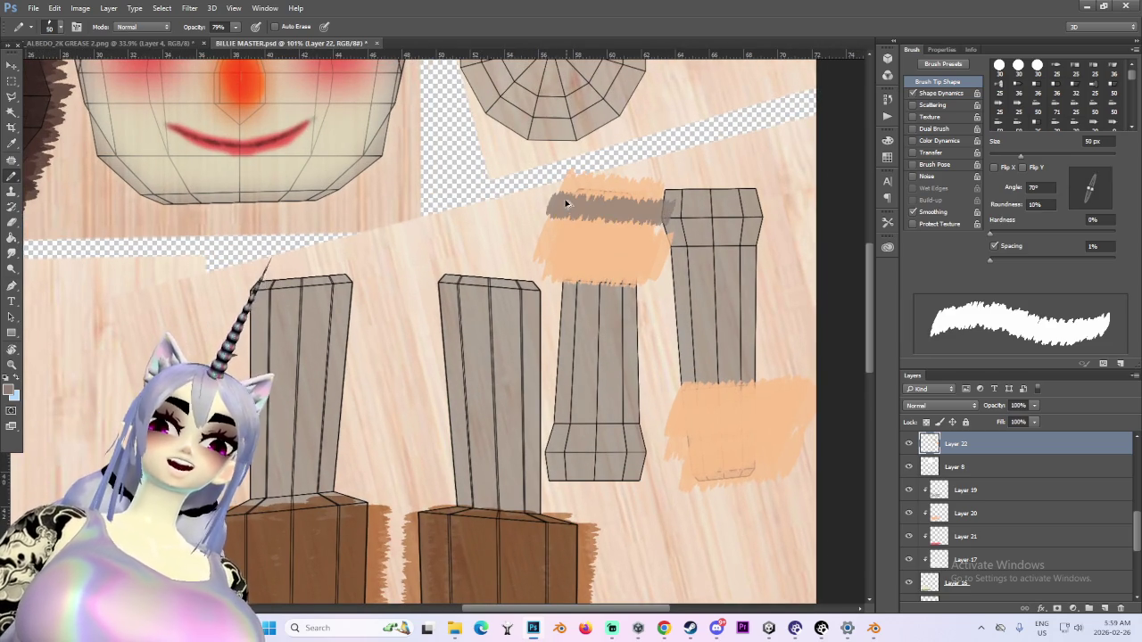
key(ctrl+z)
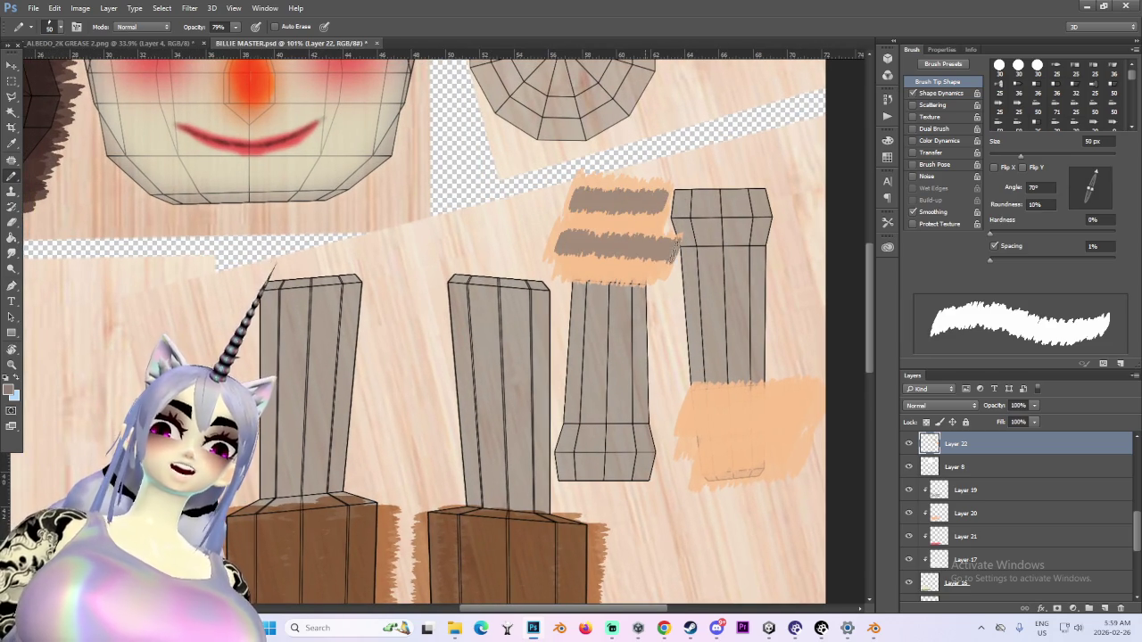
alt+scroll(600, 248, up, 1)
key(ctrl+z)
alt+scroll(749, 347, down, 1)
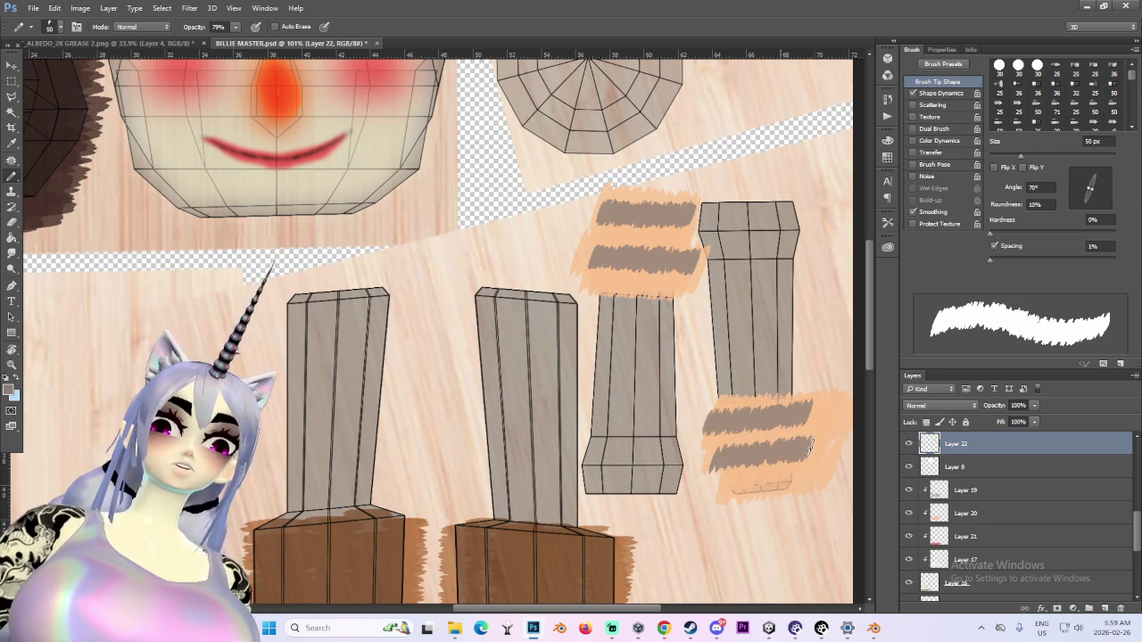
alt+scroll(809, 446, down, 2)
key(ctrl+z)
alt+scroll(752, 455, up, 1)
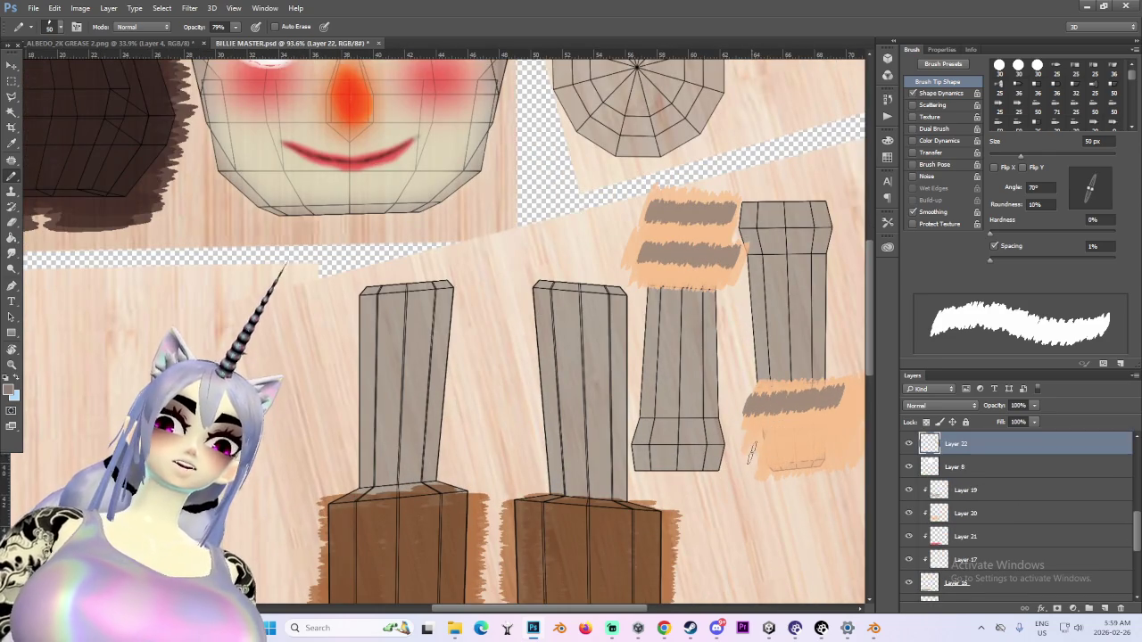
scroll(1017, 518, down, 5)
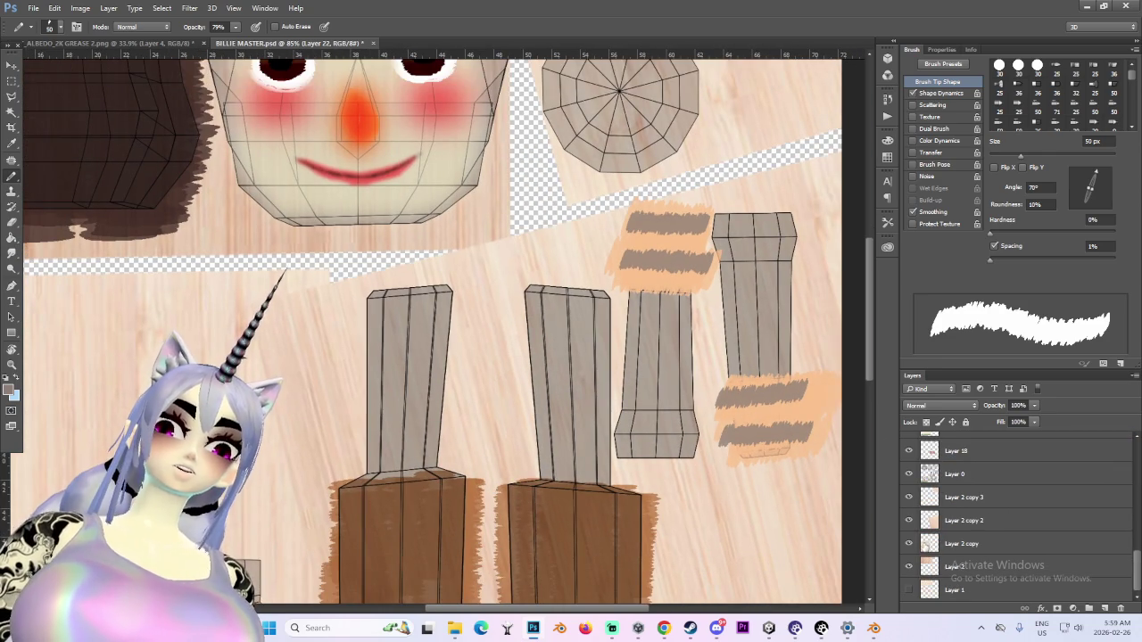
alt+scroll(582, 485, down, 5)
alt+scroll(582, 485, down, 1)
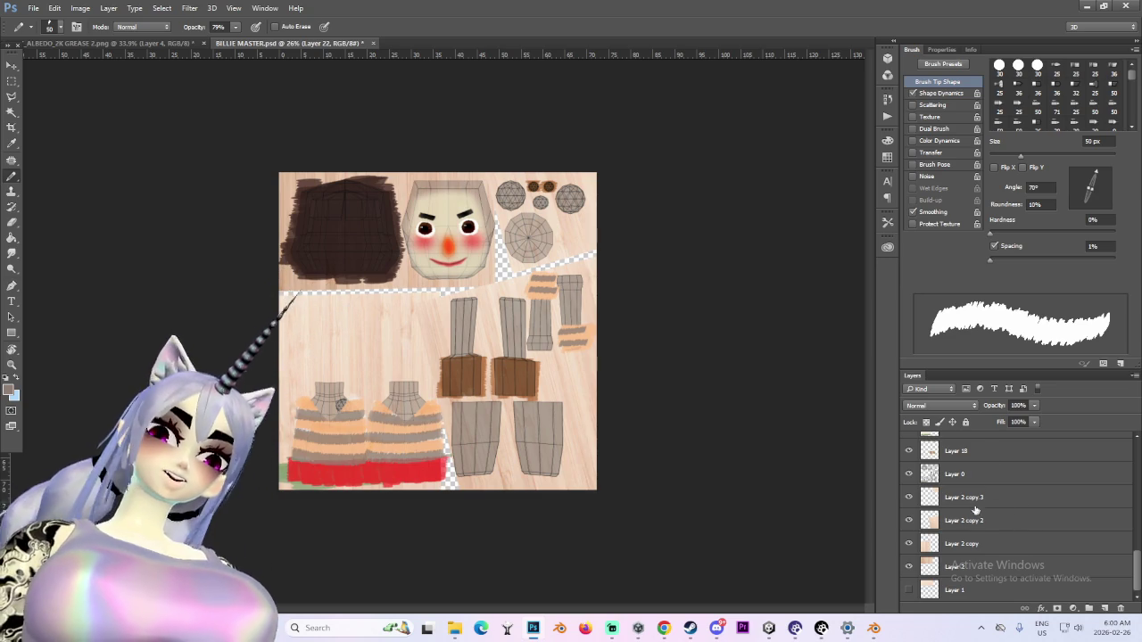
scroll(978, 500, up, 1)
Hide the Layer 0 UV wireframe and save the texture as a new PNG in MILLIE
click(909, 497)
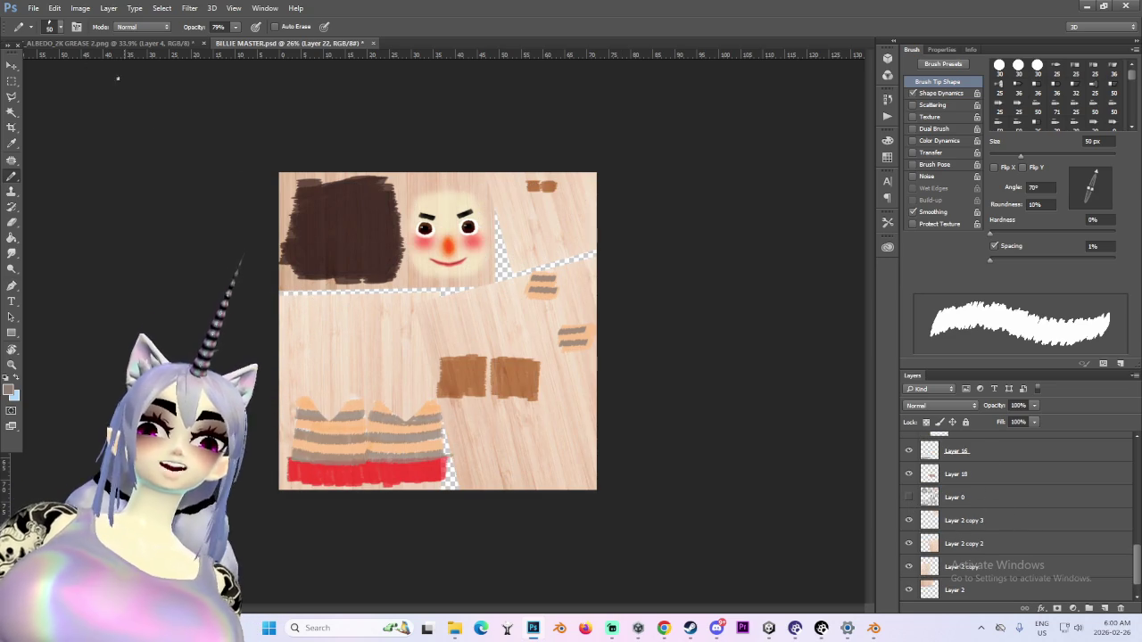
click(32, 8)
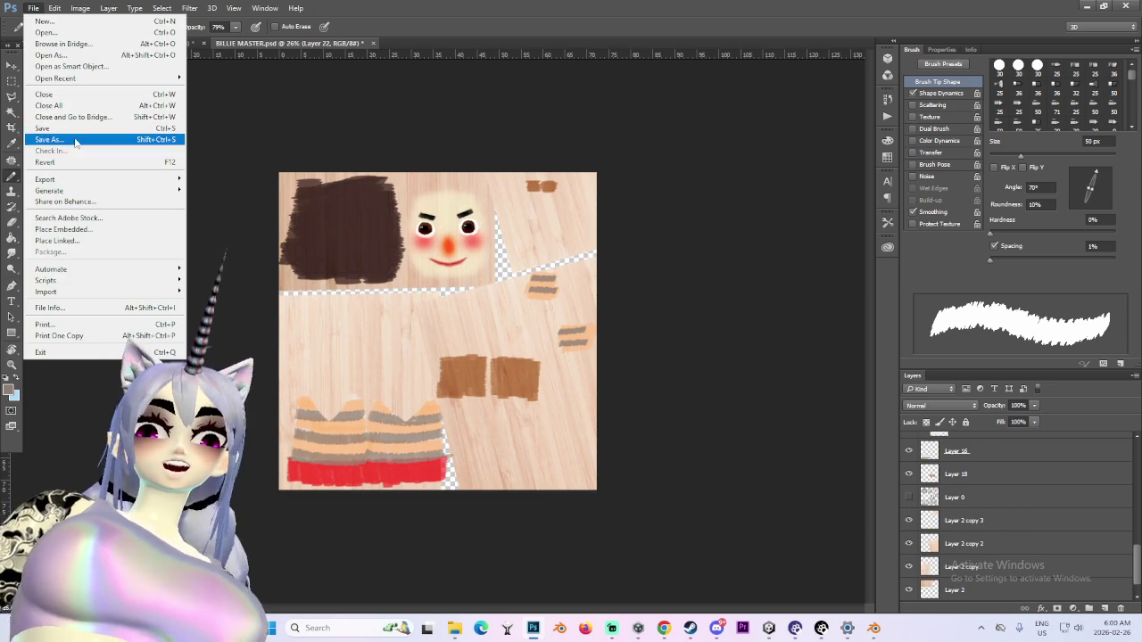
click(77, 140)
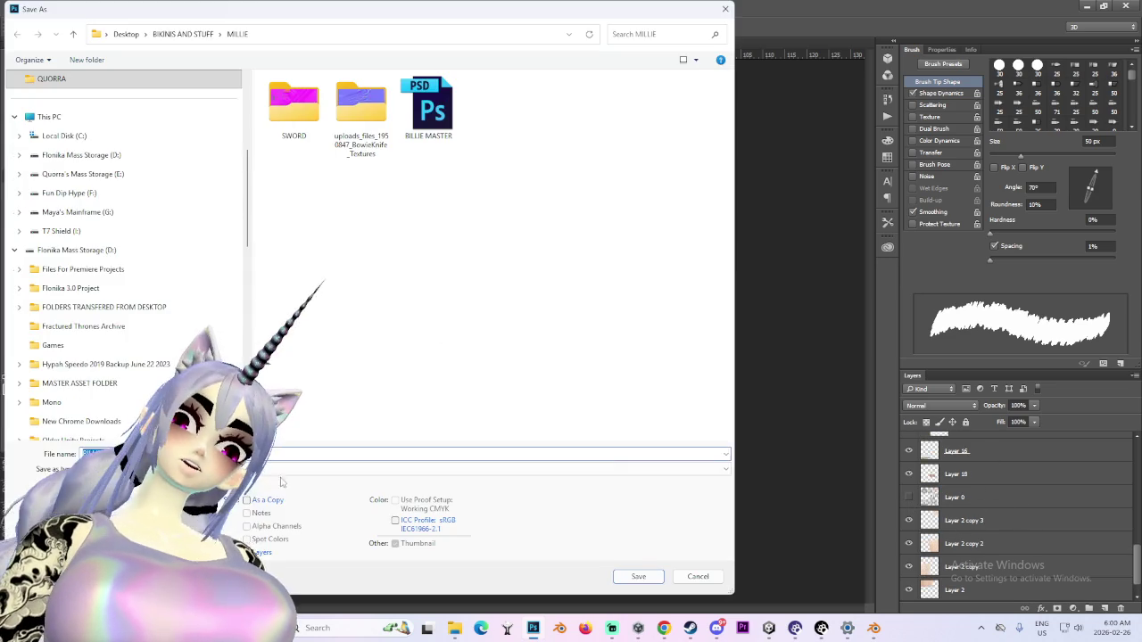
click(134, 468)
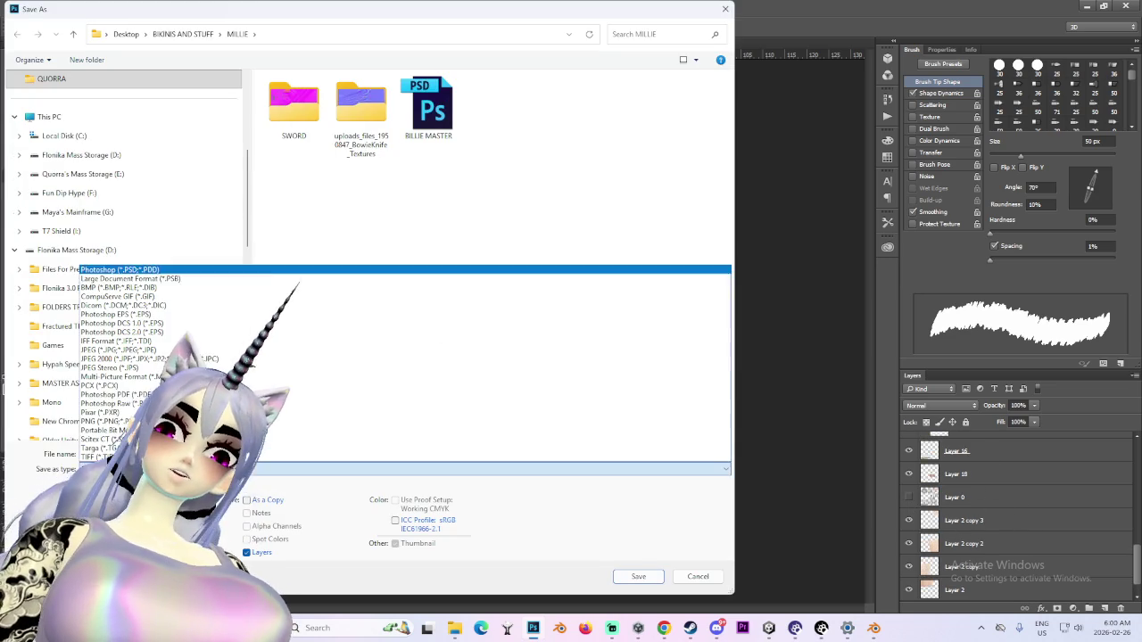
click(103, 429)
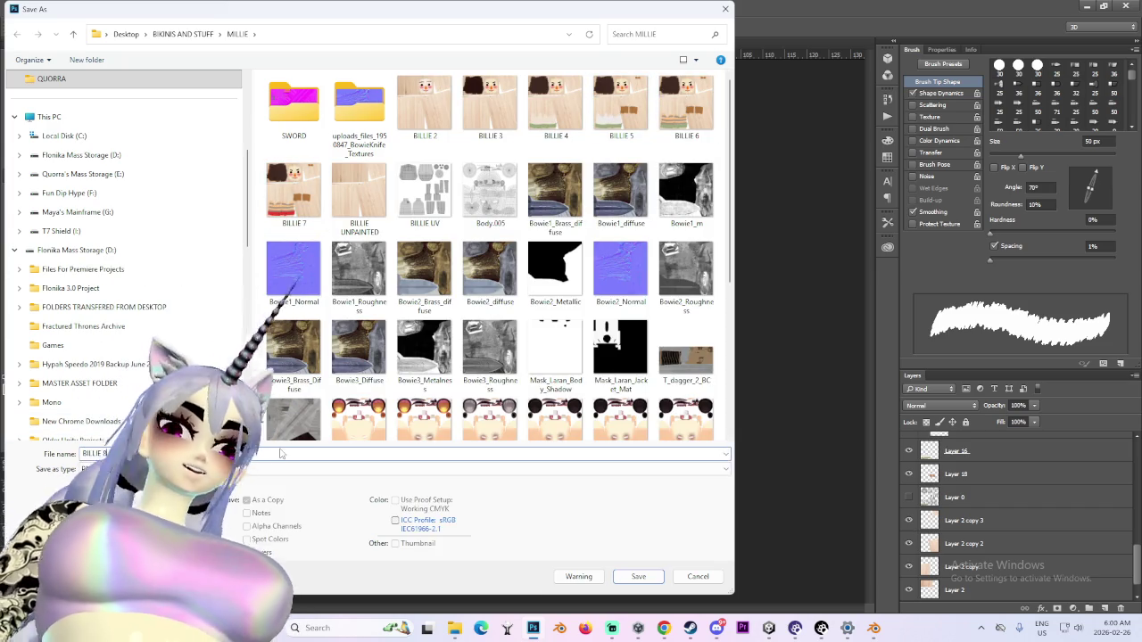
key(Return)
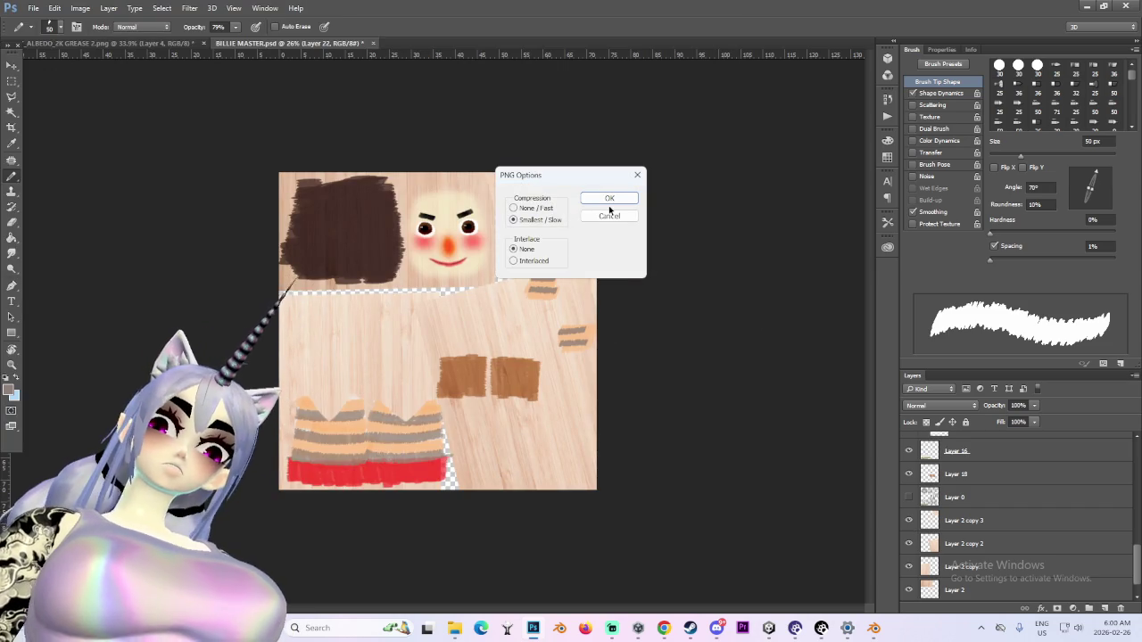
click(611, 200)
click(874, 628)
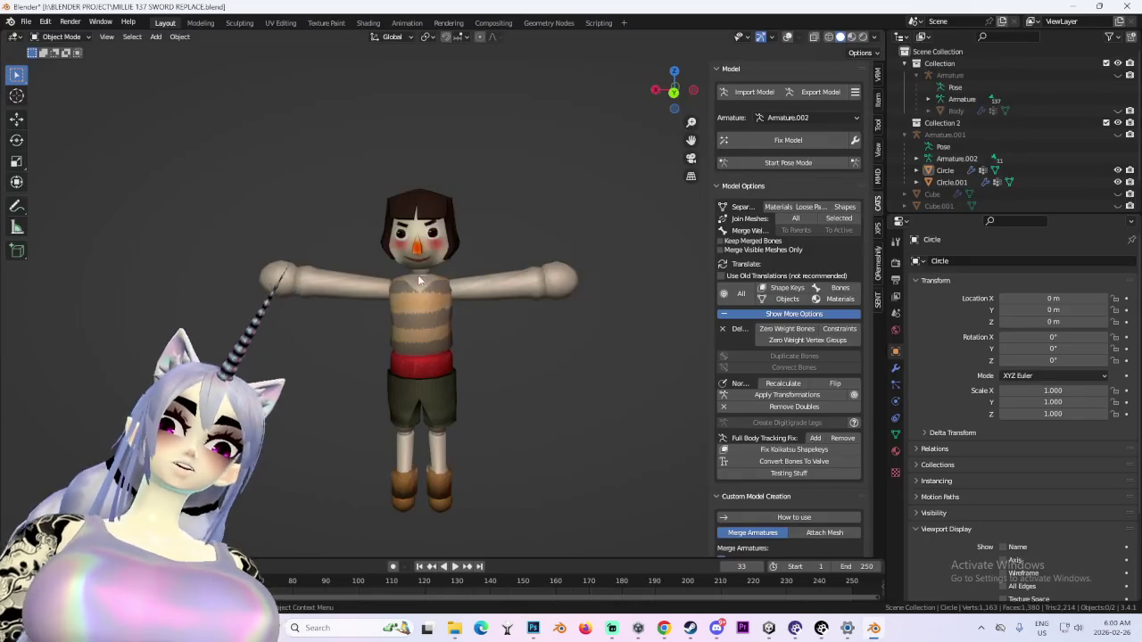
Load BILLIE 8.png into the doll's Image Texture node in the Shading workspace
middle_drag(600, 347, 505, 348)
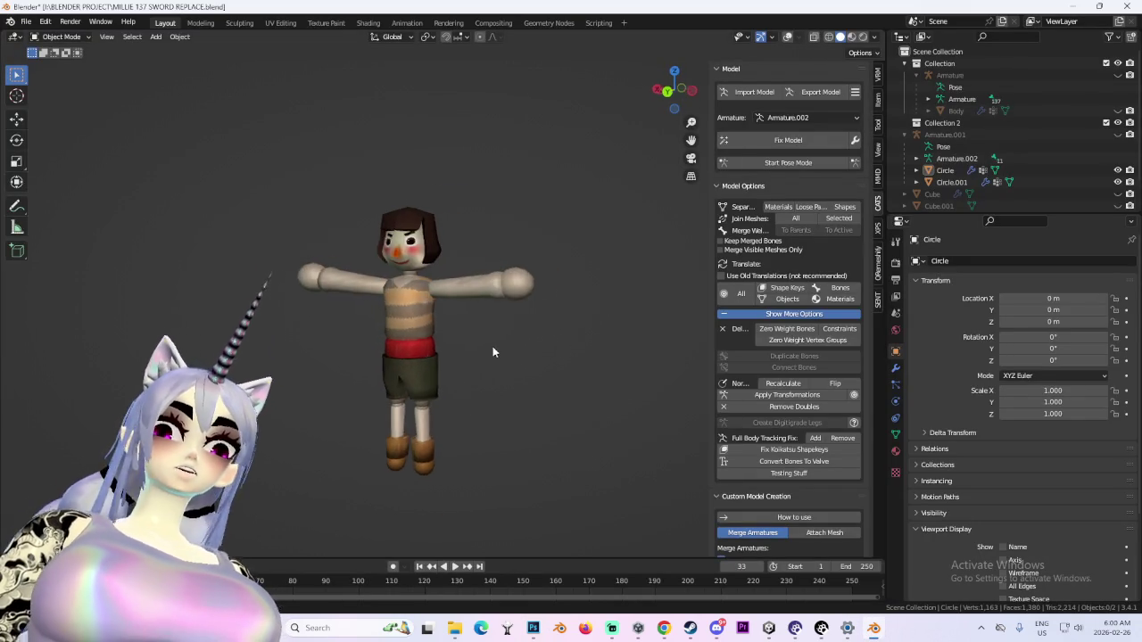
scroll(374, 328, up, 2)
middle_drag(386, 273, 404, 87)
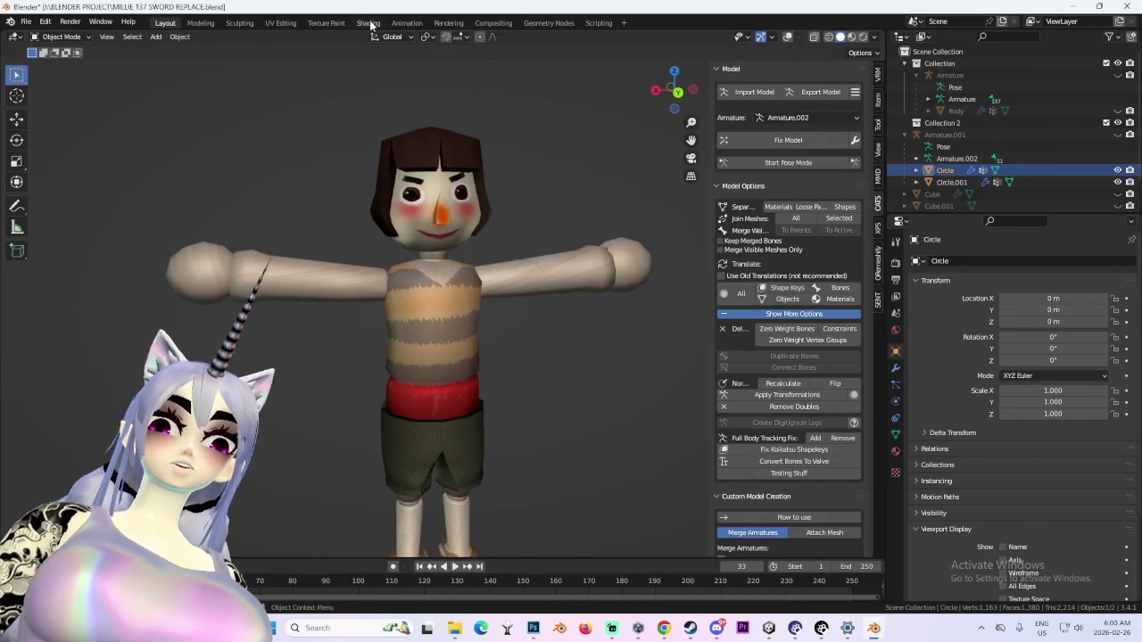
click(369, 24)
click(477, 494)
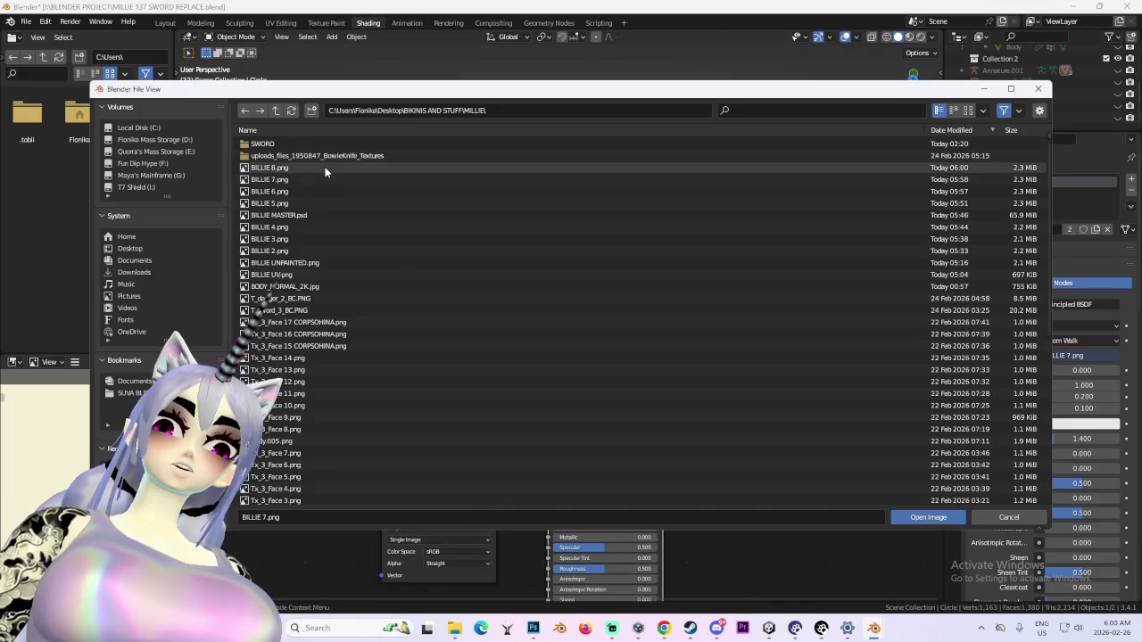
double_click(328, 168)
Back in Layout, inspect the striped upper arms on the doll from an angle
click(168, 23)
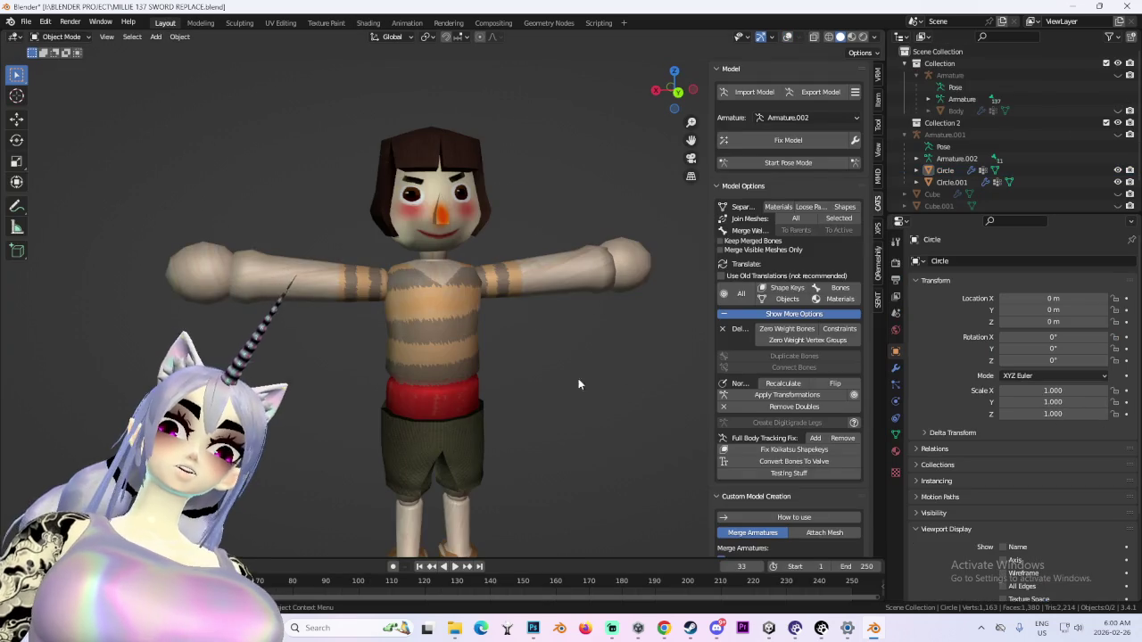
scroll(612, 382, down, 3)
scroll(538, 365, up, 6)
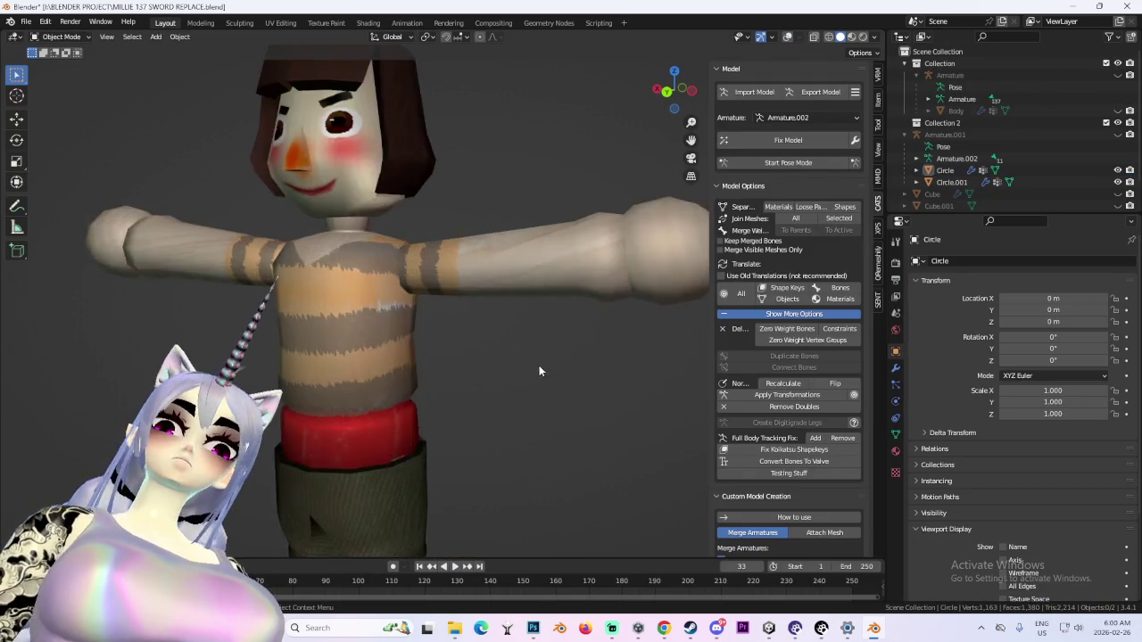
scroll(589, 359, down, 3)
mouse_move(587, 363)
middle_down()
mouse_move(636, 356)
mouse_move(548, 367)
mouse_move(550, 387)
mouse_move(447, 366)
mouse_move(535, 339)
middle_up()
scroll(555, 373, down, 2)
scroll(591, 354, down, 2)
scroll(536, 339, up, 3)
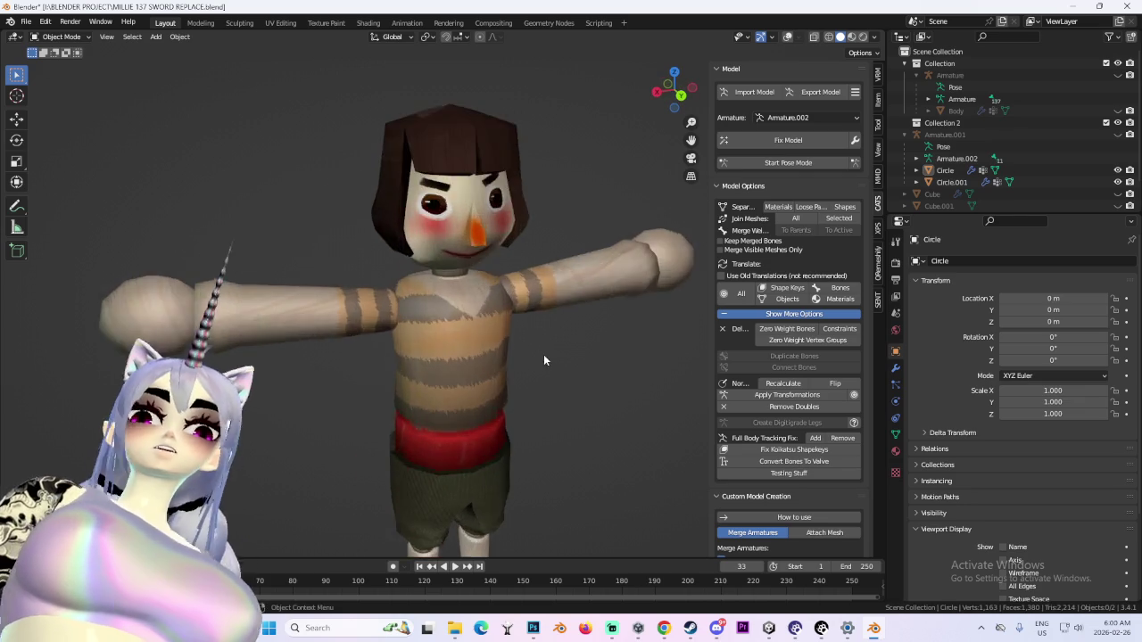
scroll(534, 334, up, 3)
scroll(534, 334, down, 2)
Select the doll's Circle mesh and apply Shade Smooth
click(875, 38)
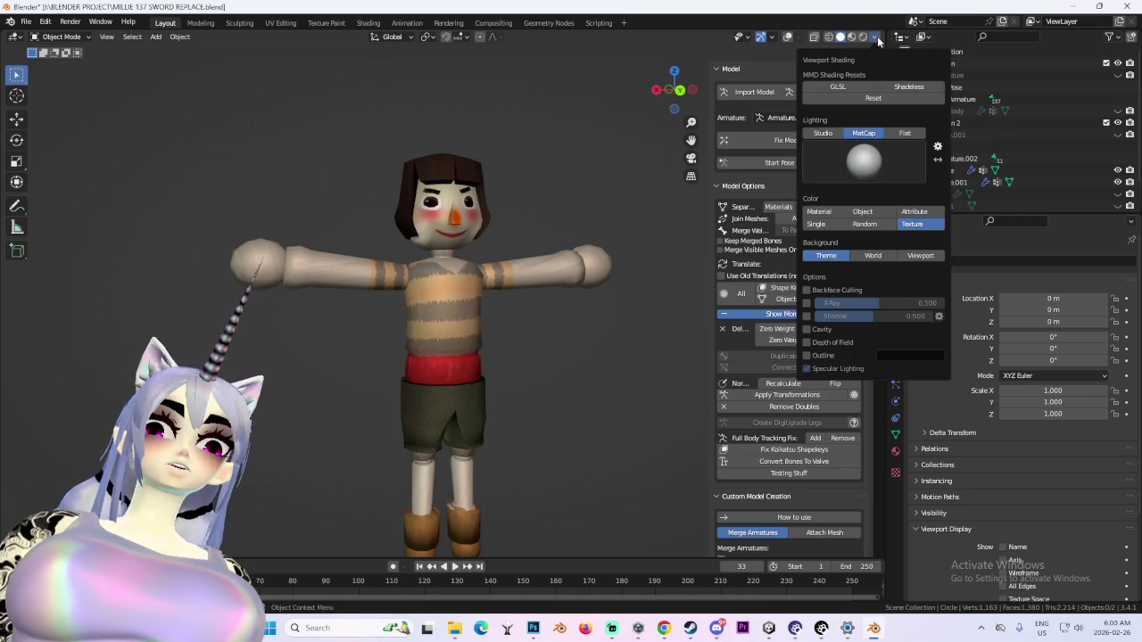
click(944, 170)
click(181, 36)
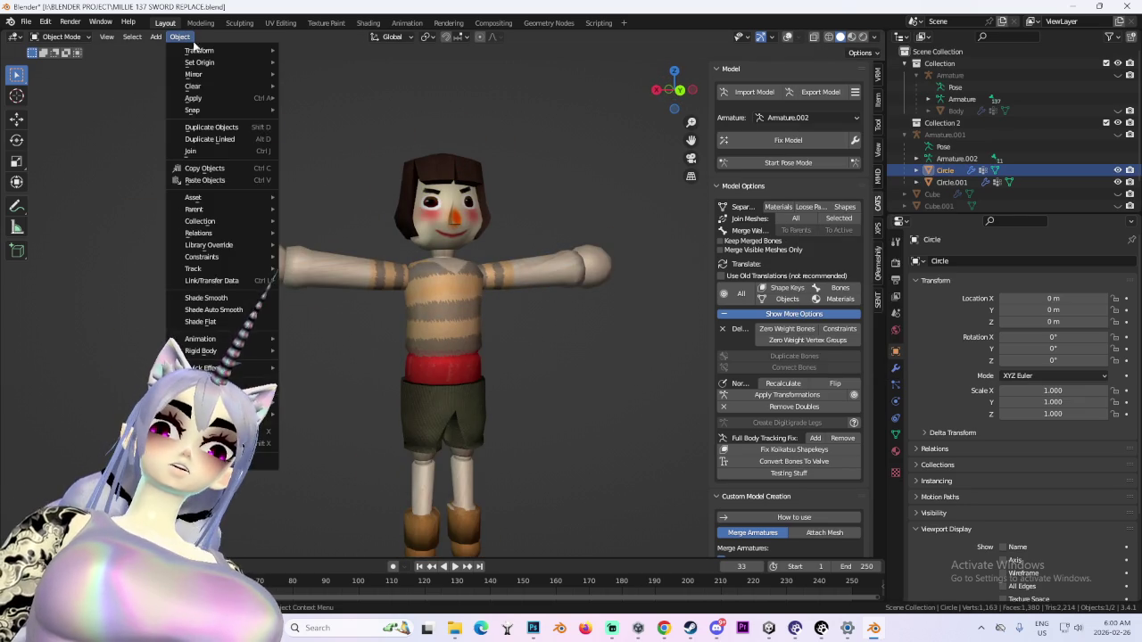
click(234, 300)
Orbit around the smoothed doll to inspect its head from the side and front
scroll(406, 225, up, 2)
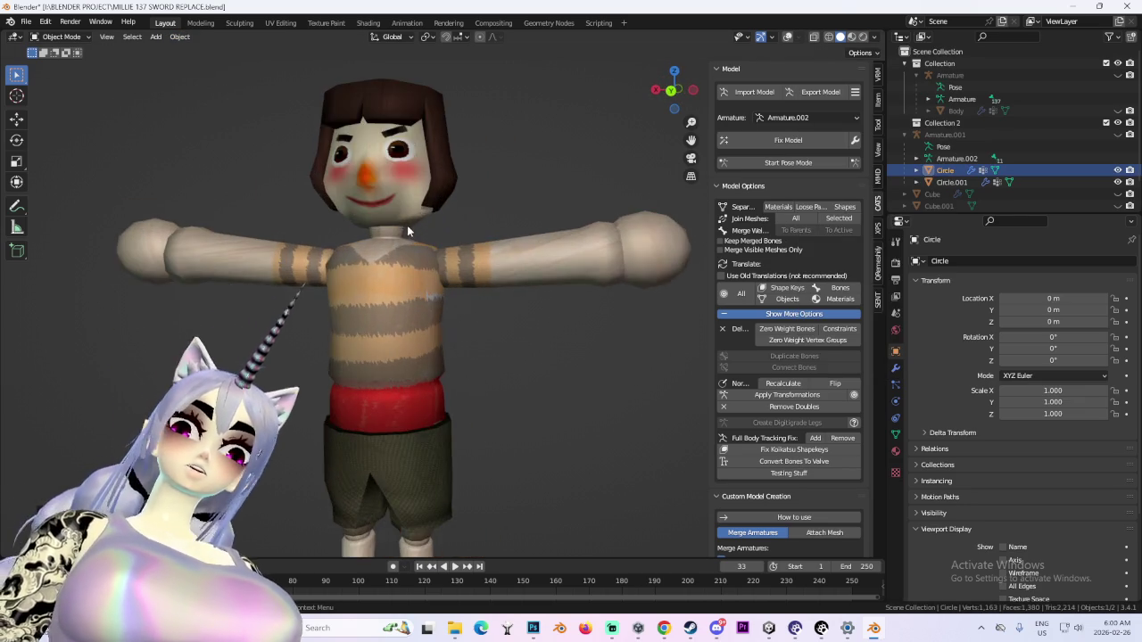
scroll(498, 287, up, 3)
middle_drag(500, 288, 446, 284)
mouse_move(578, 257)
middle_down()
mouse_move(624, 258)
mouse_move(478, 257)
mouse_move(515, 256)
mouse_move(504, 277)
middle_up()
scroll(501, 276, down, 1)
scroll(501, 259, down, 2)
scroll(491, 255, down, 2)
scroll(509, 285, down, 1)
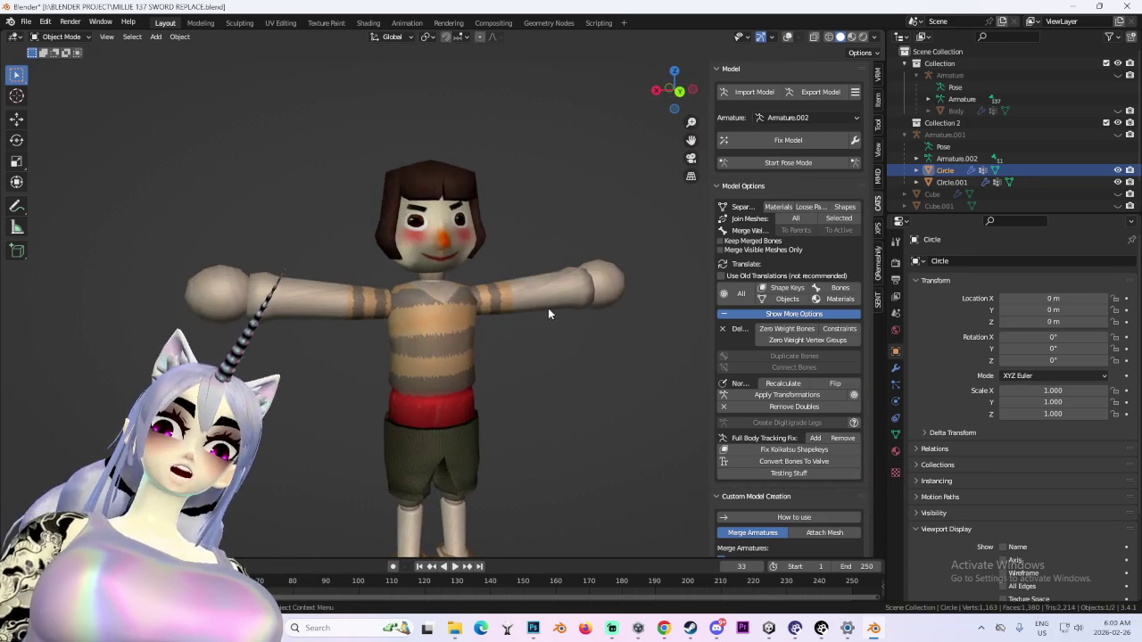
scroll(523, 321, up, 1)
scroll(517, 334, up, 3)
scroll(536, 339, up, 1)
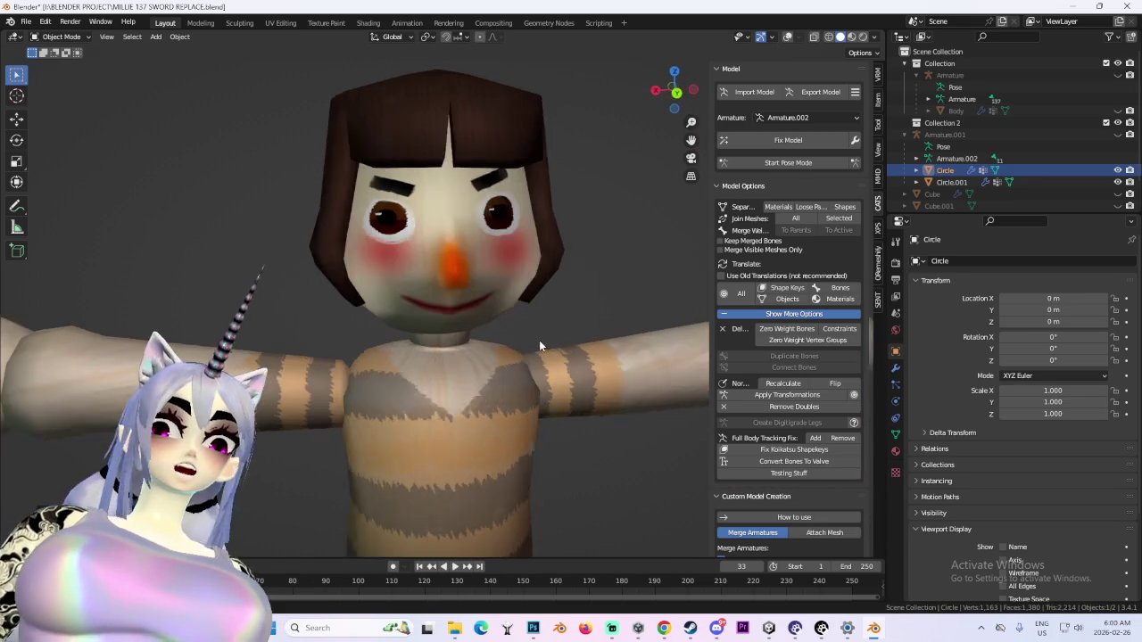
scroll(544, 343, down, 2)
scroll(546, 319, down, 1)
scroll(528, 336, down, 1)
mouse_move(528, 336)
middle_down()
mouse_move(459, 359)
mouse_move(453, 268)
middle_up()
scroll(453, 257, down, 2)
scroll(412, 297, down, 1)
scroll(433, 280, up, 2)
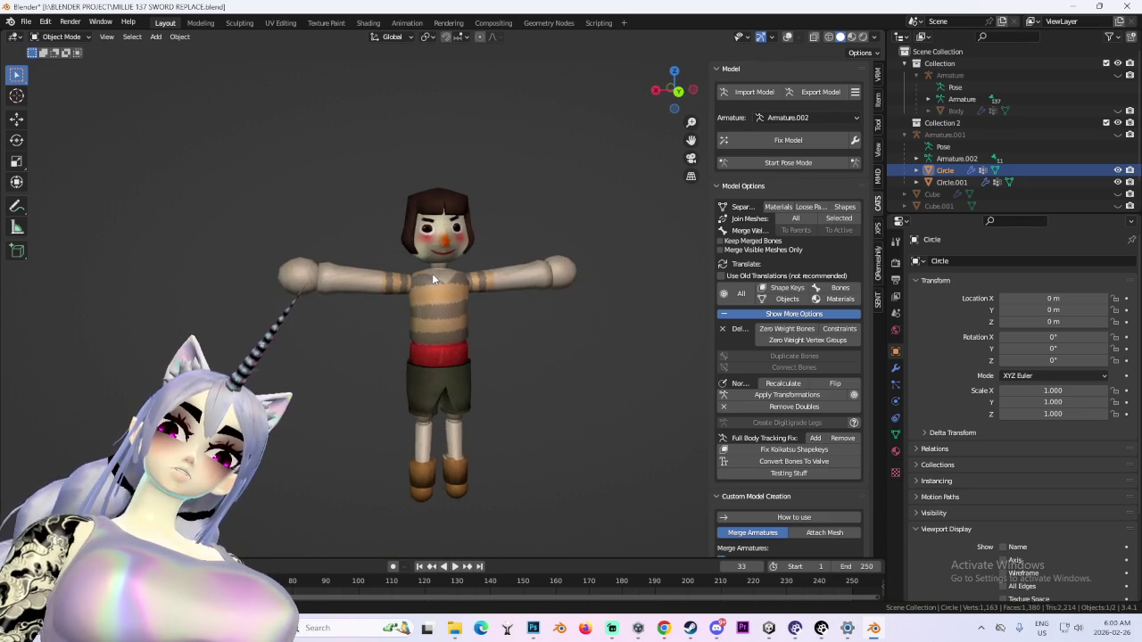
mouse_move(459, 332)
middle_down()
mouse_move(534, 323)
mouse_move(433, 320)
mouse_move(444, 245)
mouse_move(399, 297)
mouse_move(424, 339)
mouse_move(372, 365)
mouse_move(357, 277)
mouse_move(513, 278)
mouse_move(449, 337)
mouse_move(546, 325)
mouse_move(420, 360)
mouse_move(438, 339)
mouse_move(446, 282)
mouse_move(472, 341)
mouse_move(409, 336)
mouse_move(460, 279)
middle_up()
scroll(459, 262, up, 3)
scroll(460, 279, up, 3)
mouse_move(410, 352)
middle_down()
mouse_move(556, 402)
mouse_move(599, 349)
mouse_move(508, 265)
mouse_move(480, 279)
mouse_move(529, 232)
mouse_move(541, 269)
mouse_move(482, 270)
middle_up()
scroll(473, 272, down, 1)
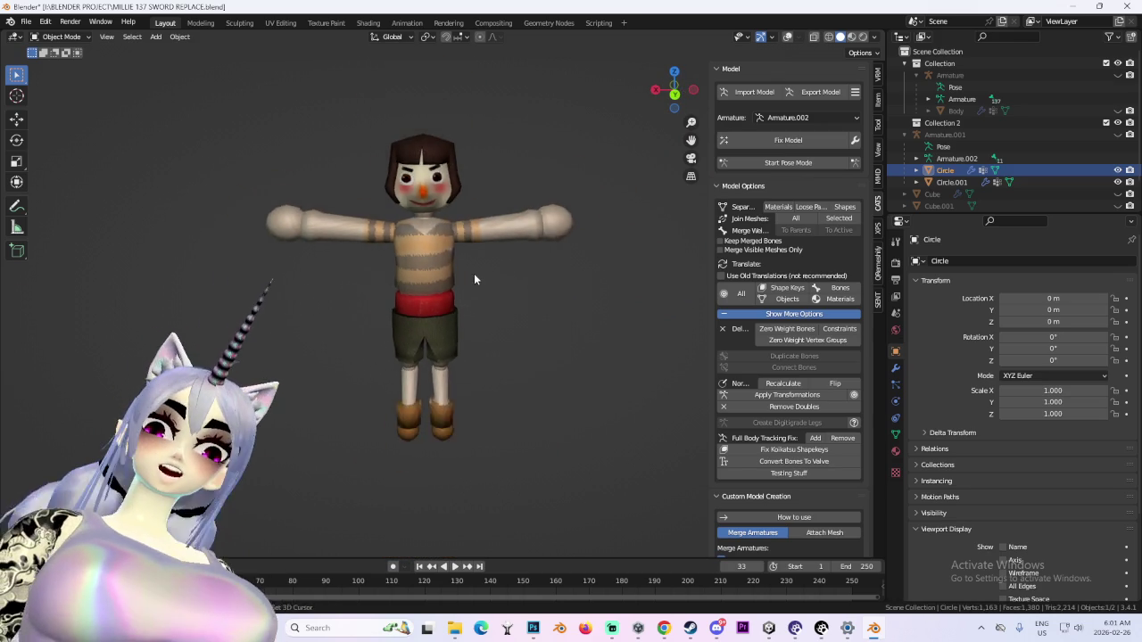
Save the project as BILLIE DOLL.blend and unhide the large body model
scroll(536, 262, up, 2)
scroll(536, 261, up, 2)
click(27, 21)
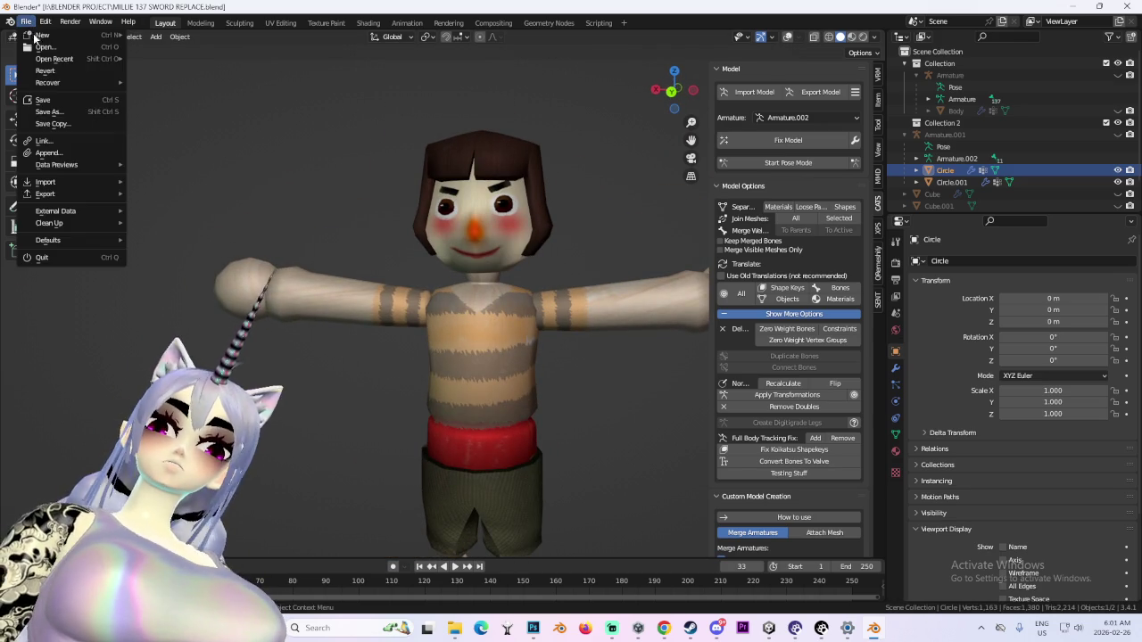
click(61, 113)
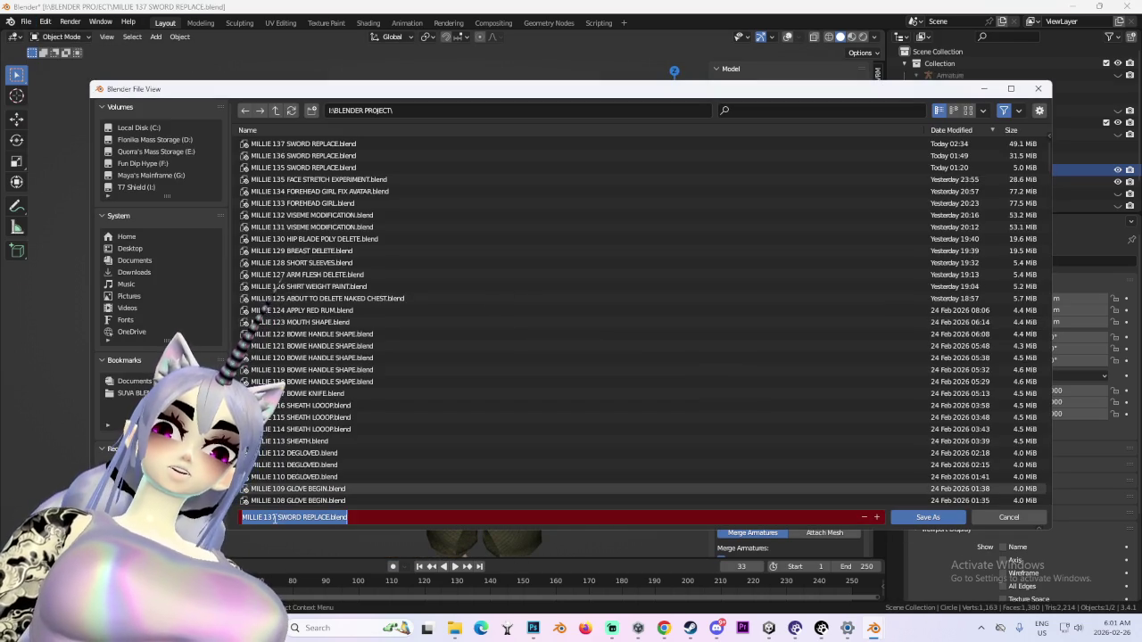
text(BILLIE DOLL)
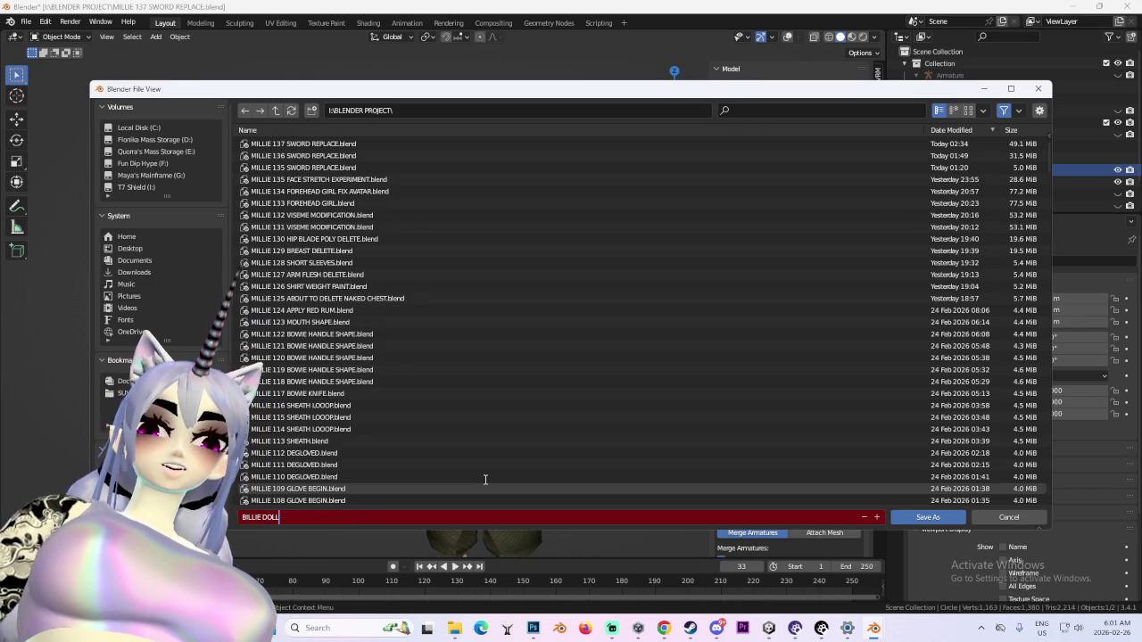
key(Return)
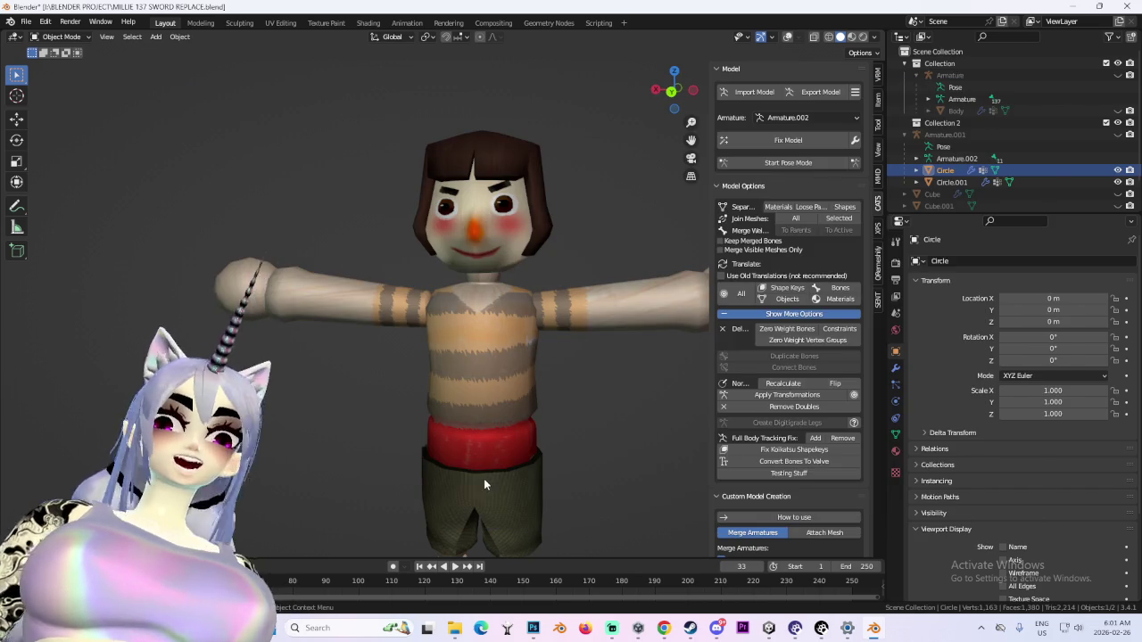
click(1117, 111)
Select the doll's Armature.001 and slide it sideways along the X axis
scroll(522, 322, down, 3)
mouse_move(522, 322)
middle_down()
mouse_move(519, 302)
mouse_move(373, 326)
middle_up()
scroll(373, 325, up, 3)
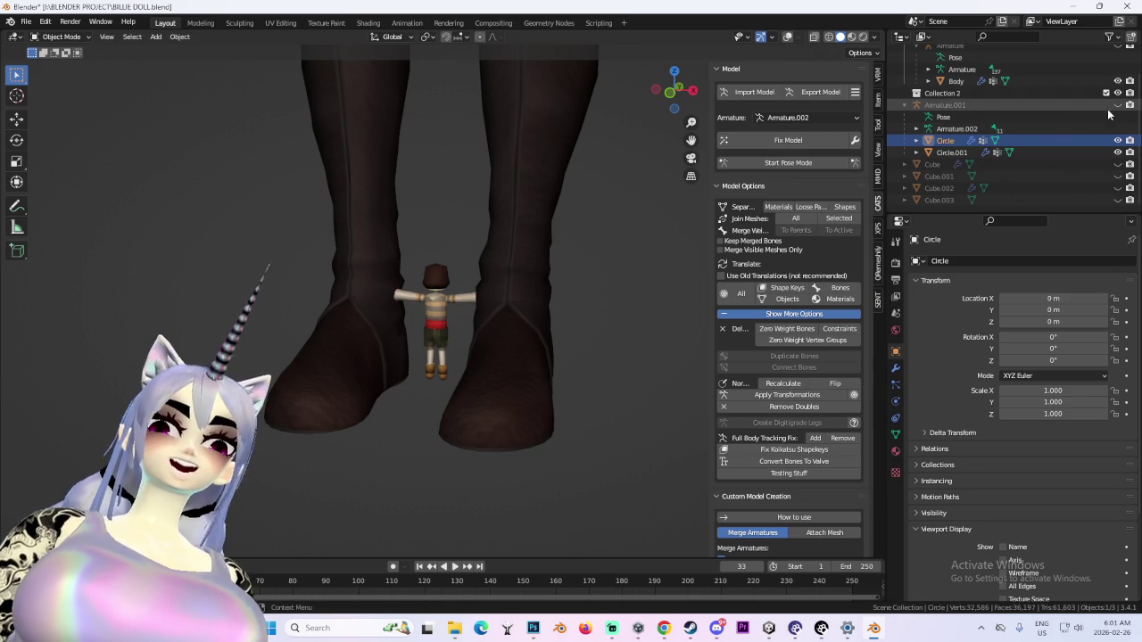
click(1032, 106)
scroll(402, 178, down, 2)
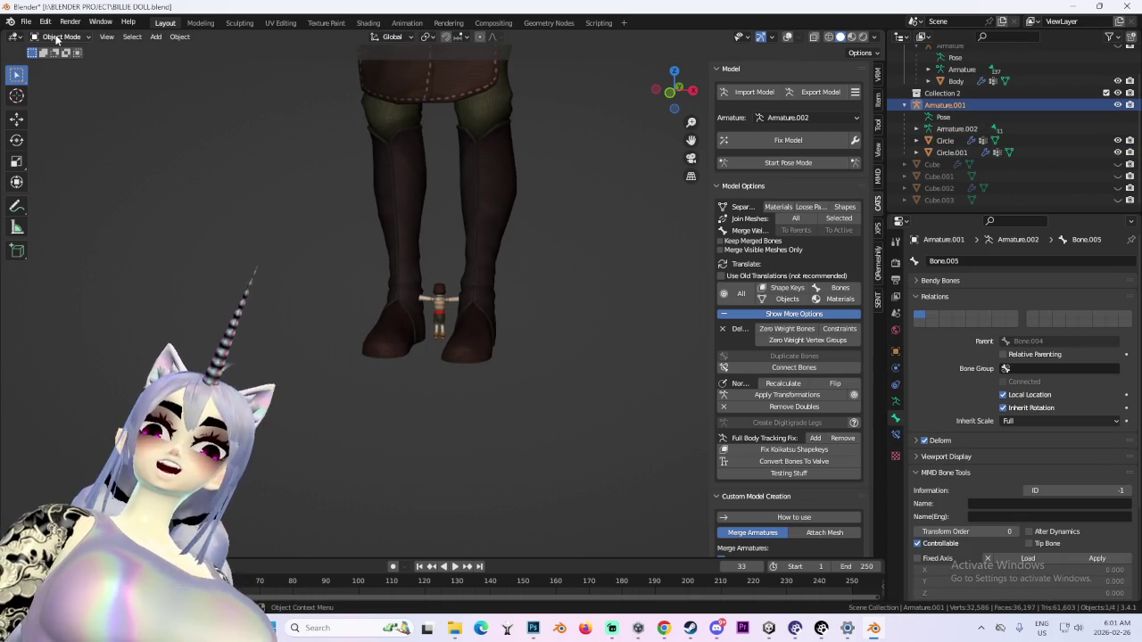
key(g)
key(x)
click(400, 440)
scroll(399, 441, up, 2)
scroll(399, 441, up, 3)
scroll(481, 464, down, 2)
mouse_move(514, 502)
middle_down()
mouse_move(341, 432)
mouse_move(499, 374)
middle_up()
Scale the doll up and move it beside the pink-haired figure's head
key(s)
click(651, 328)
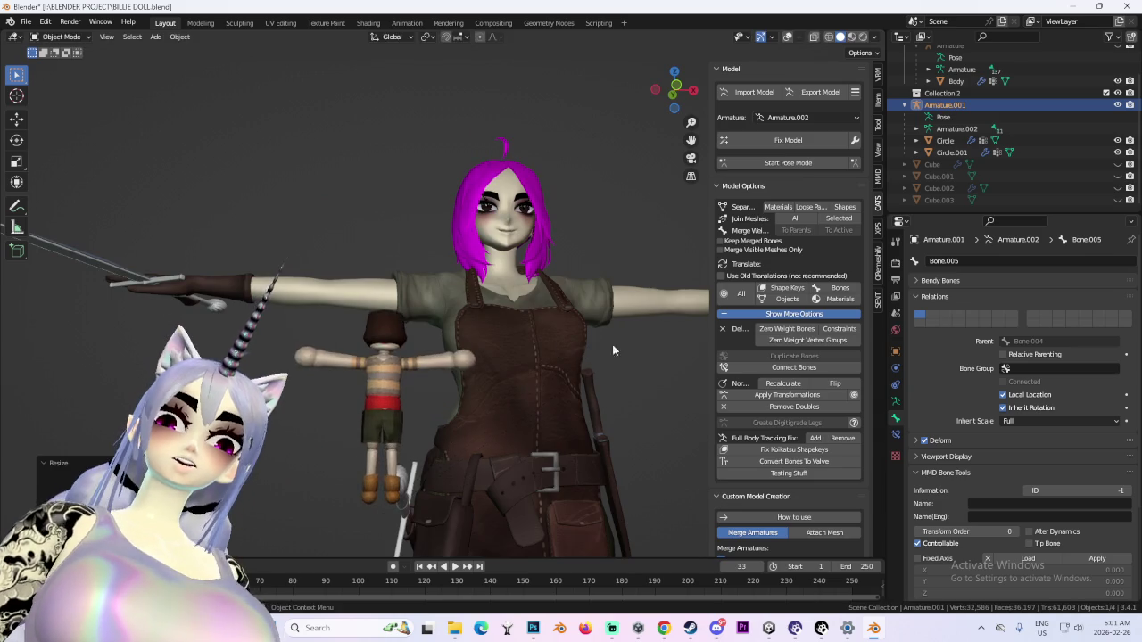
key(g)
click(567, 239)
middle_drag(566, 239, 714, 63)
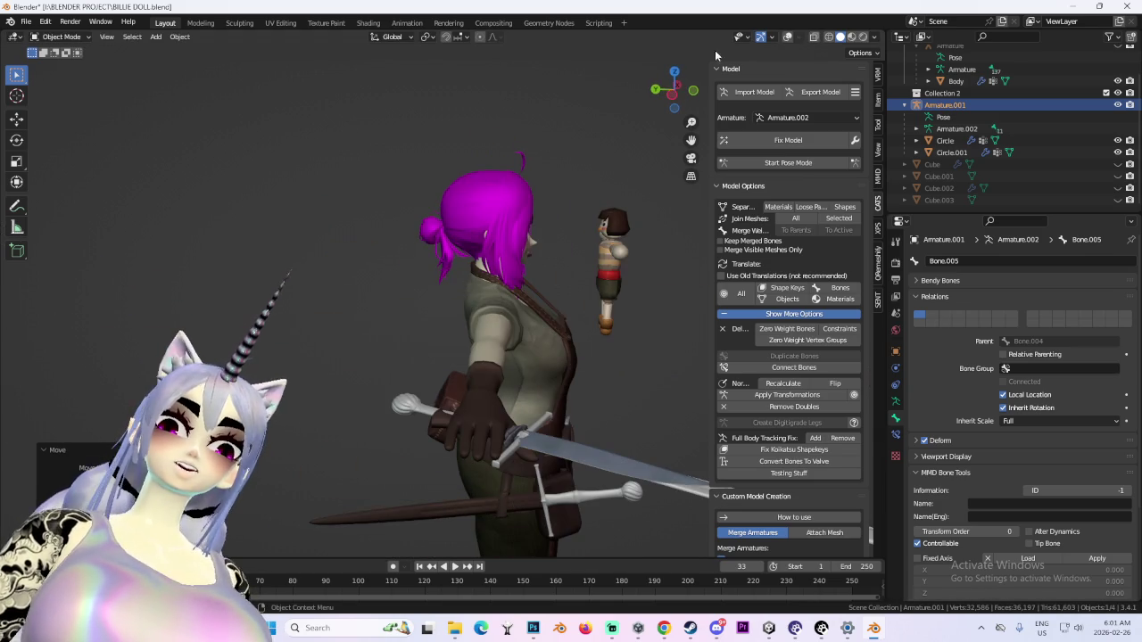
click(674, 71)
Reset the doll's rotation to zero and raise it along Z to shoulder height
key(r)
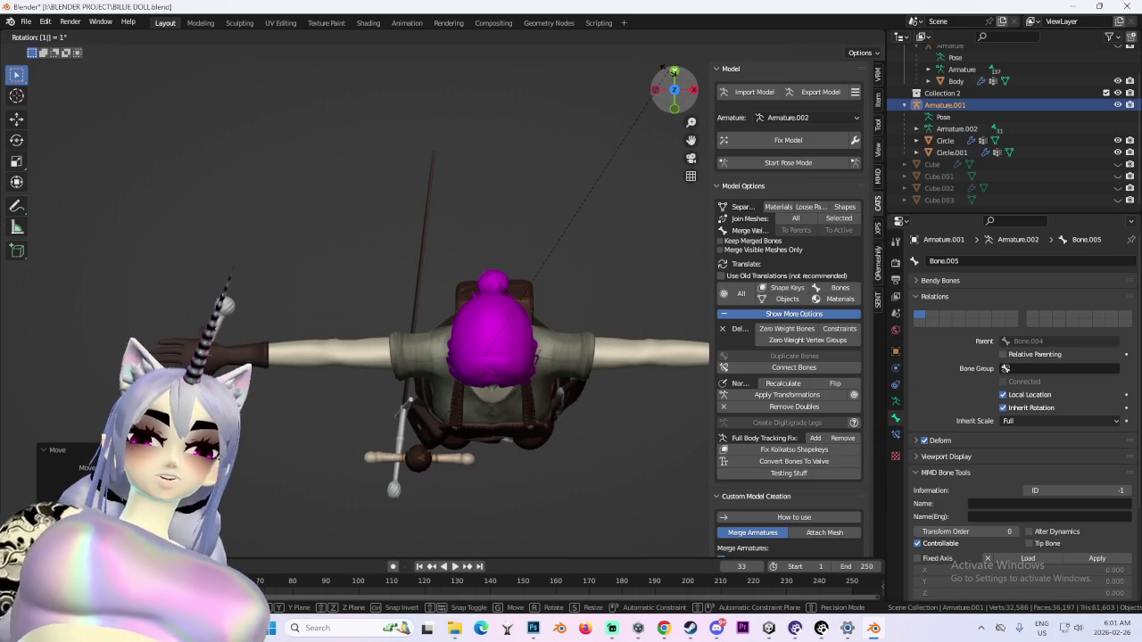
key(BackSpace)
key(Return)
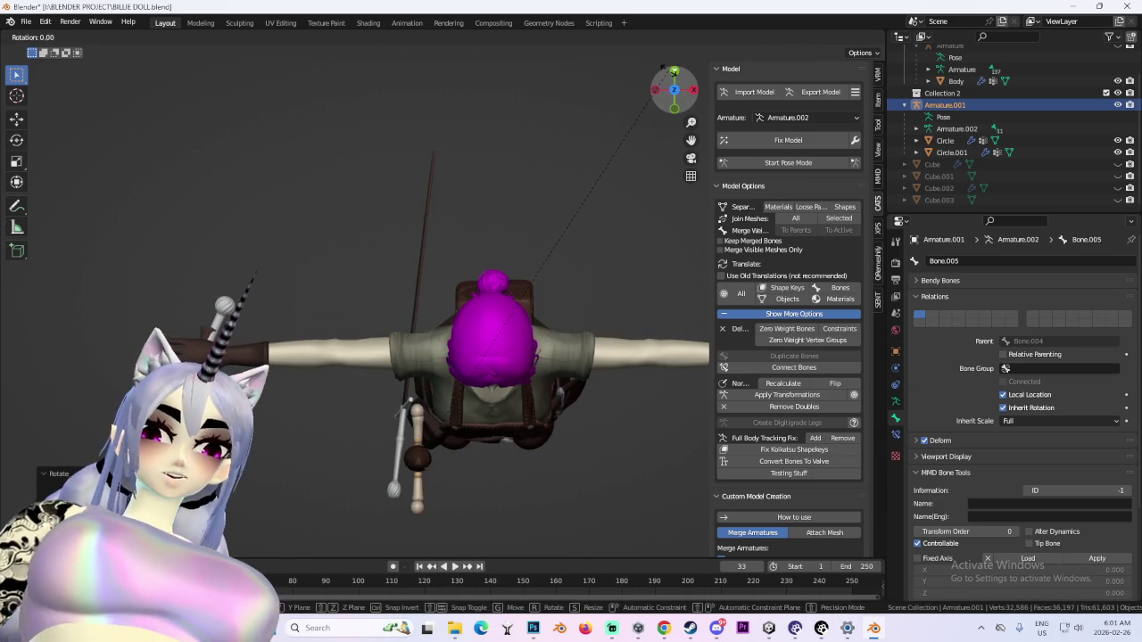
key(g)
key(z)
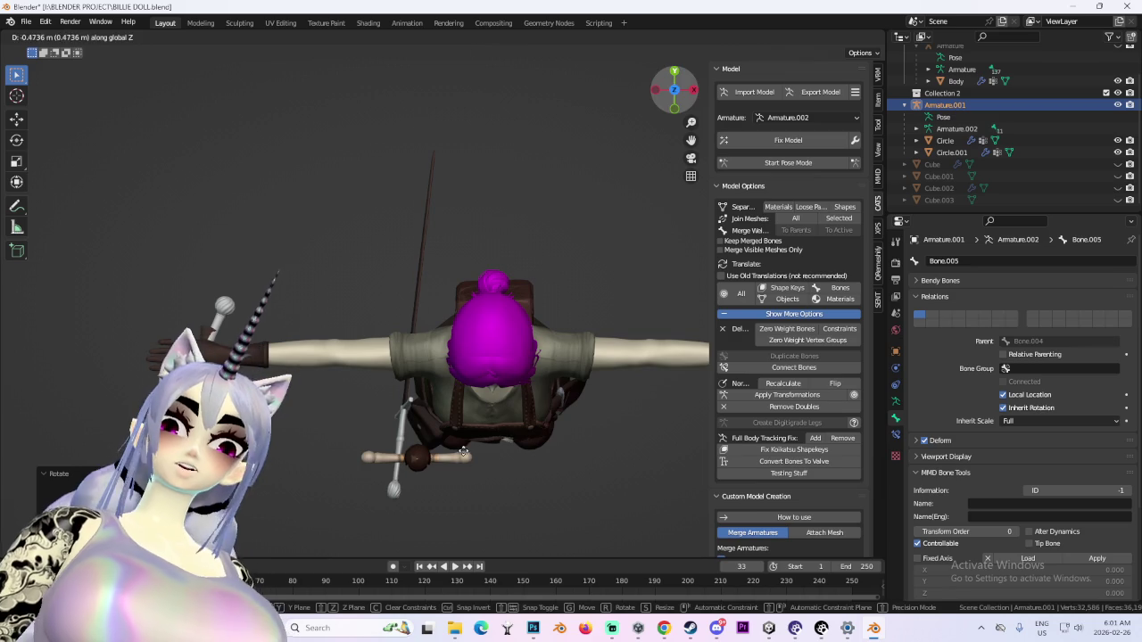
click(463, 452)
Check the doll's placement on the shoulder from the front view
key(KP_1)
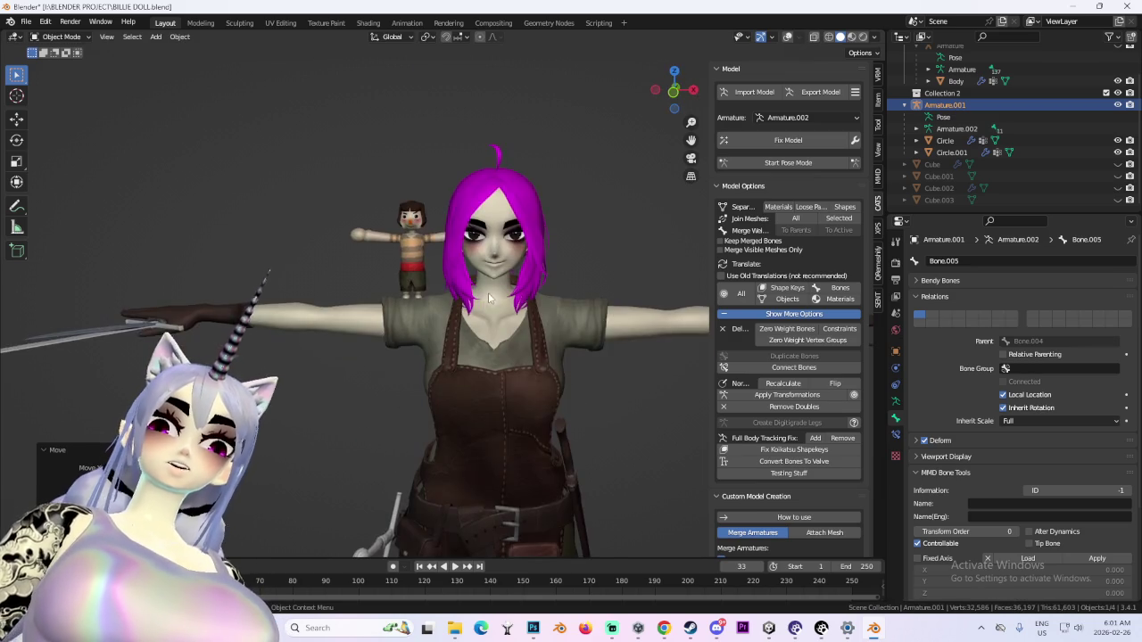
scroll(489, 299, up, 1)
scroll(517, 298, up, 2)
scroll(568, 296, up, 1)
scroll(567, 297, down, 1)
scroll(567, 296, down, 2)
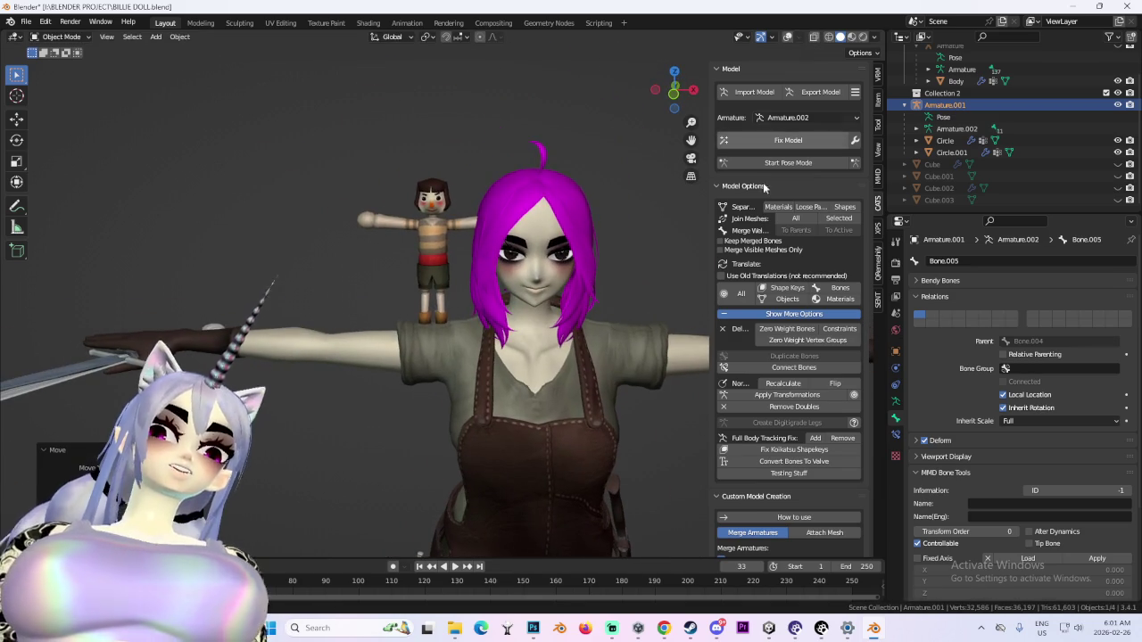
scroll(530, 259, up, 1)
scroll(475, 247, down, 1)
scroll(479, 269, up, 1)
scroll(479, 269, up, 1)
scroll(479, 270, up, 1)
scroll(479, 270, up, 1)
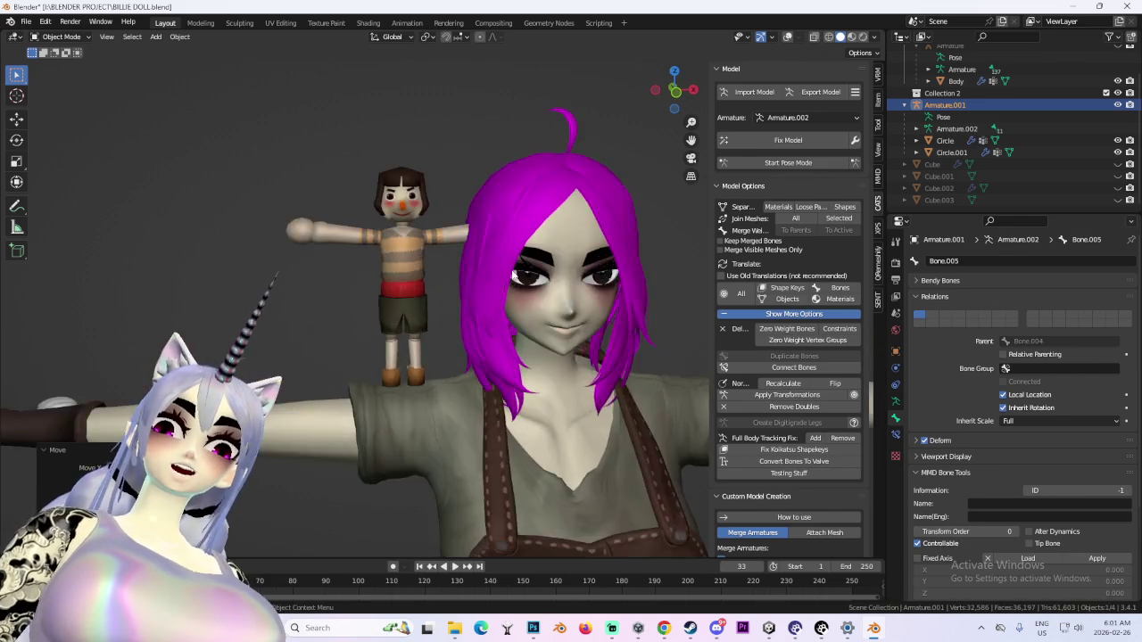
scroll(516, 281, up, 1)
scroll(516, 281, up, 1)
scroll(516, 281, down, 1)
scroll(516, 281, up, 1)
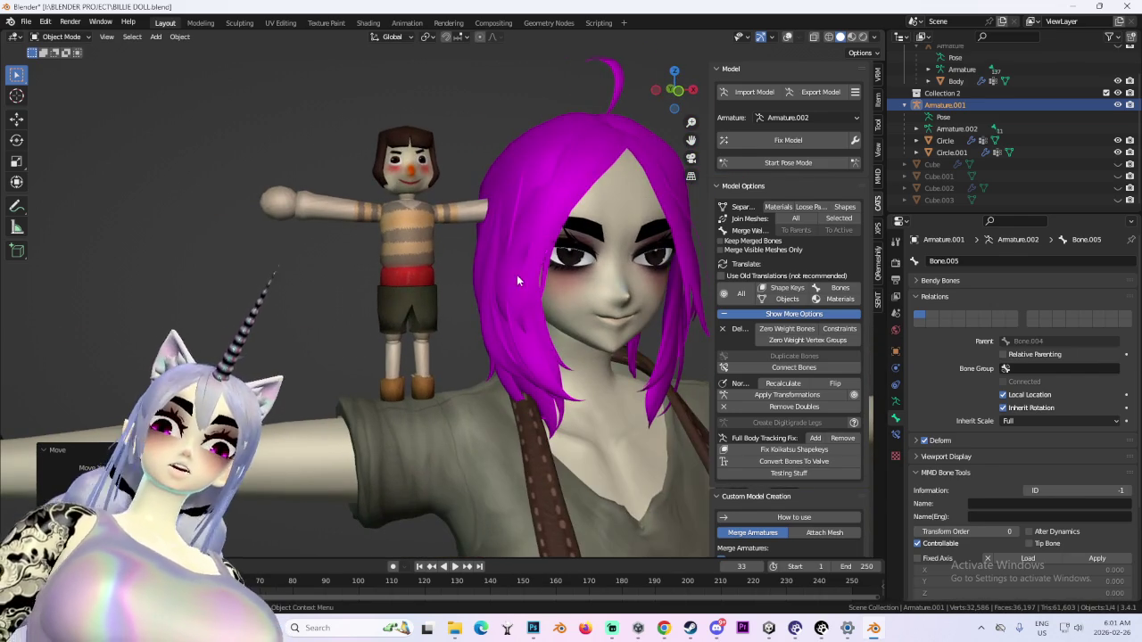
Put the shorts mesh Circle.001 into Edit Mode with X-ray and wireframe overlays on
click(436, 300)
click(55, 37)
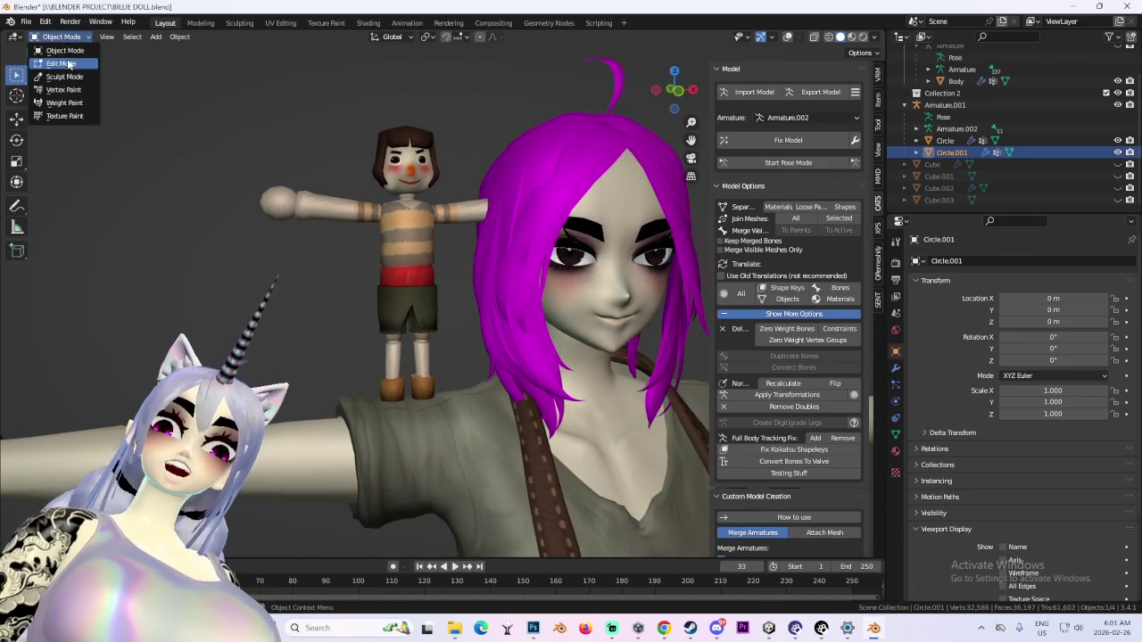
click(54, 54)
click(812, 37)
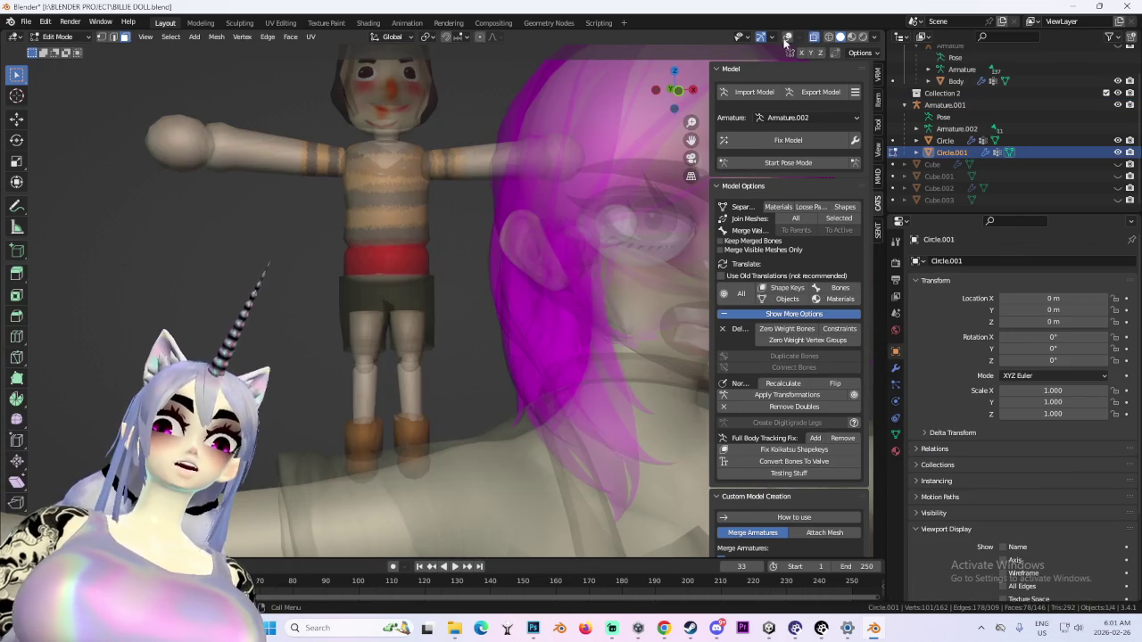
click(787, 36)
Zoom onto the doll's waist and select the first waistband faces
scroll(356, 303, up, 3)
shift+middle_drag(536, 179, 621, 93)
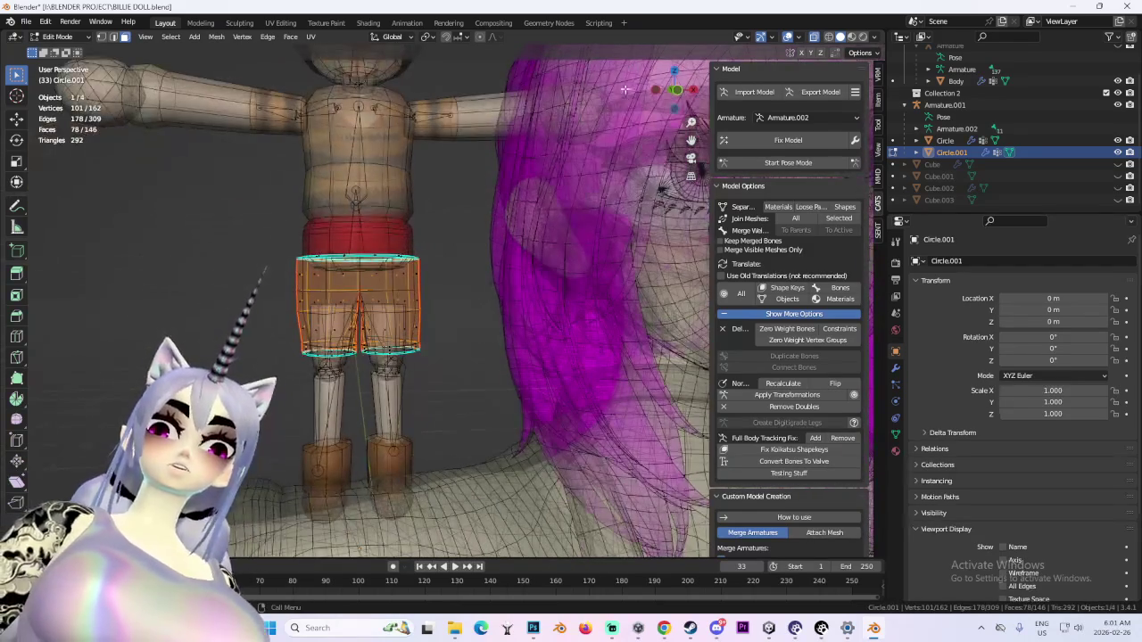
scroll(535, 268, up, 2)
scroll(458, 391, up, 4)
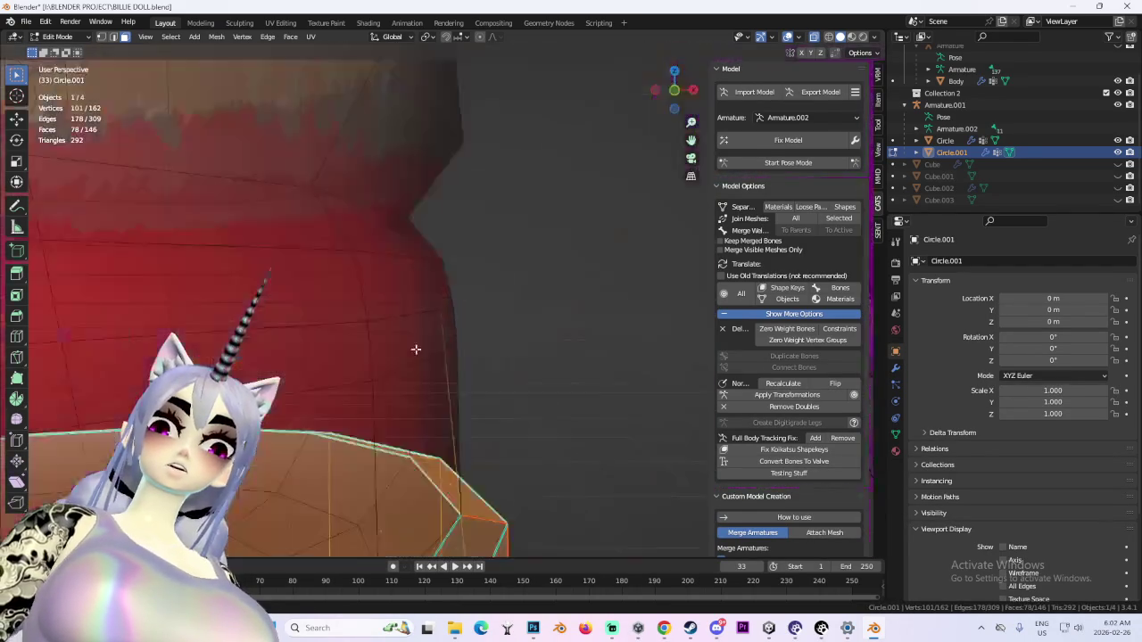
middle_drag(458, 390, 538, 462)
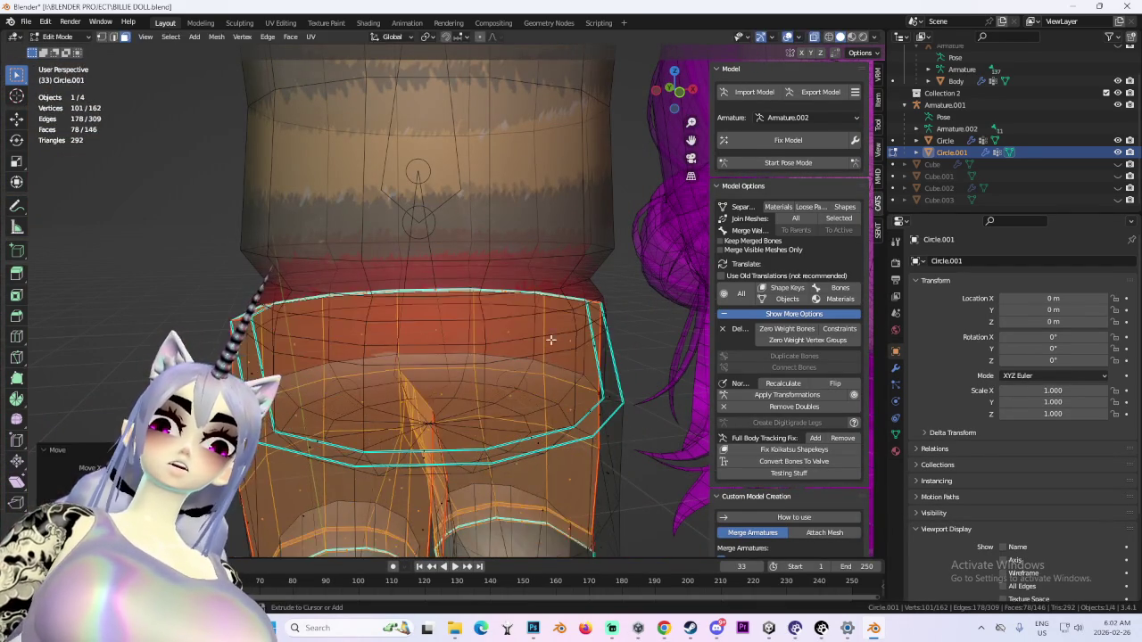
click(282, 428)
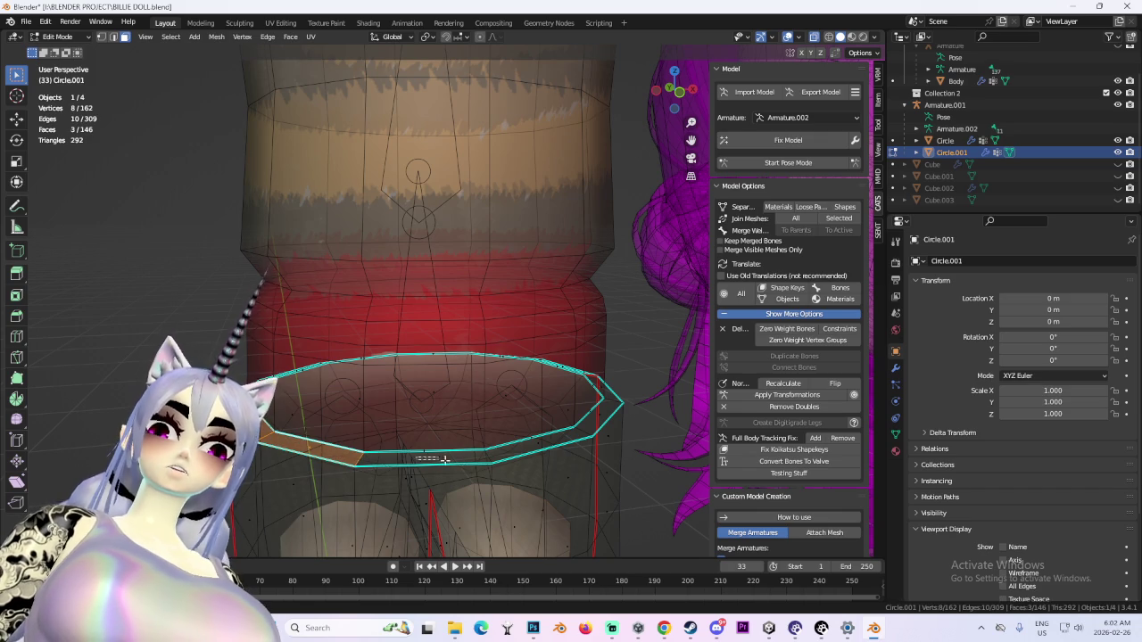
shift+click(535, 439)
middle_drag(534, 439, 512, 443)
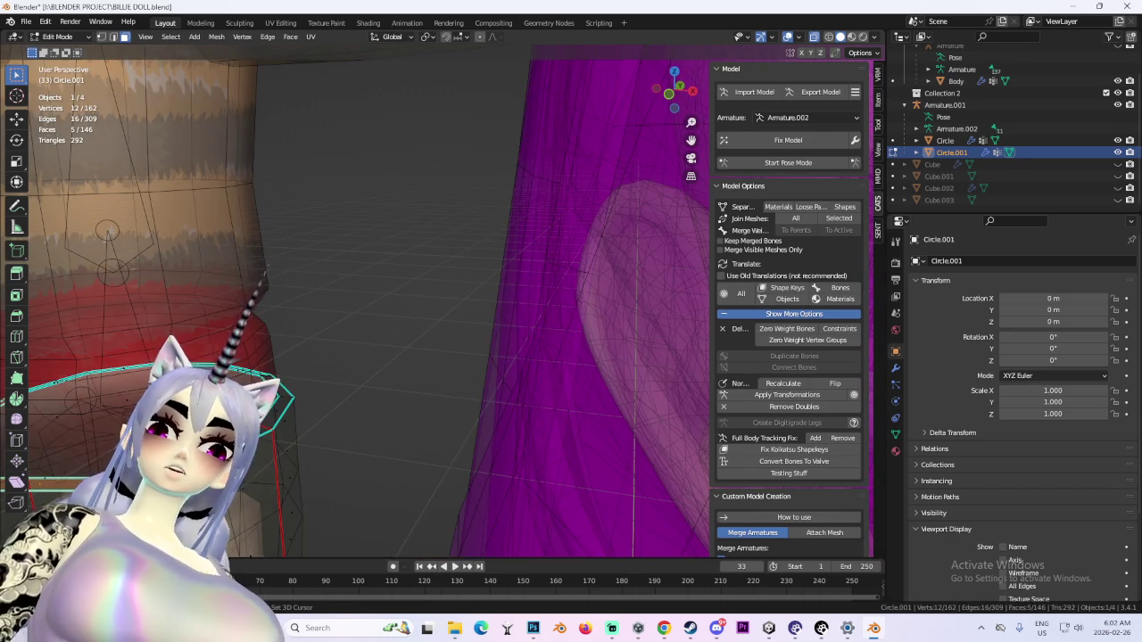
Add the remaining faces around the waistband ring to the selection
shift+click(276, 385)
mouse_move(276, 385)
middle_down()
mouse_move(514, 337)
mouse_move(402, 461)
mouse_move(414, 435)
mouse_move(553, 427)
middle_up()
shift+click(430, 448)
shift+click(380, 416)
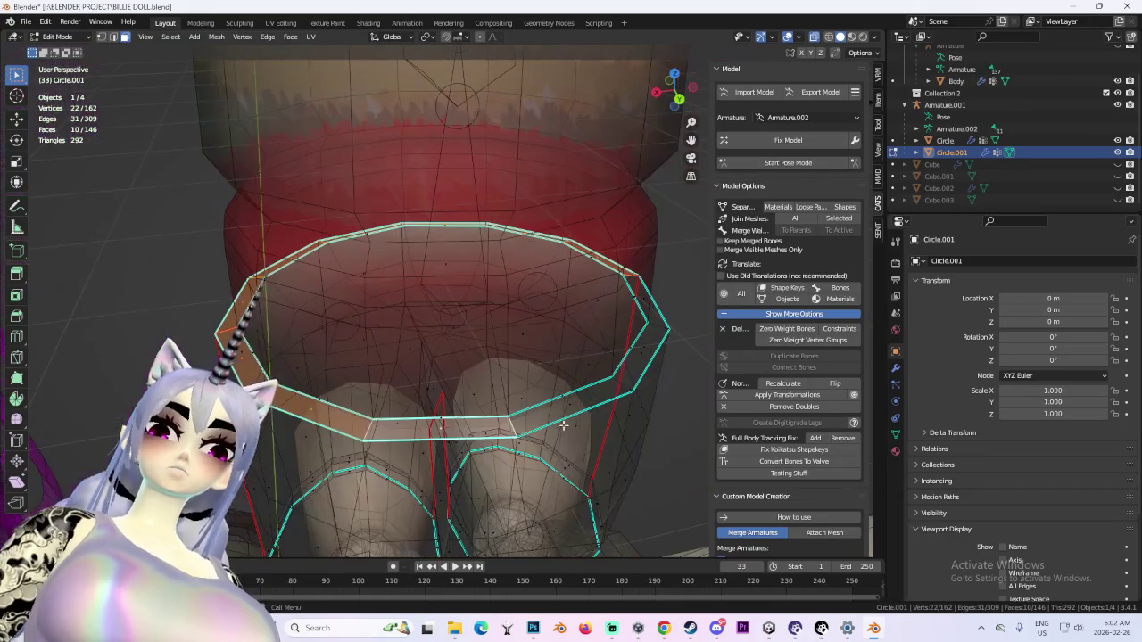
shift+click(644, 350)
middle_drag(644, 350, 458, 305)
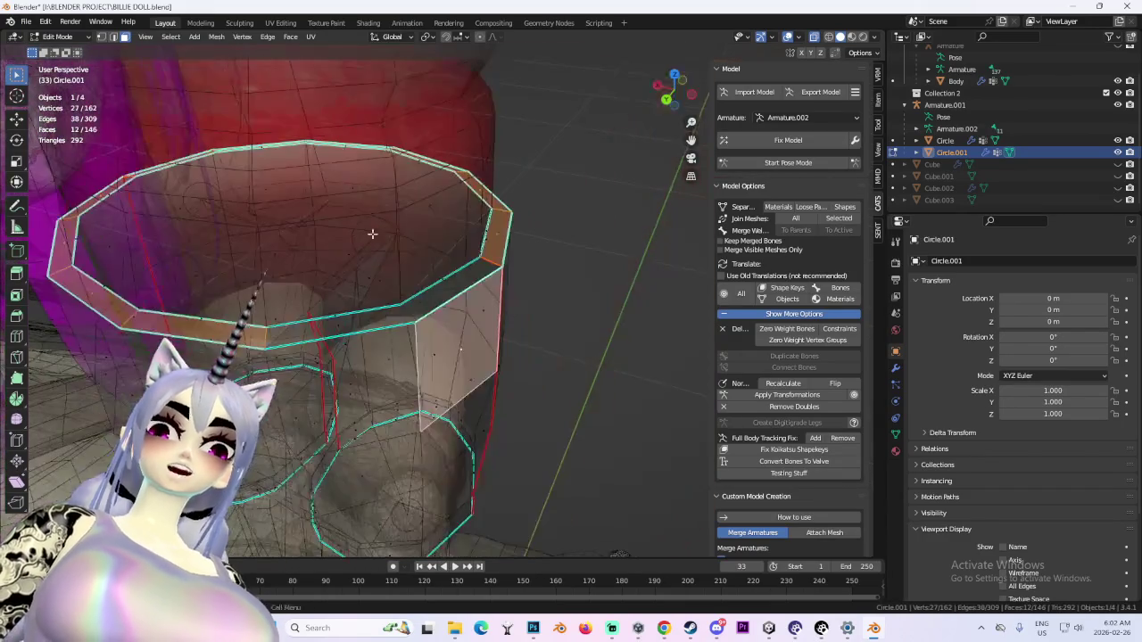
shift+click(379, 316)
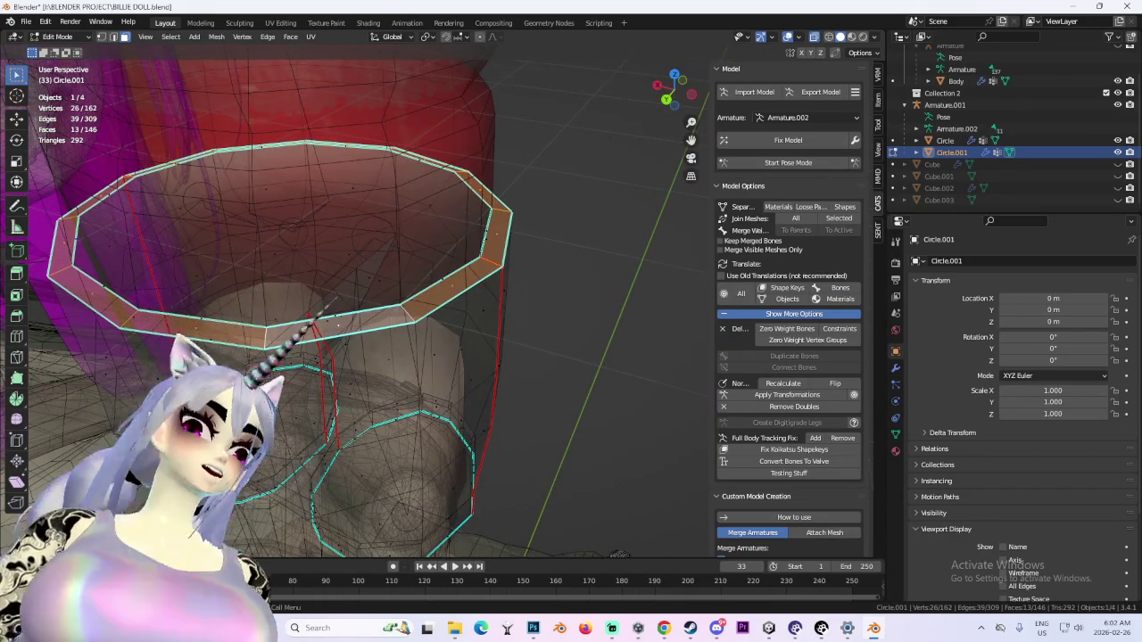
middle_drag(379, 315, 521, 93)
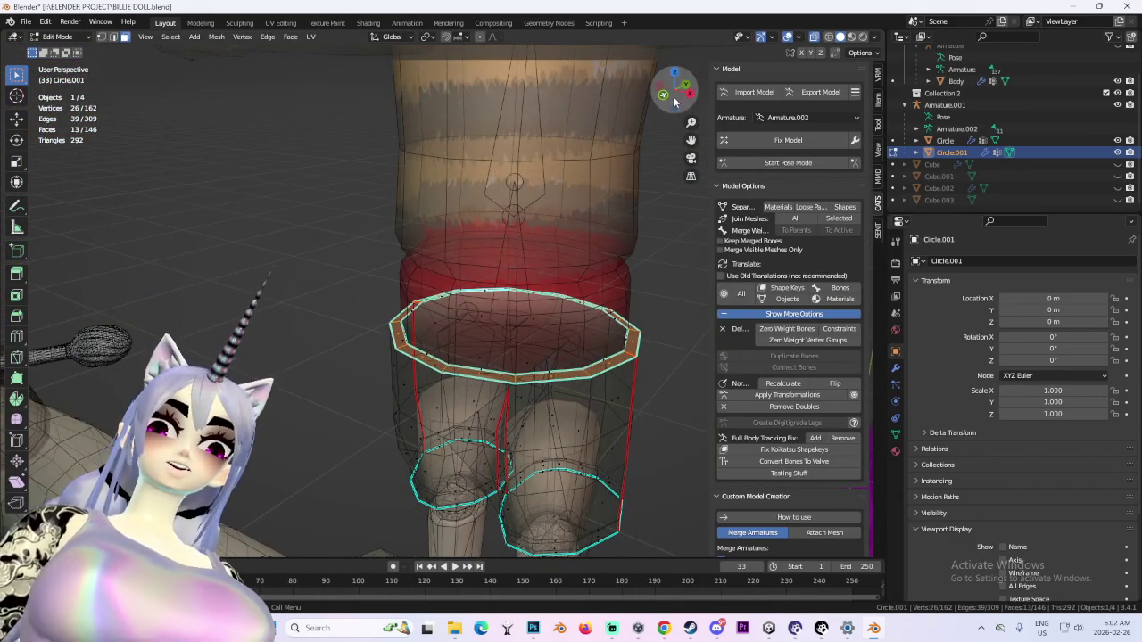
click(675, 96)
Turn X-ray and overlays off, frame the pink-haired head, and switch to Photoshop
click(790, 37)
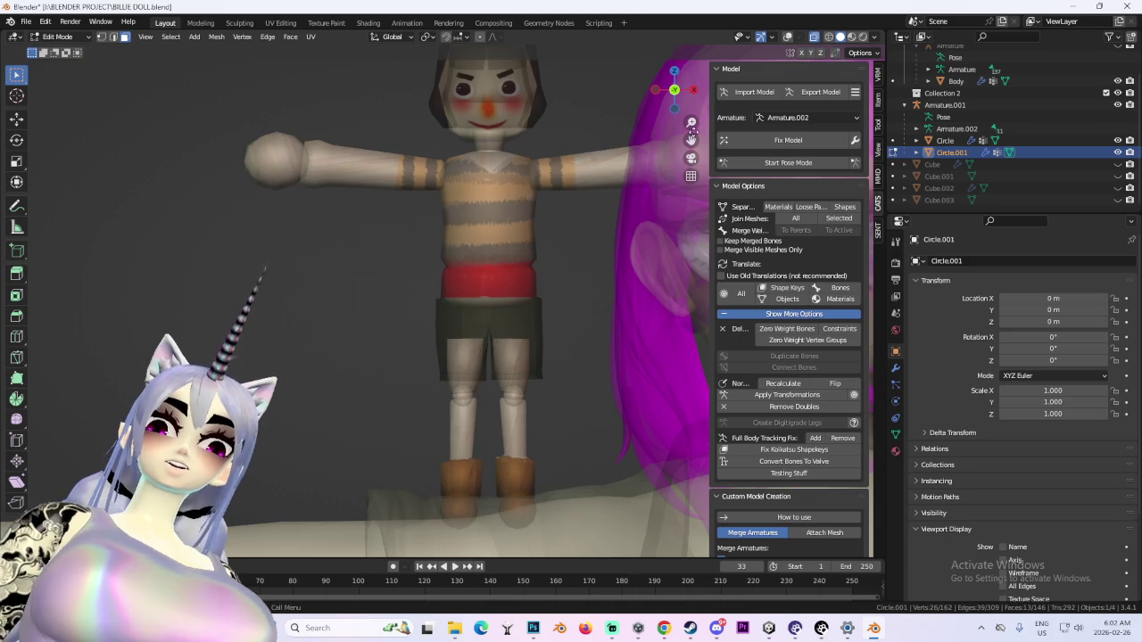
click(812, 38)
middle_drag(535, 294, 475, 316)
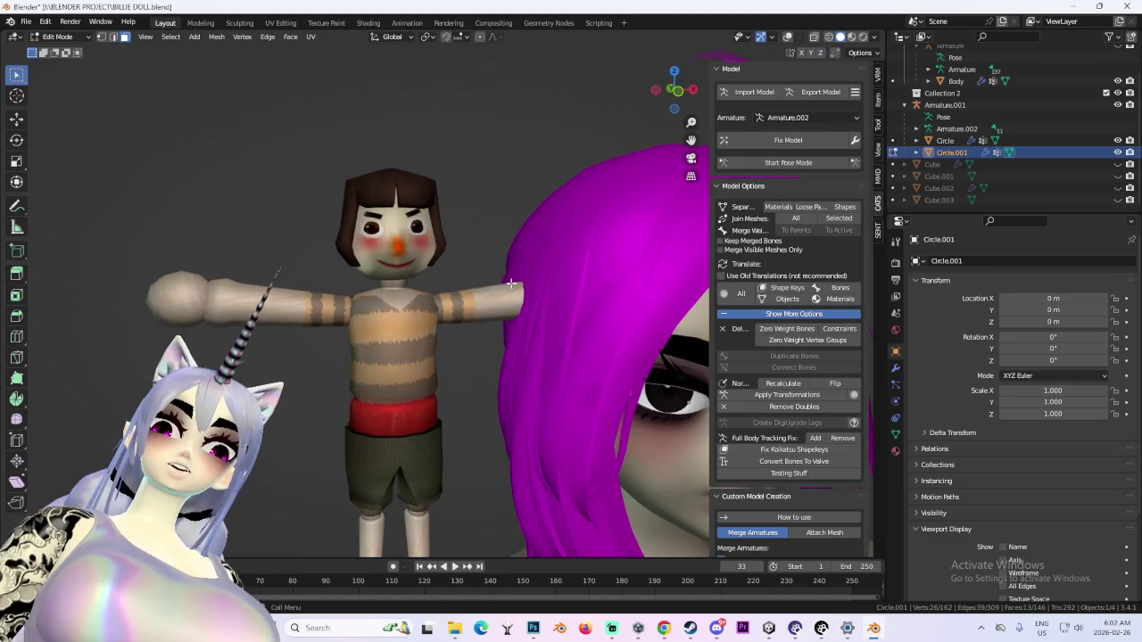
drag(683, 103, 571, 369)
scroll(545, 356, down, 4)
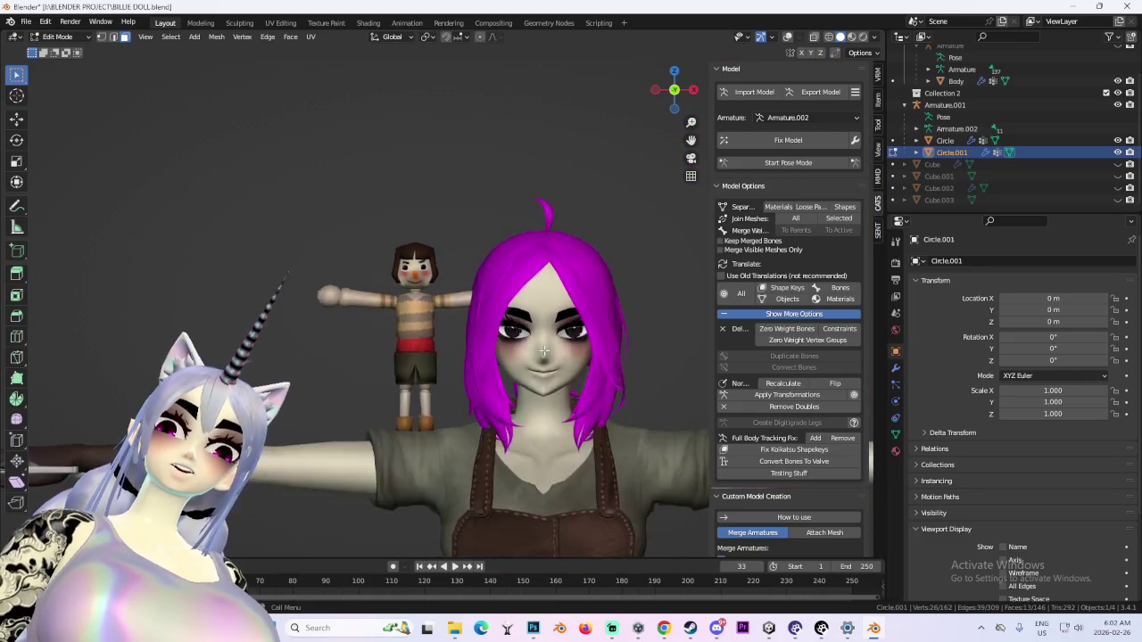
scroll(549, 356, down, 2)
scroll(379, 308, up, 6)
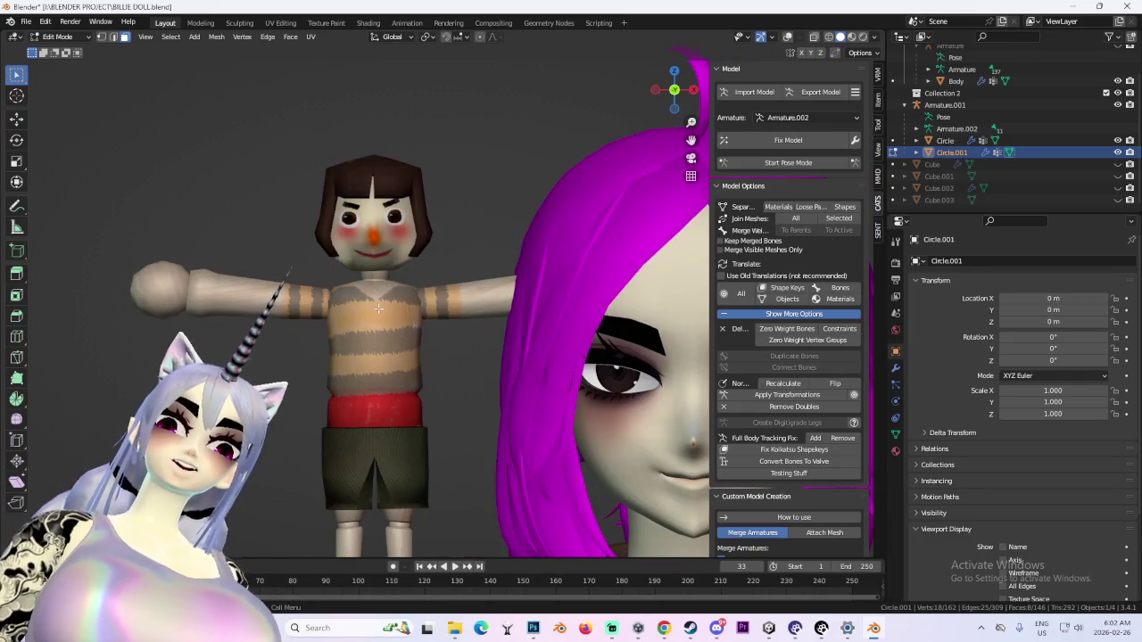
click(534, 630)
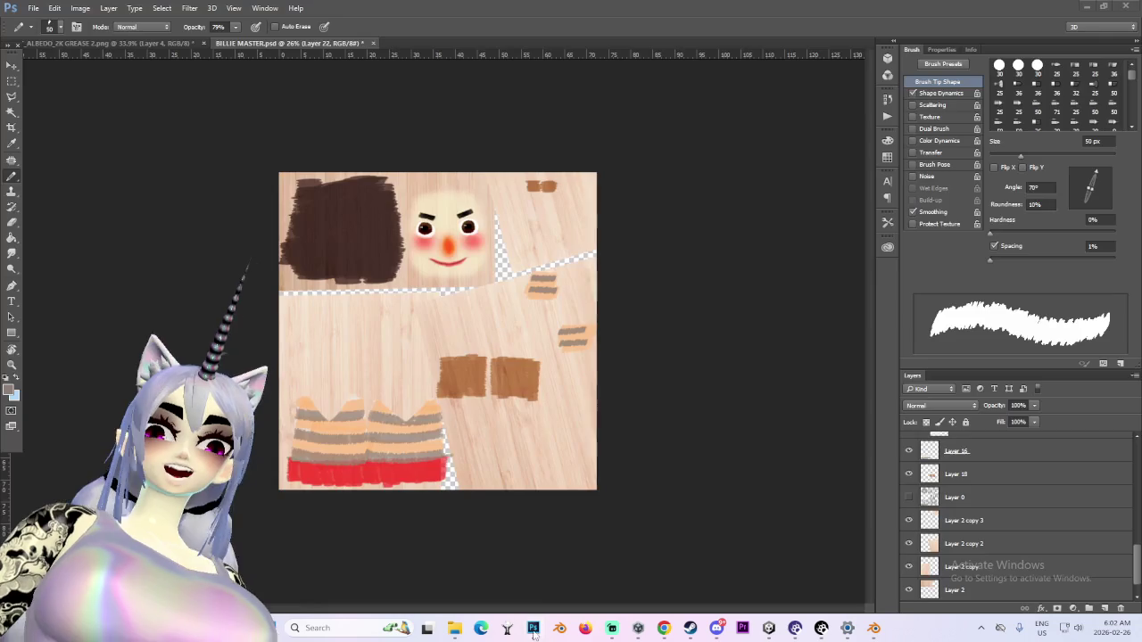
Identify the hair, eyebrow and eye layers and make eyes Layer 11 active
alt+scroll(399, 232, up, 4)
alt+scroll(420, 205, up, 2)
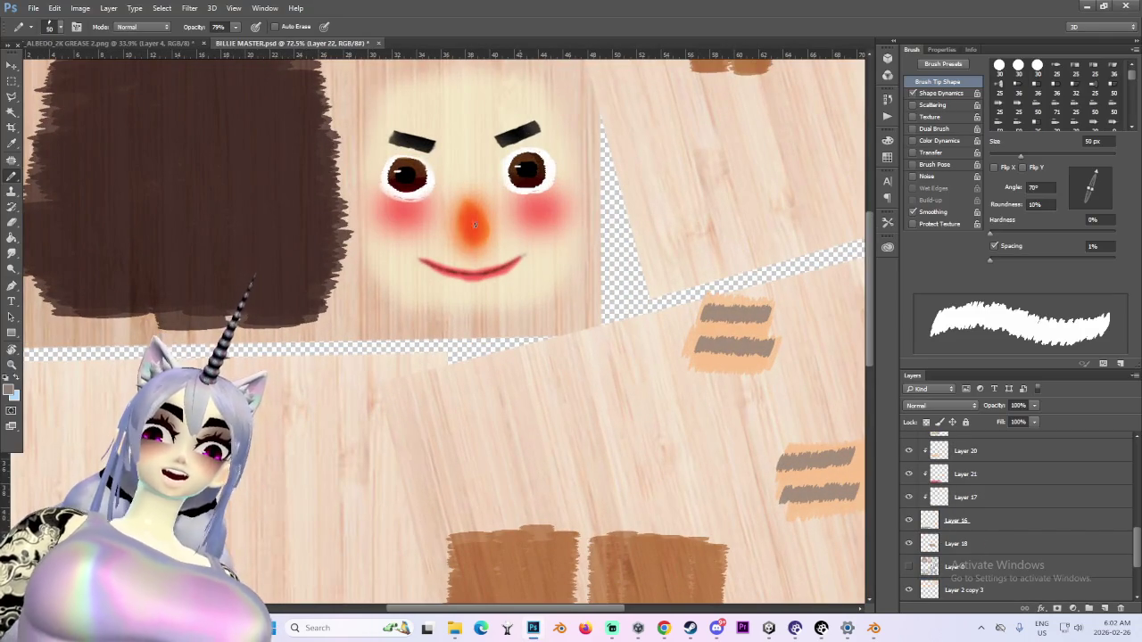
alt+scroll(437, 179, down, 2)
alt+scroll(438, 179, up, 1)
alt+scroll(437, 178, up, 2)
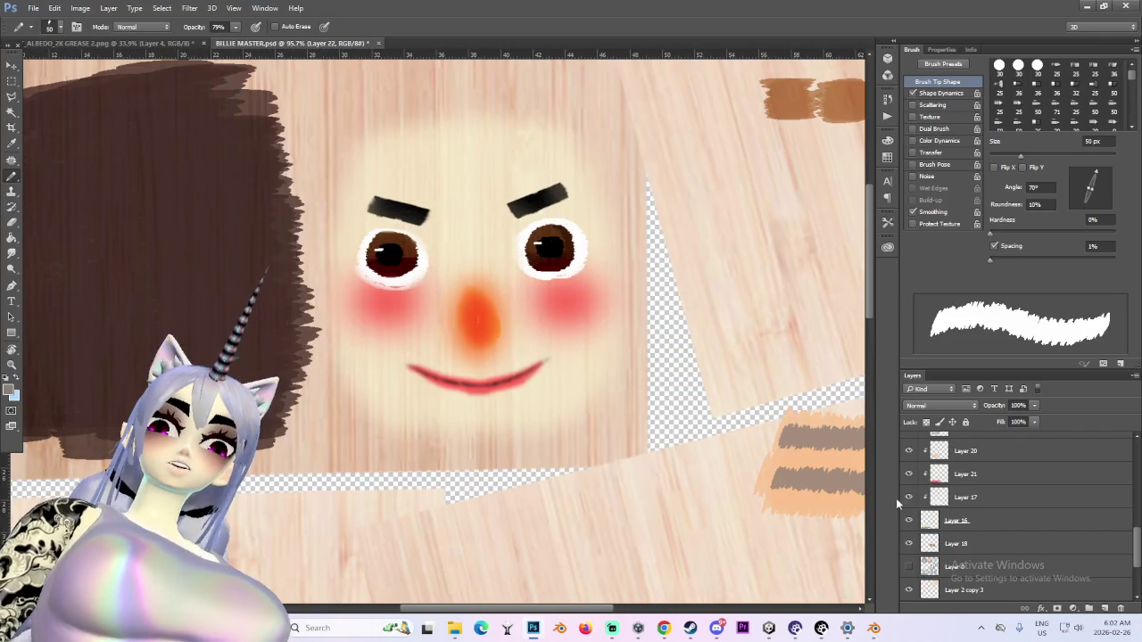
scroll(941, 504, up, 2)
scroll(941, 504, up, 1)
scroll(941, 504, up, 2)
click(909, 490)
click(909, 489)
click(909, 489)
click(909, 489)
click(909, 513)
click(910, 514)
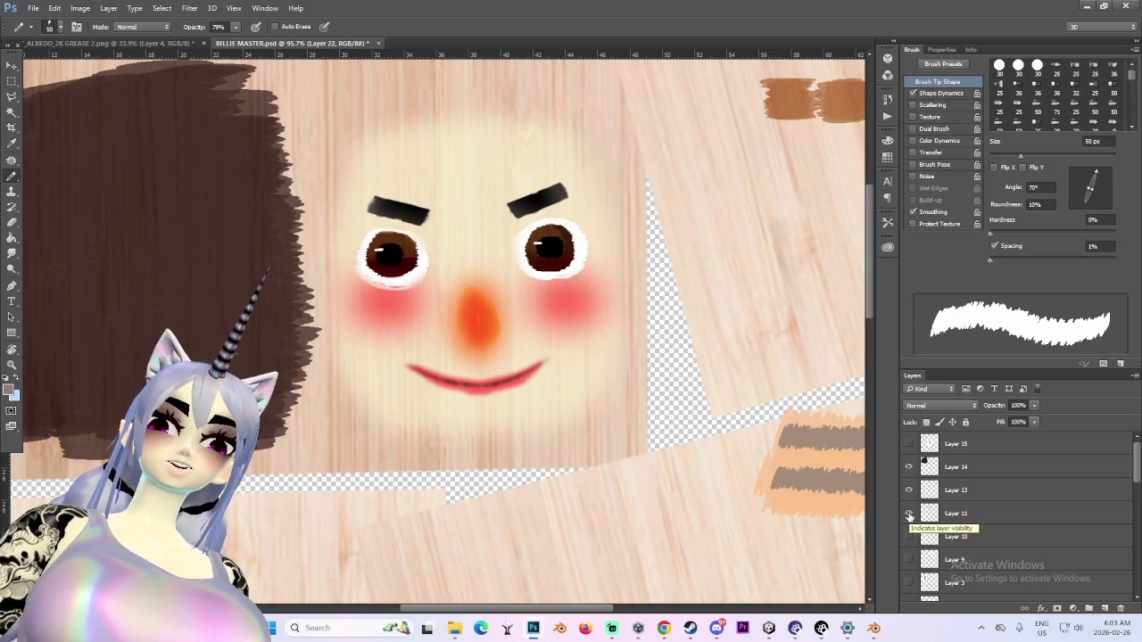
click(970, 514)
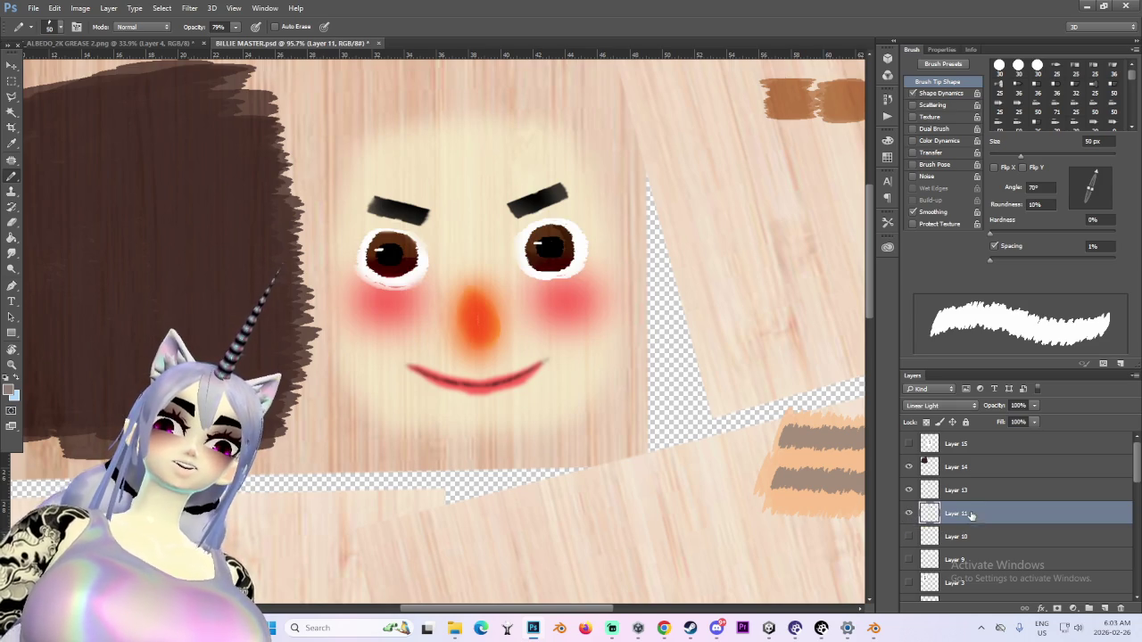
click(910, 491)
click(910, 491)
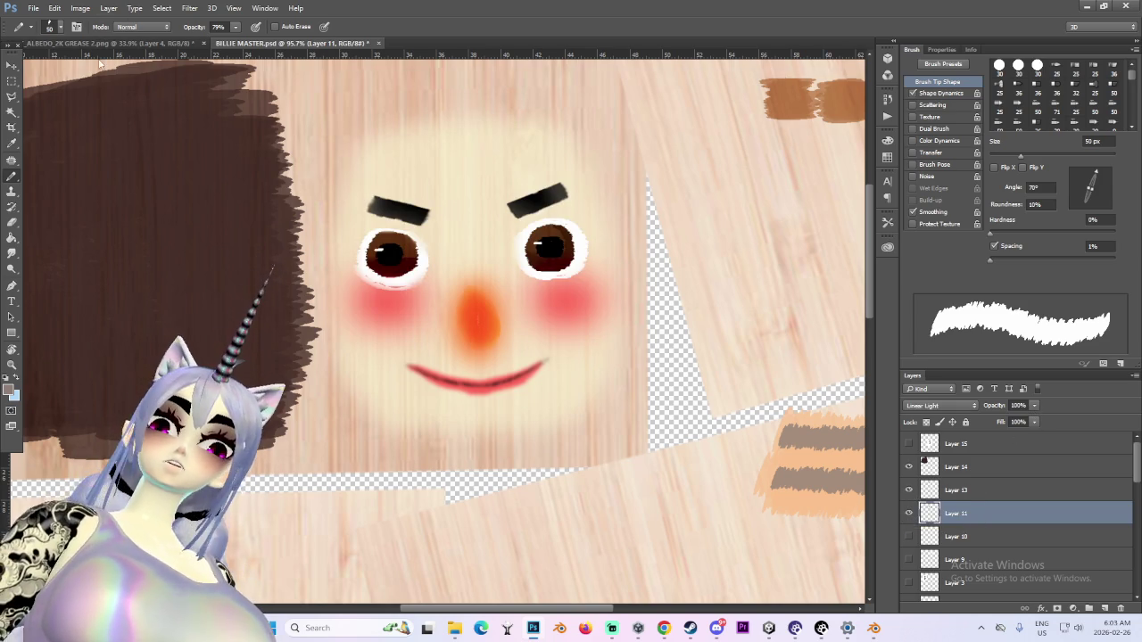
Duplicate the face texture image as a BILLIE MASTER copy
click(80, 8)
click(134, 167)
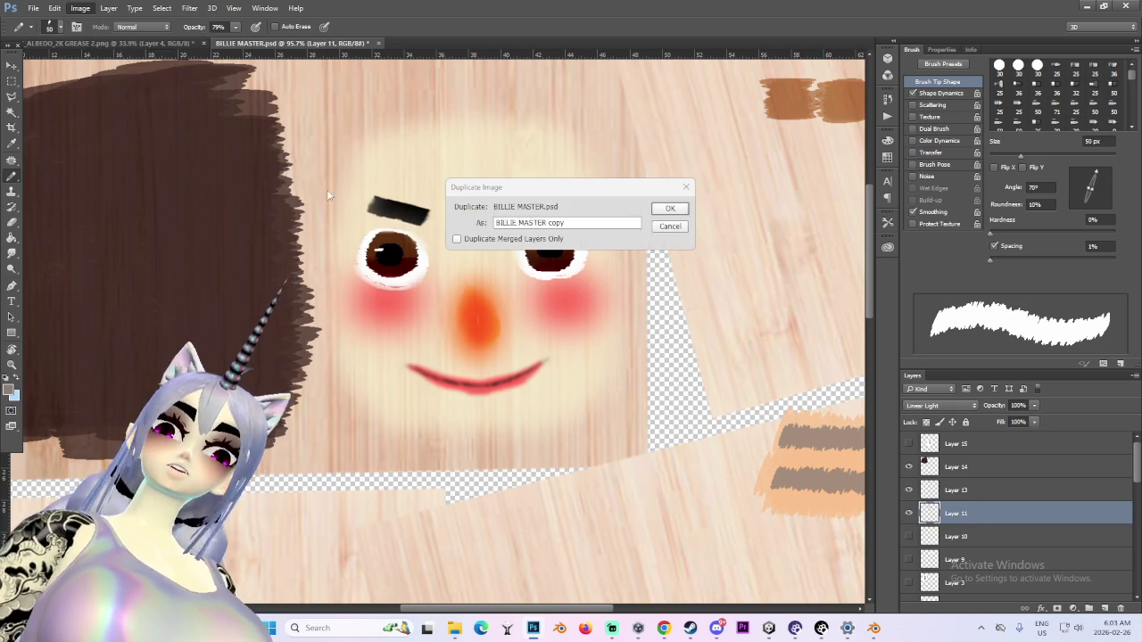
click(669, 209)
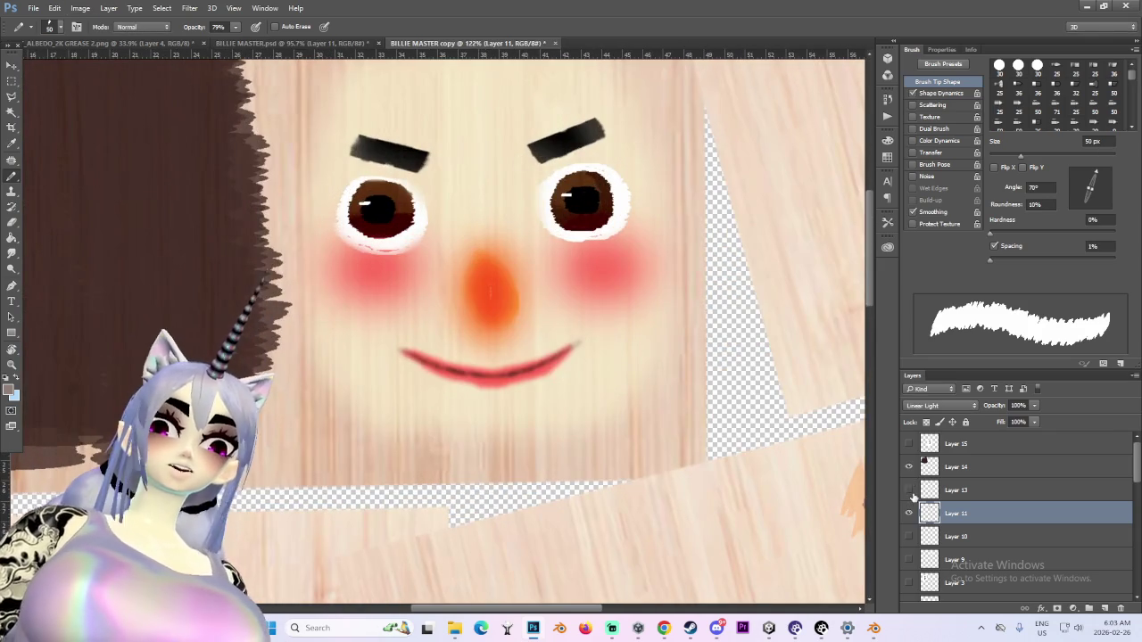
Merge the eyebrows layer down into the eyes layer, Layer 11, and set it to 18% opacity
click(909, 467)
click(909, 466)
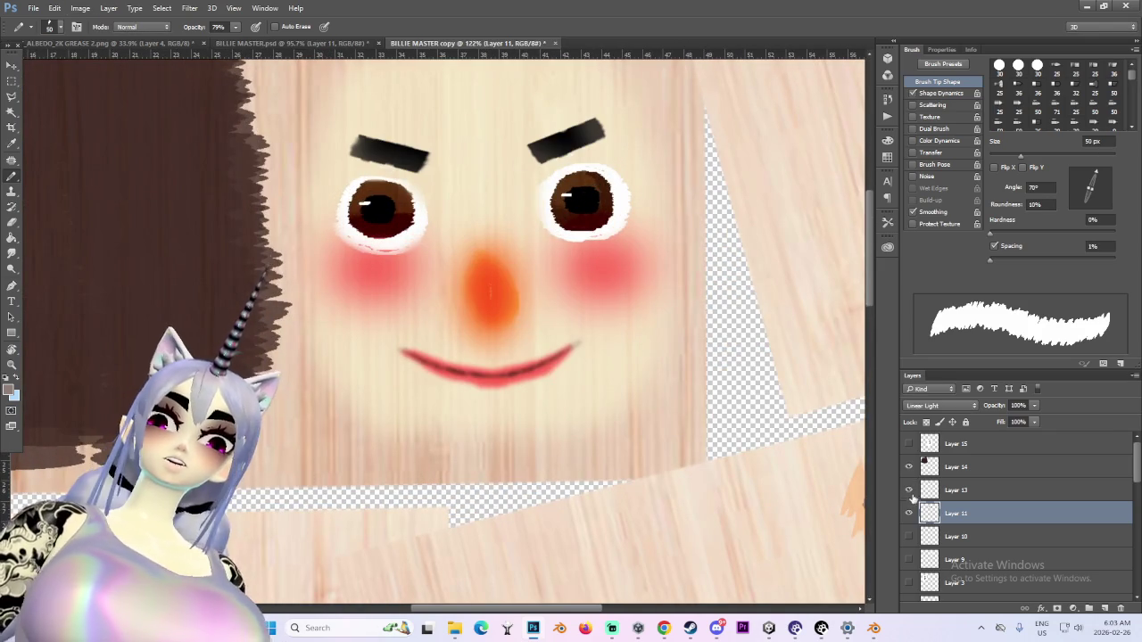
click(909, 513)
click(909, 513)
right_click(963, 482)
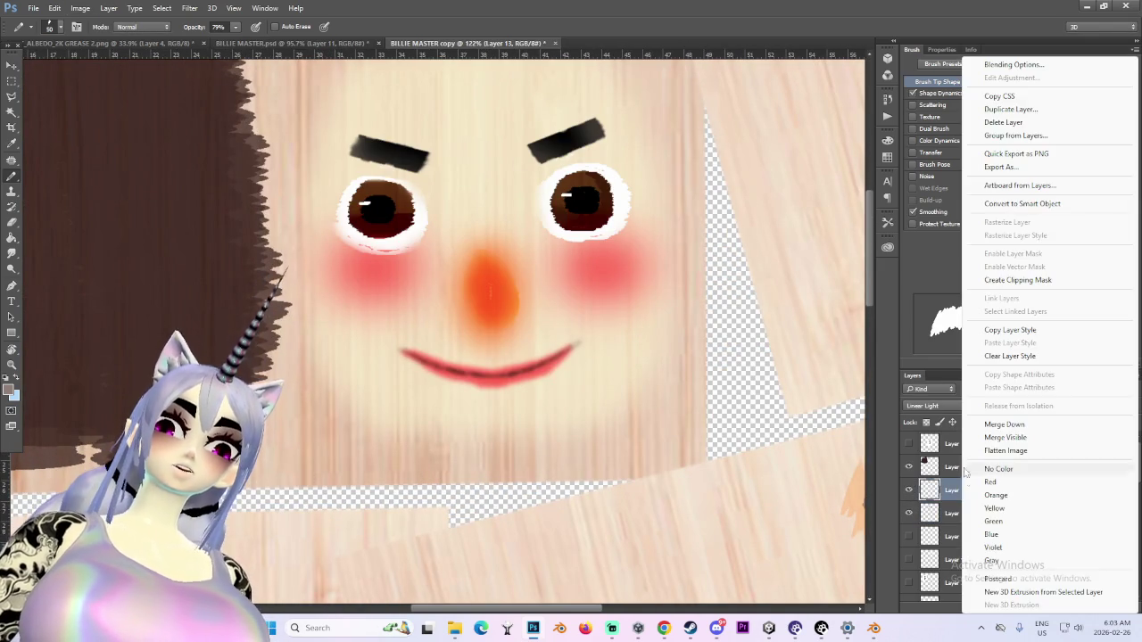
click(1000, 425)
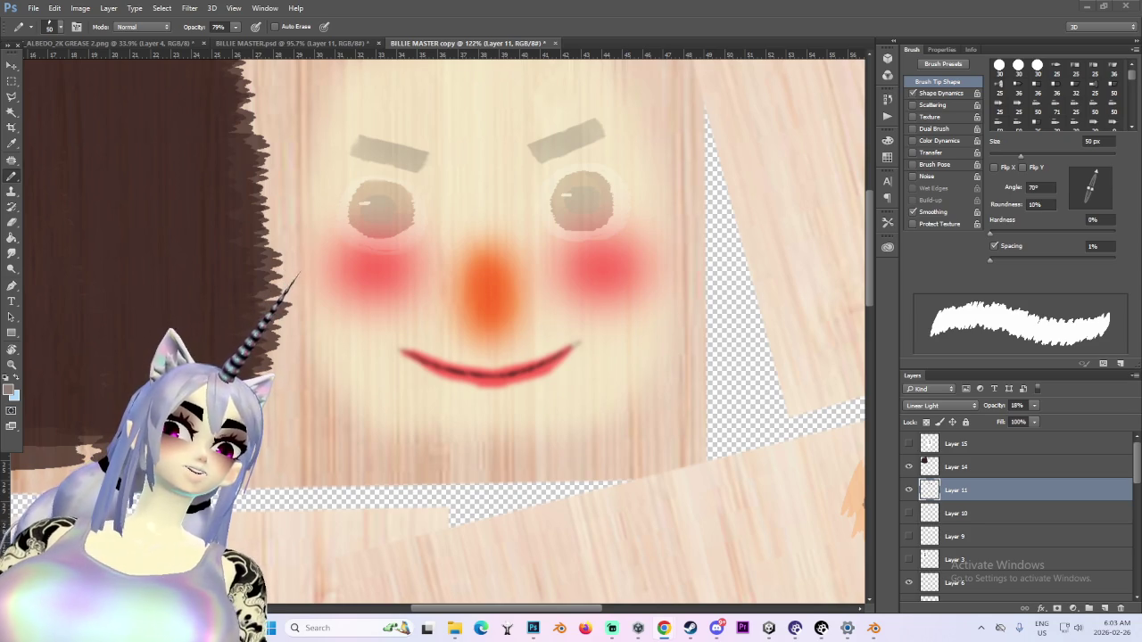
Add a new empty layer above Layer 14
click(908, 490)
click(909, 490)
click(927, 464)
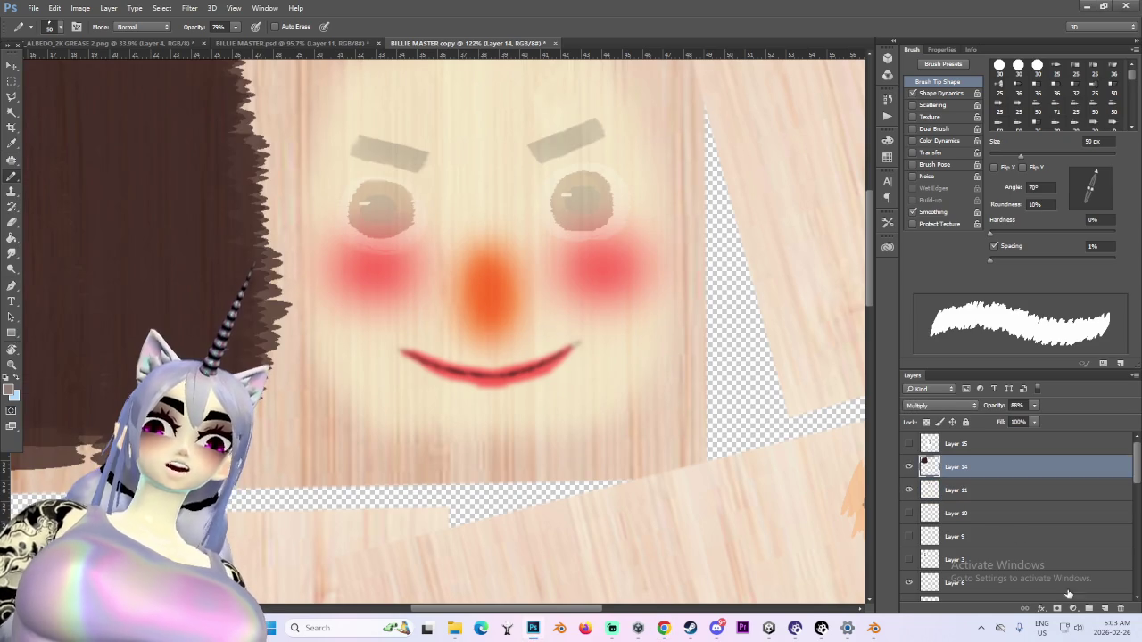
key(ctrl+shift+alt+n)
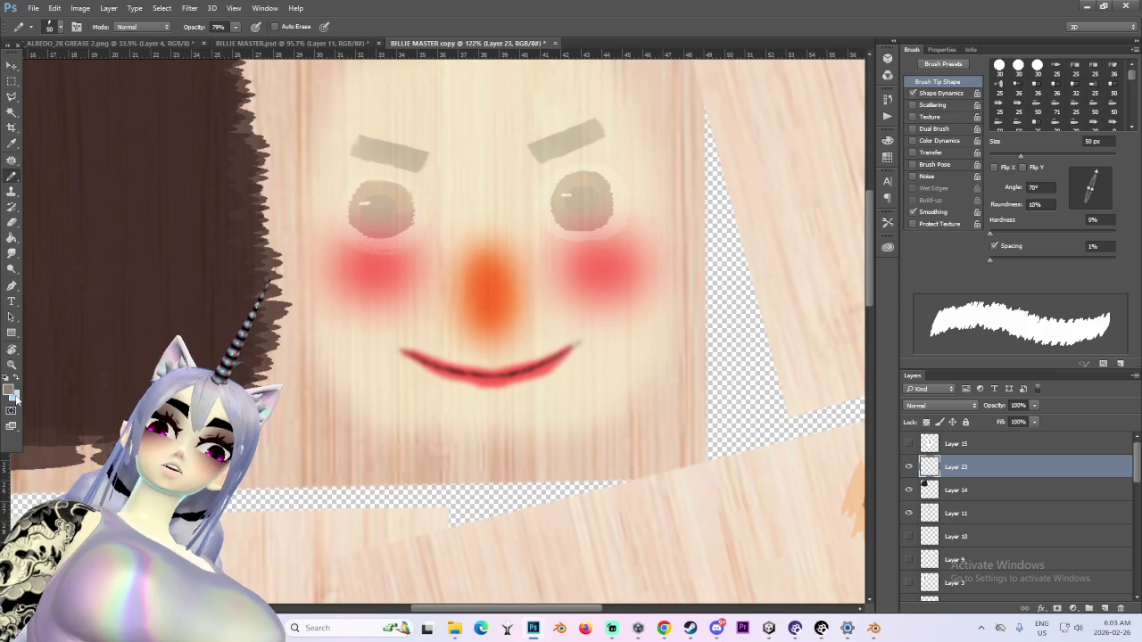
Set a pale blue background colour and test white strokes over the left eye, undoing them
click(16, 398)
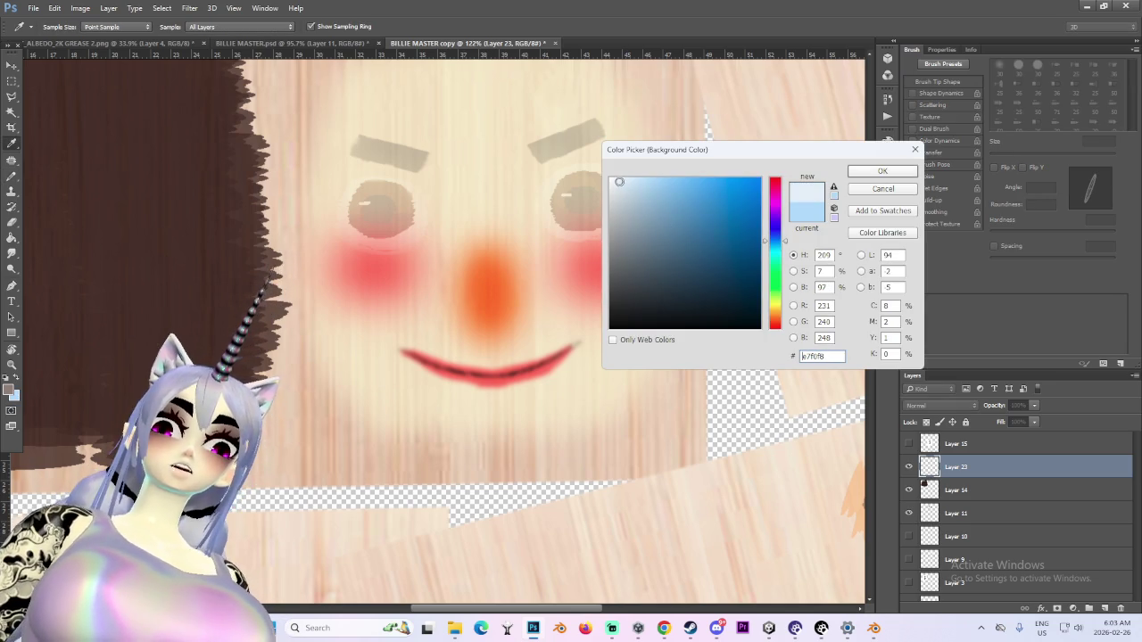
click(883, 173)
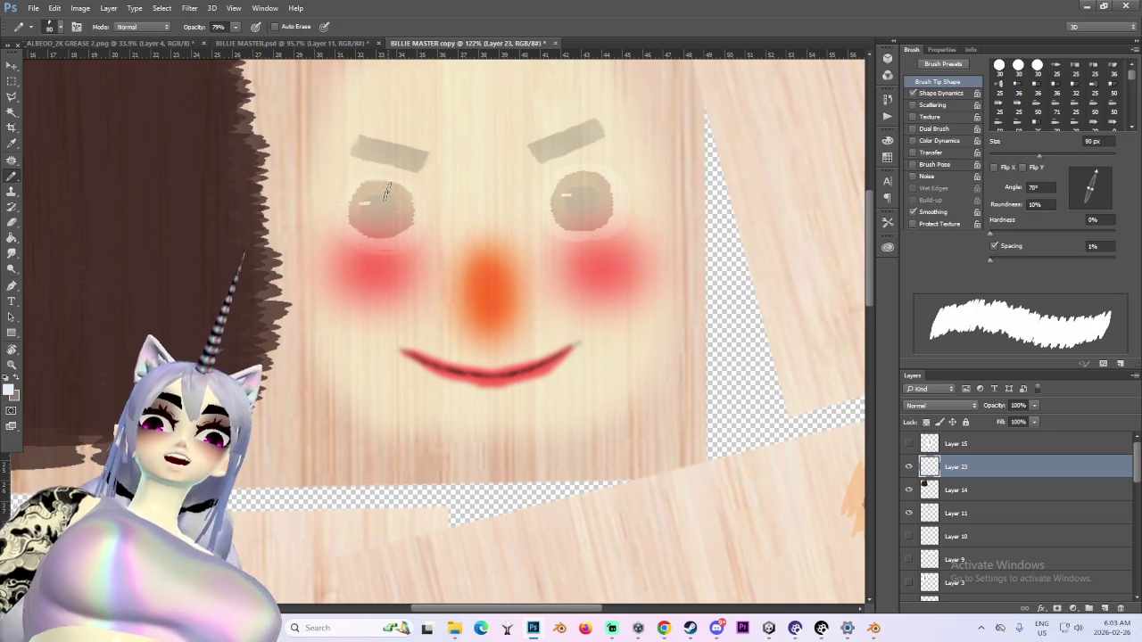
key(bracketright)
key(bracketright)
key(bracketright)
drag(383, 165, 348, 202)
key(ctrl+z)
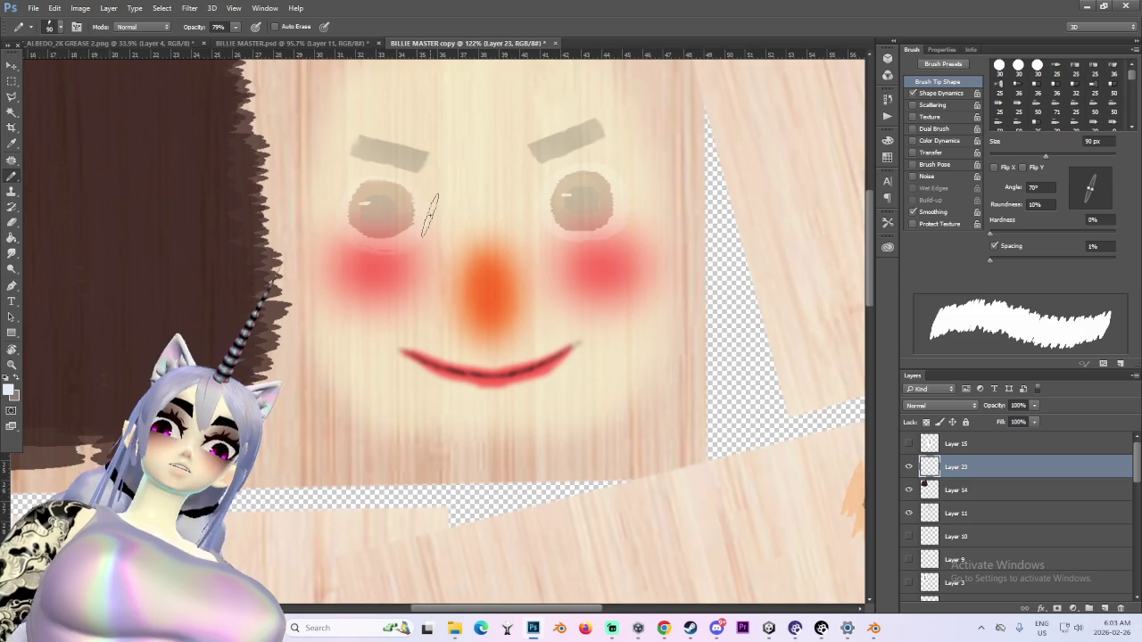
alt+scroll(357, 204, up, 1)
key(bracketleft)
key(bracketleft)
key(bracketleft)
key(bracketleft)
key(bracketleft)
mouse_move(361, 191)
mouse_down()
mouse_move(397, 223)
mouse_move(412, 209)
mouse_up()
key(bracketright)
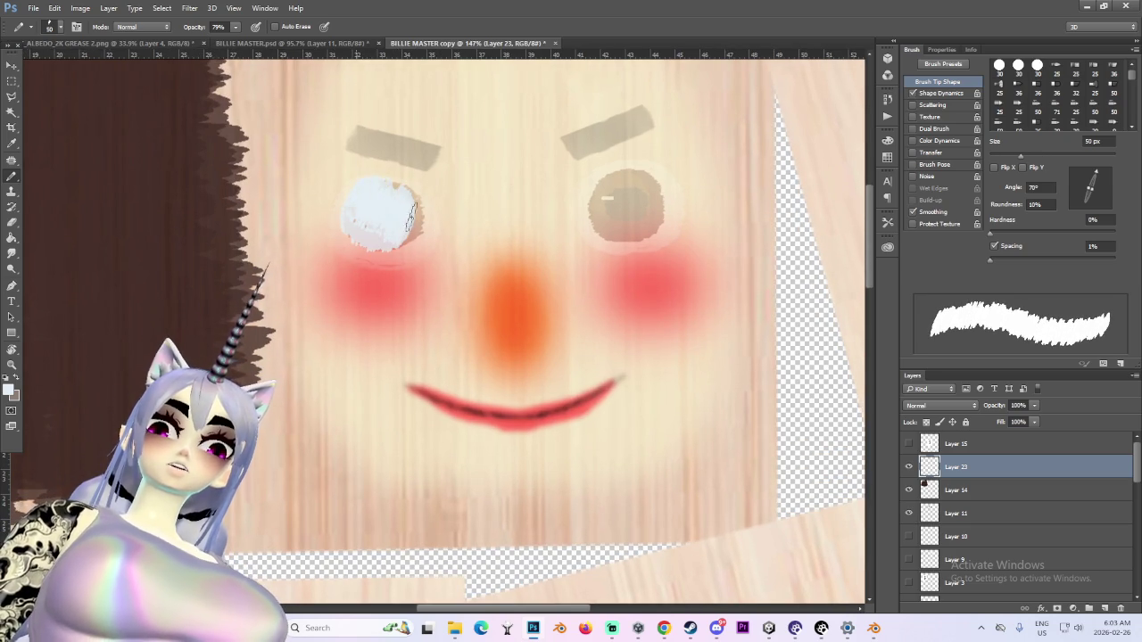
drag(345, 192, 414, 236)
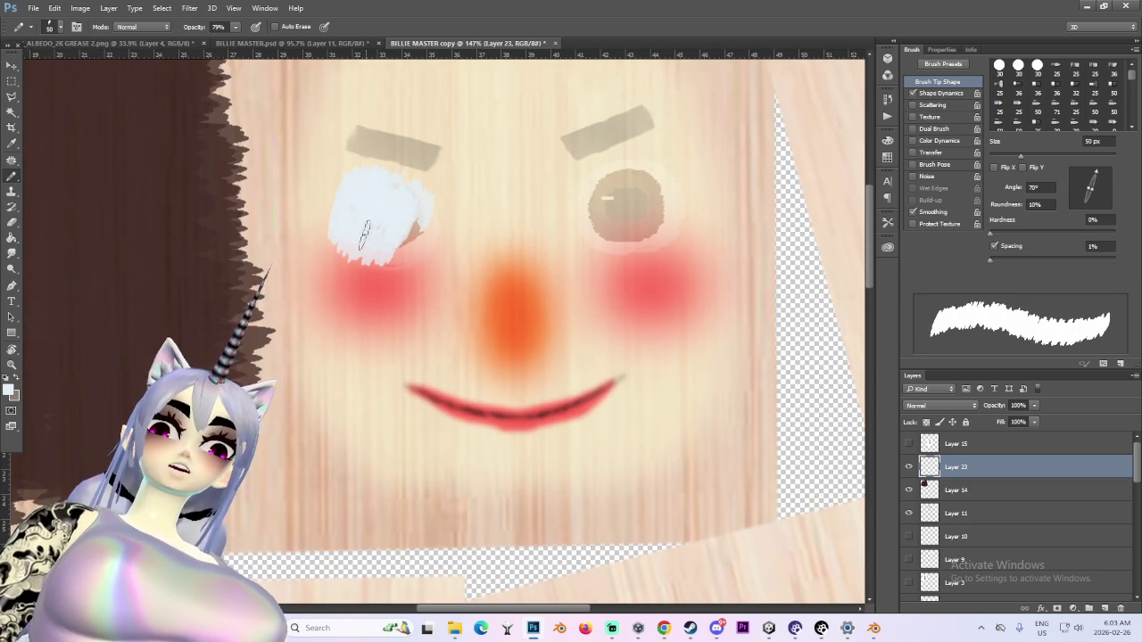
key(bracketright)
key(bracketleft)
key(bracketleft)
key(bracketleft)
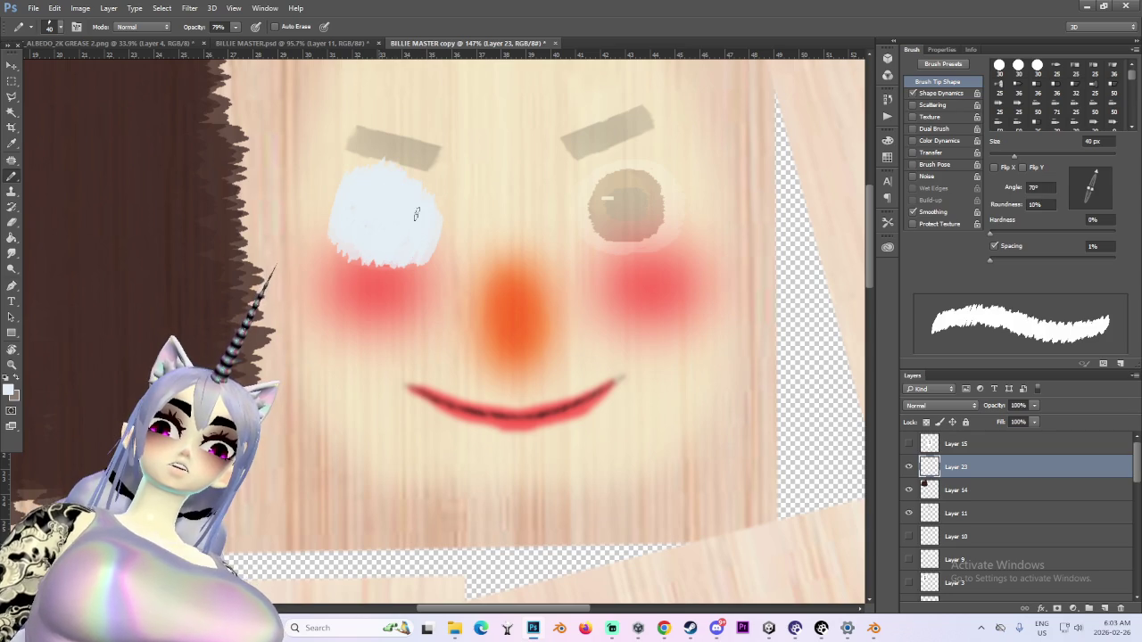
key(bracketright)
drag(357, 258, 441, 225)
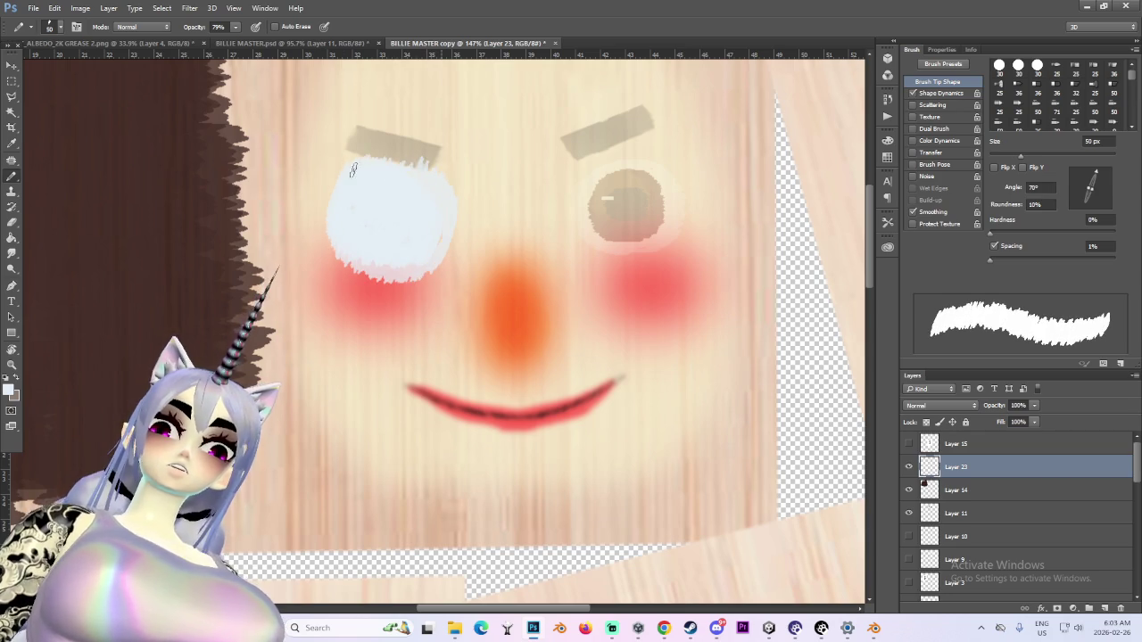
alt+scroll(486, 250, up, 2)
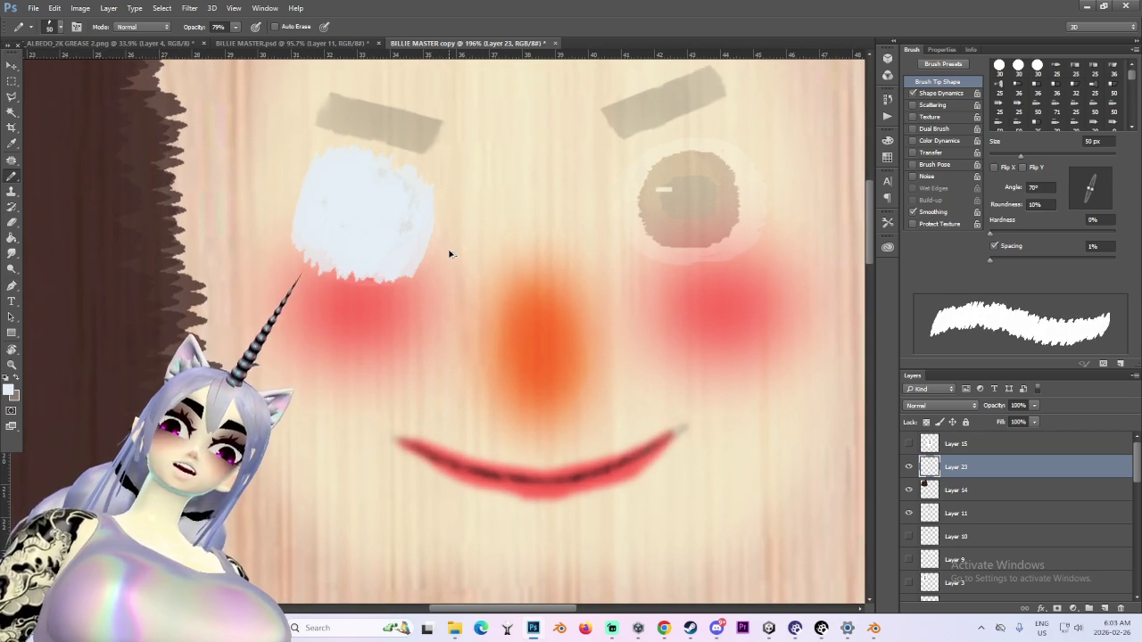
key(ctrl+alt+z)
key(ctrl+alt+z)
key(ctrl+alt+z)
key(ctrl+alt+z)
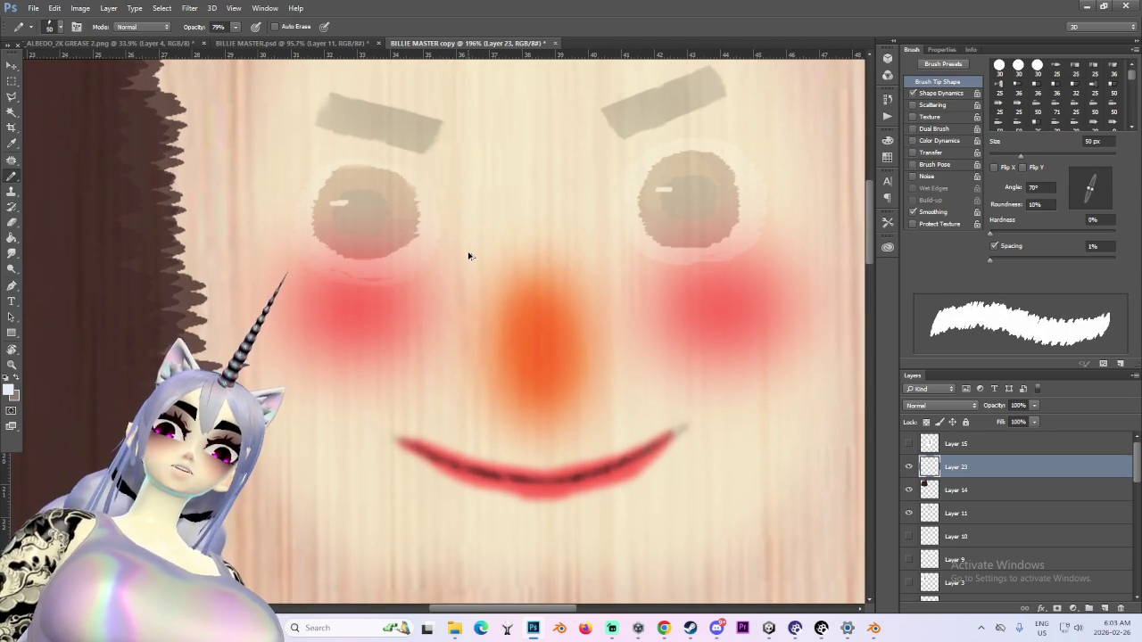
Set the brush tip roundness to 71% and try a 30 px white stroke, then undo it
click(1039, 188)
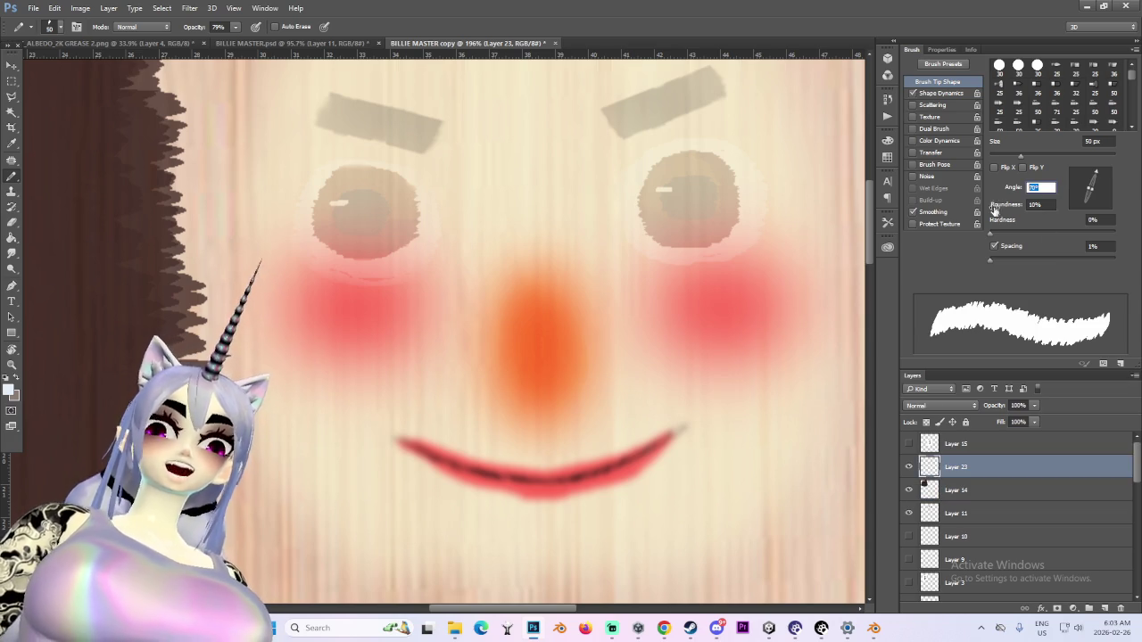
click(1044, 205)
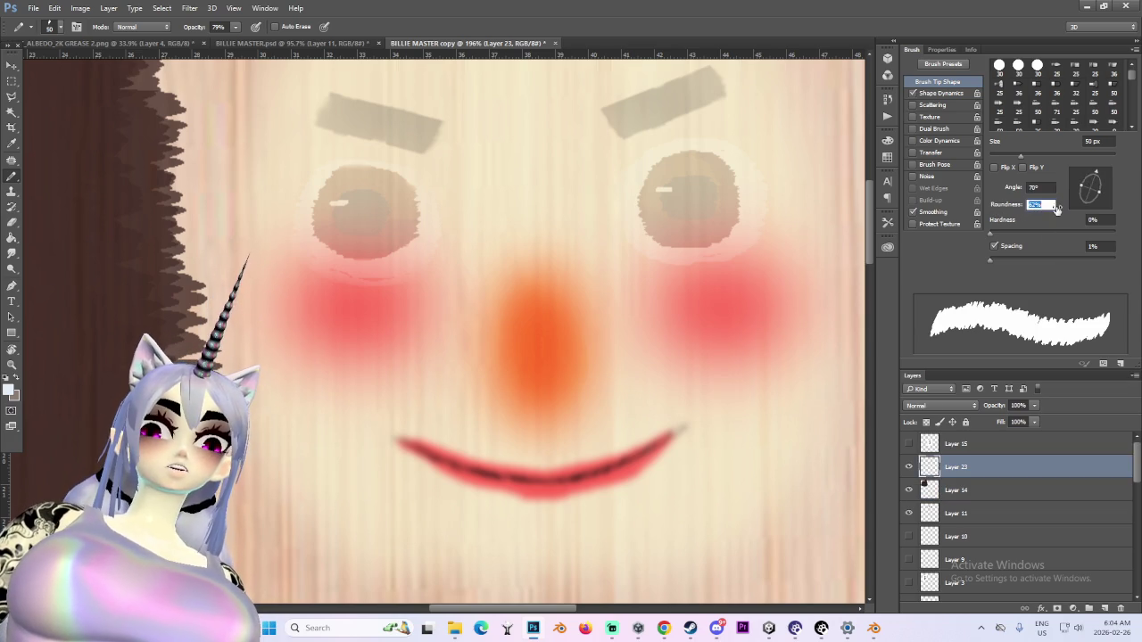
text(71)
key(Return)
mouse_move(383, 191)
mouse_down()
mouse_move(312, 200)
mouse_move(385, 217)
mouse_up()
key(ctrl+z)
alt+scroll(355, 191, up, 1)
key(bracketleft)
key(bracketleft)
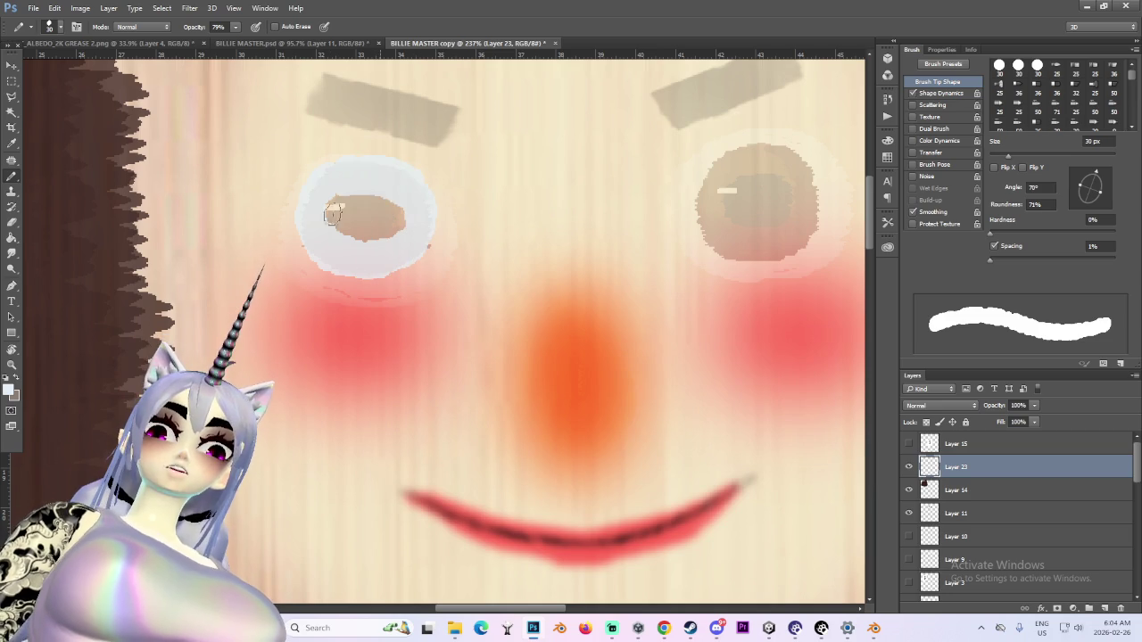
alt+scroll(473, 234, down, 2)
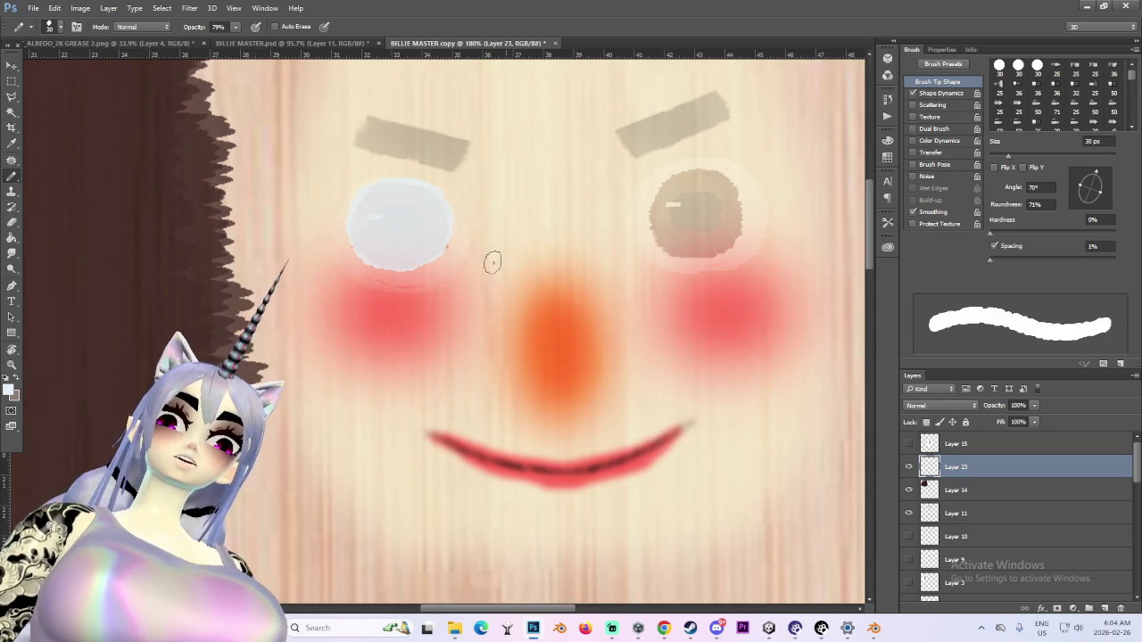
alt+scroll(484, 295, down, 2)
key(ctrl+z)
Hide the eyes and eyebrows layer and add a new empty layer above Layer 11
click(908, 467)
click(908, 468)
click(908, 490)
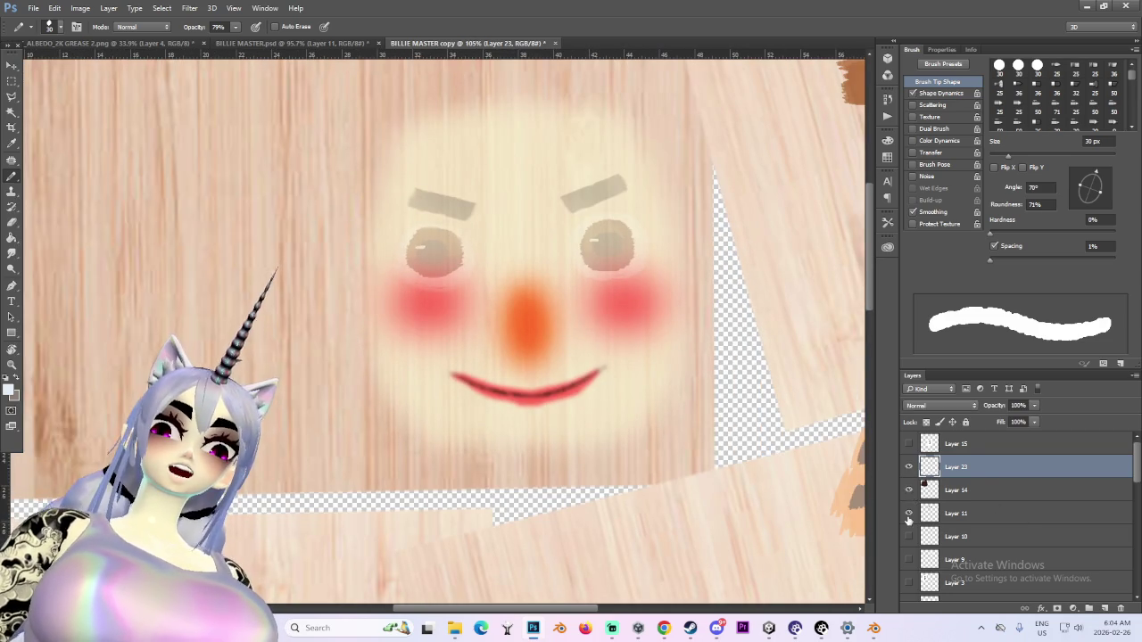
click(908, 490)
click(908, 513)
click(955, 513)
alt+scroll(564, 312, down, 1)
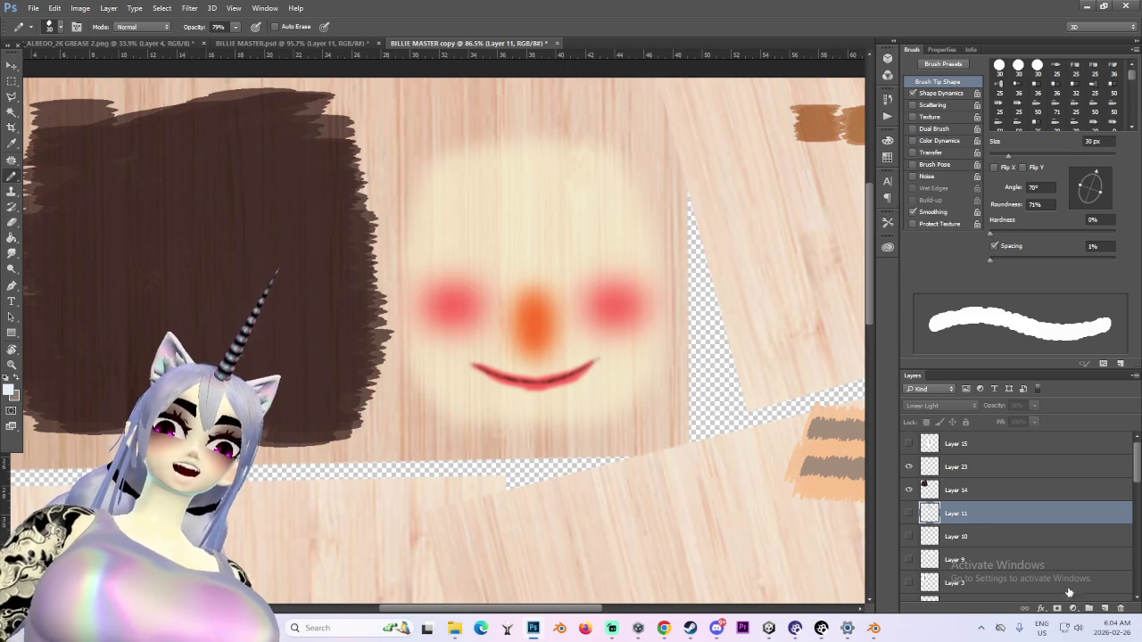
click(1103, 607)
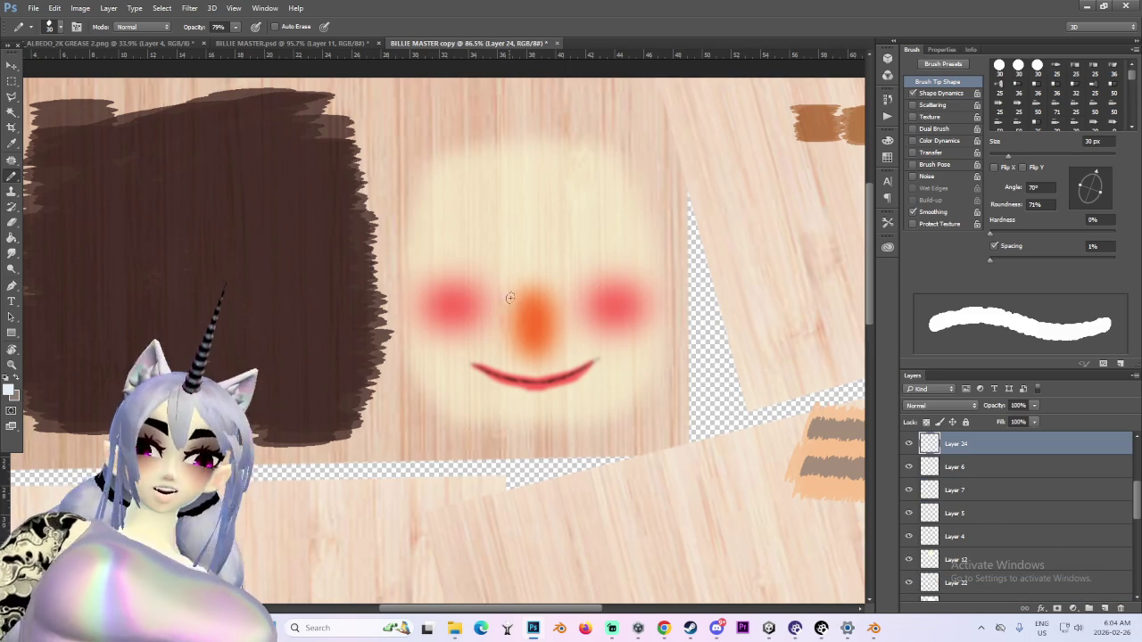
Paint a round white eye-white blob over the left eye with an 80 px brush
key(bracketright)
key(bracketright)
key(bracketright)
key(bracketright)
key(bracketright)
drag(471, 250, 502, 246)
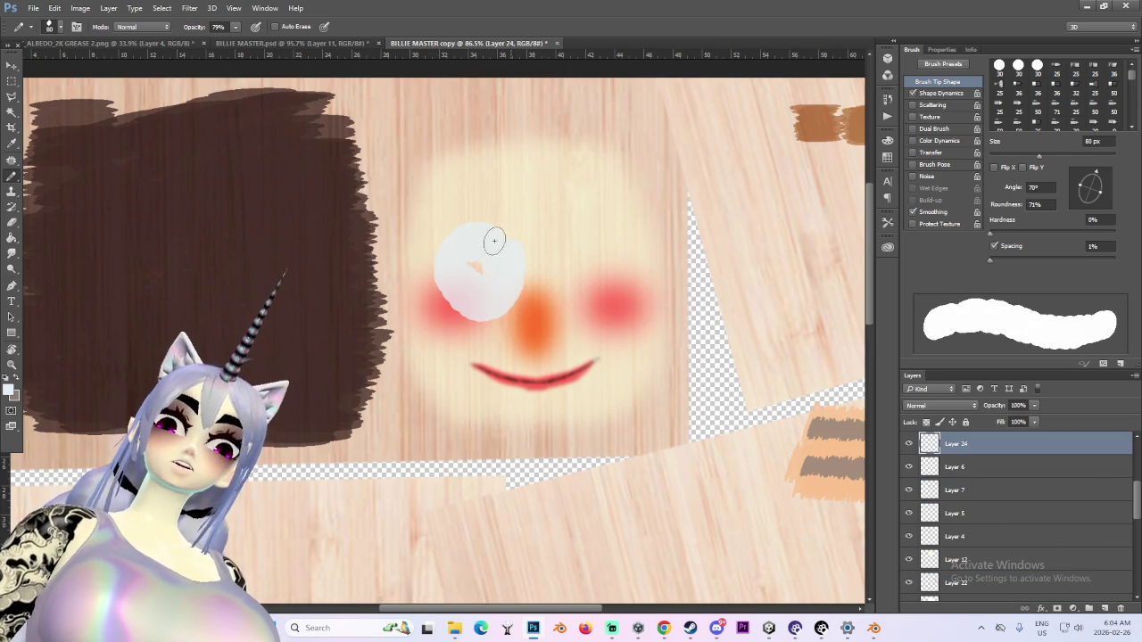
key(ctrl+z)
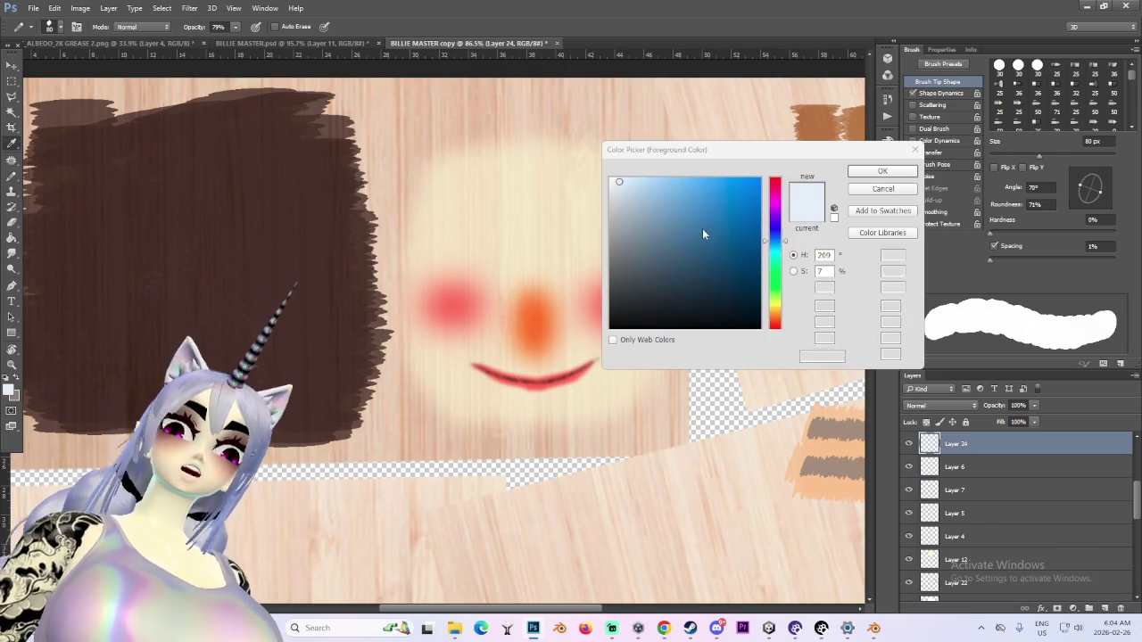
key(Return)
alt+scroll(400, 229, up, 3)
mouse_move(578, 280)
mouse_down()
mouse_move(490, 313)
mouse_move(509, 262)
mouse_move(556, 262)
mouse_move(548, 320)
mouse_up()
key(ctrl+z)
alt+scroll(548, 319, up, 2)
alt+right_drag(548, 324, 540, 298)
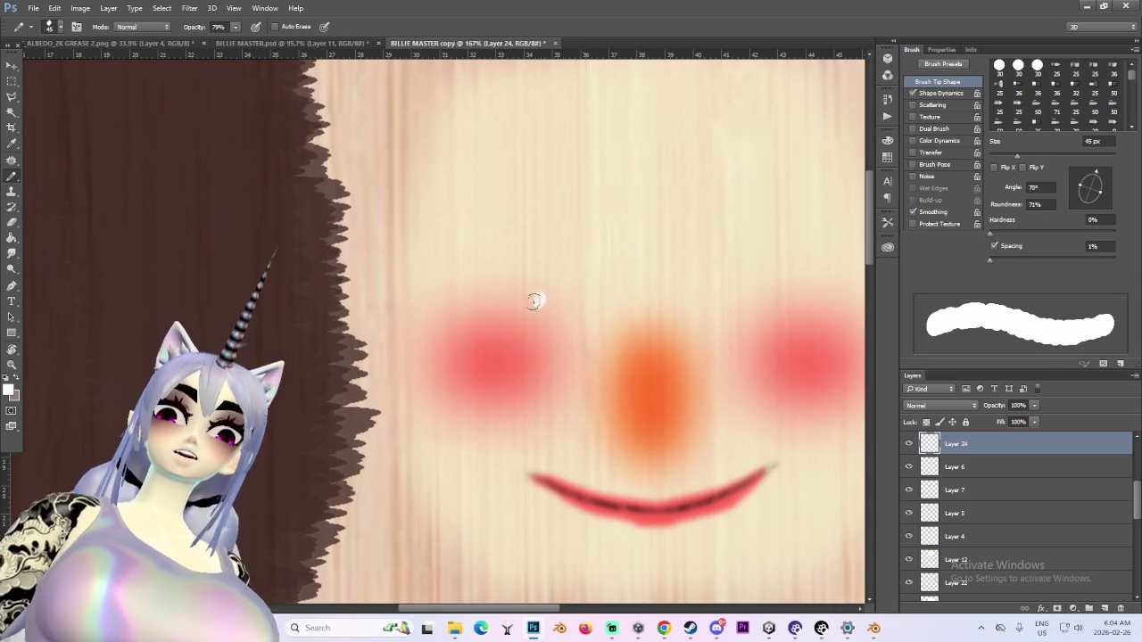
drag(541, 298, 553, 321)
Paint a white blob over the right eye and fill out the lower left eye white
mouse_move(720, 286)
mouse_down()
mouse_move(739, 267)
mouse_move(724, 277)
mouse_up()
alt+scroll(725, 268, down, 2)
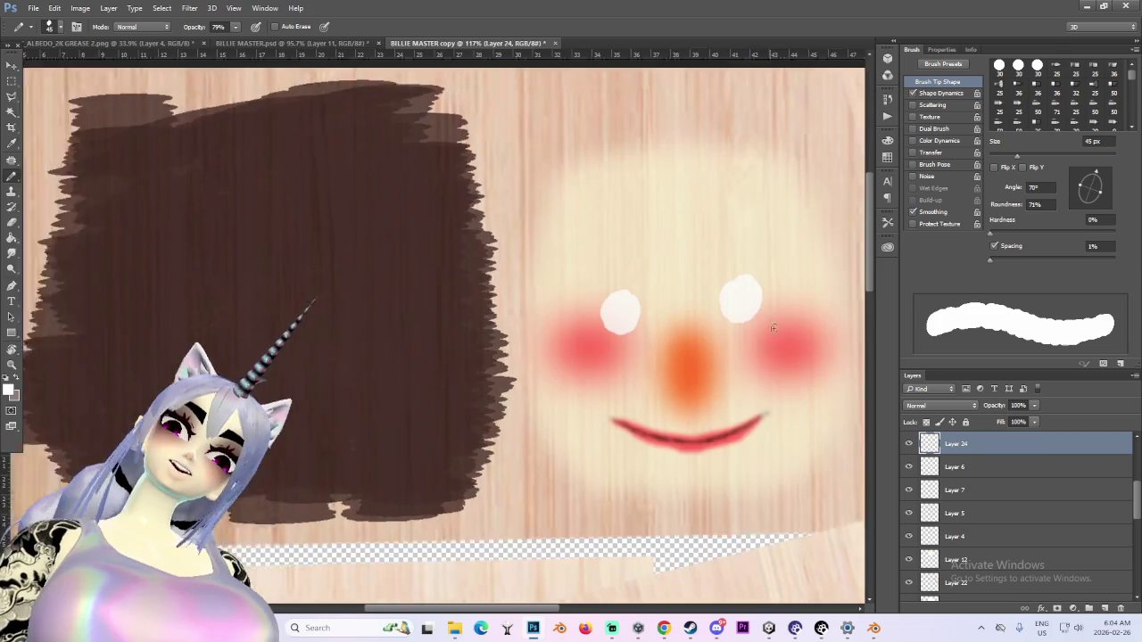
alt+scroll(714, 295, up, 3)
key(ctrl+z)
mouse_move(708, 291)
mouse_down()
mouse_move(739, 288)
mouse_move(693, 306)
mouse_move(738, 291)
mouse_up()
key(ctrl+z)
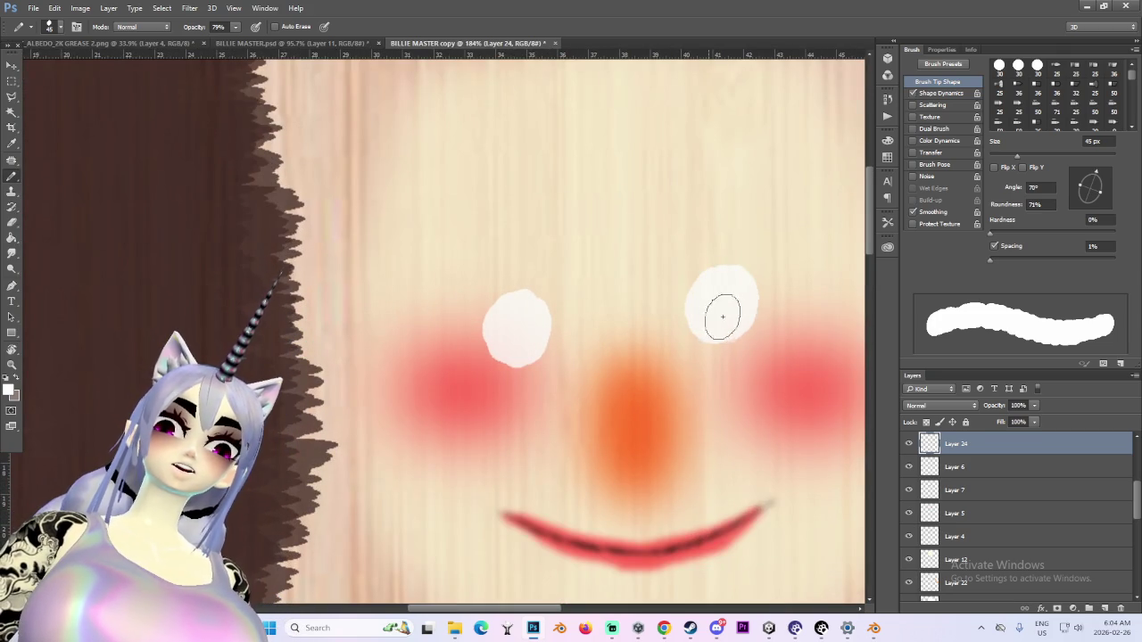
alt+scroll(566, 327, up, 2)
drag(571, 348, 595, 322)
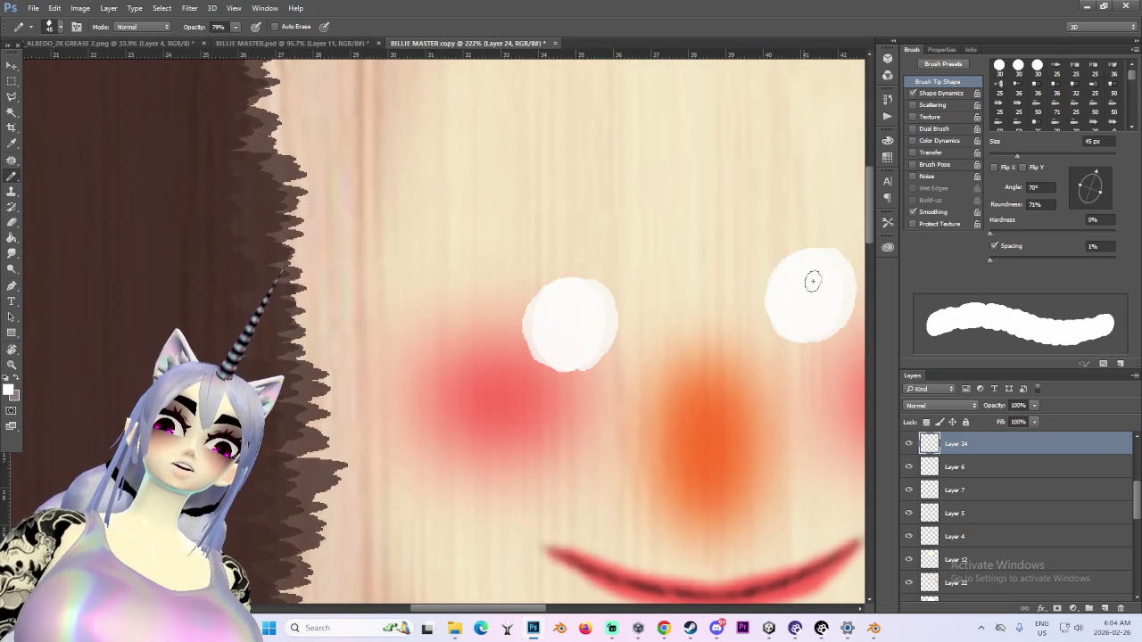
Smooth the lower-left edge of the eye white using a smaller brush
alt+scroll(675, 331, down, 1)
alt+scroll(713, 328, down, 2)
alt+scroll(658, 345, up, 3)
alt+scroll(447, 309, up, 1)
alt+scroll(448, 309, up, 2)
key(bracketleft)
key(bracketleft)
key(bracketleft)
key(bracketleft)
key(bracketleft)
mouse_move(426, 272)
mouse_down()
mouse_move(441, 315)
mouse_move(508, 357)
mouse_up()
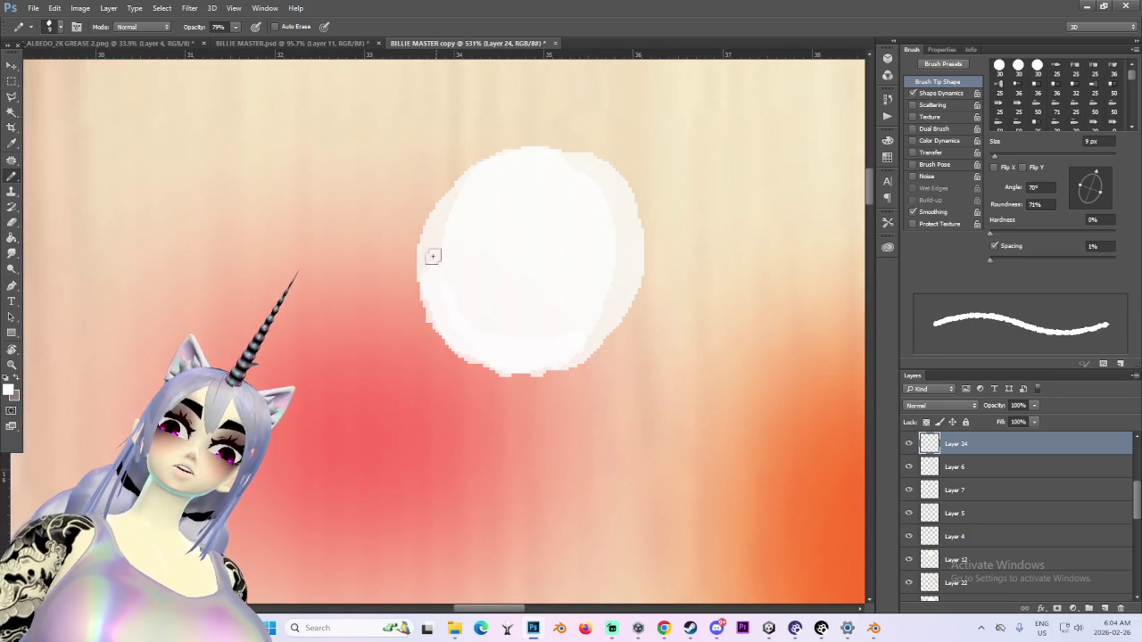
alt+scroll(624, 249, down, 2)
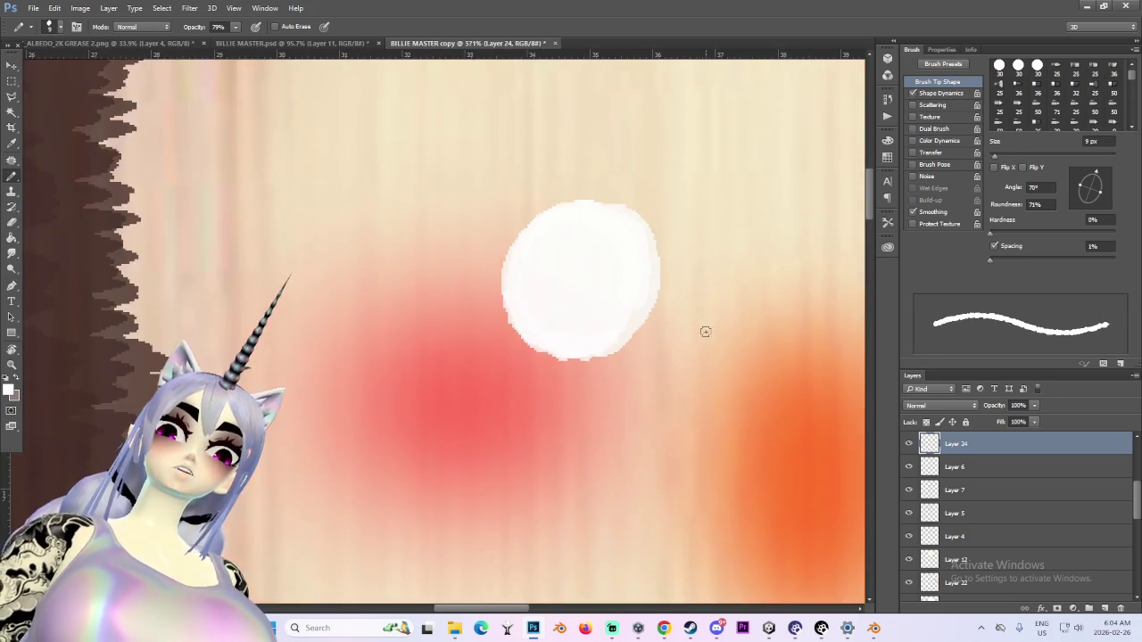
alt+scroll(703, 331, down, 2)
alt+scroll(721, 331, up, 1)
alt+scroll(816, 281, up, 1)
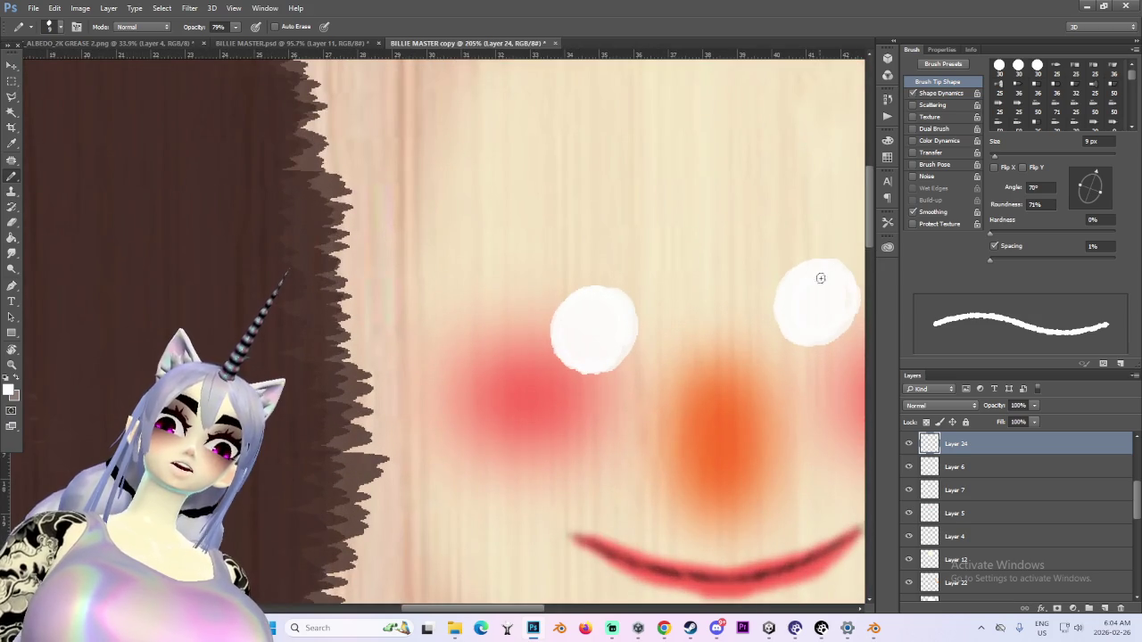
alt+scroll(819, 273, down, 1)
click(9, 388)
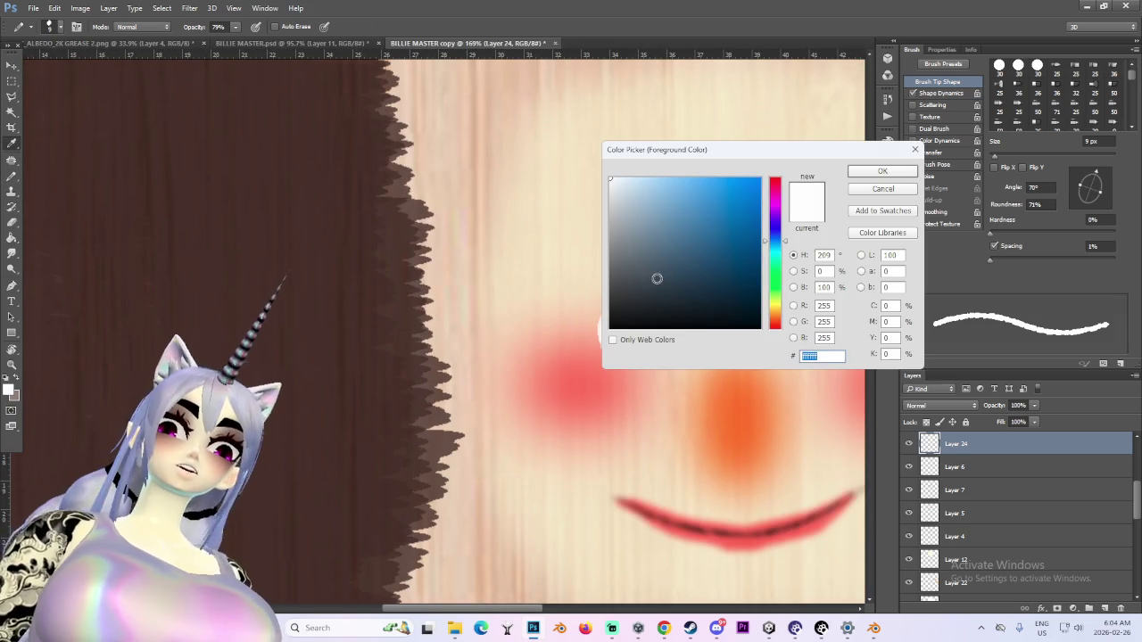
Choose a near-black dark grey foreground colour and return to a slightly smaller brush
drag(652, 277, 566, 314)
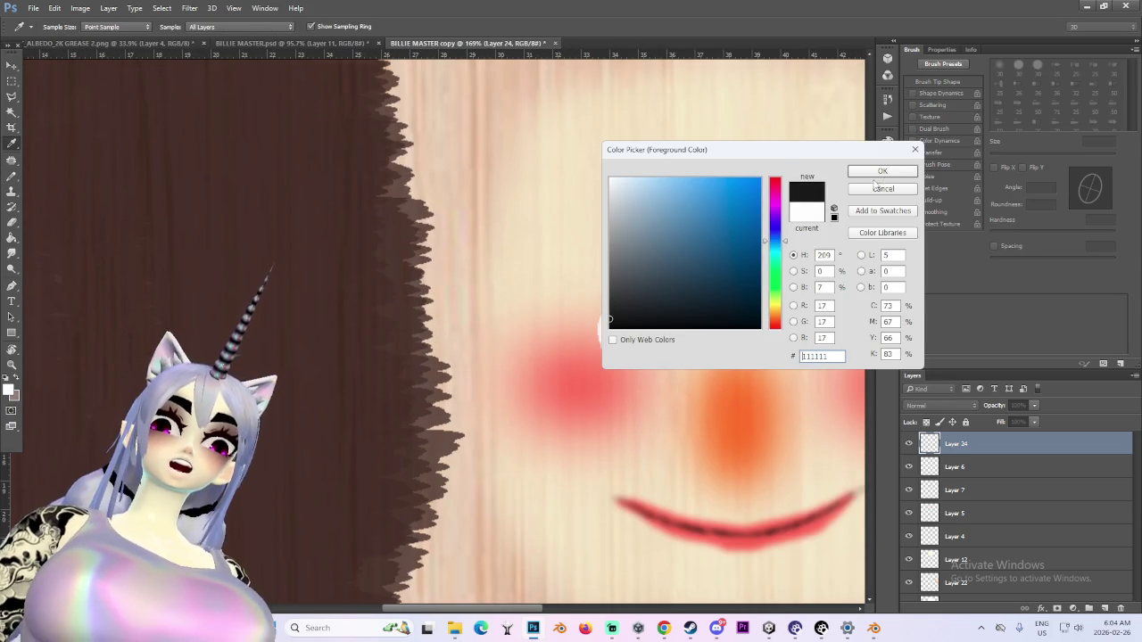
click(880, 172)
key(b)
alt+scroll(625, 312, down, 2)
alt+scroll(605, 295, up, 3)
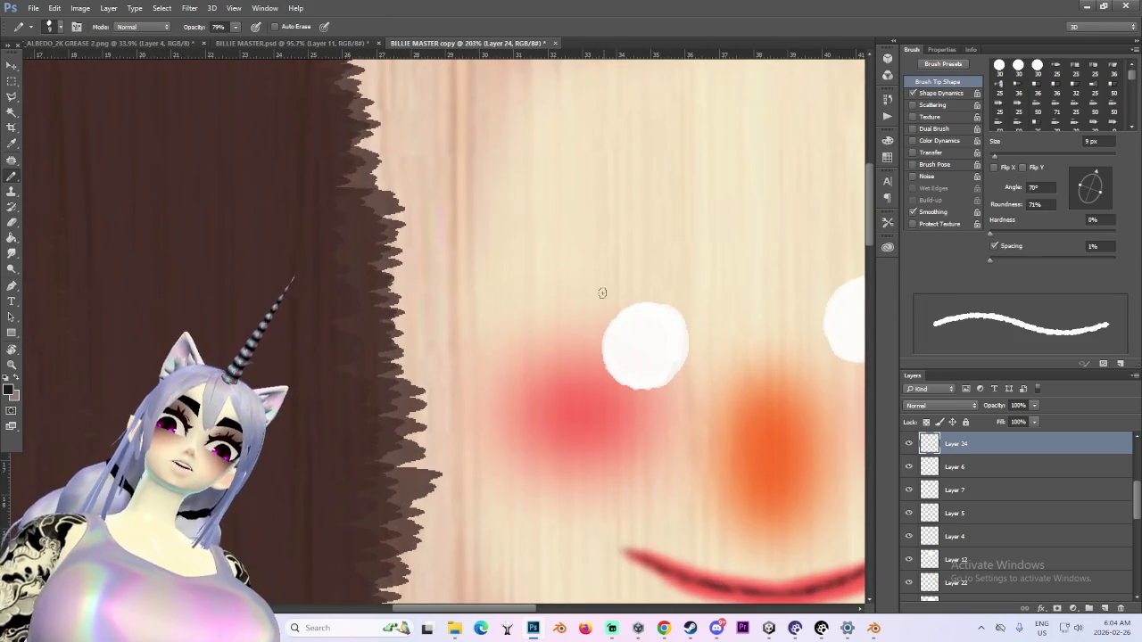
alt+scroll(619, 296, up, 1)
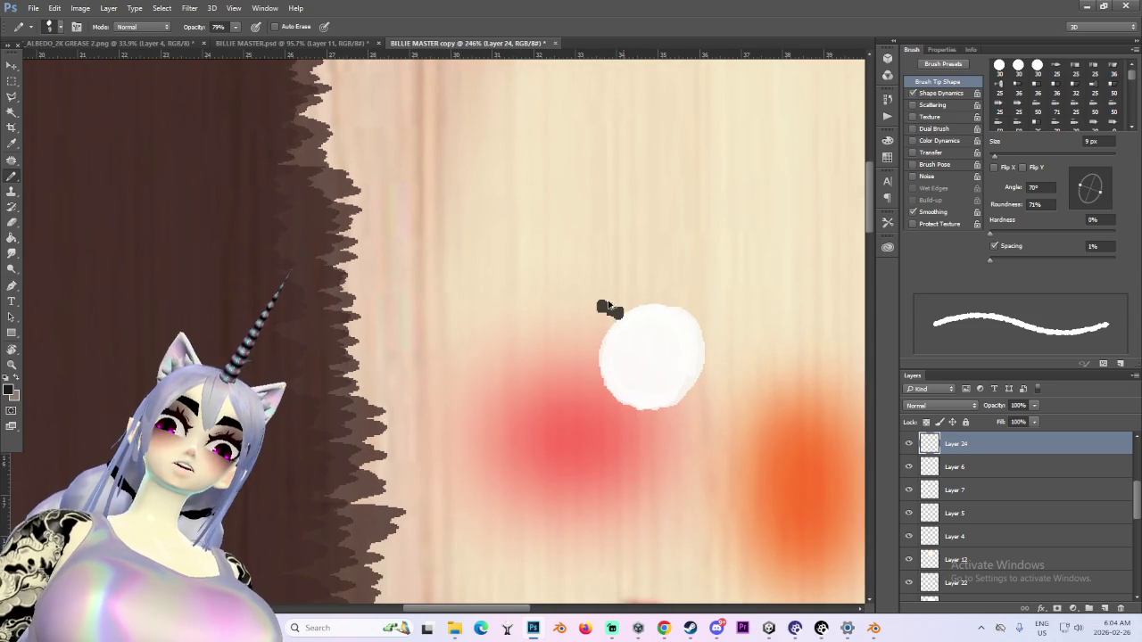
alt+scroll(609, 309, up, 1)
key(bracketleft)
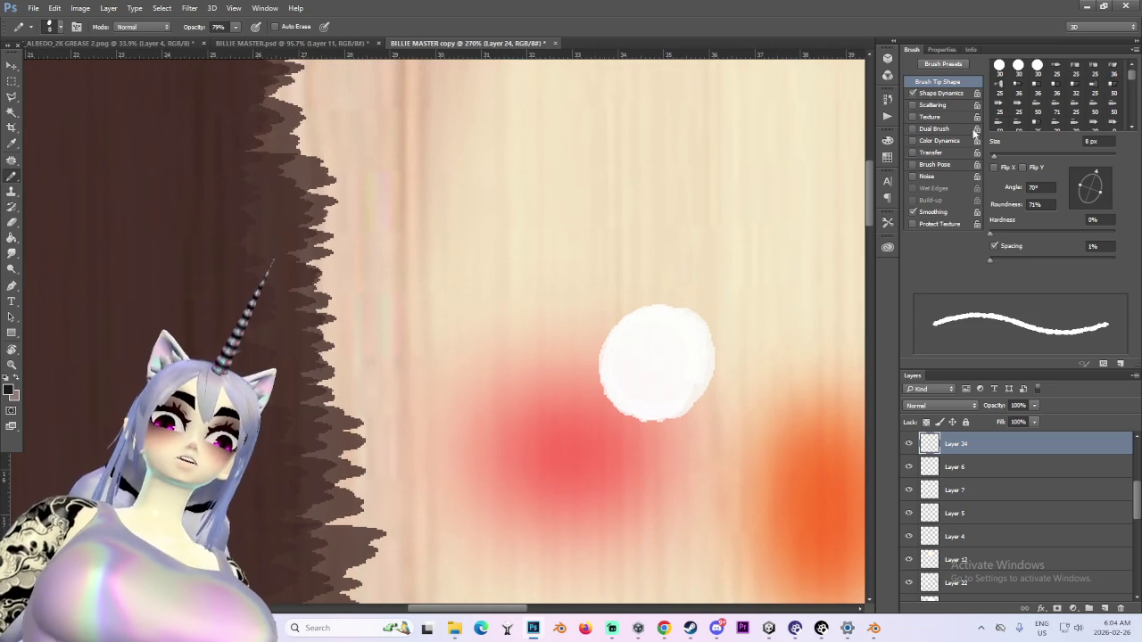
Dab short dark lash strokes, three above and three below each white eye
drag(586, 287, 595, 295)
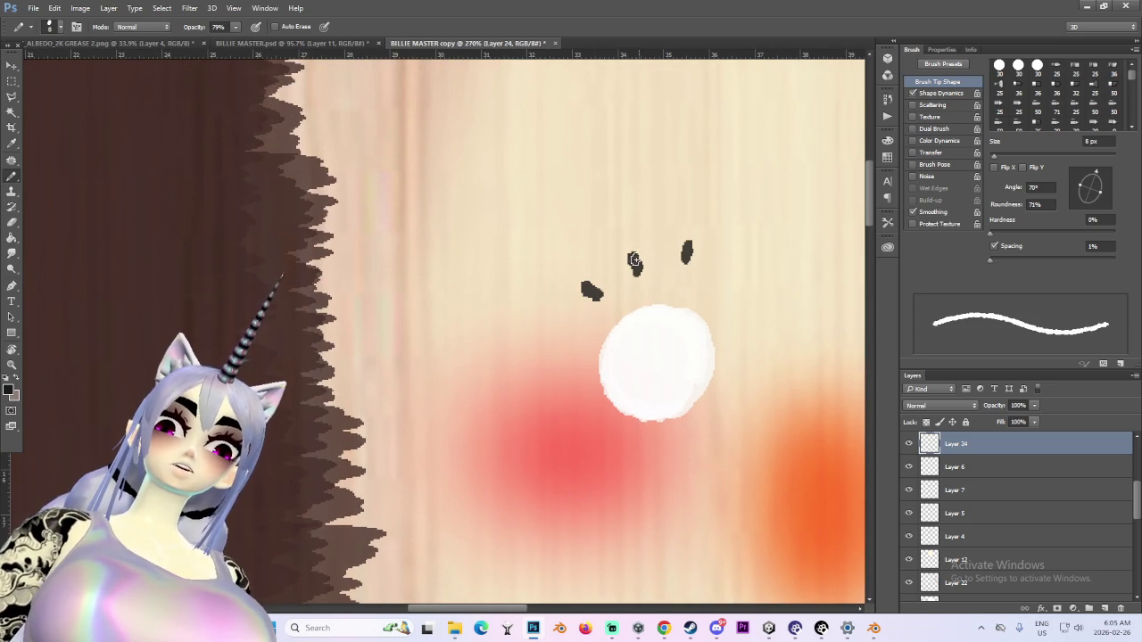
alt+scroll(692, 366, down, 5)
drag(509, 609, 555, 611)
alt+scroll(592, 323, up, 2)
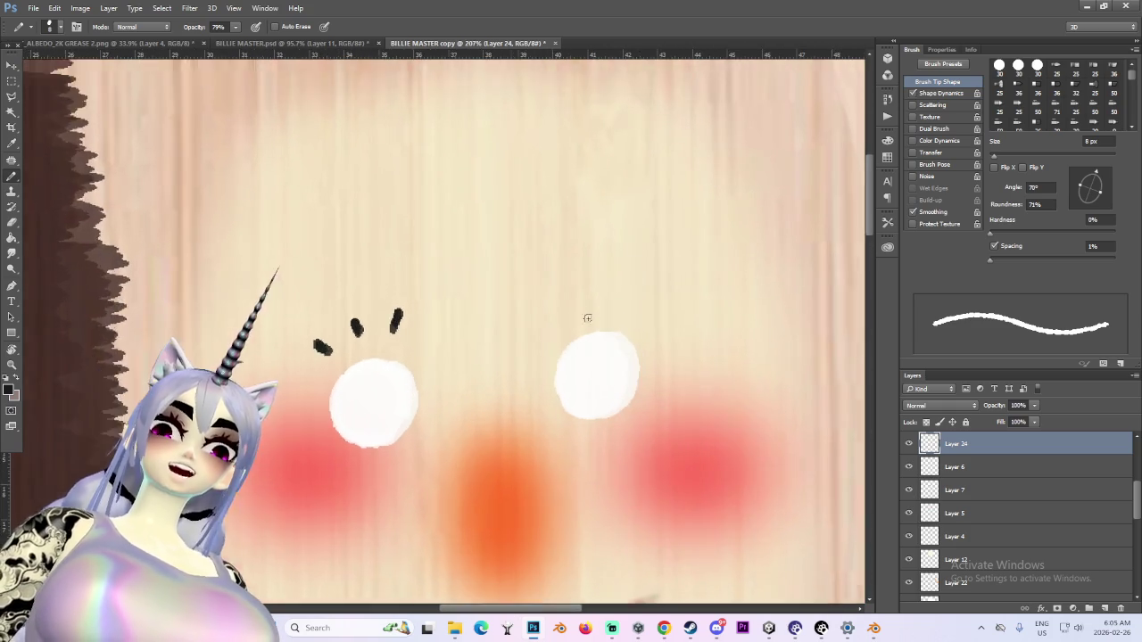
alt+scroll(546, 283, up, 2)
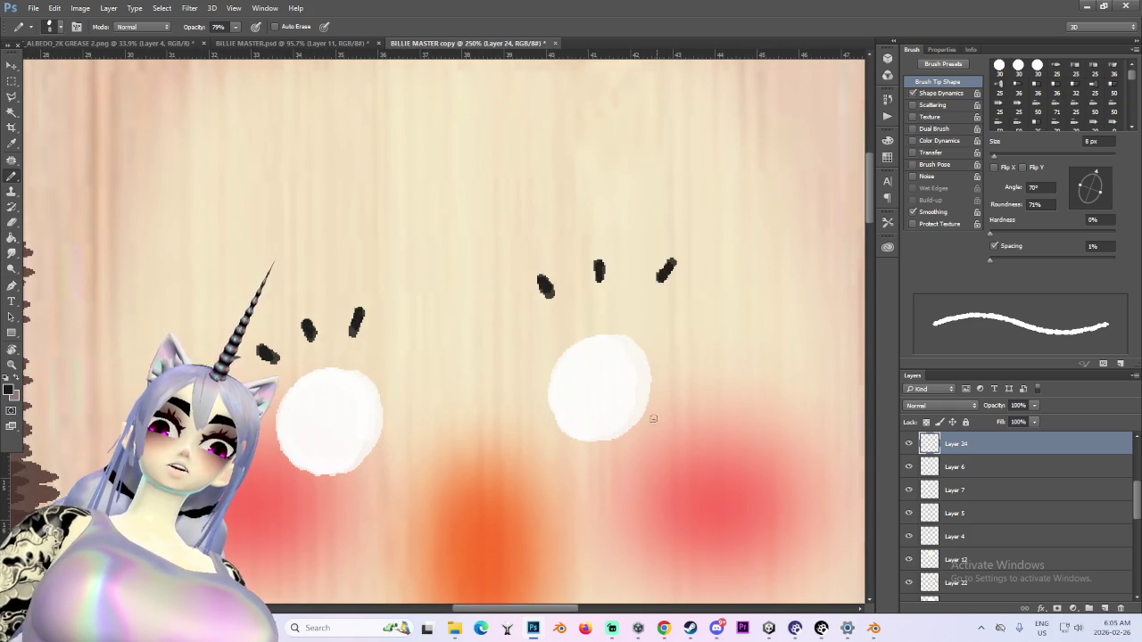
alt+scroll(661, 369, down, 3)
alt+scroll(553, 374, up, 1)
alt+scroll(514, 380, up, 3)
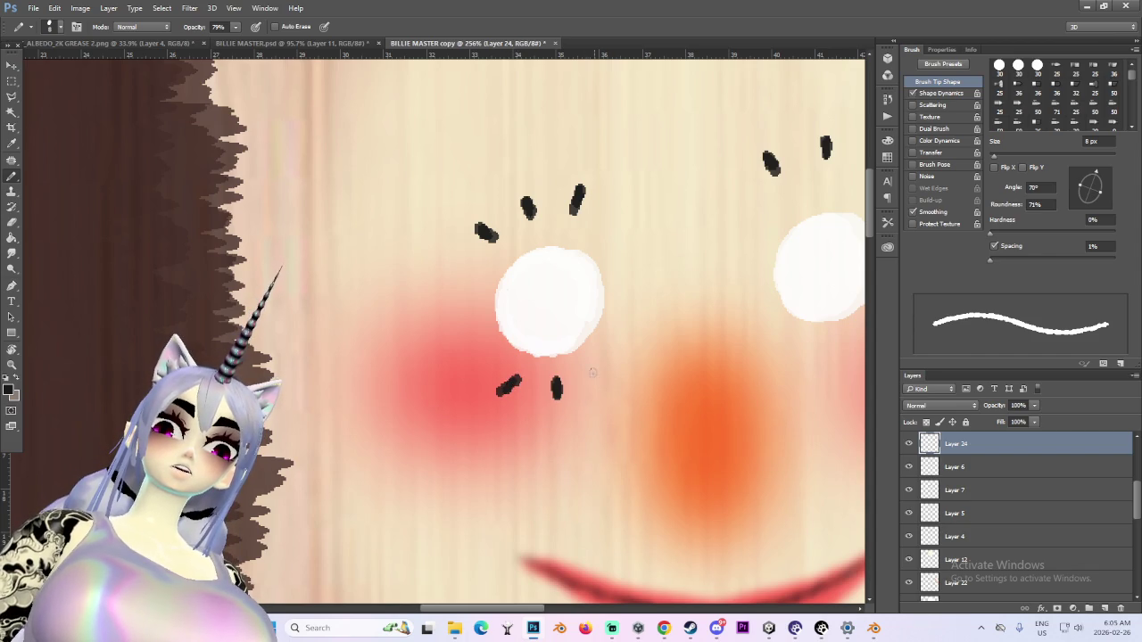
drag(536, 610, 577, 610)
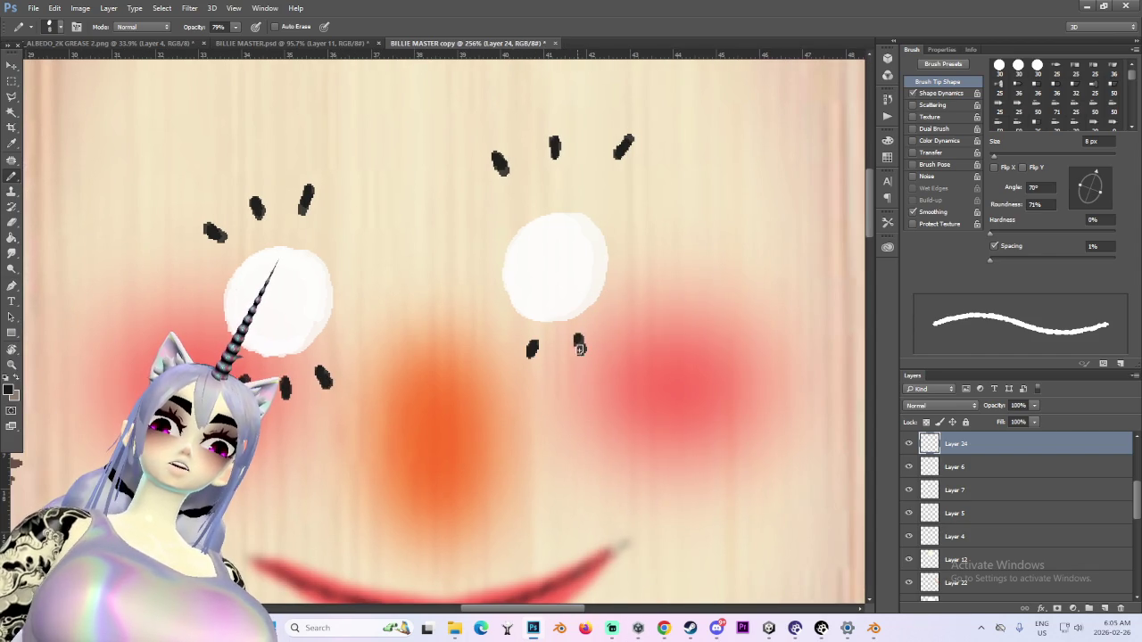
alt+scroll(628, 323, down, 2)
alt+scroll(637, 321, down, 3)
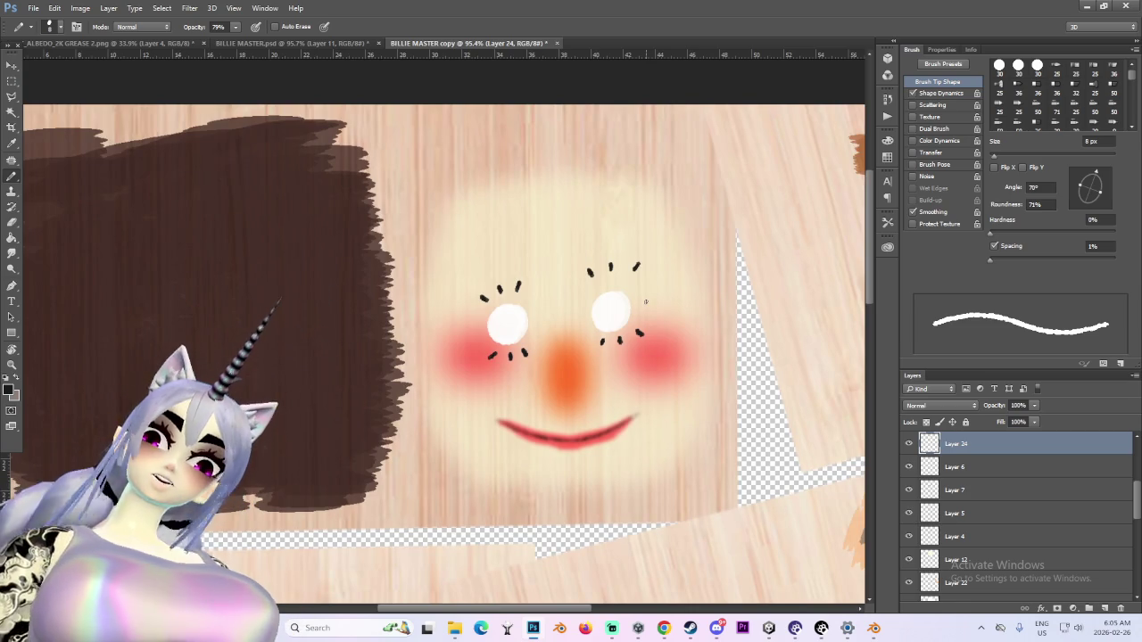
alt+scroll(440, 261, up, 2)
alt+scroll(441, 261, up, 1)
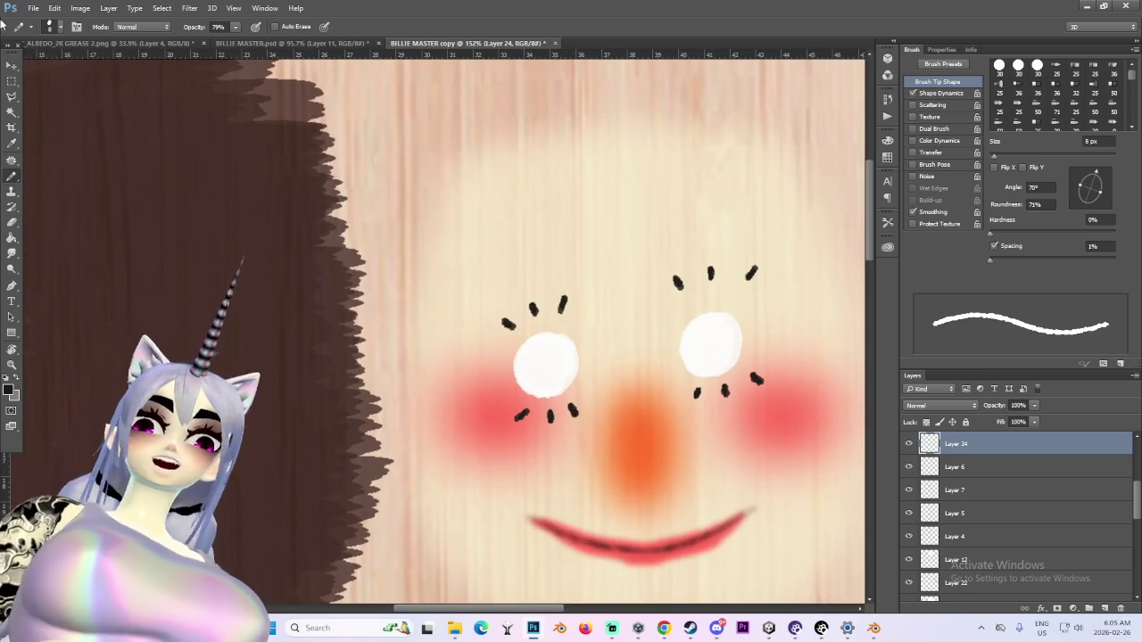
Select the upper lashes with the Polygonal Lasso and move them down toward the eye
key(m)
key(l)
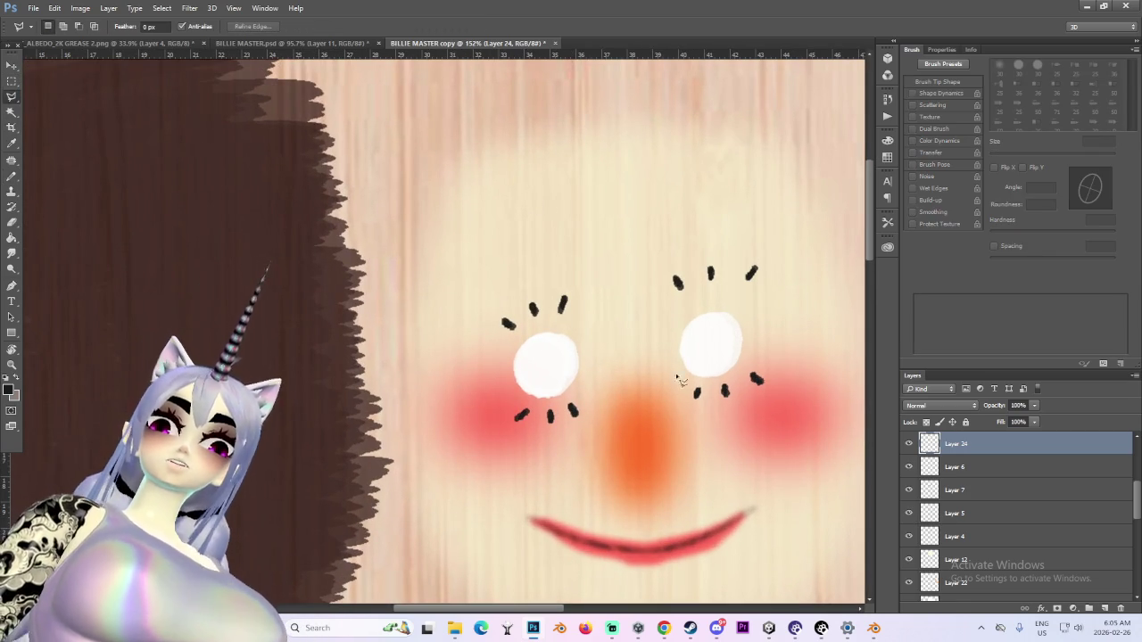
click(498, 339)
click(540, 318)
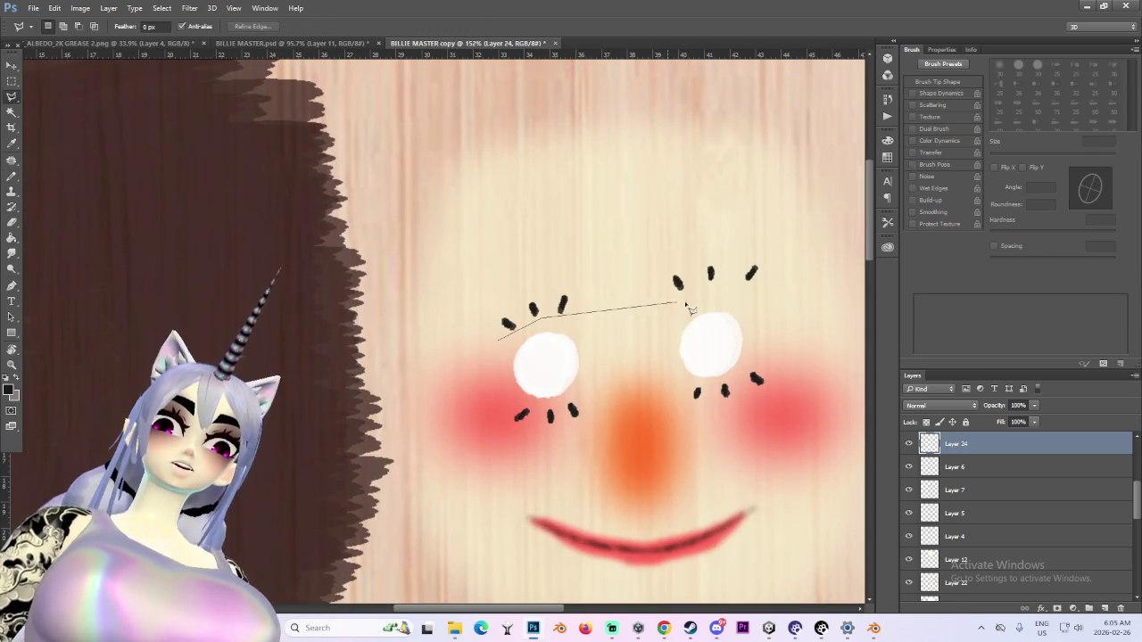
click(499, 344)
click(11, 66)
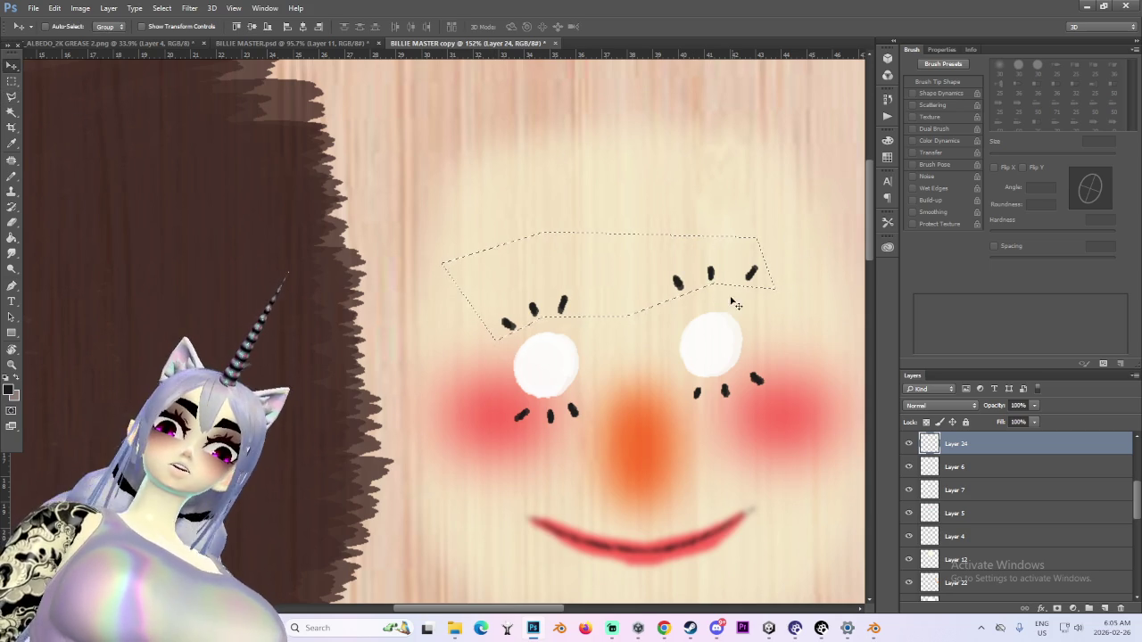
drag(679, 284, 675, 303)
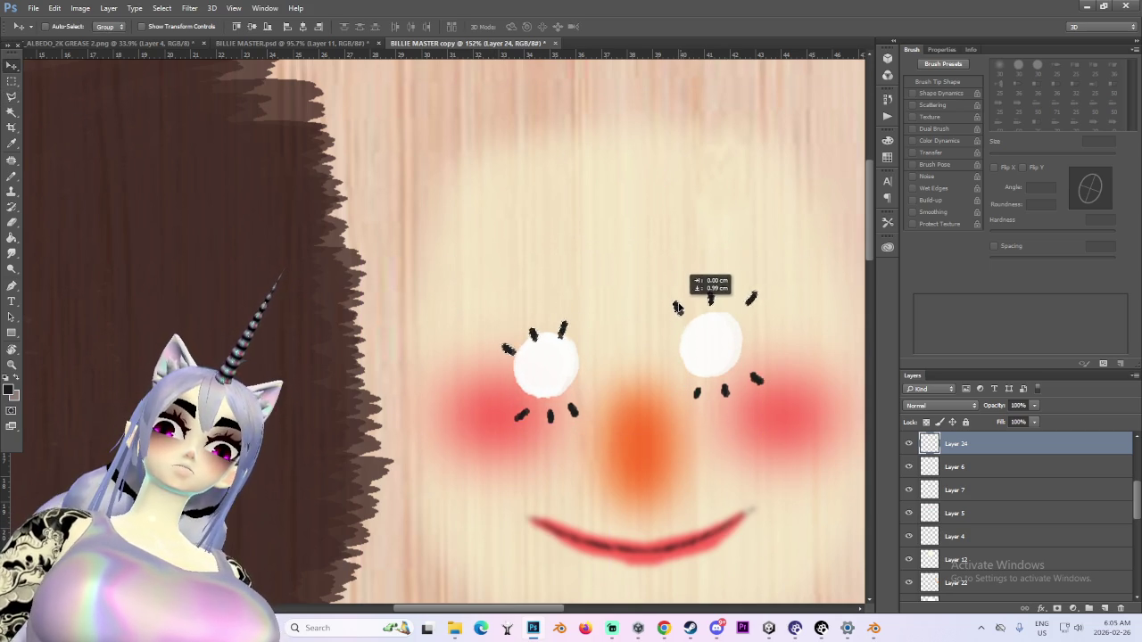
drag(674, 302, 676, 299)
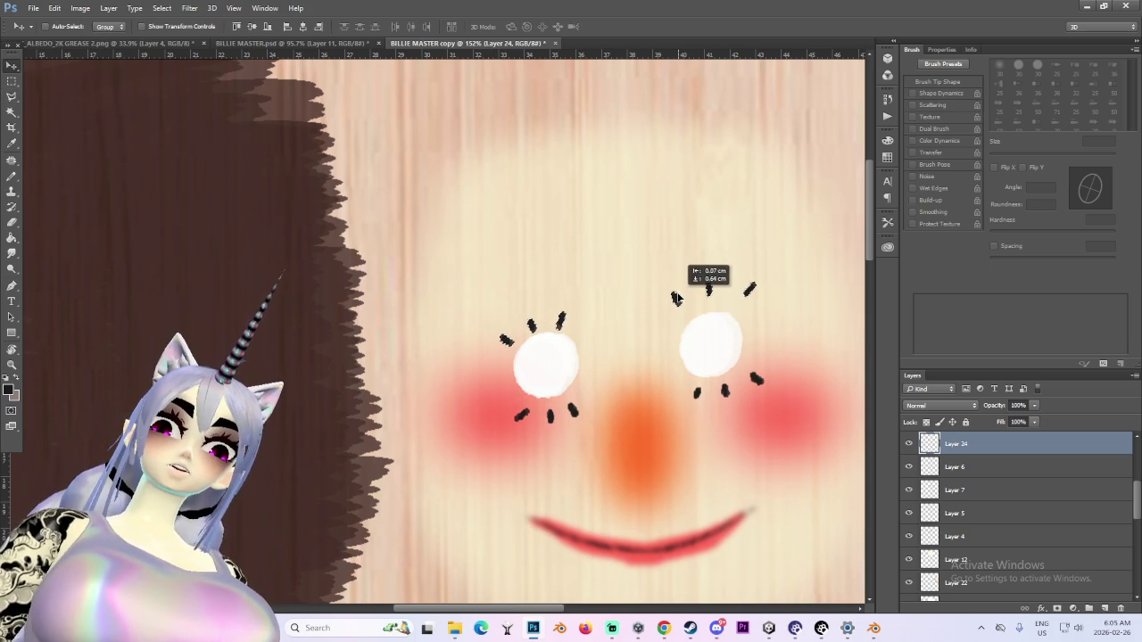
click(12, 97)
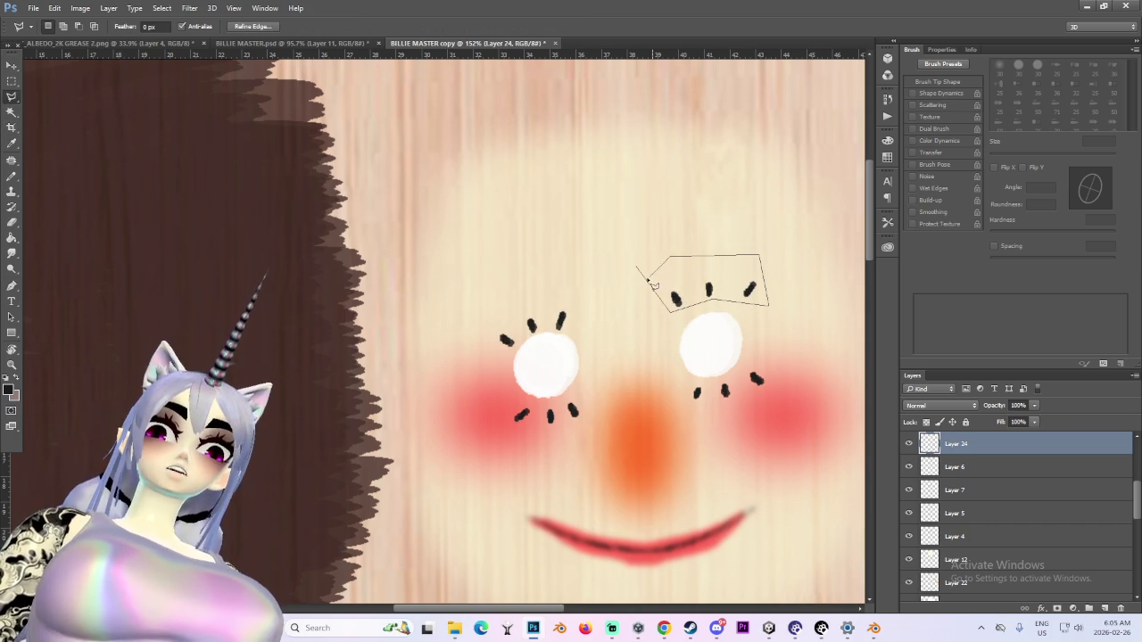
Lower the right eye's upper lashes slightly, deselect, and open the new layer's options
key(v)
drag(737, 258, 736, 265)
key(ctrl+d)
alt+scroll(764, 330, down, 2)
alt+scroll(764, 330, down, 1)
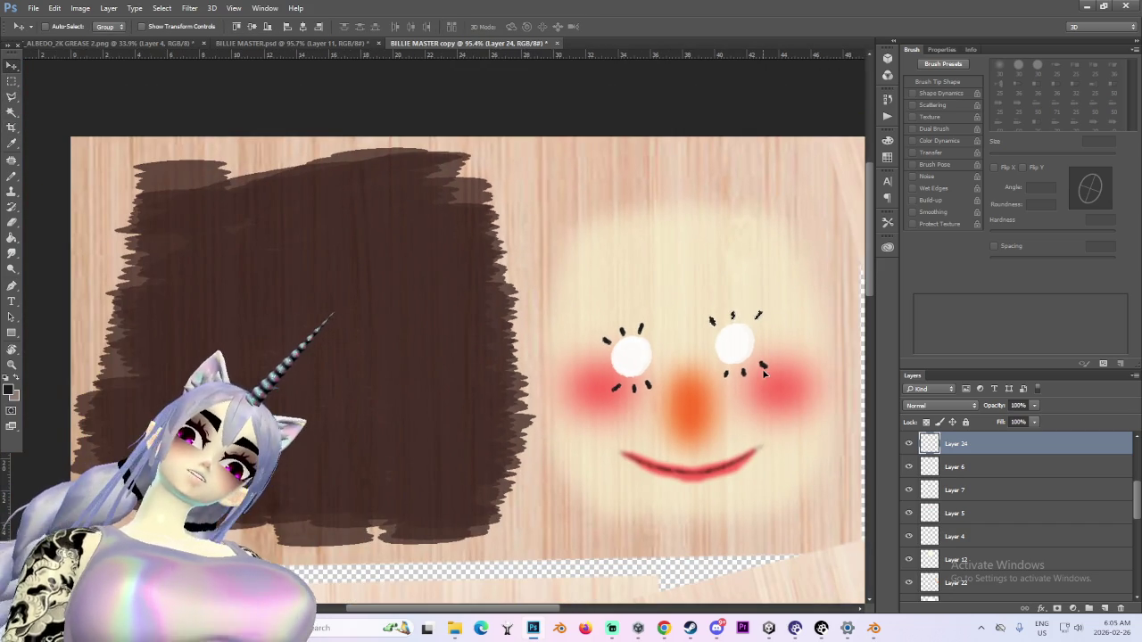
click(9, 81)
alt+scroll(721, 294, up, 2)
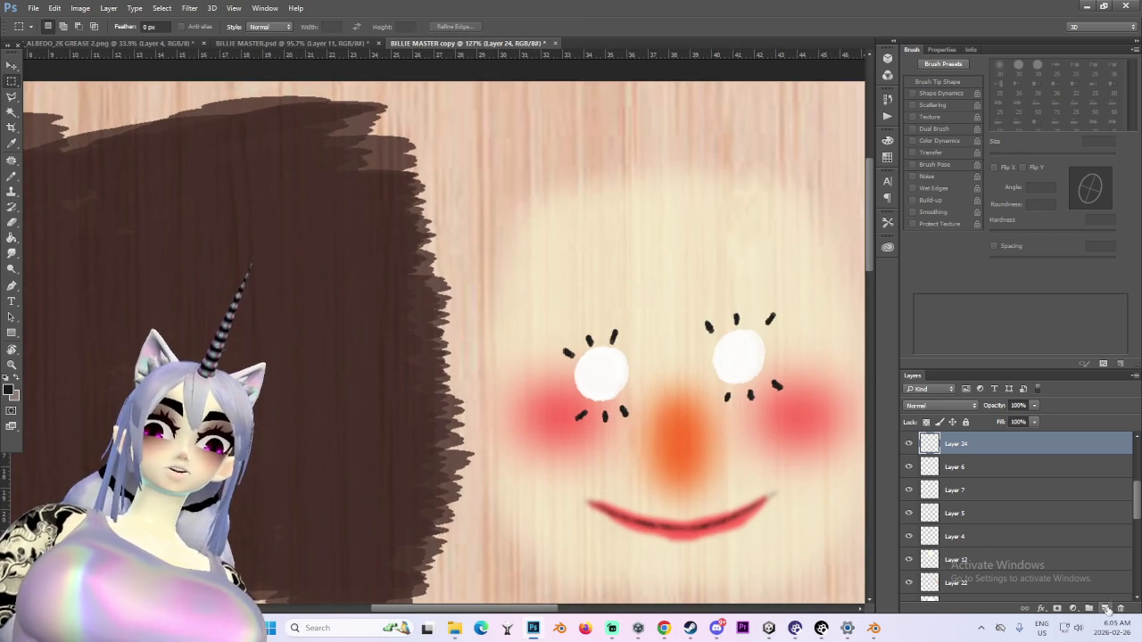
right_click(963, 452)
Clip Layer 25 to Layer 24 and set the foreground colour to pure red ff0000
click(857, 313)
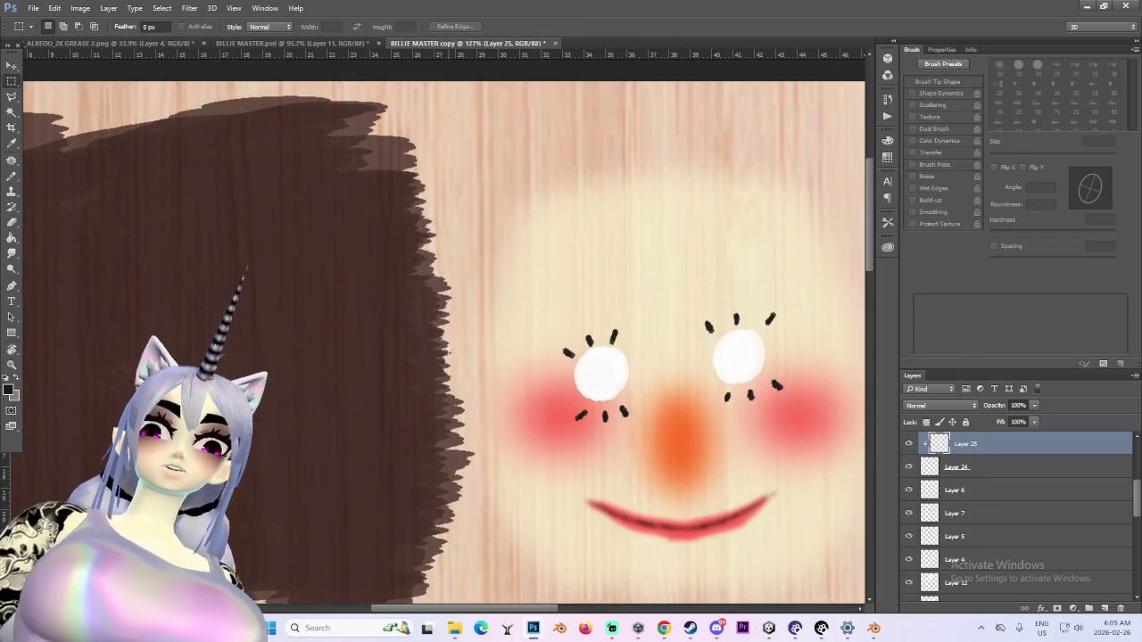
click(7, 390)
text(ff0000)
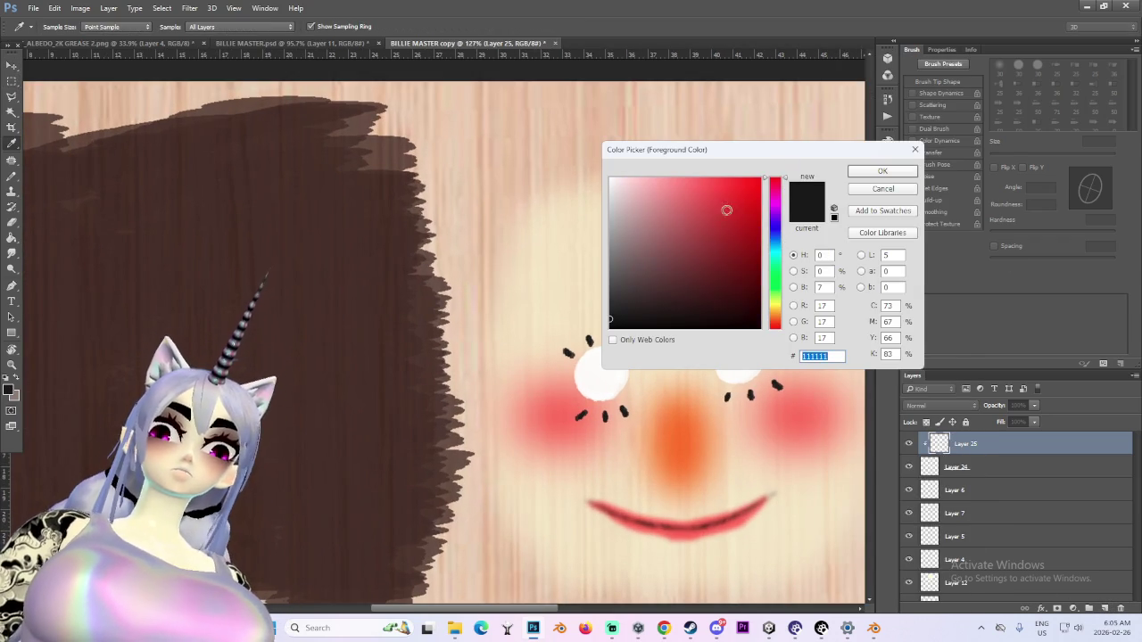
key(Return)
key(b)
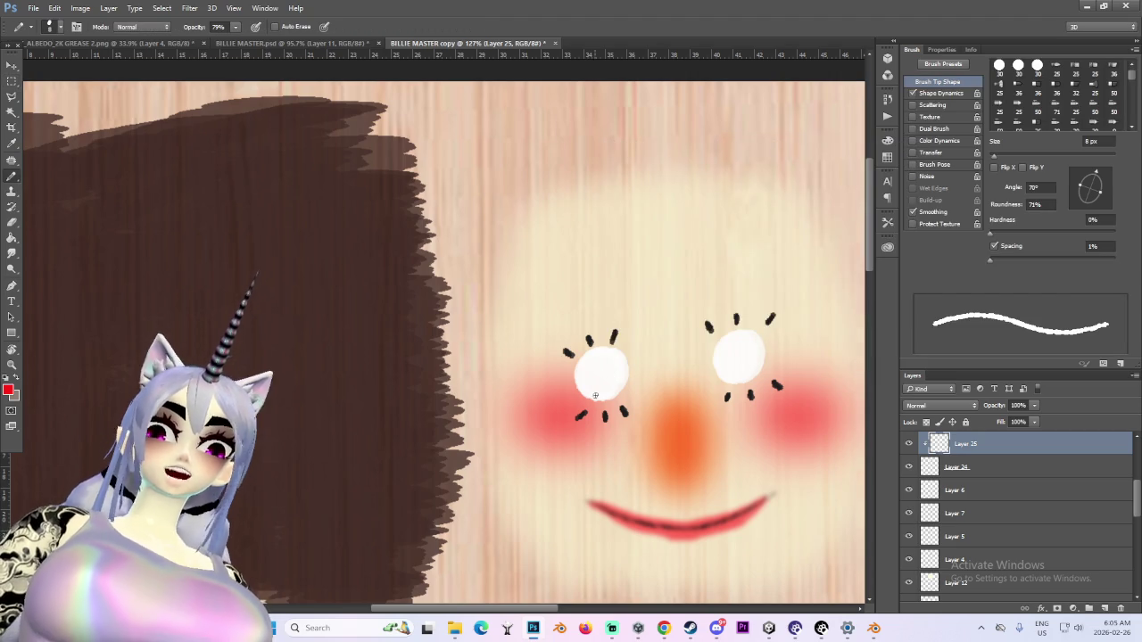
alt+scroll(612, 382, up, 3)
Paint solid red irises inside the white of both eyes
drag(613, 340, 580, 348)
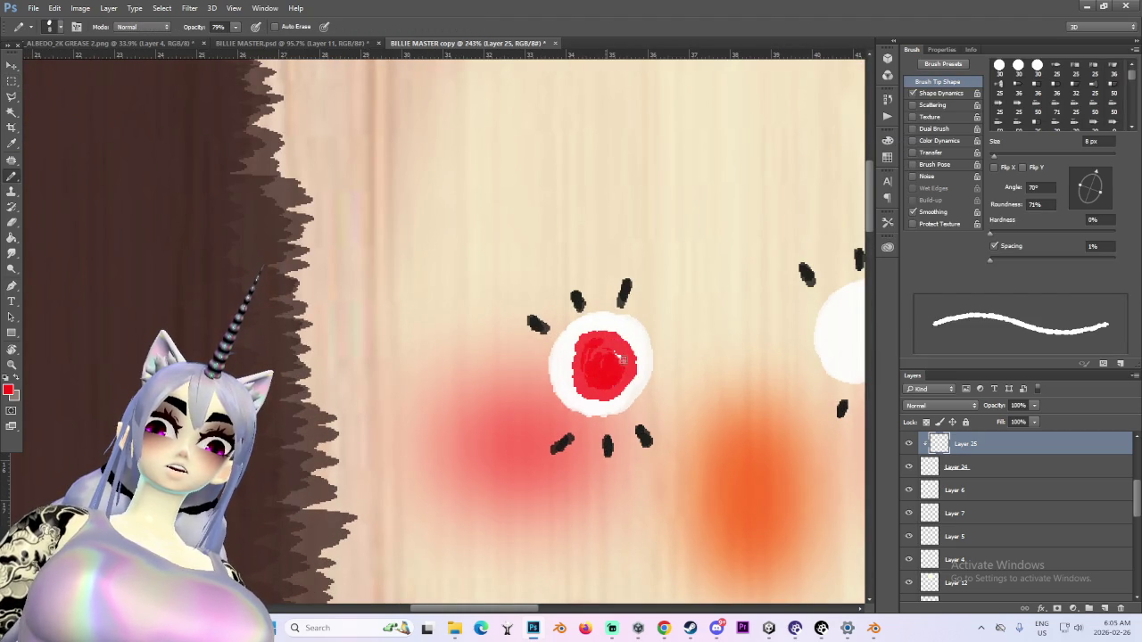
alt+scroll(616, 373, down, 2)
alt+scroll(616, 373, down, 2)
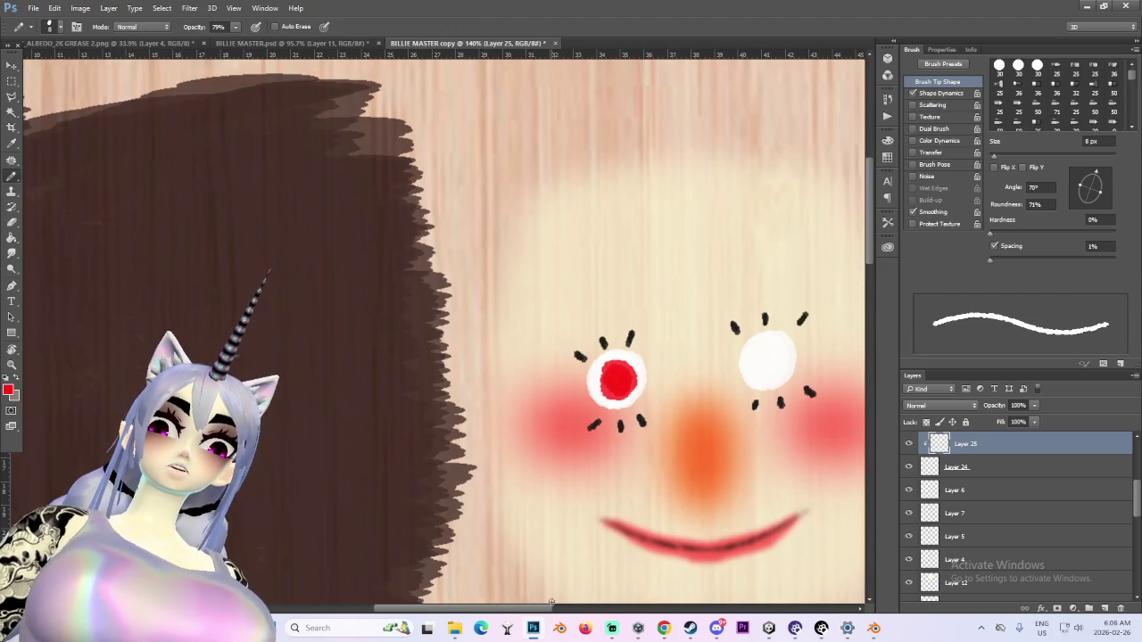
drag(492, 614, 526, 614)
alt+scroll(598, 343, up, 3)
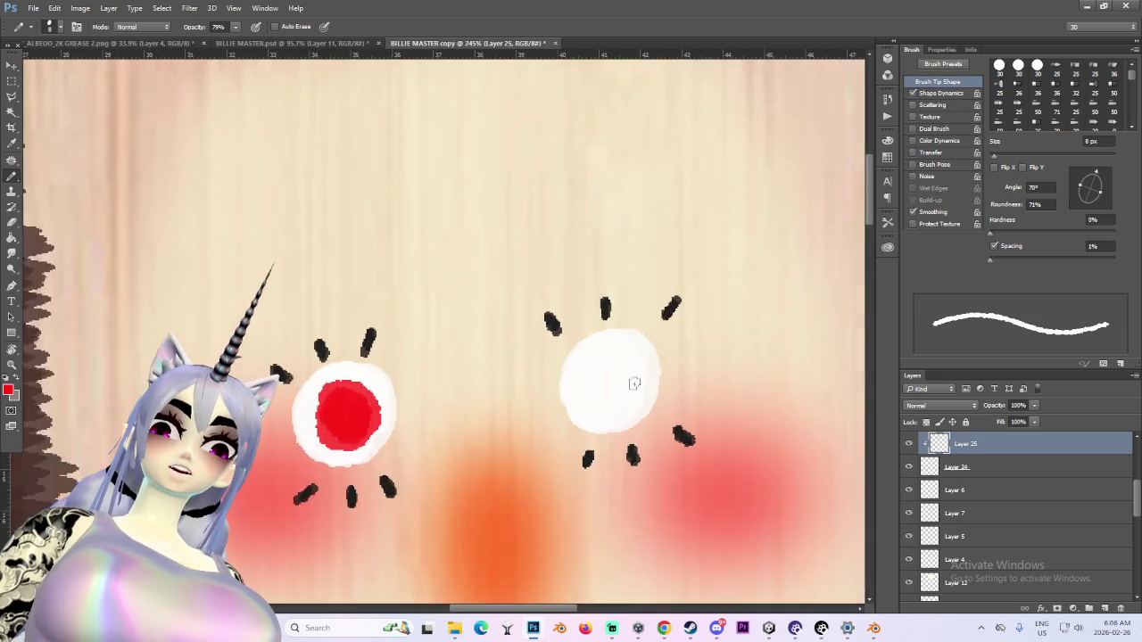
alt+scroll(598, 343, up, 1)
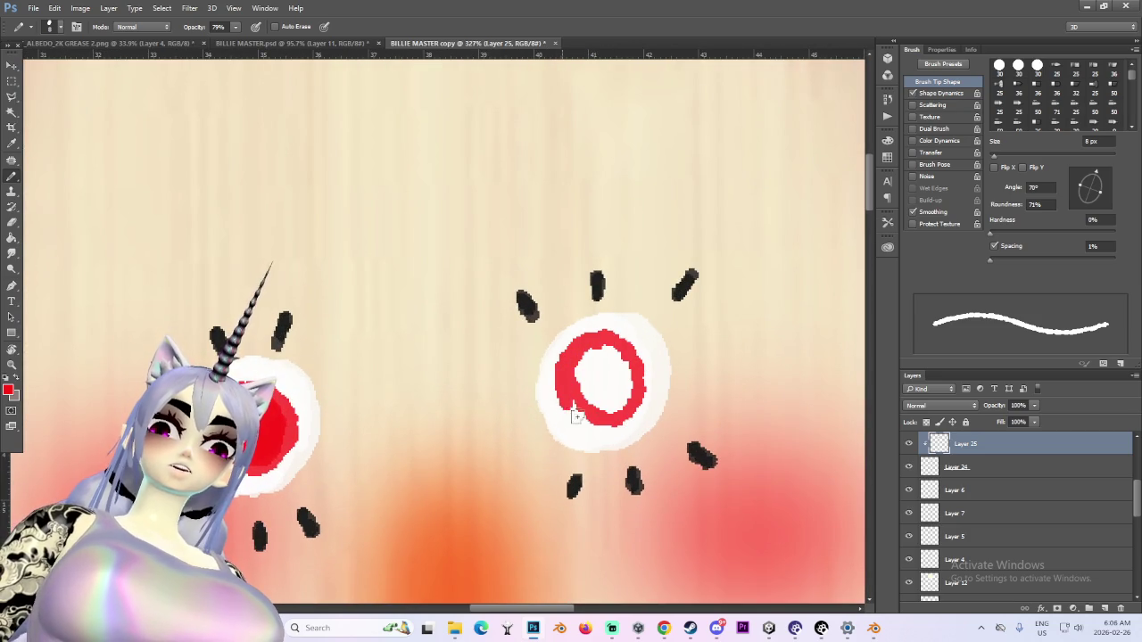
mouse_move(607, 405)
mouse_down()
mouse_move(596, 374)
mouse_move(617, 364)
mouse_up()
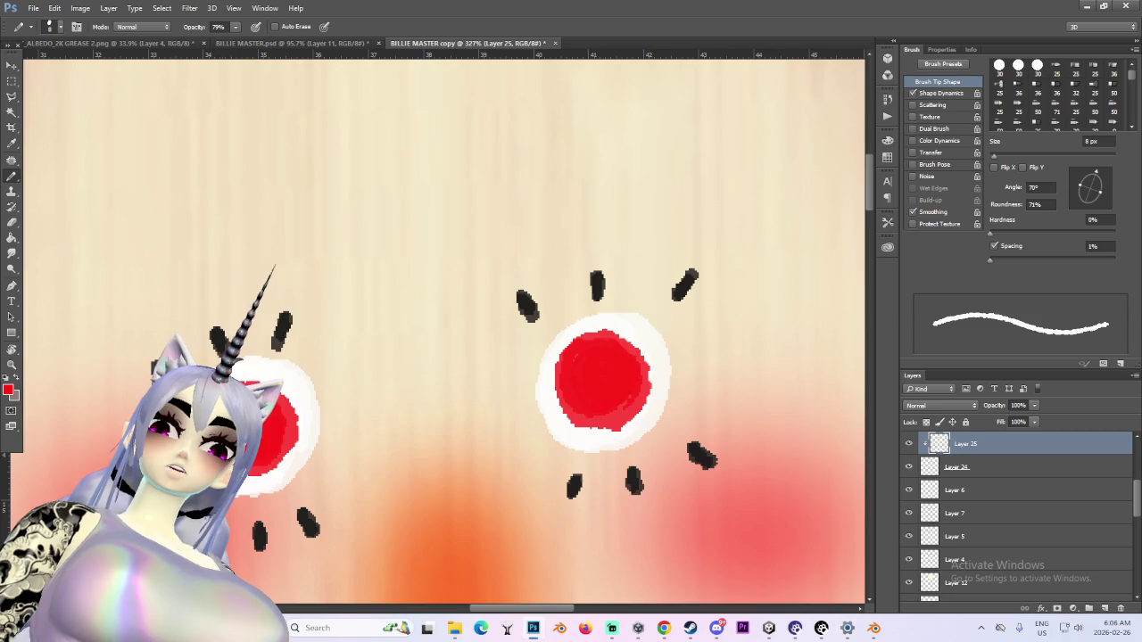
alt+scroll(490, 367, down, 5)
alt+scroll(489, 366, down, 3)
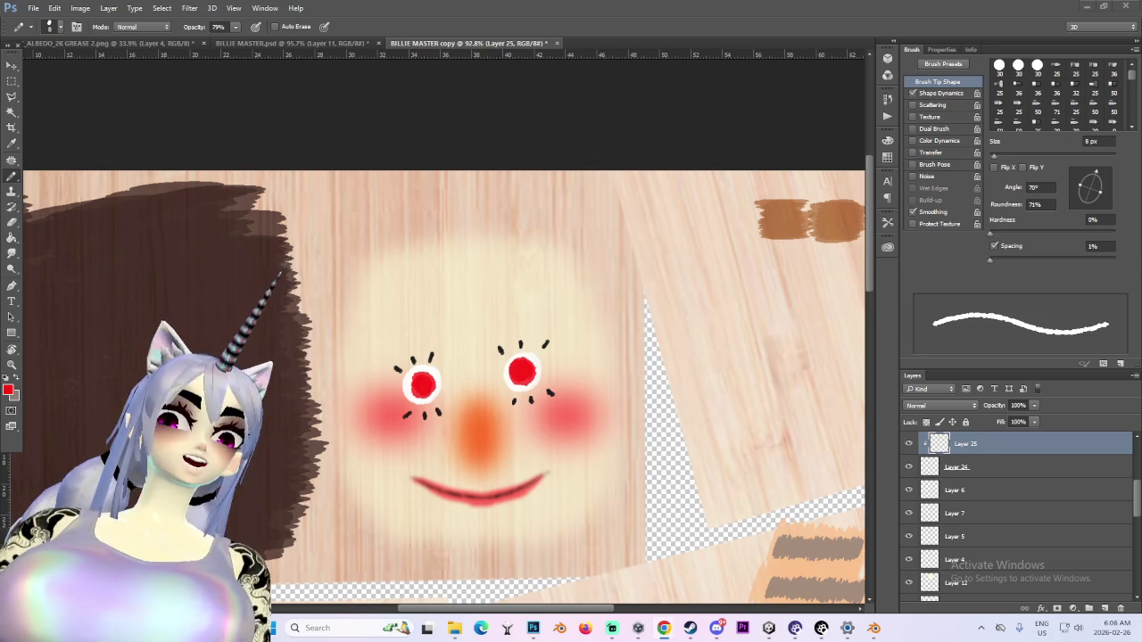
alt+scroll(499, 410, up, 3)
alt+scroll(464, 303, up, 3)
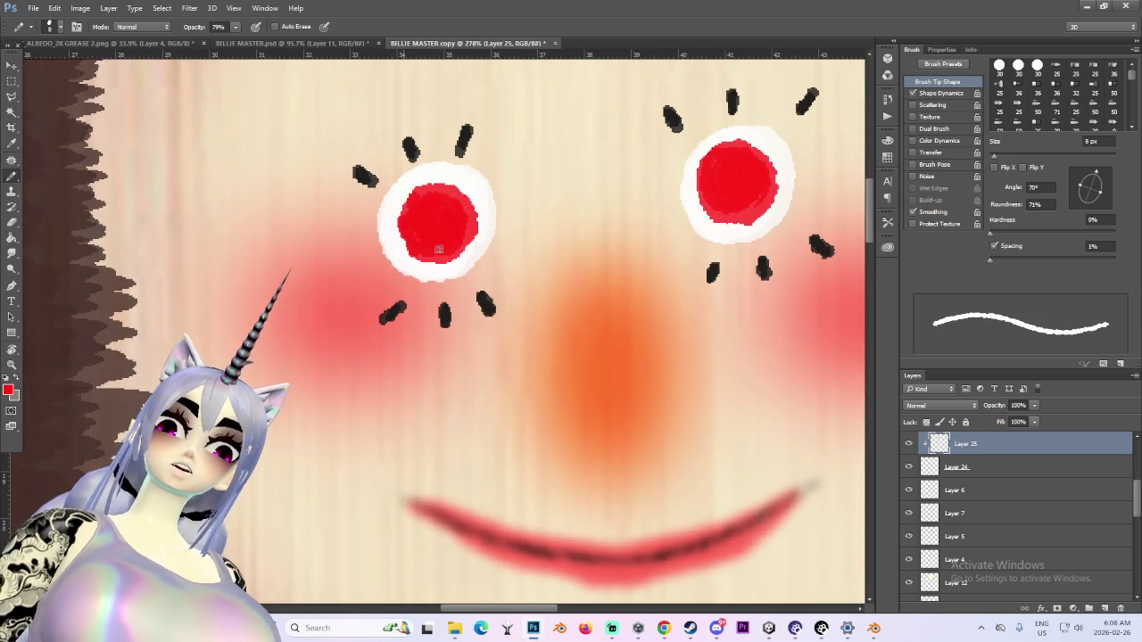
alt+scroll(438, 250, down, 1)
alt+scroll(658, 217, down, 1)
alt+scroll(651, 187, up, 1)
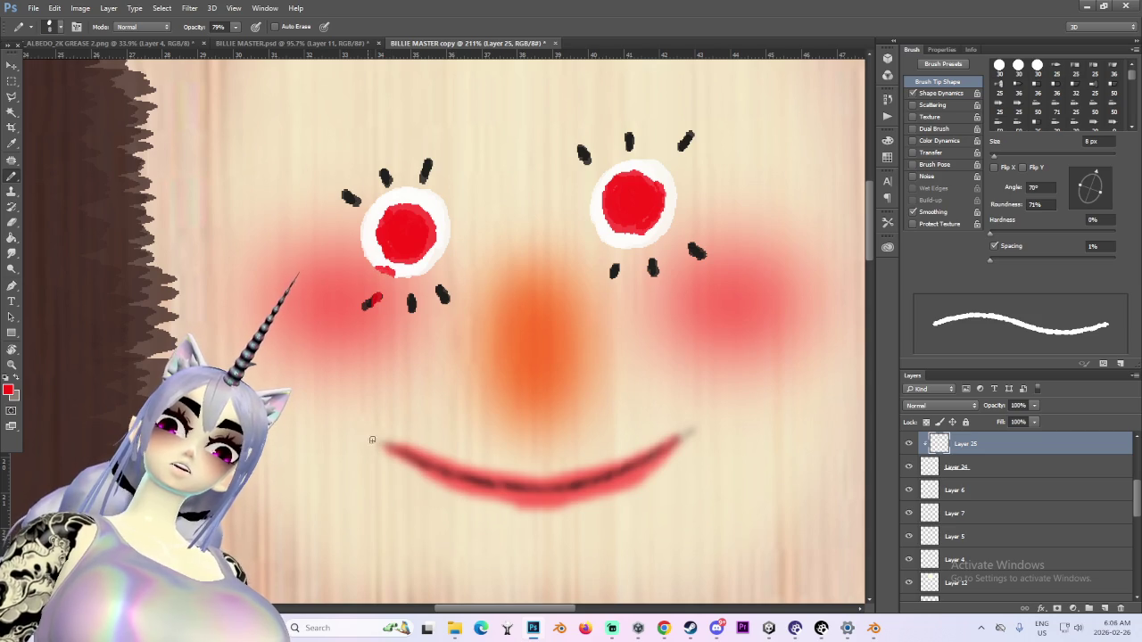
alt+scroll(502, 409, down, 2)
alt+scroll(535, 375, down, 1)
alt+scroll(571, 357, up, 1)
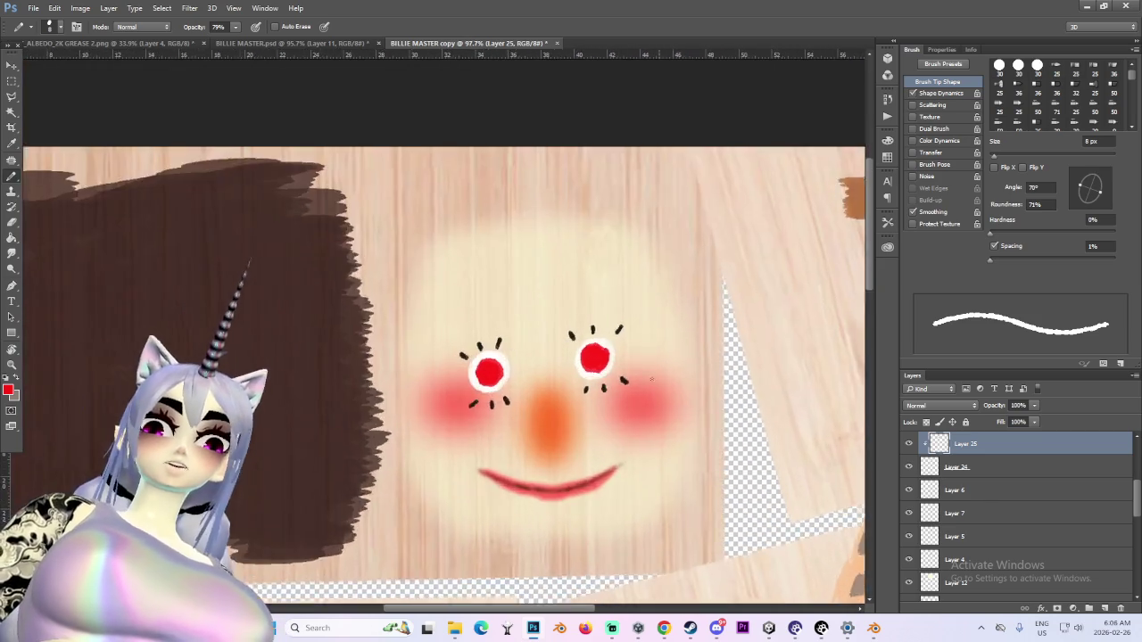
alt+scroll(588, 342, up, 3)
alt+scroll(588, 342, up, 1)
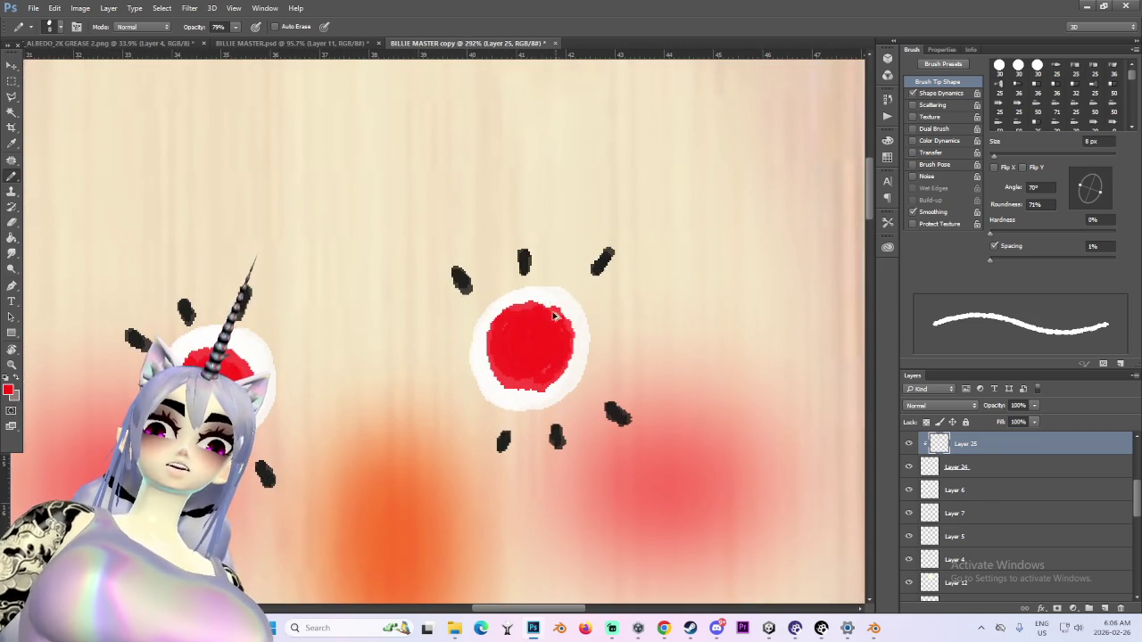
alt+scroll(606, 383, down, 1)
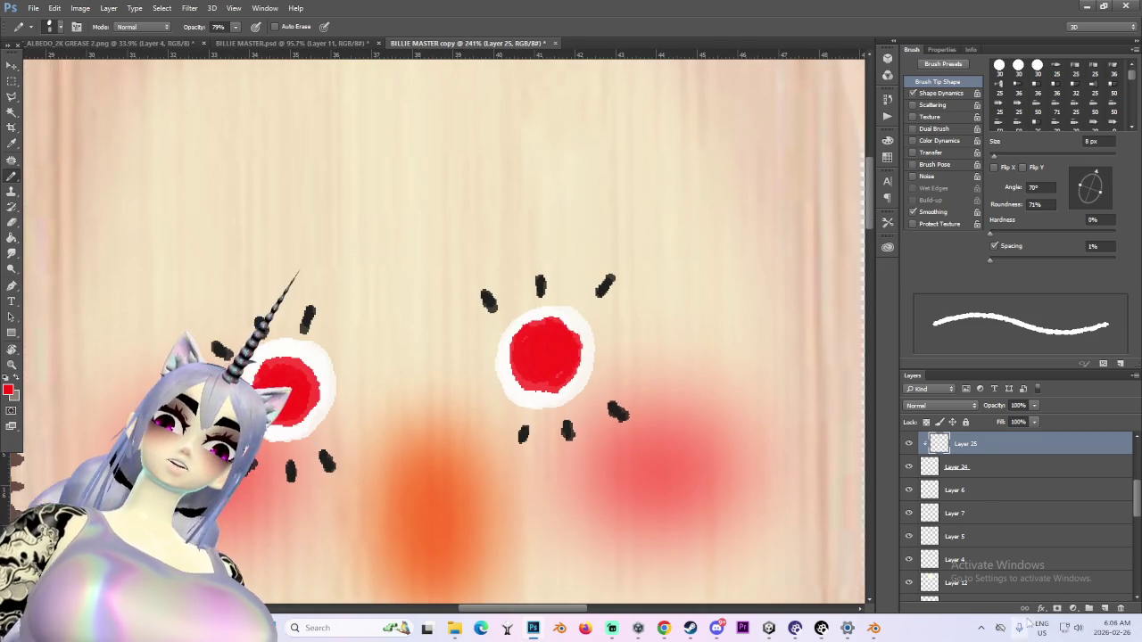
Add Layer 26 clipped to Layer 25 and switch the brush colour to white
click(1104, 607)
alt+click(976, 455)
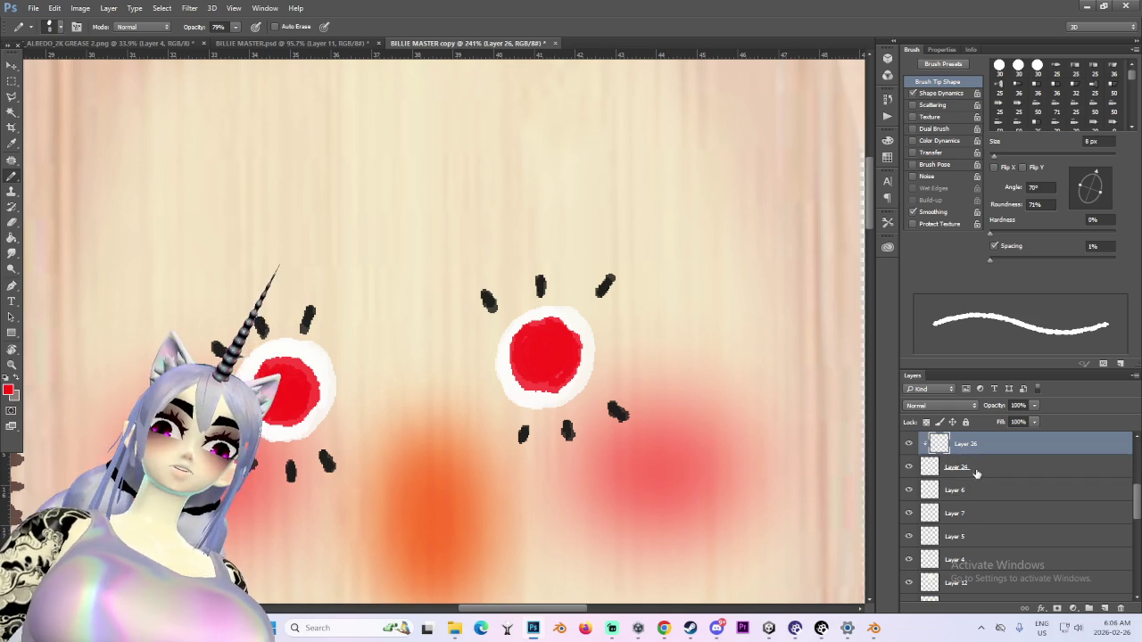
click(8, 389)
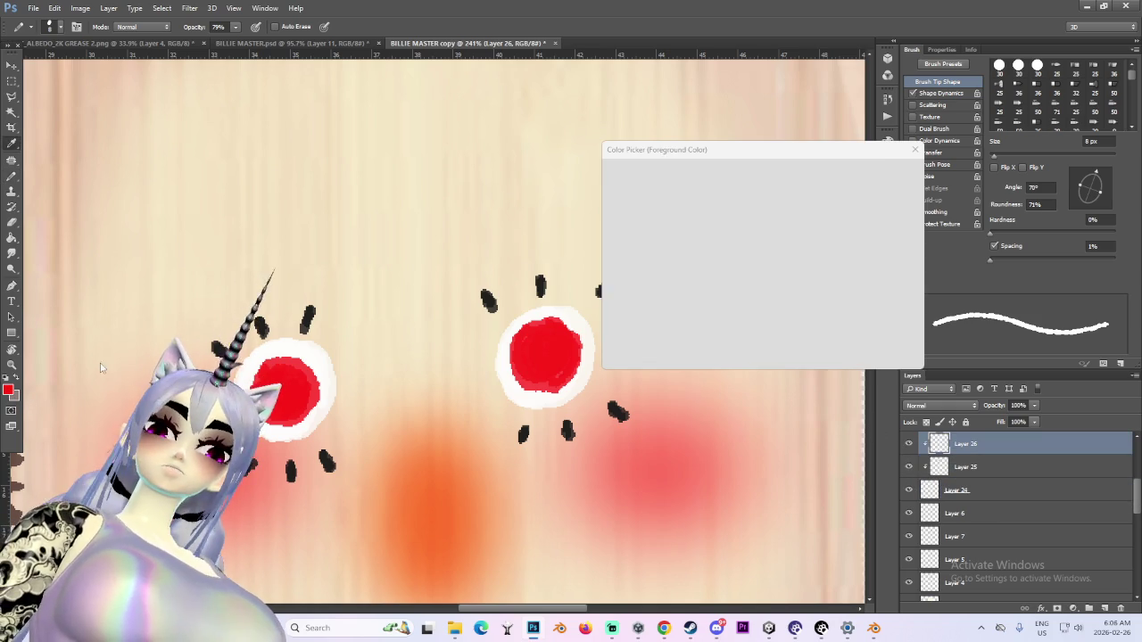
drag(664, 253, 535, 122)
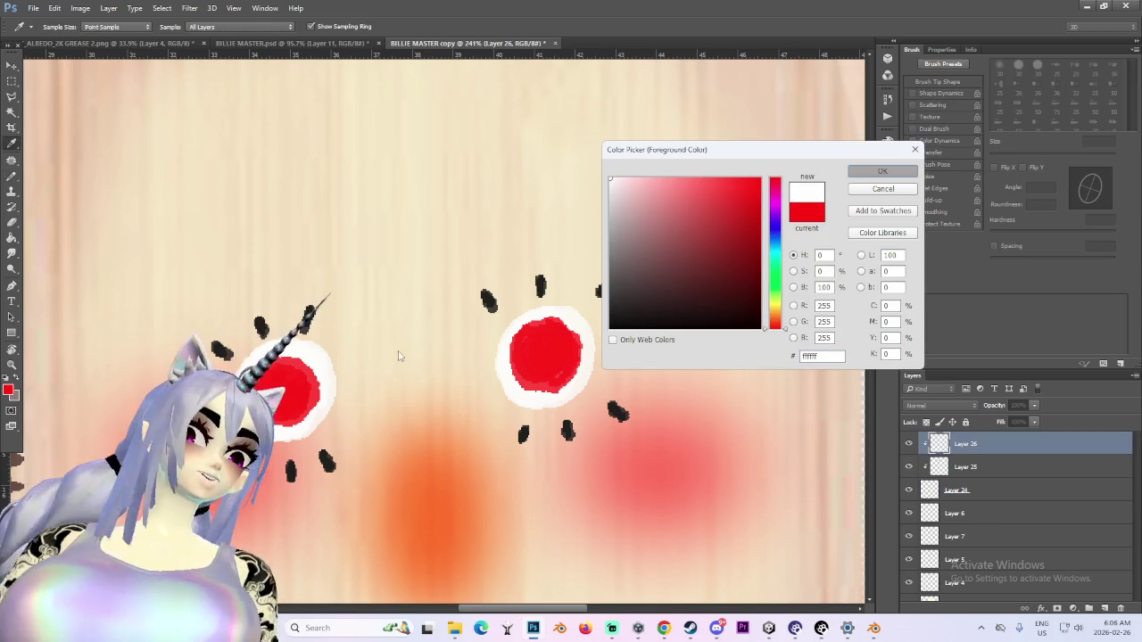
key(Return)
key(b)
alt+scroll(339, 357, up, 2)
alt+scroll(339, 357, up, 2)
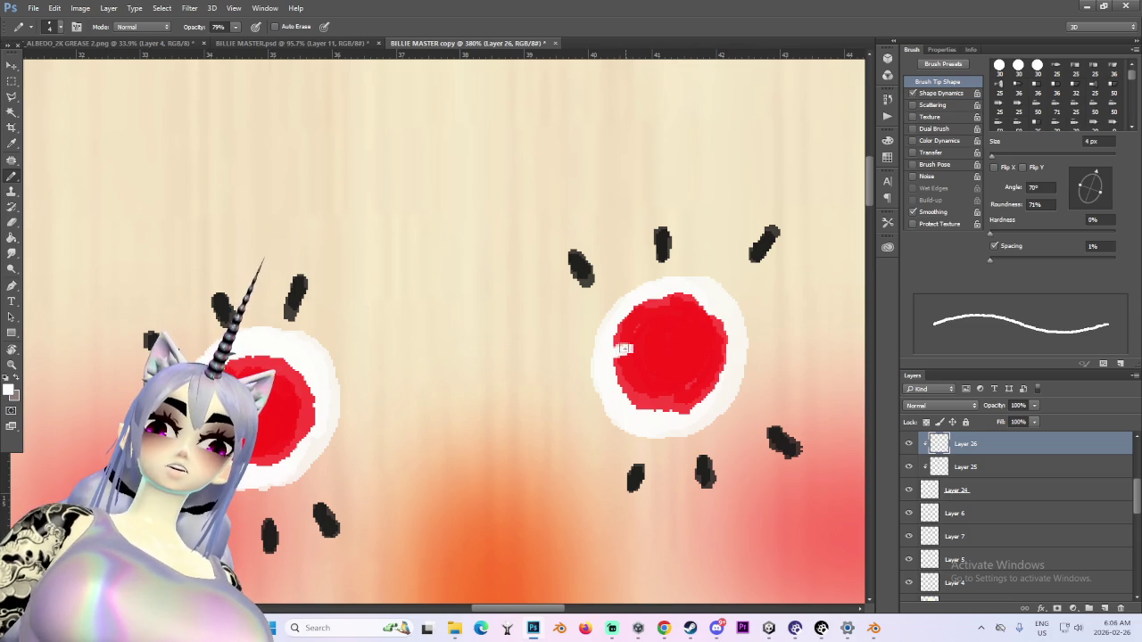
alt+scroll(662, 345, down, 3)
alt+scroll(687, 379, down, 2)
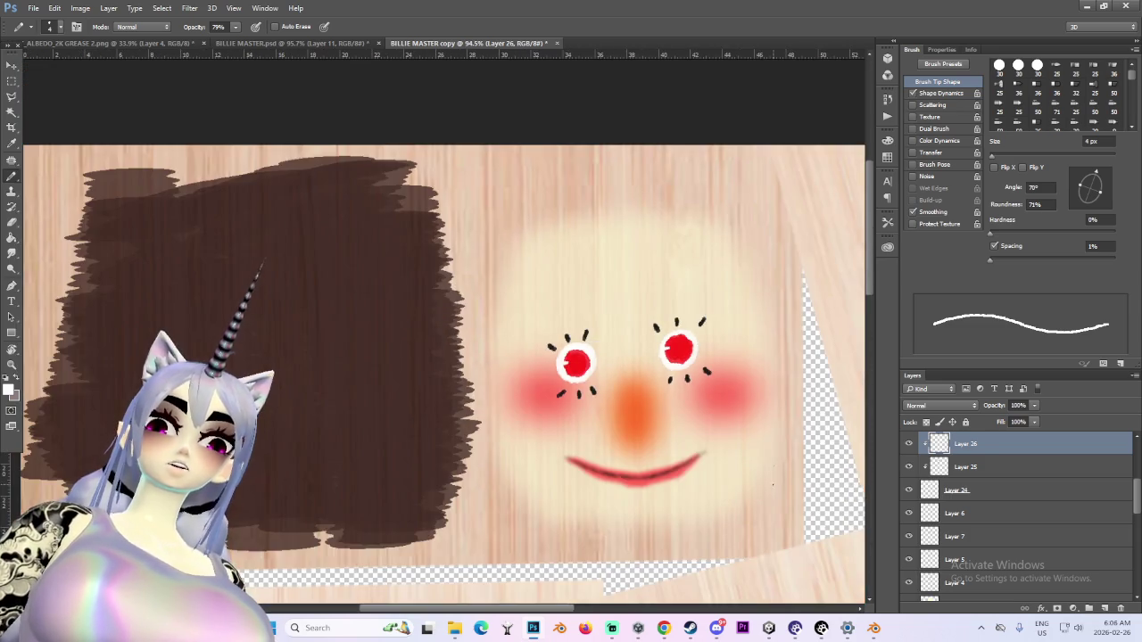
alt+scroll(714, 415, down, 2)
alt+scroll(759, 480, down, 2)
alt+scroll(684, 425, up, 2)
alt+scroll(683, 425, up, 2)
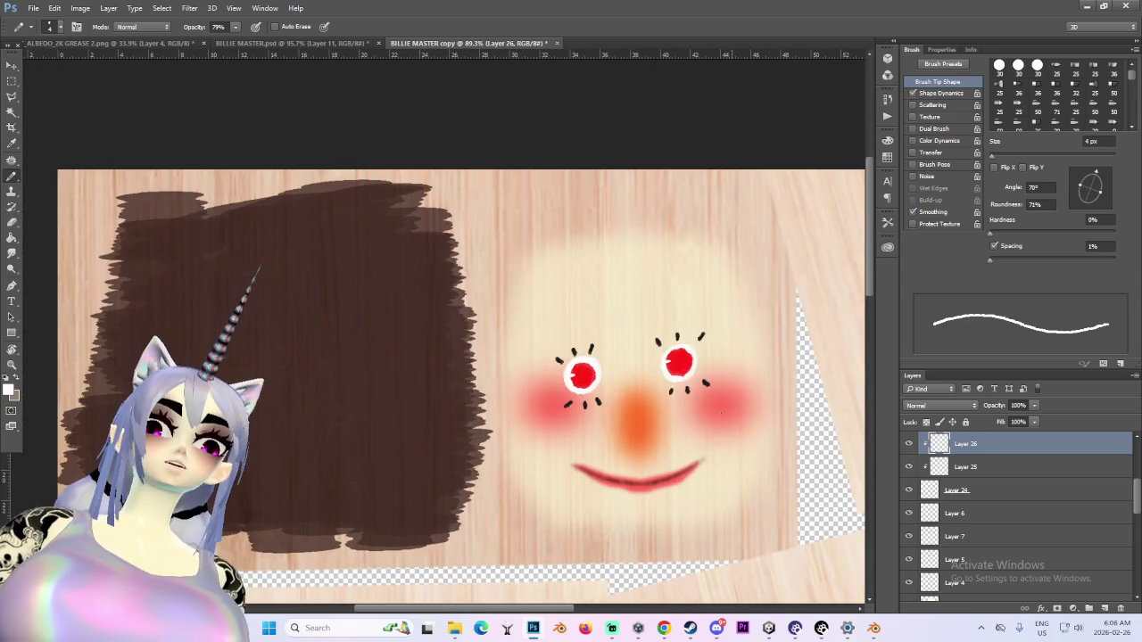
alt+scroll(683, 426, up, 2)
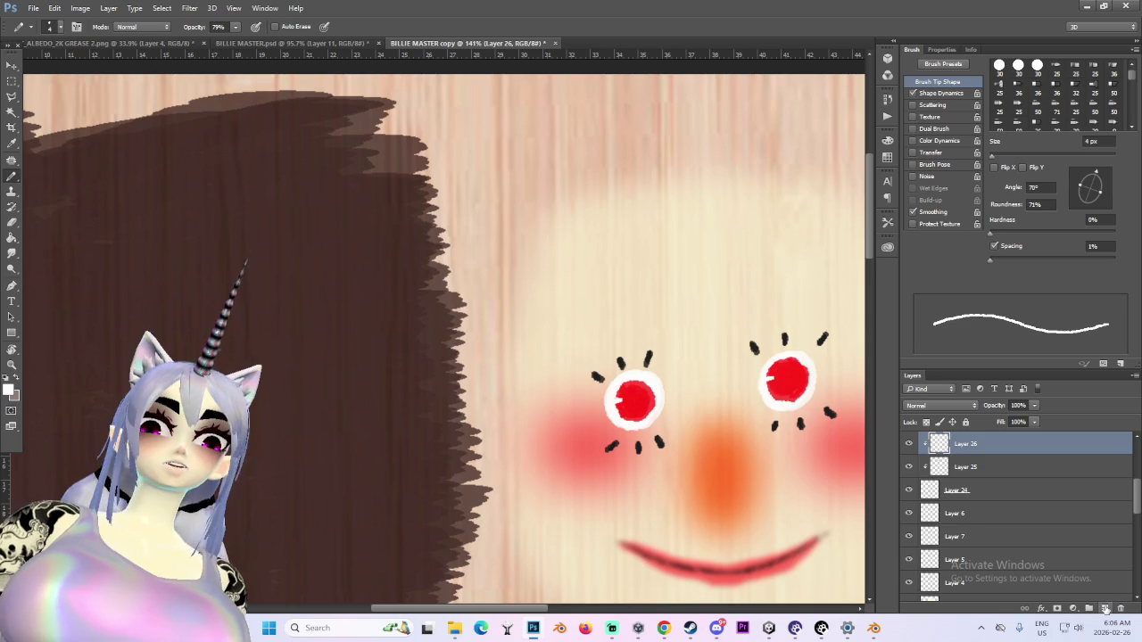
Add Layer 27 above Layer 3 and choose a darker brown from the hair colour
click(1106, 608)
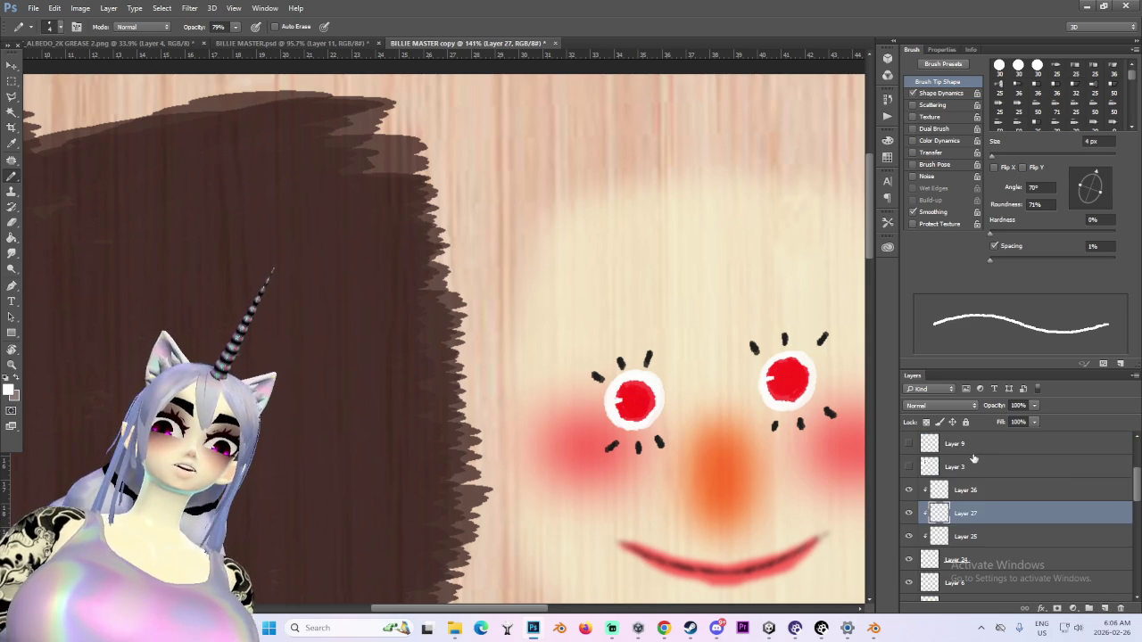
drag(1006, 438, 984, 453)
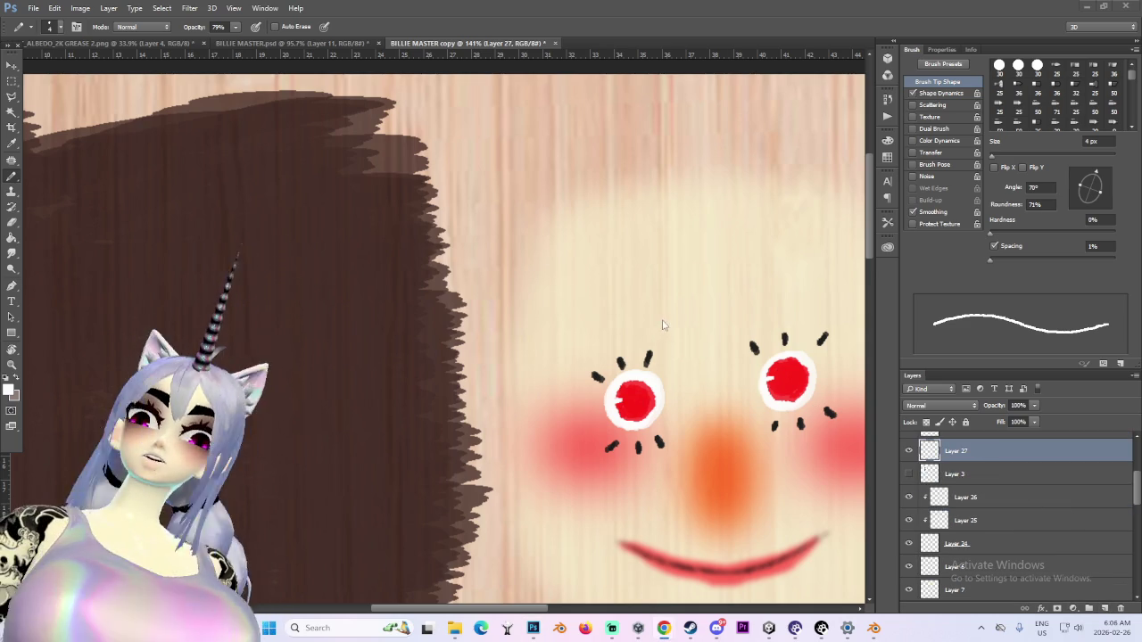
click(9, 388)
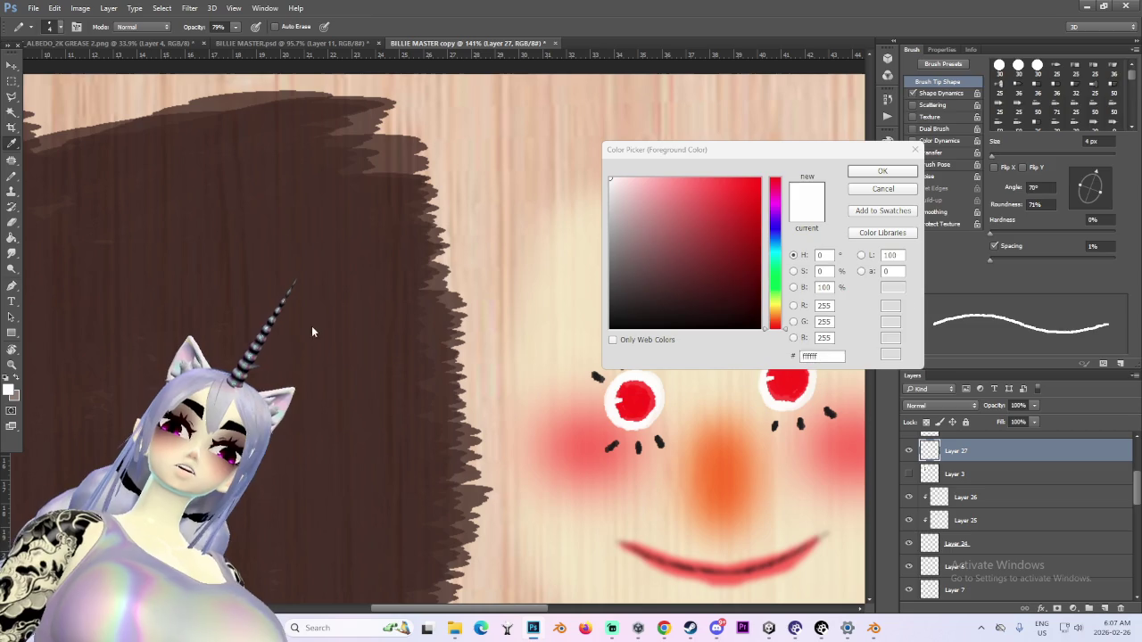
click(309, 330)
click(694, 305)
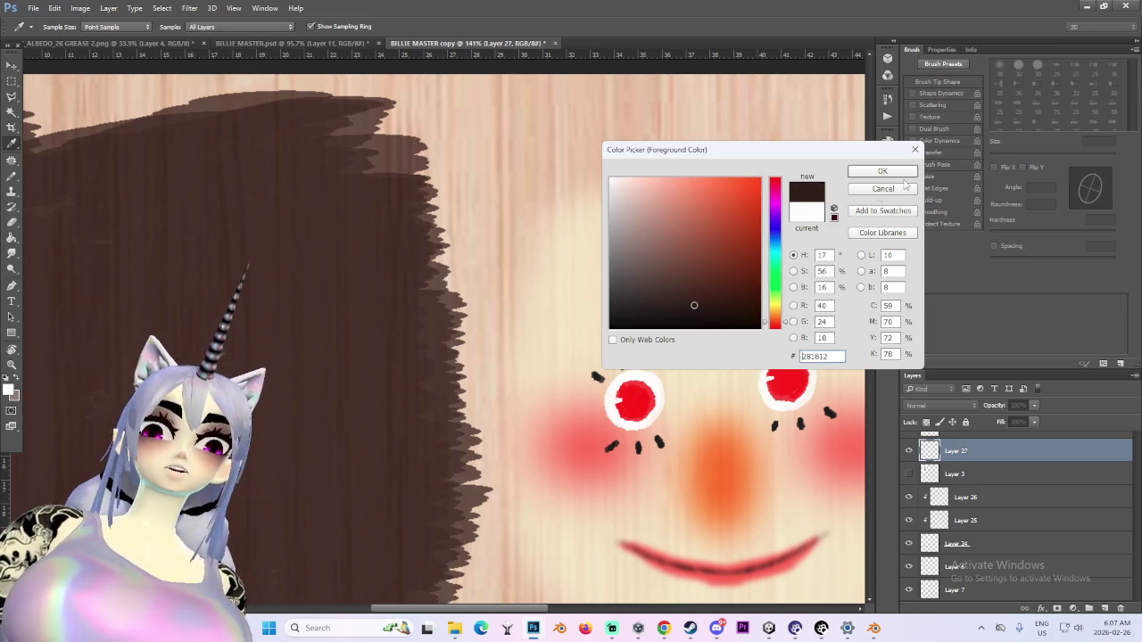
click(896, 169)
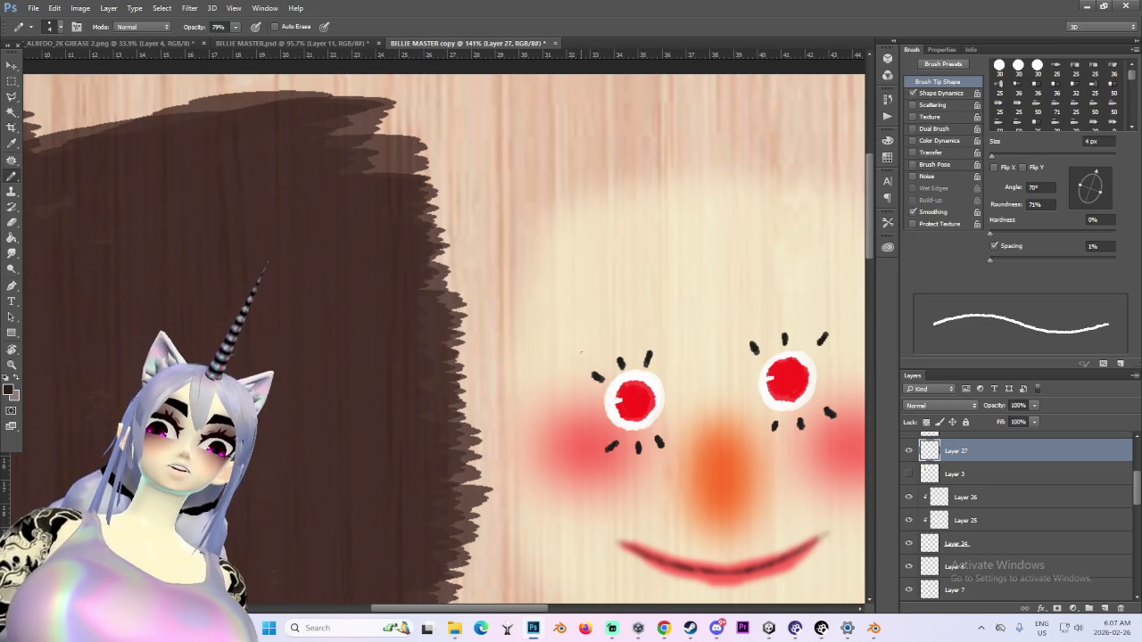
With a 15 px brush, paint a thick dark brown eyebrow above the left eye
key(bracketright)
key(bracketright)
key(bracketright)
key(bracketright)
drag(576, 344, 669, 335)
key(ctrl+z)
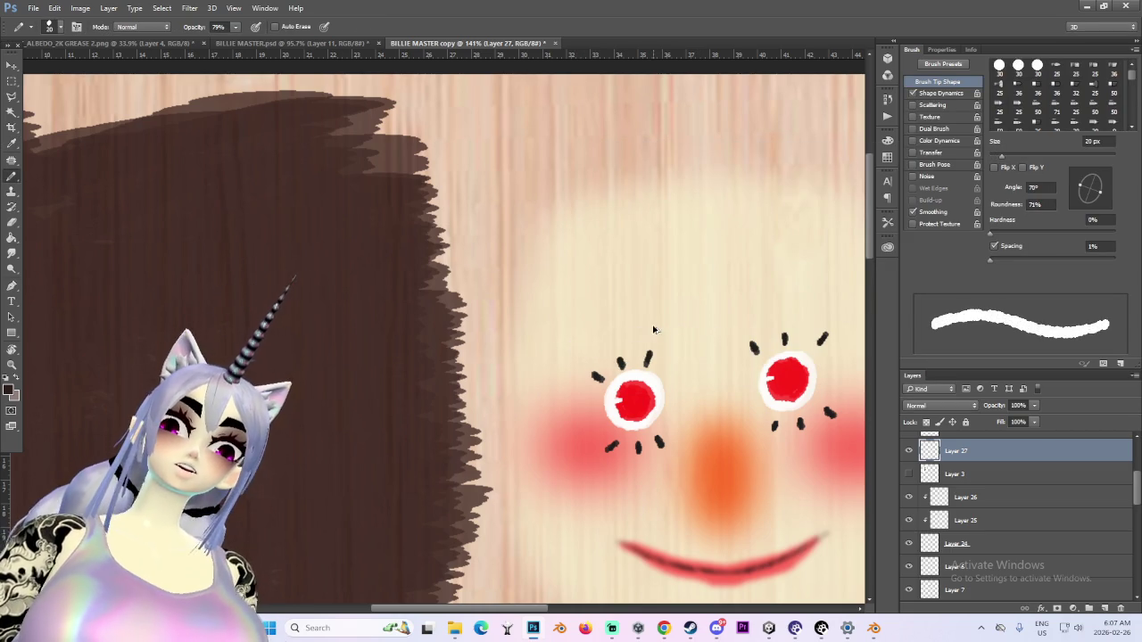
drag(575, 341, 643, 312)
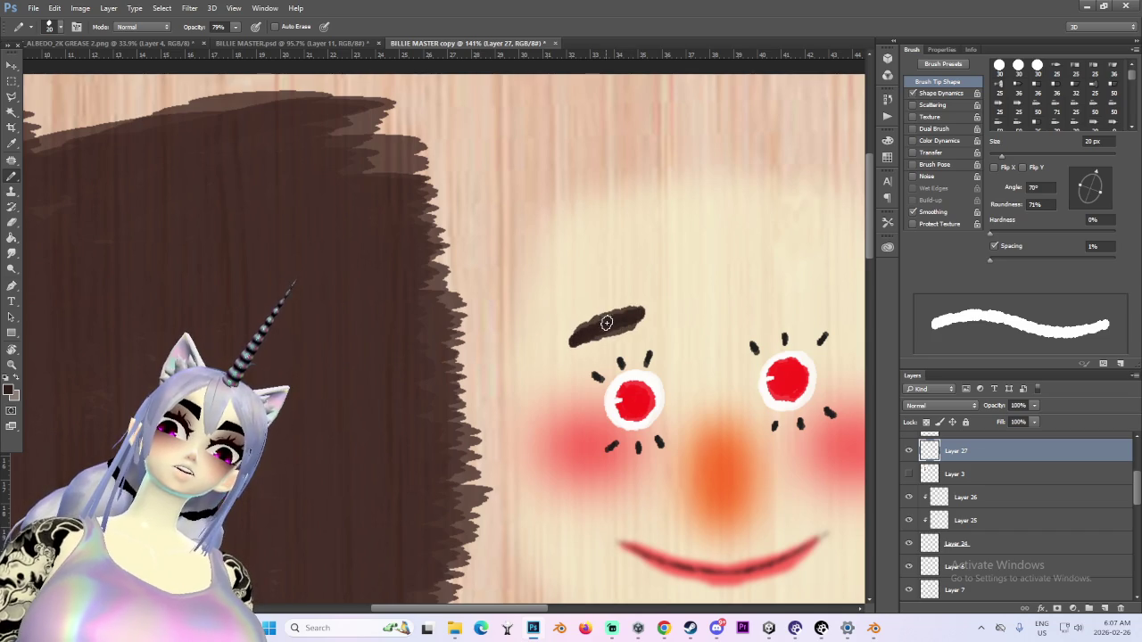
alt+scroll(730, 309, down, 3)
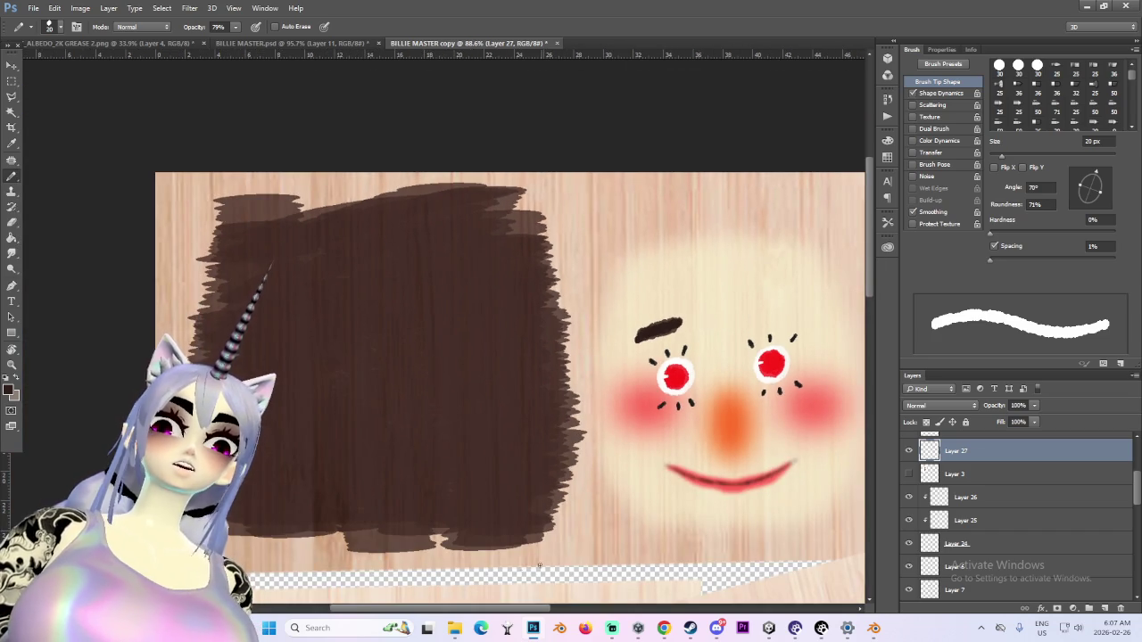
scroll(573, 586, right, 2)
key(ctrl+z)
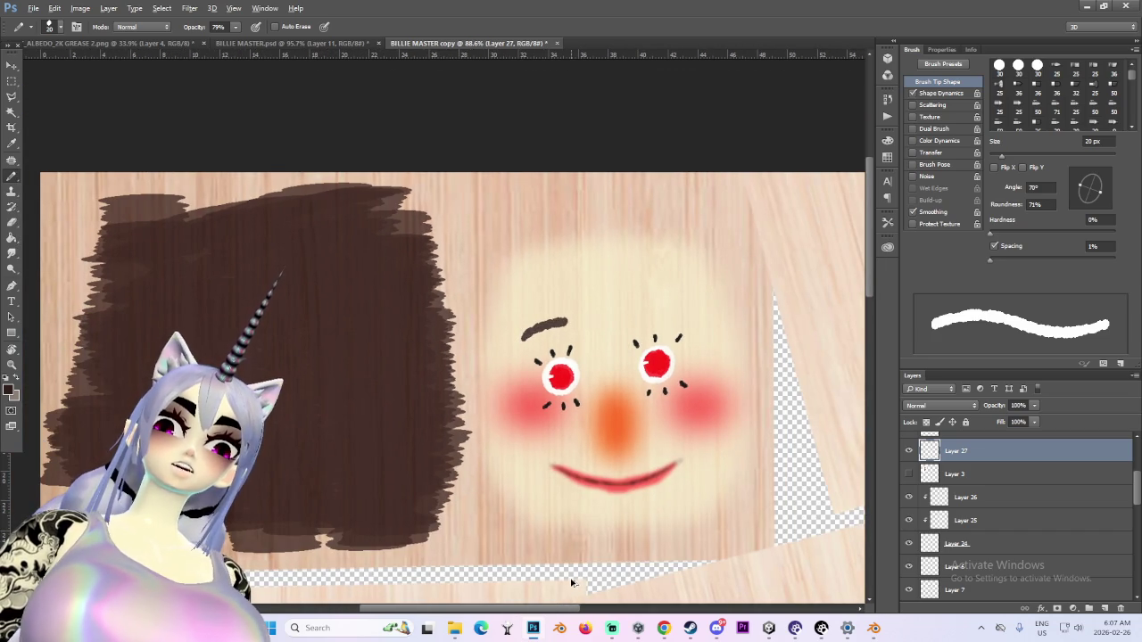
alt+scroll(573, 463, up, 2)
alt+scroll(553, 383, up, 3)
alt+scroll(526, 330, up, 1)
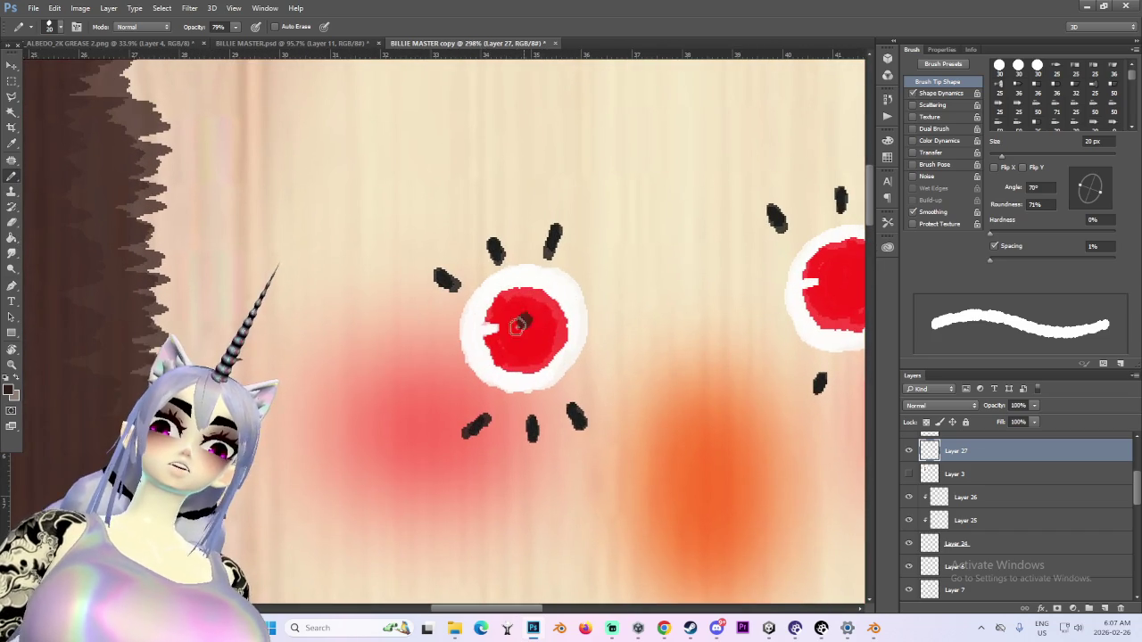
alt+scroll(527, 337, down, 2)
alt+scroll(734, 330, down, 4)
alt+scroll(793, 368, down, 1)
alt+scroll(799, 364, up, 2)
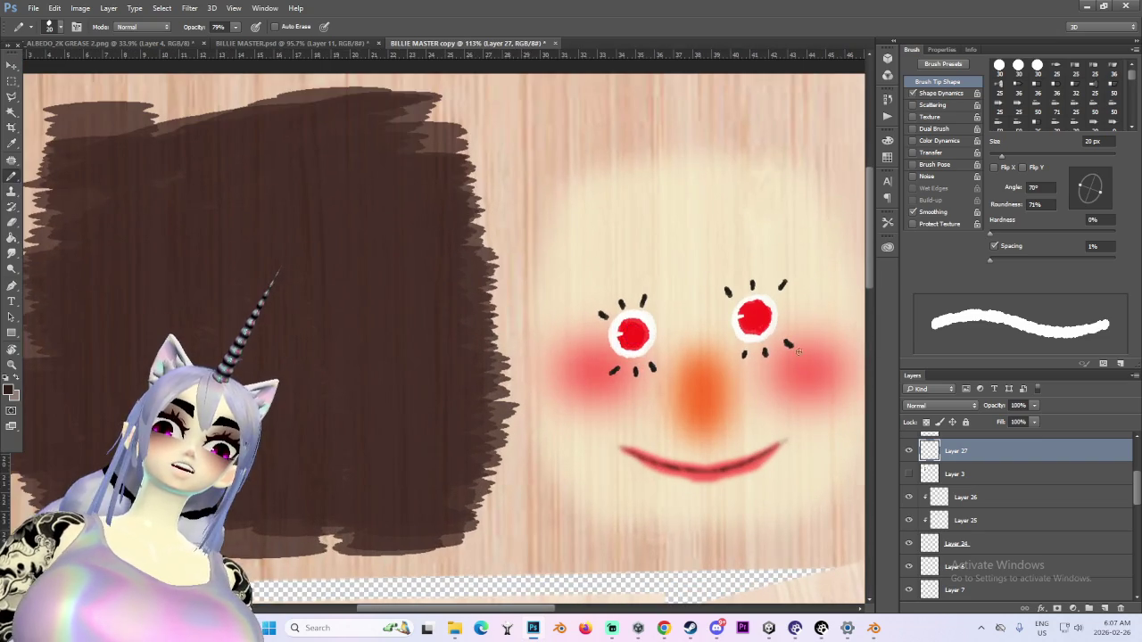
alt+scroll(714, 321, up, 2)
alt+scroll(586, 257, up, 1)
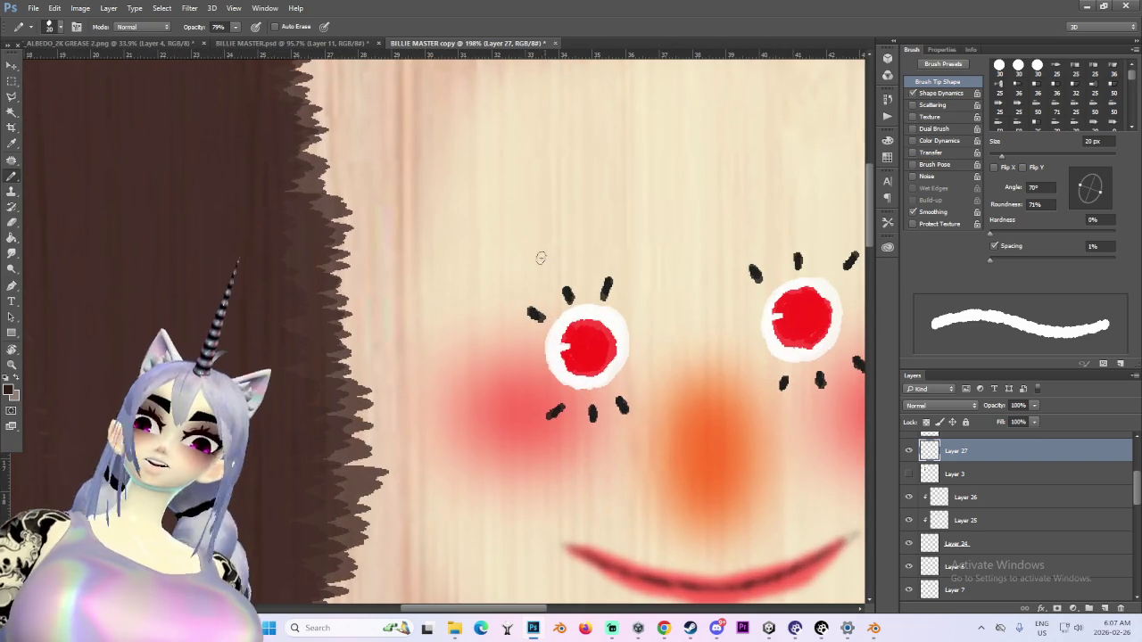
drag(527, 273, 607, 260)
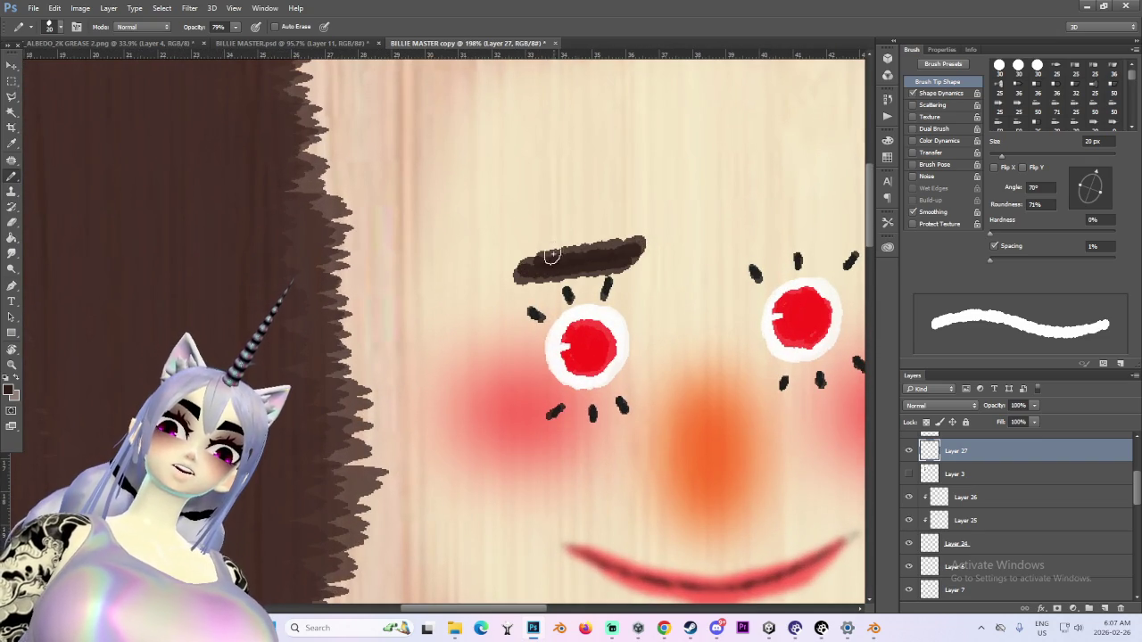
alt+scroll(571, 262, down, 1)
alt+scroll(693, 247, down, 1)
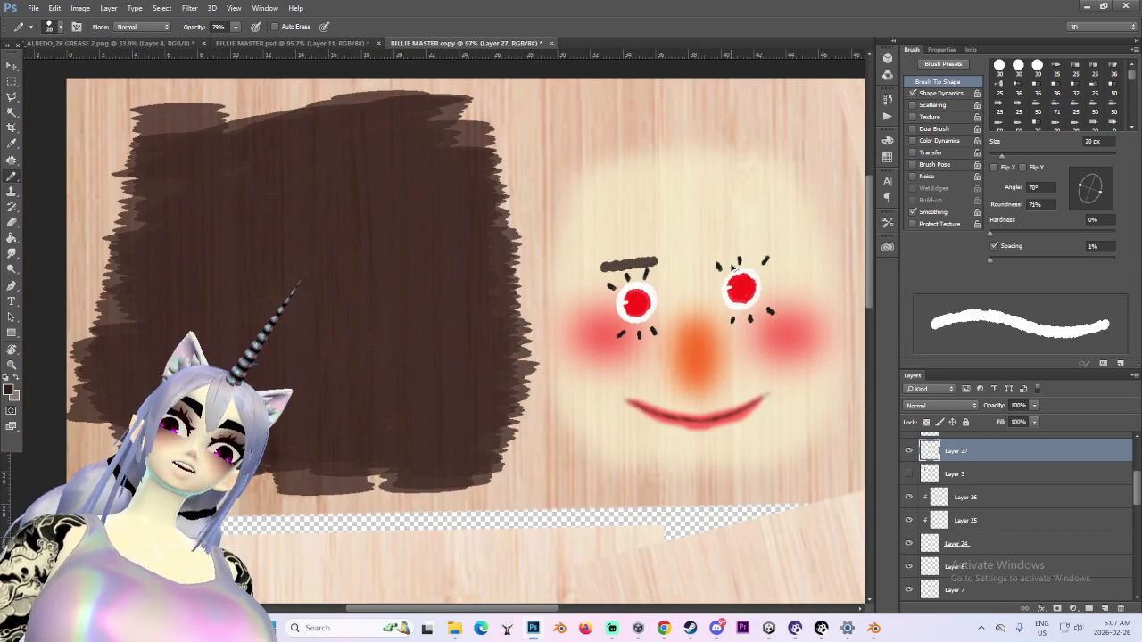
alt+scroll(715, 321, down, 2)
scroll(803, 348, down, 3)
scroll(624, 357, up, 3)
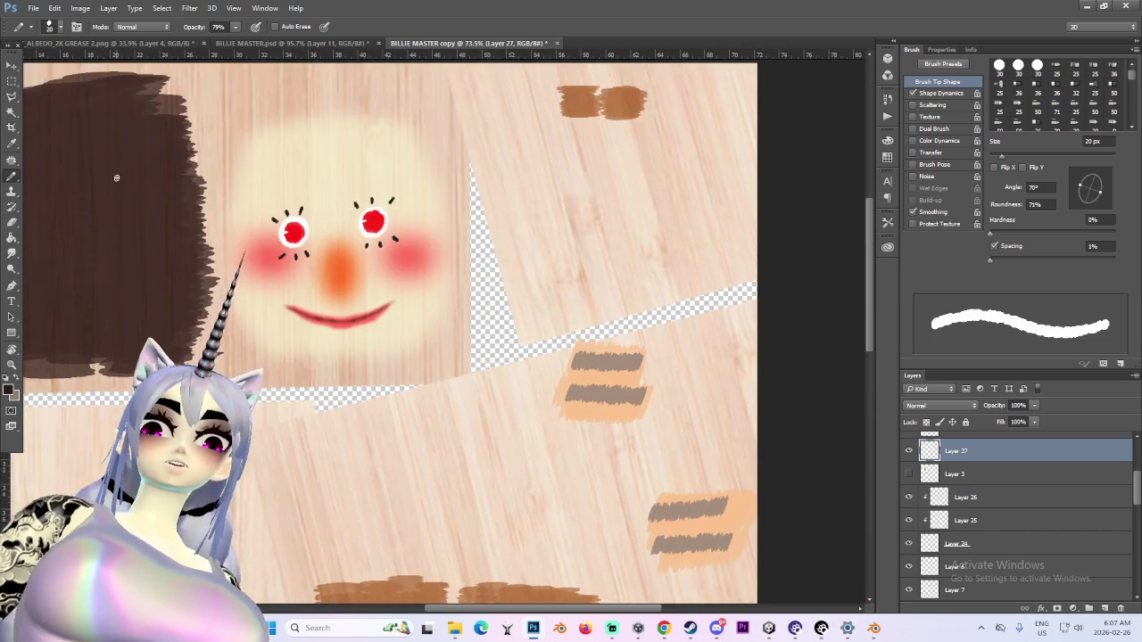
alt+scroll(406, 440, up, 2)
alt+scroll(406, 440, up, 1)
Try a dark smile line, undo it, and preview the painted face on the doll in Blender
drag(379, 409, 565, 425)
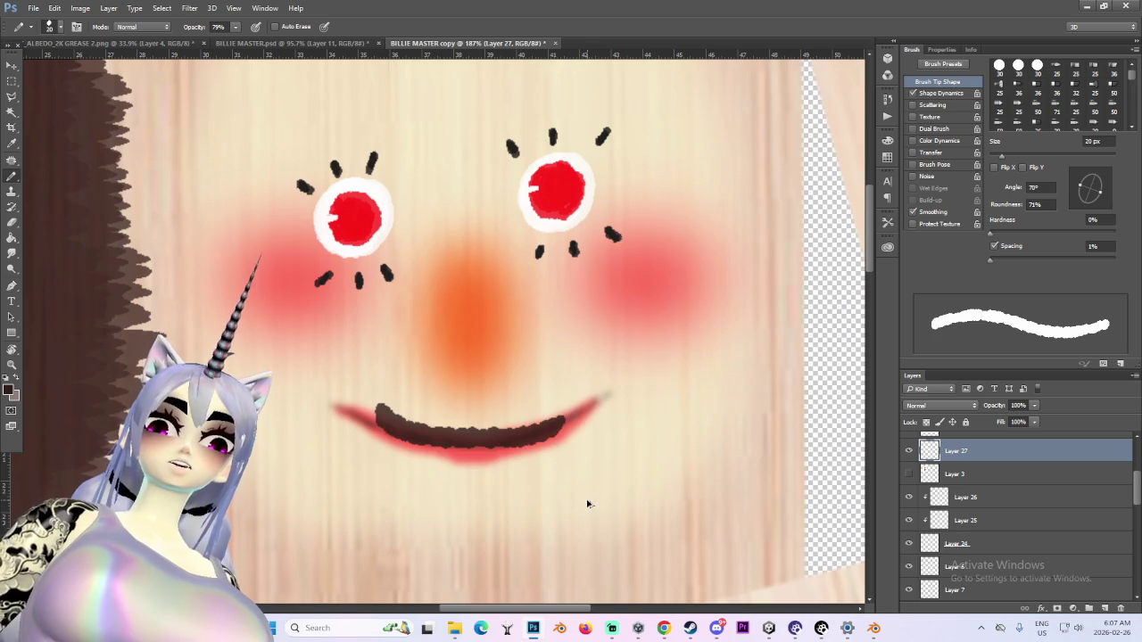
key(ctrl+z)
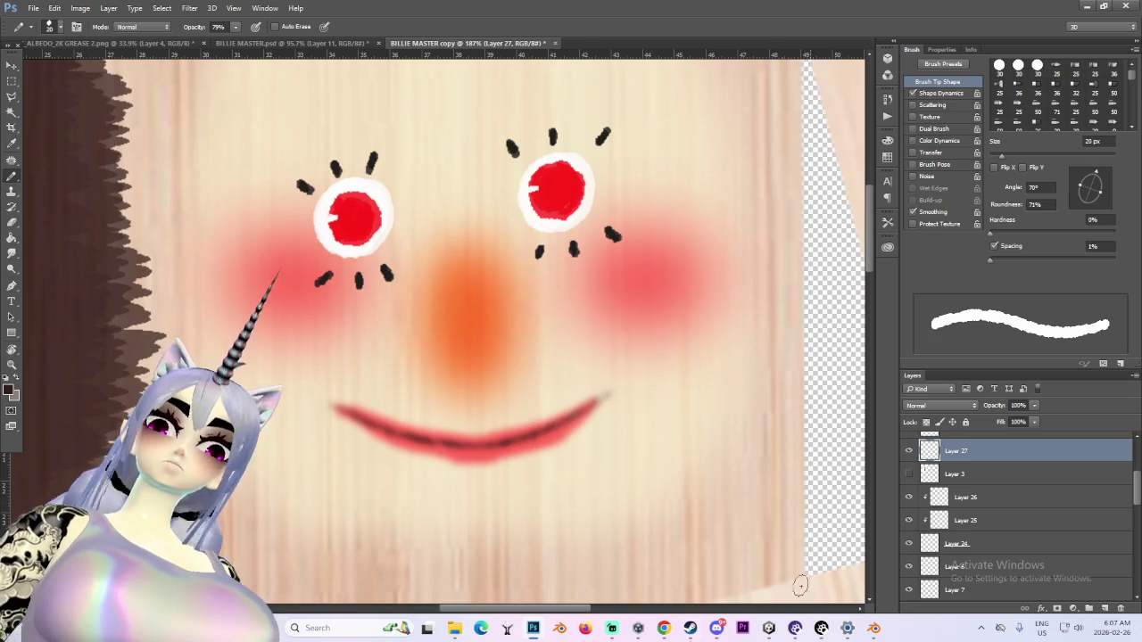
click(847, 628)
scroll(442, 294, up, 3)
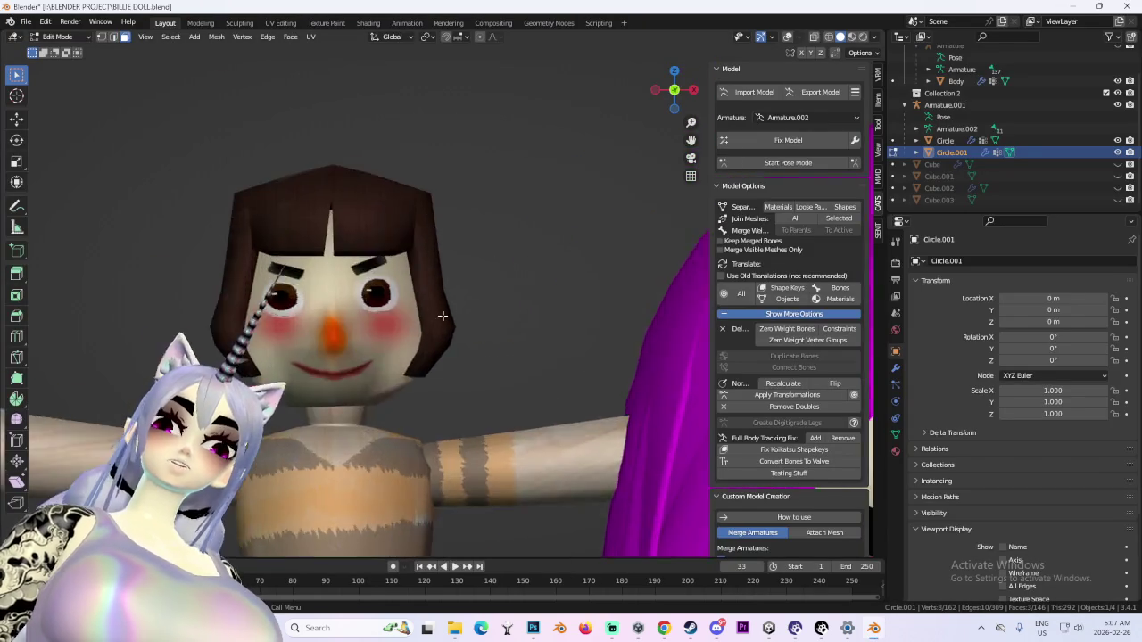
scroll(553, 281, up, 3)
scroll(574, 303, down, 2)
click(532, 628)
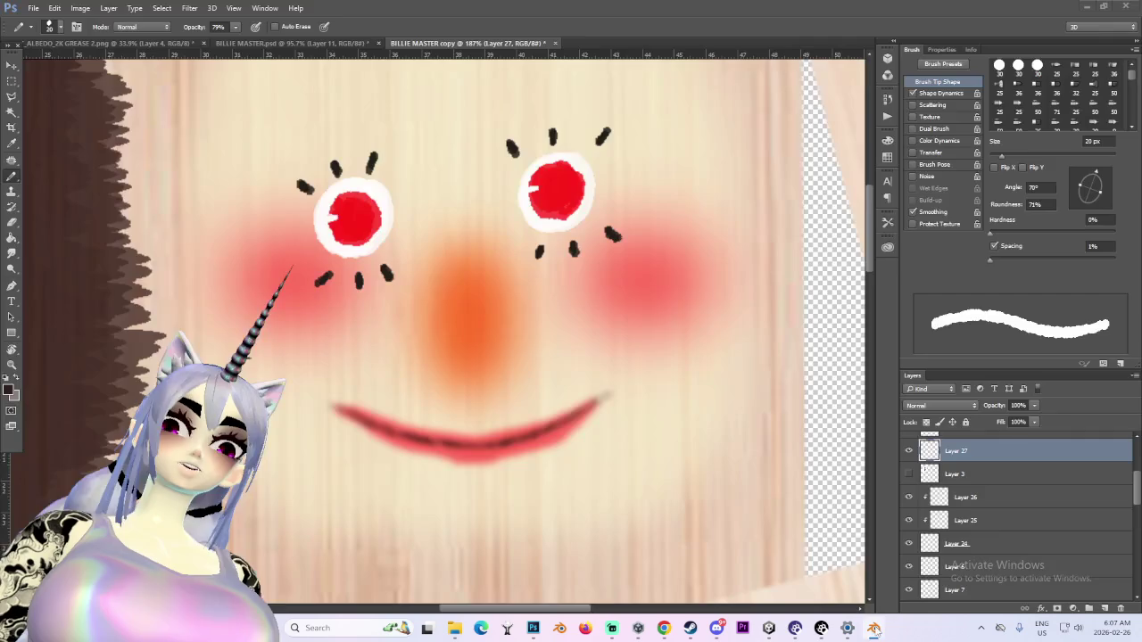
Set the painting colour to black and paint a pupil in the left red iris
click(9, 390)
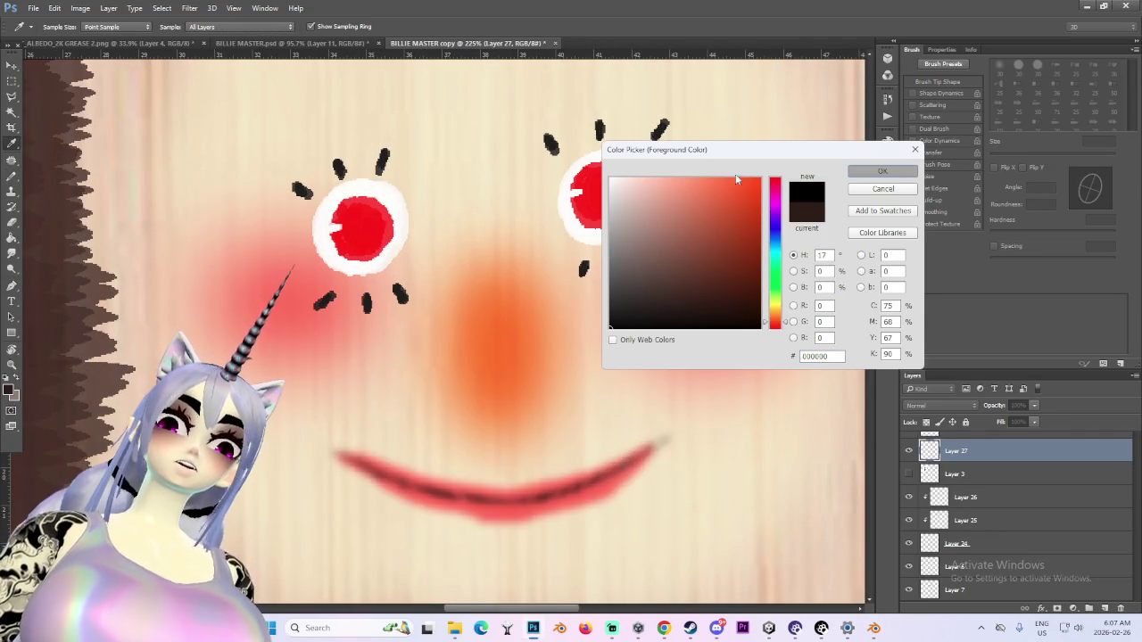
key(Return)
alt+scroll(327, 221, up, 3)
drag(392, 227, 399, 254)
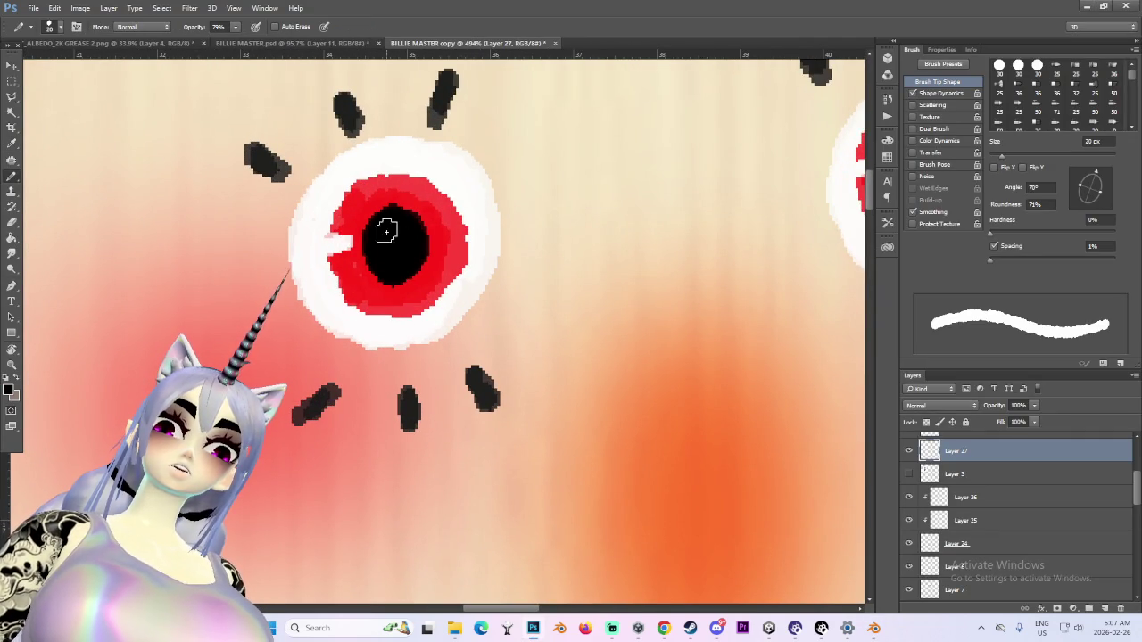
Paint a matching black pupil in the right red iris
alt+scroll(387, 244, down, 3)
alt+scroll(550, 477, down, 2)
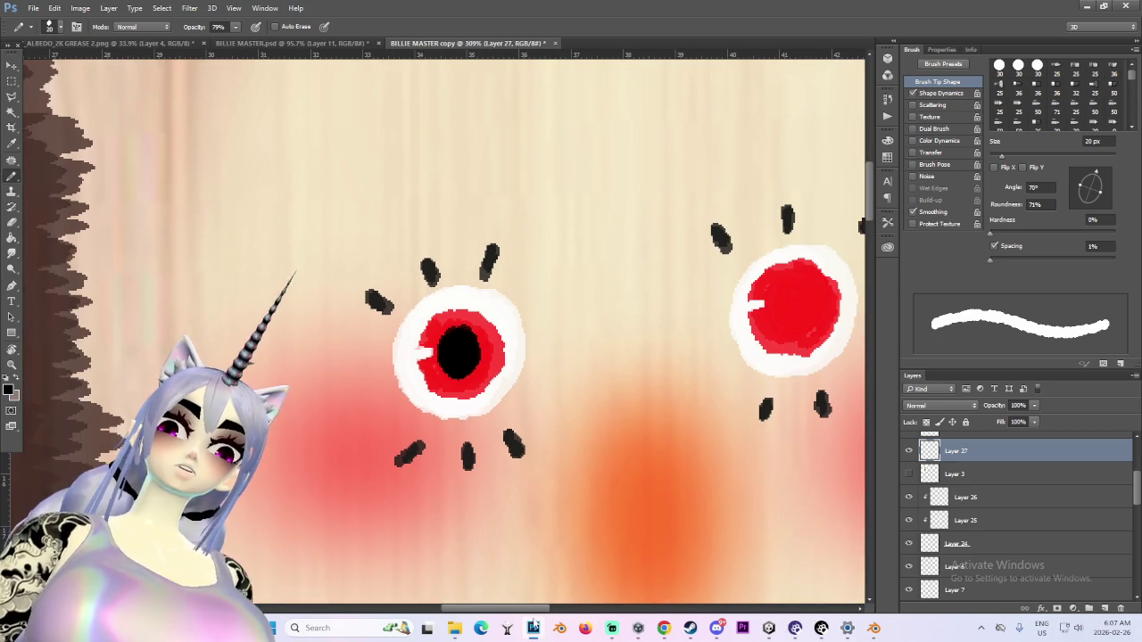
ctrl+scroll(550, 477, right, 3)
alt+scroll(568, 314, up, 5)
alt+scroll(568, 314, up, 2)
mouse_move(548, 300)
mouse_down()
mouse_move(576, 301)
mouse_move(563, 324)
mouse_move(569, 294)
mouse_up()
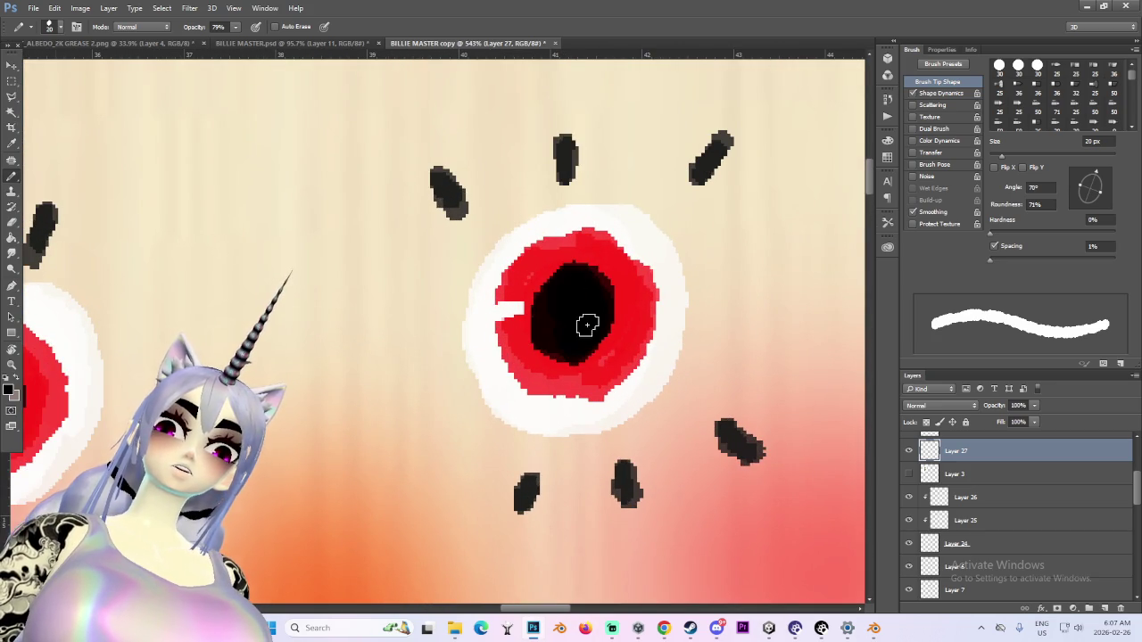
alt+scroll(581, 325, down, 3)
alt+scroll(616, 318, up, 2)
alt+scroll(611, 311, down, 2)
alt+scroll(611, 314, up, 1)
scroll(954, 477, up, 1)
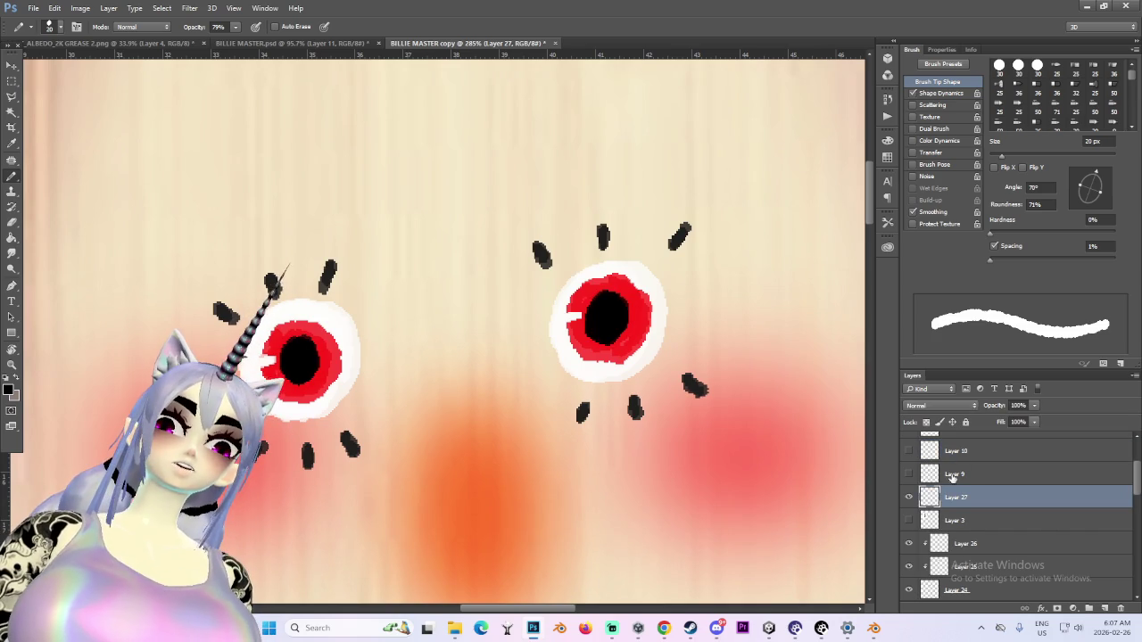
Add a new clipped layer above Layer 26 and sample the eye-white colour
click(971, 546)
click(1104, 607)
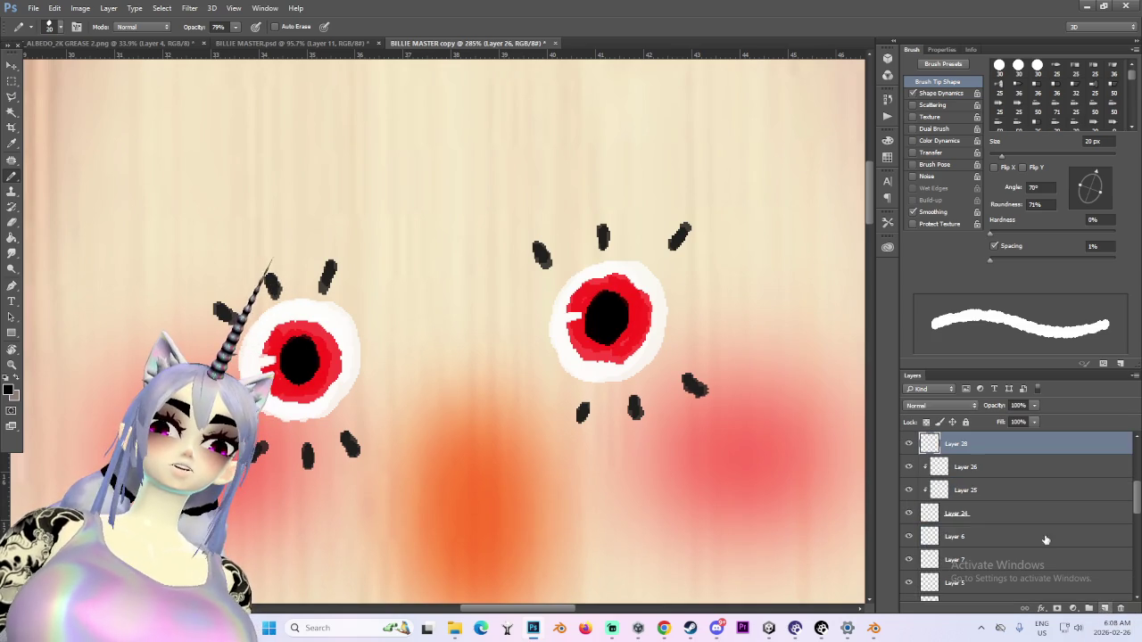
alt+click(976, 455)
key(i)
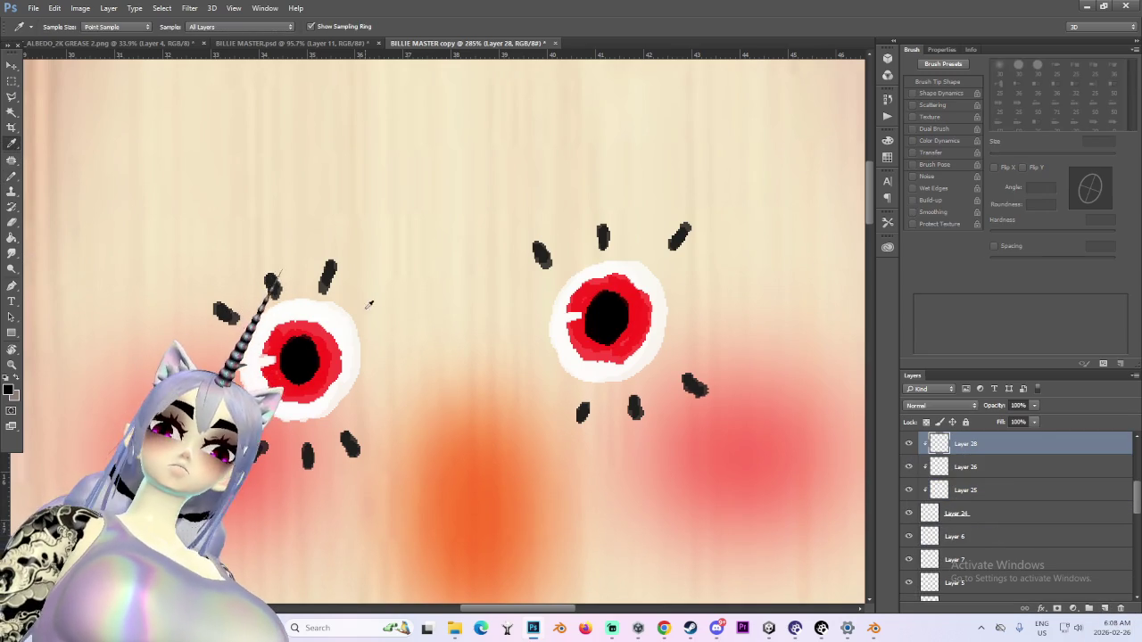
click(144, 304)
Pick a pale cyan and brush it along the lower rim of the eye whites
click(8, 388)
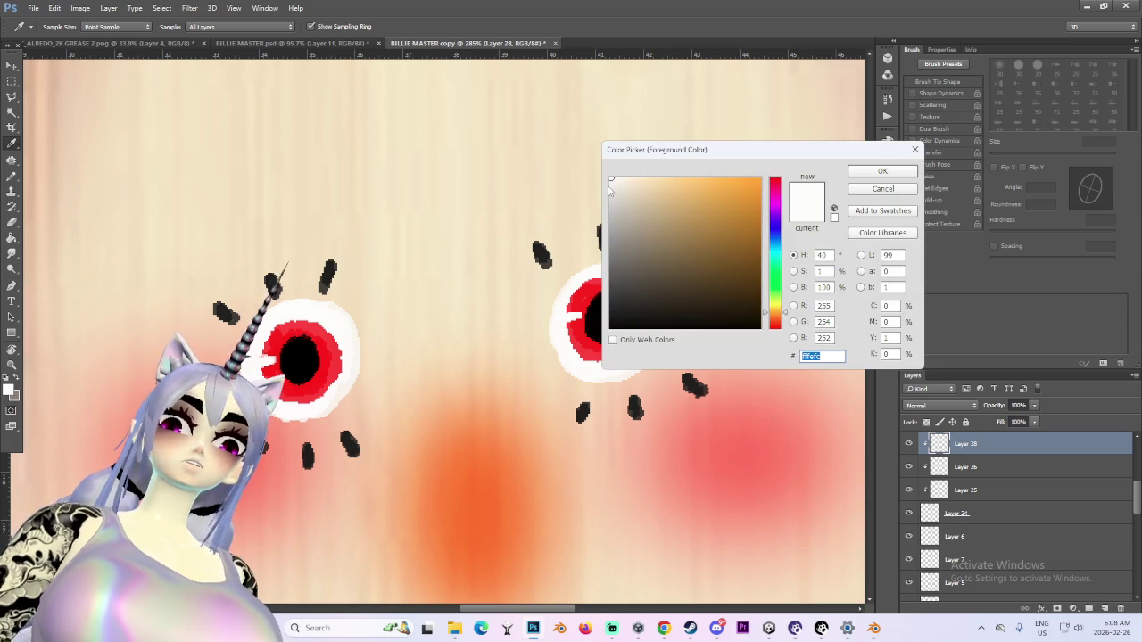
drag(775, 287, 782, 252)
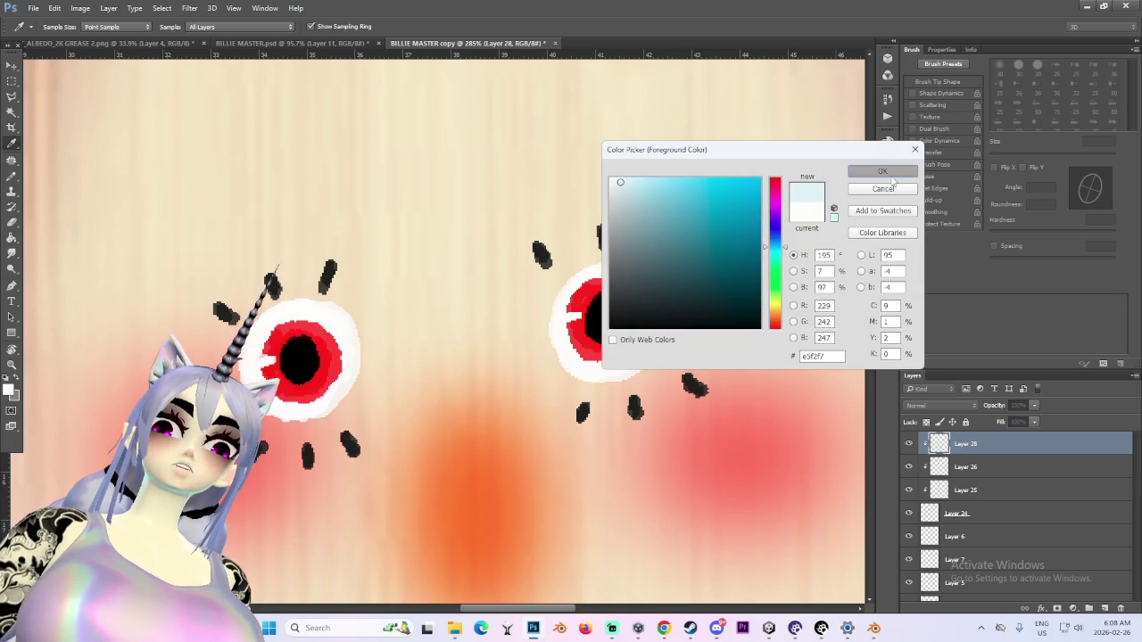
click(888, 174)
key(b)
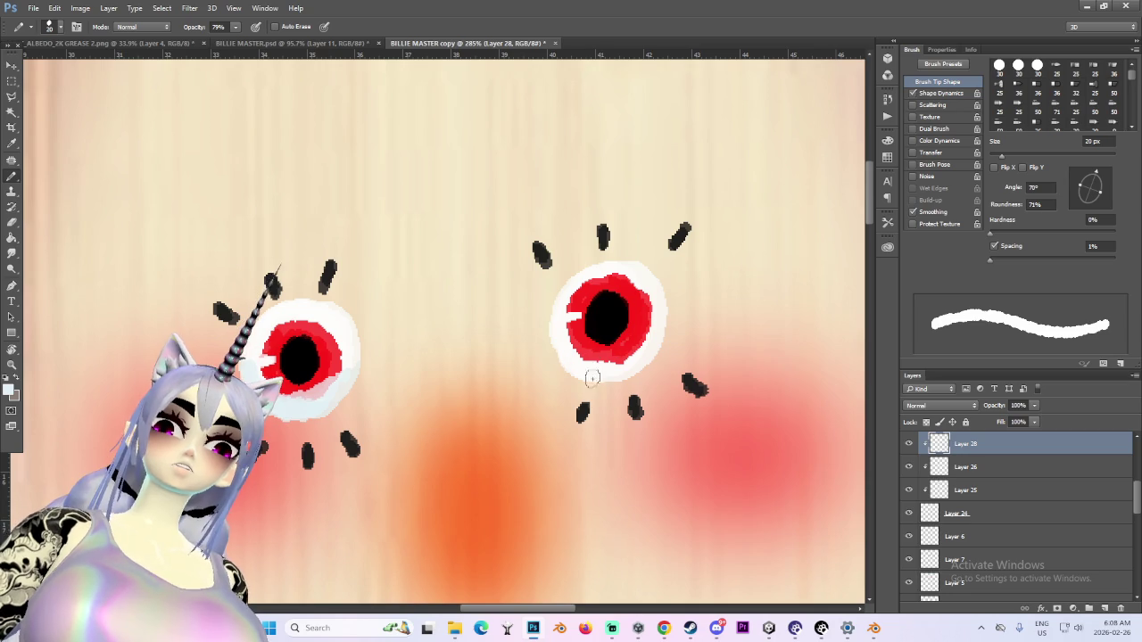
scroll(981, 500, down, 2)
drag(556, 332, 632, 375)
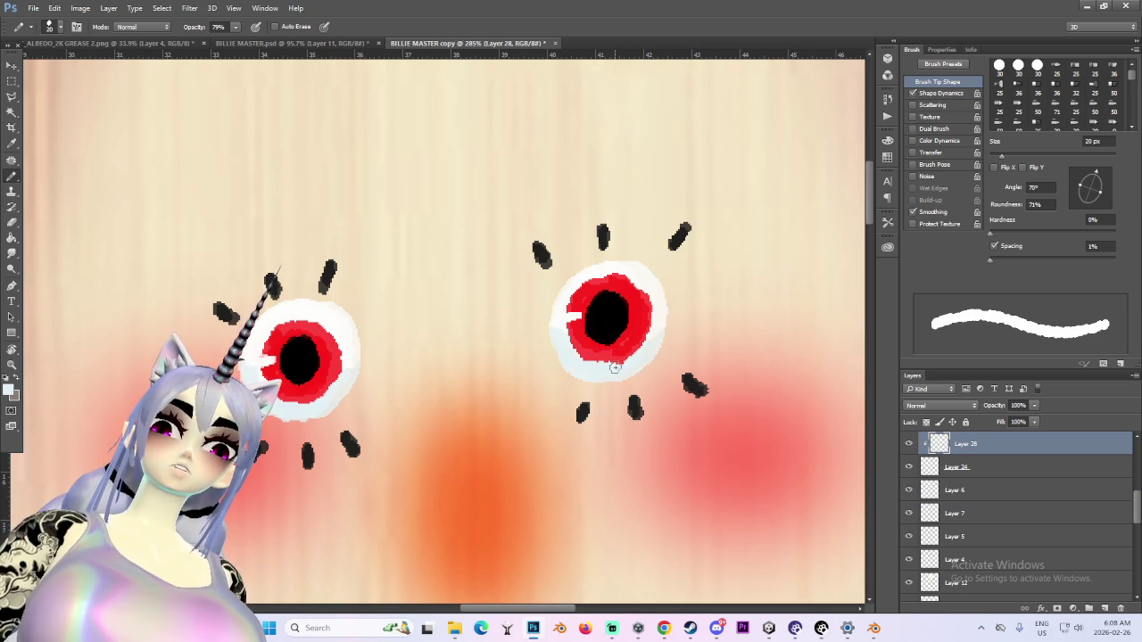
alt+scroll(718, 358, down, 3)
click(921, 406)
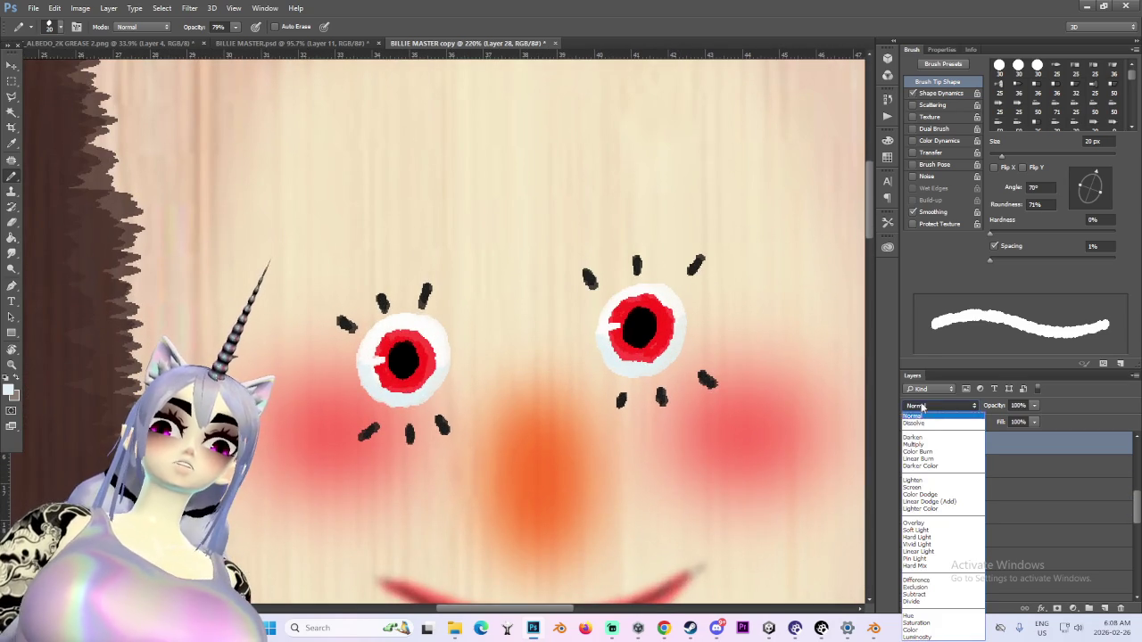
Set the tint layer to Multiply and shift its Hue/Saturation to a saturated mint-cyan (saturation +100)
click(913, 444)
click(81, 8)
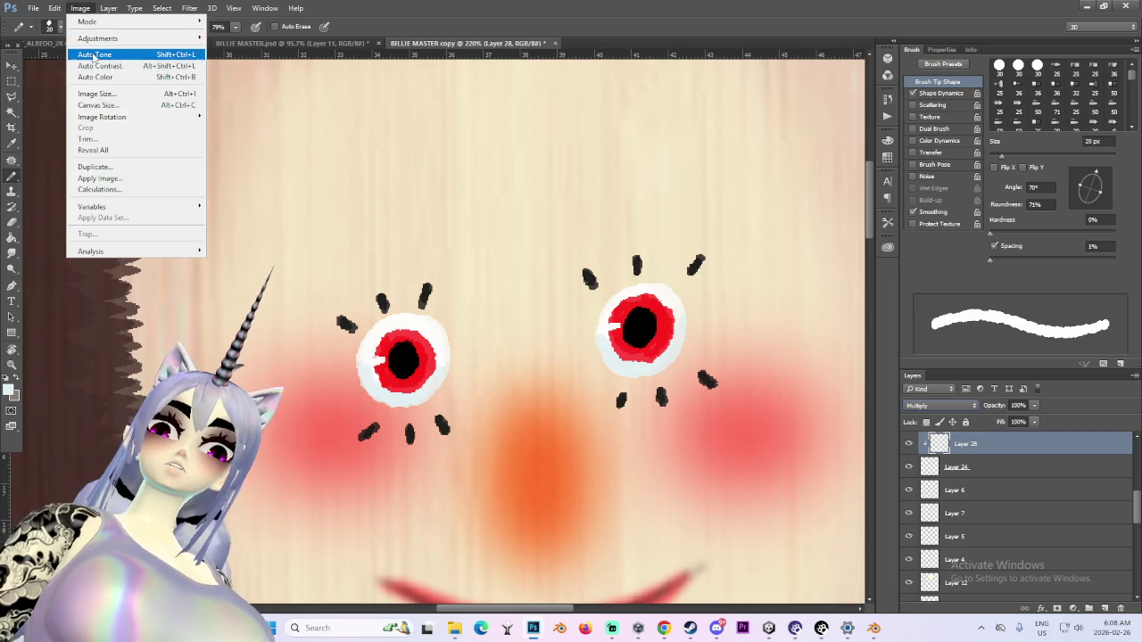
mouse_move(97, 39)
click(246, 100)
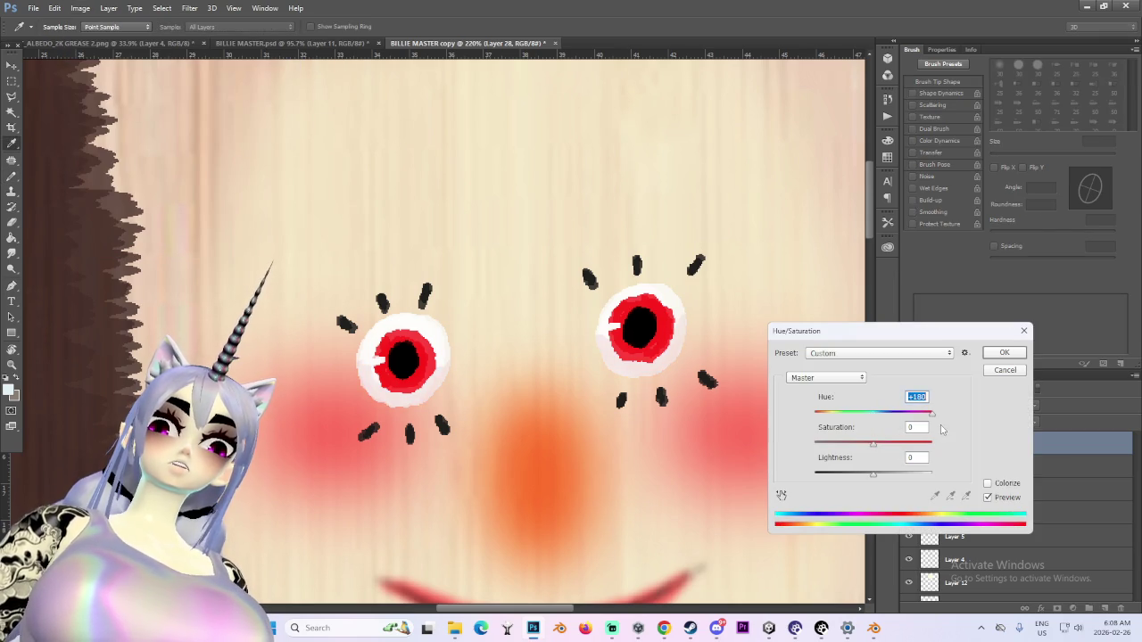
drag(910, 432, 937, 433)
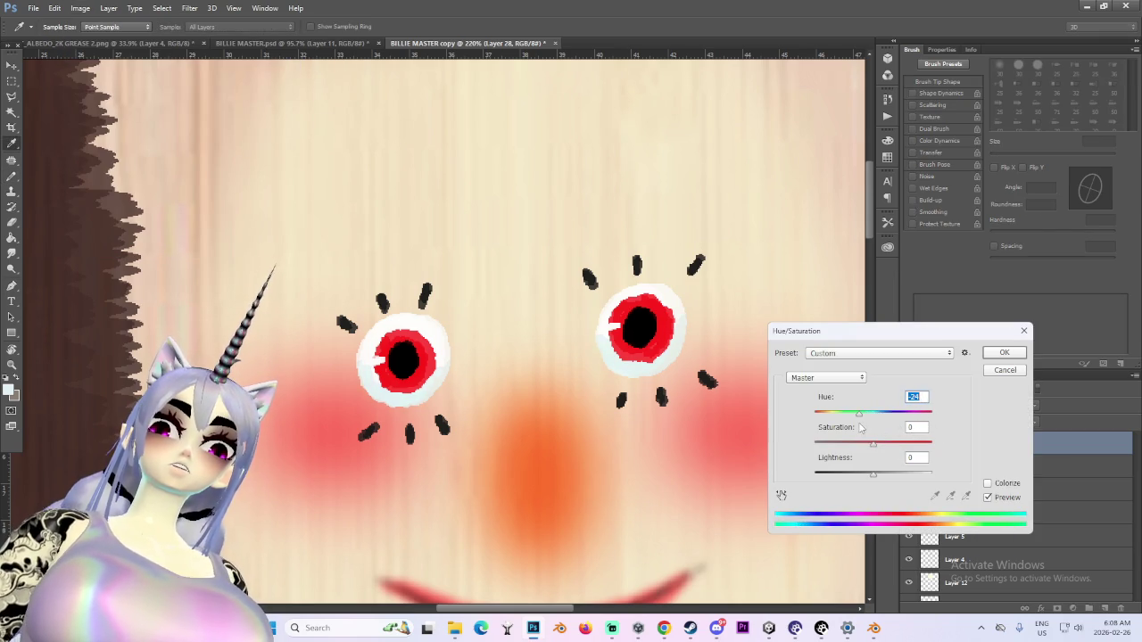
mouse_move(890, 476)
mouse_down()
mouse_move(924, 483)
mouse_move(876, 479)
mouse_up()
mouse_move(874, 415)
mouse_down()
mouse_move(886, 421)
mouse_move(852, 419)
mouse_up()
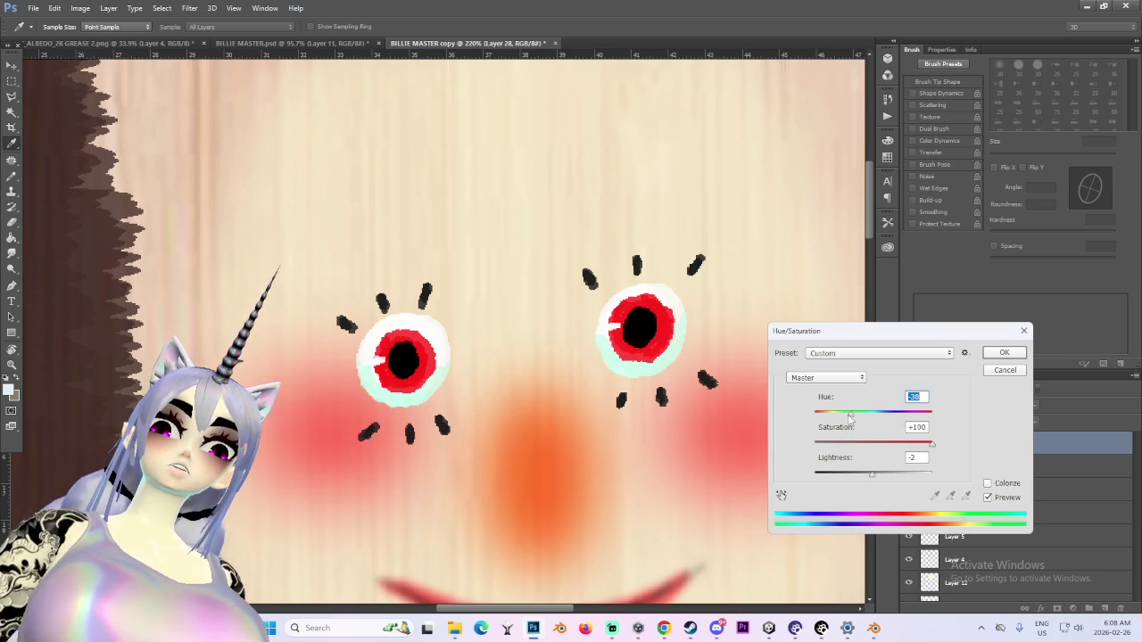
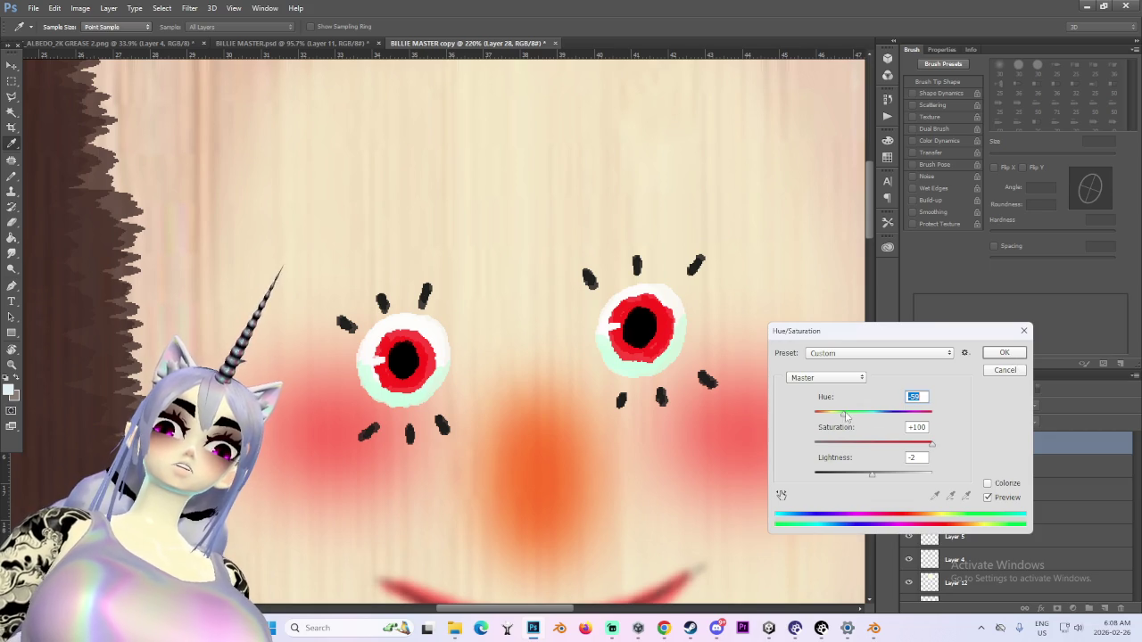
Confirm the eye colour adjustment and fit the whole texture on screen
click(1002, 354)
key(ctrl+0)
key(b)
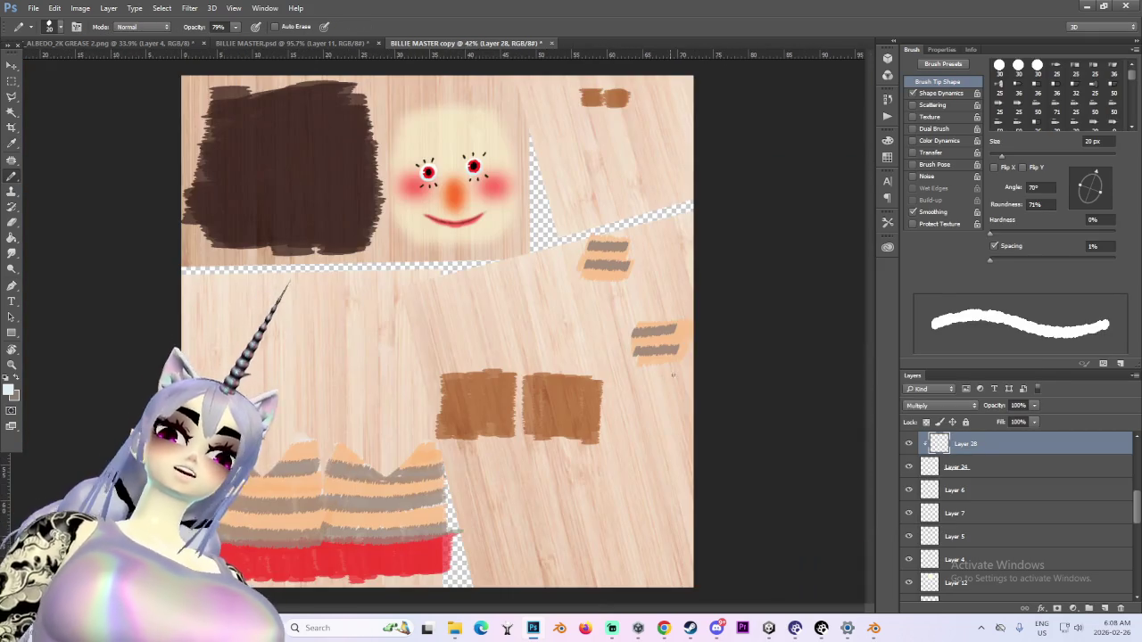
alt+scroll(660, 380, up, 1)
alt+scroll(642, 339, up, 2)
alt+scroll(624, 286, up, 2)
alt+scroll(604, 230, up, 1)
alt+scroll(605, 230, down, 1)
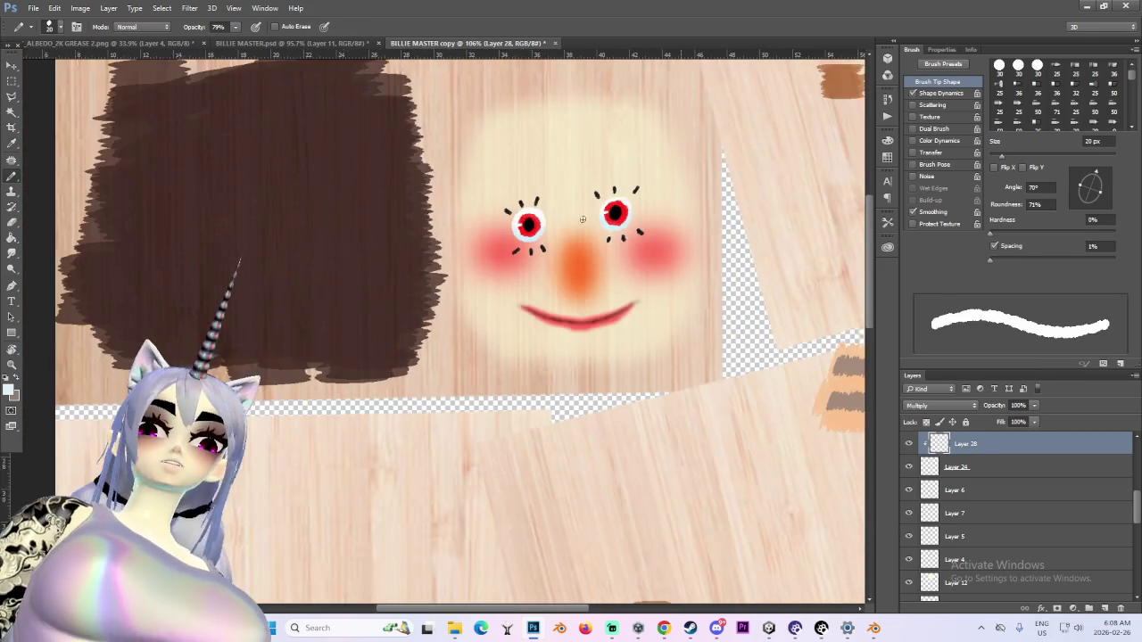
Hide the eyes layer to compare, then select Layer 25 holding the eye colour
click(909, 468)
scroll(909, 482, up, 1)
click(908, 491)
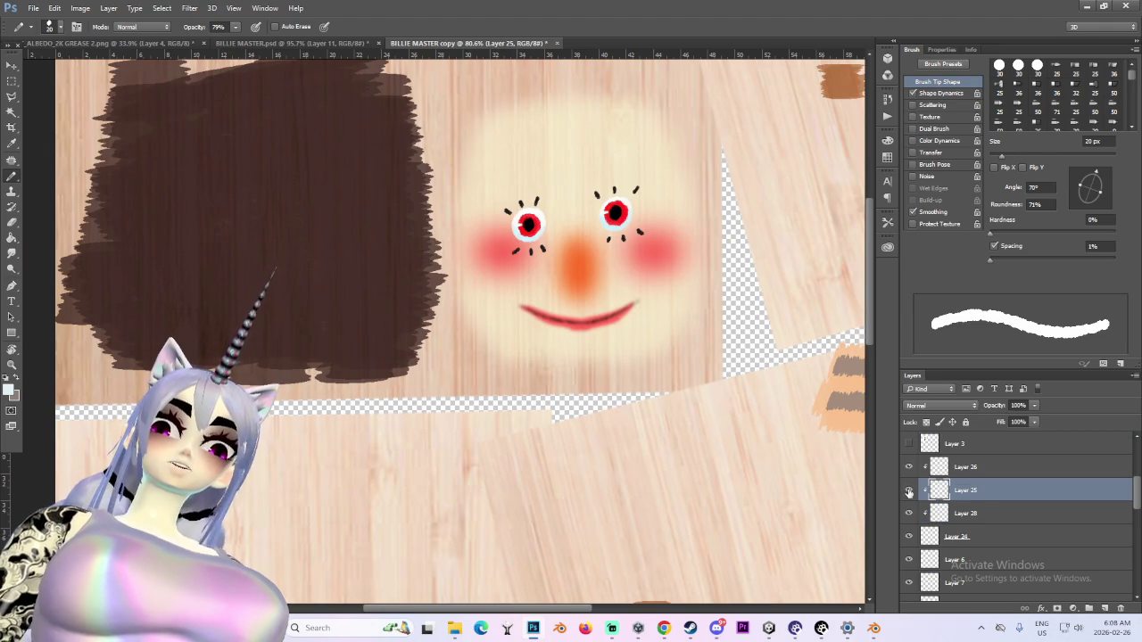
alt+scroll(606, 174, up, 1)
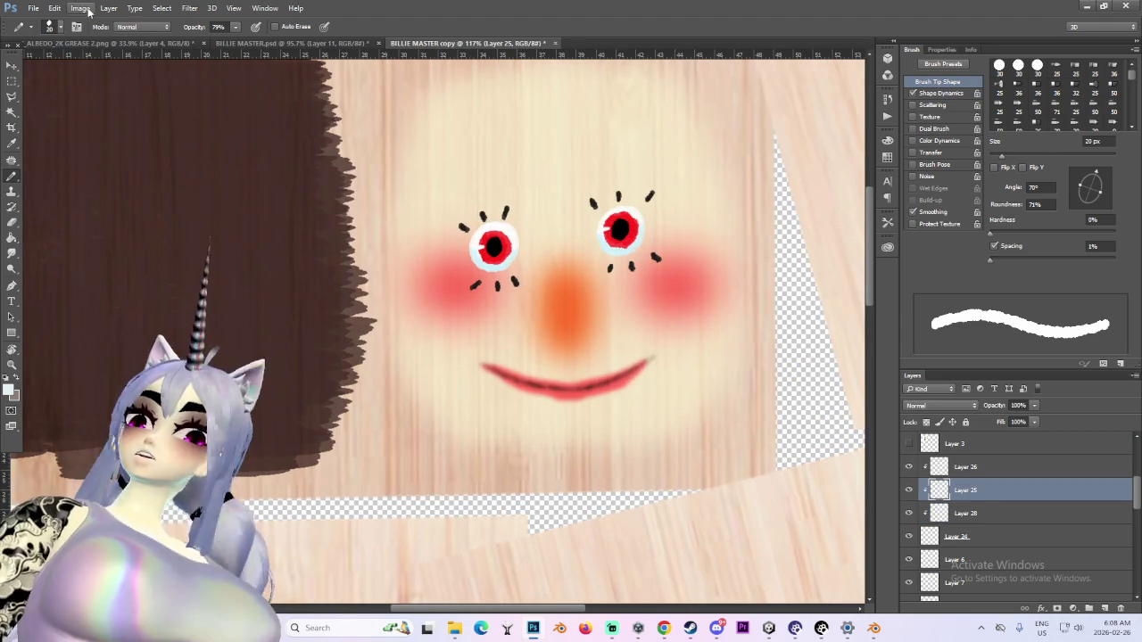
Mute the irises with Hue/Saturation: Saturation -83 and Lightness +6
click(80, 8)
click(254, 99)
drag(873, 413, 812, 444)
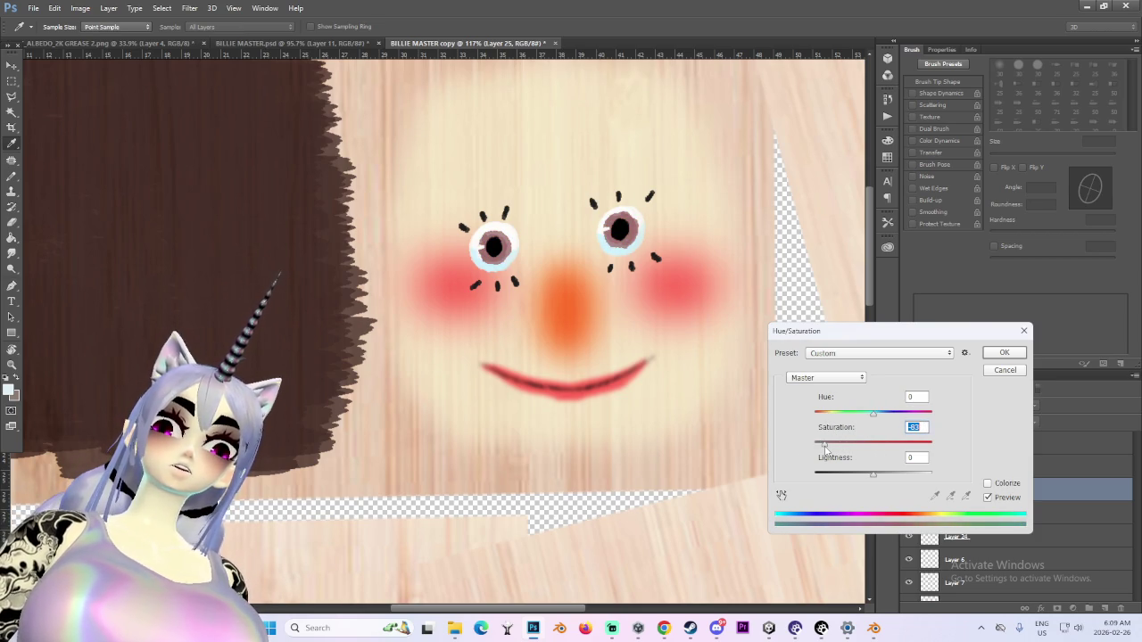
mouse_move(873, 474)
mouse_down()
mouse_move(837, 475)
mouse_move(892, 477)
mouse_move(859, 479)
mouse_move(890, 486)
mouse_move(879, 485)
mouse_up()
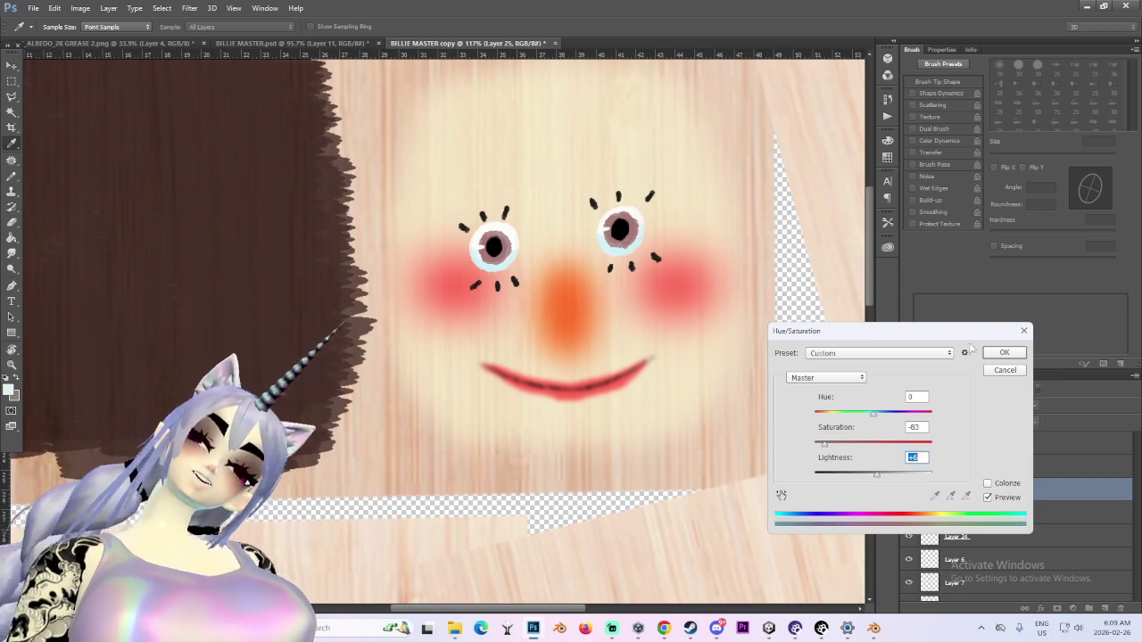
click(1015, 354)
Return to the Brush, inspect the muted eyes, and select Layer 26
key(b)
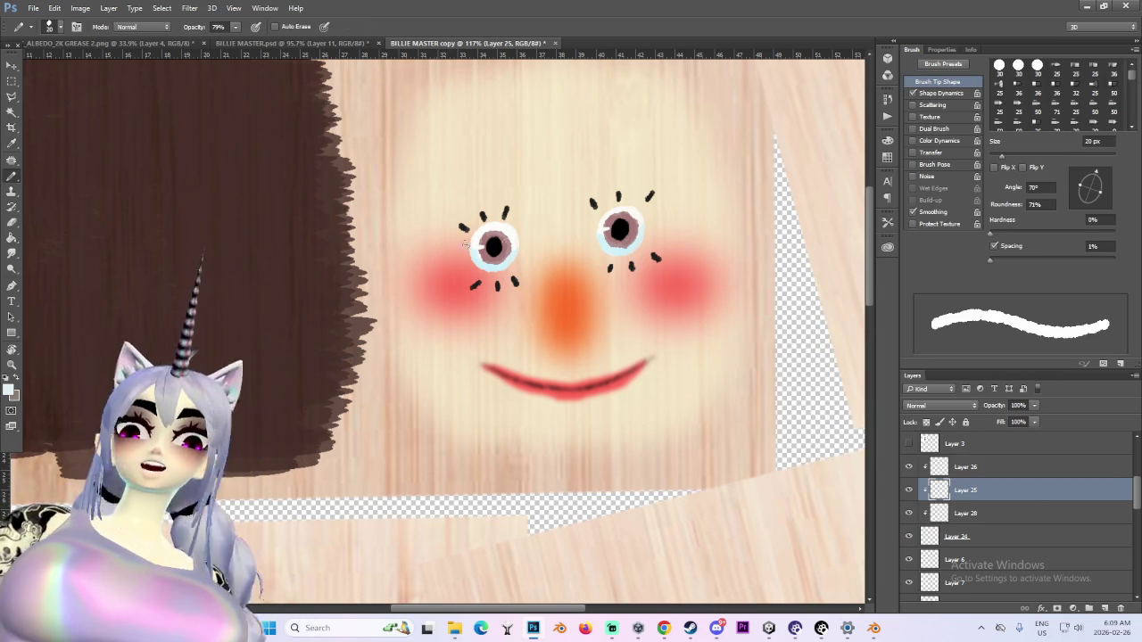
alt+scroll(555, 243, down, 3)
alt+scroll(555, 243, down, 2)
alt+scroll(555, 165, up, 6)
alt+scroll(500, 262, up, 4)
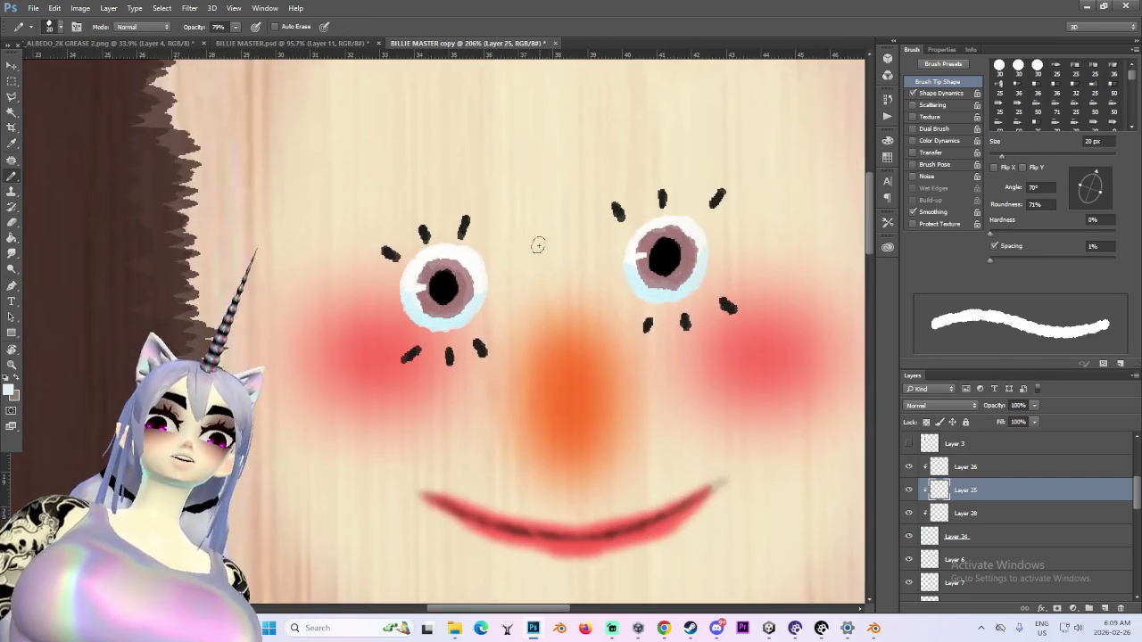
alt+scroll(541, 247, up, 2)
alt+scroll(702, 239, up, 1)
alt+scroll(702, 239, down, 2)
alt+scroll(687, 259, down, 1)
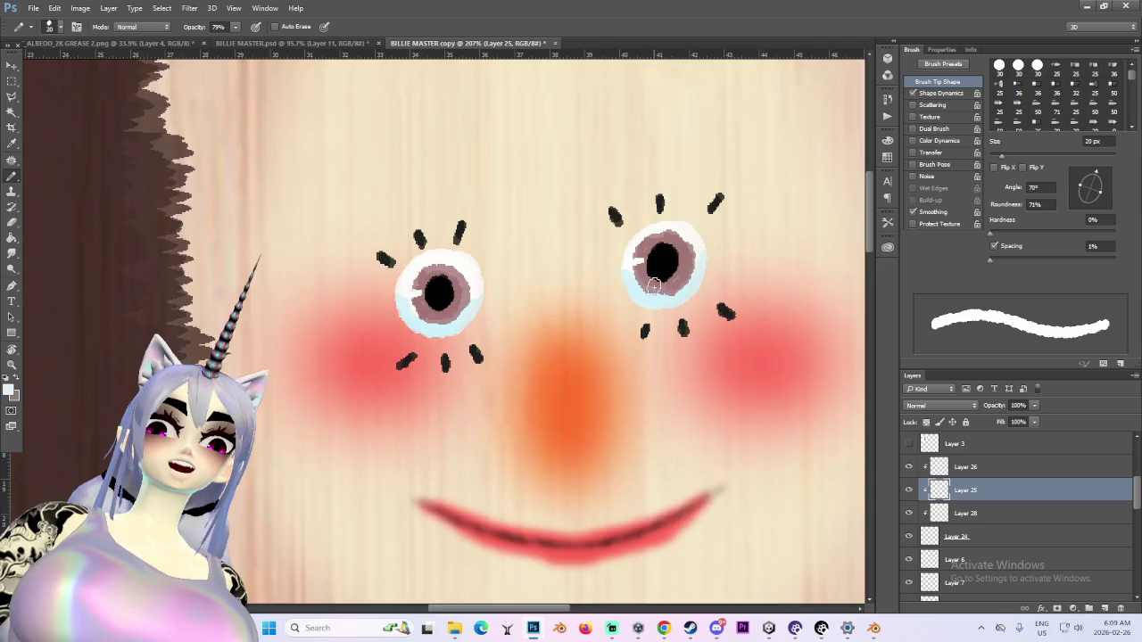
alt+scroll(678, 268, down, 1)
alt+scroll(669, 277, down, 2)
alt+scroll(669, 277, down, 2)
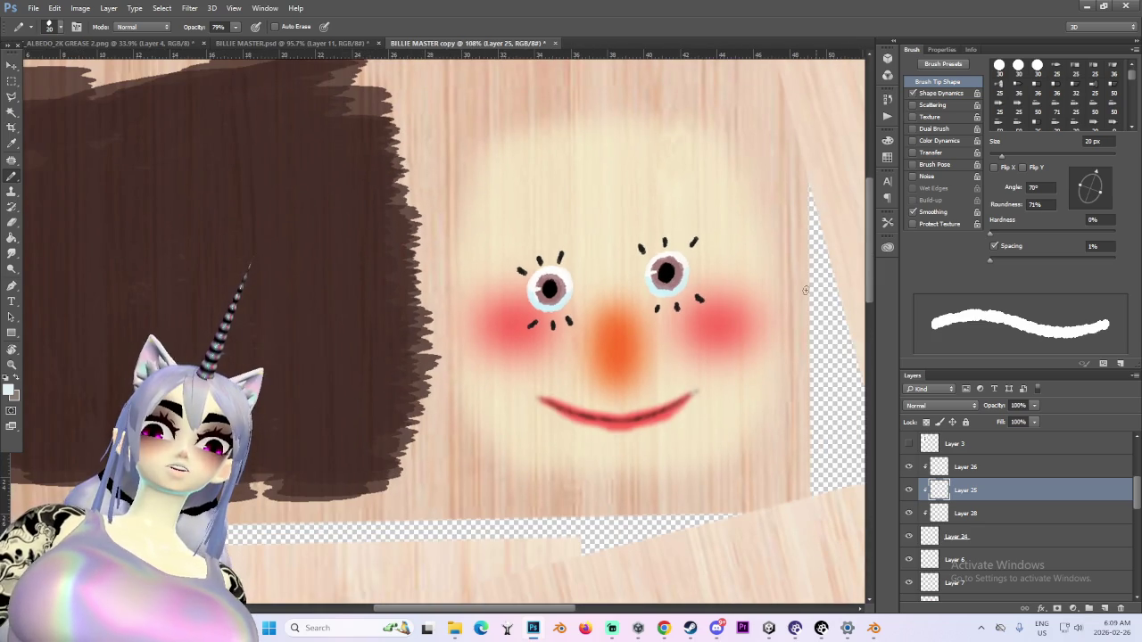
alt+scroll(692, 357, down, 2)
alt+scroll(709, 345, up, 1)
alt+scroll(675, 314, up, 1)
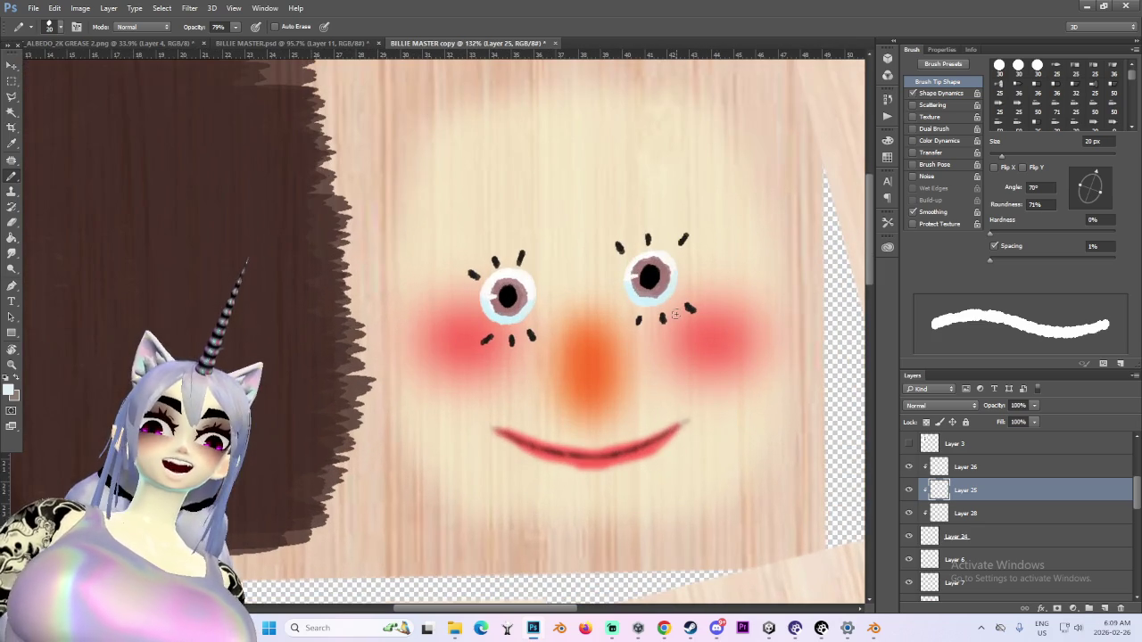
alt+scroll(541, 311, up, 2)
alt+scroll(540, 311, up, 1)
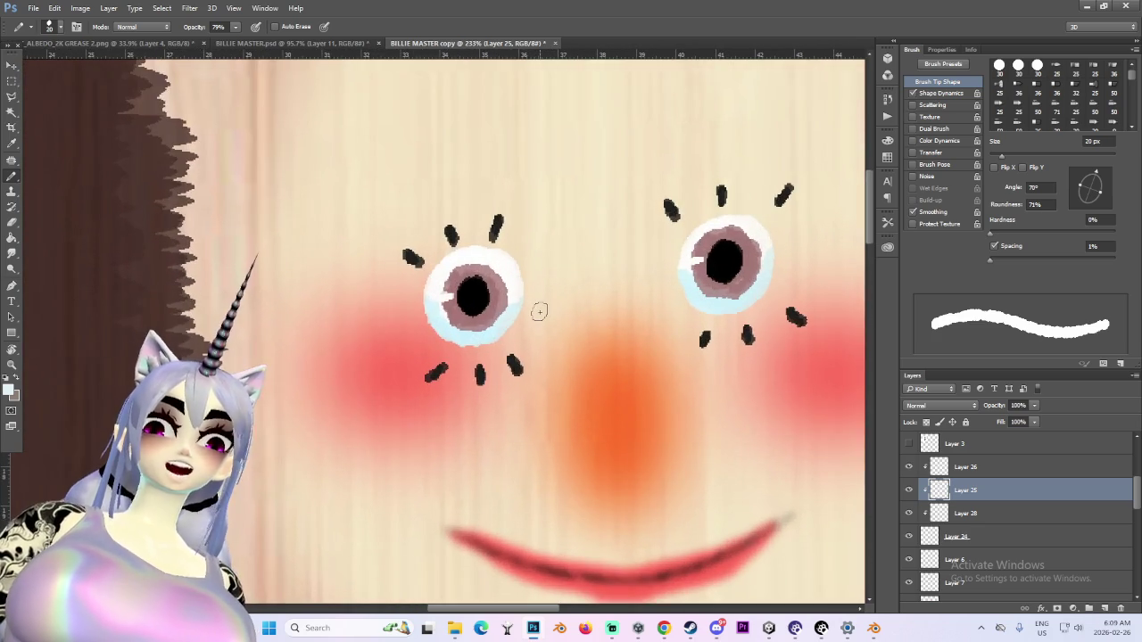
alt+scroll(540, 308, down, 2)
alt+scroll(593, 352, down, 4)
alt+scroll(486, 288, up, 1)
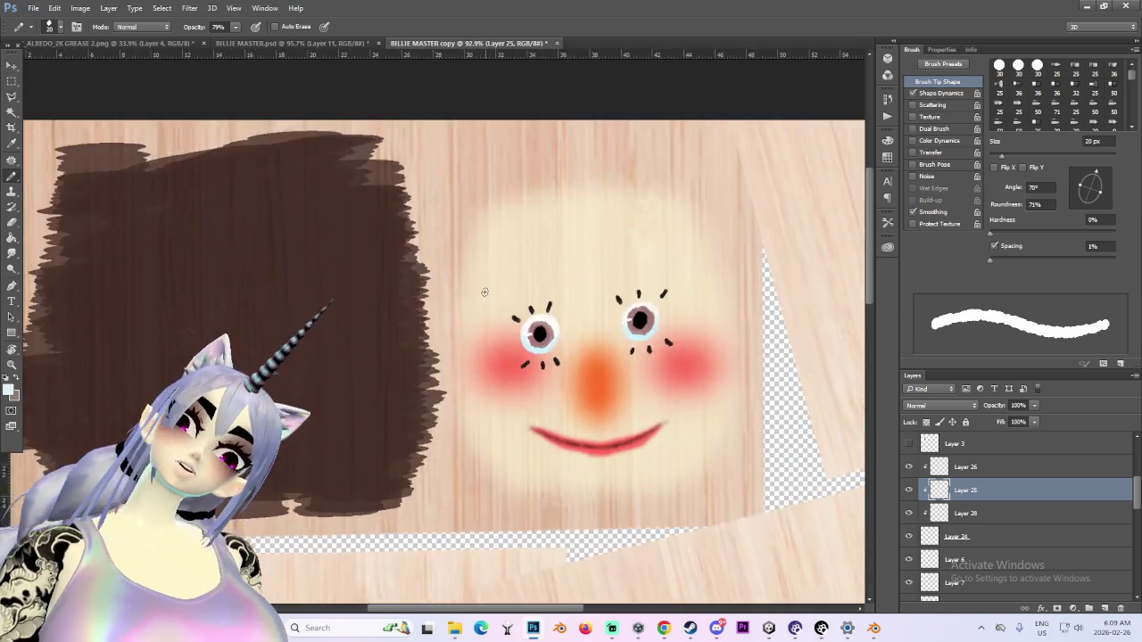
alt+scroll(535, 295, up, 2)
click(970, 469)
scroll(974, 477, up, 1)
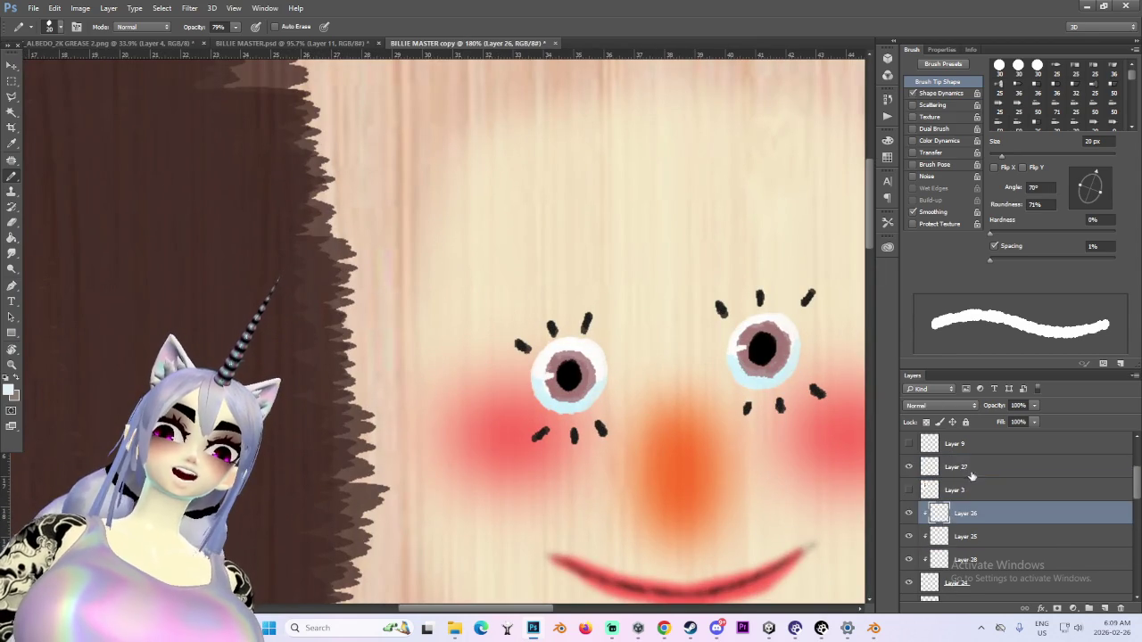
On Layer 27, sample black from a pupil and switch to the Brush
click(959, 468)
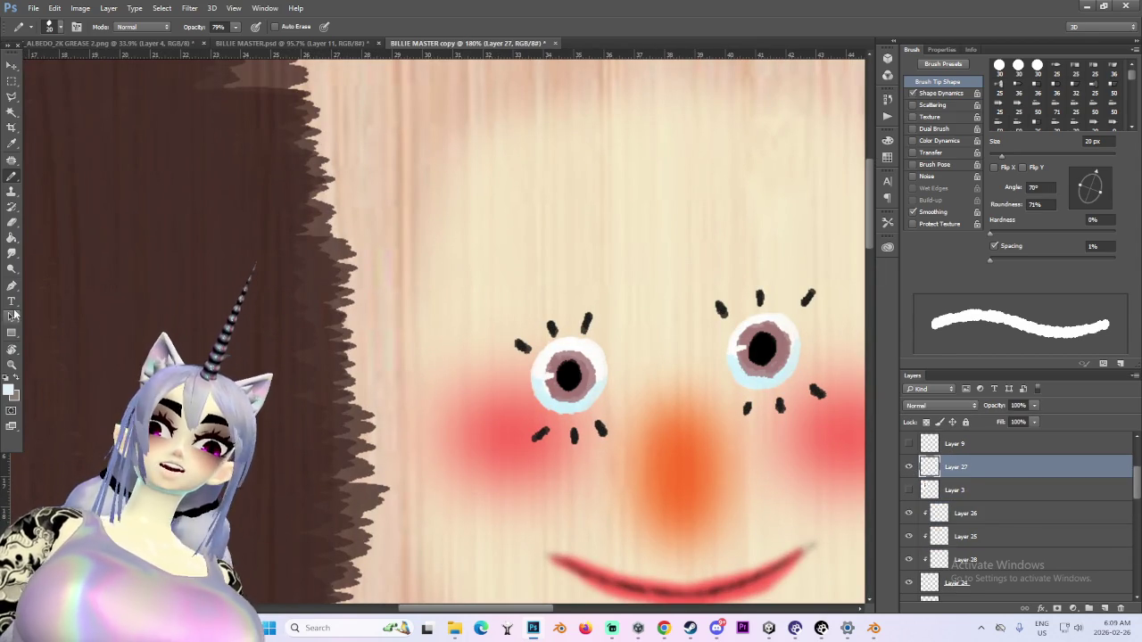
click(12, 143)
click(567, 374)
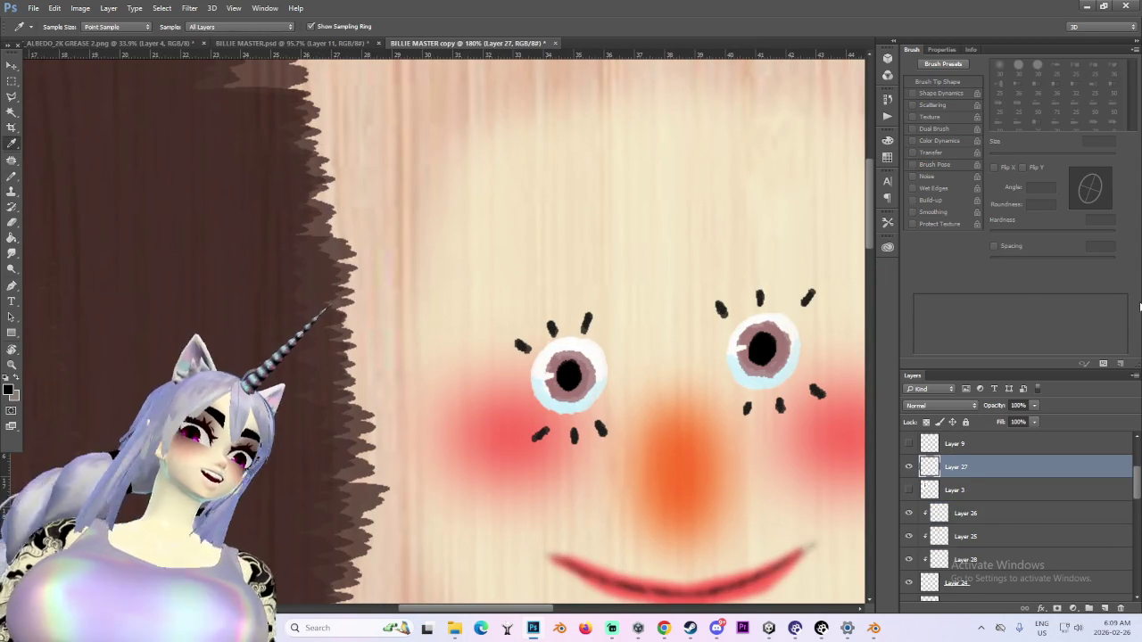
key(b)
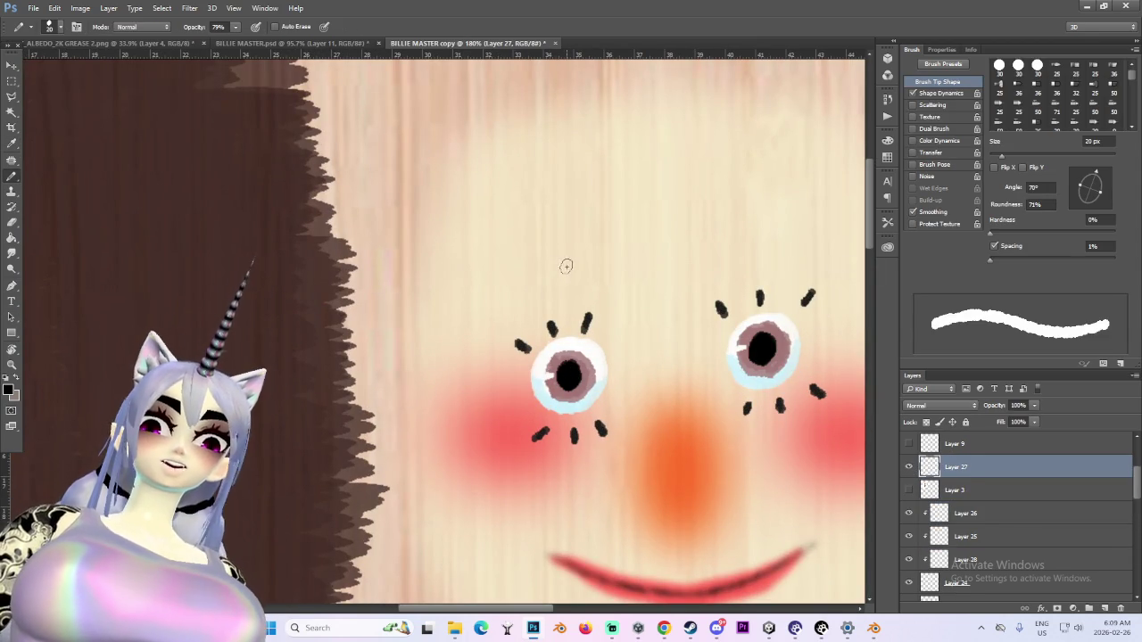
Paint black eyebrows above the left and right eyes, redrawing a shorter left brow
drag(565, 266, 528, 289)
drag(721, 241, 782, 248)
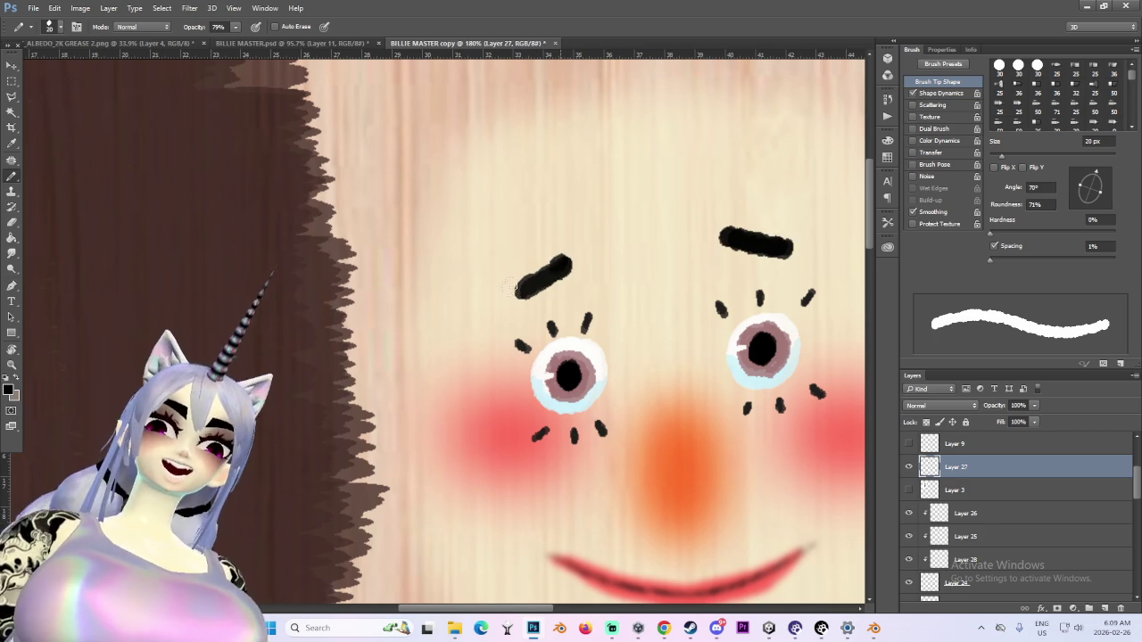
key(ctrl+z)
drag(562, 270, 524, 282)
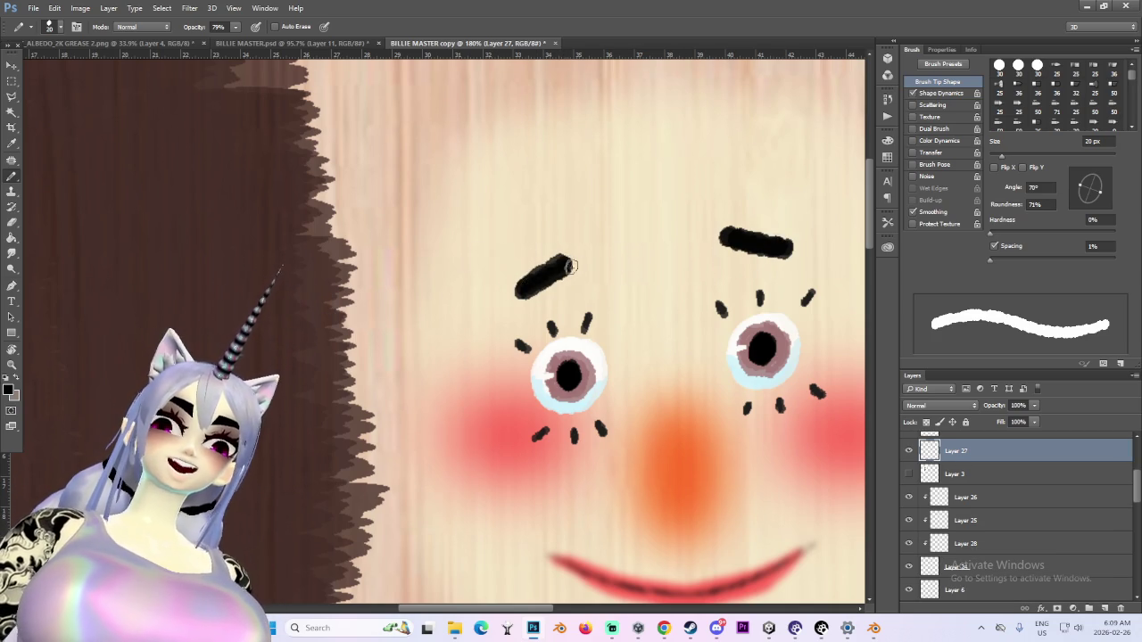
alt+scroll(521, 284, down, 3)
alt+scroll(521, 284, down, 2)
alt+scroll(761, 293, up, 3)
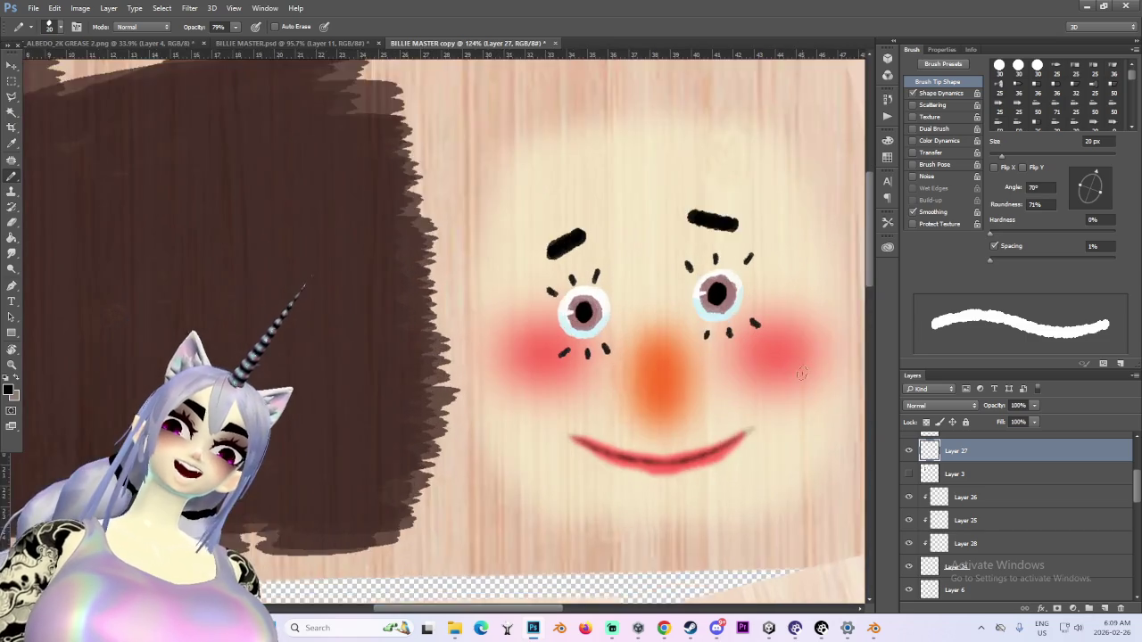
alt+scroll(761, 293, up, 2)
alt+scroll(586, 211, down, 1)
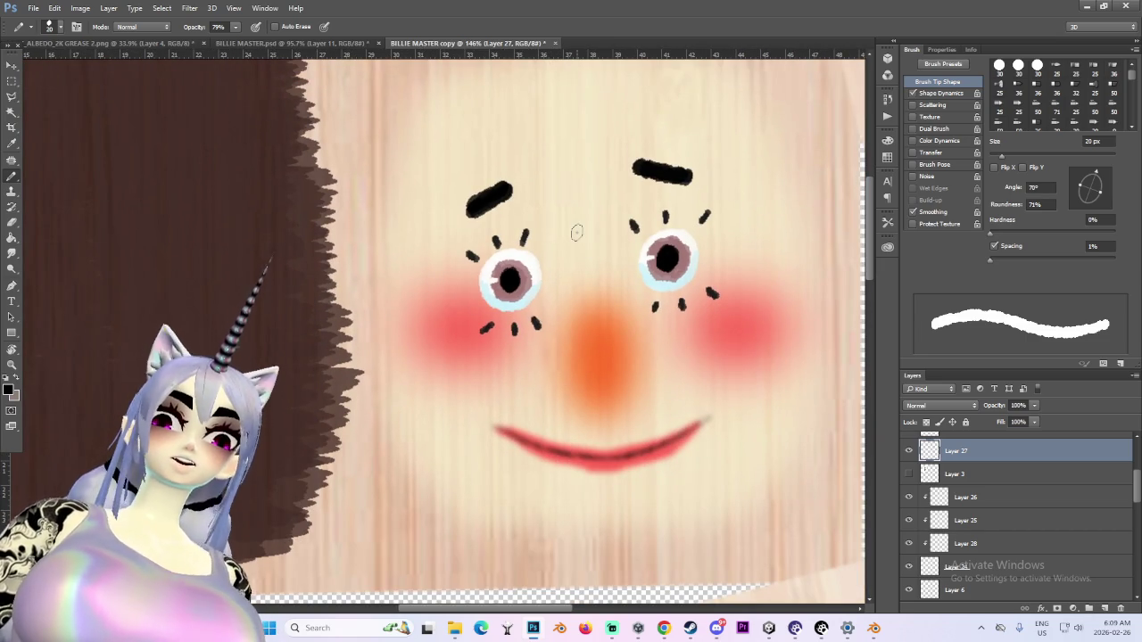
alt+scroll(595, 369, up, 2)
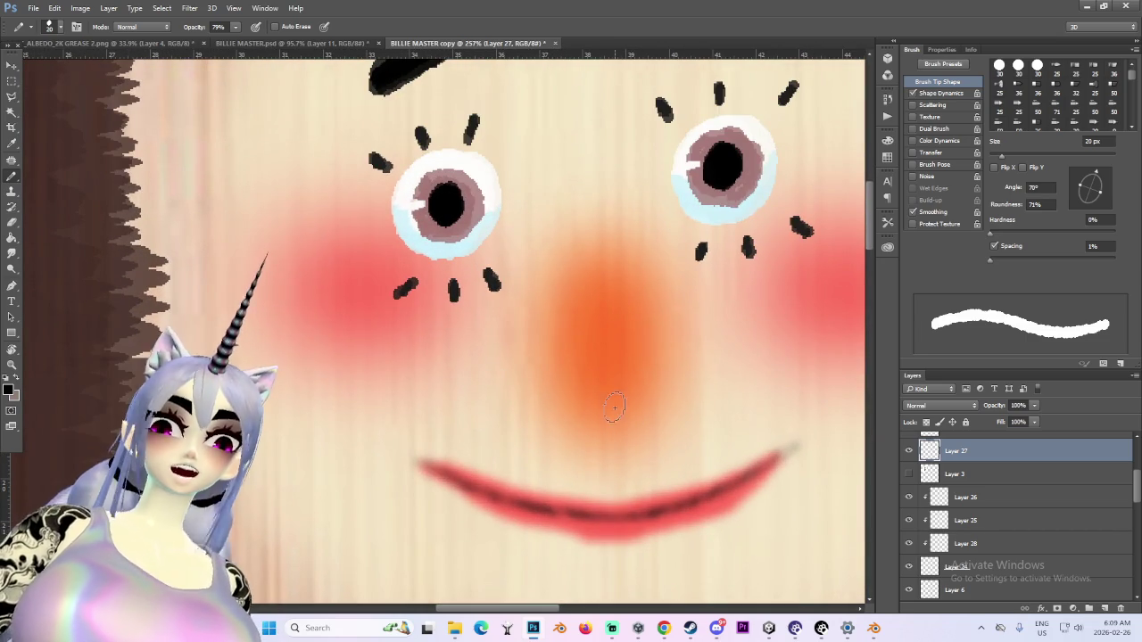
Shrink the brush to 7 px and add a small dark nose mark, undoing the extra one
key(bracketleft)
key(bracketleft)
key(bracketleft)
drag(576, 384, 589, 400)
alt+scroll(632, 384, down, 1)
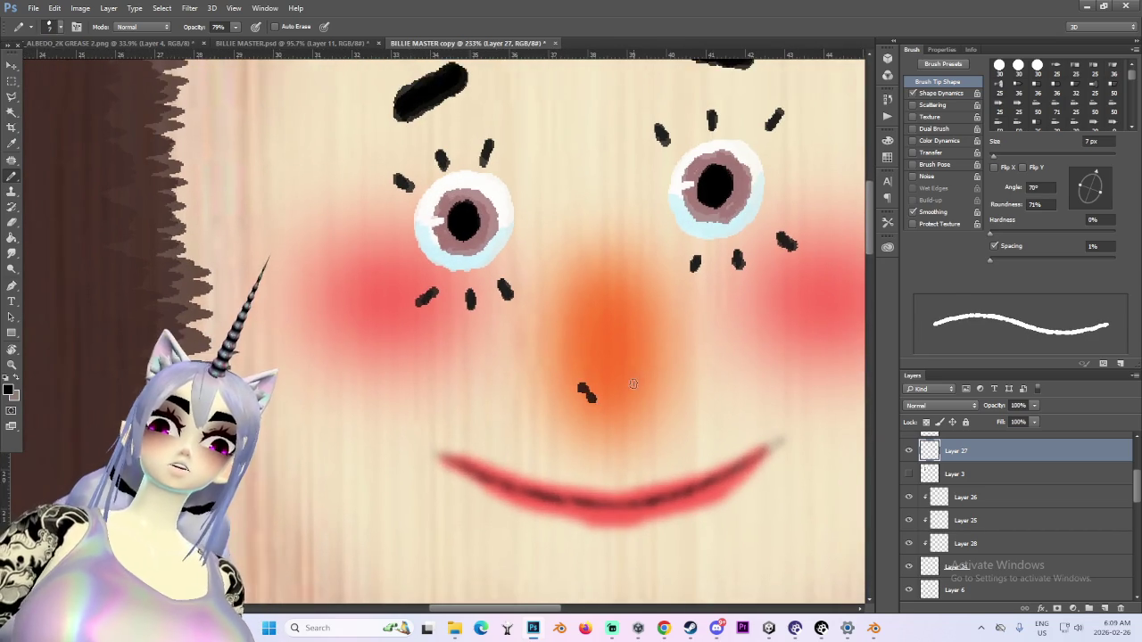
alt+scroll(633, 384, down, 2)
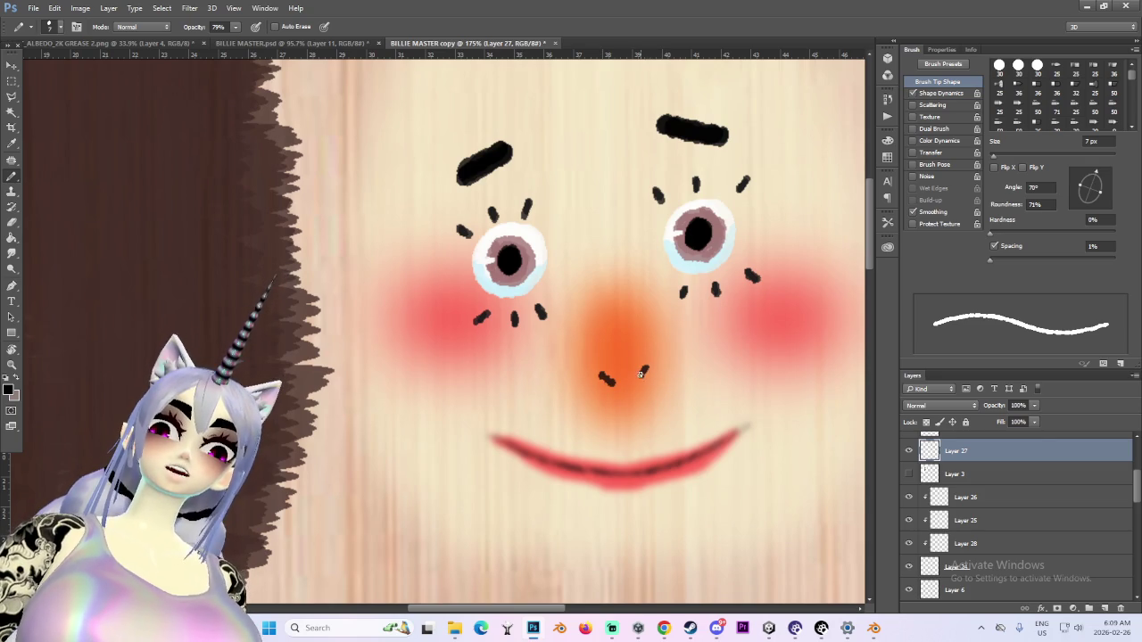
key(ctrl+z)
alt+scroll(650, 381, down, 2)
alt+scroll(650, 374, up, 3)
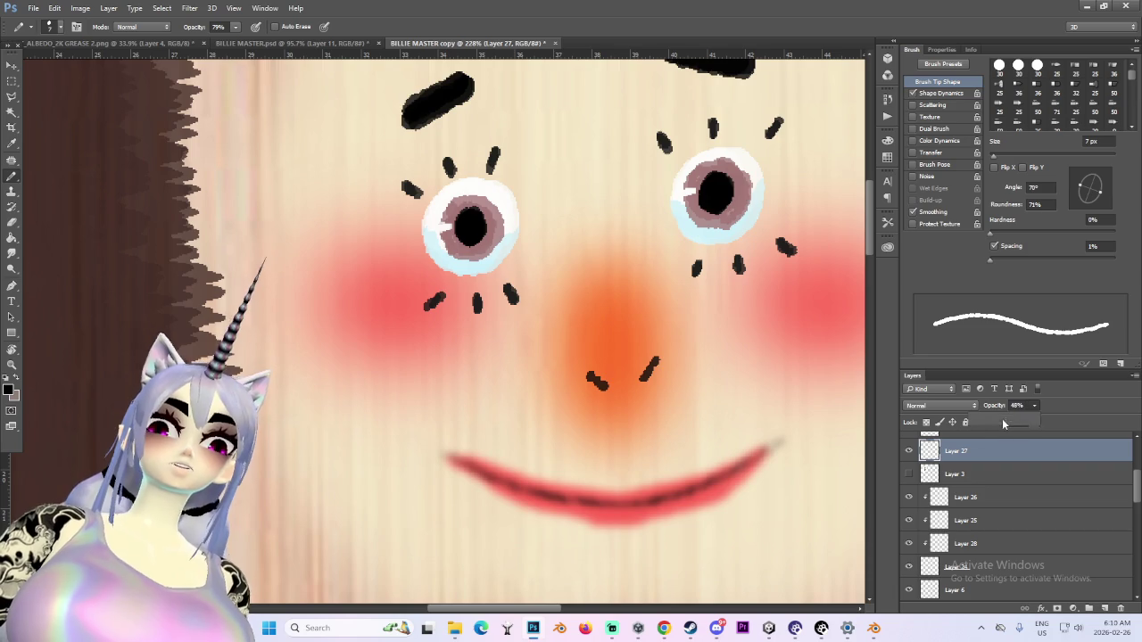
Lower Layer 27's opacity to test how faded the features look
mouse_move(1006, 418)
mouse_down()
mouse_move(914, 421)
mouse_move(1069, 433)
mouse_up()
alt+scroll(732, 370, down, 2)
alt+scroll(732, 370, down, 4)
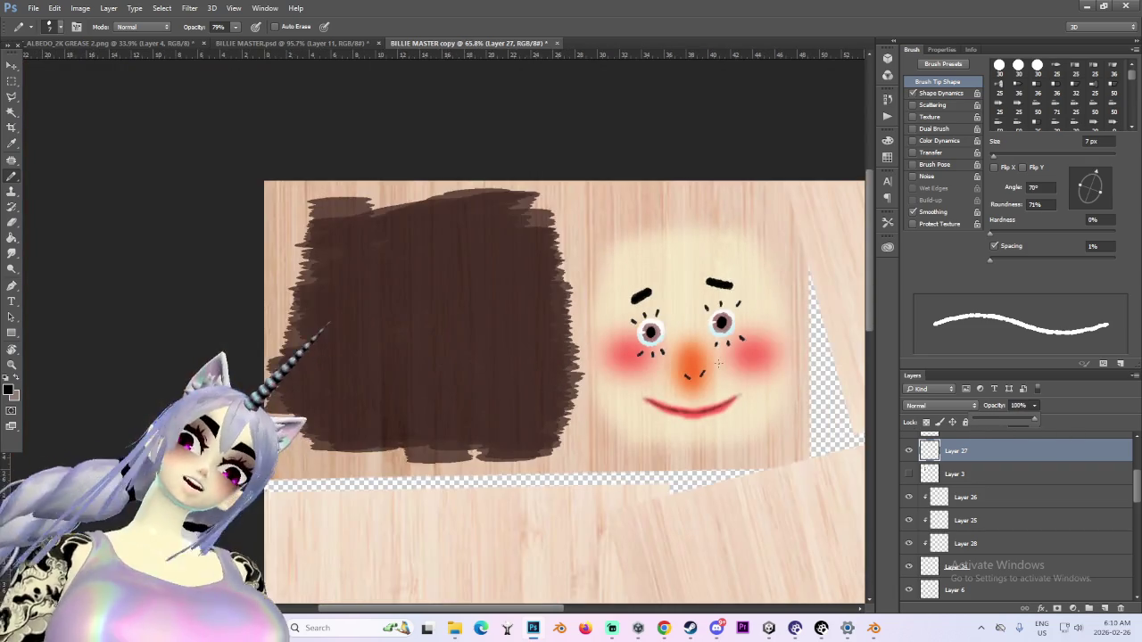
alt+scroll(731, 370, down, 1)
alt+scroll(733, 368, up, 2)
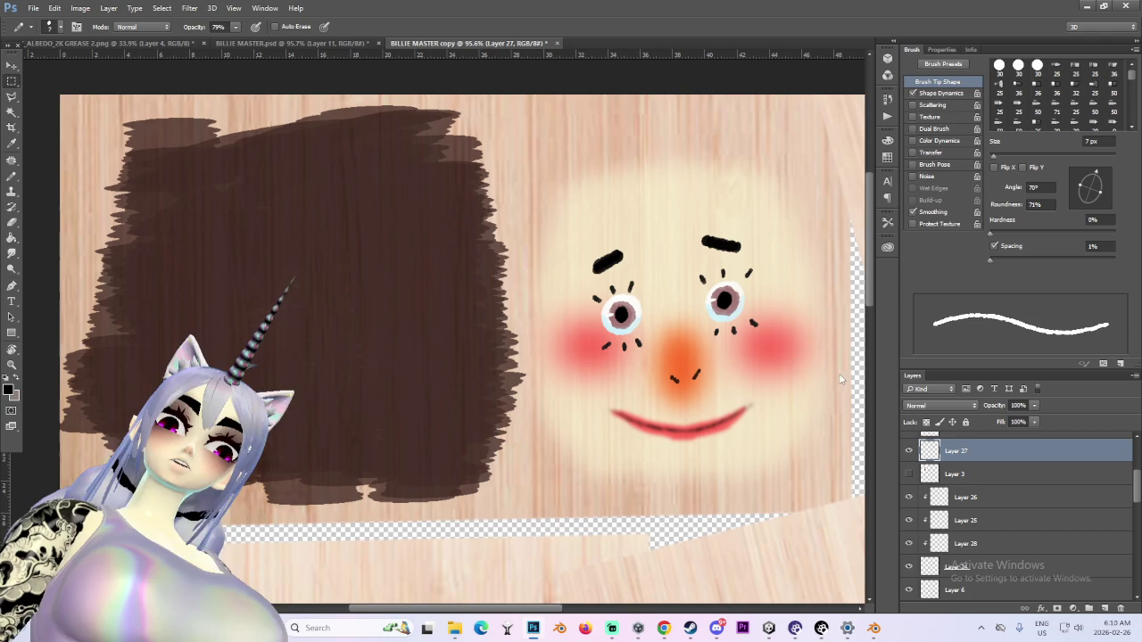
Draw a rectangular marquee selection around the orange nose
key(m)
drag(660, 359, 710, 398)
alt+scroll(710, 397, up, 2)
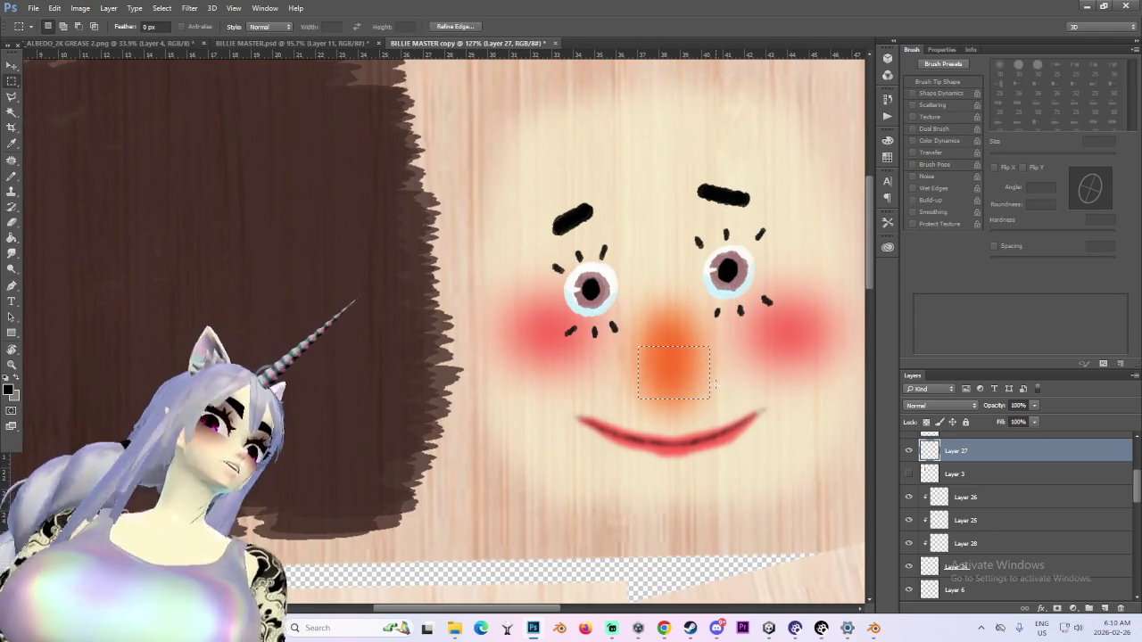
Clear the nose selection, check the blush and mouth layers, and hide Layer 6's old mouth line
alt+scroll(642, 428, up, 2)
key(ctrl+d)
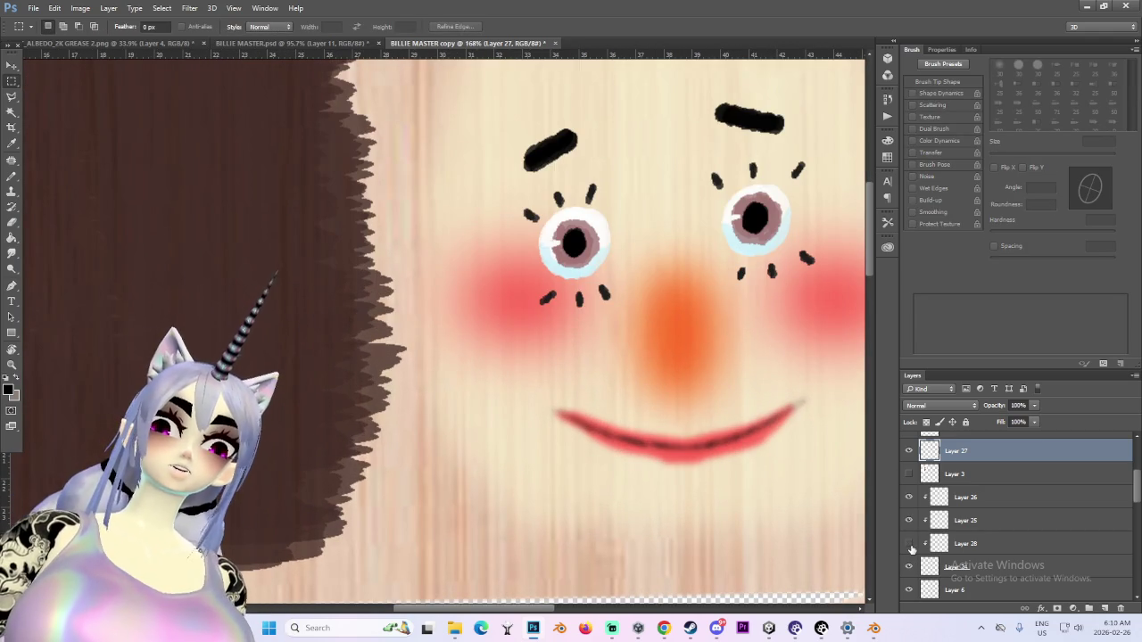
scroll(910, 548, down, 2)
click(909, 590)
click(909, 590)
click(909, 565)
click(909, 565)
click(909, 566)
click(907, 542)
click(989, 543)
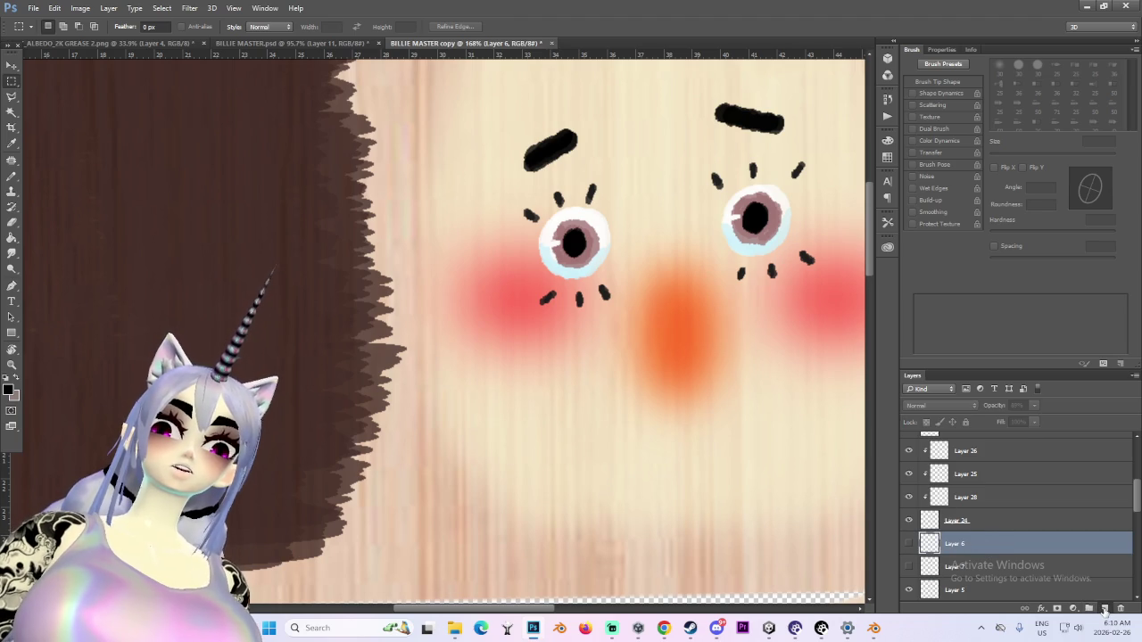
Add a new empty layer above Layer 6, comparing with the old mouth and red smile layers
click(1104, 609)
click(909, 466)
click(909, 490)
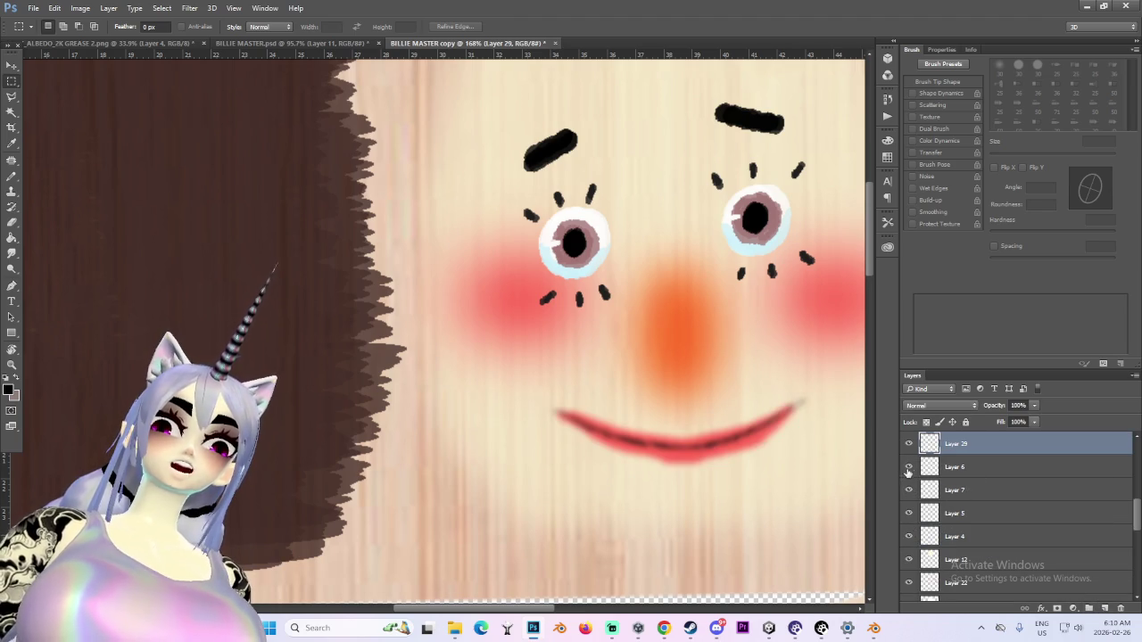
click(909, 467)
click(909, 490)
alt+scroll(600, 398, up, 2)
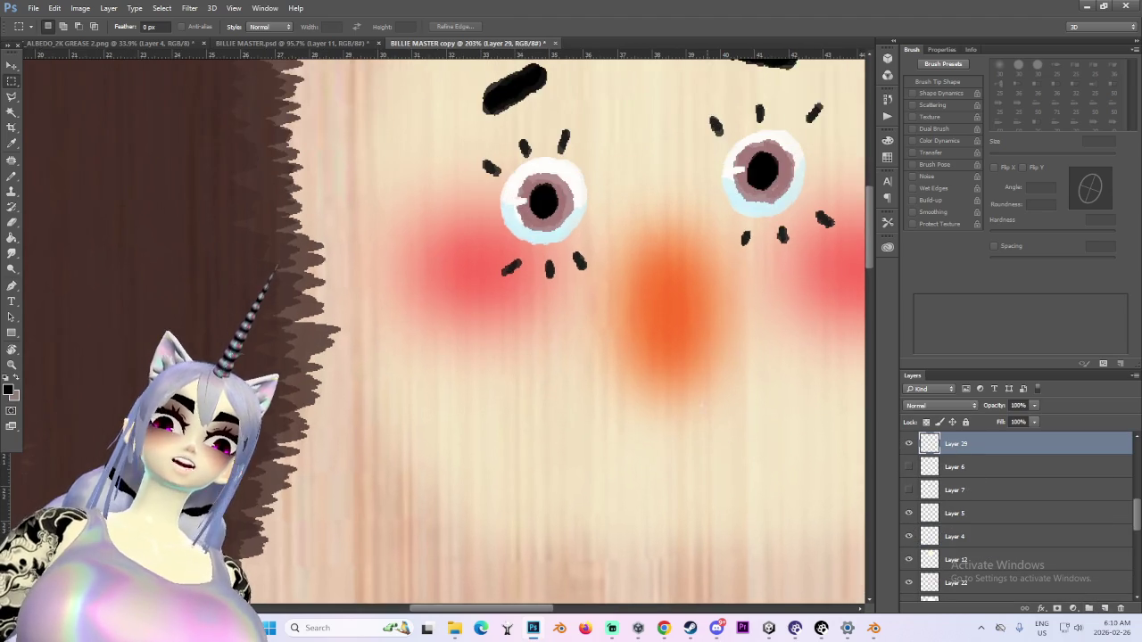
alt+scroll(599, 398, down, 3)
Use a smaller brush to try smile strokes under the nose, undoing the attempts
key(b)
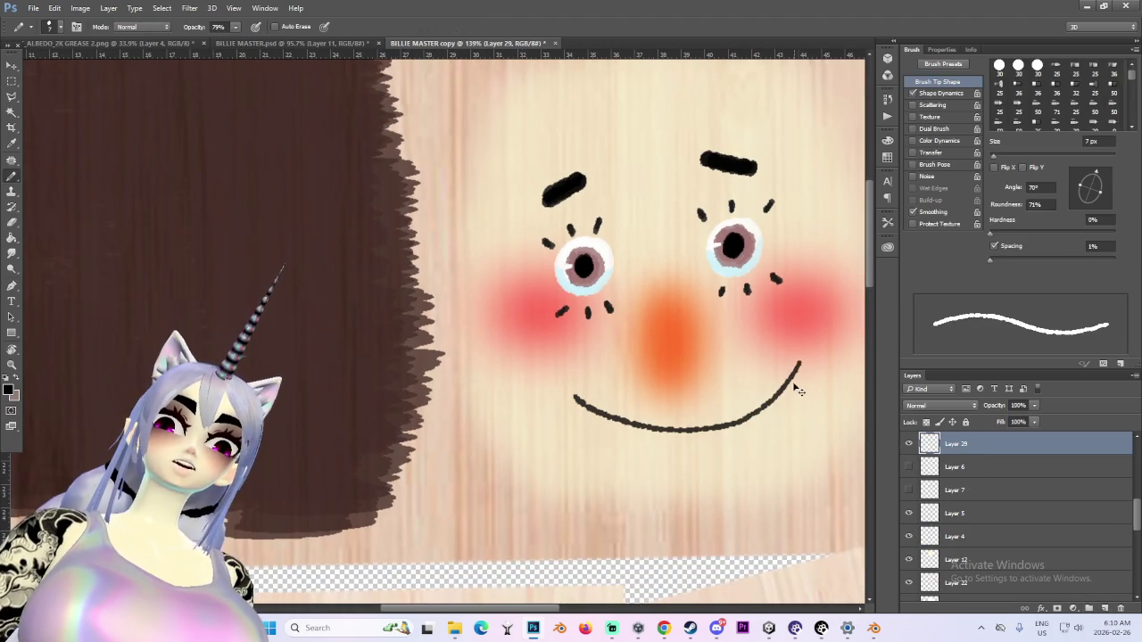
key(ctrl+z)
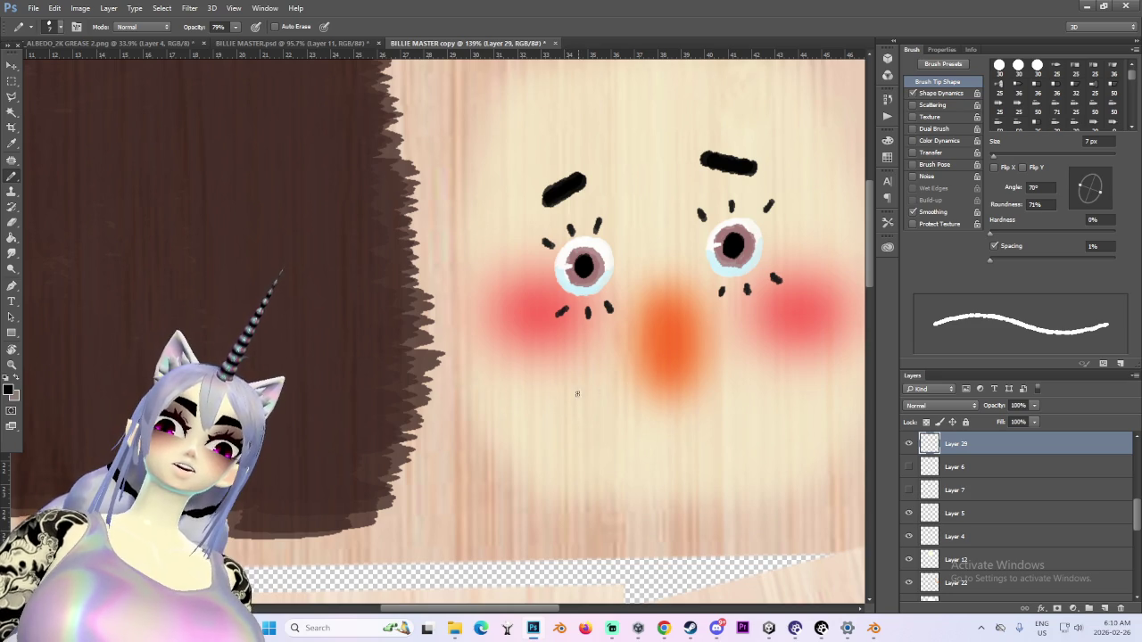
key(ctrl+z)
alt+scroll(566, 395, up, 1)
key(bracketleft)
key(bracketleft)
key(bracketleft)
drag(578, 405, 826, 365)
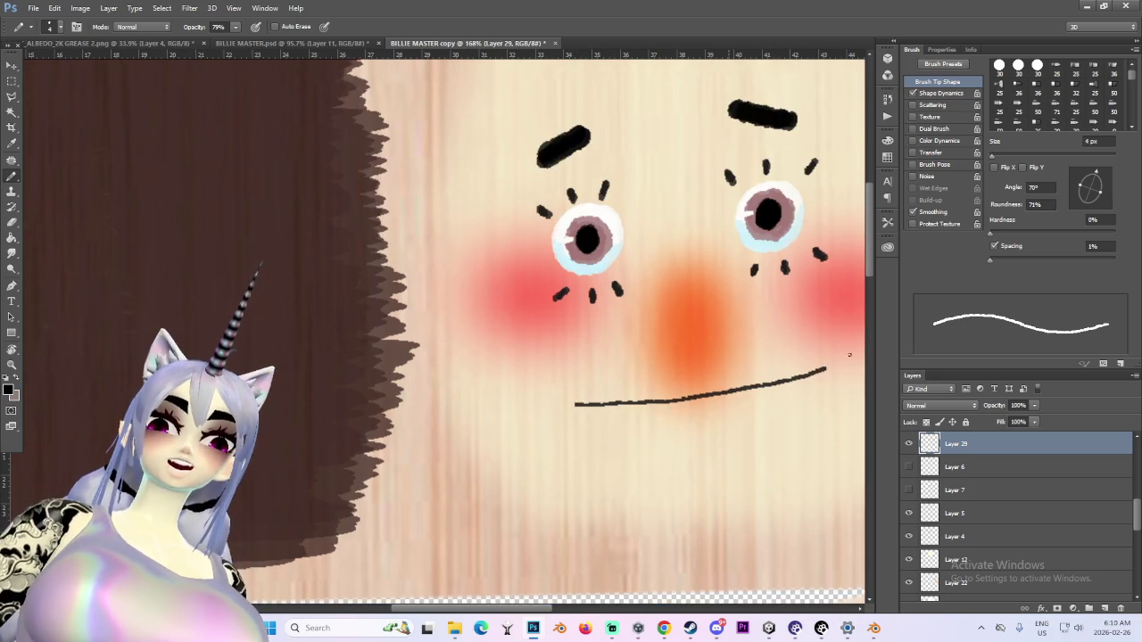
alt+scroll(803, 370, down, 2)
alt+scroll(768, 373, down, 2)
key(ctrl+z)
alt+scroll(753, 373, up, 2)
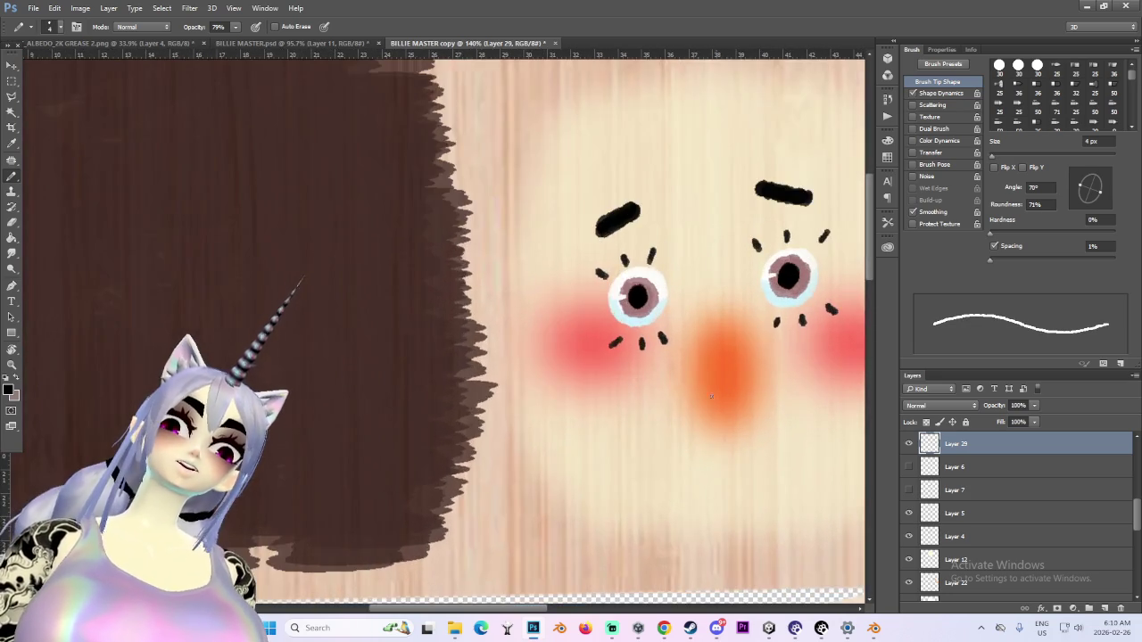
alt+scroll(731, 392, down, 1)
alt+scroll(714, 411, down, 1)
alt+scroll(682, 443, up, 3)
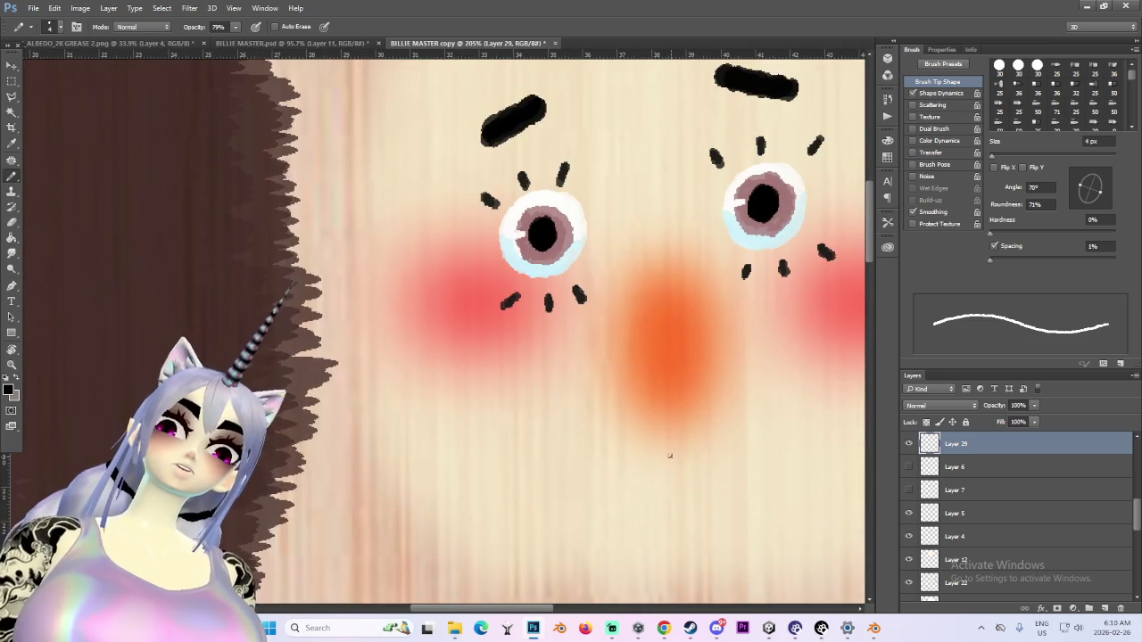
Paint a short black smile stroke under the nose and test extending it along the mouth
drag(669, 455, 700, 452)
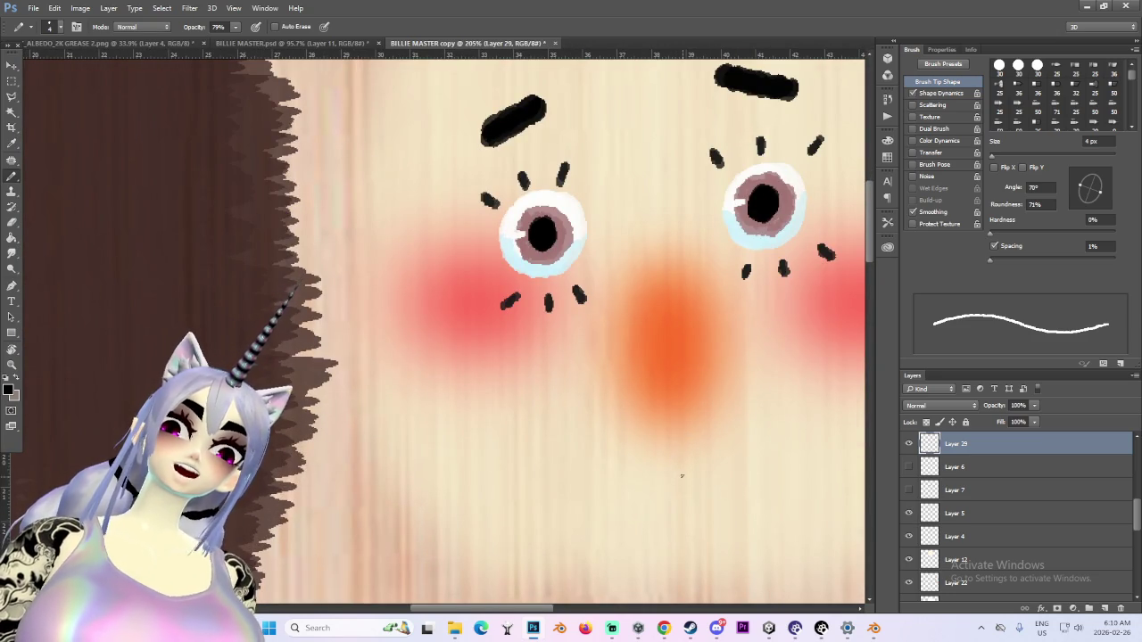
alt+scroll(711, 465, down, 5)
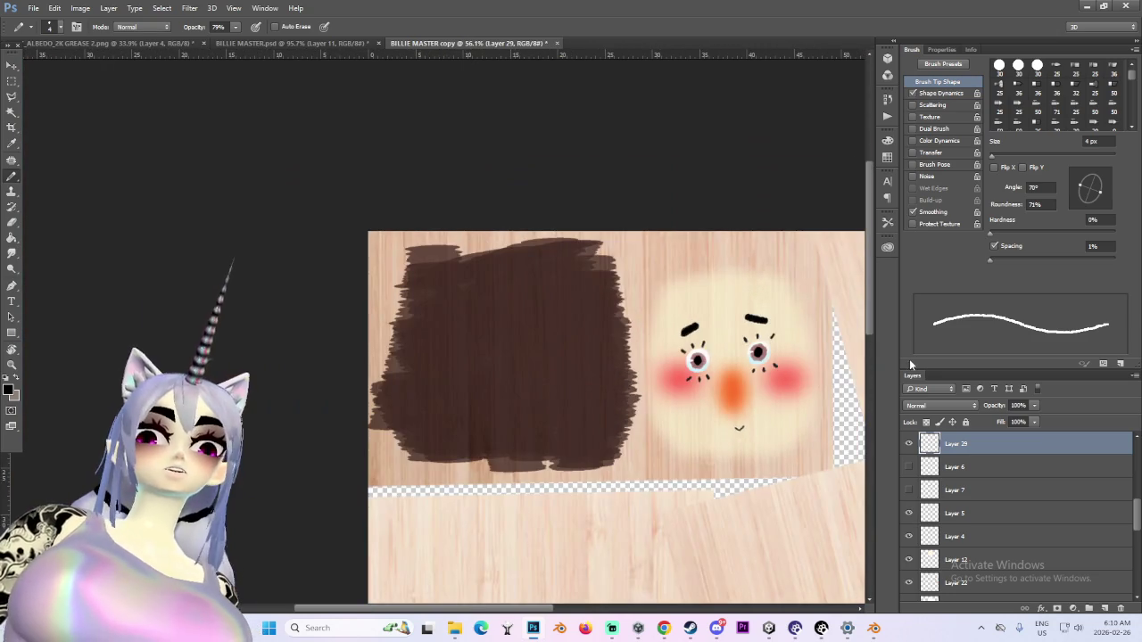
alt+scroll(599, 277, up, 2)
alt+scroll(599, 276, up, 3)
alt+scroll(599, 276, up, 2)
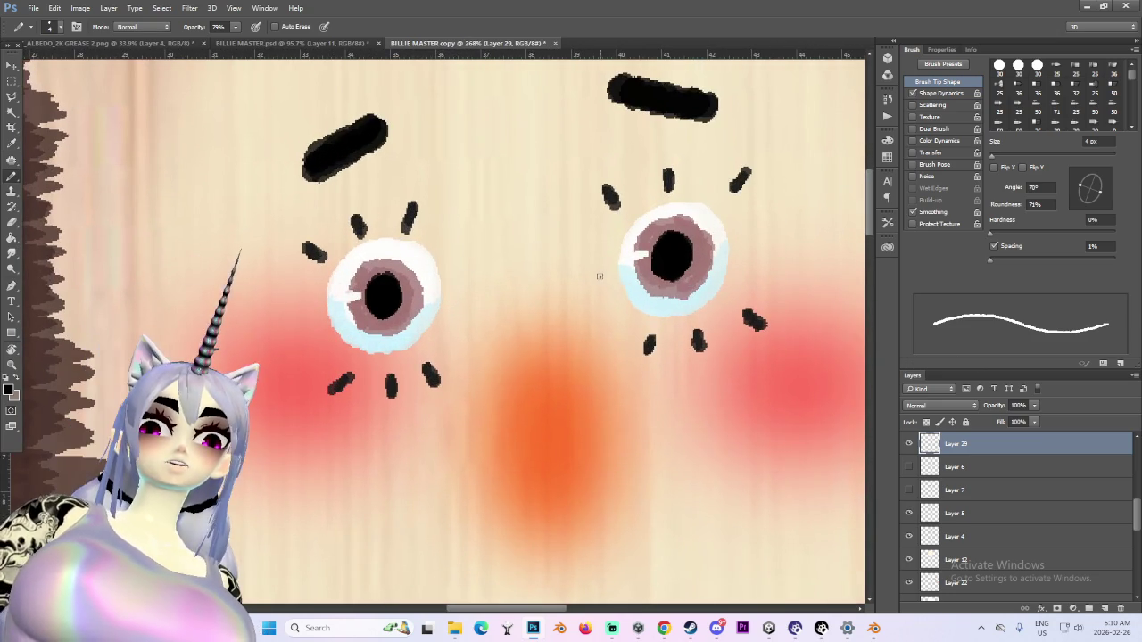
alt+scroll(908, 482, down, 1)
alt+scroll(908, 482, down, 1)
scroll(739, 402, down, 2)
alt+scroll(423, 422, up, 1)
alt+scroll(423, 422, up, 1)
alt+scroll(423, 422, up, 1)
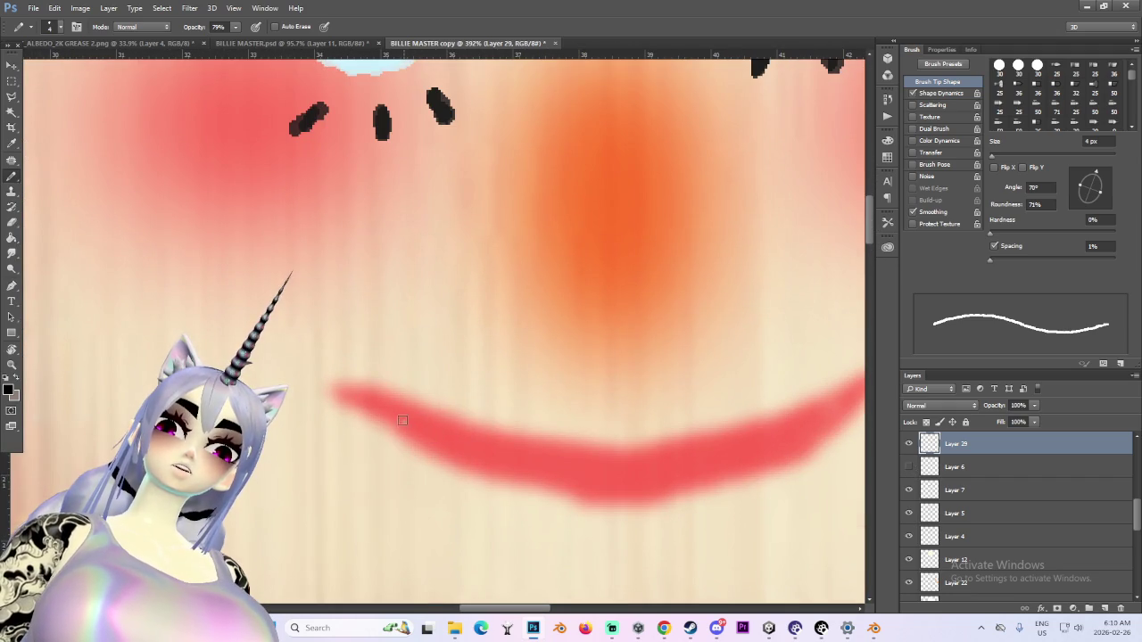
drag(574, 456, 777, 434)
key(ctrl+z)
alt+scroll(767, 446, down, 2)
alt+scroll(586, 484, down, 1)
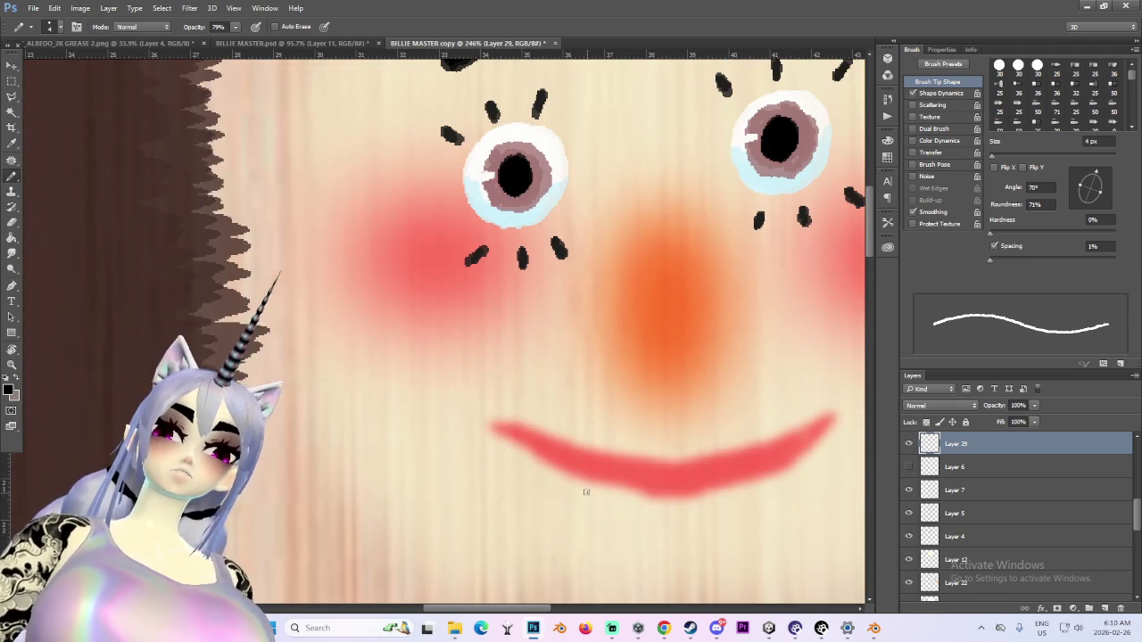
Adjust the brush between 1 px and 3 px, undoing unsatisfactory lines over the red smile
key(bracketleft)
key(bracketleft)
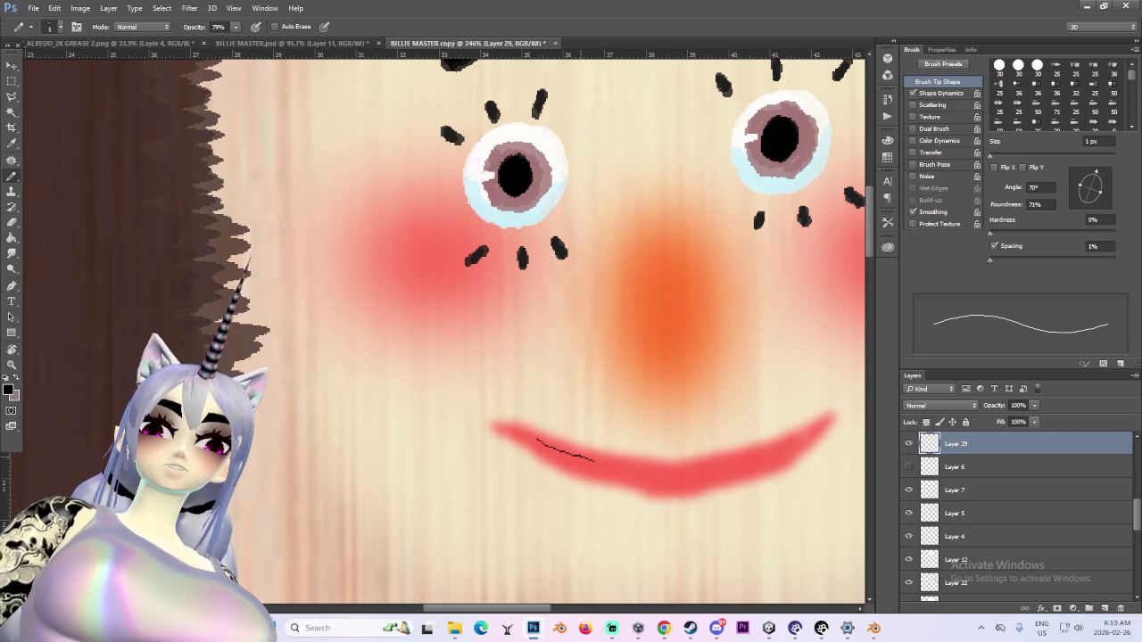
alt+scroll(777, 465, down, 3)
alt+scroll(777, 465, down, 2)
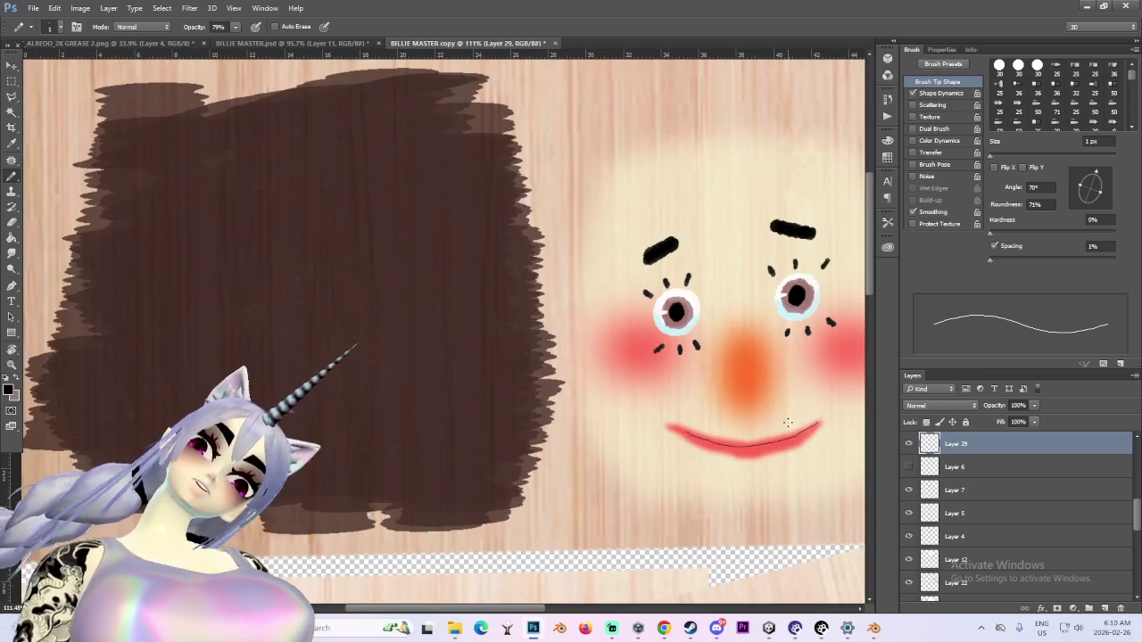
key(bracketright)
key(bracketright)
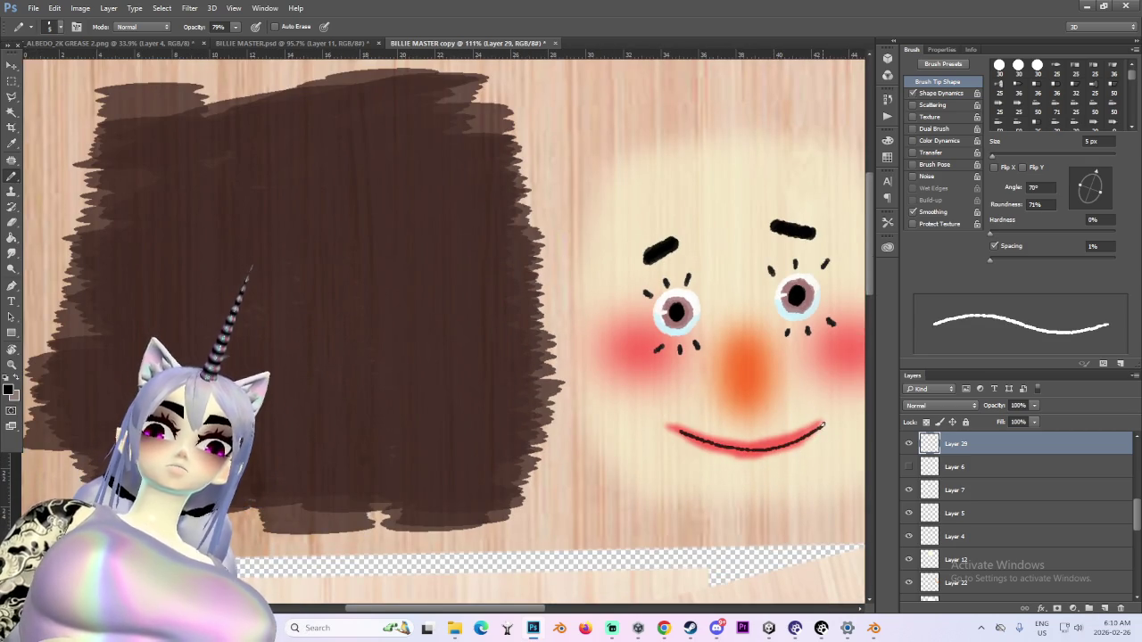
key(ctrl+z)
alt+scroll(615, 572, down, 1)
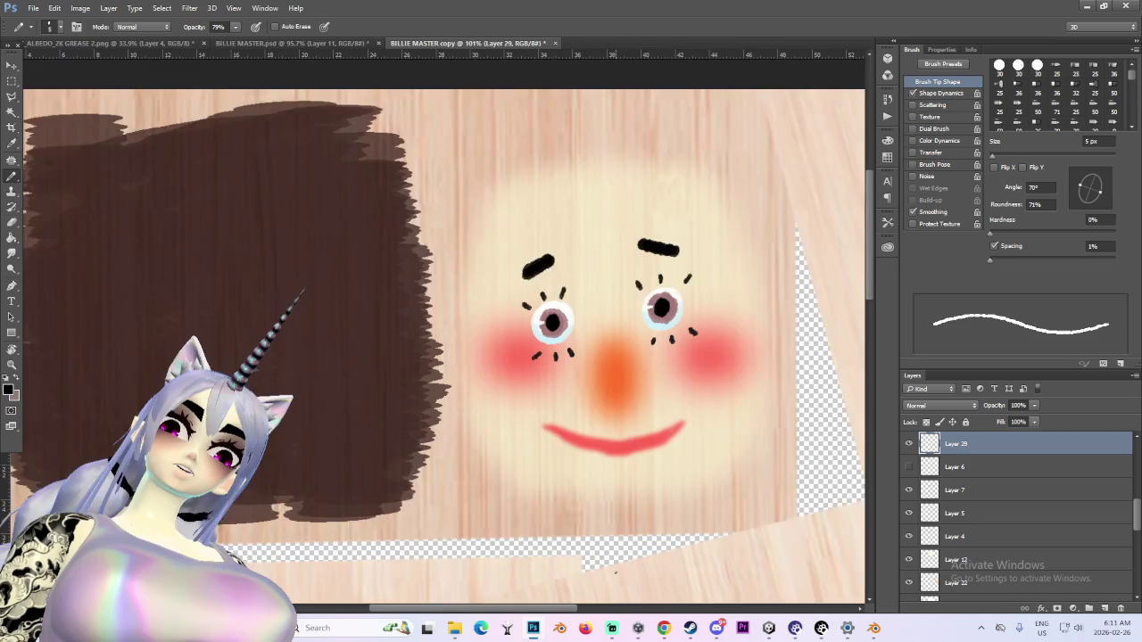
alt+scroll(615, 572, up, 2)
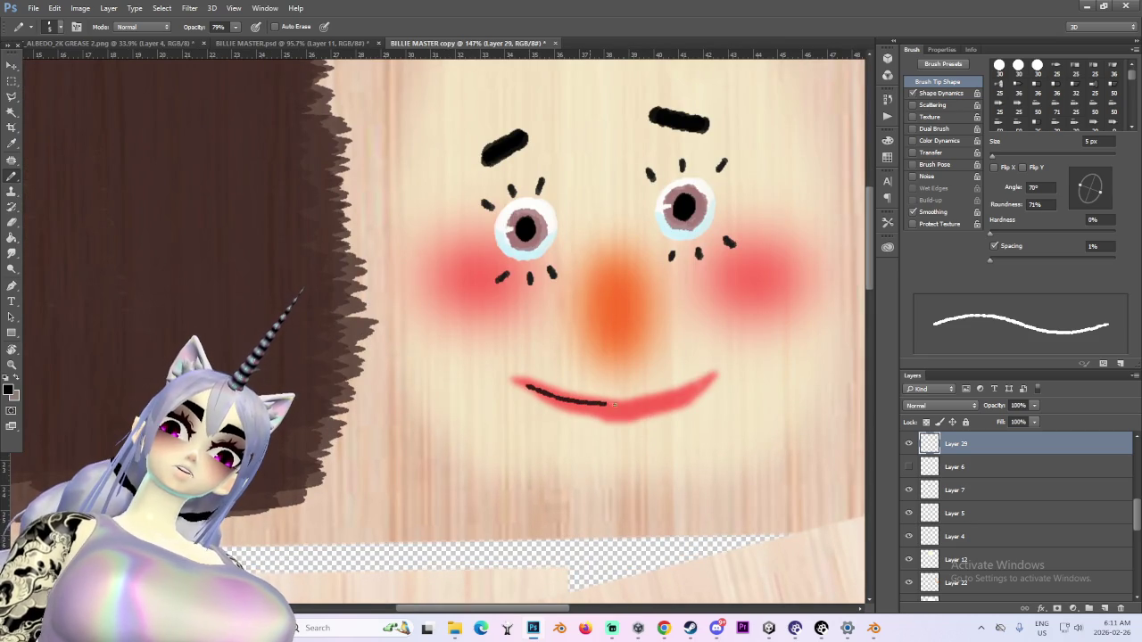
key(ctrl+z)
alt+scroll(719, 390, up, 1)
alt+scroll(569, 383, up, 1)
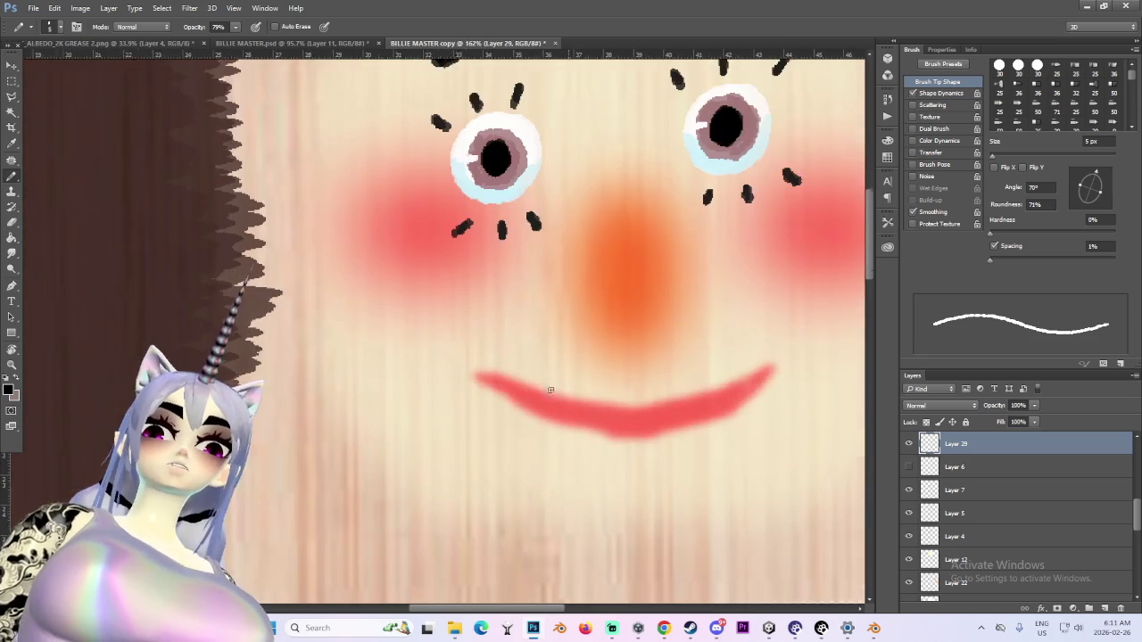
alt+scroll(537, 408, up, 1)
key(bracketleft)
key(bracketleft)
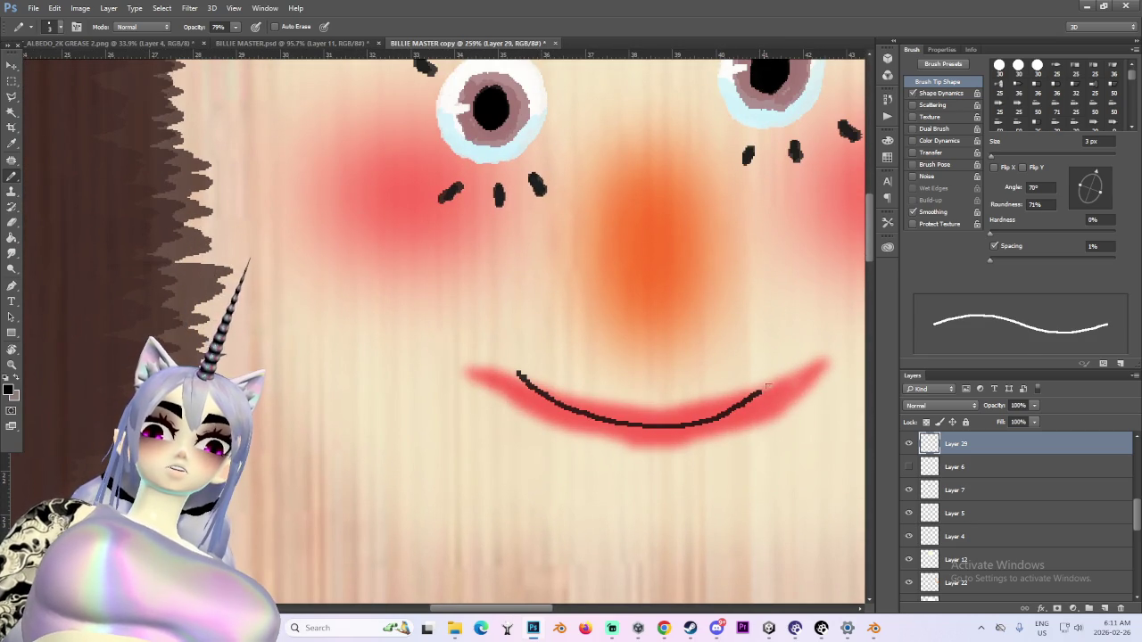
key(ctrl+z)
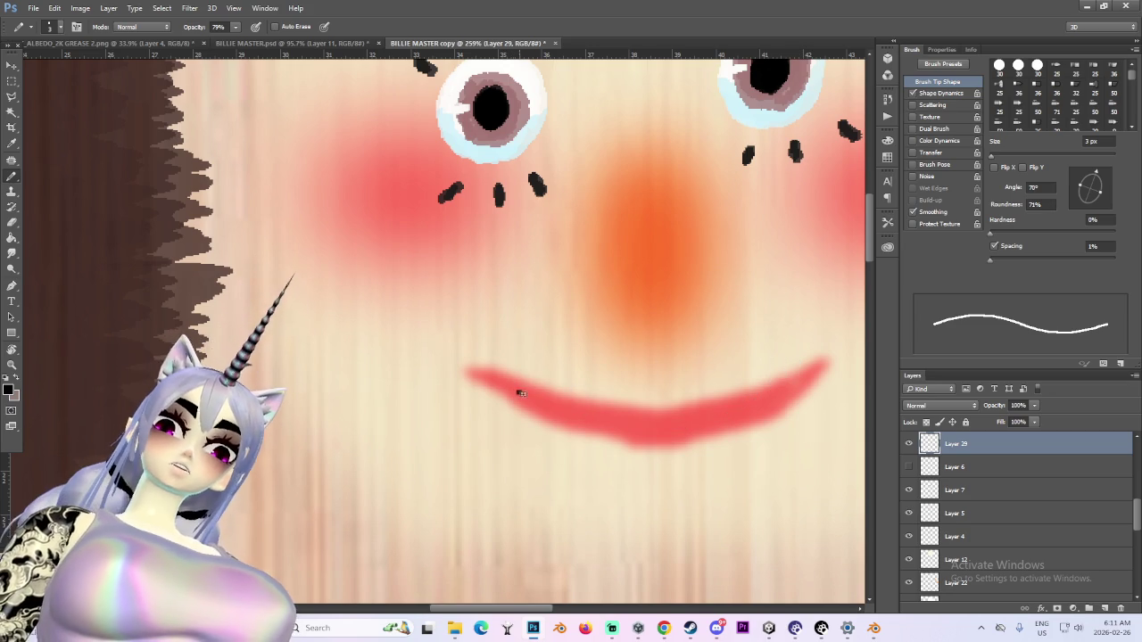
Trace a thin 3 px black line along the red smile and check the nose layer
drag(518, 392, 612, 422)
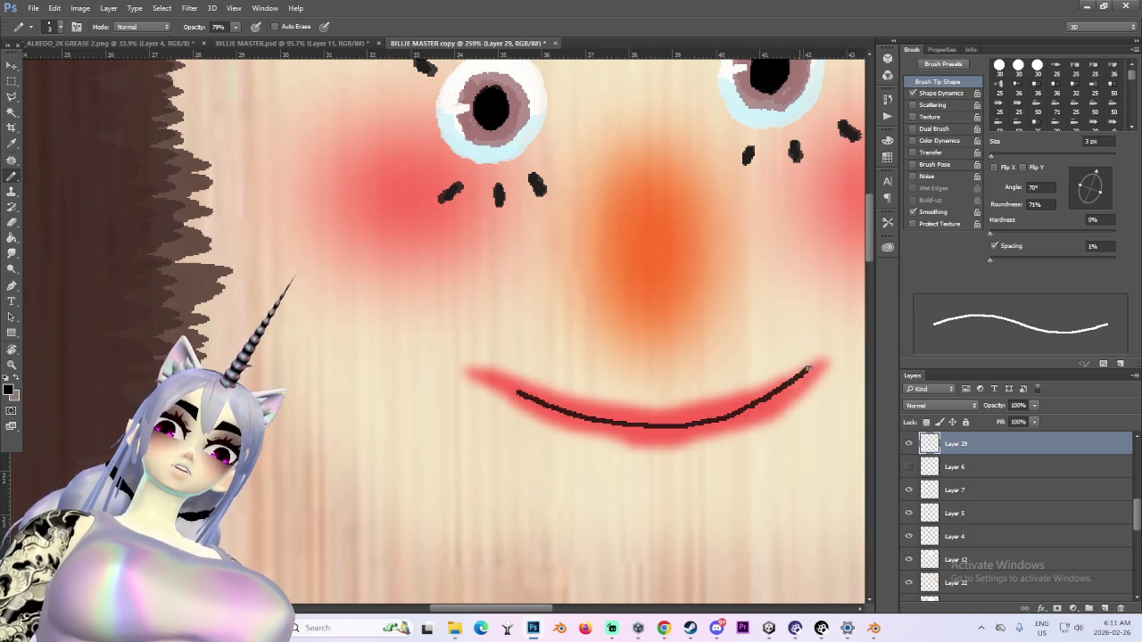
alt+scroll(809, 368, down, 2)
alt+scroll(794, 380, down, 4)
alt+scroll(785, 384, down, 2)
alt+scroll(779, 388, down, 1)
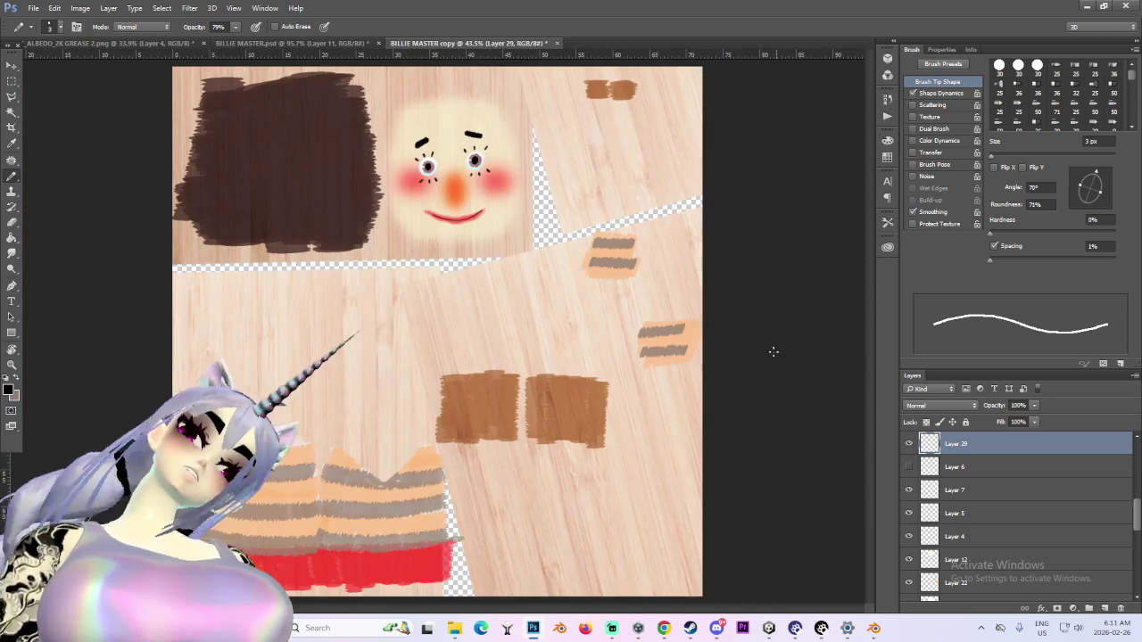
alt+scroll(442, 151, up, 5)
alt+scroll(511, 96, up, 1)
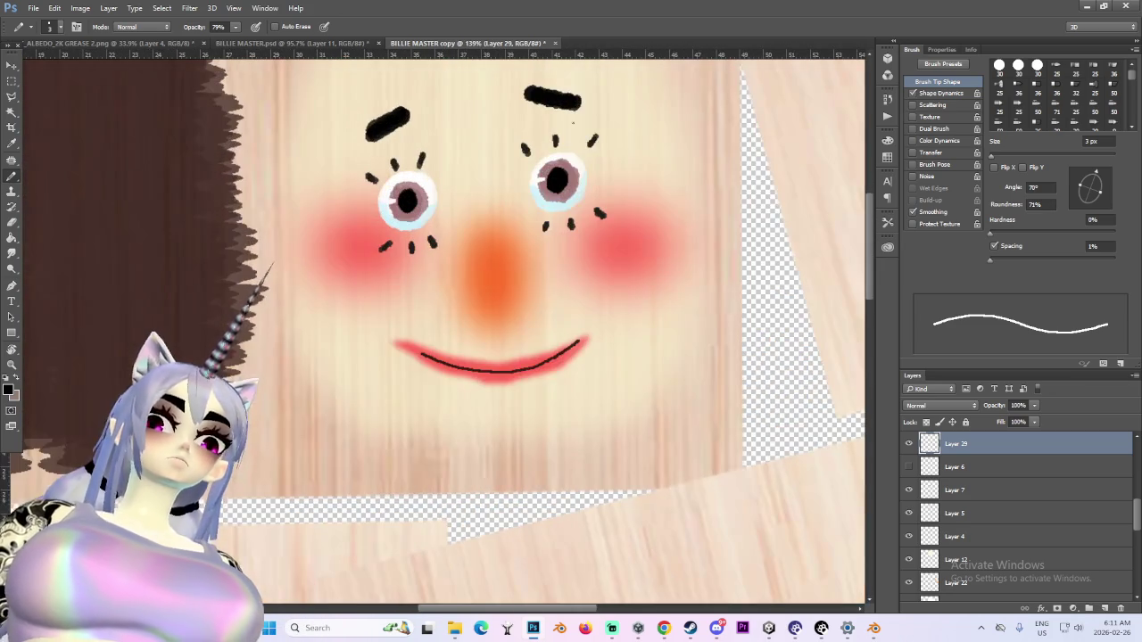
click(909, 537)
Toggle the nose, eye-detail and eye-white layers to identify them, then select Layer 25
click(909, 536)
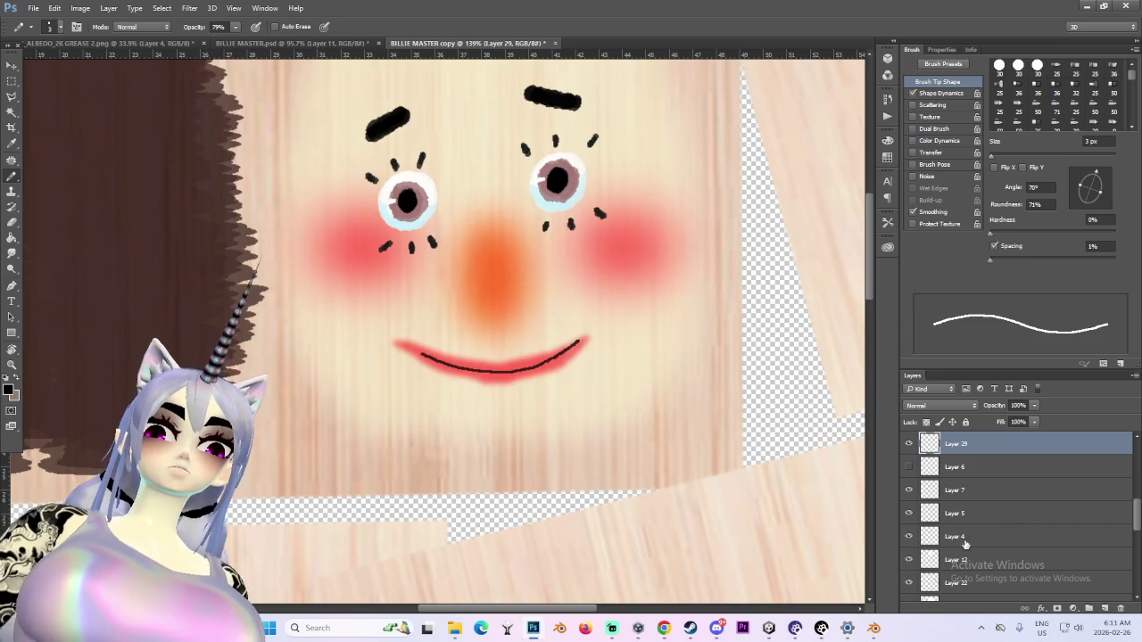
scroll(959, 550, up, 2)
click(909, 513)
click(909, 513)
click(909, 466)
click(909, 467)
click(909, 467)
click(963, 467)
Raise Layer 25's Hue/Saturation saturation to +56 to intensify the eye colours
click(80, 8)
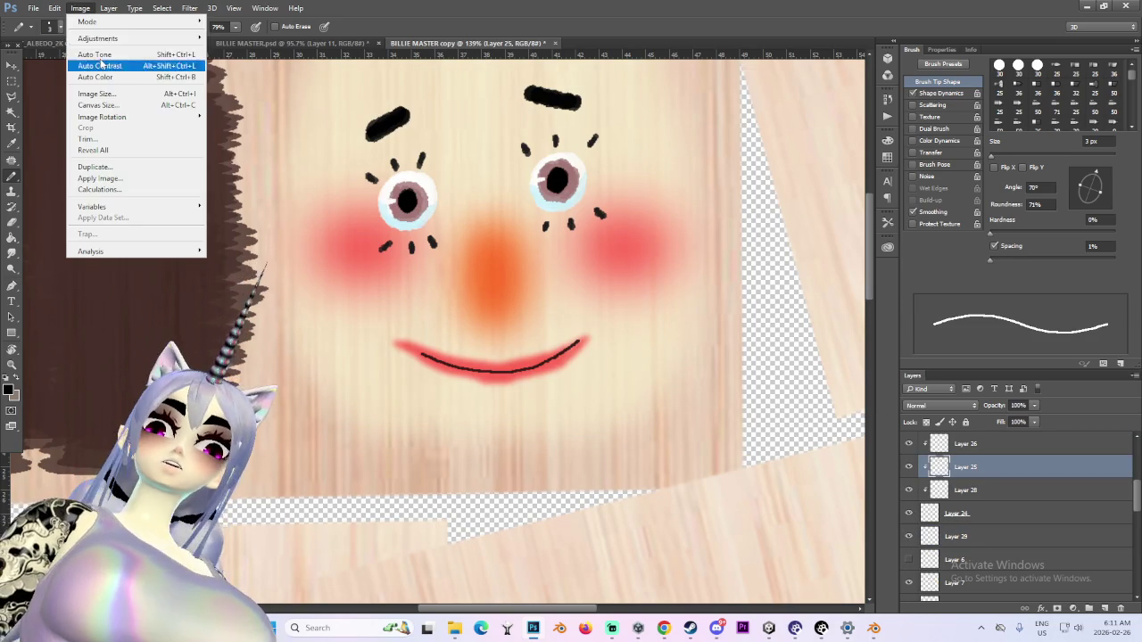
mouse_move(97, 38)
click(241, 100)
mouse_move(872, 443)
mouse_down()
mouse_move(905, 444)
mouse_move(905, 458)
mouse_up()
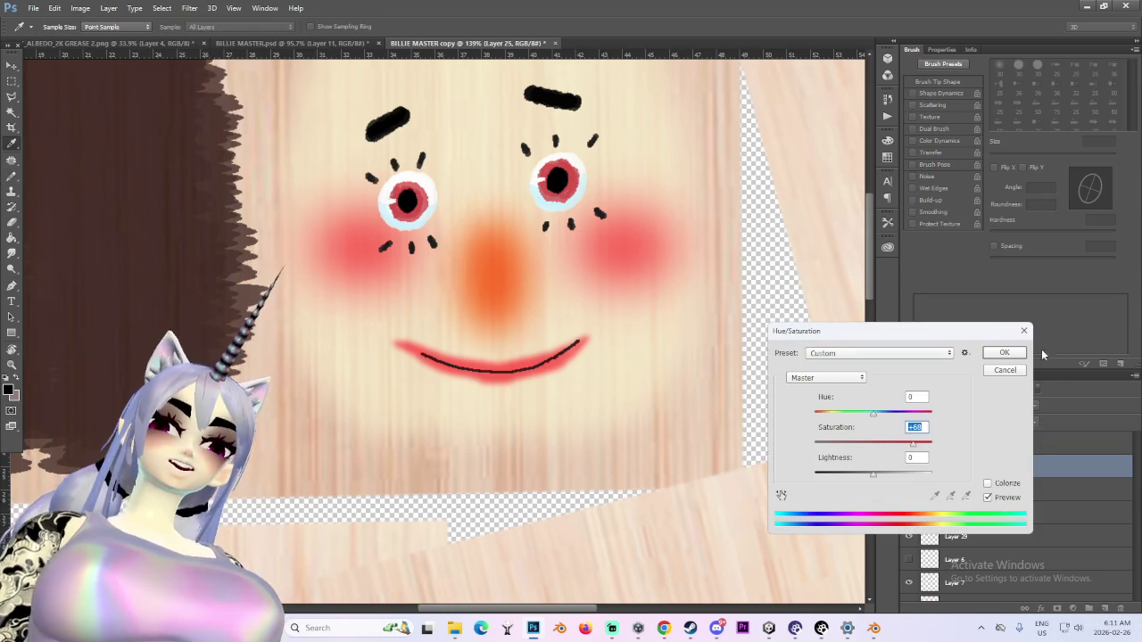
click(1003, 353)
key(b)
alt+scroll(681, 311, down, 2)
alt+scroll(680, 310, down, 3)
alt+scroll(678, 346, down, 1)
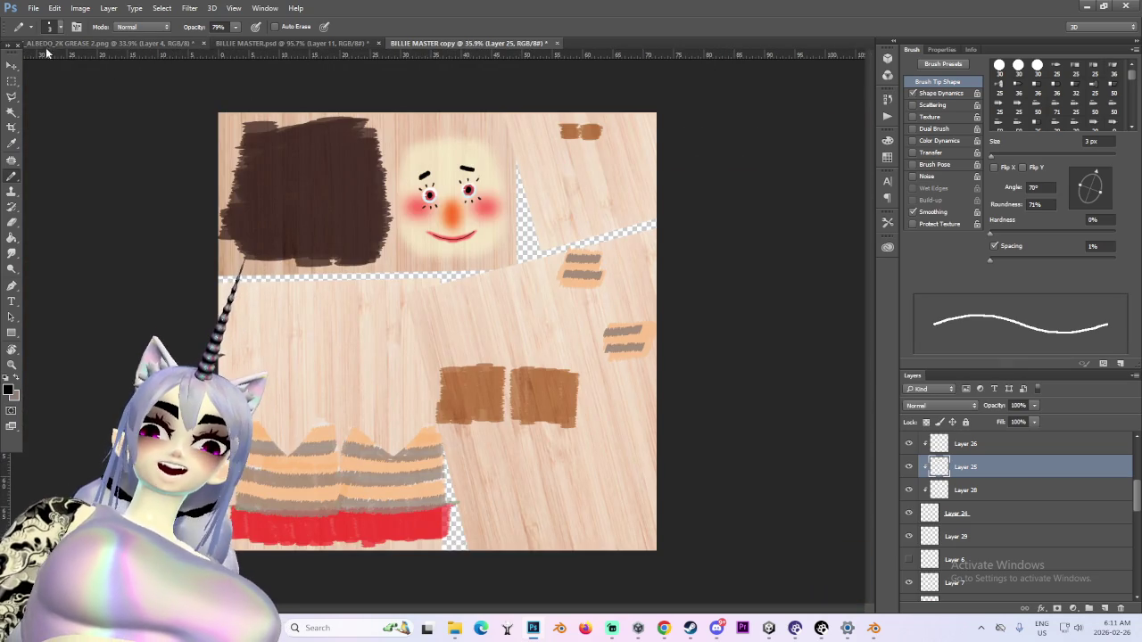
click(55, 8)
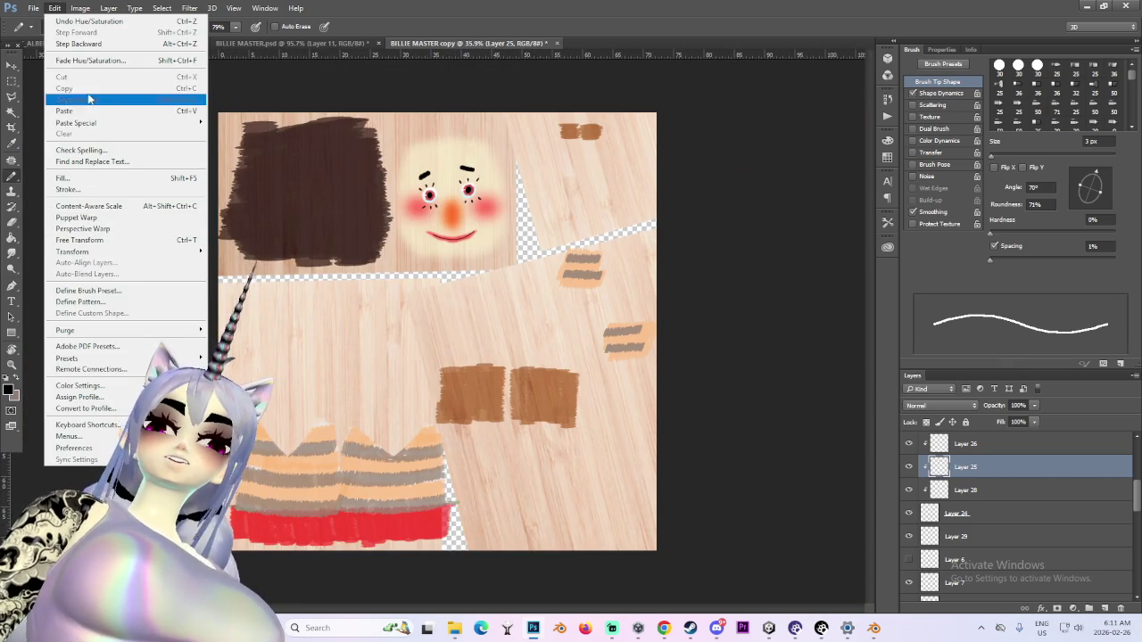
Save the painted texture as a new PNG, editing the BILLIE 8 file name into BILLIE 9
click(55, 8)
click(33, 8)
click(421, 233)
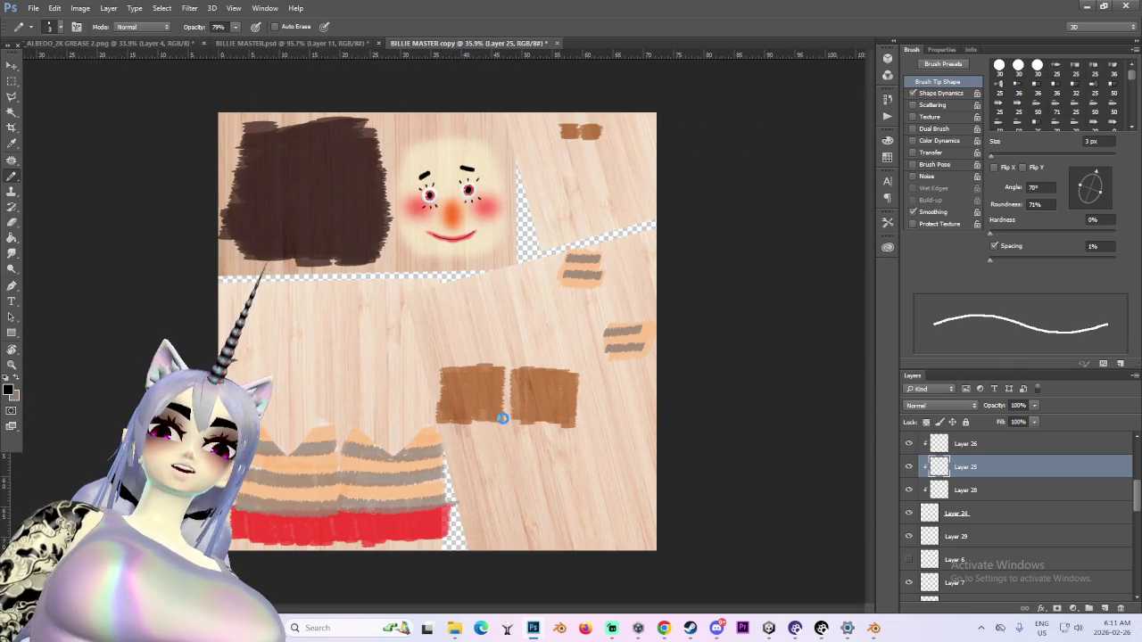
key(ctrl+shift+s)
click(98, 468)
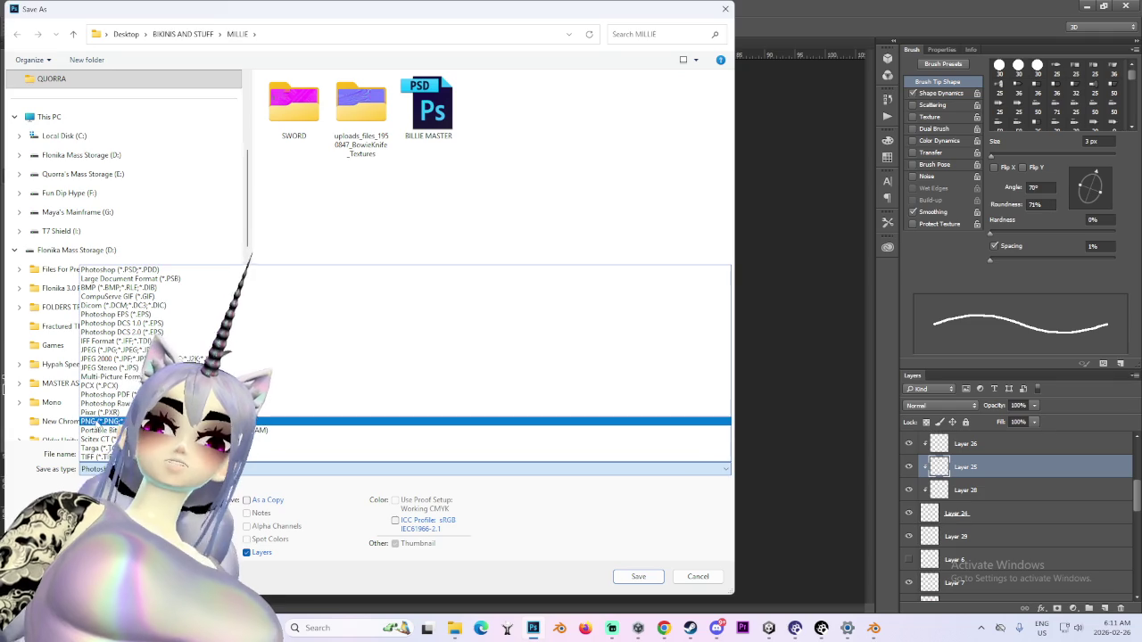
click(101, 421)
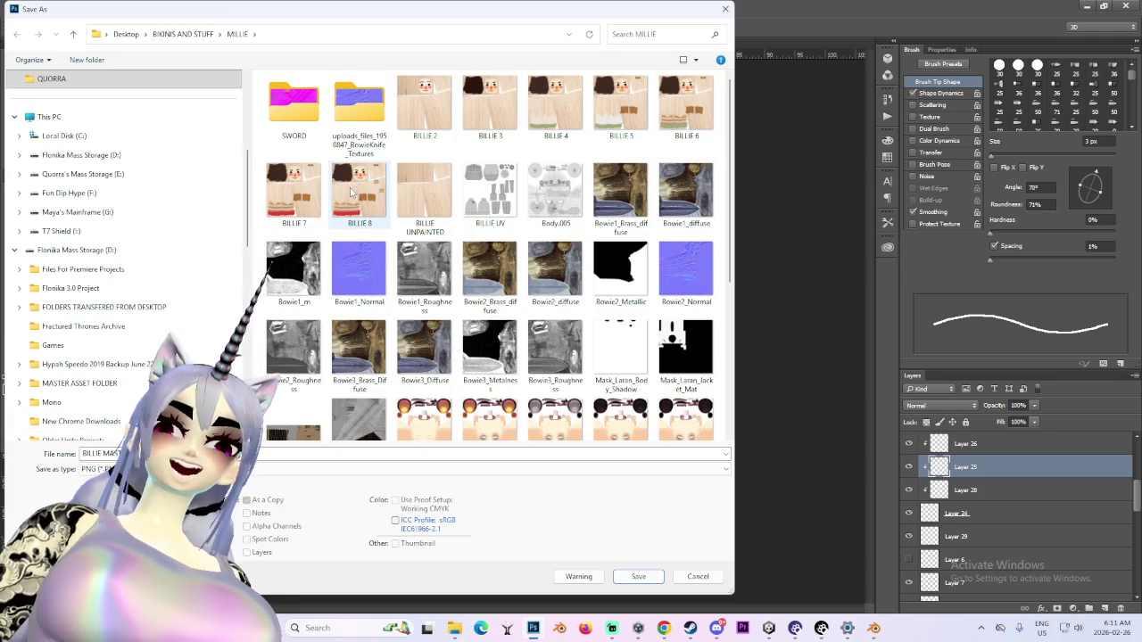
click(352, 192)
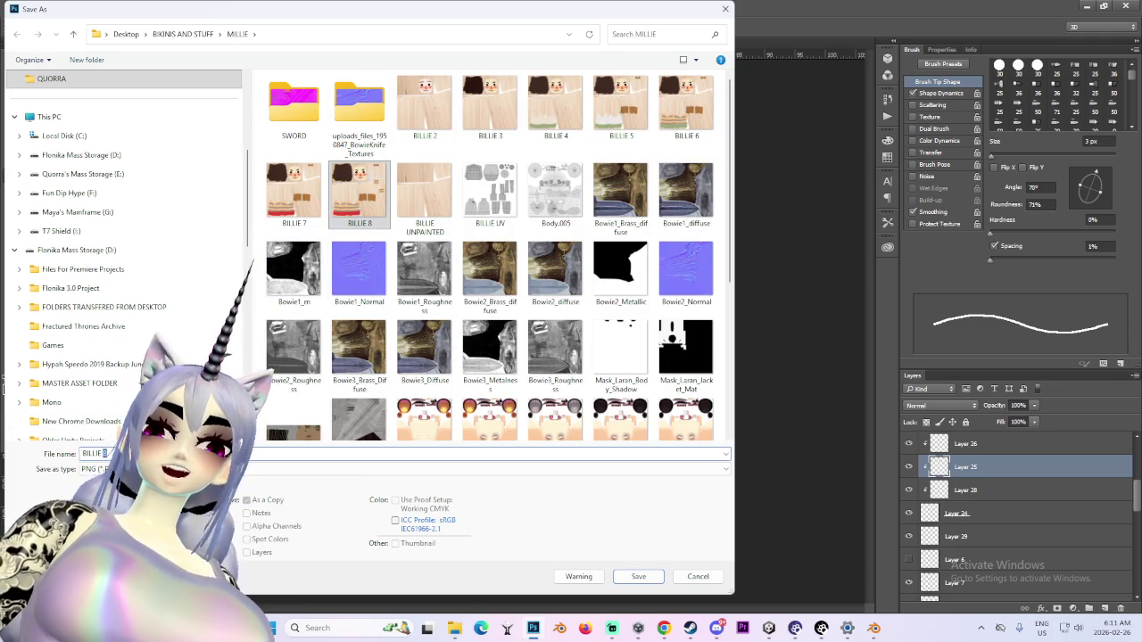
click(636, 576)
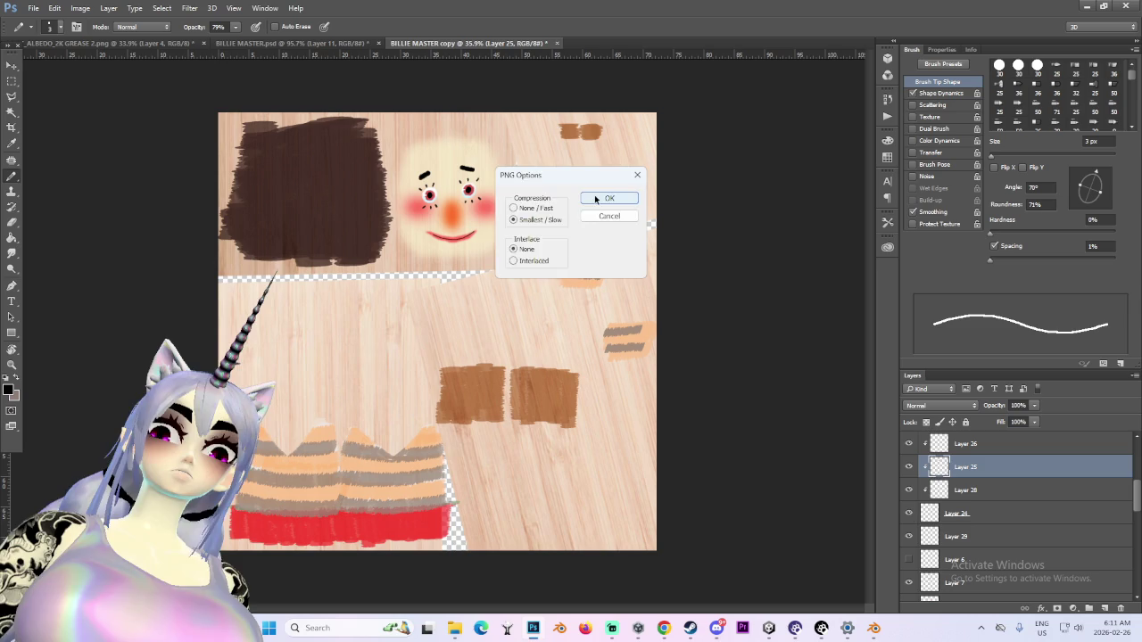
click(609, 196)
click(873, 628)
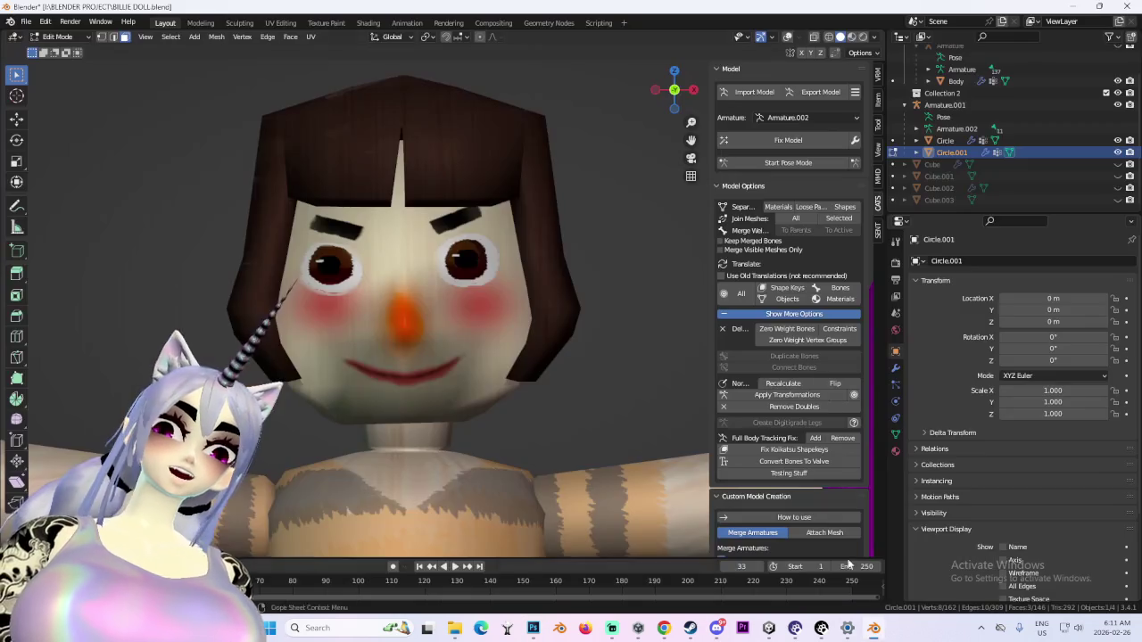
Return to Object Mode, select Circle, and load BILLIE 9.png into its Image Texture node
scroll(482, 313, down, 4)
click(58, 37)
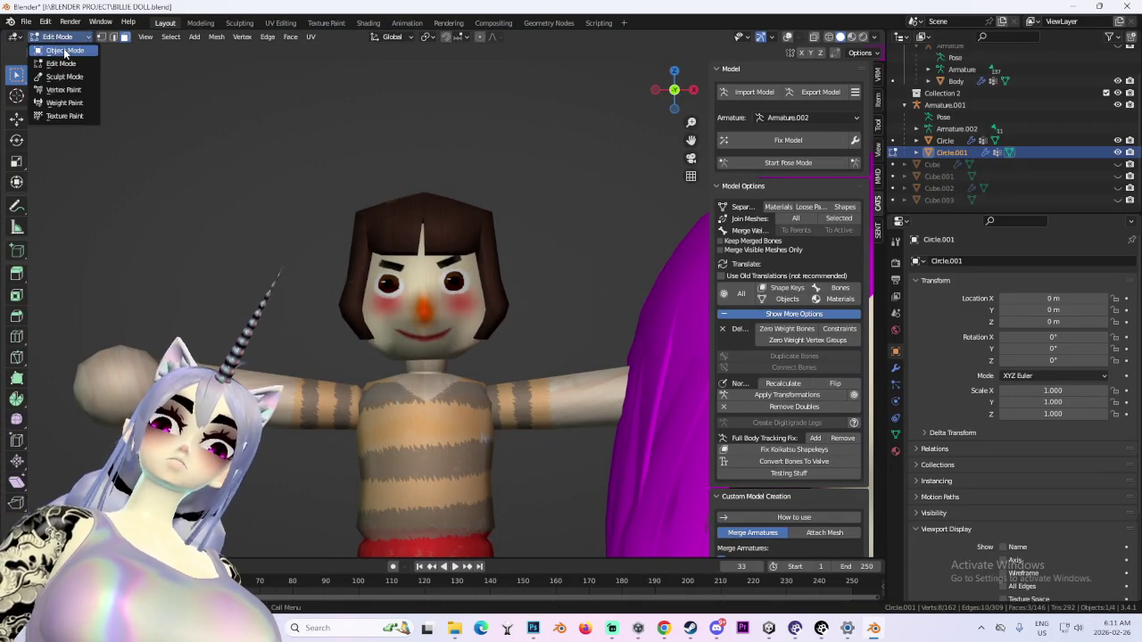
click(55, 52)
click(459, 319)
mouse_move(458, 320)
middle_down()
mouse_move(453, 306)
mouse_move(516, 305)
middle_up()
scroll(491, 304, down, 2)
click(678, 89)
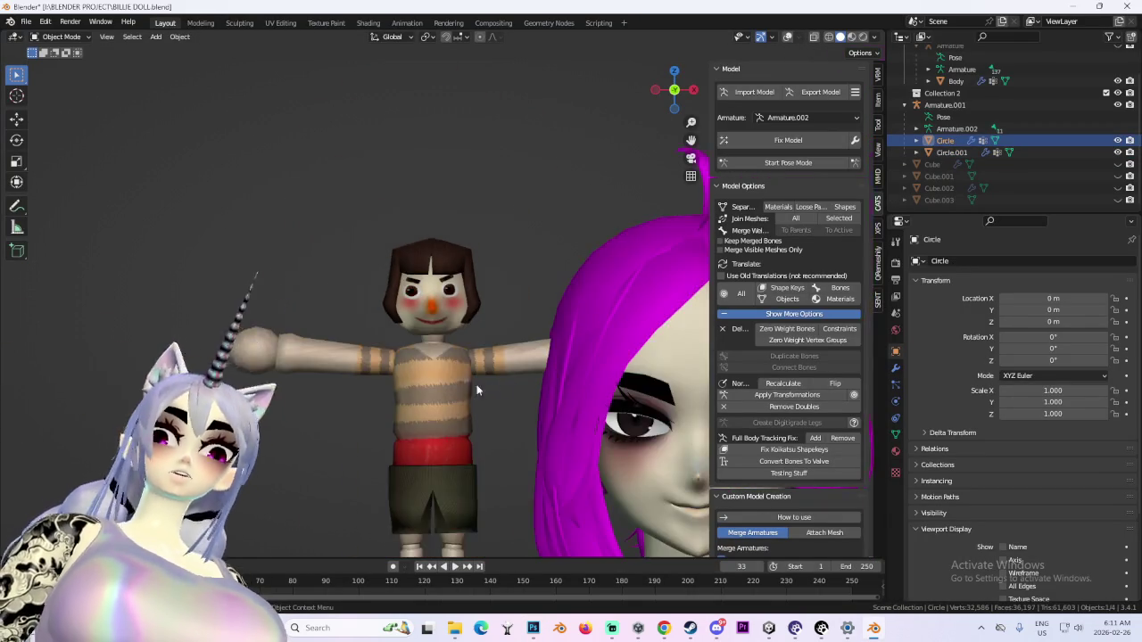
scroll(447, 375, up, 5)
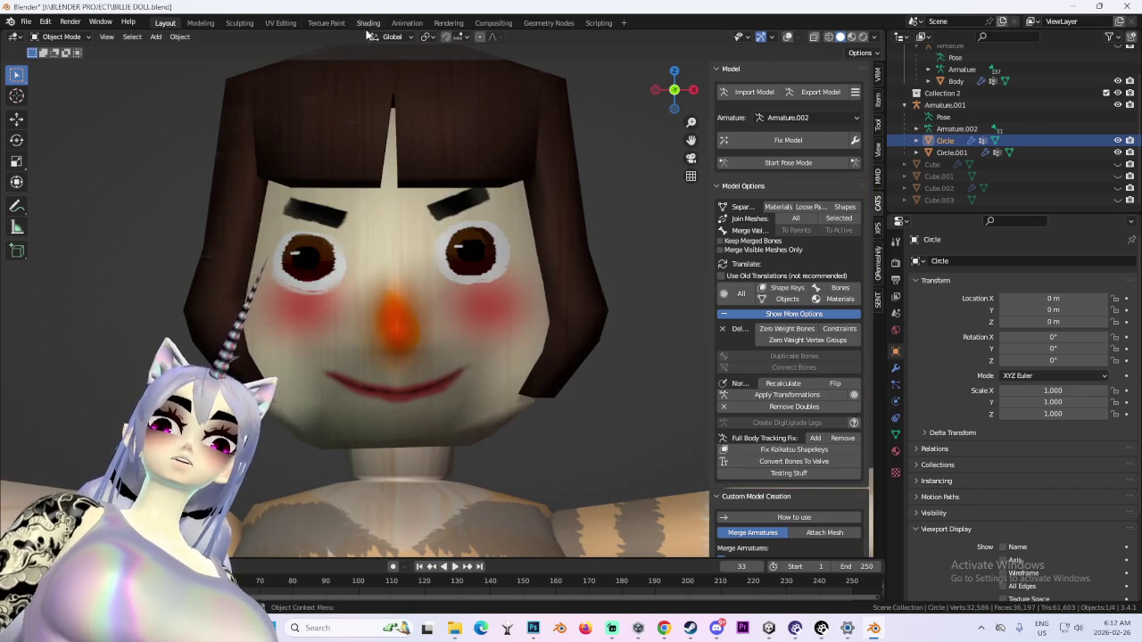
click(366, 23)
click(475, 493)
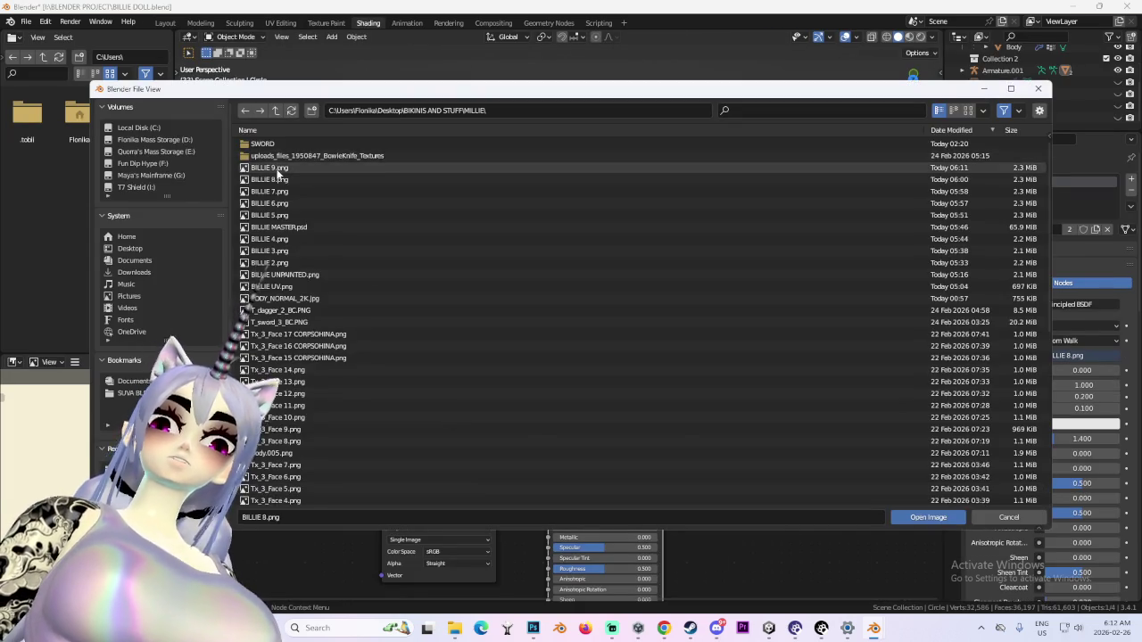
double_click(294, 158)
In the Layout workspace, orbit and zoom around the doll to inspect the new texture
click(165, 22)
scroll(579, 332, down, 3)
scroll(536, 321, down, 3)
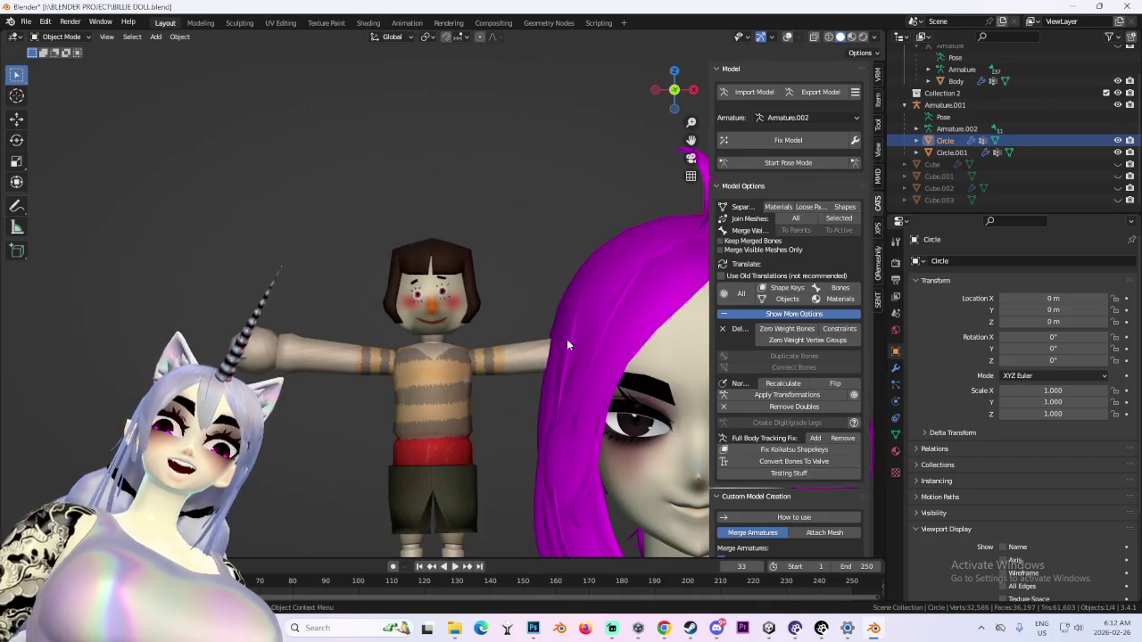
scroll(401, 296, up, 4)
scroll(543, 360, up, 2)
scroll(542, 366, down, 2)
mouse_move(542, 366)
middle_down()
mouse_move(612, 356)
mouse_move(469, 395)
mouse_move(544, 394)
middle_up()
scroll(476, 386, down, 3)
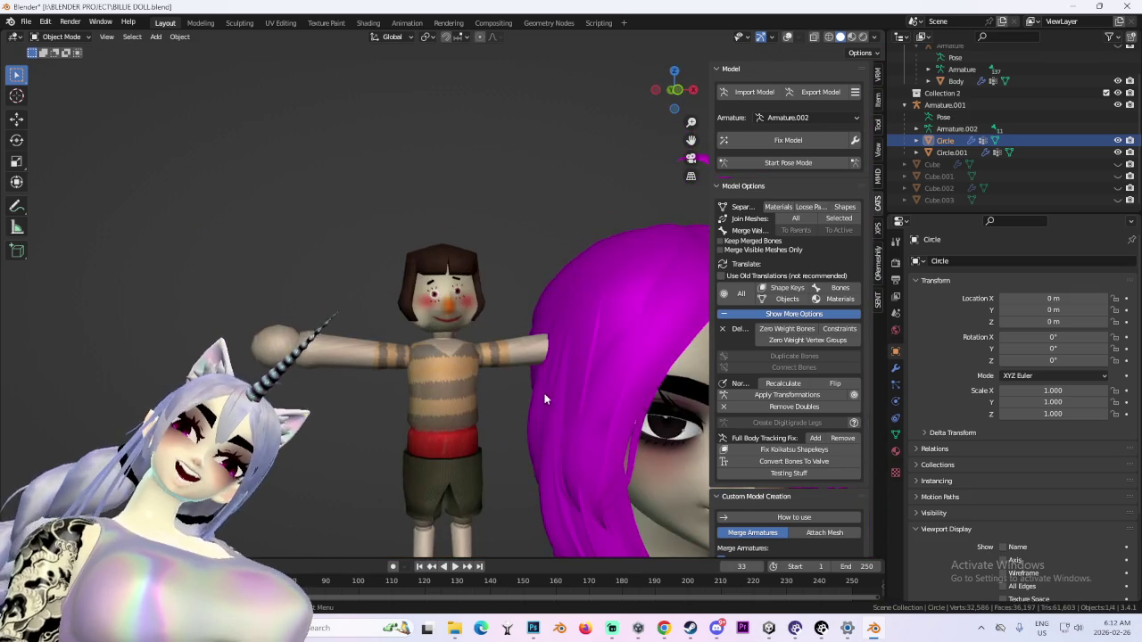
scroll(547, 391, up, 4)
scroll(502, 429, down, 3)
mouse_move(494, 432)
middle_down()
mouse_move(430, 428)
mouse_move(482, 383)
mouse_move(439, 361)
mouse_move(461, 383)
middle_up()
scroll(496, 355, up, 3)
scroll(440, 361, up, 3)
scroll(440, 364, down, 4)
Merge Layers 26, 25 and 28 into a single iris layer
key(alt+Tab)
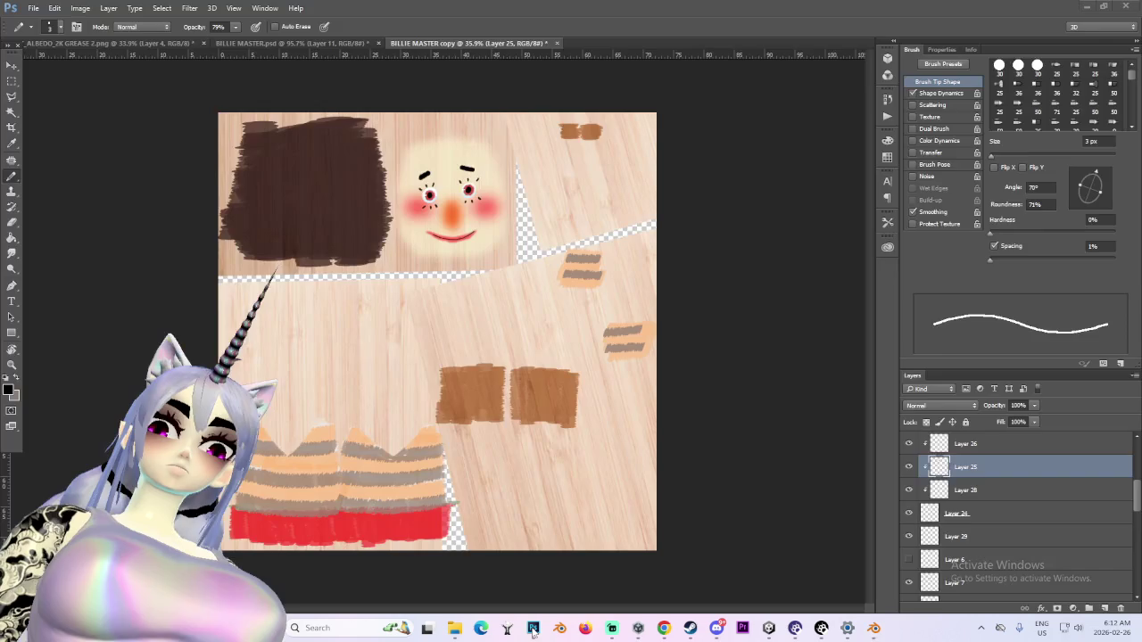
alt+scroll(488, 110, up, 2)
alt+scroll(488, 111, up, 2)
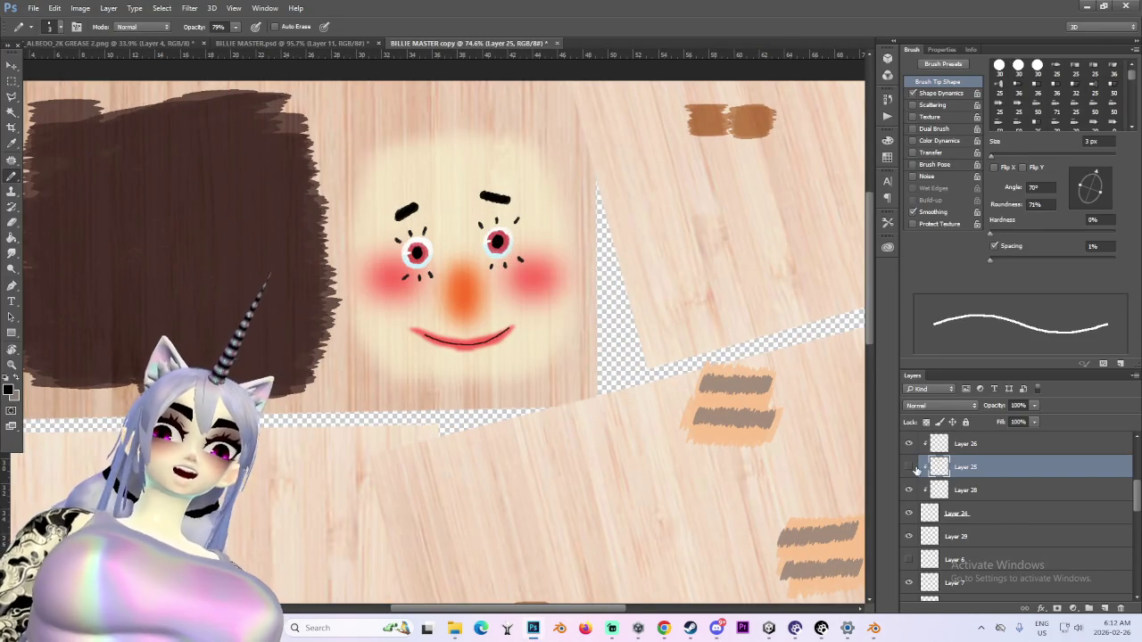
scroll(982, 490, up, 1)
click(978, 491)
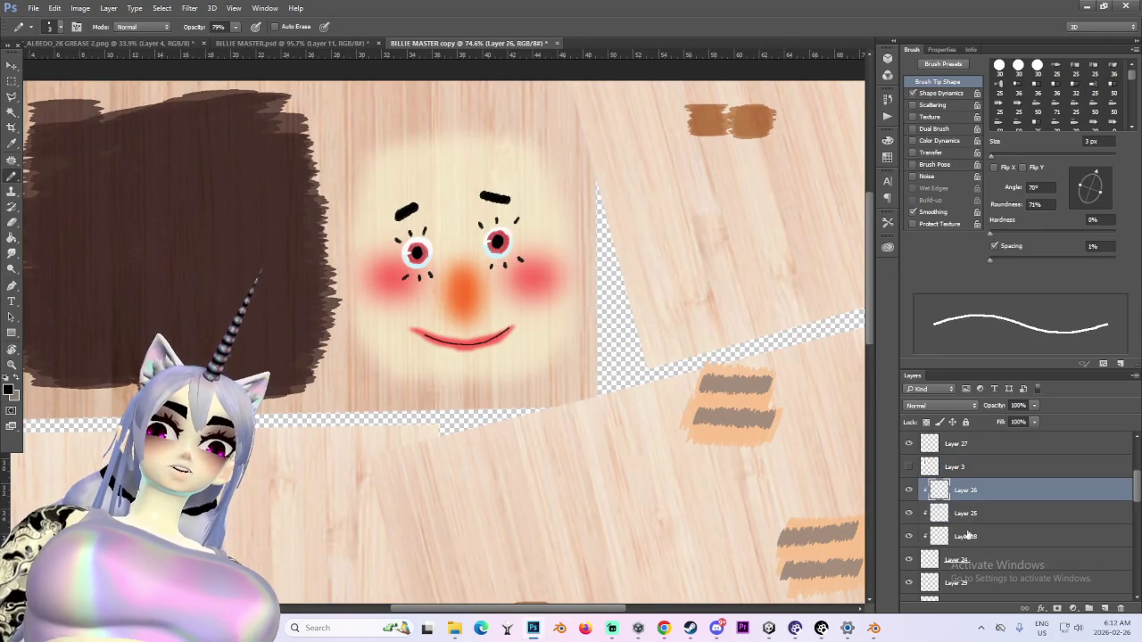
shift+click(970, 538)
right_click(965, 532)
click(999, 425)
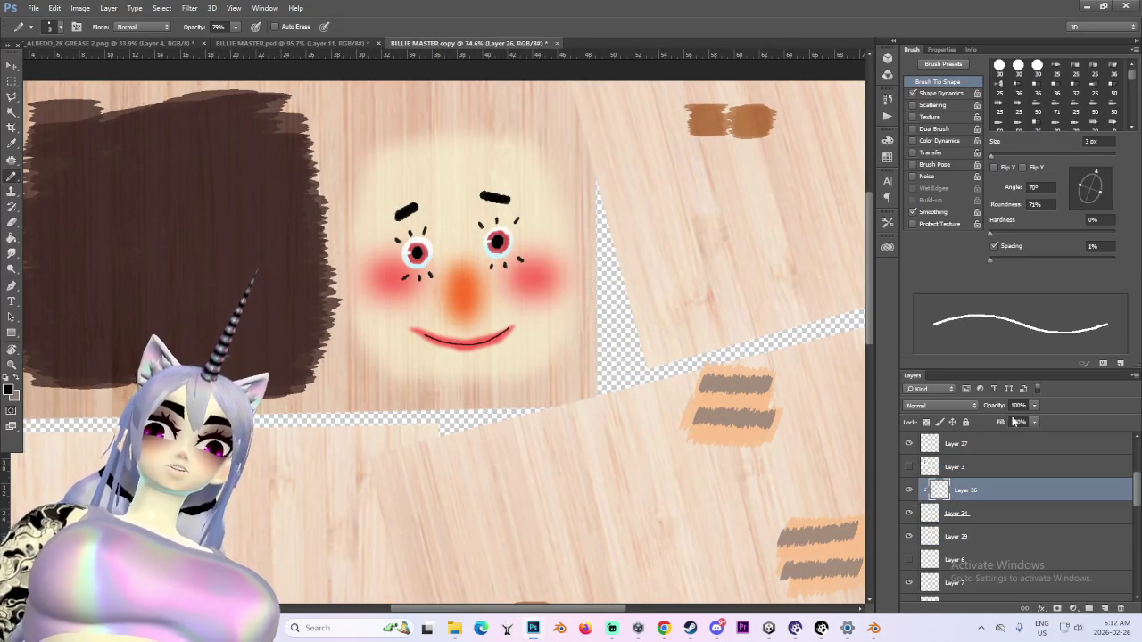
Merge the iris layer down into Layer 24 and hide Layer 24
click(910, 491)
click(910, 490)
right_click(951, 496)
click(1017, 425)
click(910, 491)
click(909, 491)
click(910, 490)
Toggle Layer 24 to compare the face with and without the red irises
alt+scroll(441, 285, down, 2)
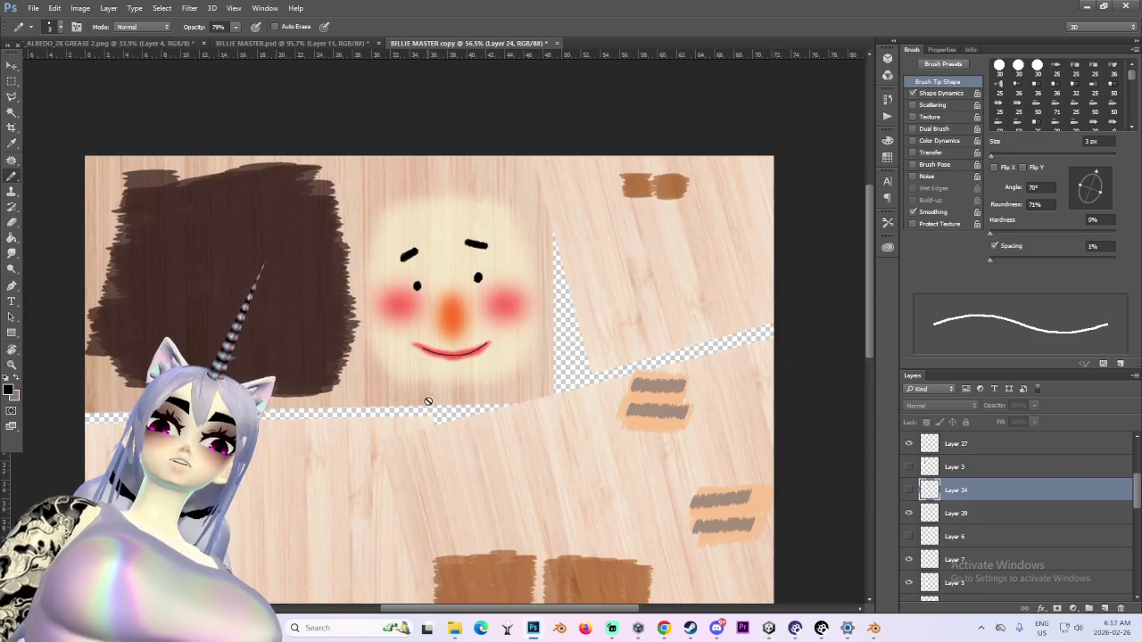
alt+scroll(441, 284, up, 2)
alt+scroll(441, 285, up, 2)
click(910, 490)
click(910, 491)
alt+scroll(601, 364, down, 1)
alt+scroll(645, 364, down, 1)
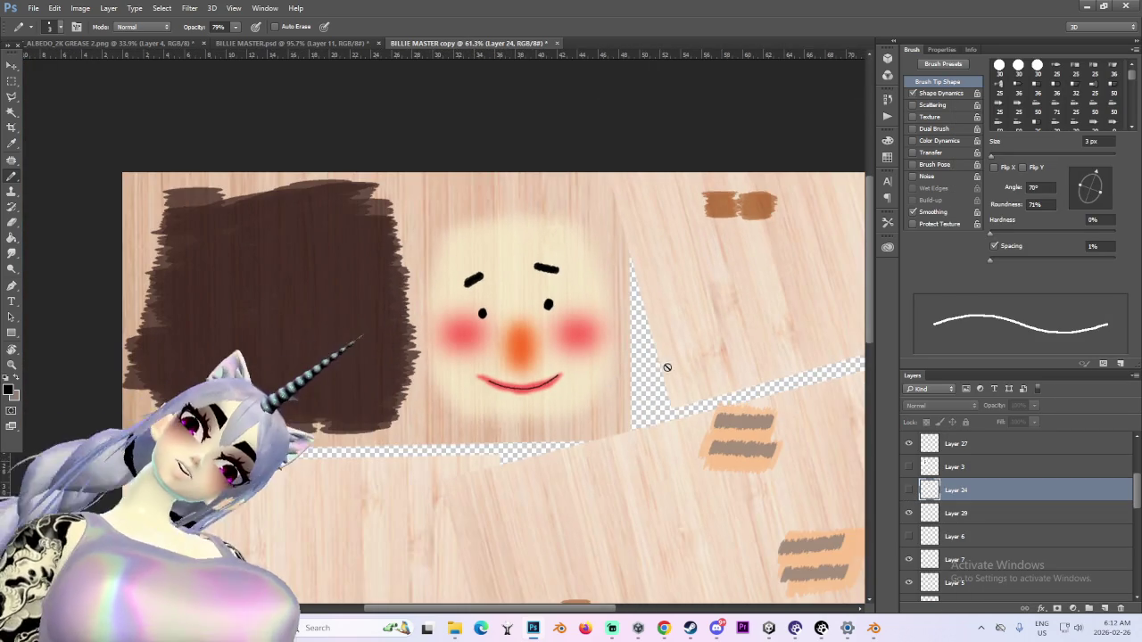
alt+scroll(589, 353, up, 2)
click(910, 490)
click(910, 491)
Check the eyebrow layer and make Layer 27 the active painting layer
click(910, 443)
click(909, 444)
click(955, 444)
alt+scroll(463, 412, up, 1)
alt+scroll(464, 412, up, 1)
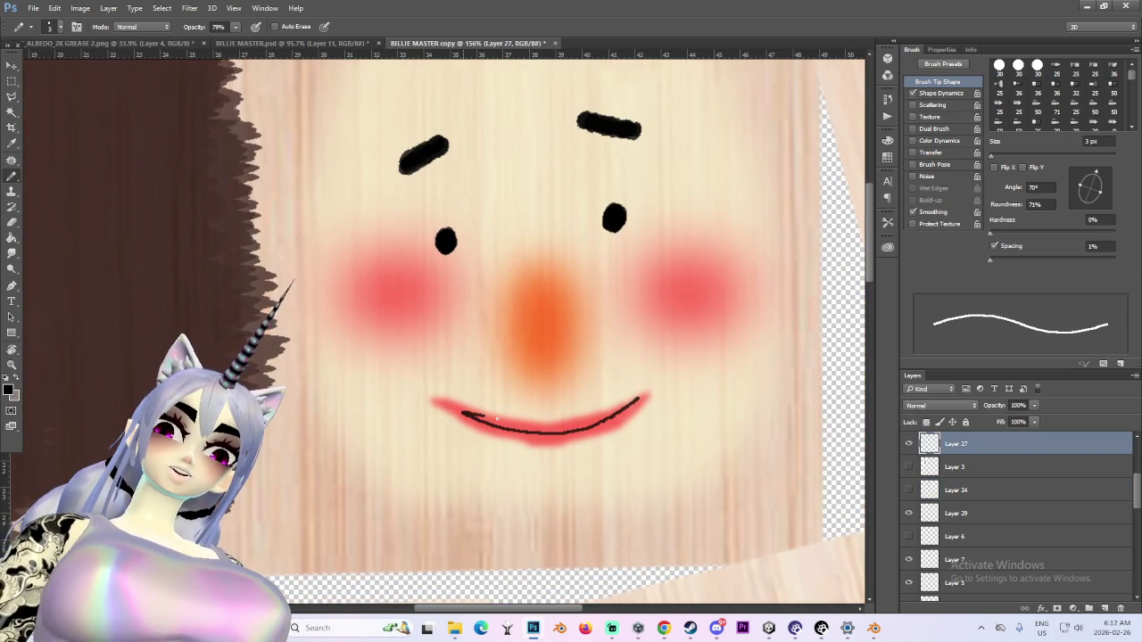
Paint a black line along the smile, settling on a 10 px brush after trying 20 px
drag(644, 406, 641, 403)
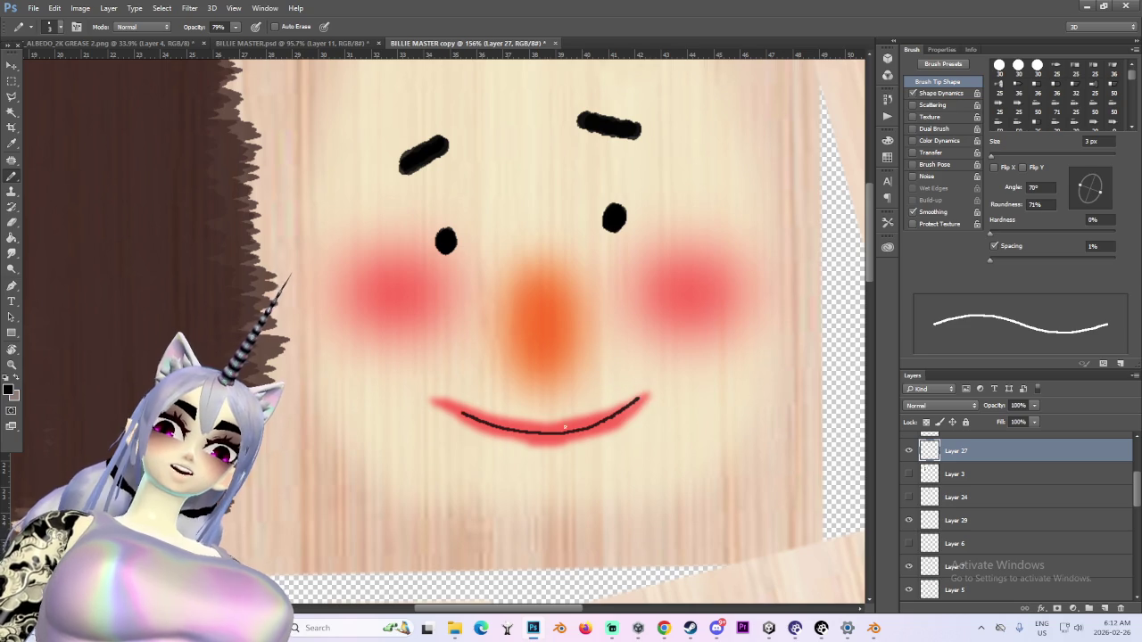
key(bracketright)
key(bracketright)
key(bracketright)
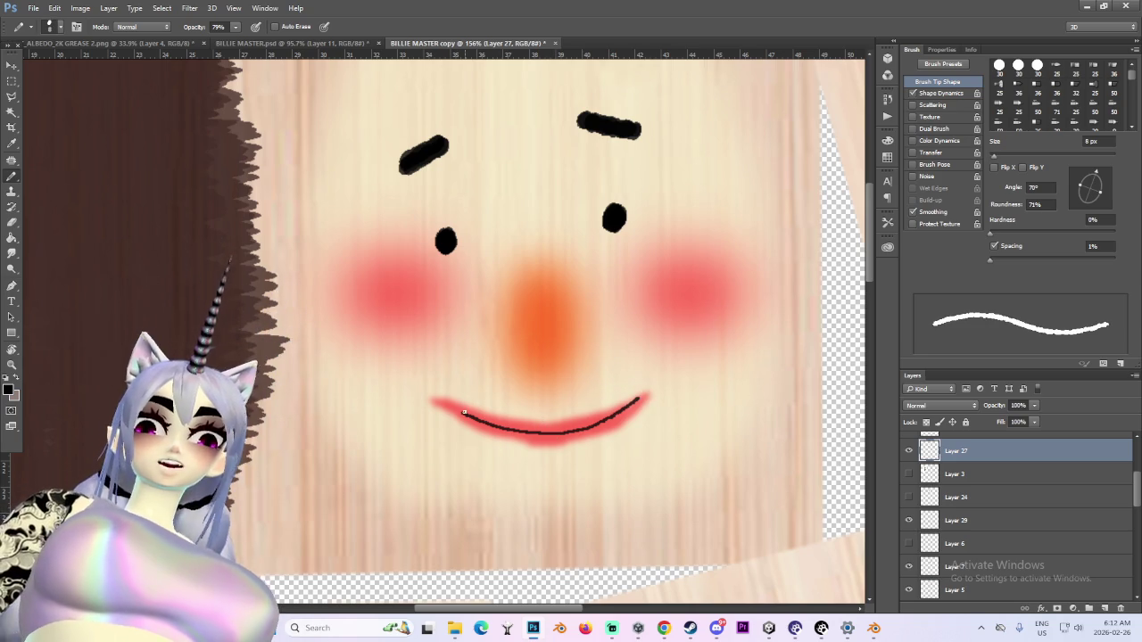
key(bracketright)
key(bracketright)
key(bracketright)
mouse_move(453, 409)
mouse_down()
mouse_move(514, 435)
mouse_move(605, 431)
mouse_move(656, 400)
mouse_up()
alt+scroll(563, 418, up, 1)
alt+scroll(563, 417, up, 1)
key(ctrl+z)
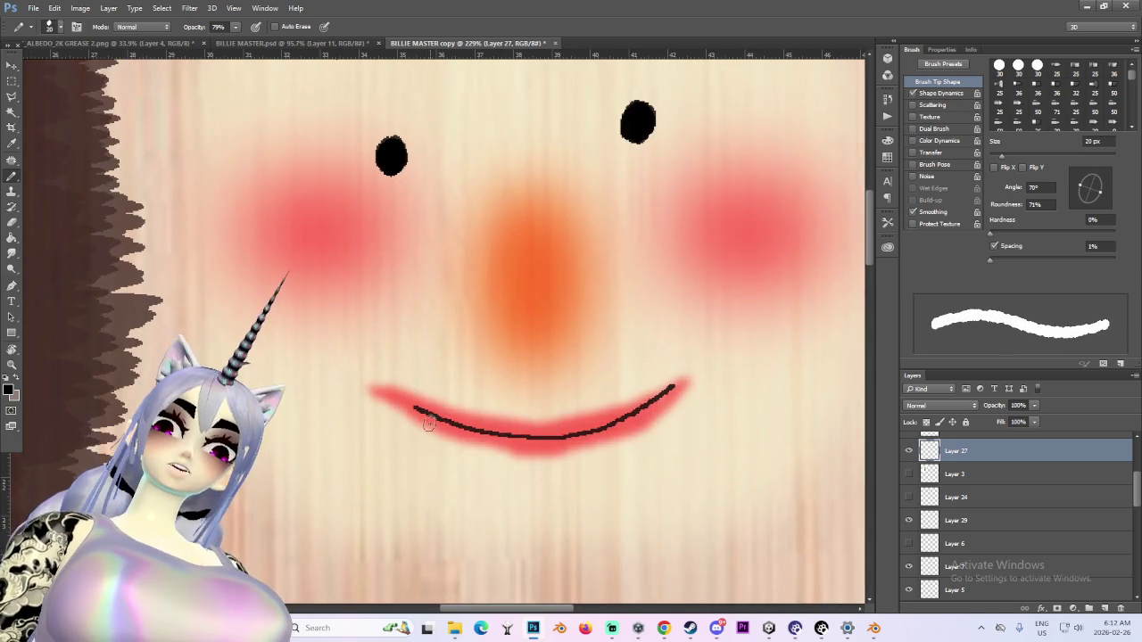
alt+scroll(429, 425, up, 1)
key(bracketleft)
key(bracketleft)
mouse_move(413, 406)
mouse_down()
mouse_move(541, 441)
mouse_move(616, 434)
mouse_move(687, 406)
mouse_up()
Scribble circles around the eyes, then undo them to leave plain dot eyes
alt+scroll(716, 414, down, 3)
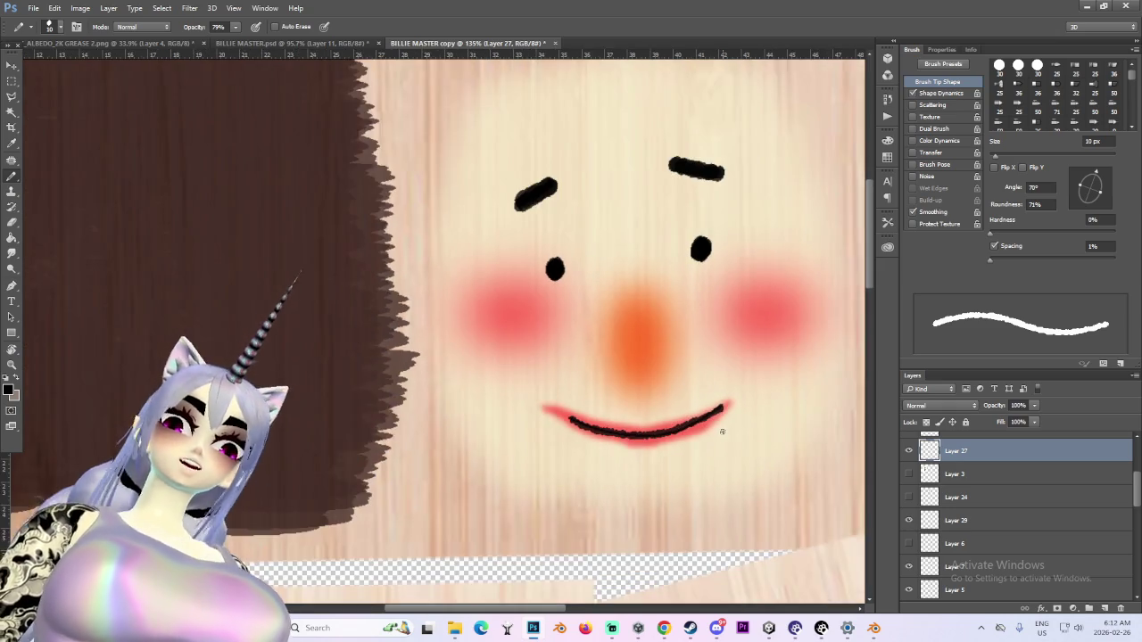
alt+scroll(722, 401, down, 2)
alt+scroll(732, 384, down, 2)
alt+scroll(737, 378, up, 1)
alt+scroll(736, 378, up, 3)
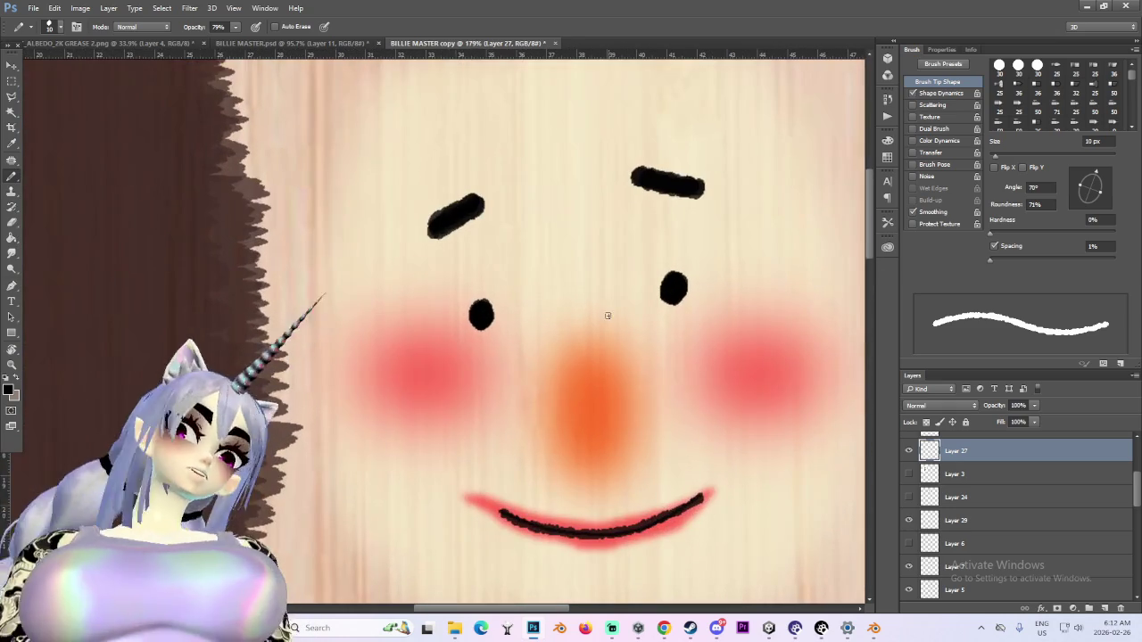
drag(504, 263, 441, 275)
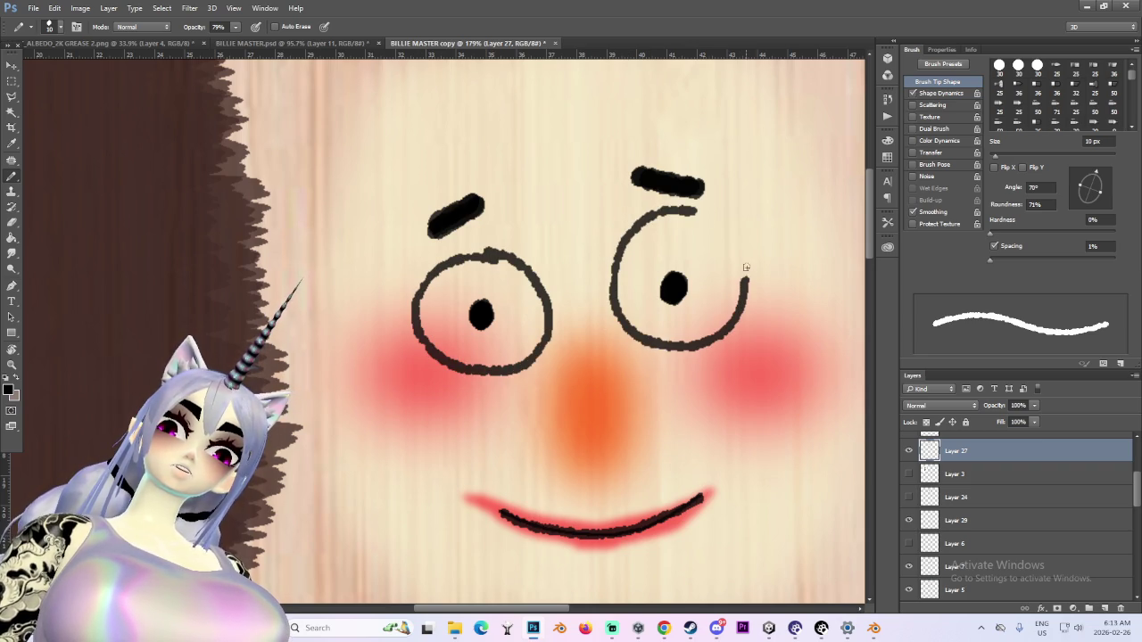
alt+scroll(692, 212, down, 5)
alt+scroll(678, 232, down, 1)
alt+scroll(624, 303, up, 1)
alt+scroll(605, 342, up, 4)
alt+scroll(605, 342, up, 2)
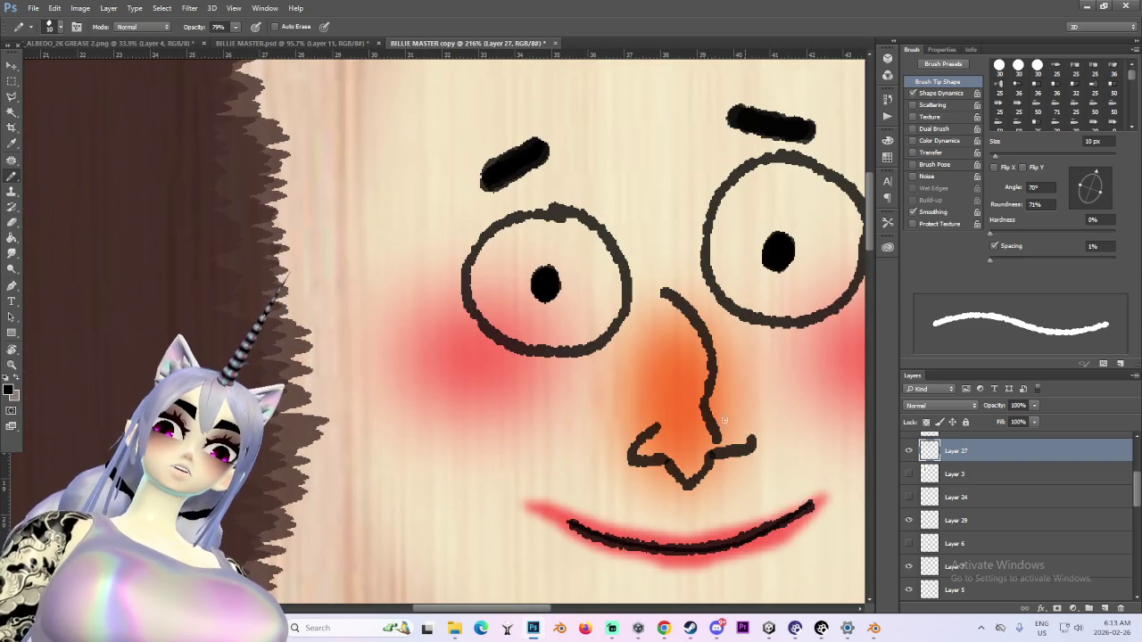
alt+scroll(743, 429, down, 2)
alt+scroll(757, 403, down, 4)
alt+scroll(743, 355, down, 3)
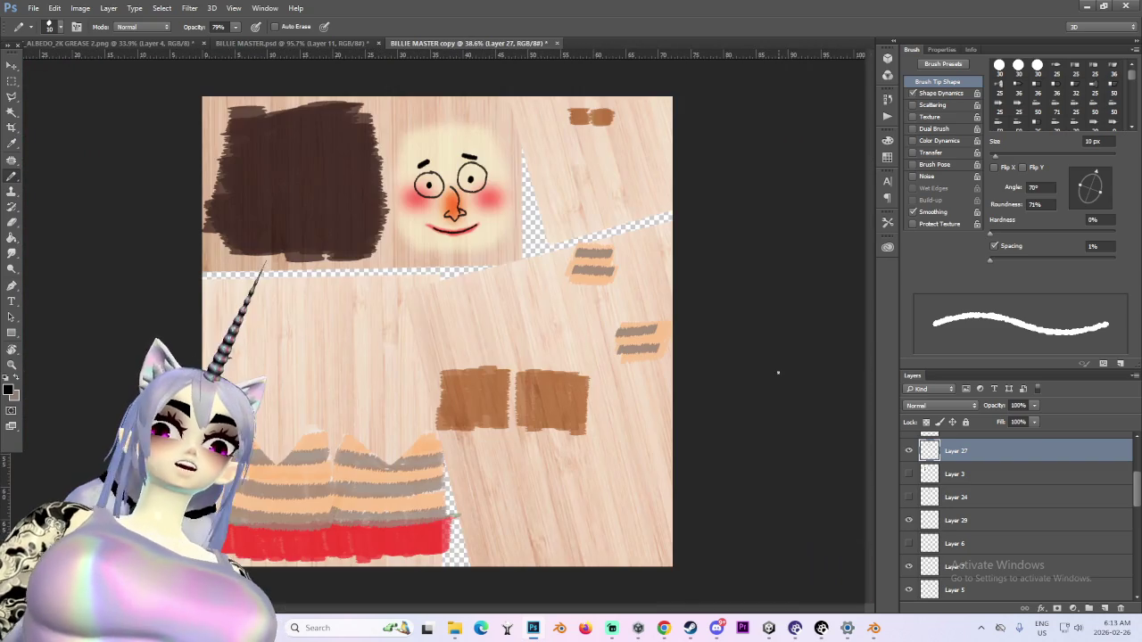
alt+scroll(415, 174, up, 1)
alt+scroll(411, 165, up, 1)
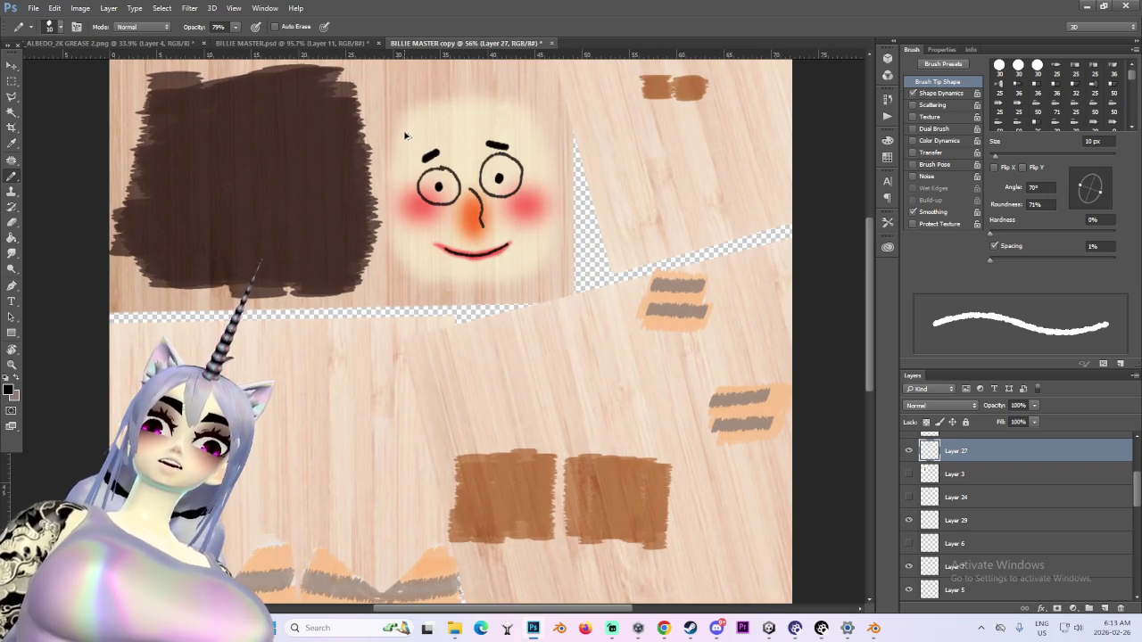
alt+scroll(410, 133, down, 1)
alt+scroll(428, 134, down, 1)
alt+scroll(482, 132, up, 2)
key(ctrl+alt+z)
key(ctrl+alt+z)
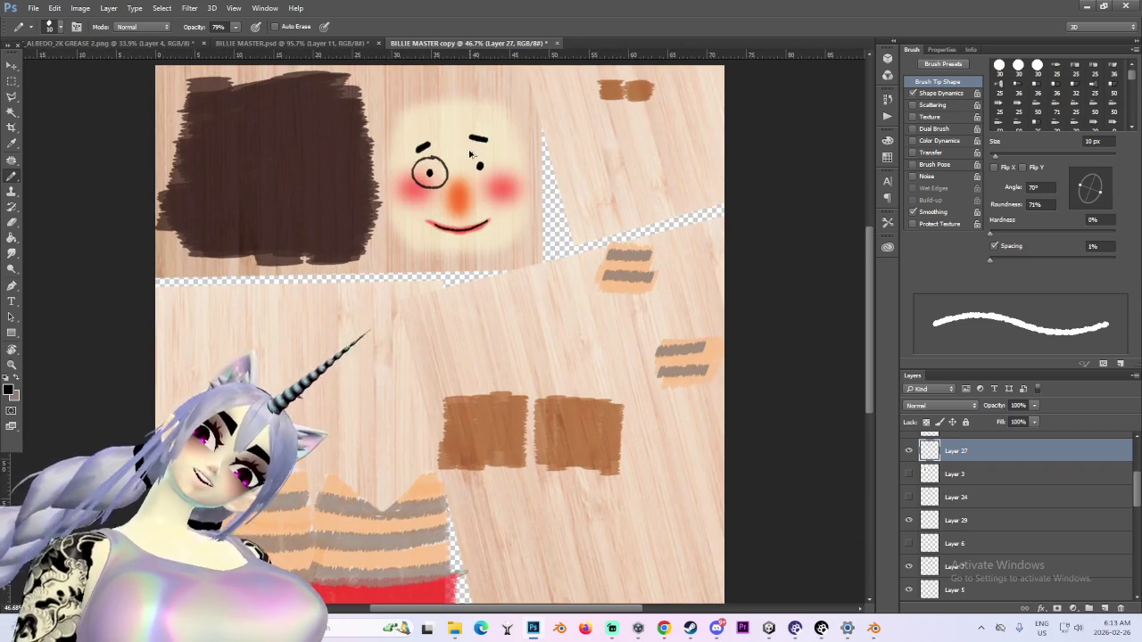
Start File > Save As and expand the Save as type list
alt+scroll(297, 155, down, 2)
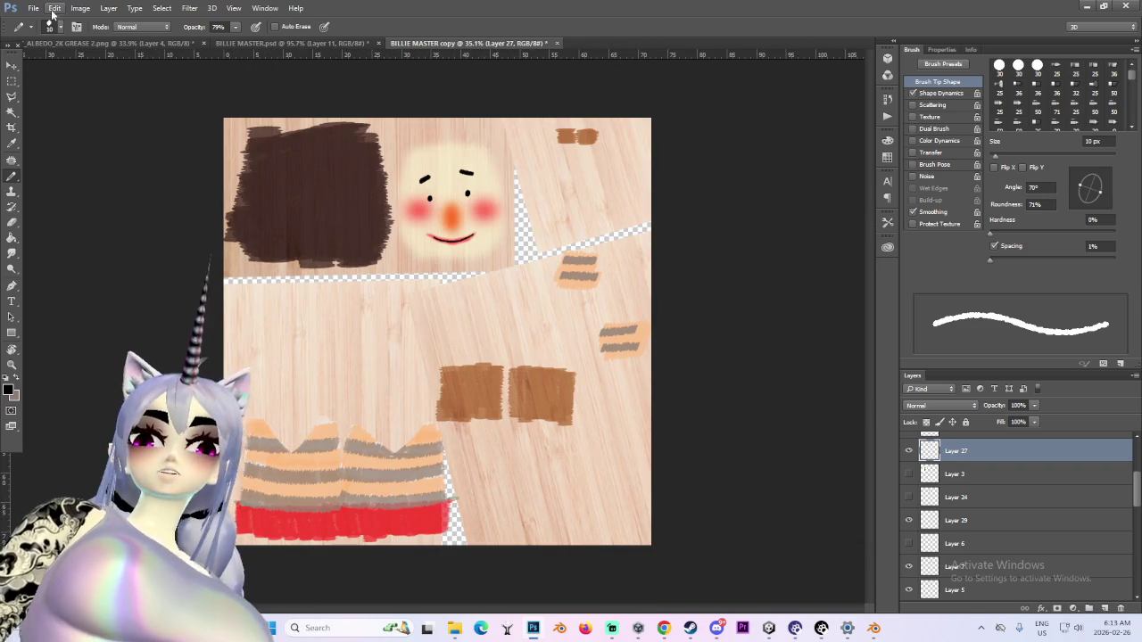
click(35, 8)
click(560, 265)
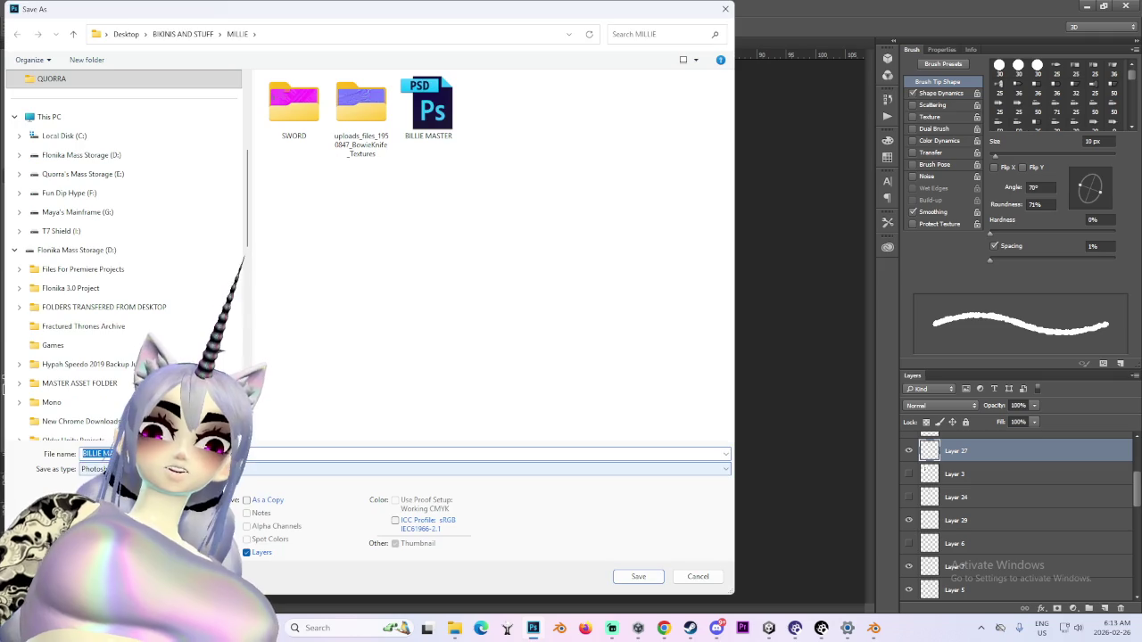
click(499, 468)
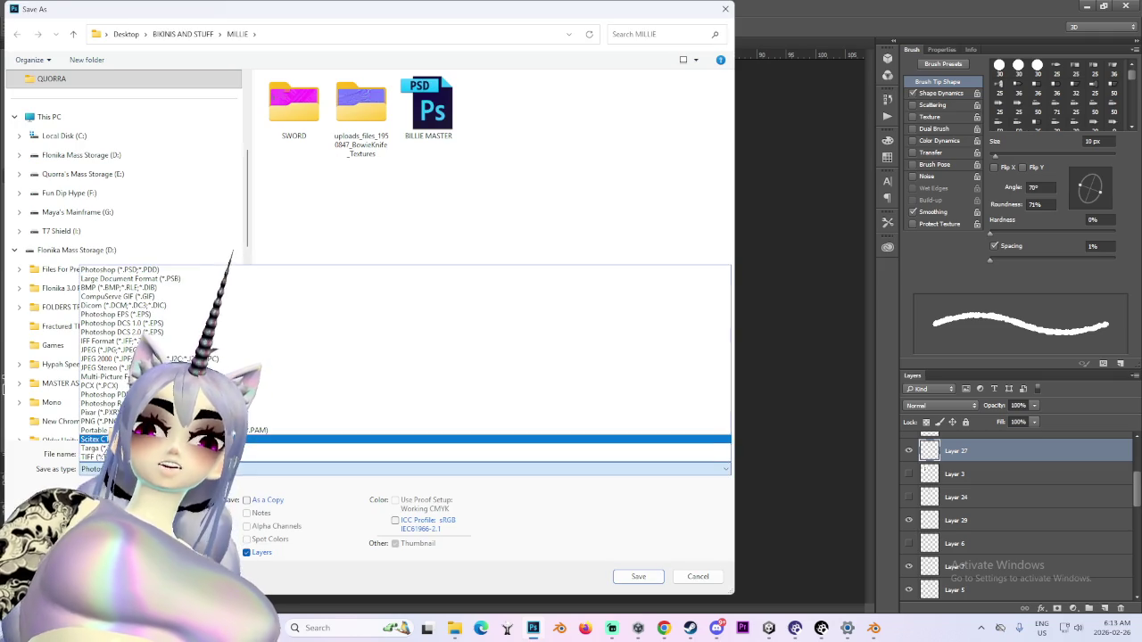
Save the reworked doll face as a PNG named BILLIE 10, accepting the PNG options
click(401, 421)
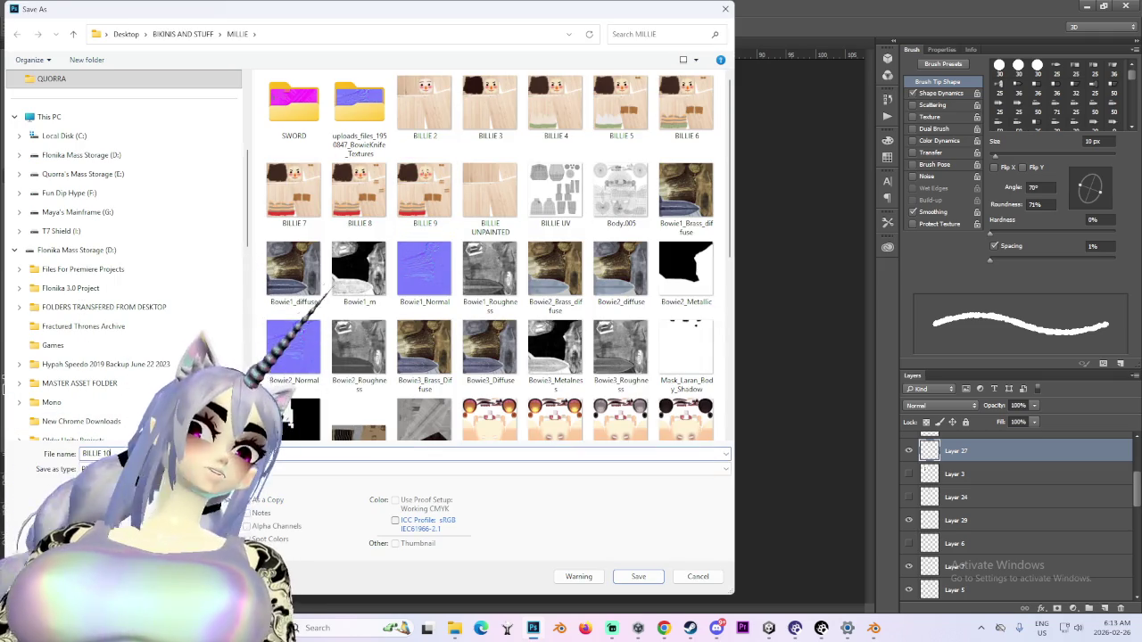
key(Return)
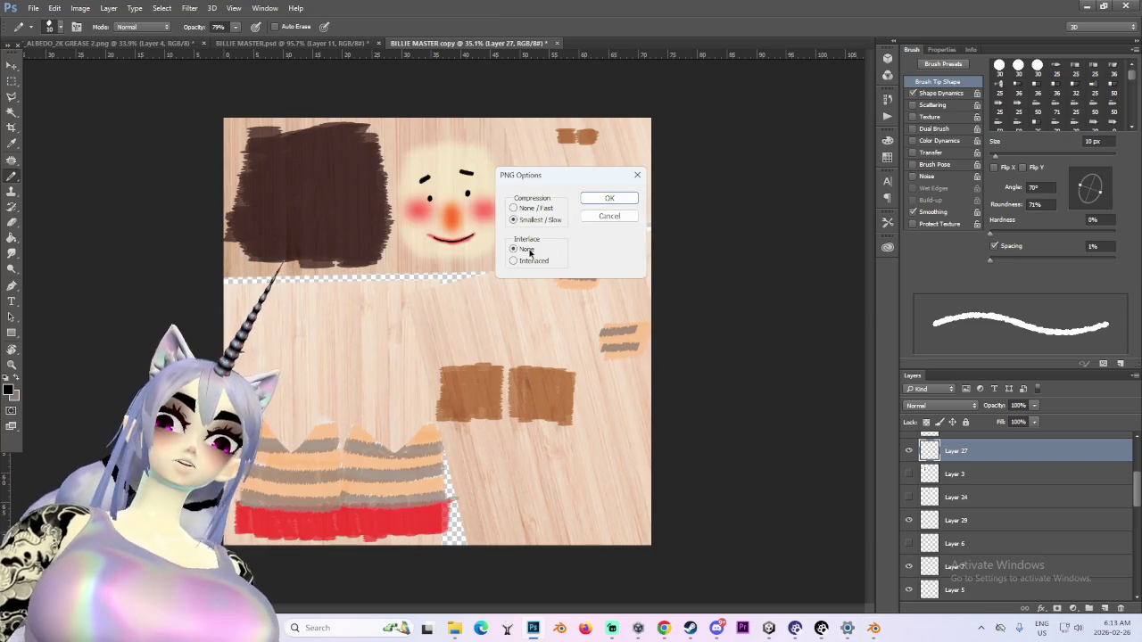
click(609, 199)
key(alt+Tab)
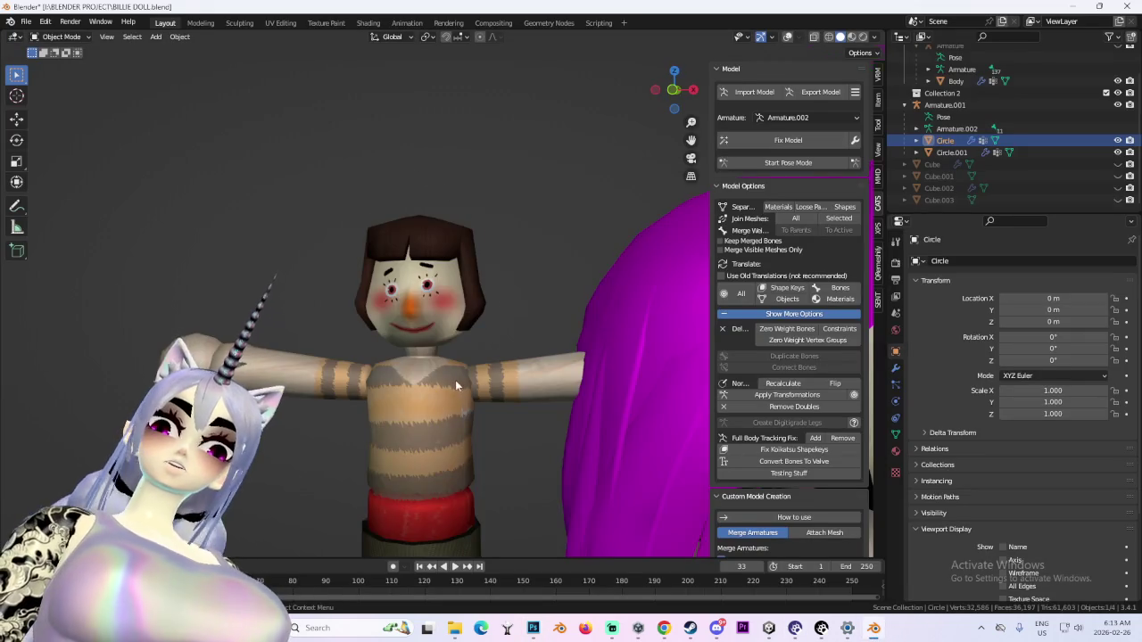
Orbit around the doll and snap the view to face its front
scroll(453, 380, down, 3)
scroll(420, 366, down, 3)
scroll(441, 368, up, 6)
scroll(445, 369, up, 5)
mouse_move(445, 369)
middle_down()
mouse_move(526, 386)
mouse_move(526, 341)
mouse_move(470, 339)
mouse_move(543, 334)
mouse_move(503, 319)
middle_up()
scroll(526, 341, up, 2)
click(659, 87)
Level and zoom the view on the doll's face, then bring up the Shading workspace
scroll(504, 325, down, 2)
scroll(497, 332, down, 2)
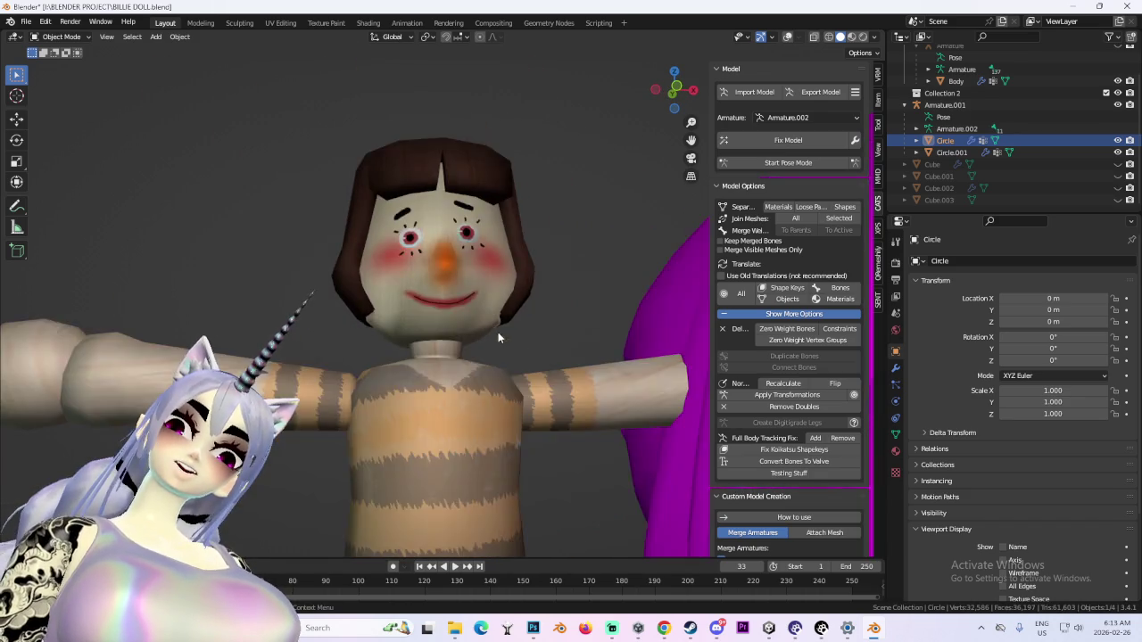
scroll(486, 313, down, 2)
scroll(474, 294, up, 3)
scroll(473, 289, up, 2)
middle_drag(471, 283, 471, 328)
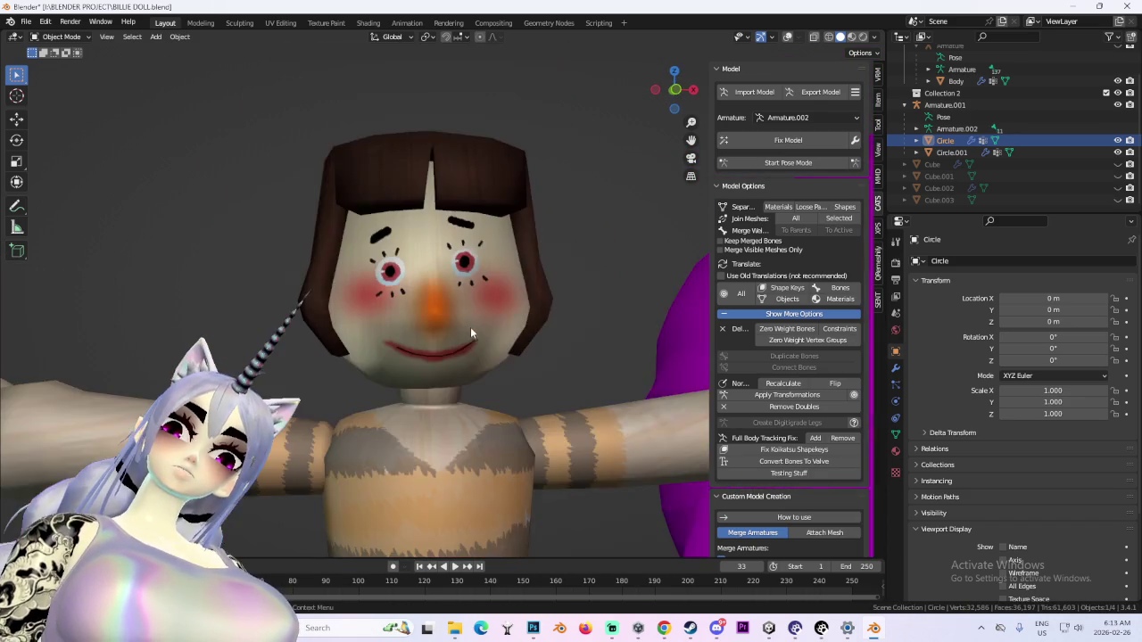
scroll(479, 313, down, 2)
scroll(479, 312, down, 2)
scroll(473, 316, down, 1)
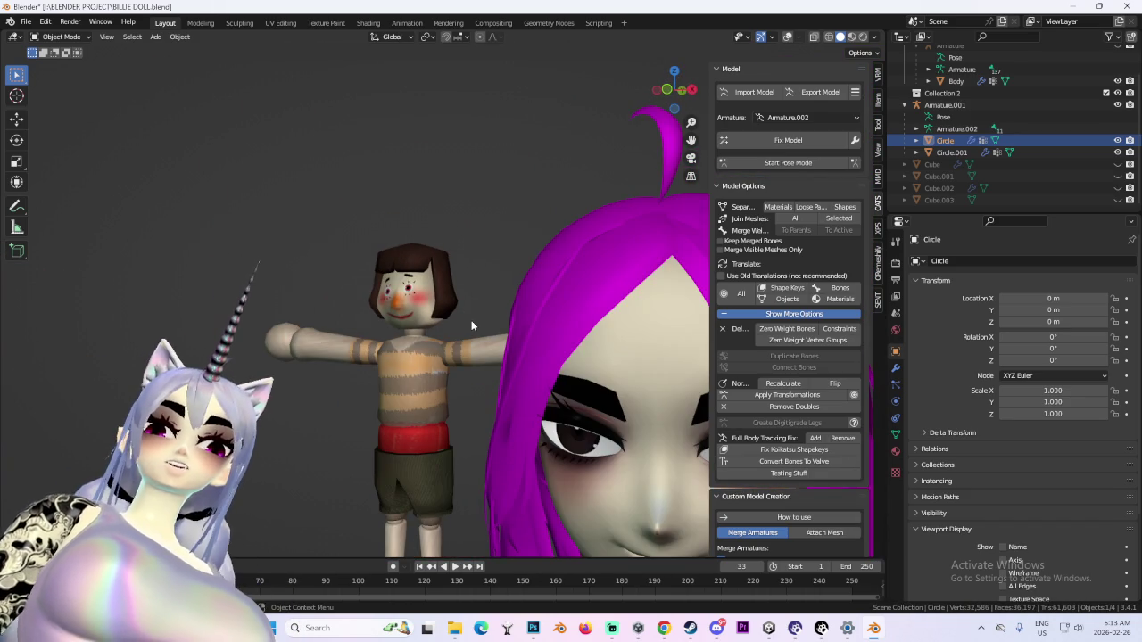
scroll(472, 327, down, 2)
scroll(460, 327, up, 4)
scroll(460, 326, up, 3)
shift+middle_drag(460, 326, 527, 306)
click(370, 23)
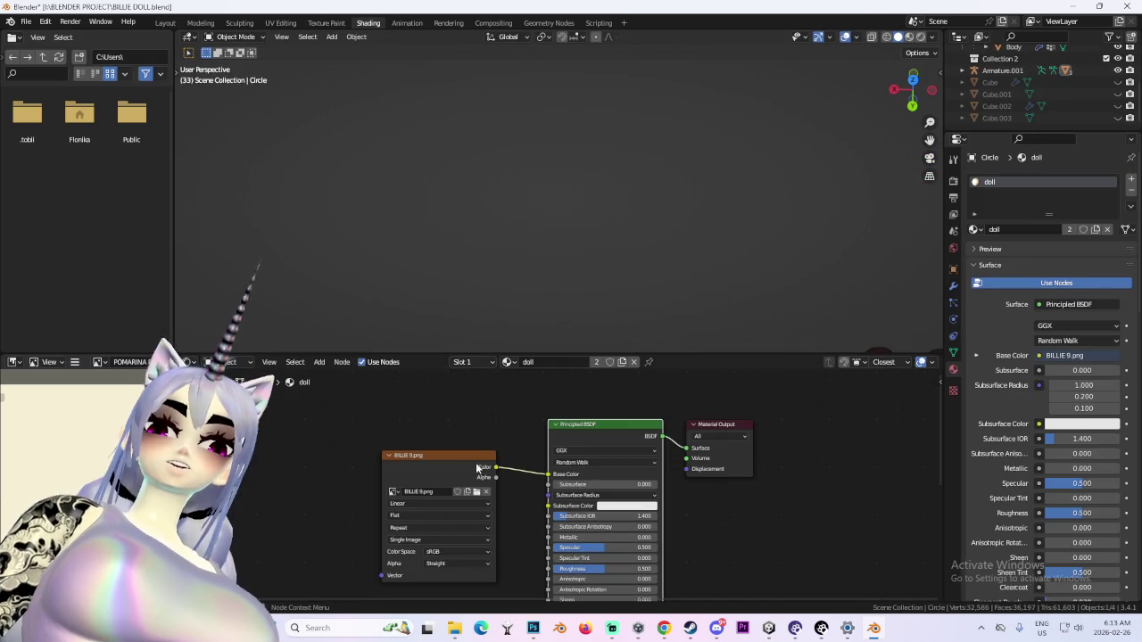
Load BILLIE 10.png into the doll's Image Texture node and go back to Layout
click(477, 493)
key(Escape)
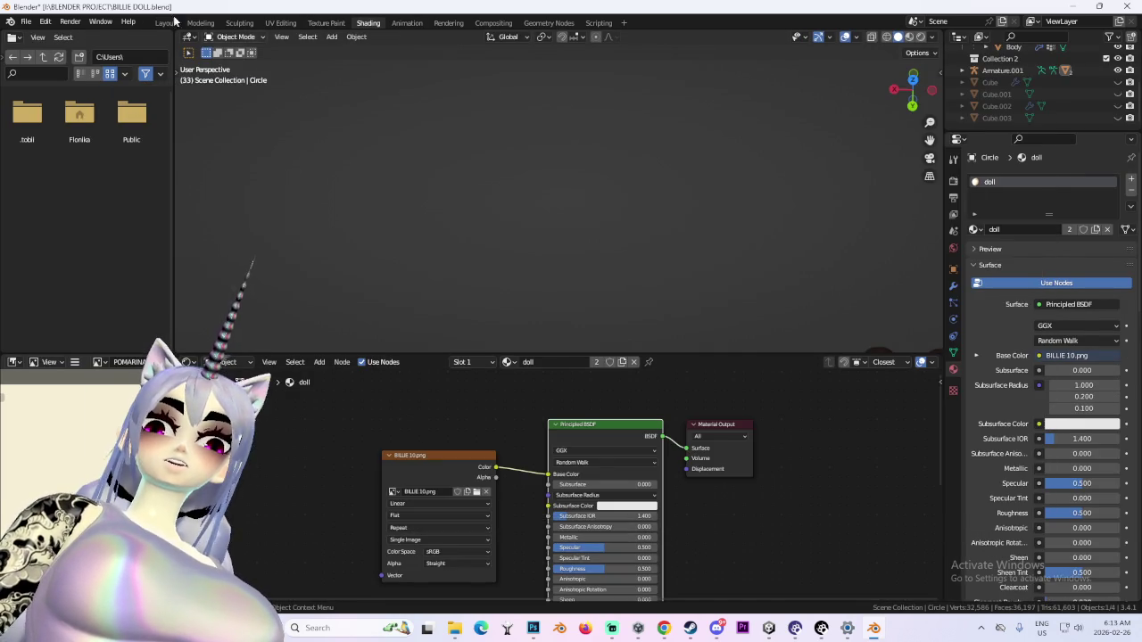
click(165, 22)
Orbit around the doll and snap to a straight front view to check the new texture
scroll(491, 307, down, 2)
scroll(490, 307, down, 3)
scroll(491, 362, up, 4)
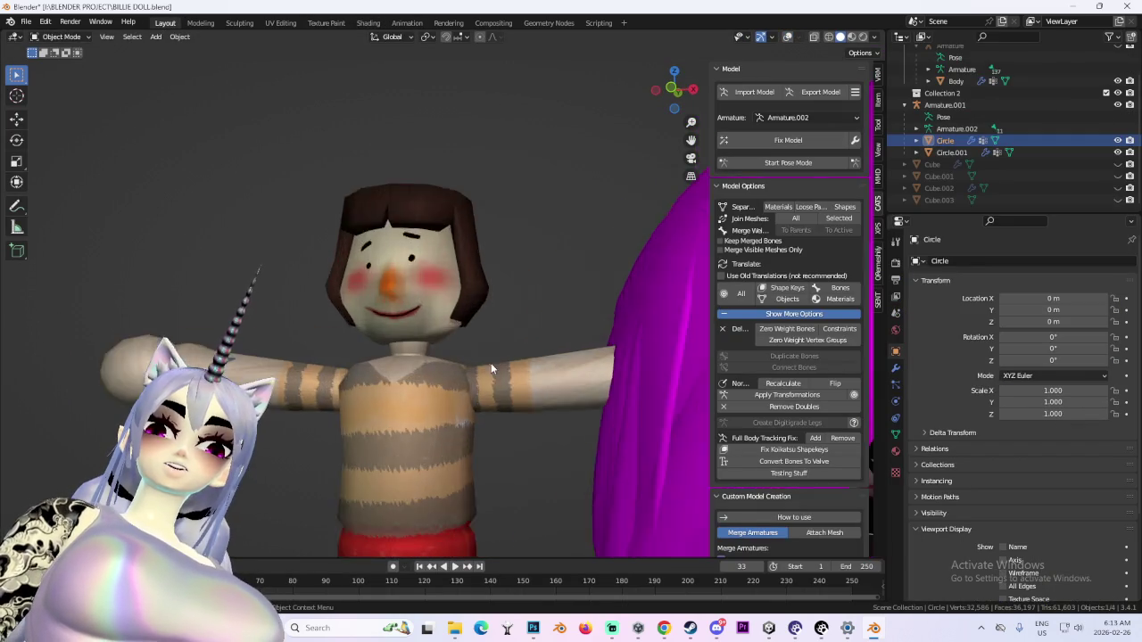
scroll(567, 350, down, 1)
mouse_move(567, 350)
middle_down()
mouse_move(473, 359)
mouse_move(585, 352)
mouse_move(458, 338)
mouse_move(540, 344)
mouse_move(491, 350)
middle_up()
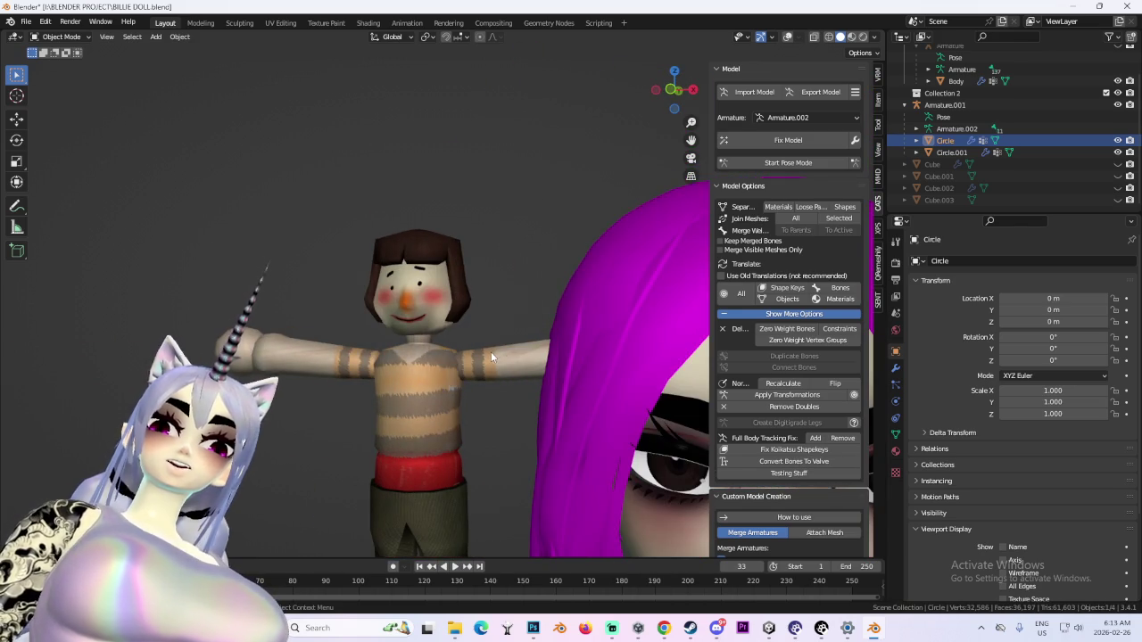
scroll(491, 351, down, 4)
scroll(487, 361, up, 2)
scroll(541, 362, up, 7)
mouse_move(542, 362)
middle_down()
mouse_move(481, 362)
mouse_move(517, 359)
mouse_move(428, 318)
mouse_move(484, 289)
mouse_move(464, 299)
mouse_move(516, 330)
mouse_move(491, 347)
middle_up()
scroll(513, 348, down, 2)
scroll(464, 298, down, 2)
scroll(524, 302, down, 3)
scroll(491, 347, up, 1)
scroll(491, 347, up, 2)
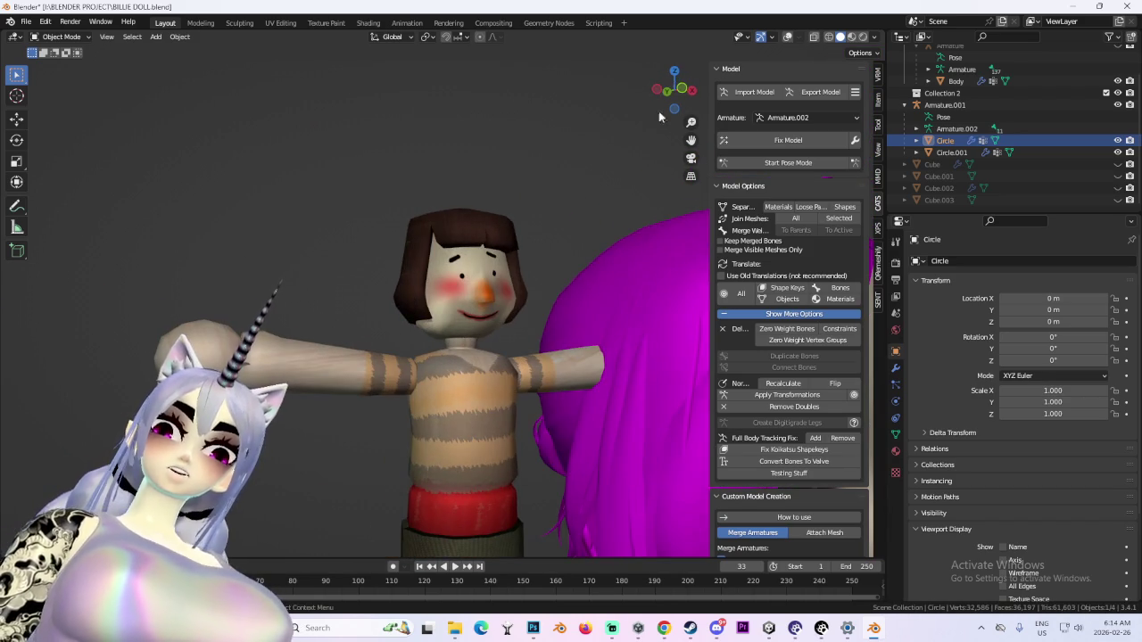
click(684, 89)
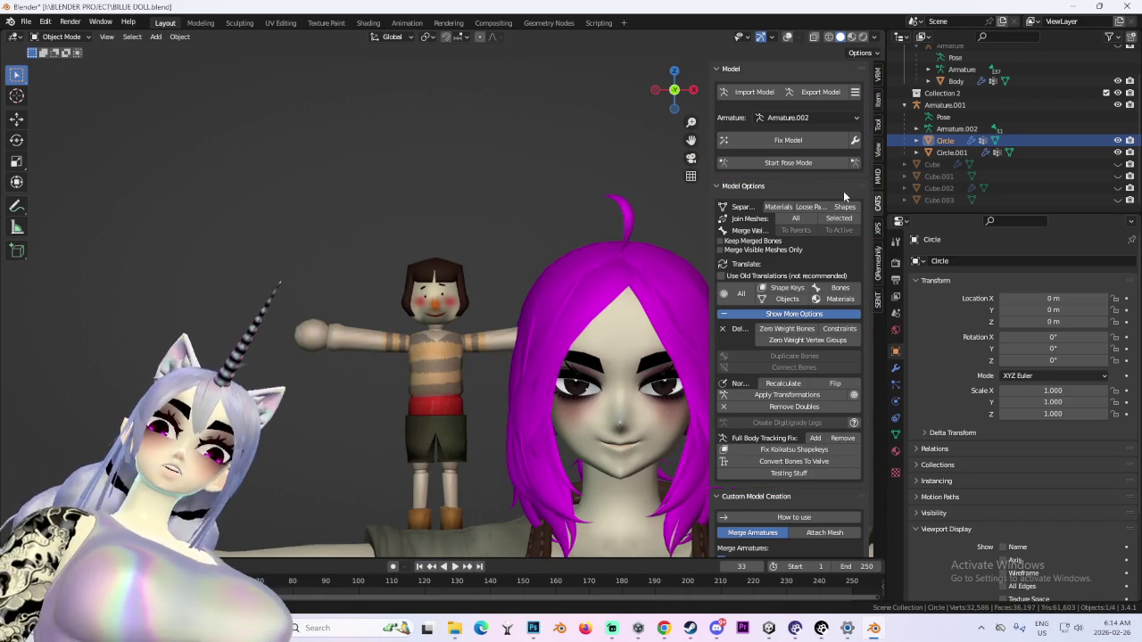
Zoom and orbit around the doll's face to inspect the plain dot eyes
scroll(449, 328, up, 3)
scroll(448, 328, up, 5)
scroll(465, 283, up, 1)
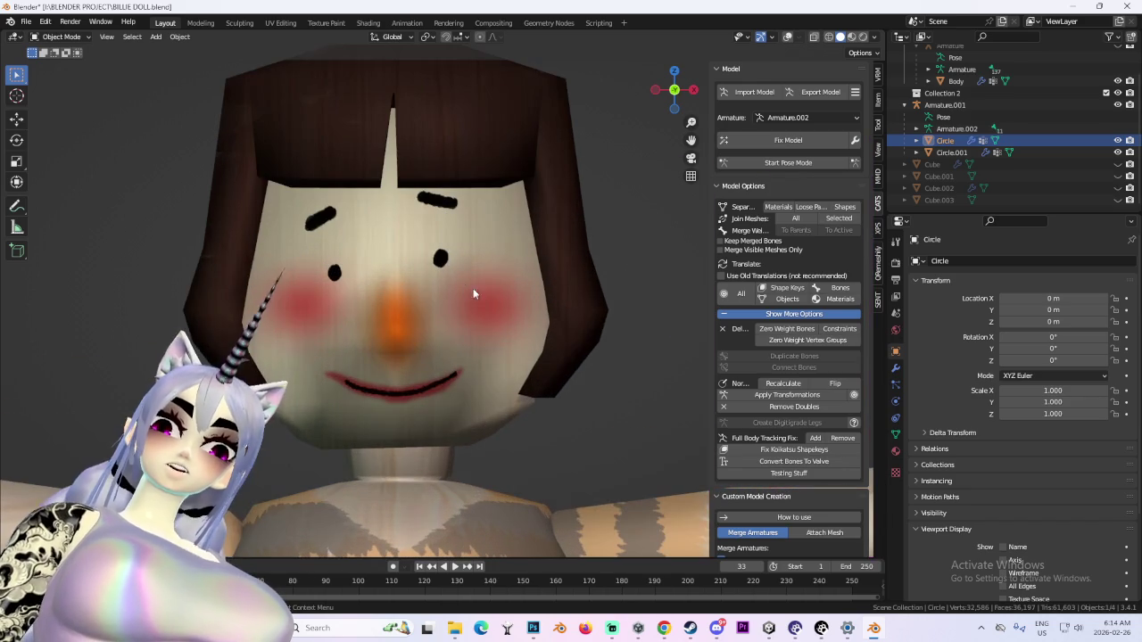
mouse_move(491, 247)
middle_down()
mouse_move(467, 309)
mouse_move(535, 331)
mouse_move(470, 333)
mouse_move(517, 339)
middle_up()
scroll(466, 310, up, 3)
scroll(515, 310, down, 2)
scroll(494, 327, down, 4)
scroll(470, 328, down, 3)
scroll(518, 339, up, 3)
scroll(465, 316, down, 4)
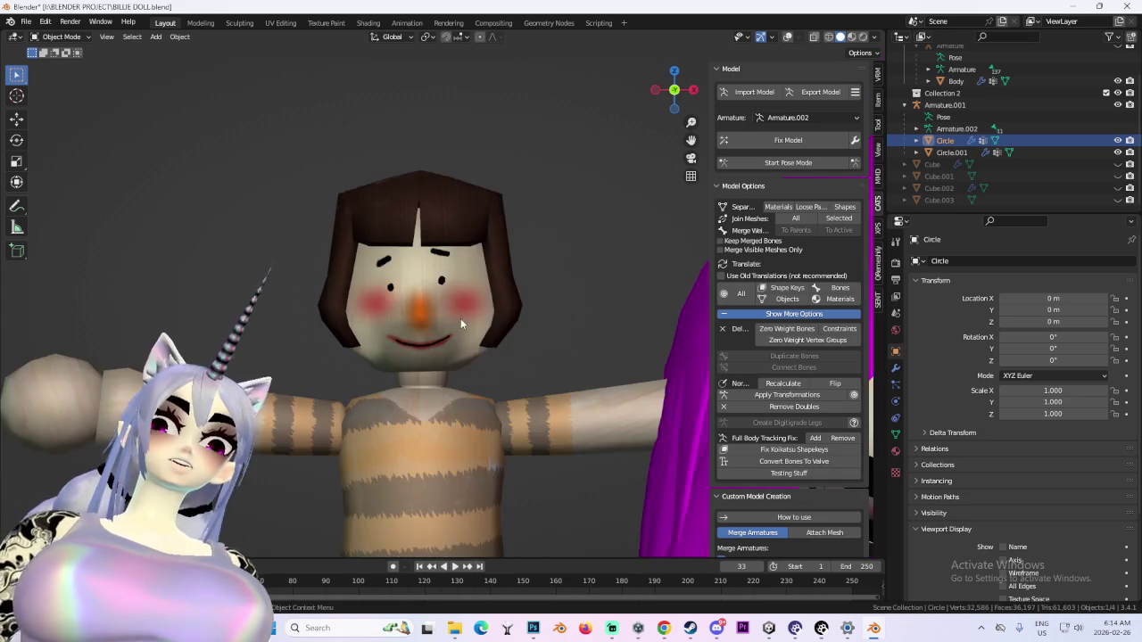
scroll(459, 313, down, 2)
scroll(454, 308, up, 3)
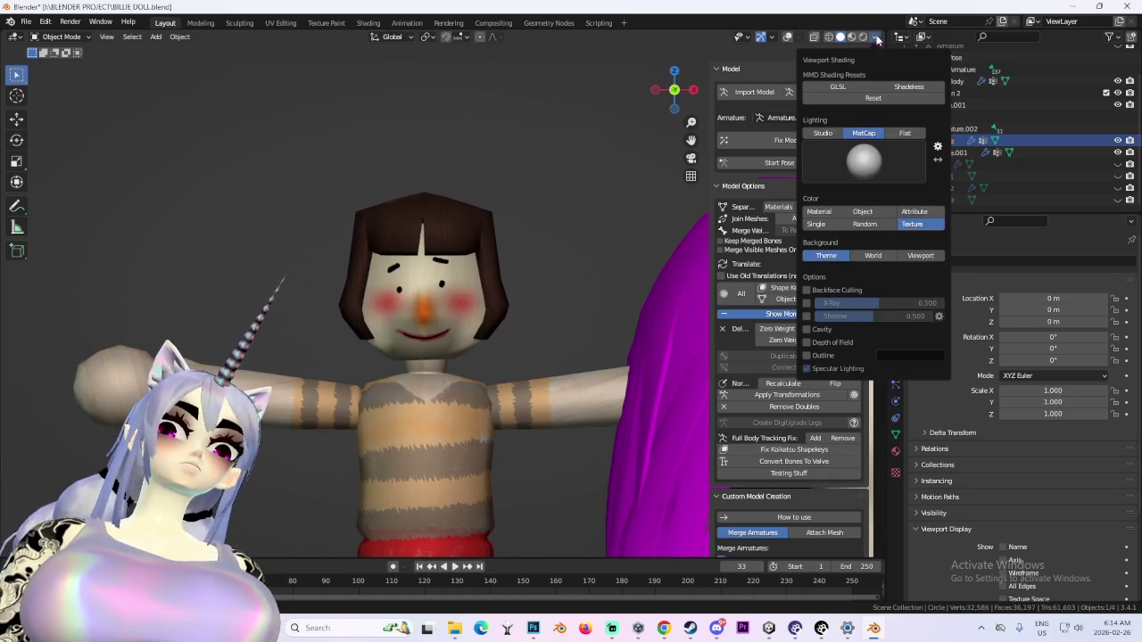
Orbit the viewport around both figures to see the doll from the side
click(877, 39)
scroll(536, 321, up, 2)
middle_drag(553, 326, 495, 312)
scroll(495, 312, up, 2)
scroll(524, 349, down, 3)
scroll(504, 355, up, 3)
scroll(473, 385, up, 2)
mouse_move(473, 386)
middle_down()
mouse_move(436, 371)
mouse_move(614, 364)
mouse_move(549, 384)
middle_up()
scroll(543, 388, up, 2)
scroll(562, 387, up, 2)
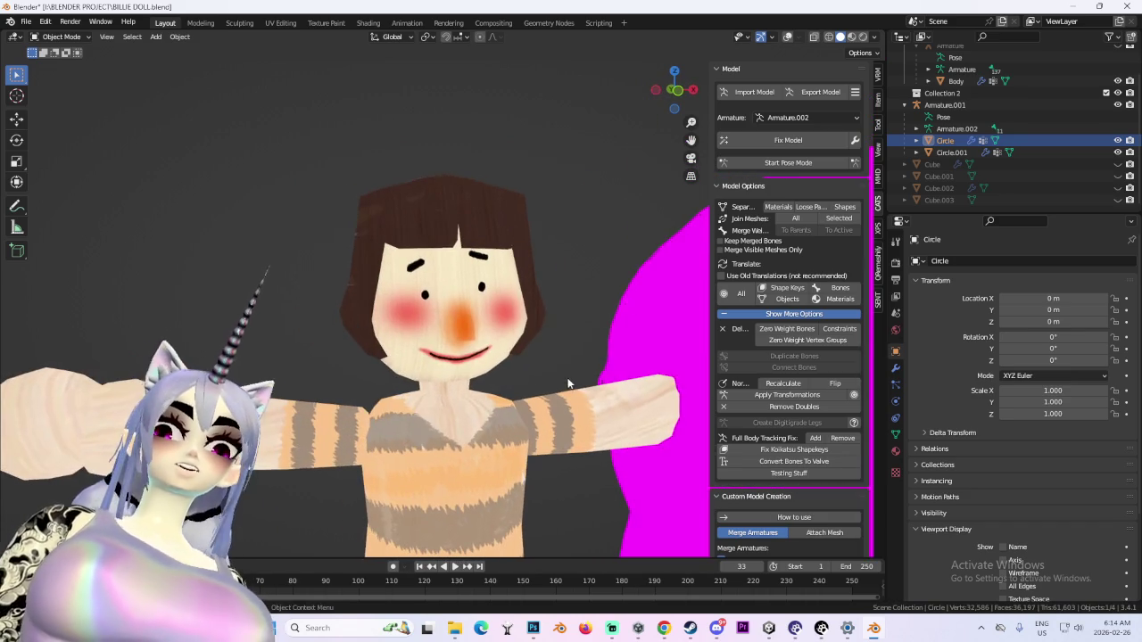
Set the viewport shading lighting to Studio and bring the larger figure into view
click(874, 40)
click(857, 136)
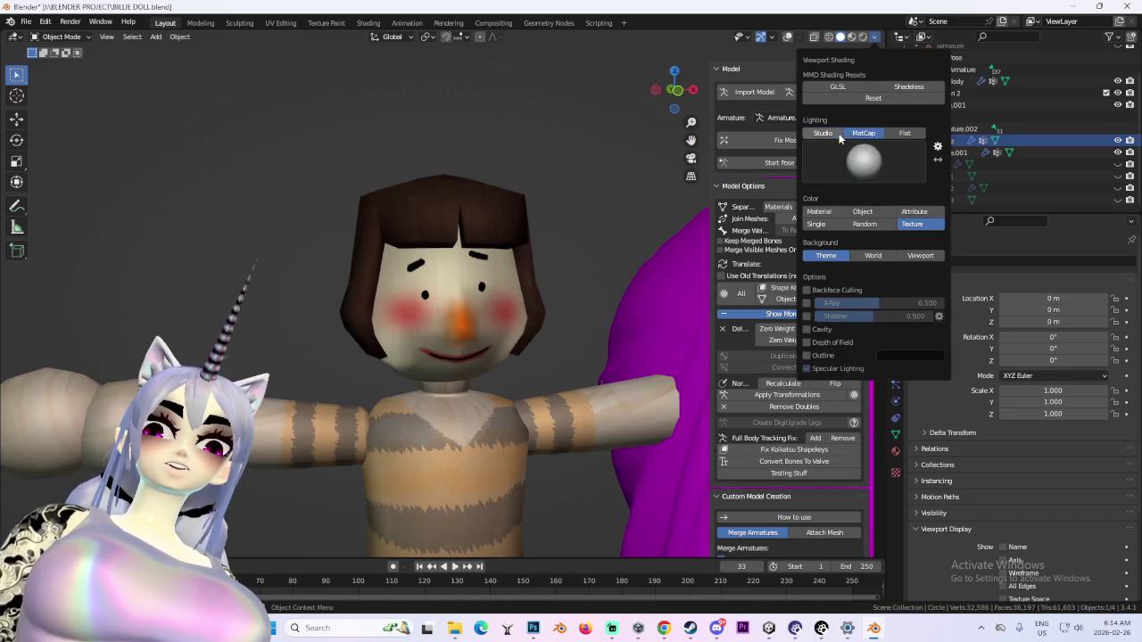
scroll(562, 245, down, 3)
mouse_move(571, 241)
middle_down()
mouse_move(535, 345)
mouse_move(477, 236)
middle_up()
scroll(535, 351, up, 2)
scroll(482, 355, down, 3)
scroll(486, 292, up, 2)
scroll(495, 297, down, 5)
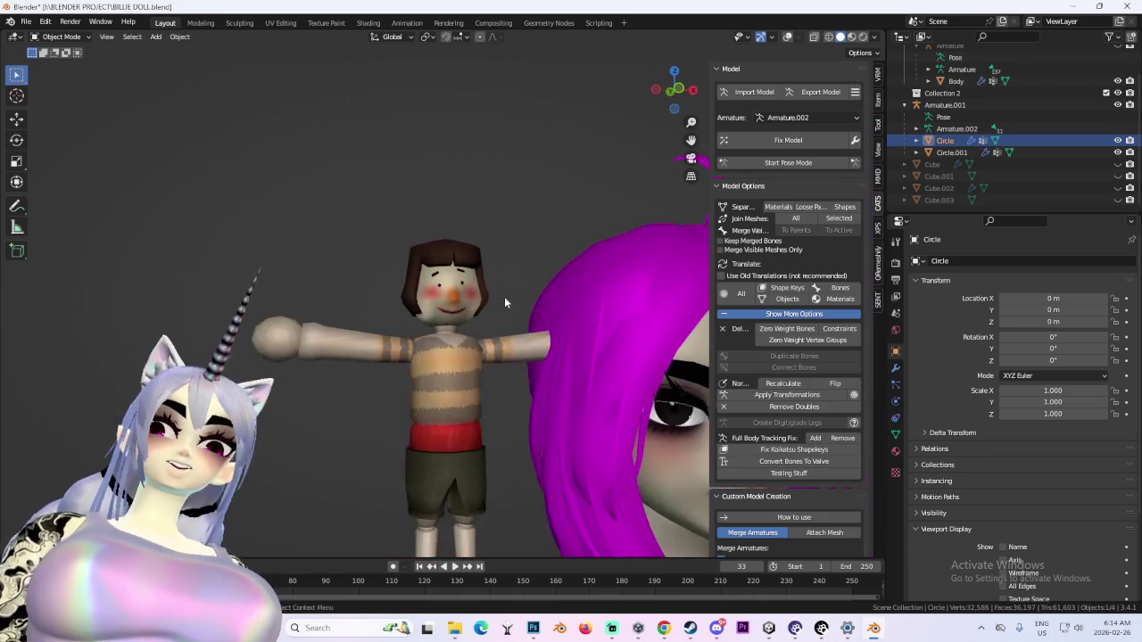
scroll(517, 312, down, 1)
scroll(553, 335, down, 1)
Inspect the doll from front and angled side views, then bring Photoshop's texture document forward
middle_drag(580, 342, 642, 178)
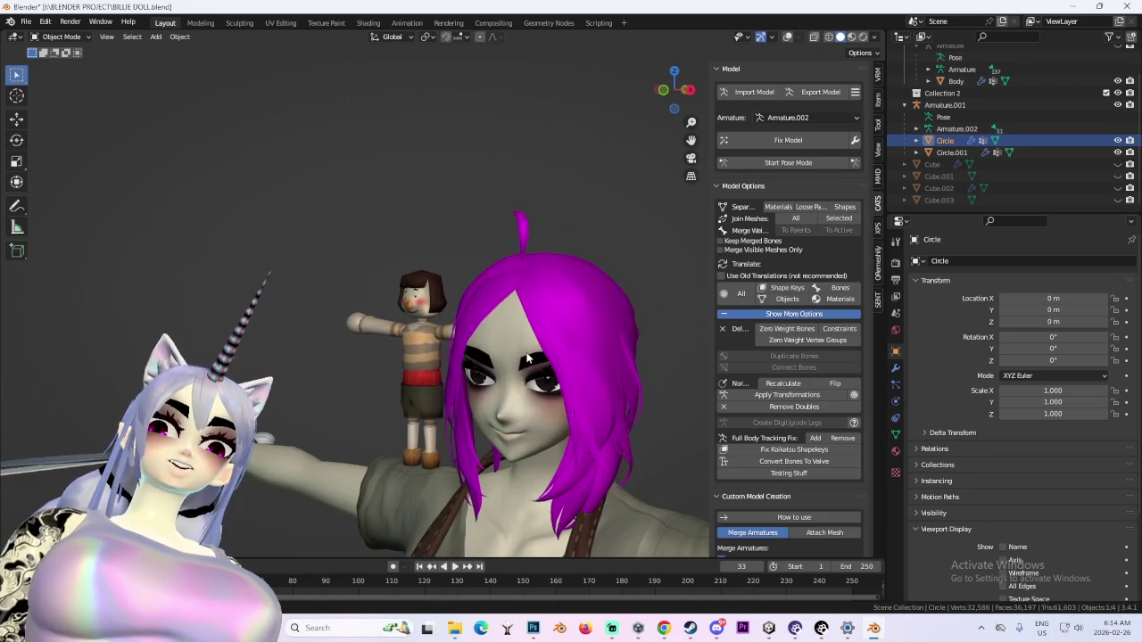
click(660, 102)
scroll(511, 284, up, 3)
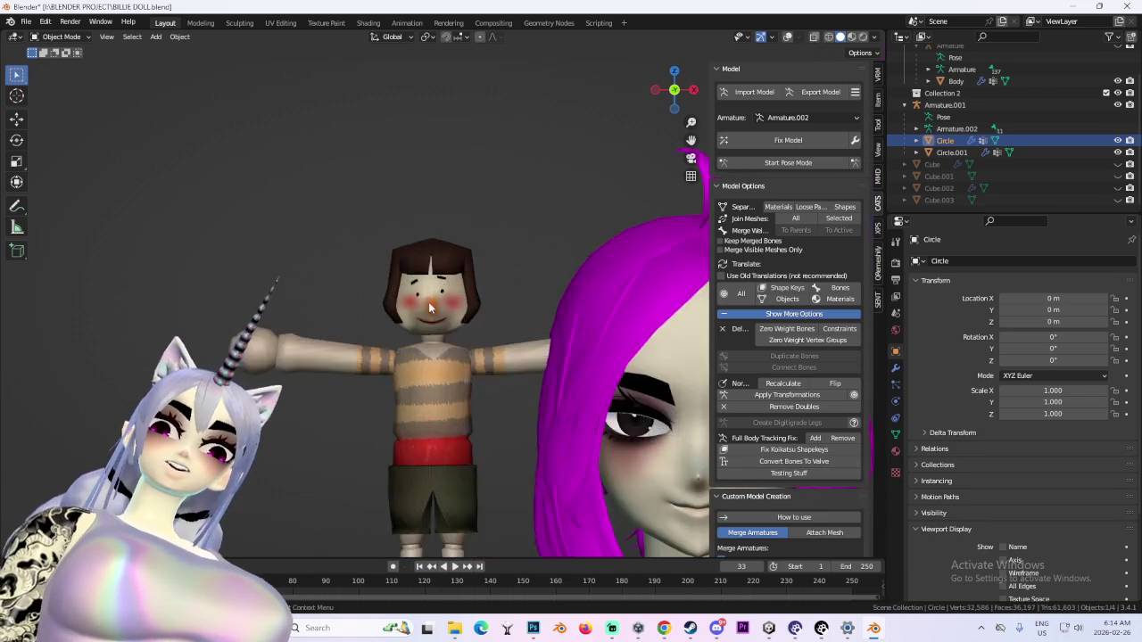
scroll(563, 295, up, 3)
scroll(562, 273, down, 4)
mouse_move(592, 257)
middle_down()
mouse_move(664, 262)
mouse_move(656, 230)
mouse_move(660, 250)
mouse_move(542, 247)
mouse_move(564, 241)
middle_up()
scroll(536, 250, up, 3)
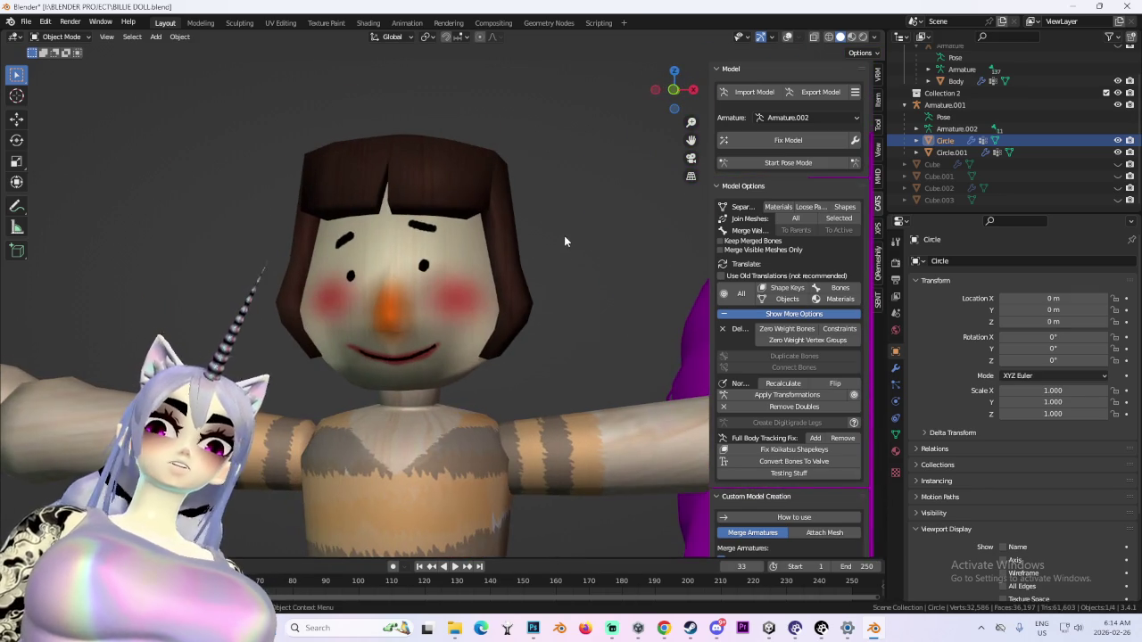
click(532, 628)
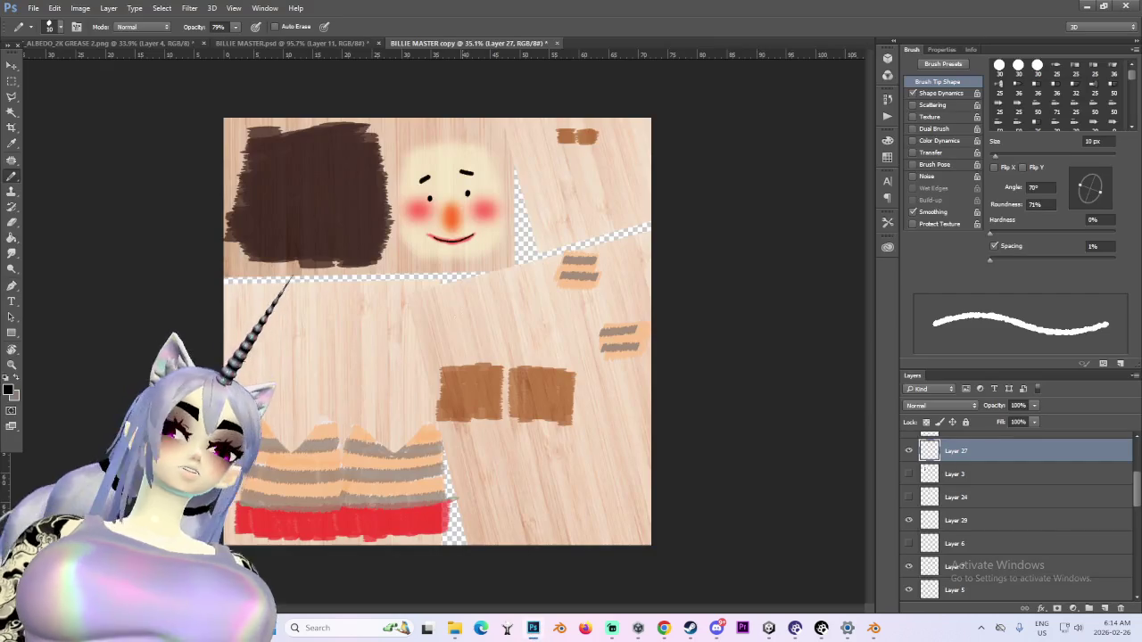
Zoom into the face texture and make Layer 23 the active layer
alt+scroll(423, 183, up, 2)
alt+scroll(423, 183, up, 2)
scroll(948, 474, up, 1)
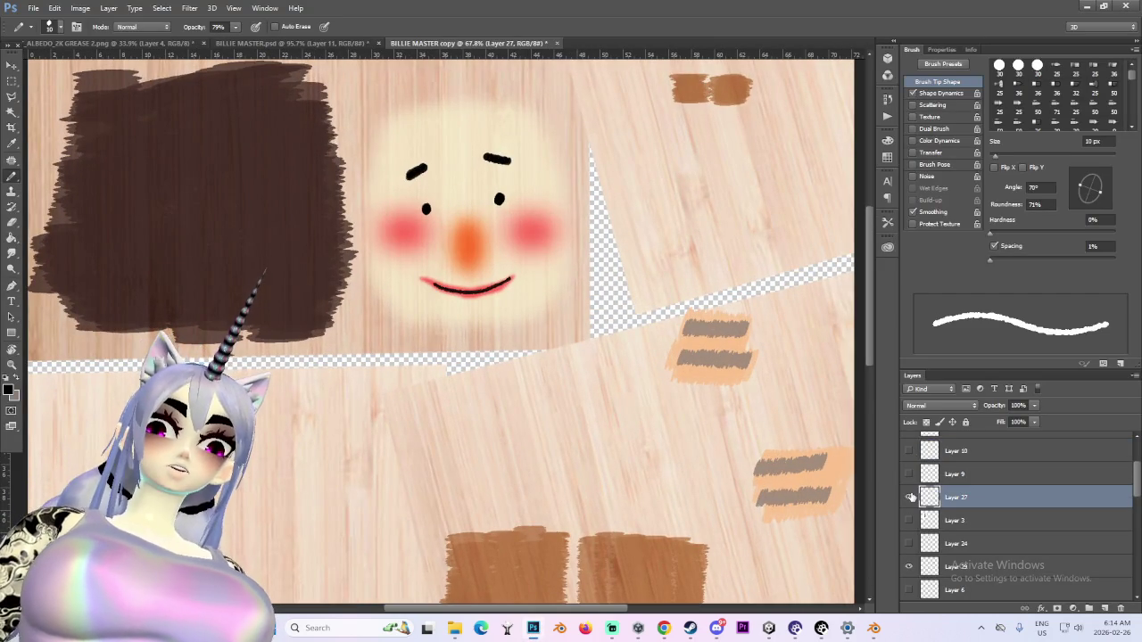
scroll(950, 474, up, 1)
scroll(953, 473, up, 2)
click(955, 471)
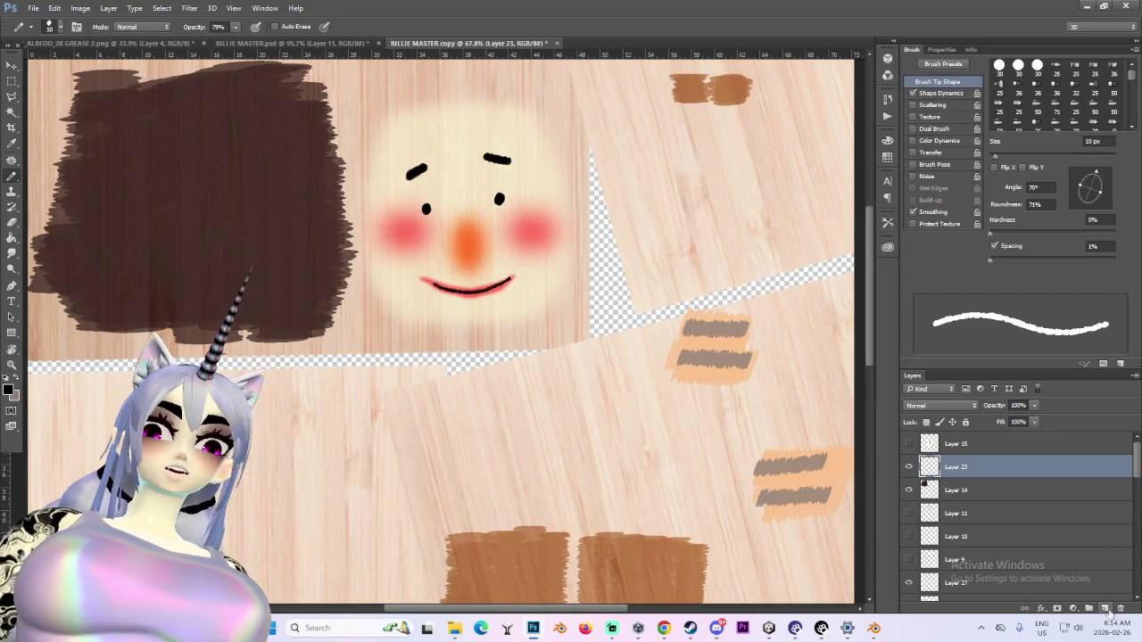
Undo the scribbled circle around the left eye, then return to Blender facing the doll
alt+scroll(470, 222, up, 3)
alt+scroll(406, 243, up, 1)
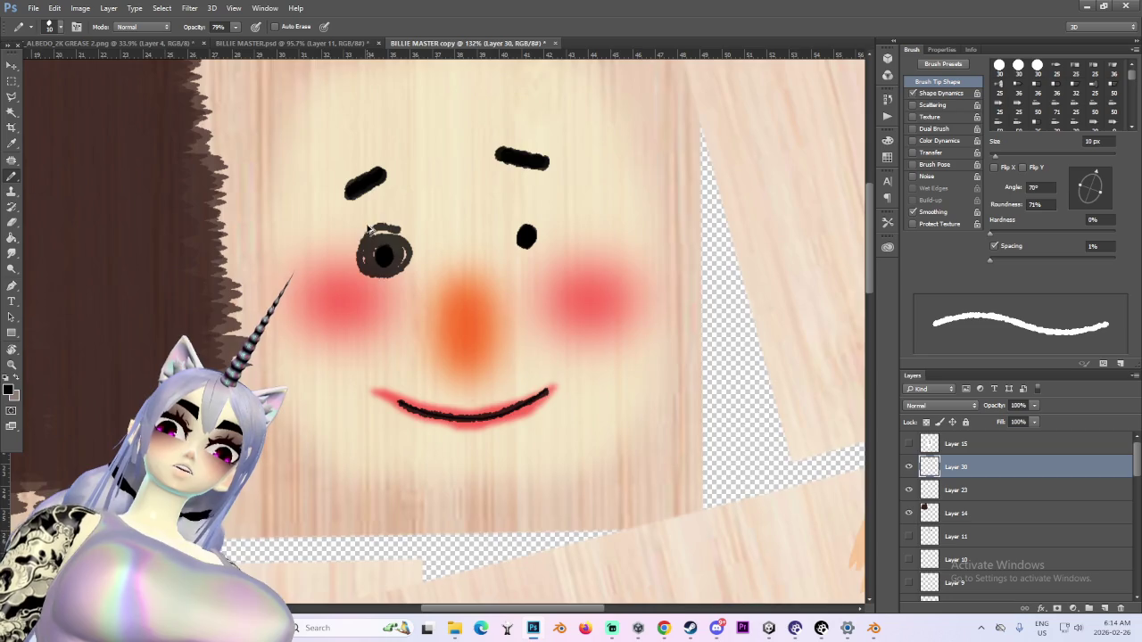
key(ctrl+z)
alt+scroll(368, 228, up, 2)
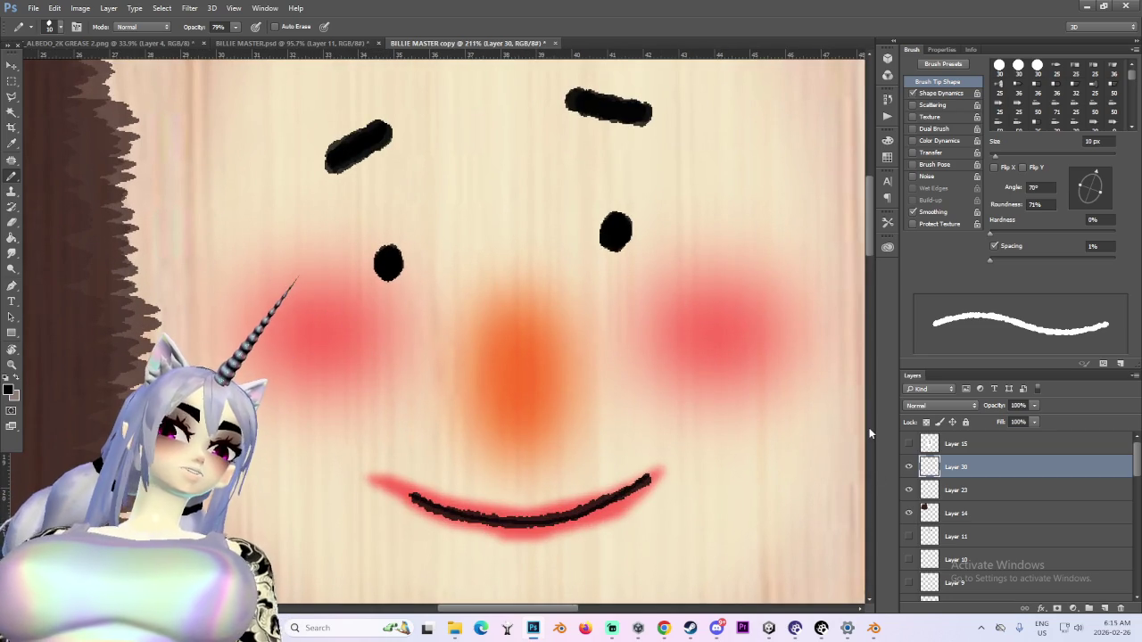
click(873, 628)
middle_drag(540, 328, 483, 331)
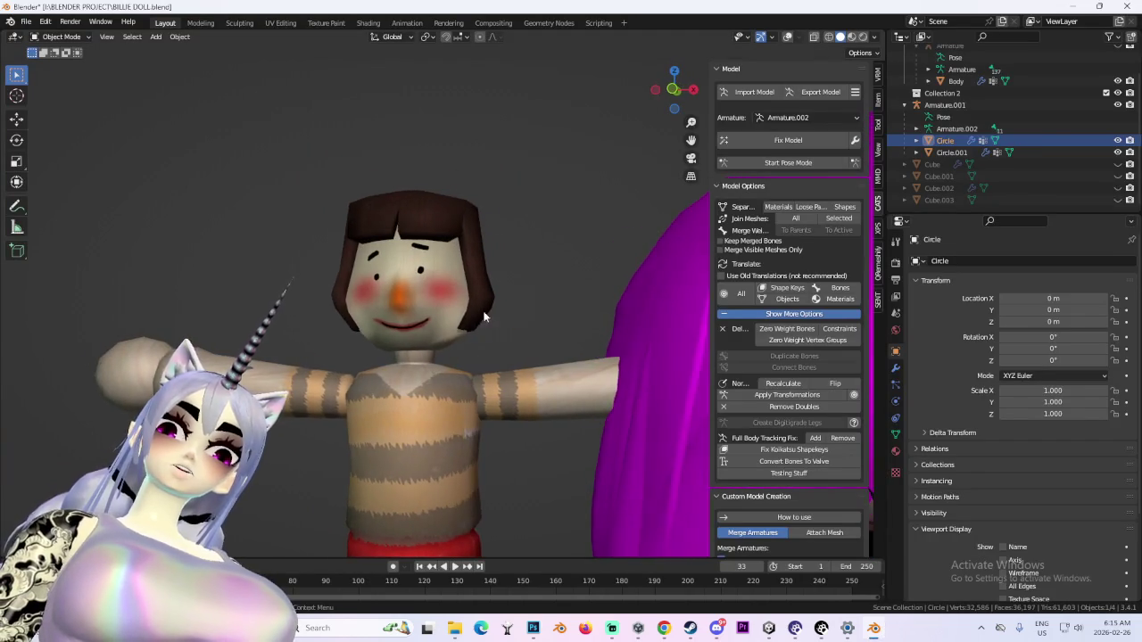
Load BILLIE 7.png as the doll's color texture and view its face from the side in Layout
click(366, 23)
click(478, 492)
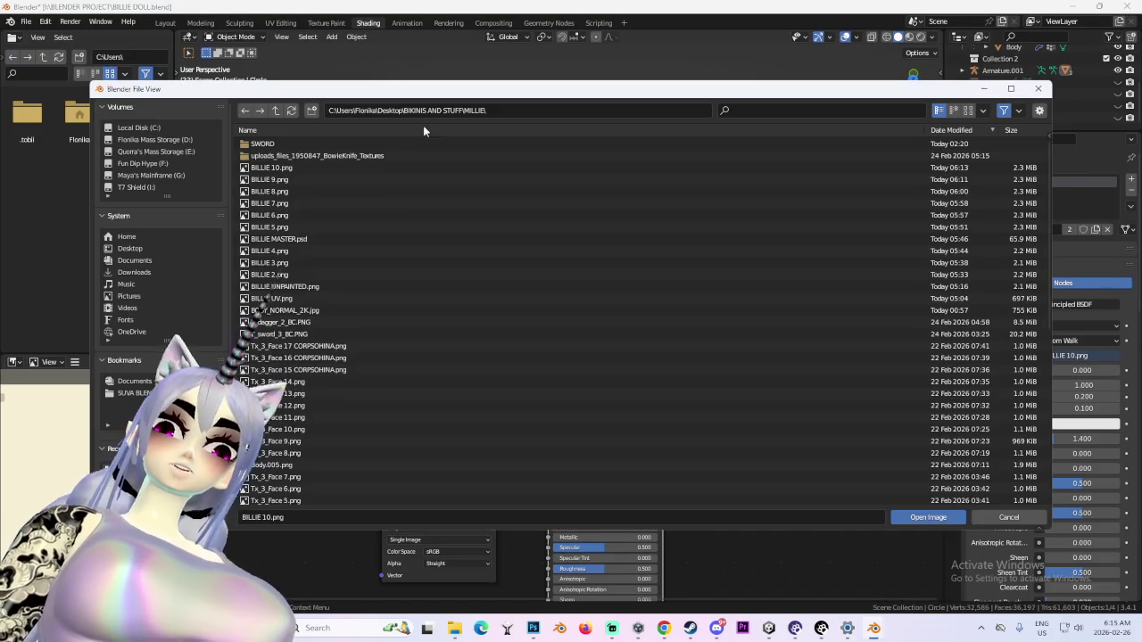
click(311, 203)
double_click(312, 203)
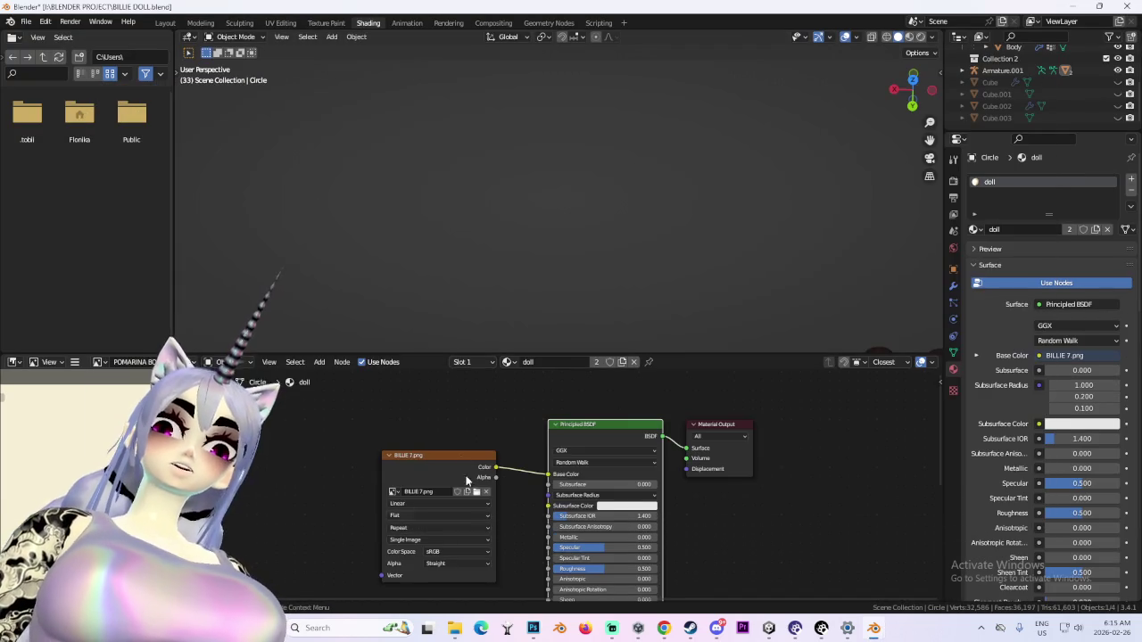
click(166, 24)
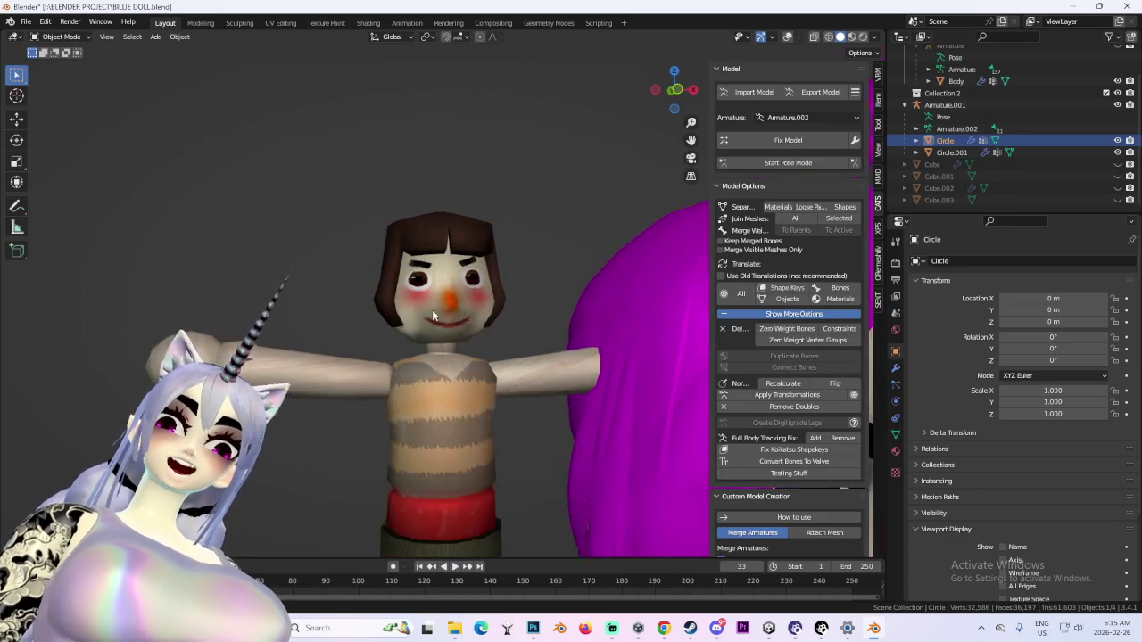
scroll(502, 316, up, 3)
scroll(506, 313, up, 1)
scroll(471, 318, up, 3)
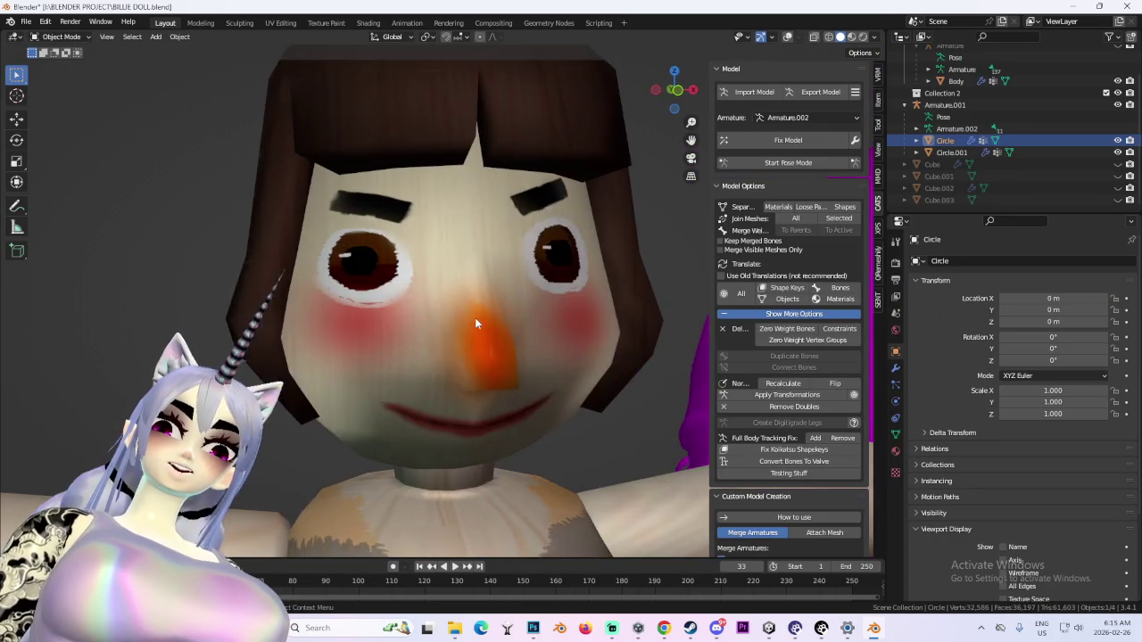
scroll(455, 317, up, 2)
mouse_move(455, 321)
middle_down()
mouse_move(384, 217)
mouse_move(508, 243)
mouse_move(471, 249)
mouse_move(510, 273)
middle_up()
scroll(504, 273, down, 2)
scroll(490, 273, down, 3)
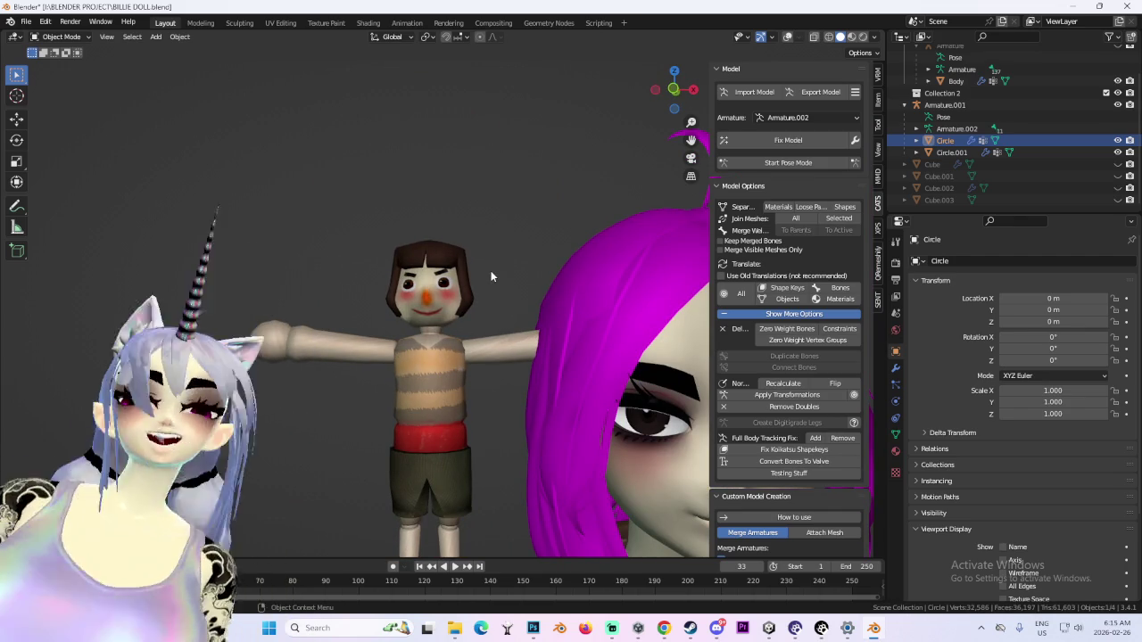
scroll(491, 276, up, 3)
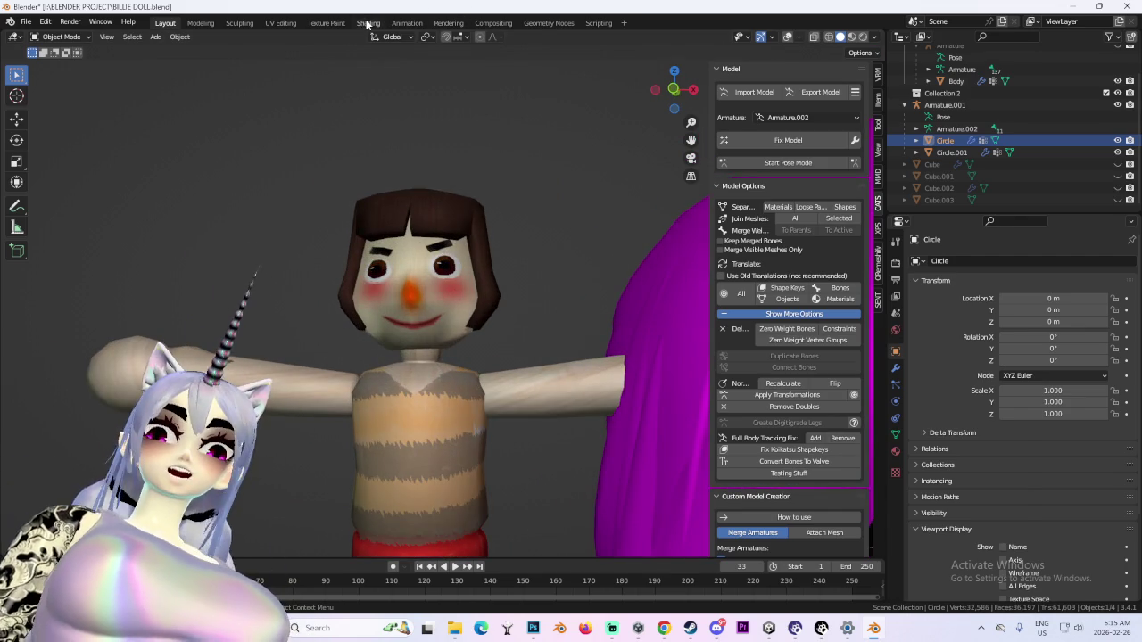
Swap the doll's texture to BILLIE 8.png and check it in Layout
click(367, 23)
click(479, 496)
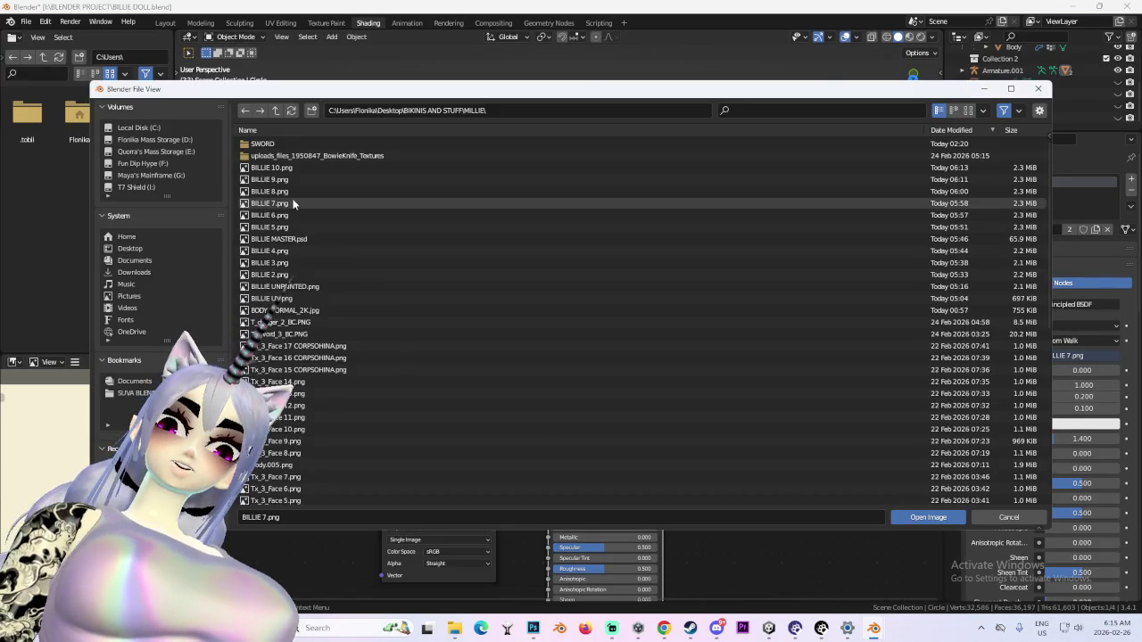
double_click(292, 200)
click(165, 23)
scroll(461, 292, up, 2)
scroll(460, 293, up, 2)
scroll(460, 293, up, 2)
Try BILLIE 9.png as the doll's texture and orbit to face the head
click(368, 23)
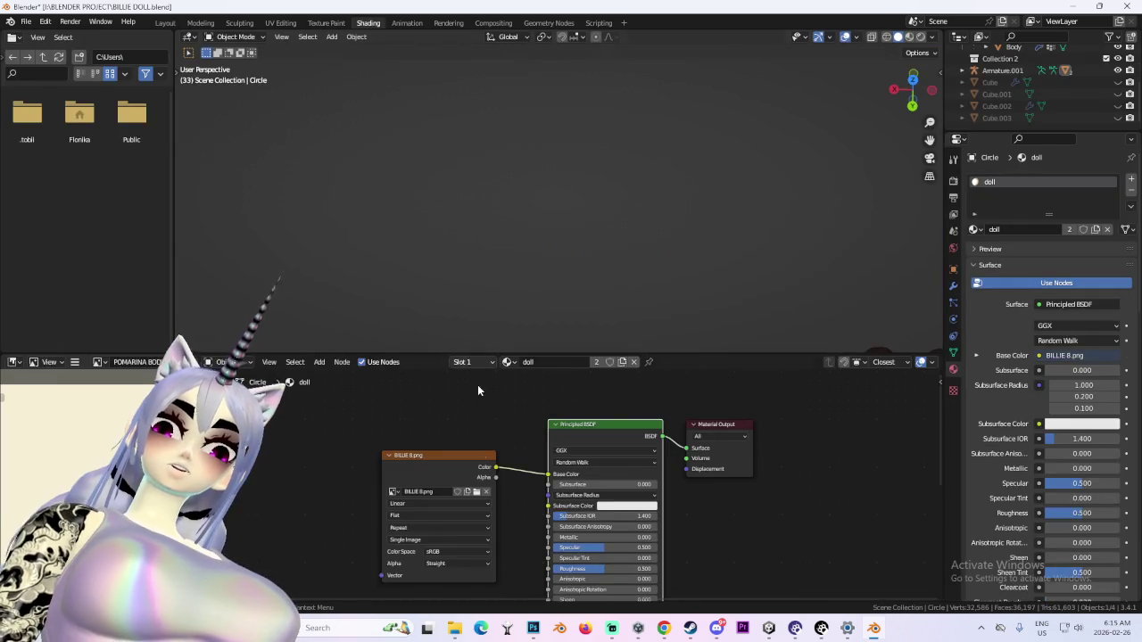
click(476, 492)
double_click(294, 179)
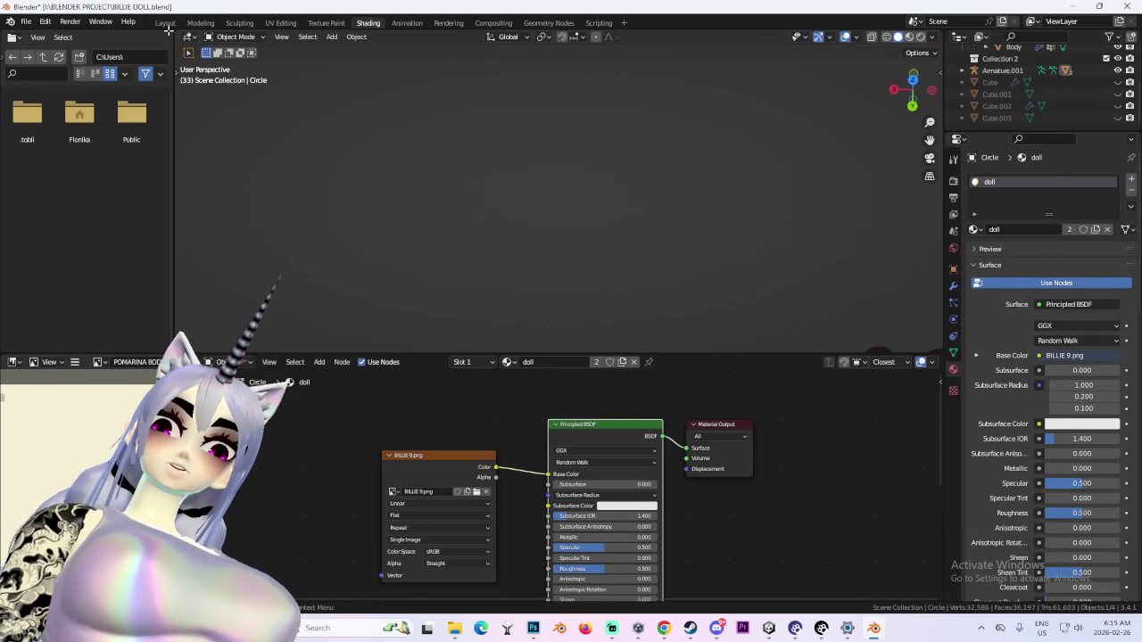
click(165, 22)
middle_drag(366, 157, 499, 355)
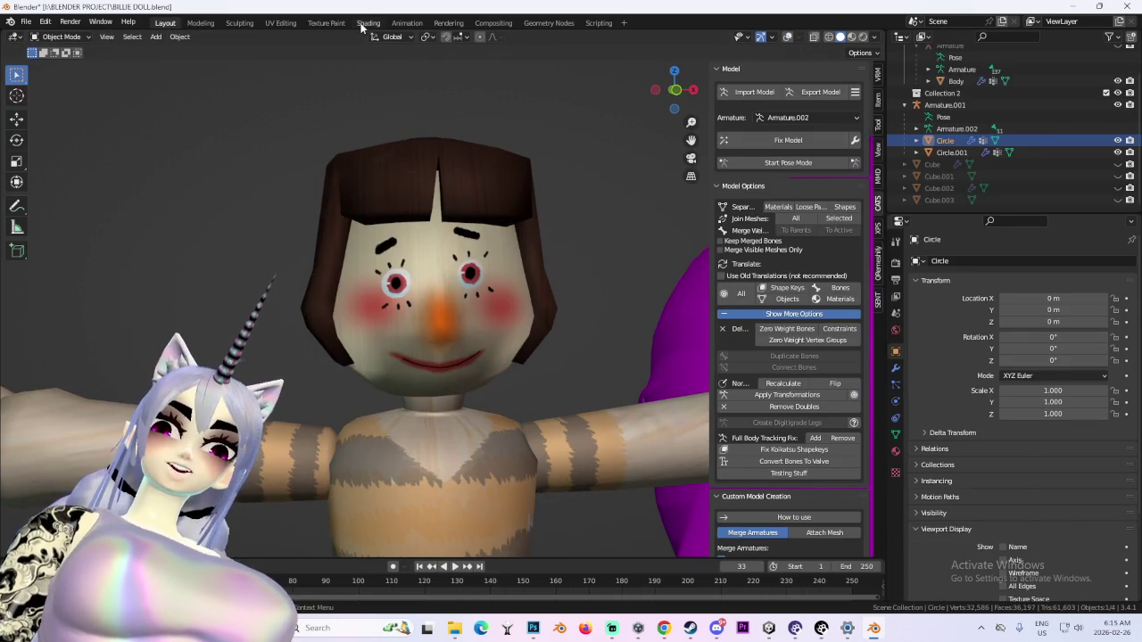
Reload BILLIE 8.png onto the doll and zoom in on it in Layout
click(366, 24)
click(477, 492)
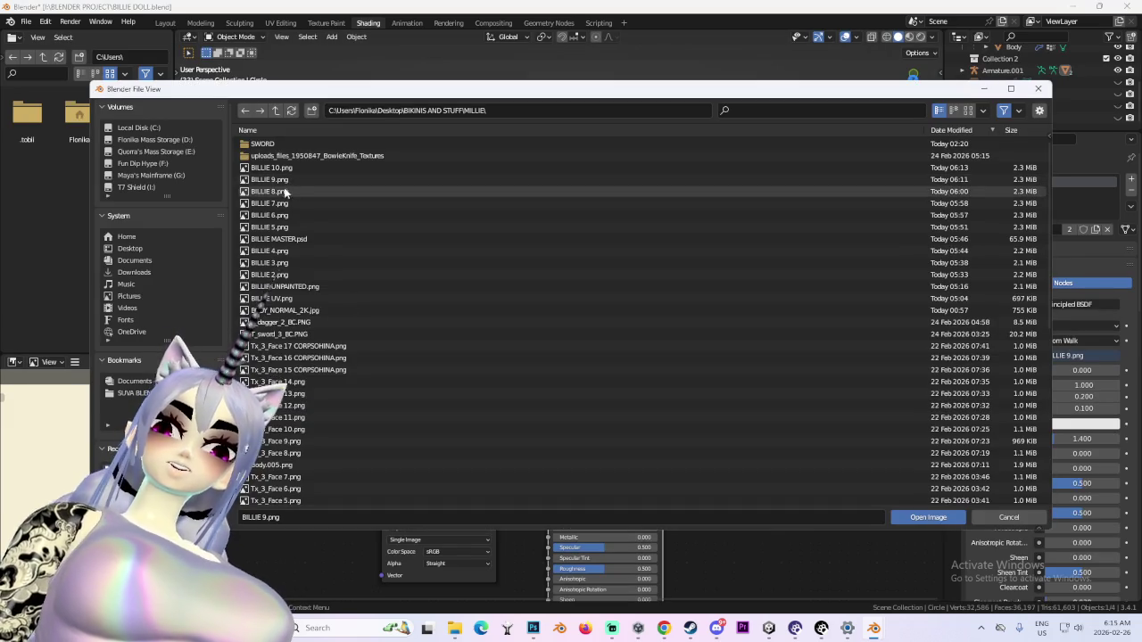
double_click(286, 188)
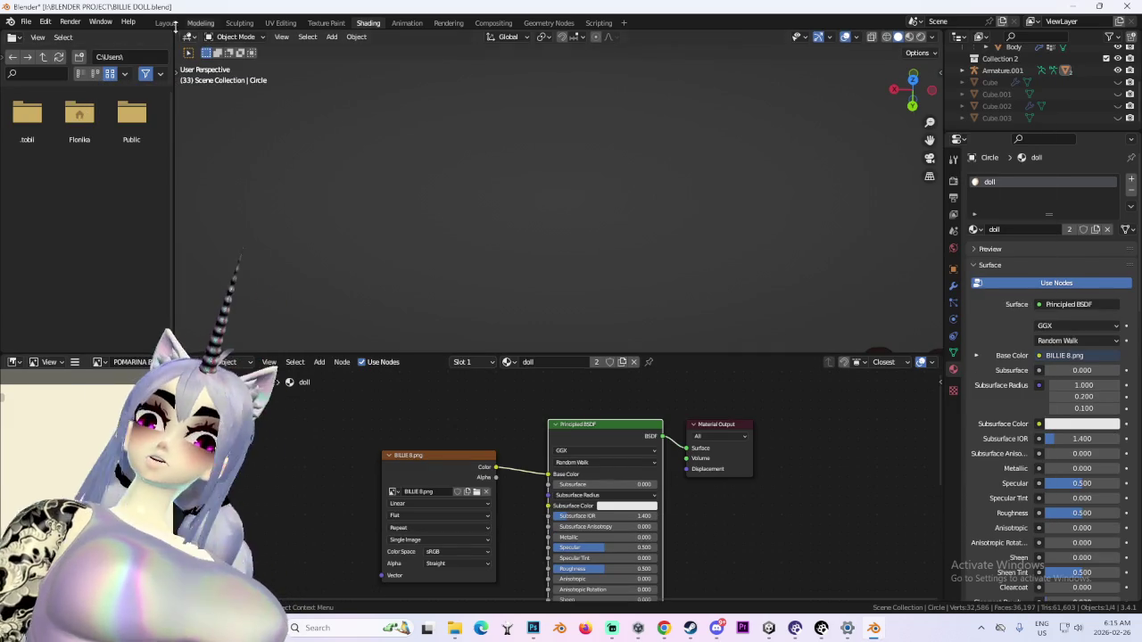
click(165, 22)
scroll(461, 268, up, 1)
scroll(457, 294, up, 1)
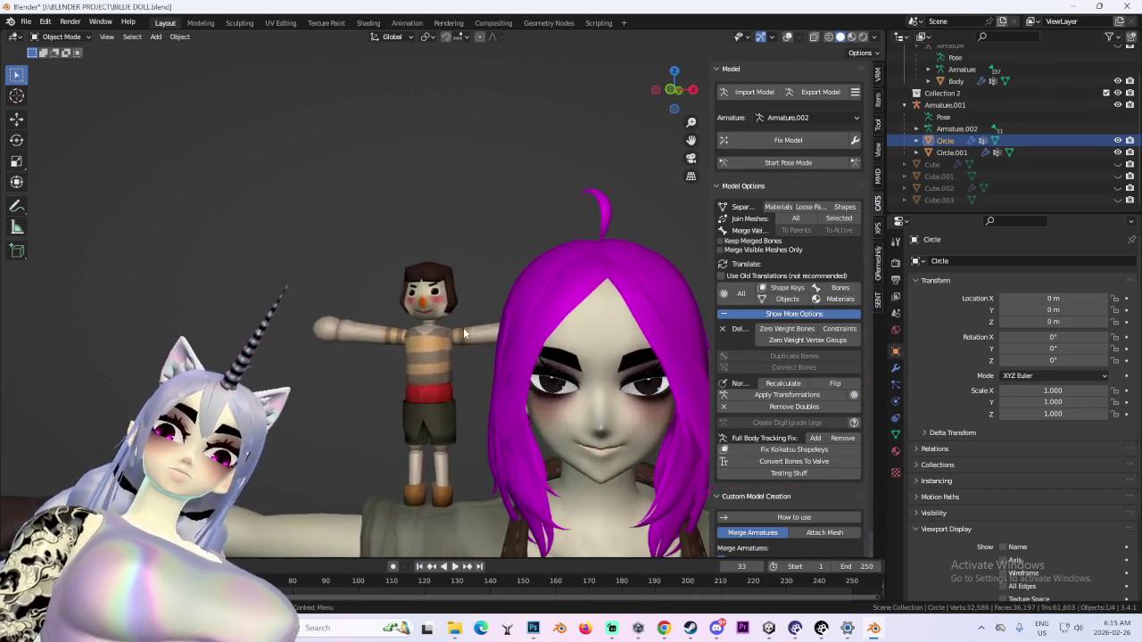
scroll(451, 322, up, 2)
scroll(447, 348, up, 2)
scroll(447, 350, down, 3)
Check the VRM and transform sidebar panels while selecting Armature.001, then Circle
click(877, 75)
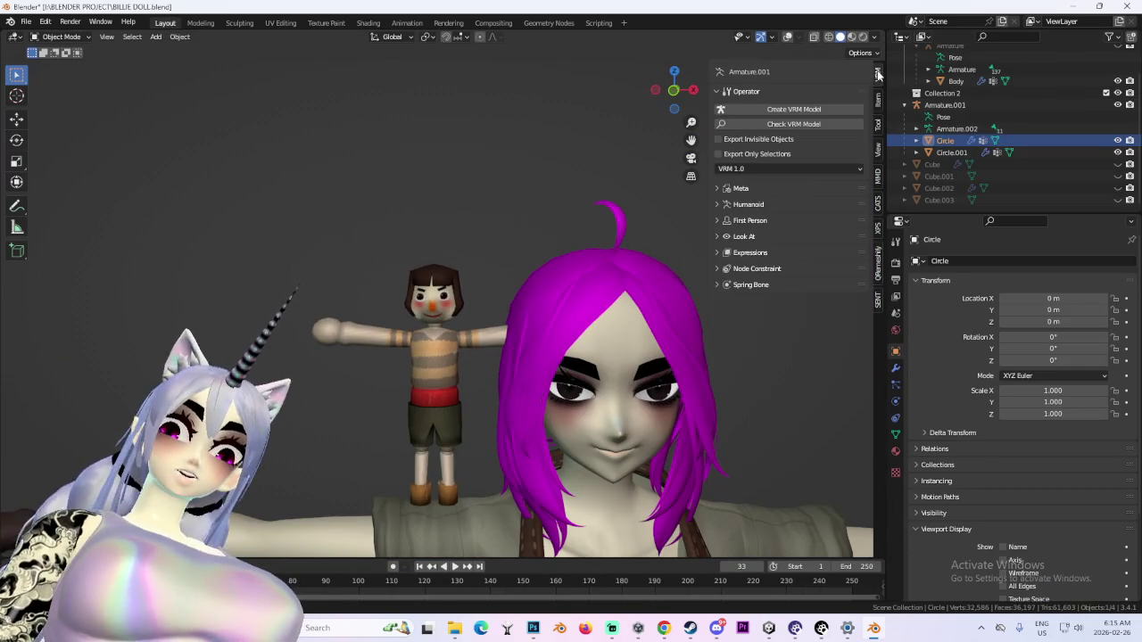
click(879, 102)
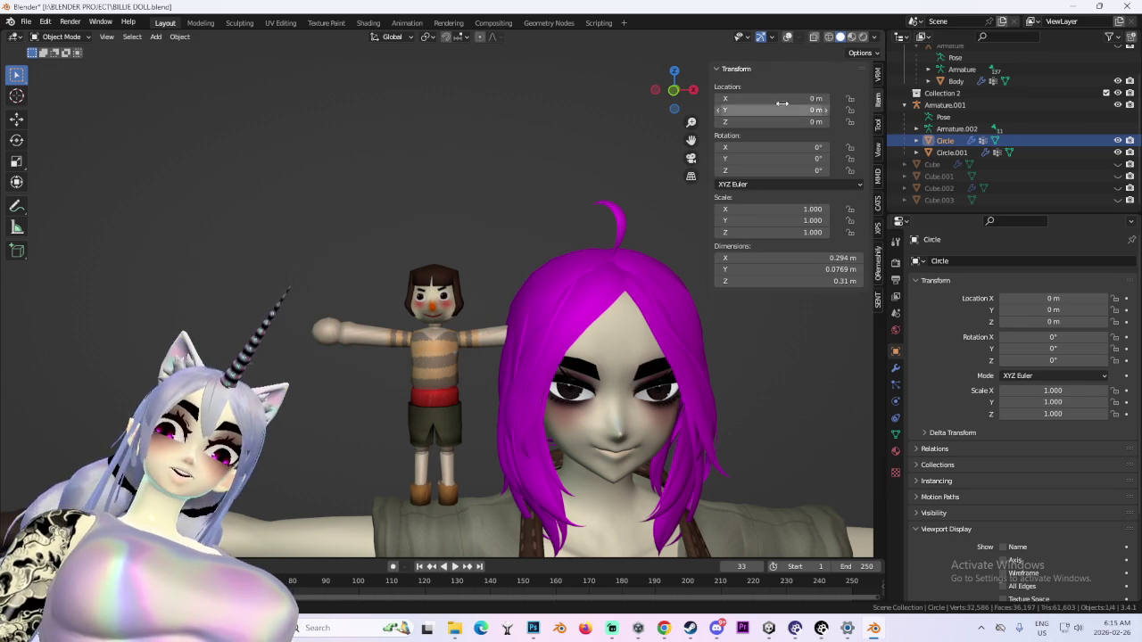
click(1099, 103)
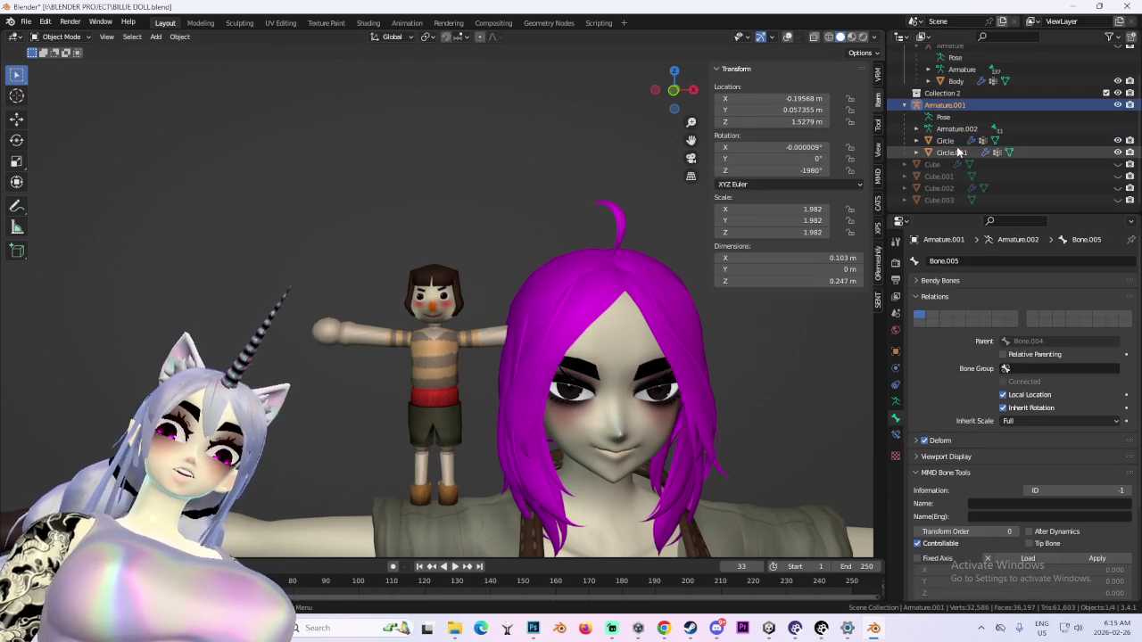
click(949, 141)
Enable wireframe and statistics overlays and select Circle together with Circle.001
click(787, 36)
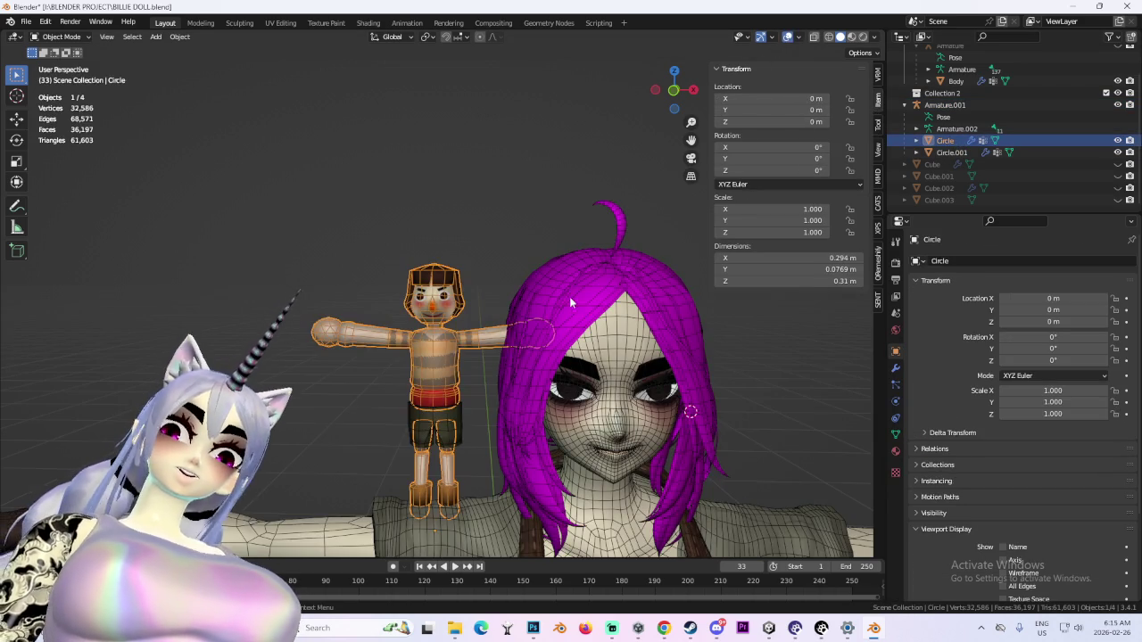
click(446, 426)
shift+click(464, 409)
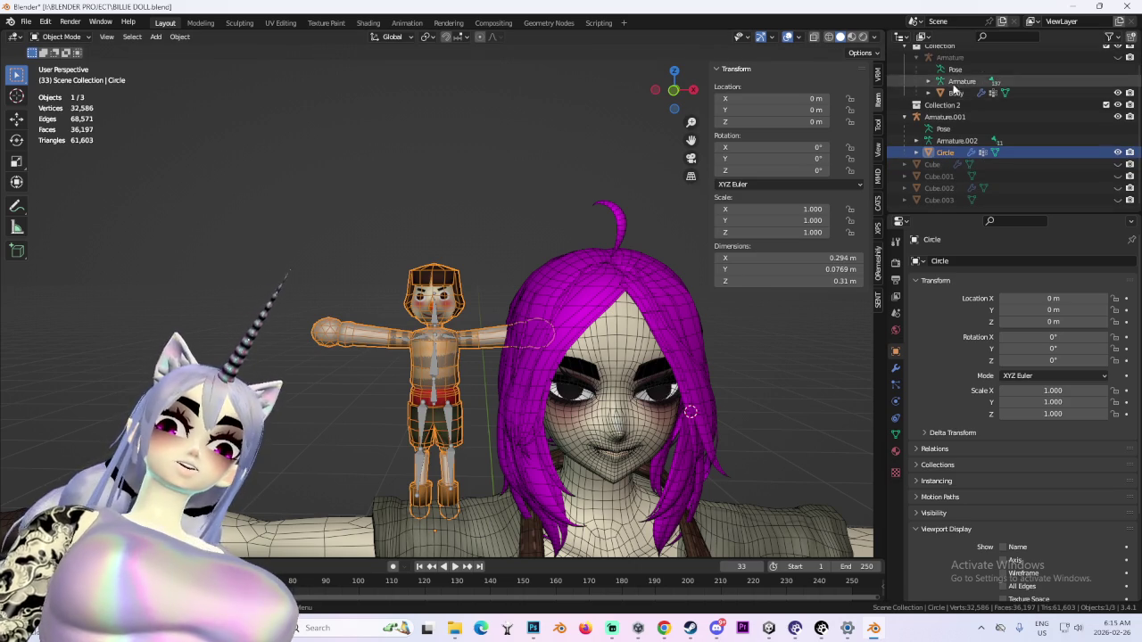
Set the doll's armature Armature.001 location to 0, 0, 0 so it stands on the floor
scroll(981, 116, up, 1)
click(945, 117)
text(0)
key(Tab)
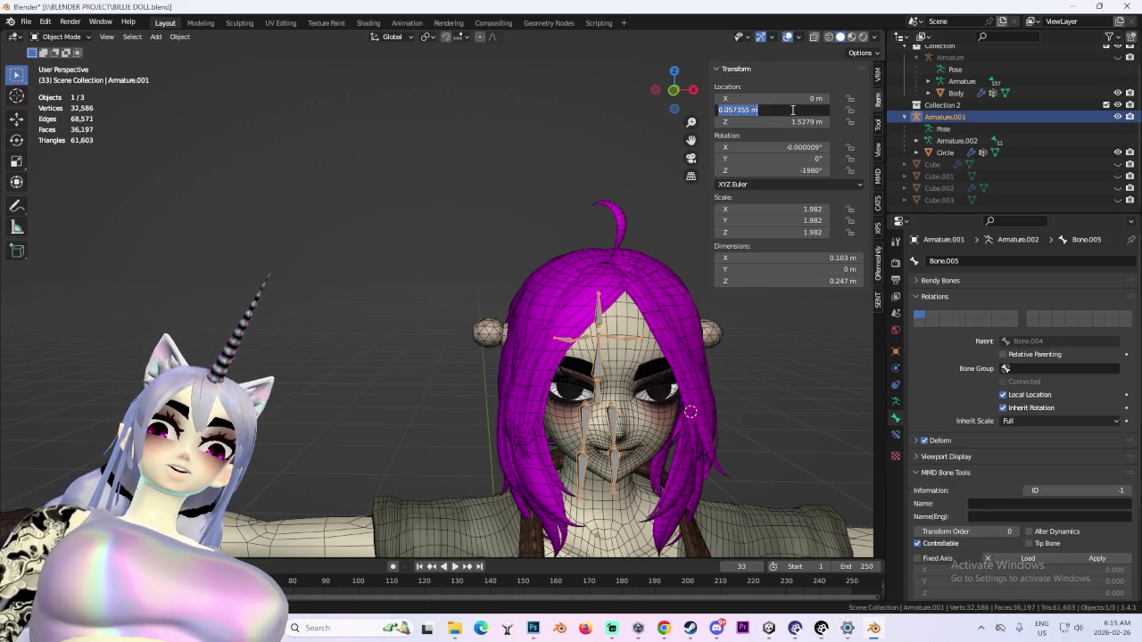
text(0)
key(Return)
text(0)
key(Return)
Zoom in on the small doll between the boots and hide the wireframe and bone overlays
scroll(685, 383, down, 5)
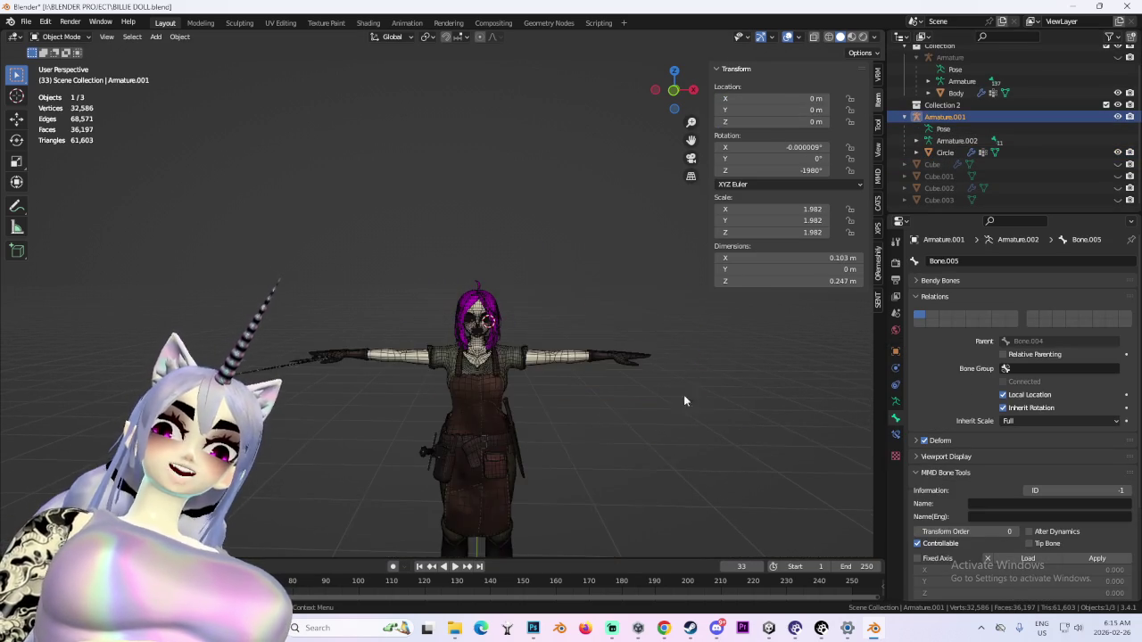
scroll(624, 338, up, 4)
middle_drag(584, 291, 758, 202)
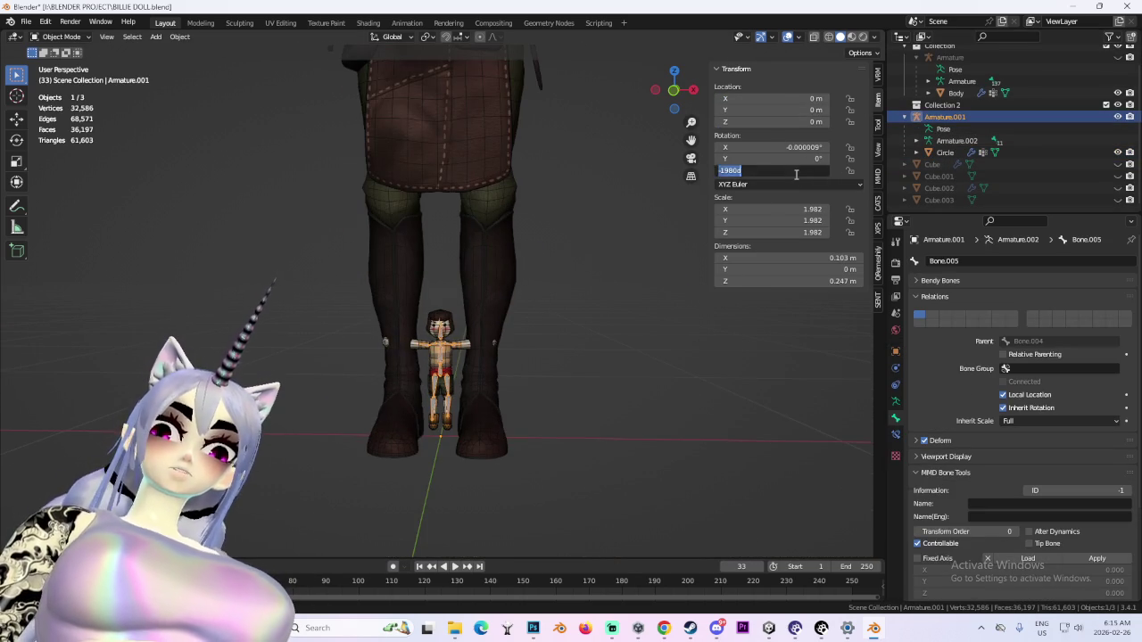
mouse_move(607, 378)
middle_down()
mouse_move(399, 375)
mouse_move(486, 371)
middle_up()
scroll(464, 339, up, 2)
scroll(453, 277, up, 3)
shift+middle_drag(452, 277, 453, 371)
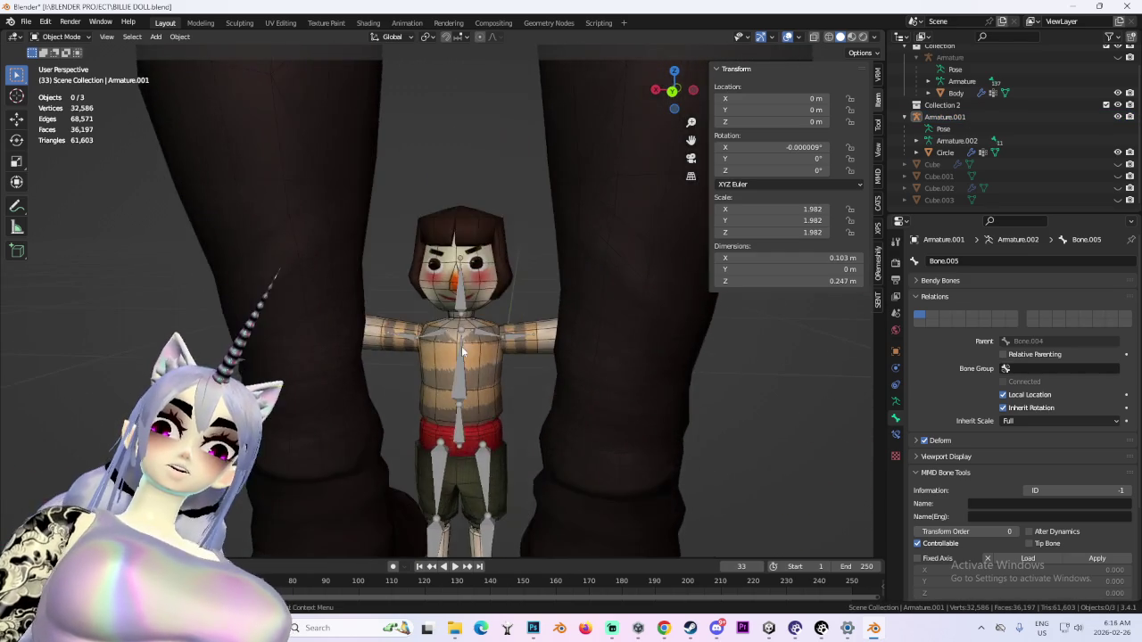
scroll(453, 371, up, 4)
scroll(465, 298, up, 2)
click(787, 37)
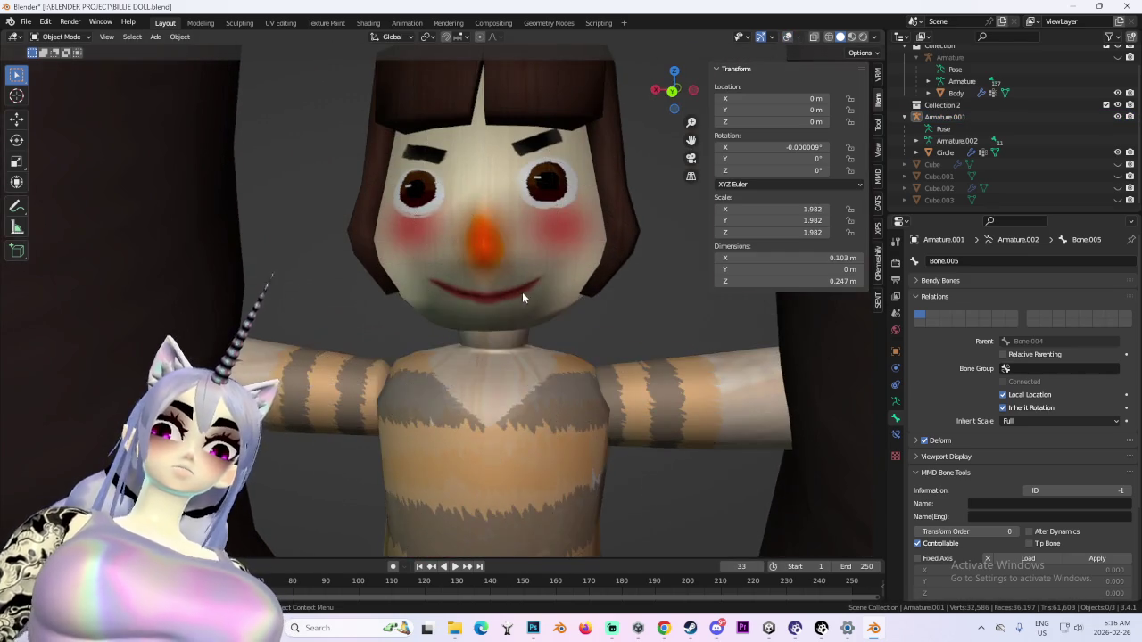
Snap the view to the doll's front, then flip it to check the back
scroll(440, 317, down, 5)
middle_drag(441, 317, 473, 309)
scroll(474, 310, up, 2)
scroll(446, 318, up, 3)
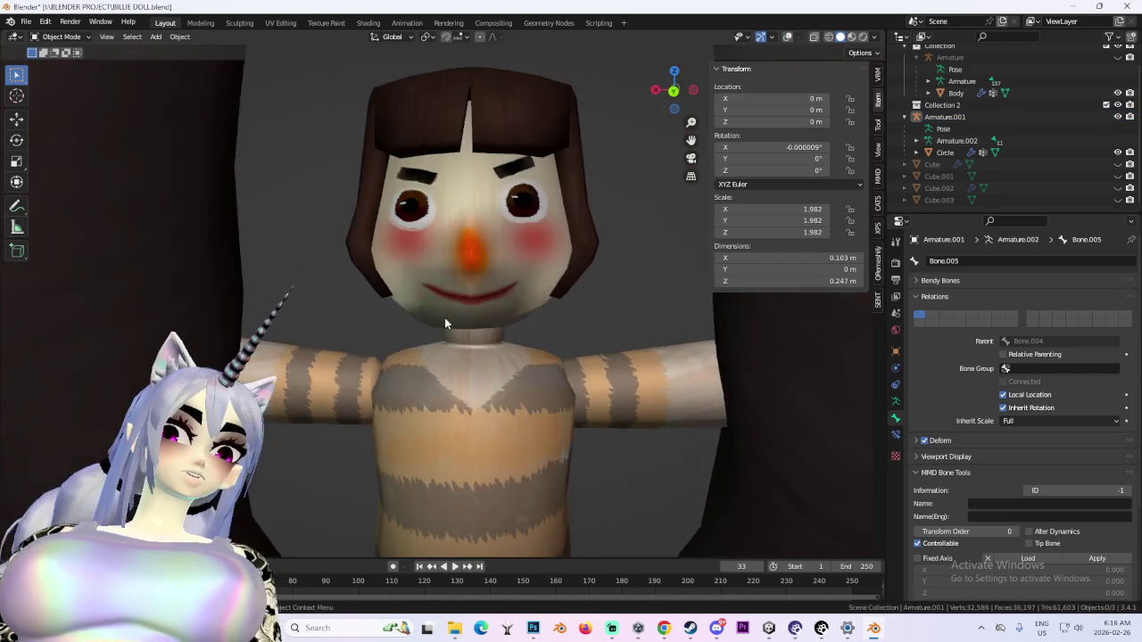
scroll(449, 315, down, 4)
scroll(451, 314, up, 3)
scroll(451, 315, up, 2)
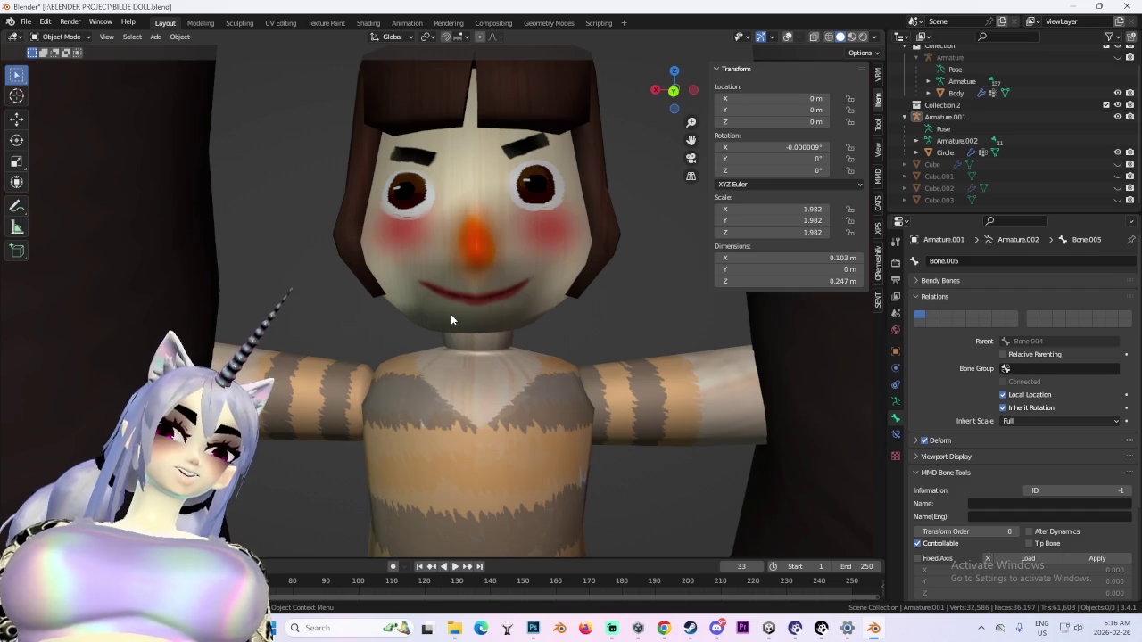
click(672, 91)
click(672, 91)
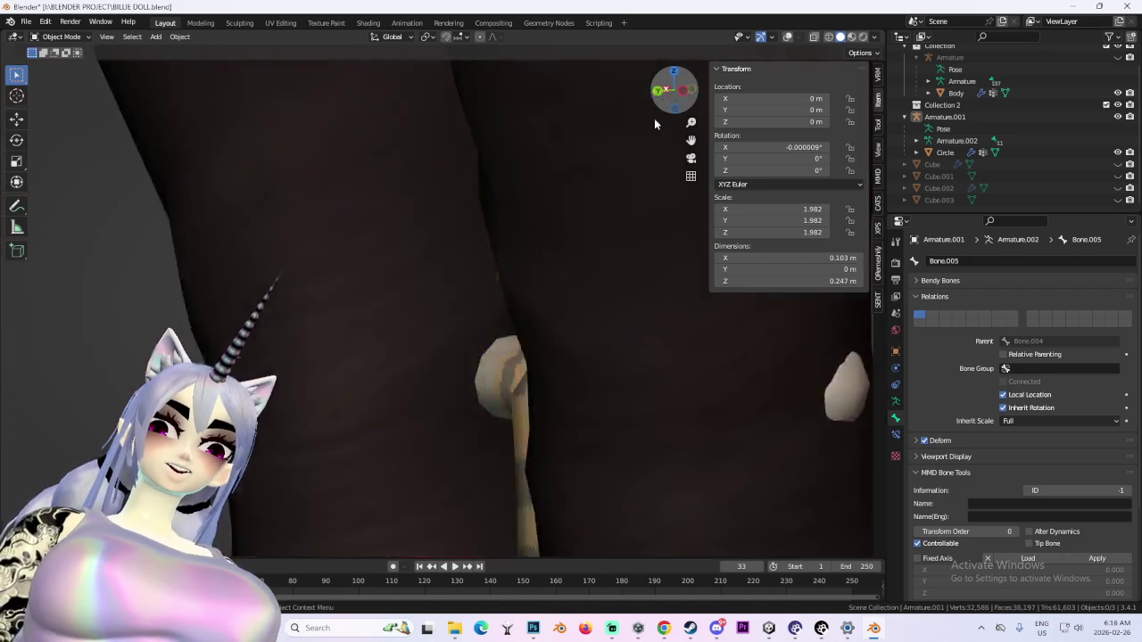
Reframe the doll in a straight front view and bring up the CATS model tools
scroll(543, 412, down, 3)
scroll(557, 407, down, 2)
scroll(536, 374, up, 5)
scroll(478, 302, up, 3)
scroll(478, 302, down, 3)
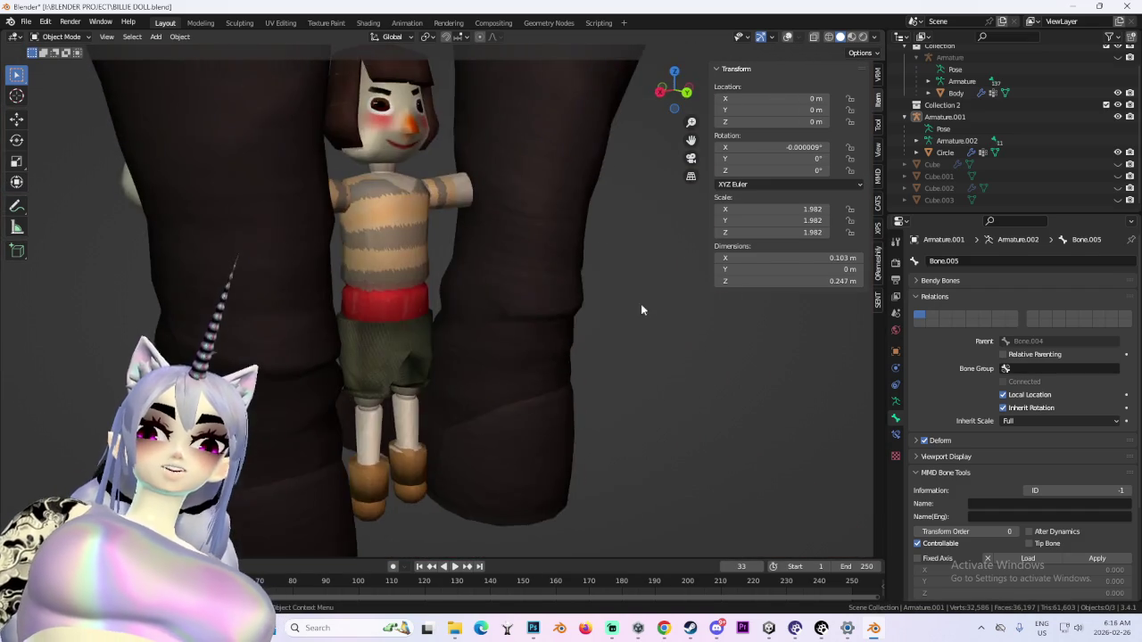
scroll(501, 316, down, 2)
scroll(487, 301, up, 6)
scroll(486, 302, down, 5)
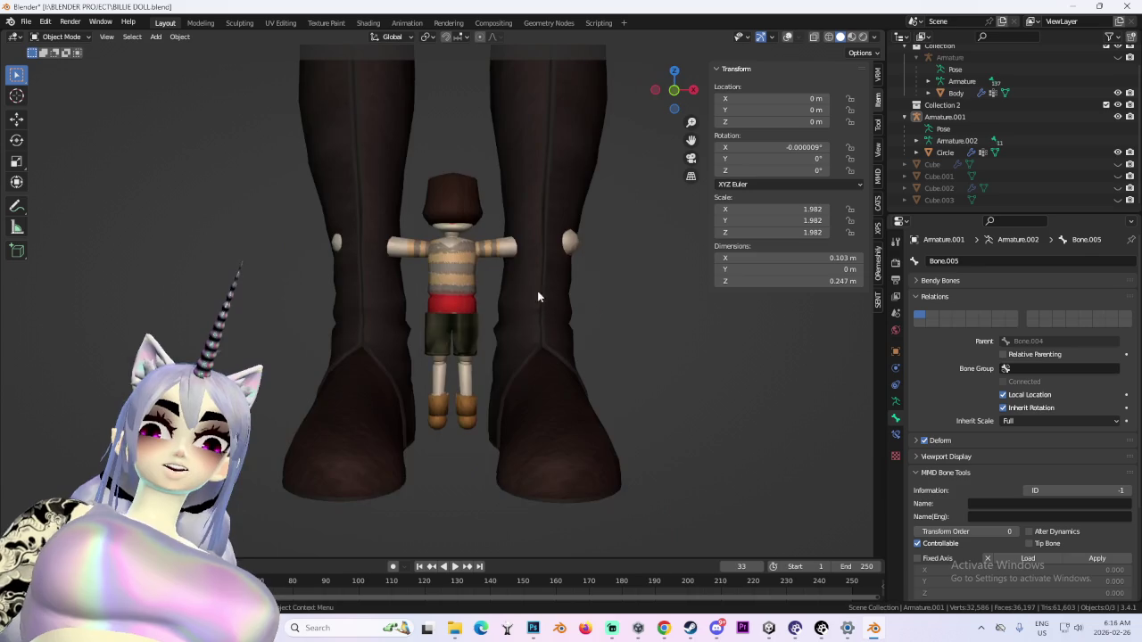
scroll(544, 291, up, 2)
click(675, 93)
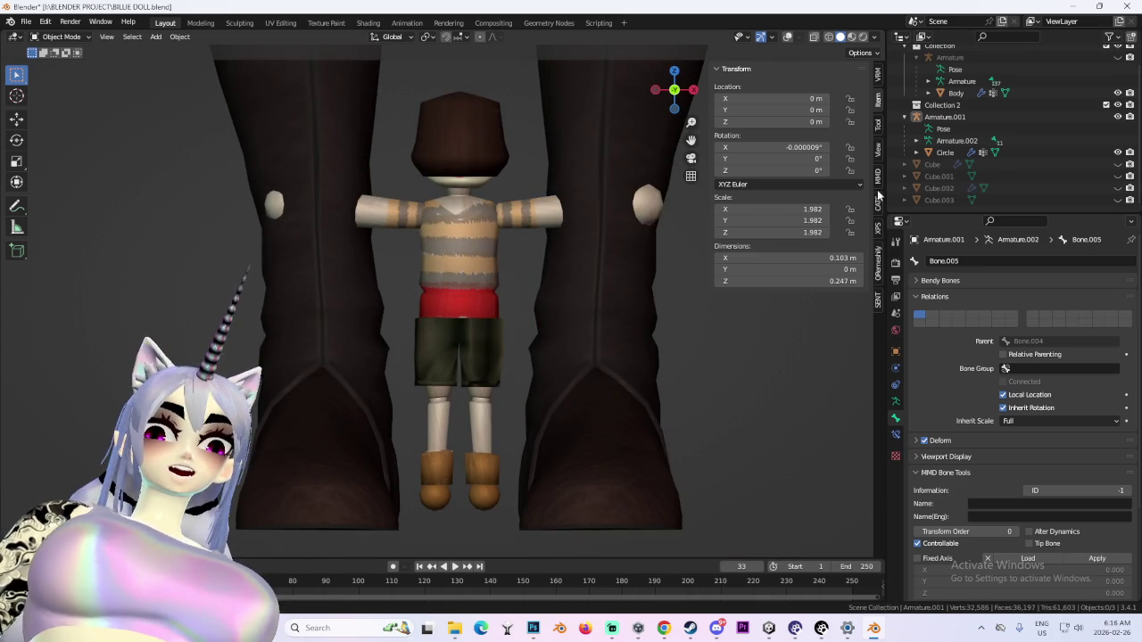
click(879, 205)
Start CATS Pose Mode and check the doll from top, side and top views
click(824, 165)
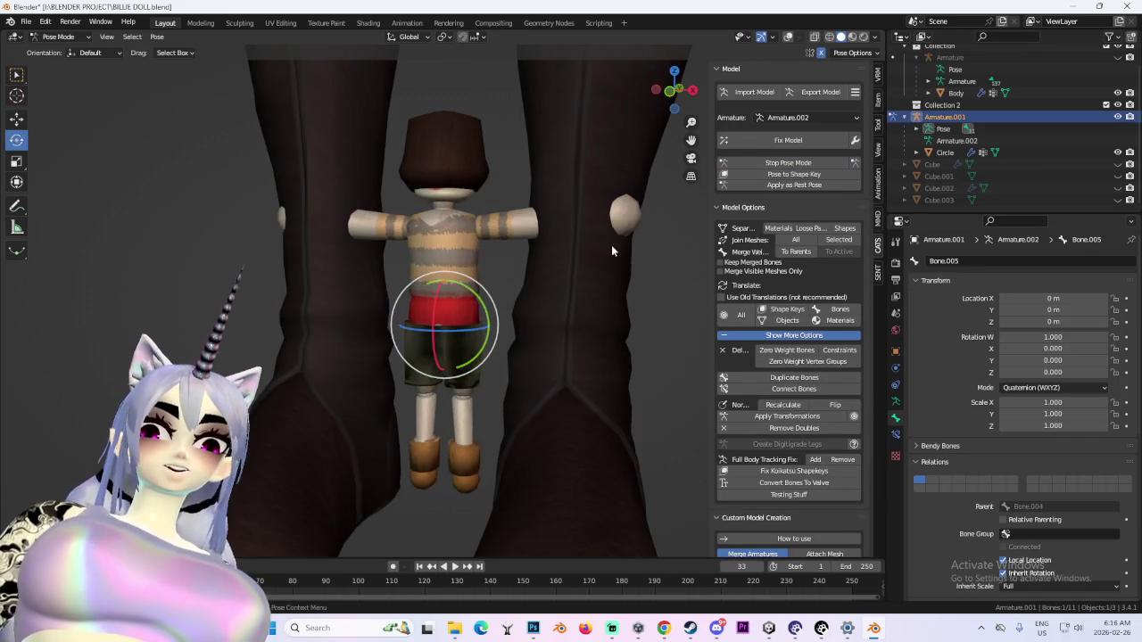
scroll(462, 335, up, 1)
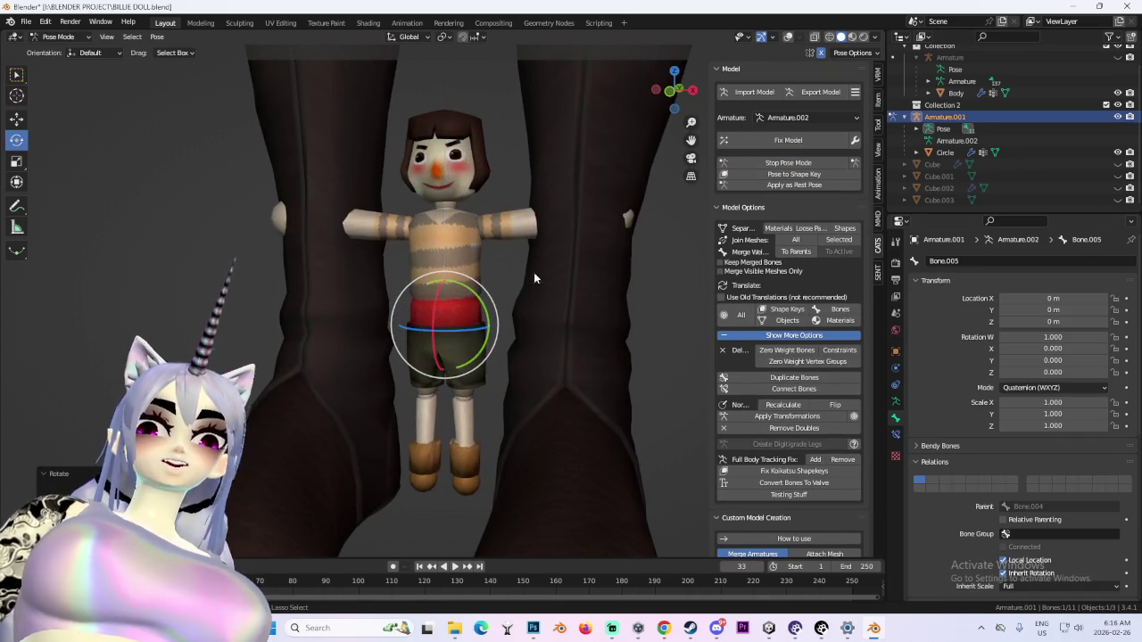
scroll(451, 362, down, 5)
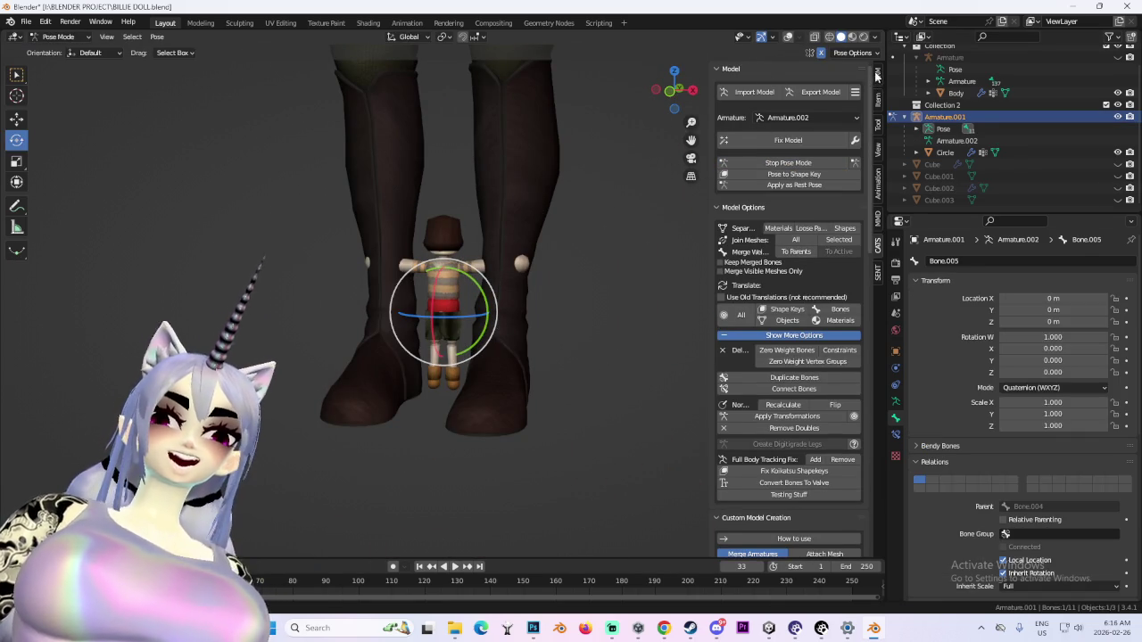
click(674, 71)
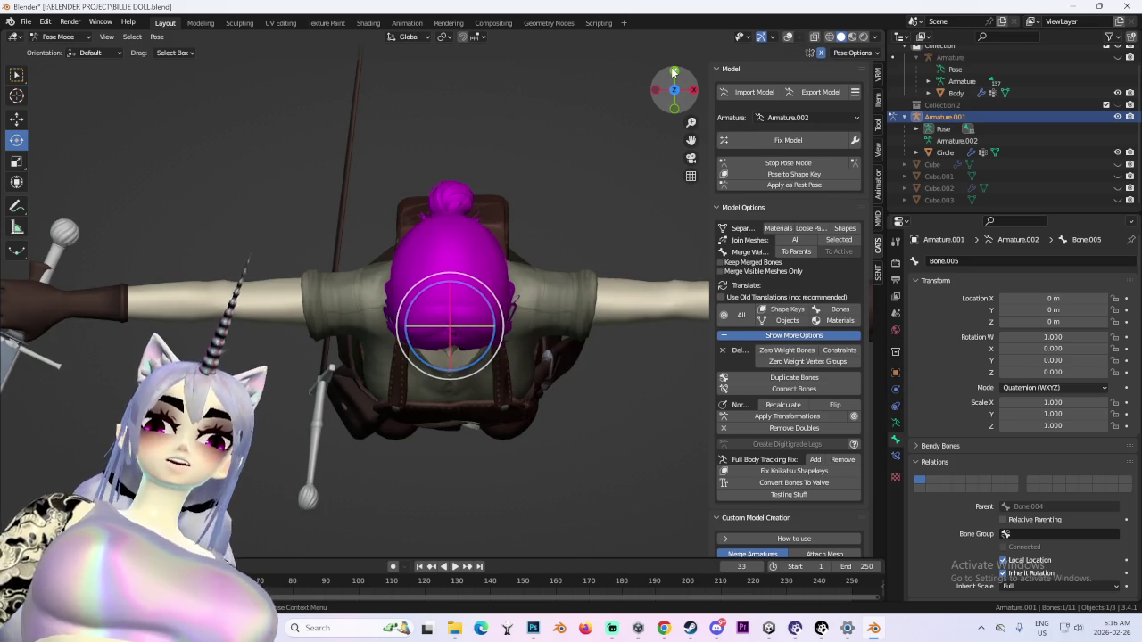
click(674, 109)
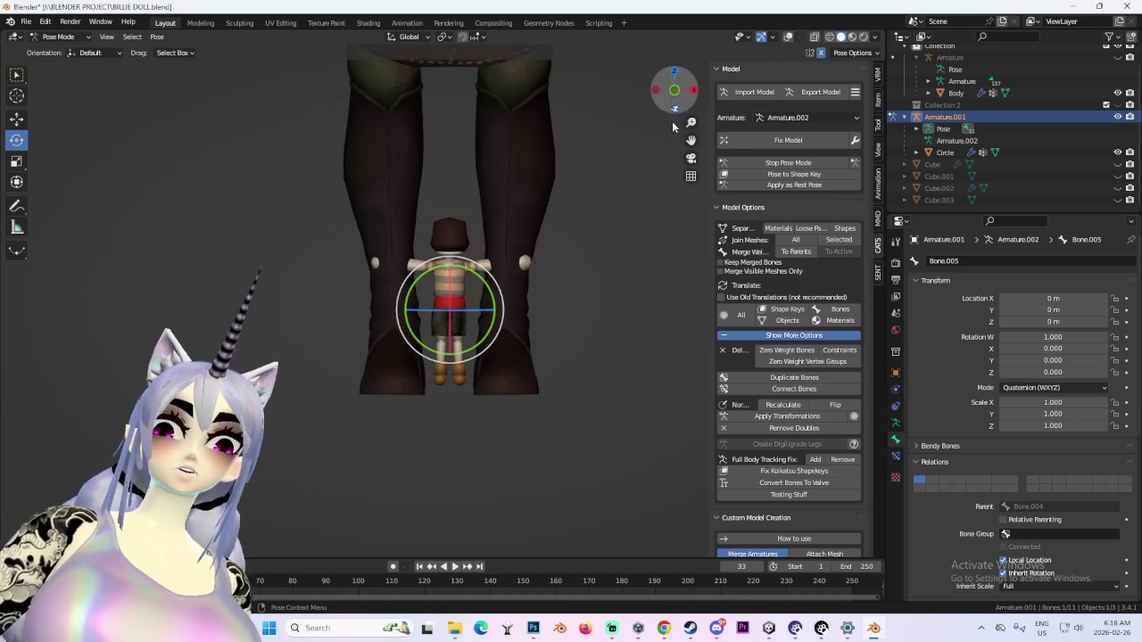
click(675, 72)
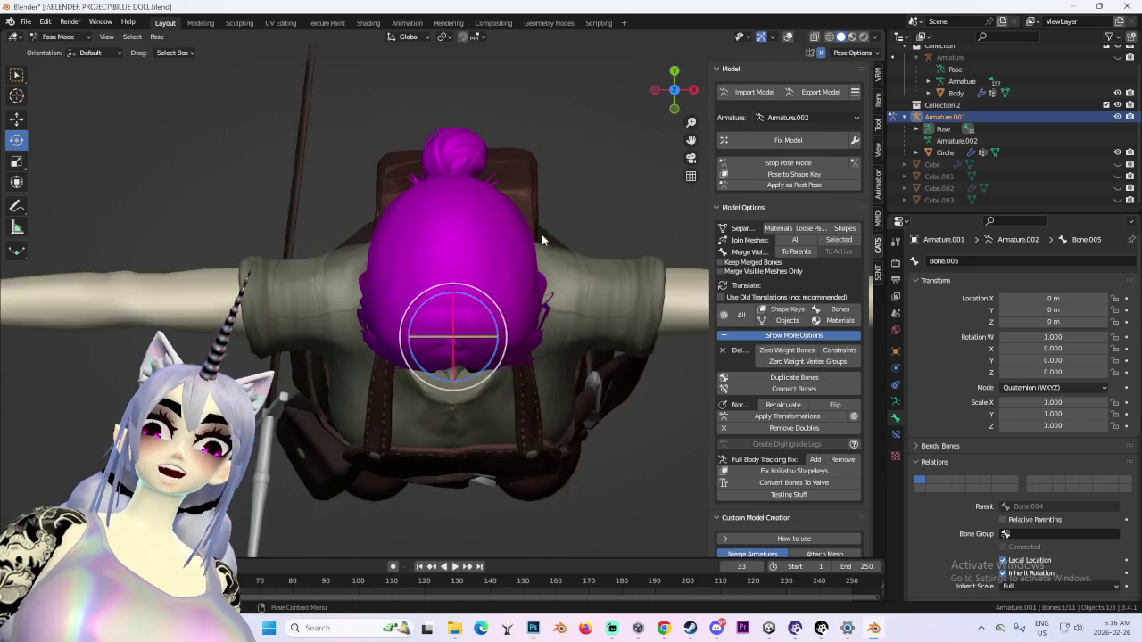
Rotate the selected bone, return to front view and apply the pose as rest pose
key(r)
click(591, 364)
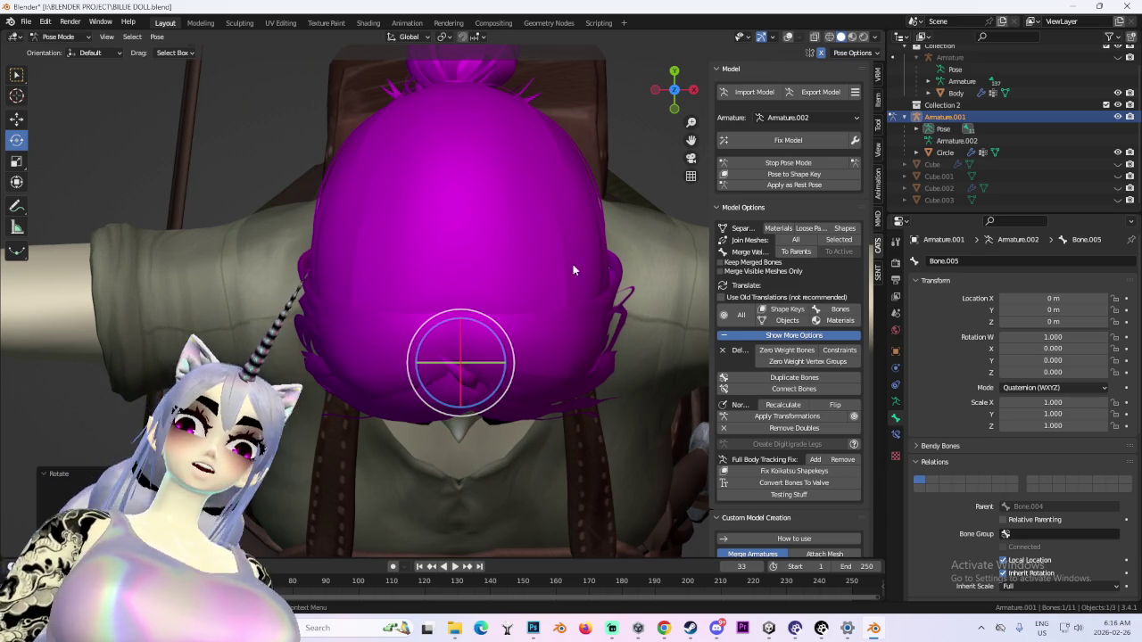
click(674, 113)
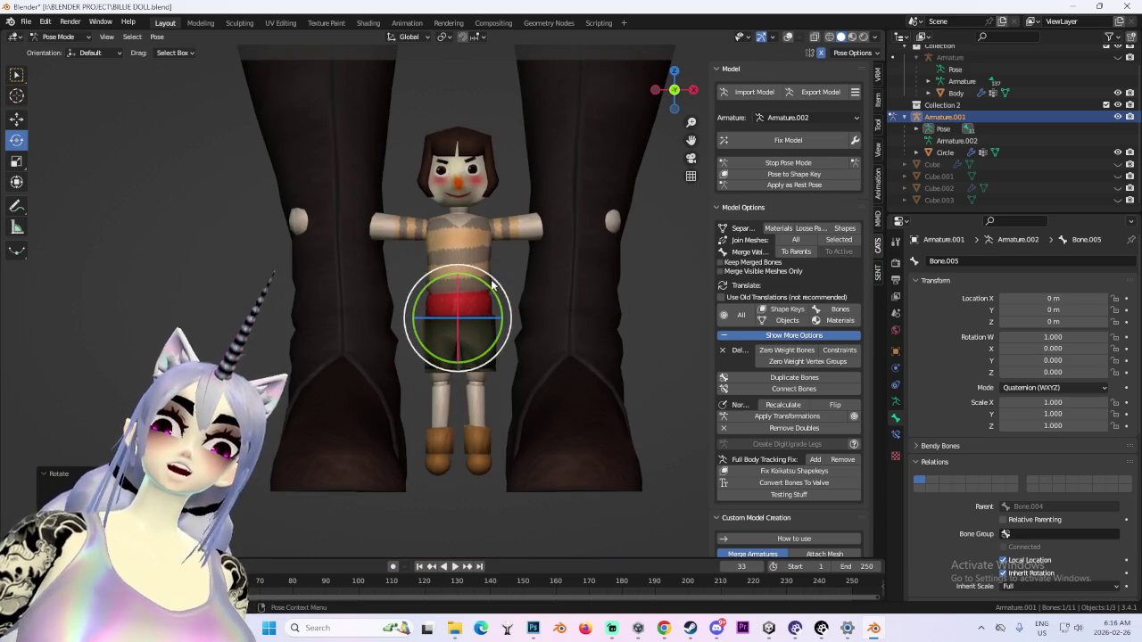
click(828, 184)
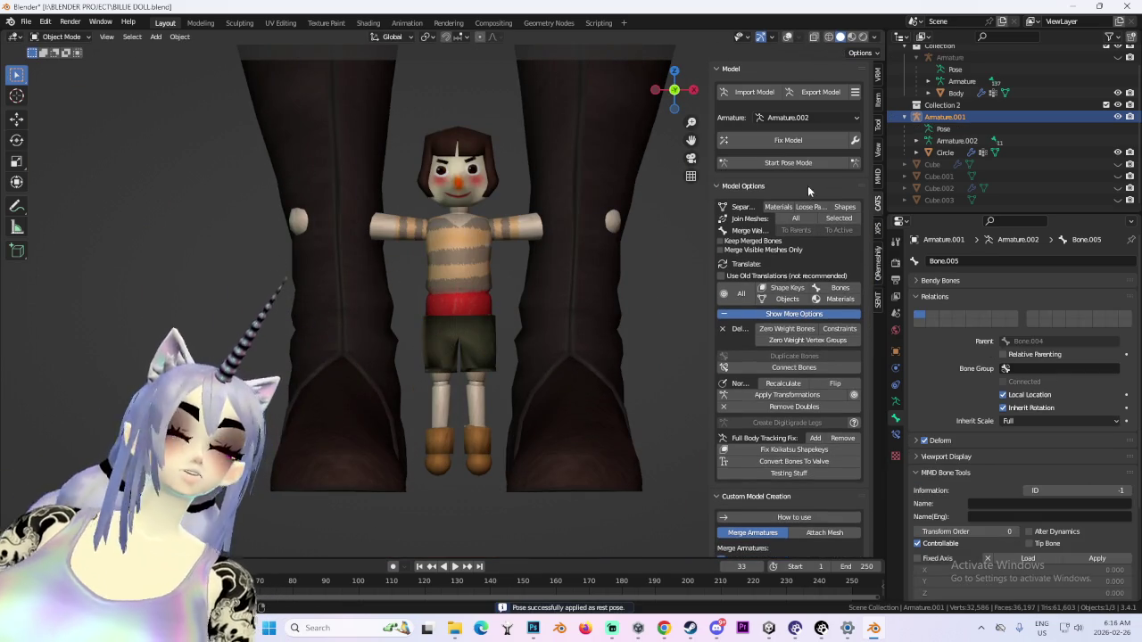
scroll(532, 167, down, 3)
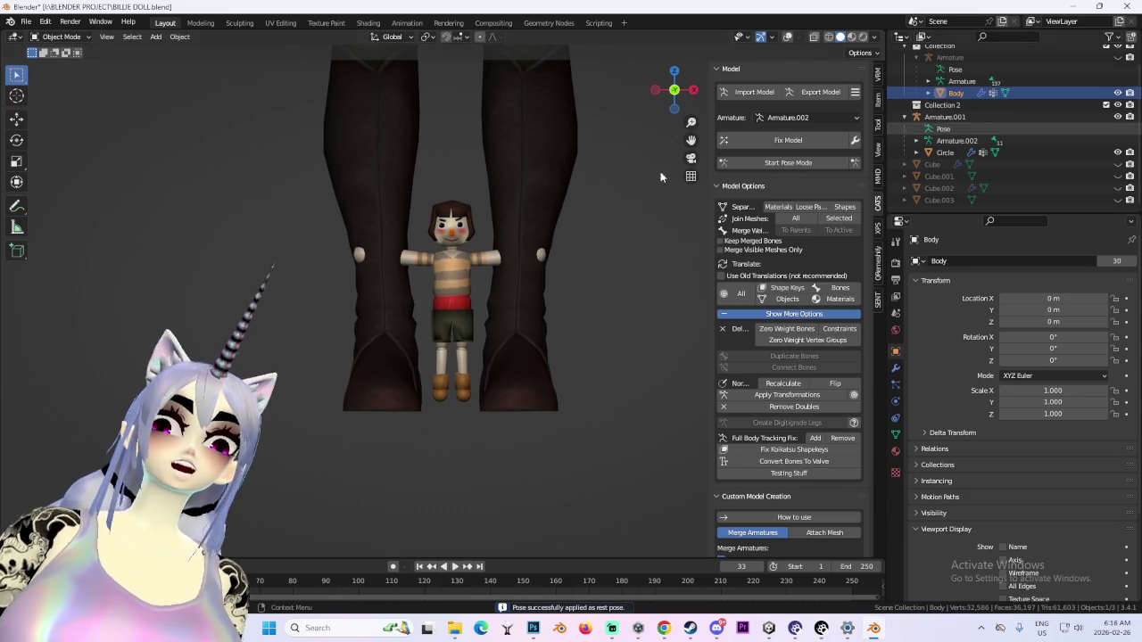
Hide the large character's body, select the doll's Circle mesh and start pose mode
click(1118, 92)
scroll(457, 252, up, 3)
click(457, 253)
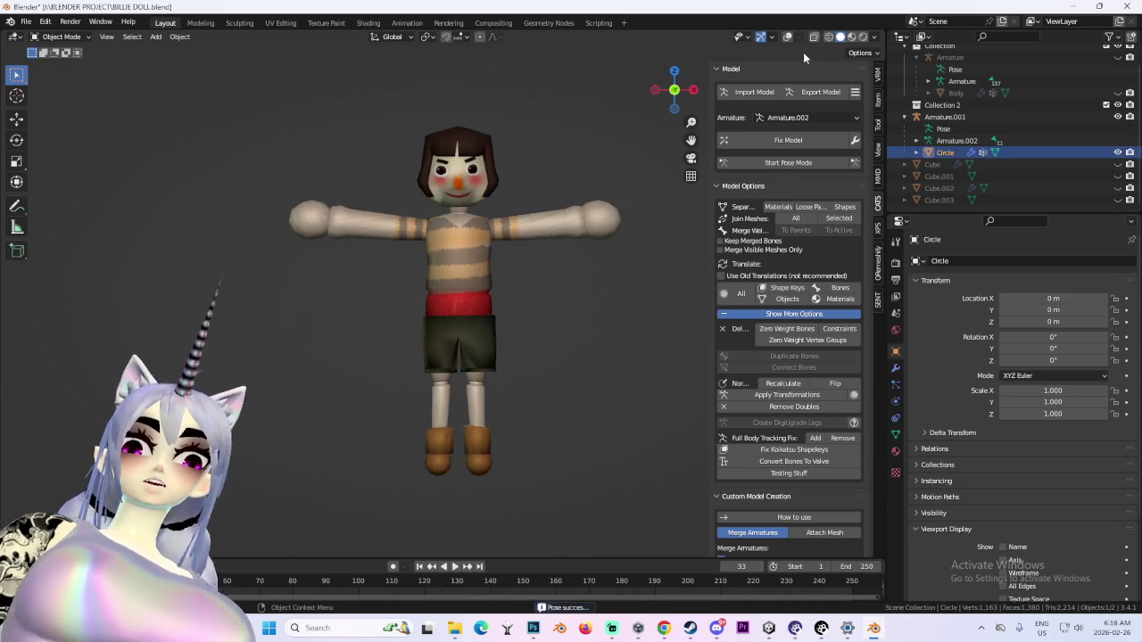
click(786, 37)
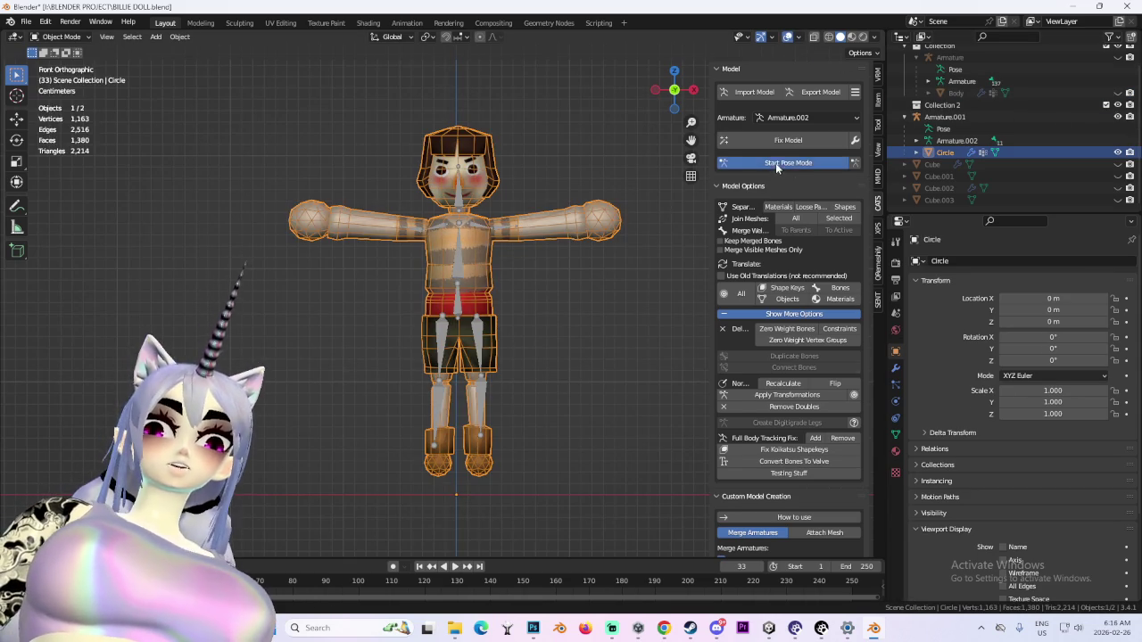
click(777, 163)
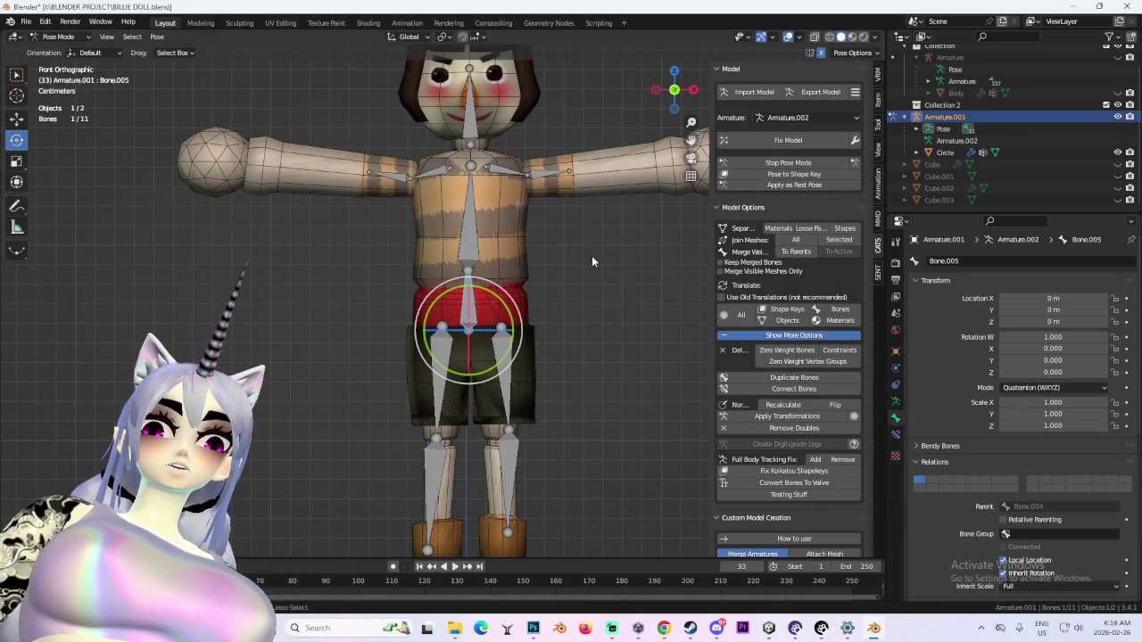
Rotate the doll's upper arm down to its side and swing both legs forward about 92°
click(399, 183)
mouse_move(453, 209)
mouse_down()
mouse_move(449, 238)
mouse_move(558, 189)
mouse_move(545, 232)
mouse_up()
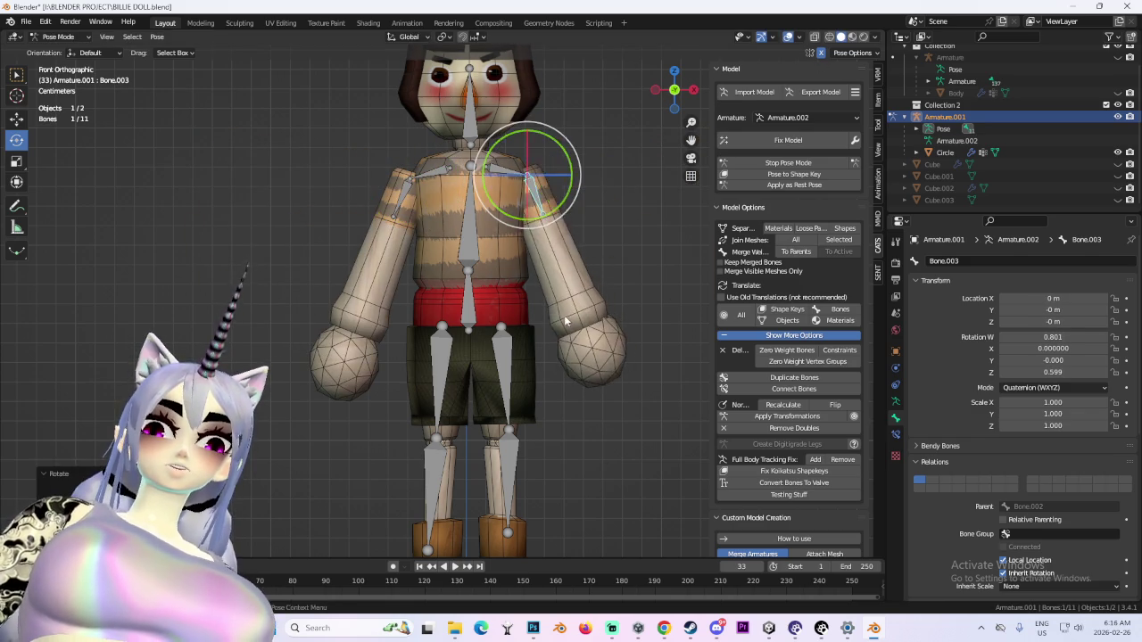
middle_drag(546, 231, 429, 411)
shift+click(406, 358)
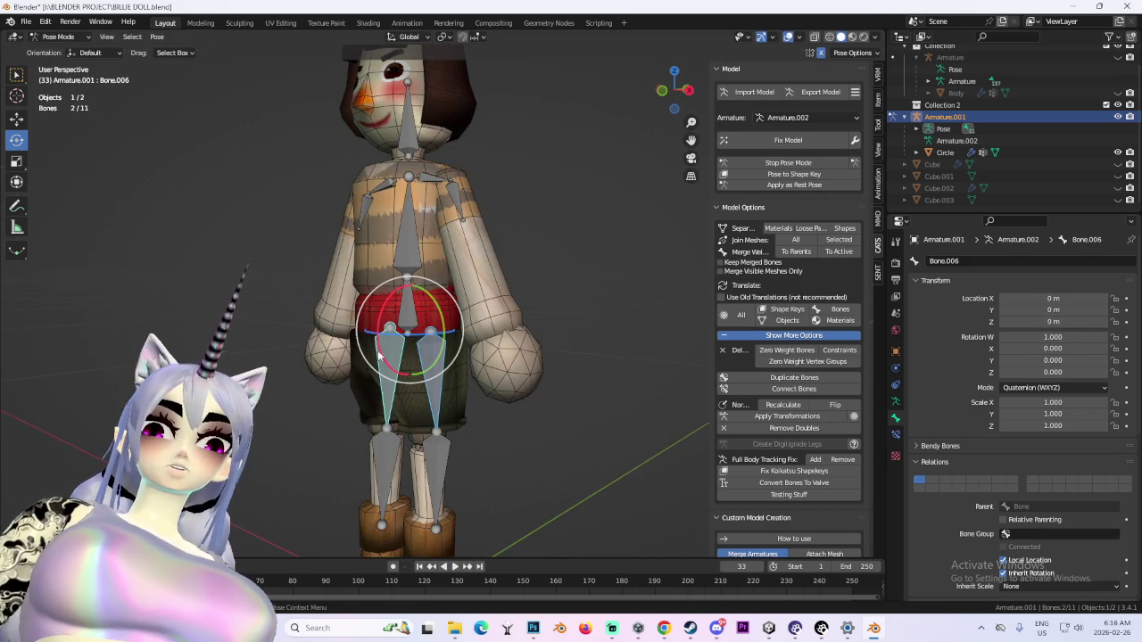
drag(378, 355, 378, 259)
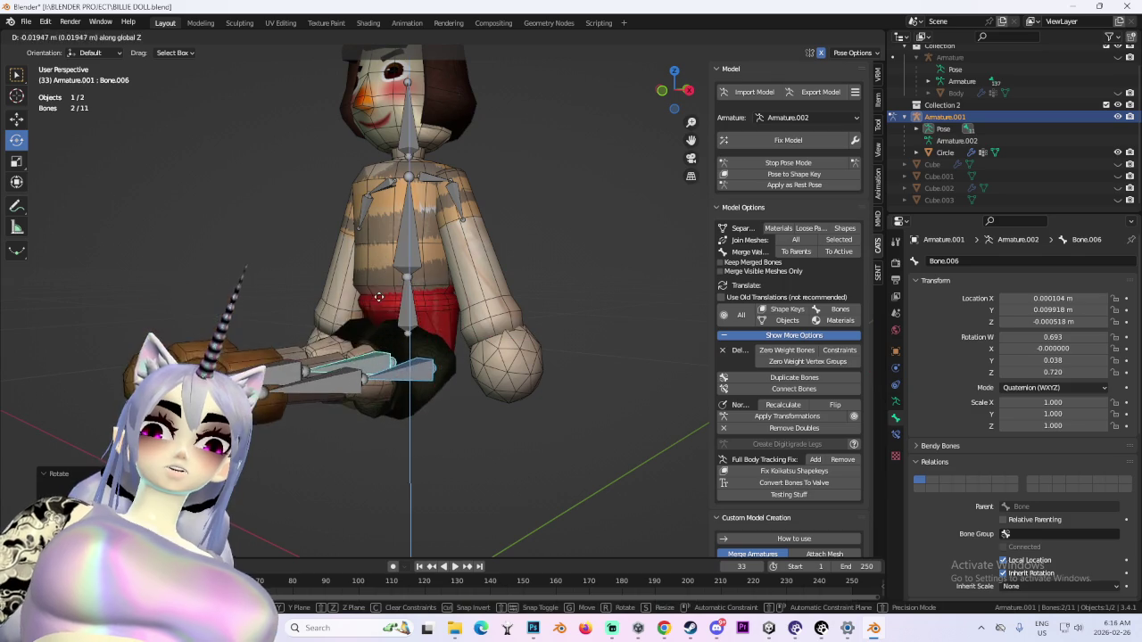
click(379, 259)
Inspect the seated doll from side and front, briefly hiding and reshowing the bones
scroll(535, 250, down, 4)
click(536, 250)
middle_drag(535, 250, 517, 391)
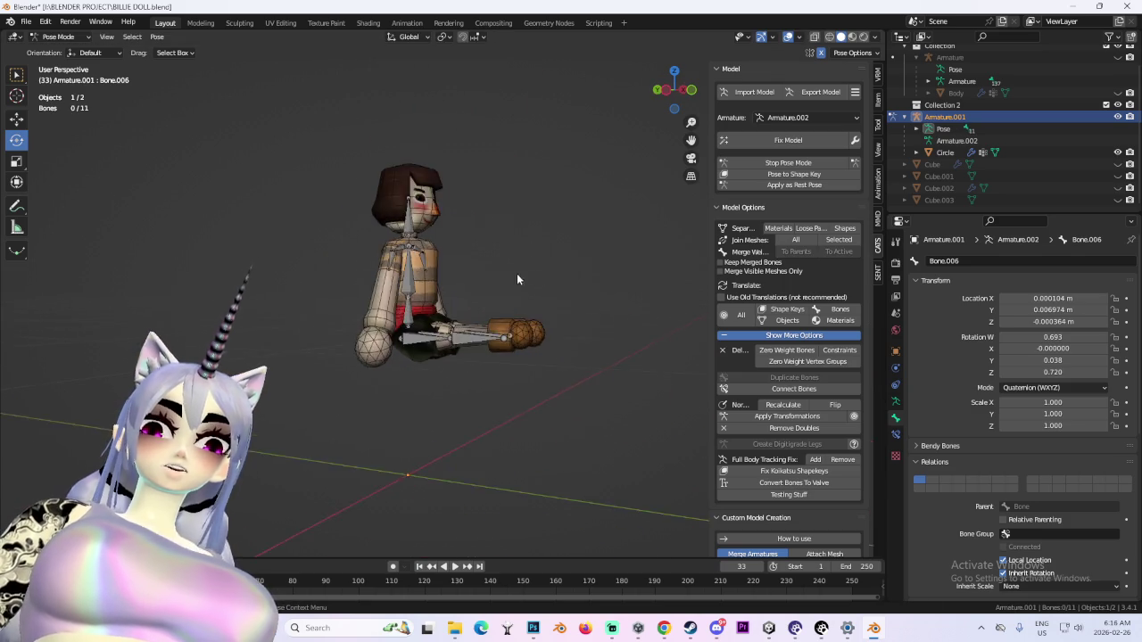
scroll(517, 391, up, 3)
drag(665, 98, 674, 86)
click(688, 90)
mouse_move(603, 245)
middle_down()
mouse_move(633, 266)
mouse_move(585, 299)
mouse_move(617, 309)
middle_up()
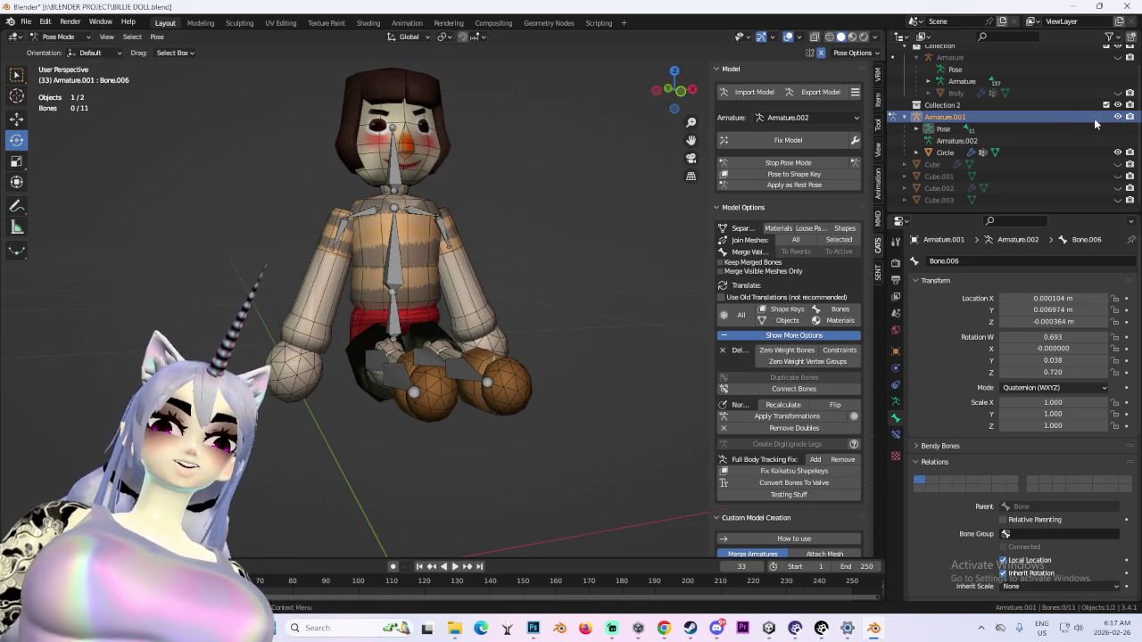
key(h)
scroll(600, 392, down, 3)
mouse_move(600, 393)
middle_down()
mouse_move(531, 398)
mouse_move(544, 398)
mouse_move(449, 383)
mouse_move(559, 337)
middle_up()
scroll(544, 398, up, 3)
key(alt+h)
Scale both leg bones along Y to 0.626 to shorten the legs
click(528, 399)
key(g)
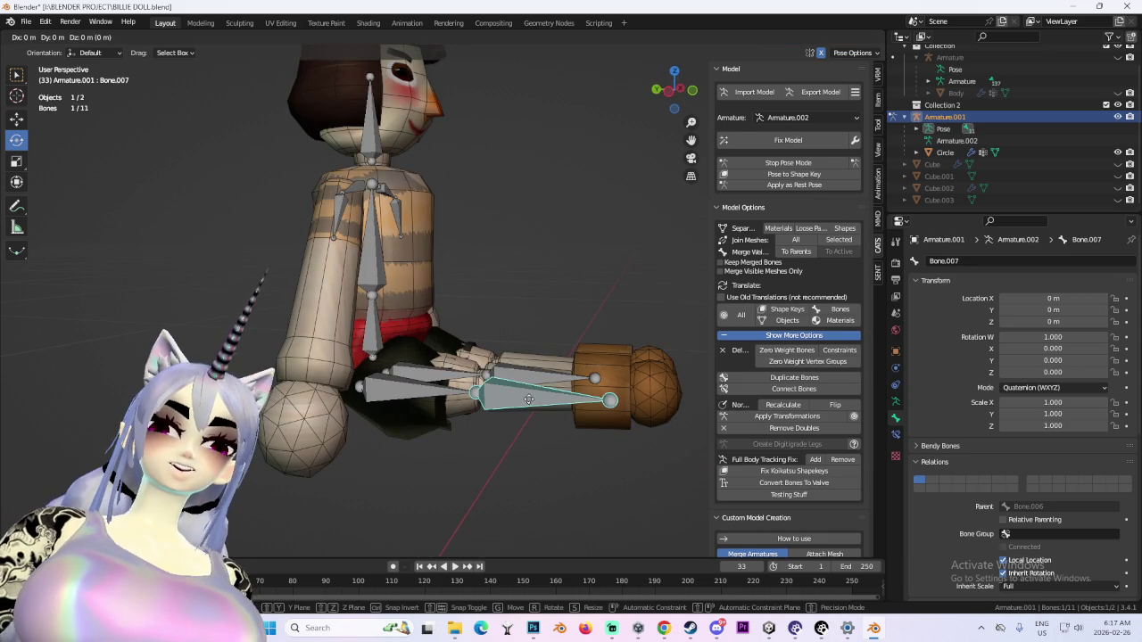
key(Escape)
key(c)
click(472, 408)
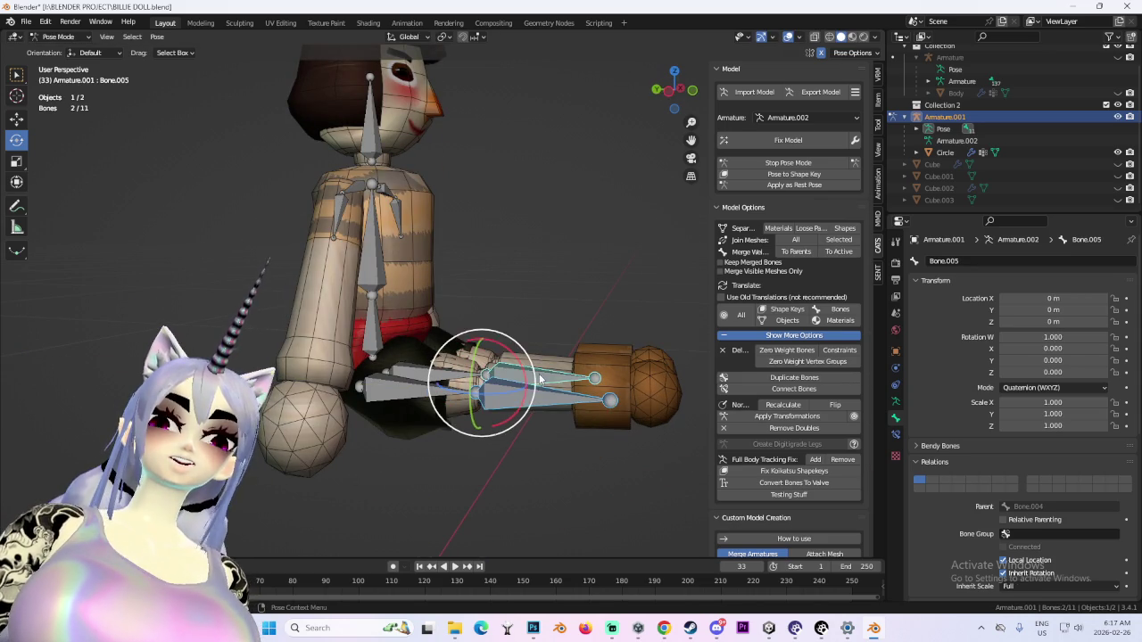
key(Escape)
key(y)
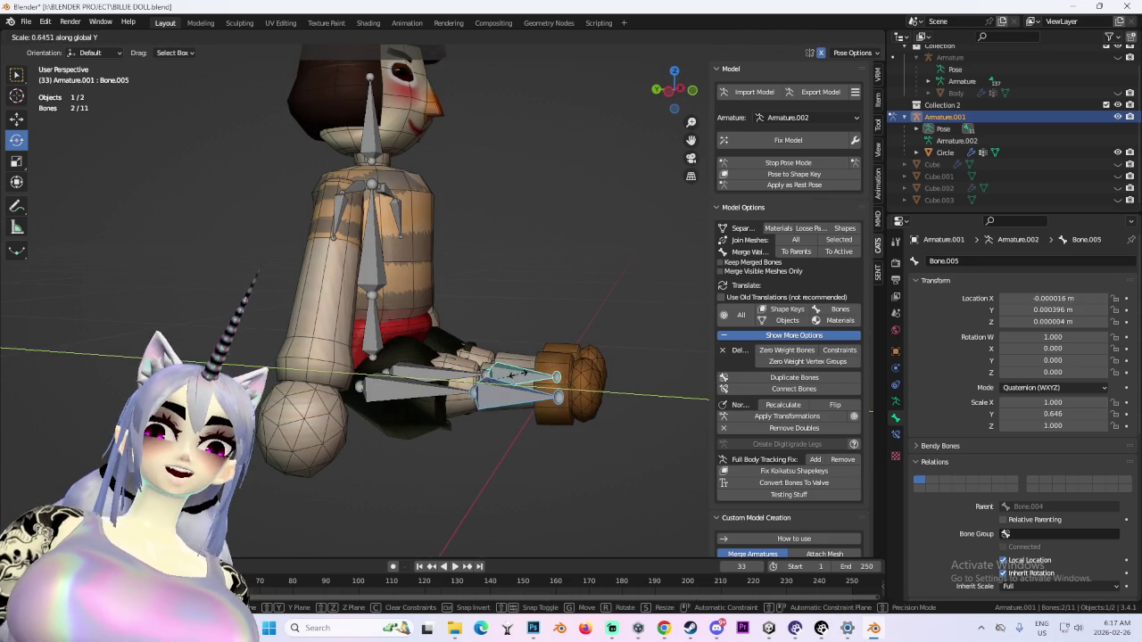
click(513, 379)
Turn off overlays, frame the doll front-on and stop pose mode, restoring its T-pose
click(1117, 117)
key(KP_1)
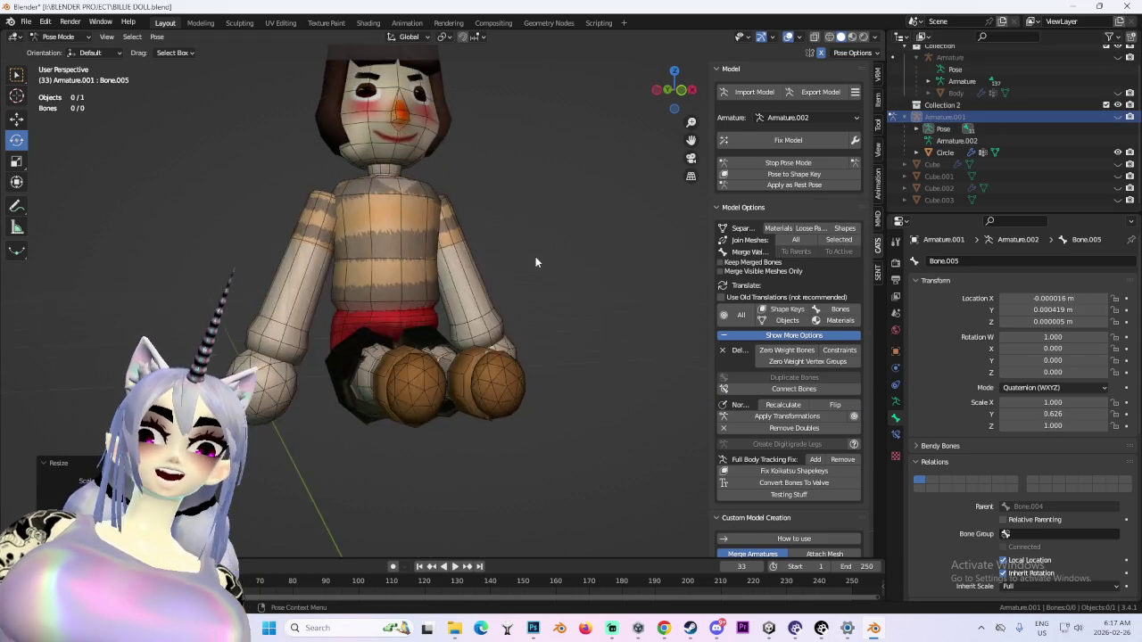
scroll(534, 255, down, 3)
scroll(594, 262, down, 1)
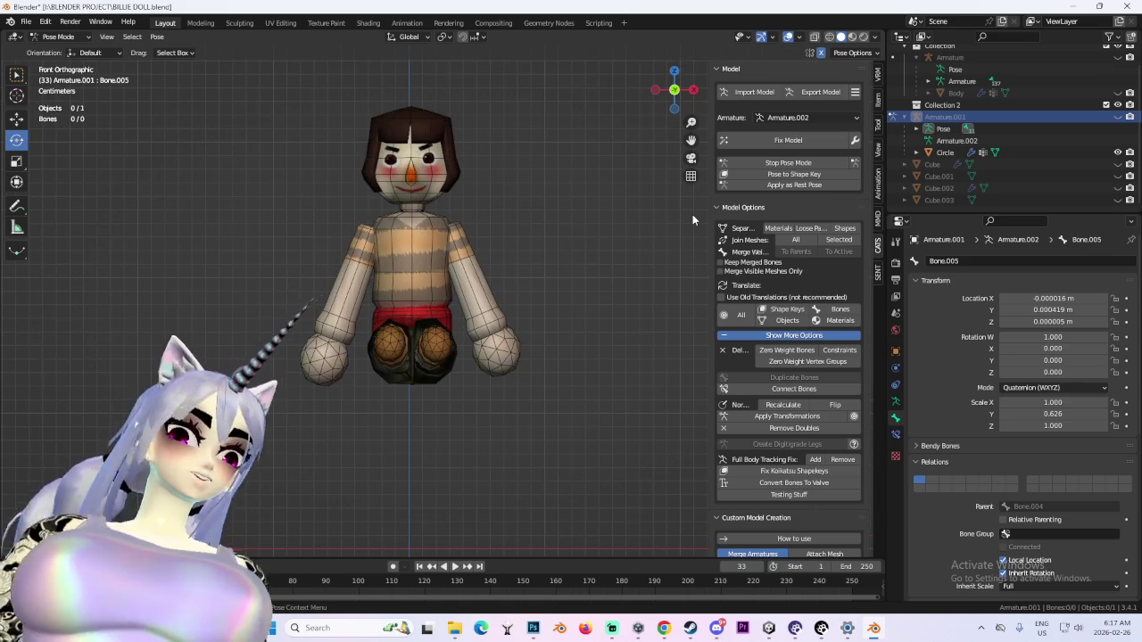
mouse_move(693, 215)
middle_down()
mouse_move(524, 303)
mouse_move(754, 69)
middle_up()
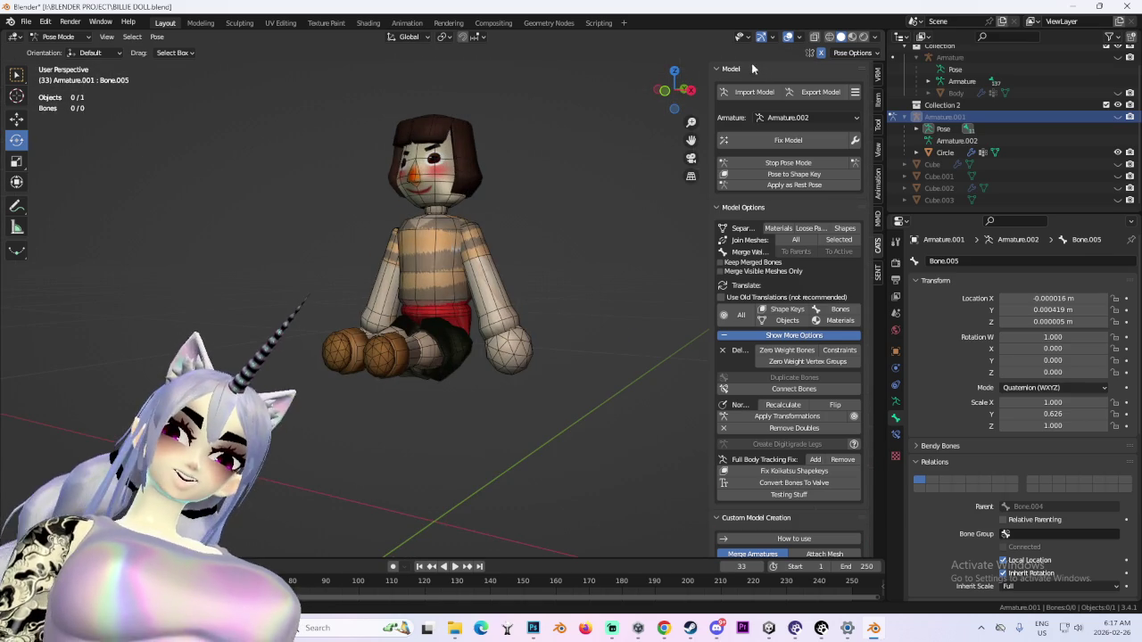
click(789, 37)
mouse_move(555, 325)
middle_down()
mouse_move(482, 319)
mouse_move(526, 333)
middle_up()
click(681, 95)
middle_drag(658, 135, 491, 353)
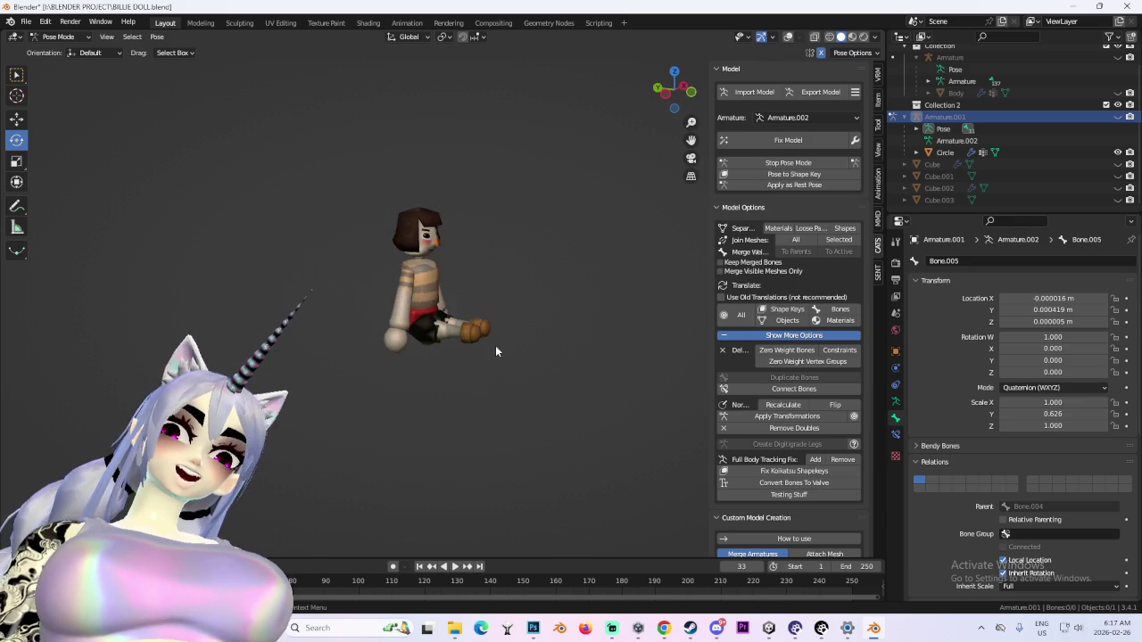
key(KP_1)
key(KP_Decimal)
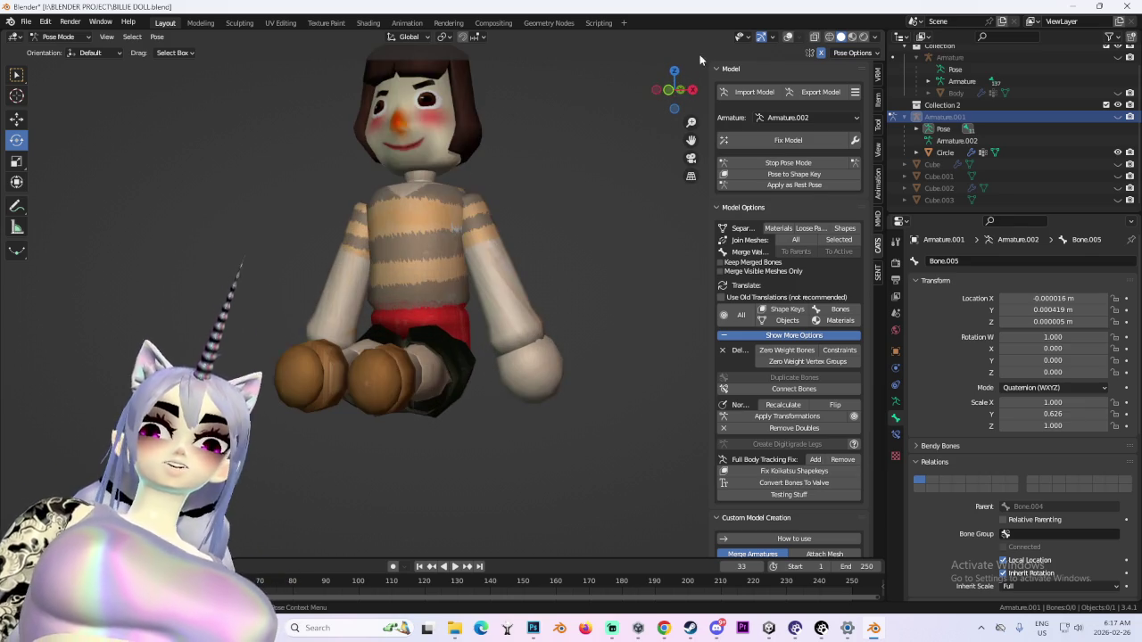
click(787, 163)
scroll(571, 295, down, 5)
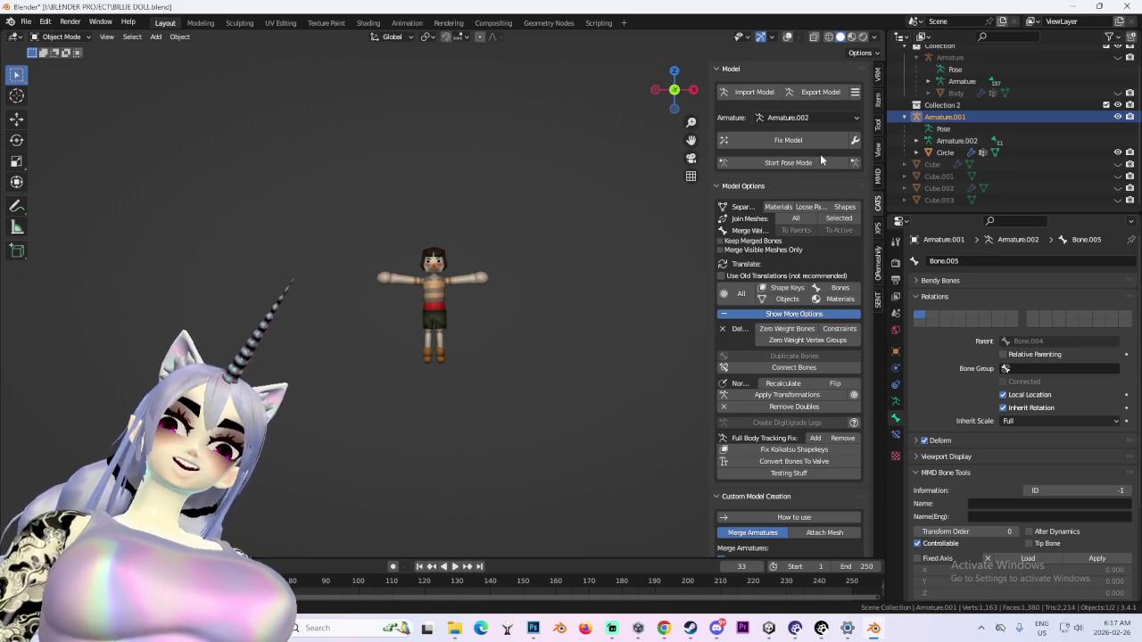
Show the large character's body again and duplicate the small doll with Shift+D
click(1118, 92)
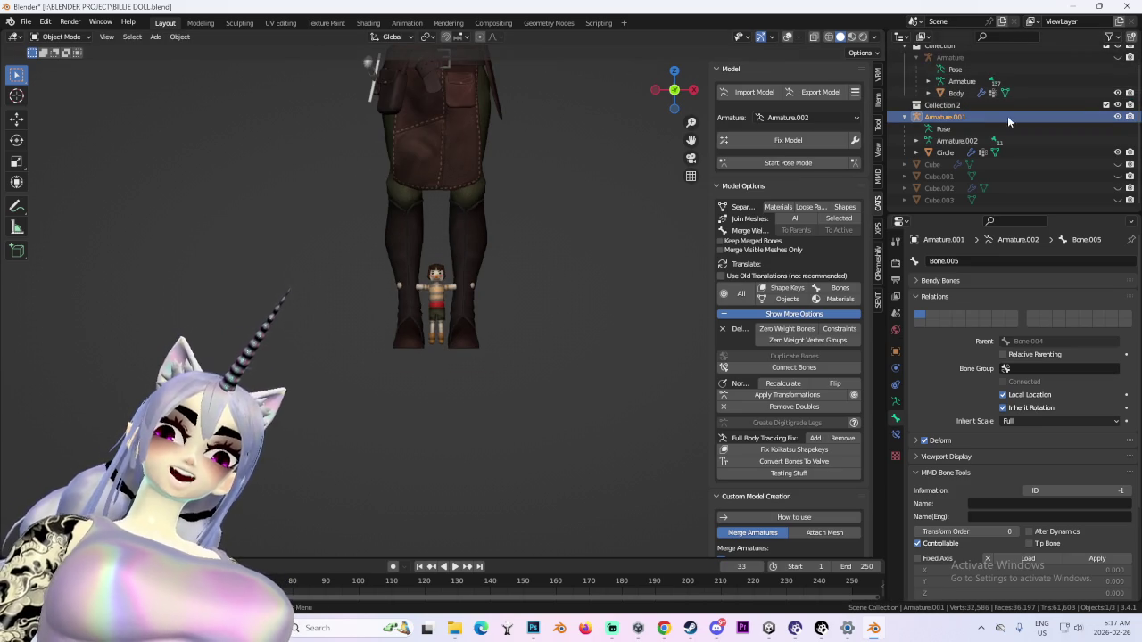
key(shift+d)
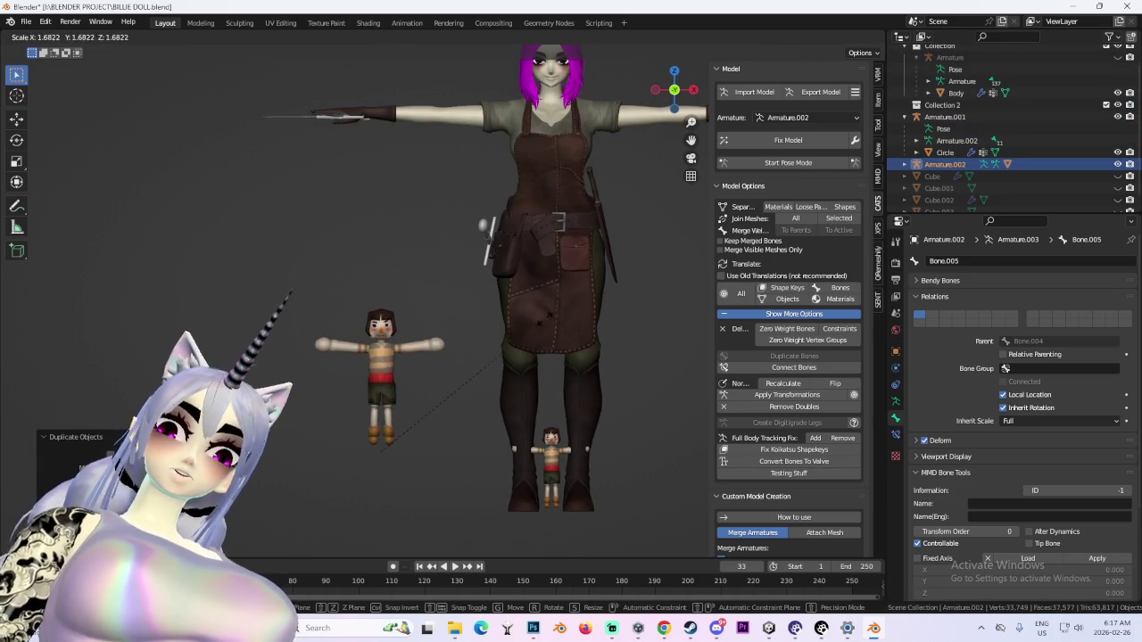
click(494, 170)
middle_drag(494, 170, 527, 337)
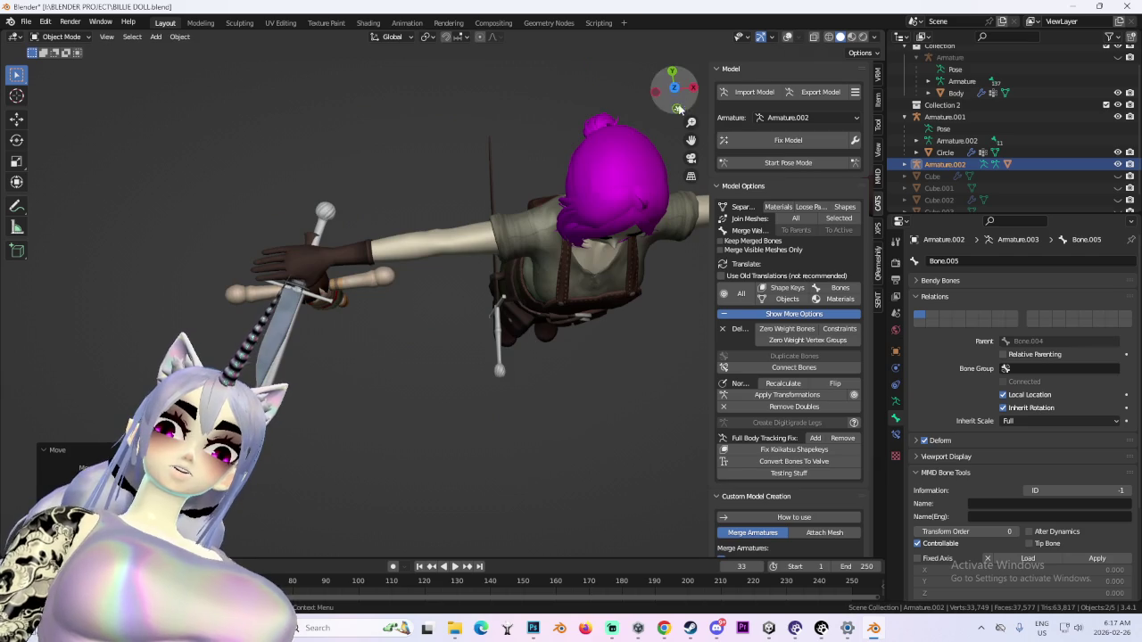
click(678, 108)
Move the copied doll up beside the character's chest, then shift it along Y
key(g)
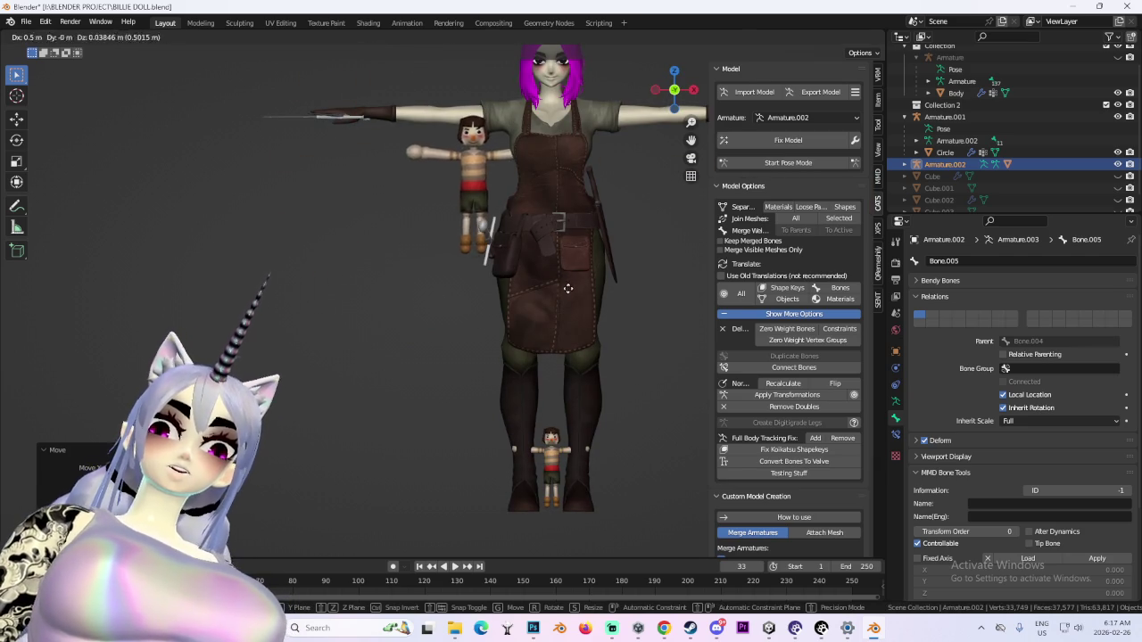
click(567, 290)
scroll(567, 290, up, 3)
middle_drag(567, 290, 529, 230)
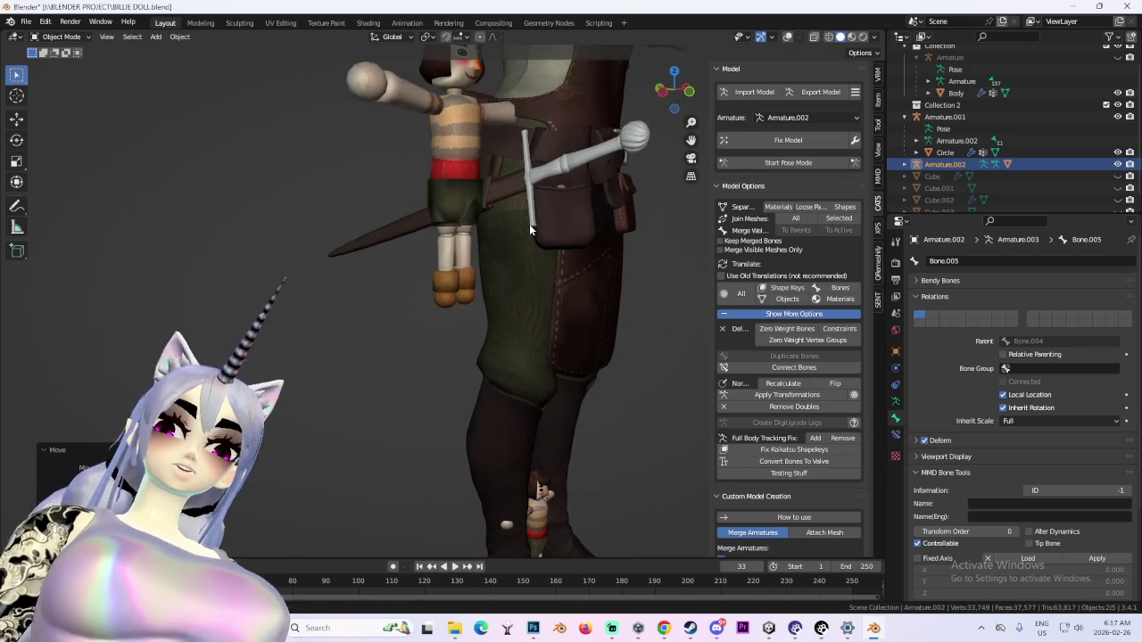
key(g)
key(y)
click(597, 298)
Rotate the copied doll and settle it against the front of the apron
middle_drag(596, 298, 551, 338)
click(675, 84)
key(r)
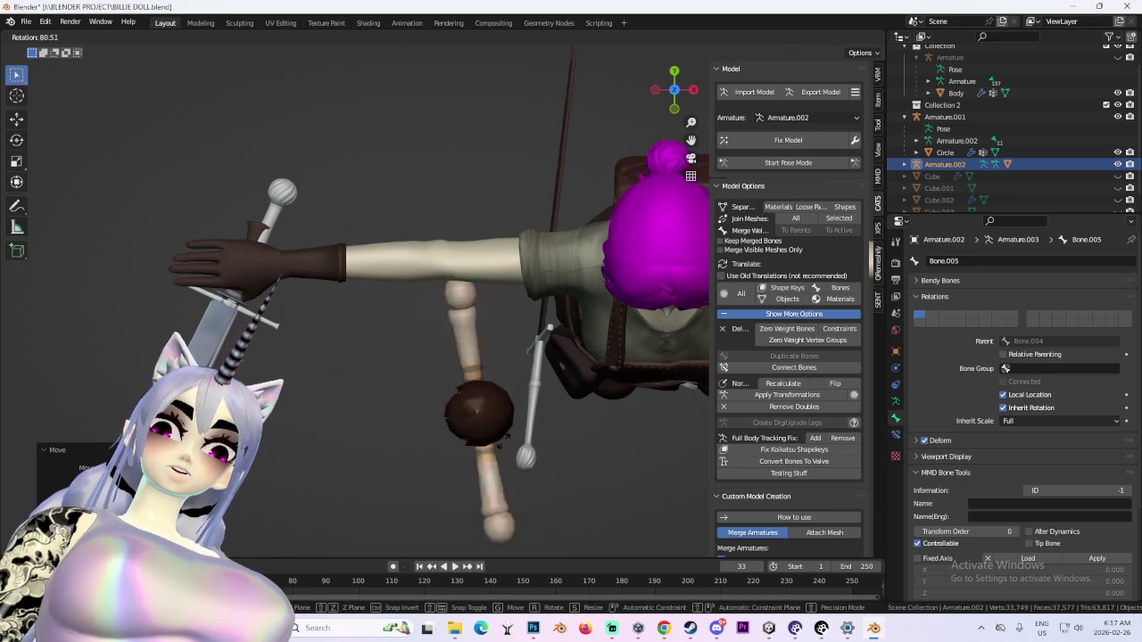
click(563, 387)
key(g)
click(563, 387)
mouse_move(563, 387)
middle_down()
mouse_move(576, 320)
mouse_move(511, 318)
middle_up()
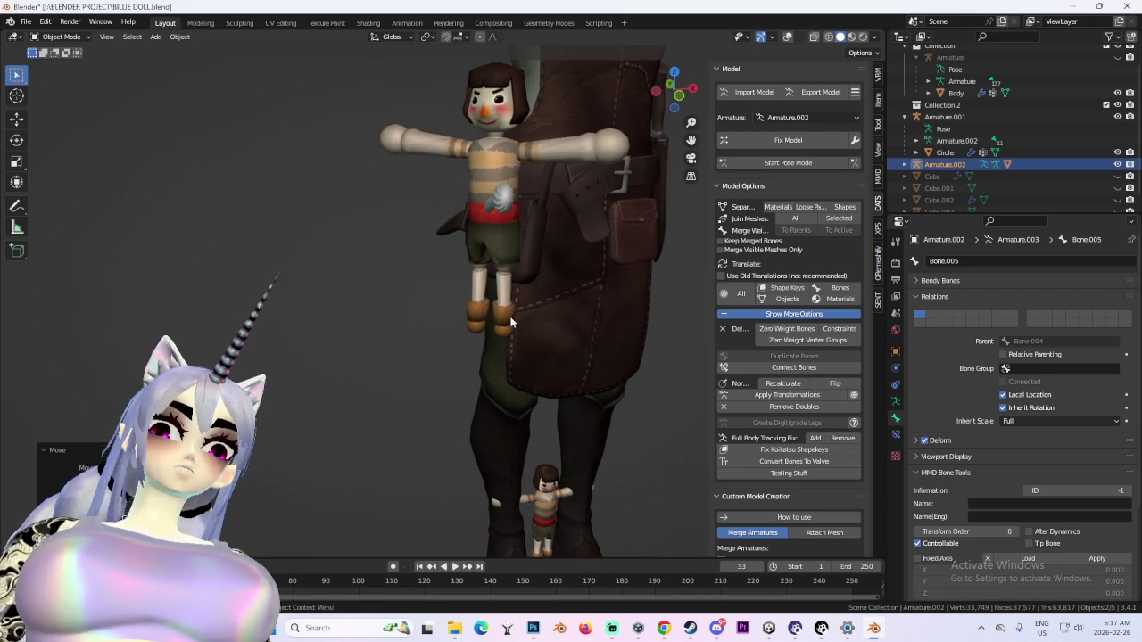
Snap to the front view, enter pose mode on the original doll and zoom in to inspect it
click(669, 90)
scroll(546, 230, down, 2)
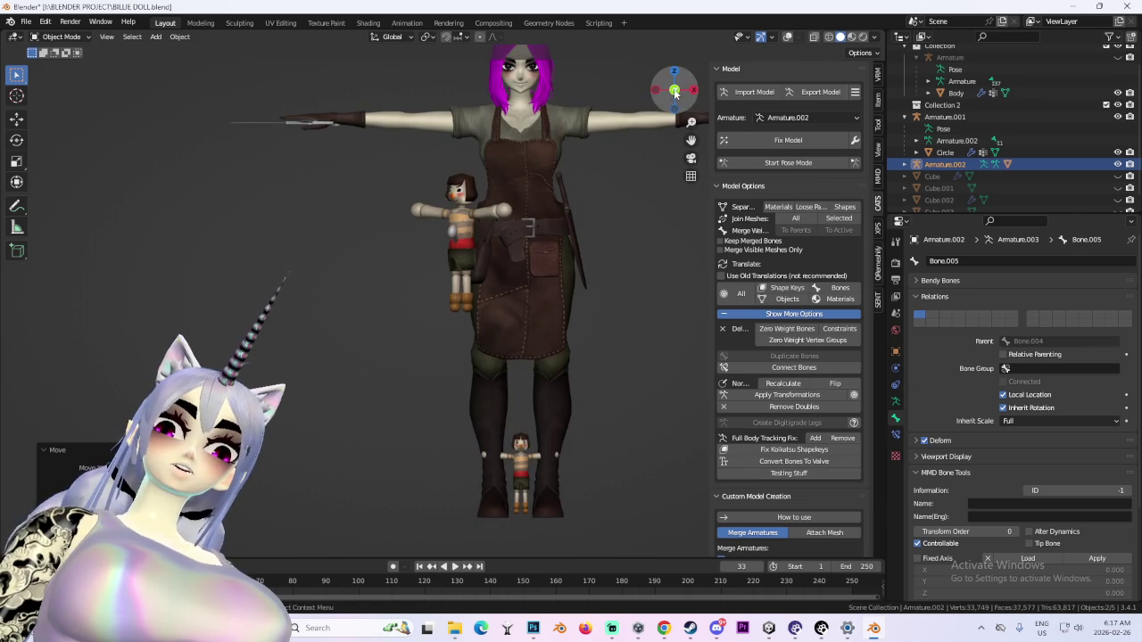
click(675, 90)
click(749, 162)
middle_drag(749, 162, 540, 400)
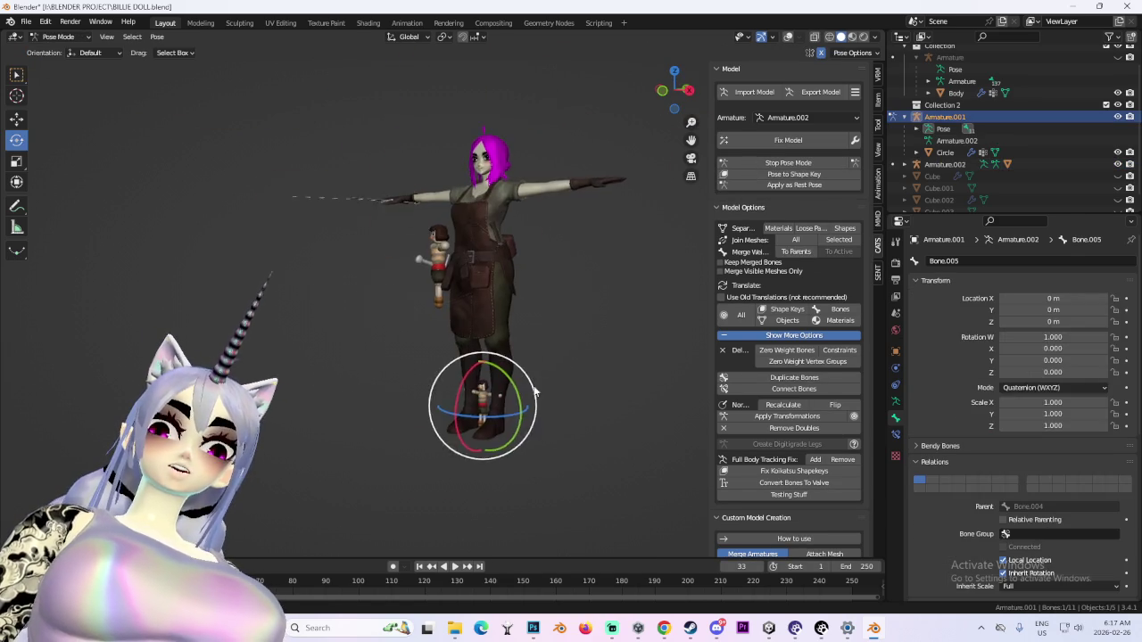
scroll(535, 384, up, 2)
scroll(499, 330, up, 2)
scroll(500, 321, up, 2)
scroll(506, 287, up, 3)
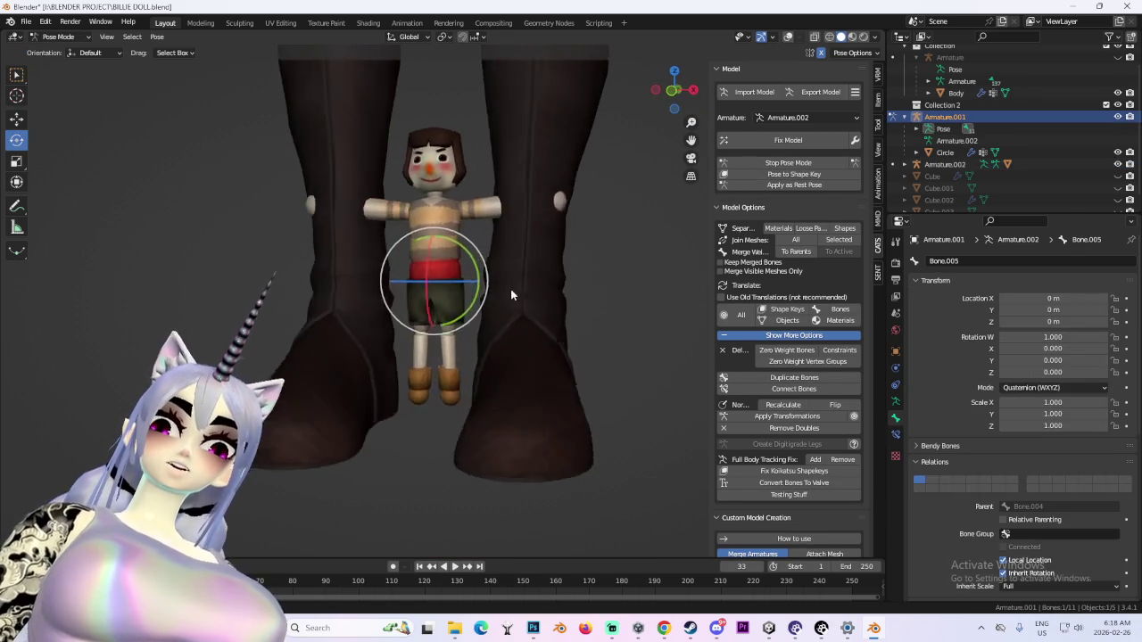
scroll(506, 287, up, 2)
scroll(516, 255, down, 2)
scroll(499, 232, down, 3)
scroll(507, 192, up, 1)
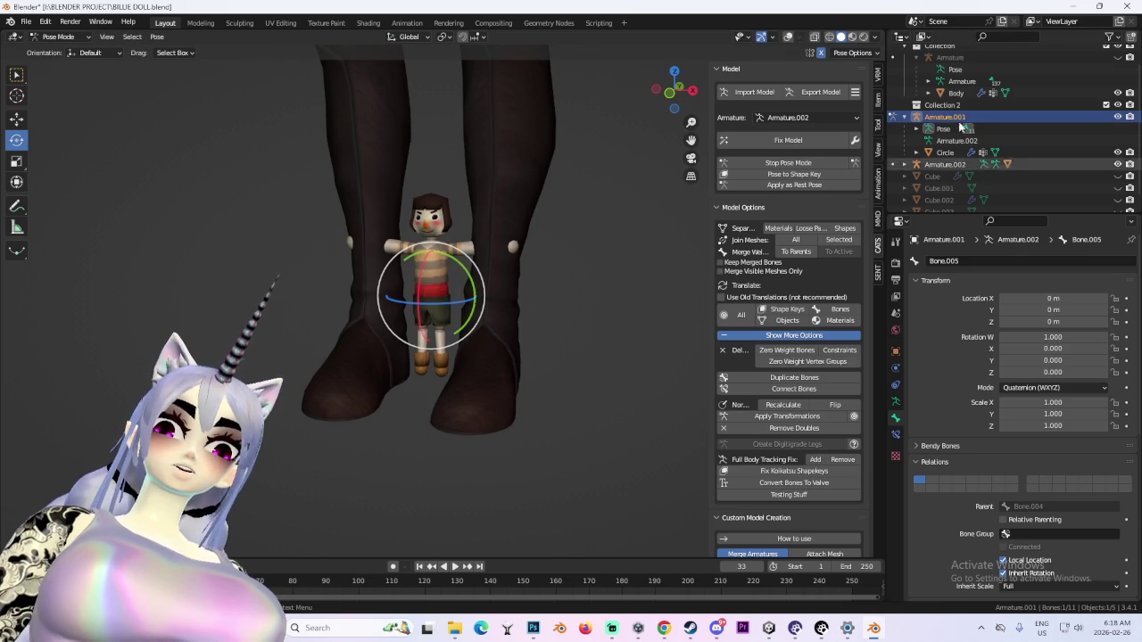
scroll(927, 151, down, 2)
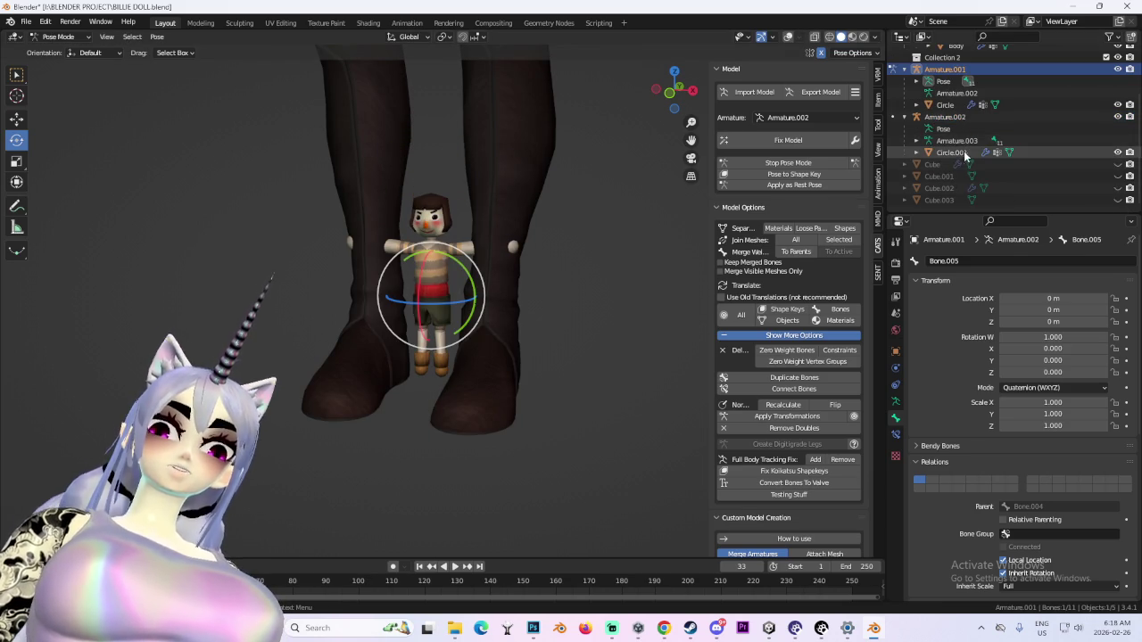
Select Armature.001 and then its Circle mesh in the Outliner, and switch to Object Mode with Ctrl+Tab
click(955, 116)
right_click(961, 123)
scroll(482, 252, up, 1)
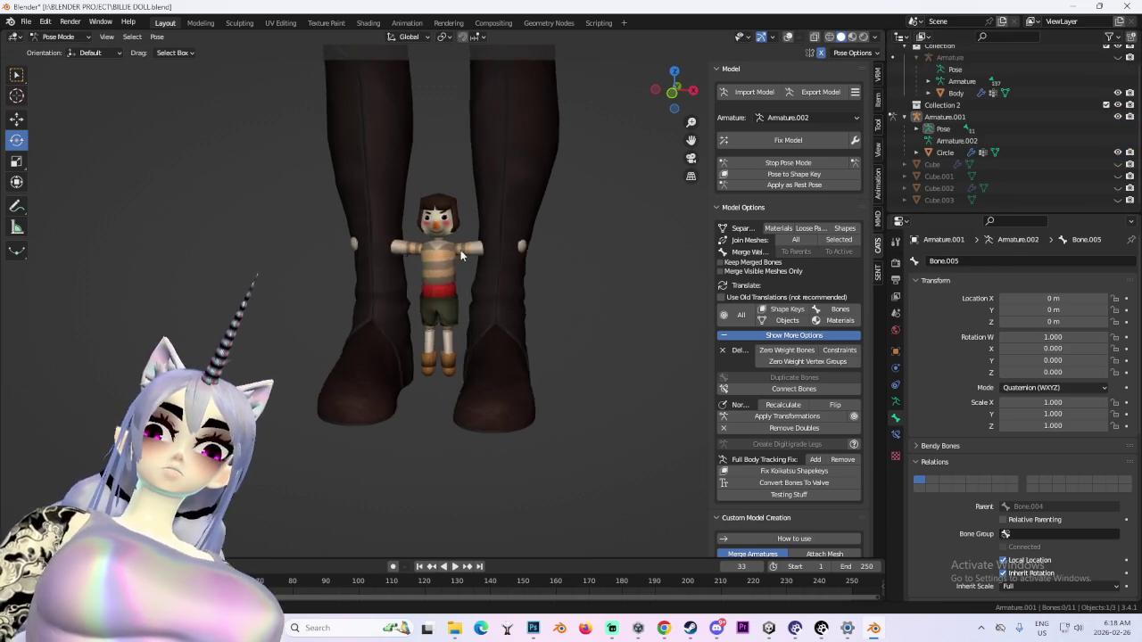
scroll(473, 252, up, 1)
scroll(481, 253, up, 2)
scroll(527, 207, down, 5)
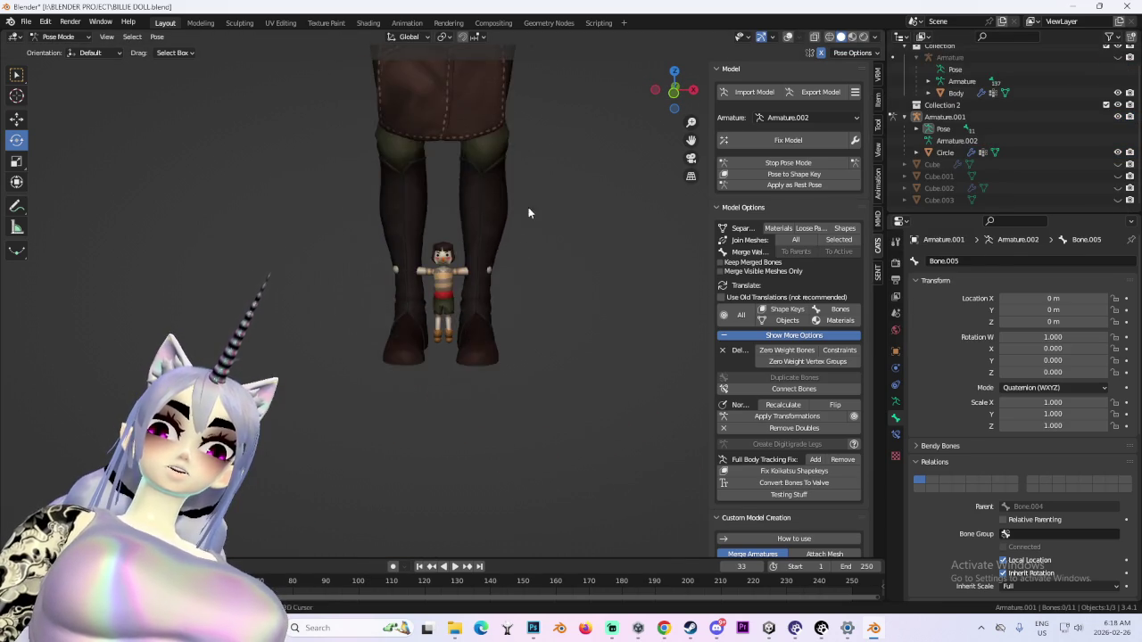
scroll(535, 252, down, 1)
click(947, 118)
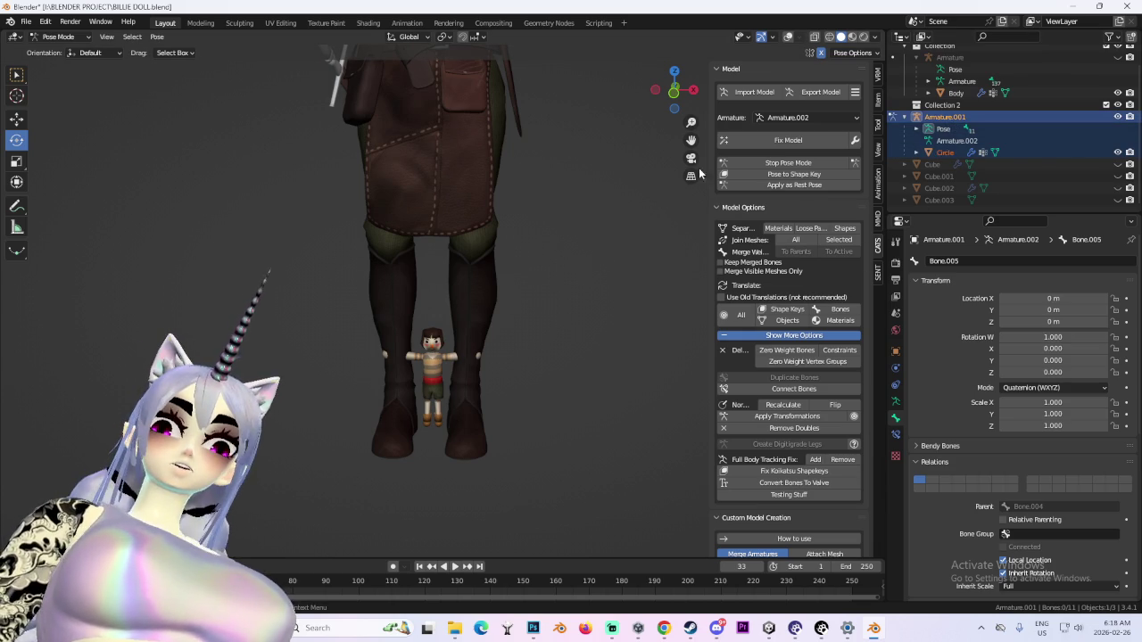
click(945, 152)
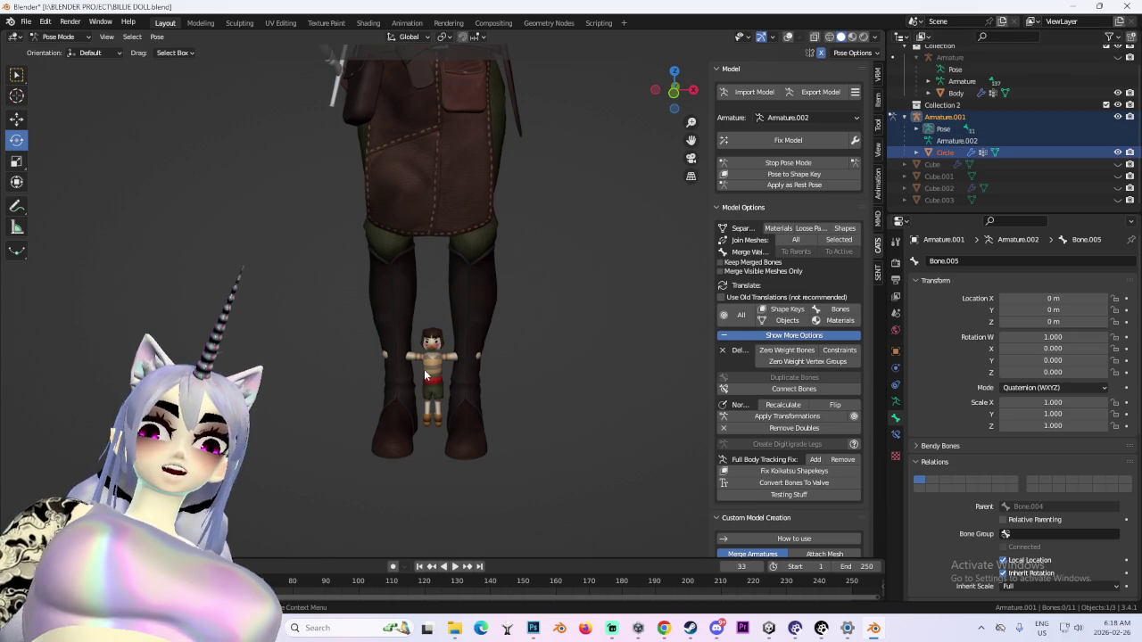
key(ctrl+Tab)
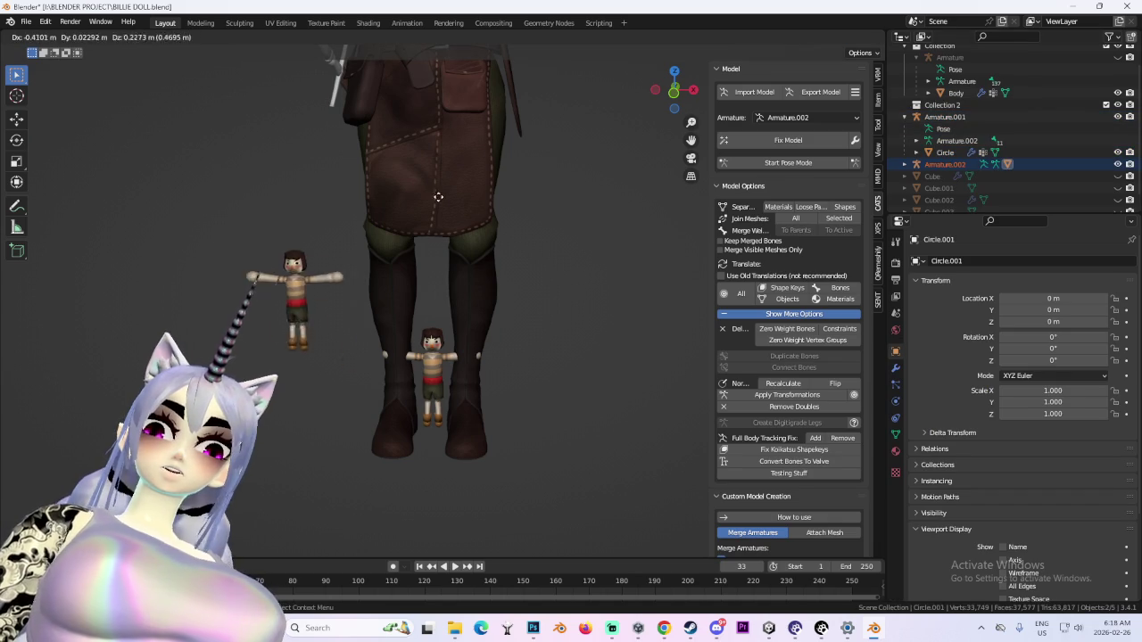
Rotate the duplicate doll 90° on X to lay it flat, then move it up to the shoulder
scroll(419, 306, down, 5)
click(357, 141)
scroll(527, 230, up, 5)
middle_drag(526, 230, 578, 271)
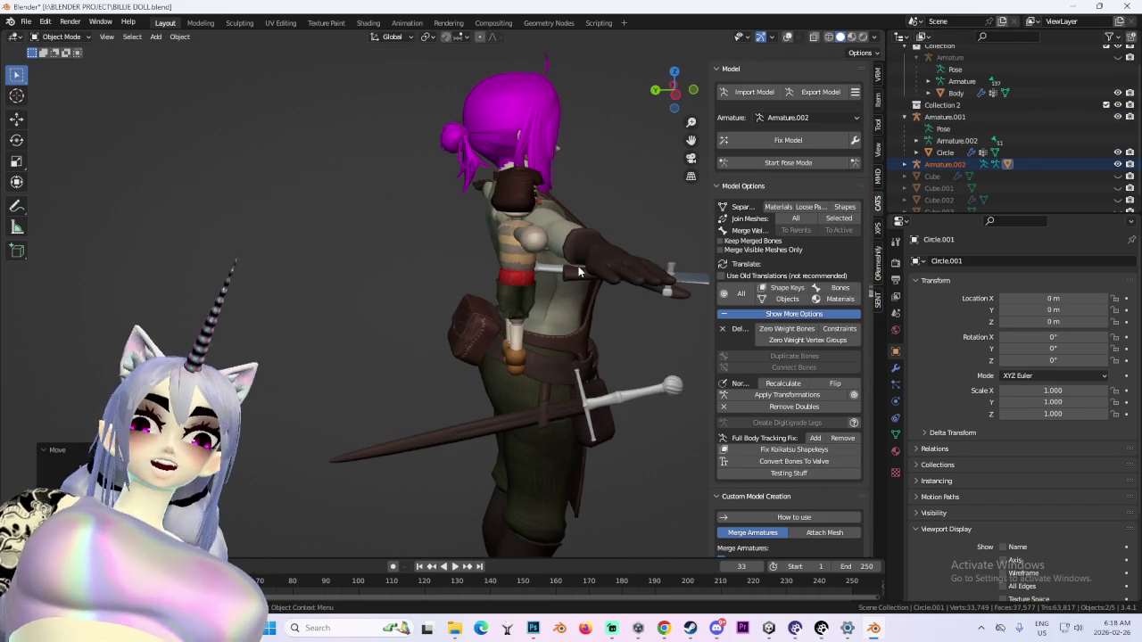
click(680, 99)
text(r)
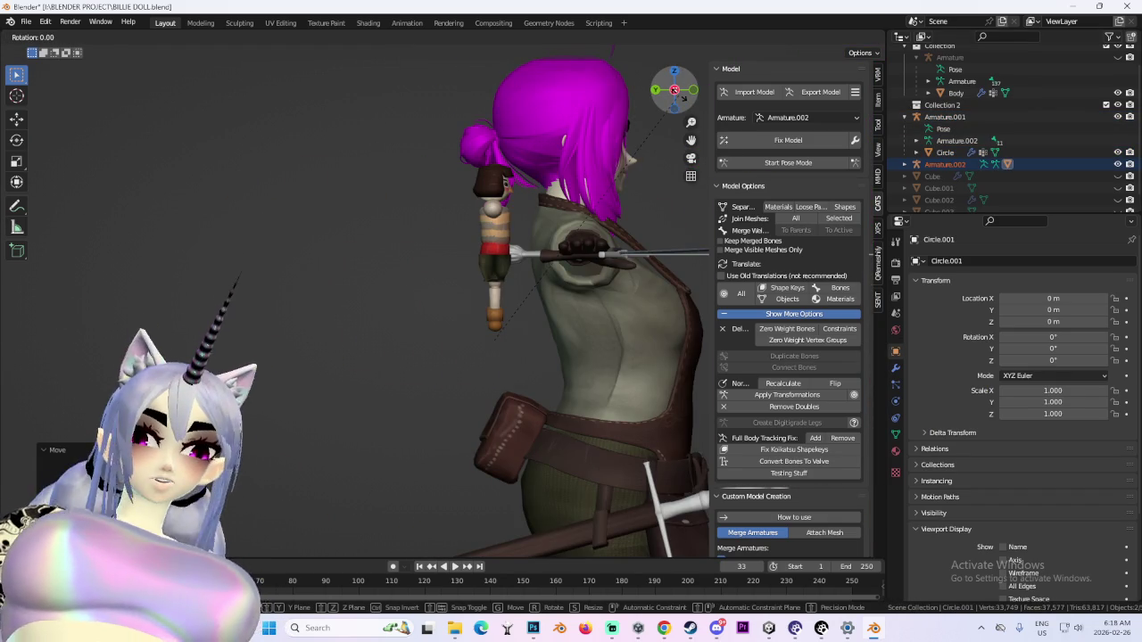
text(x90)
key(Return)
key(g)
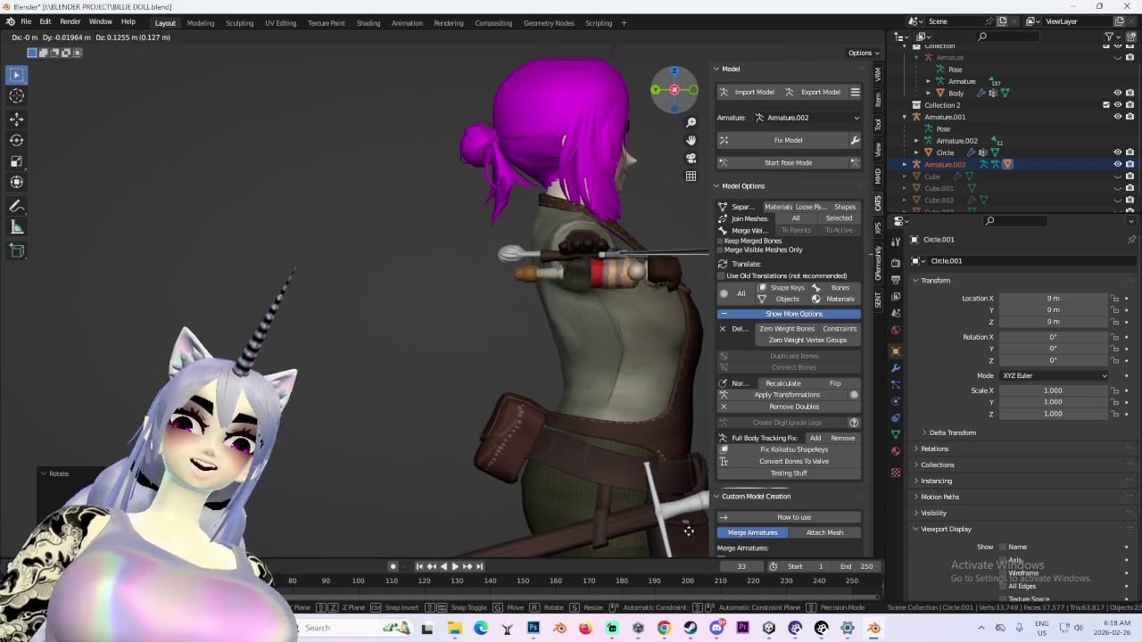
click(662, 530)
Tilt the doll and set it down on the large character's palm
middle_drag(471, 216, 648, 158)
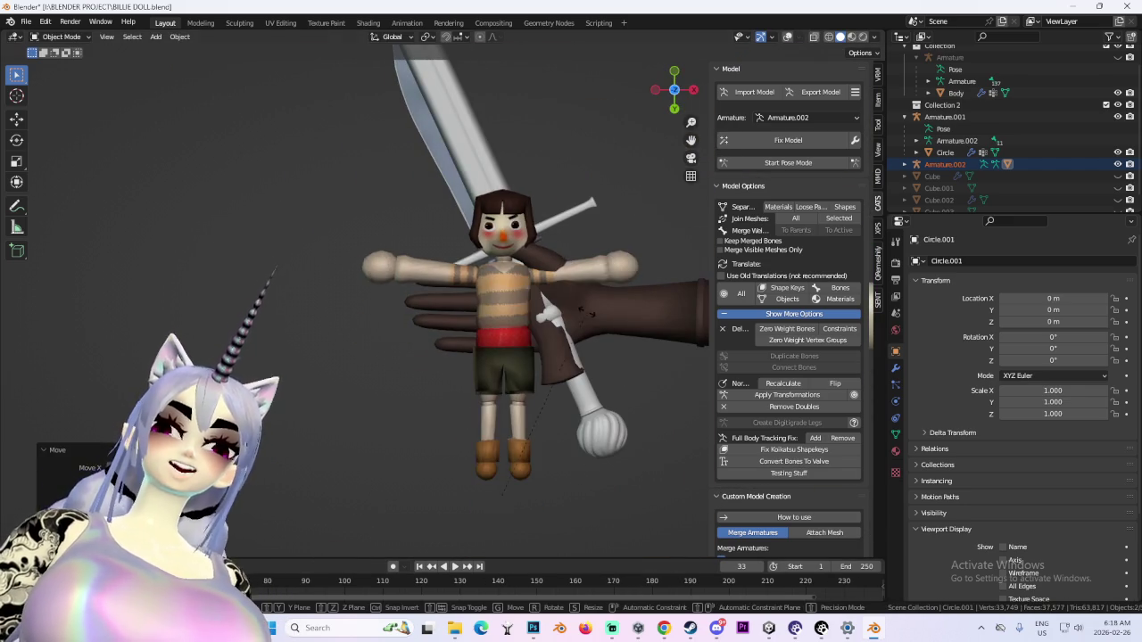
key(r)
click(511, 270)
key(g)
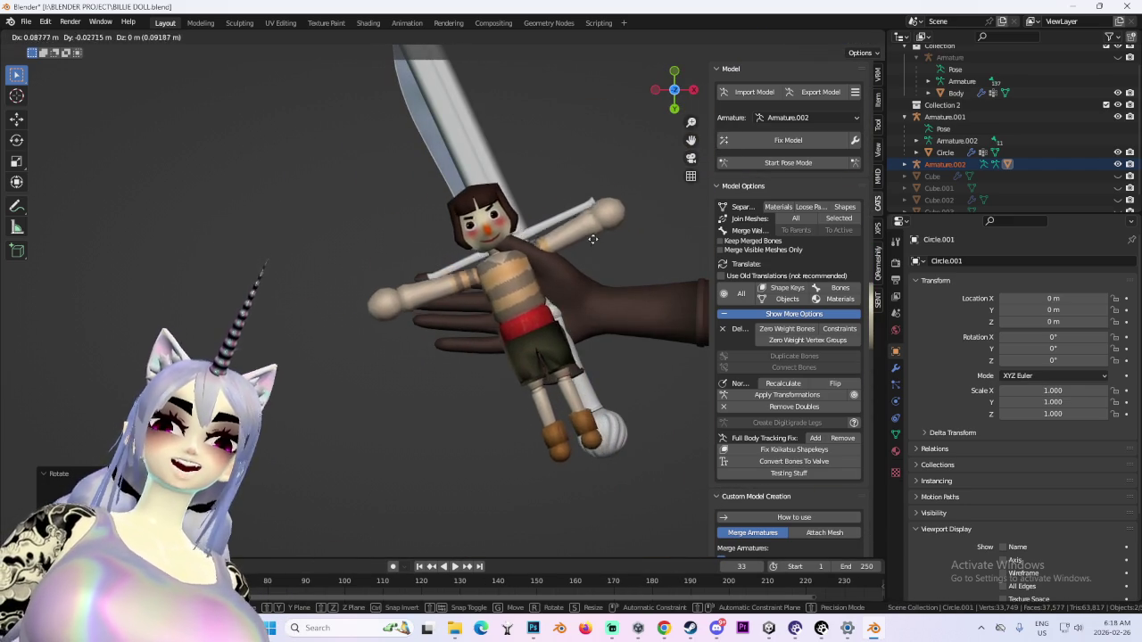
click(603, 253)
Rotate the doll twice within the hand so it lies across the palm beside the sword
scroll(485, 323, up, 2)
scroll(517, 285, up, 3)
mouse_move(550, 256)
middle_down()
mouse_move(520, 309)
mouse_move(528, 350)
mouse_move(380, 333)
mouse_move(655, 145)
middle_up()
scroll(532, 352, up, 2)
scroll(532, 352, up, 1)
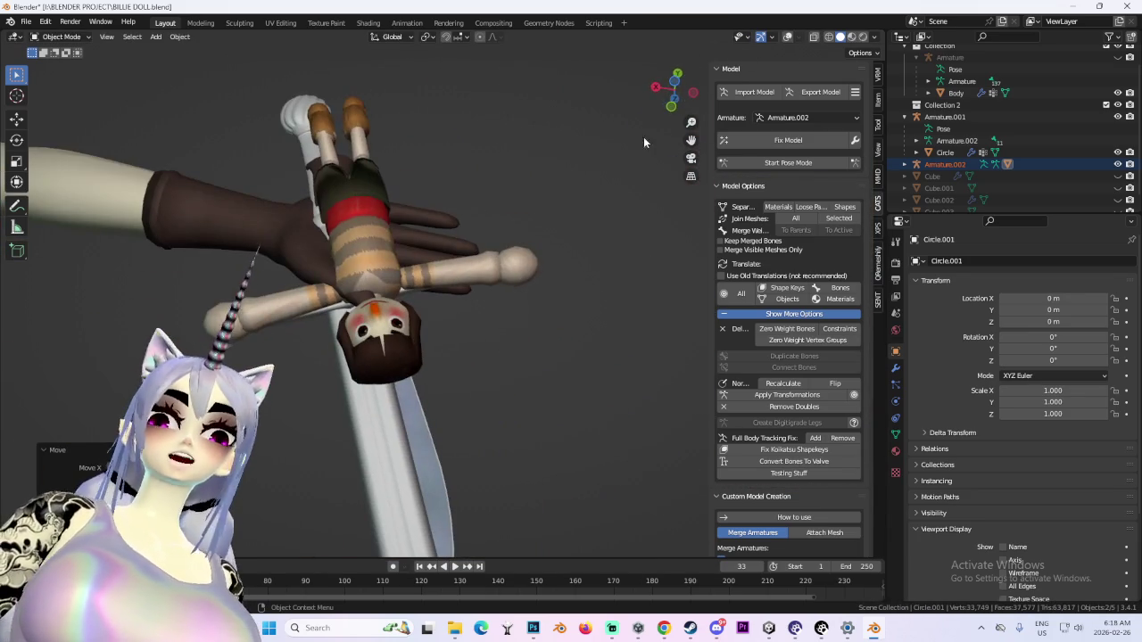
click(675, 86)
key(r)
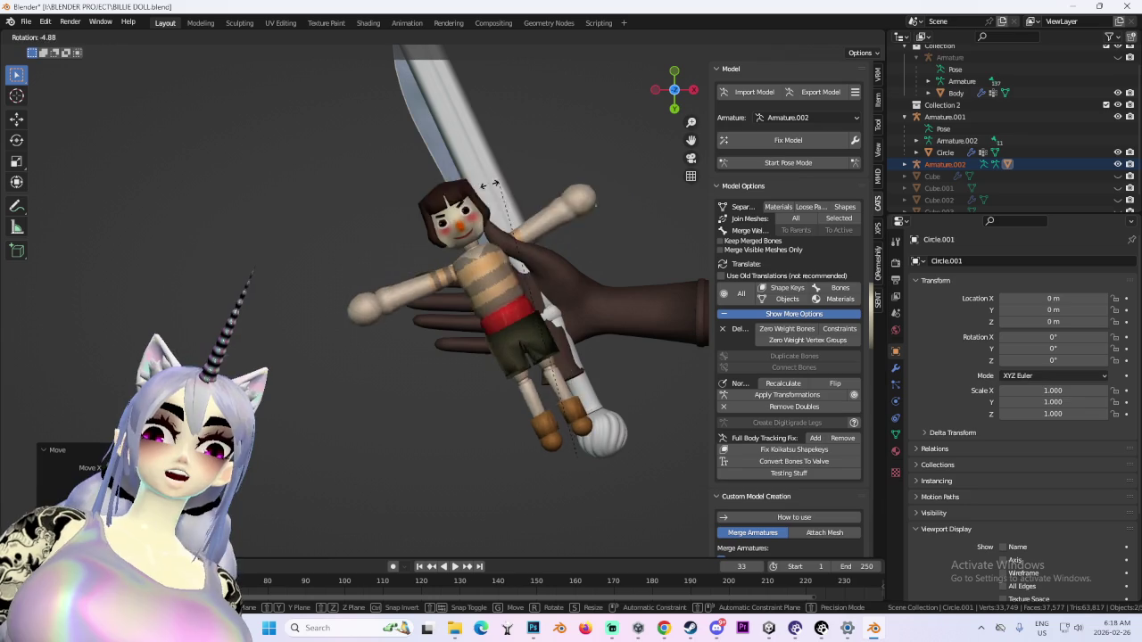
click(528, 226)
scroll(527, 226, up, 3)
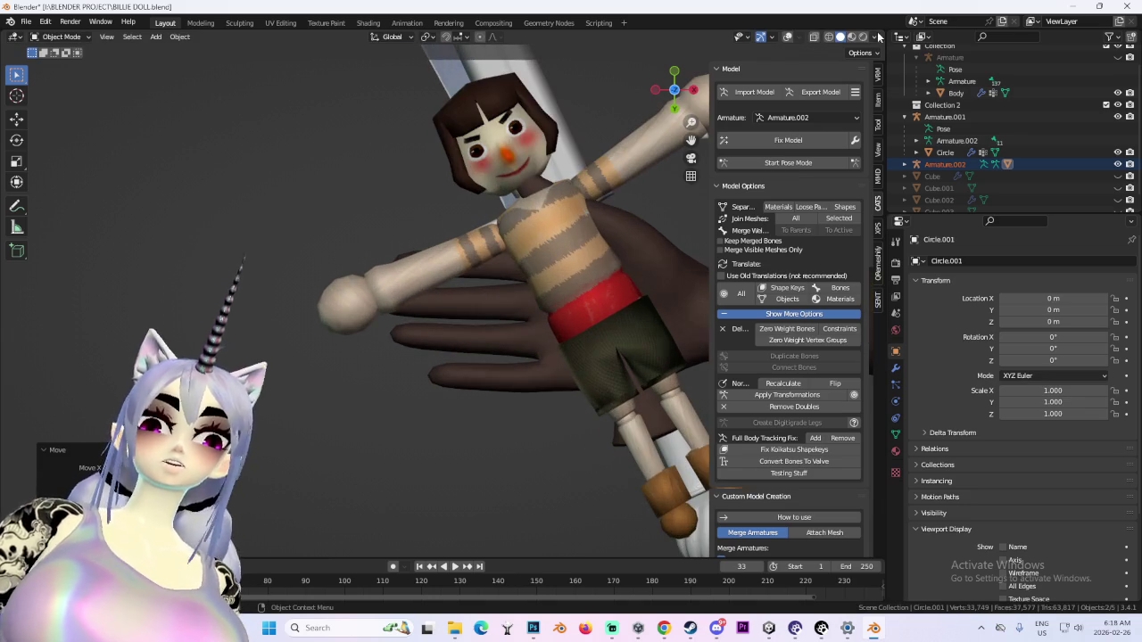
middle_drag(677, 183, 610, 204)
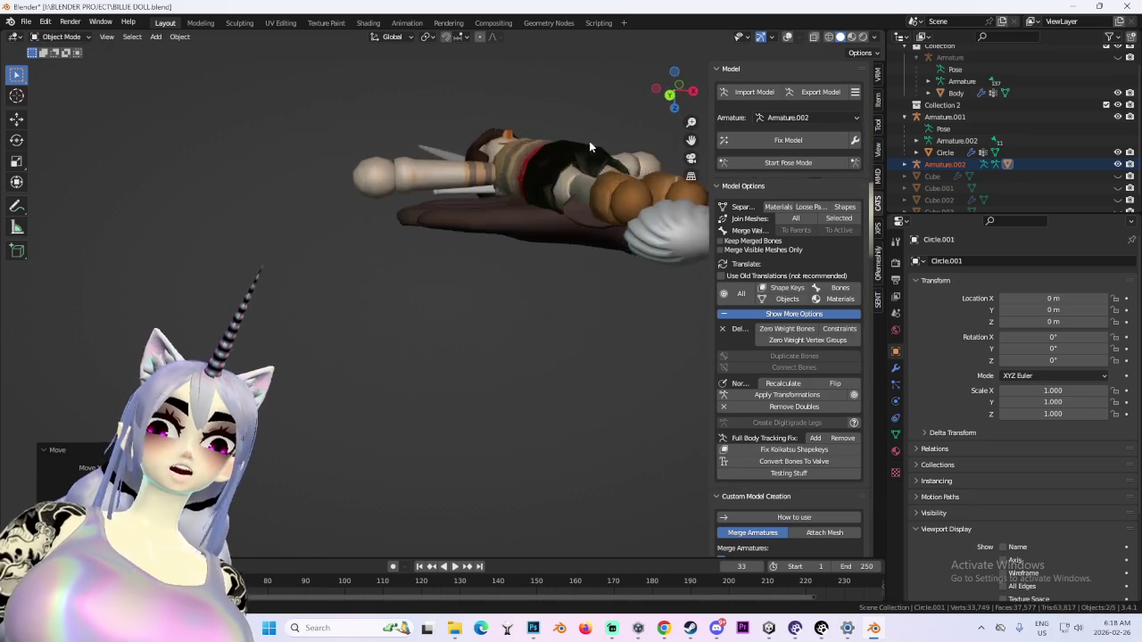
key(r)
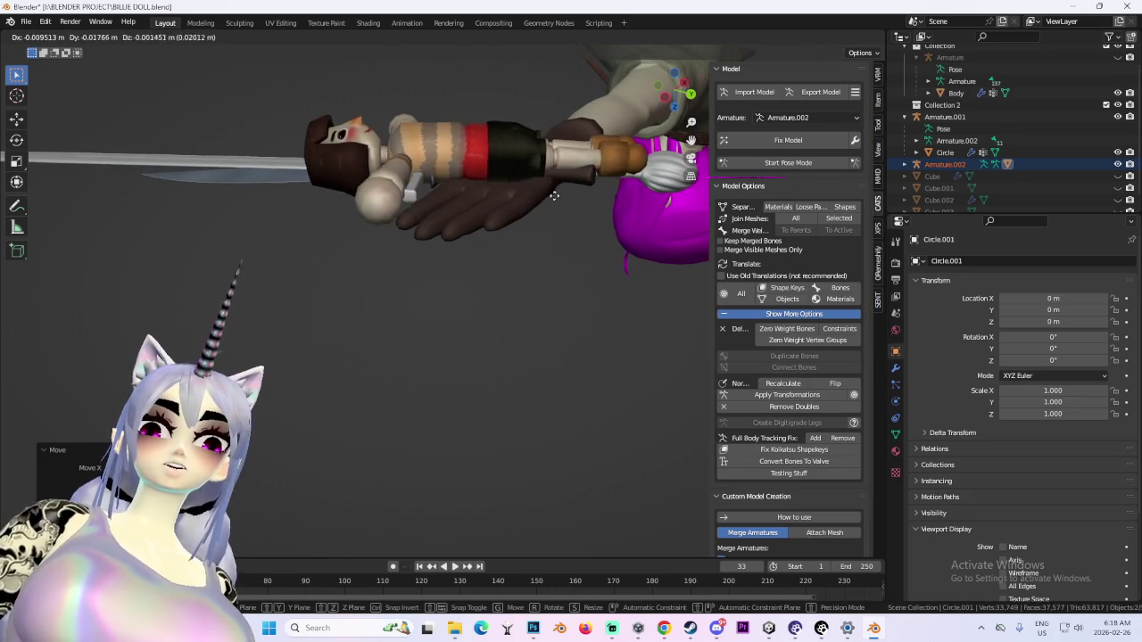
click(563, 196)
mouse_move(562, 197)
middle_down()
mouse_move(557, 140)
mouse_move(557, 196)
middle_up()
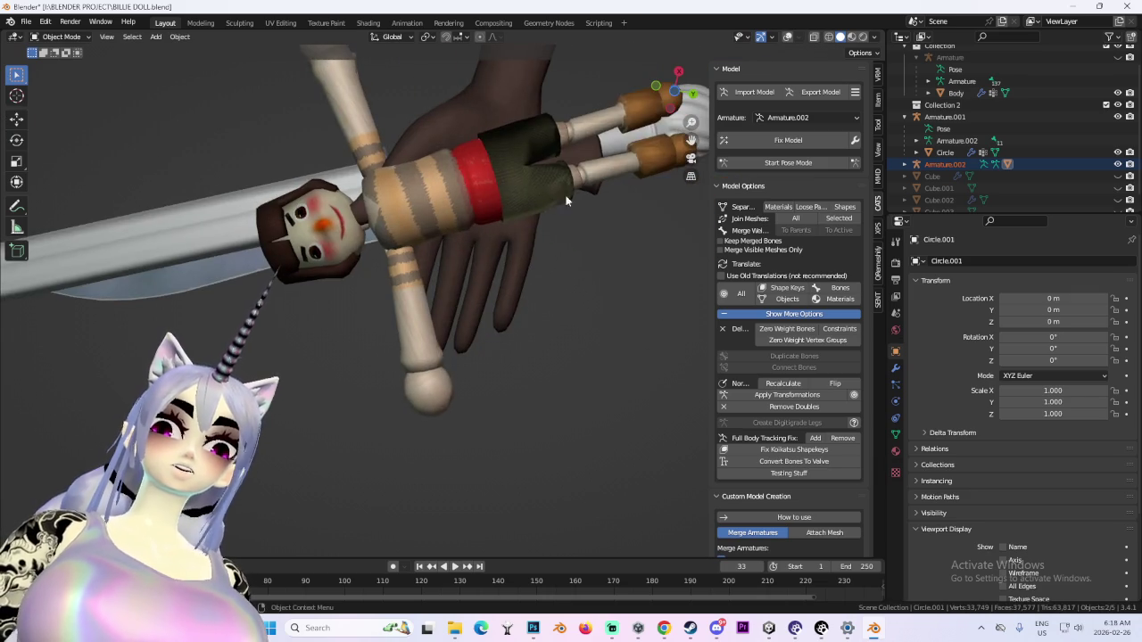
scroll(557, 197, up, 3)
scroll(524, 286, up, 3)
scroll(514, 241, down, 4)
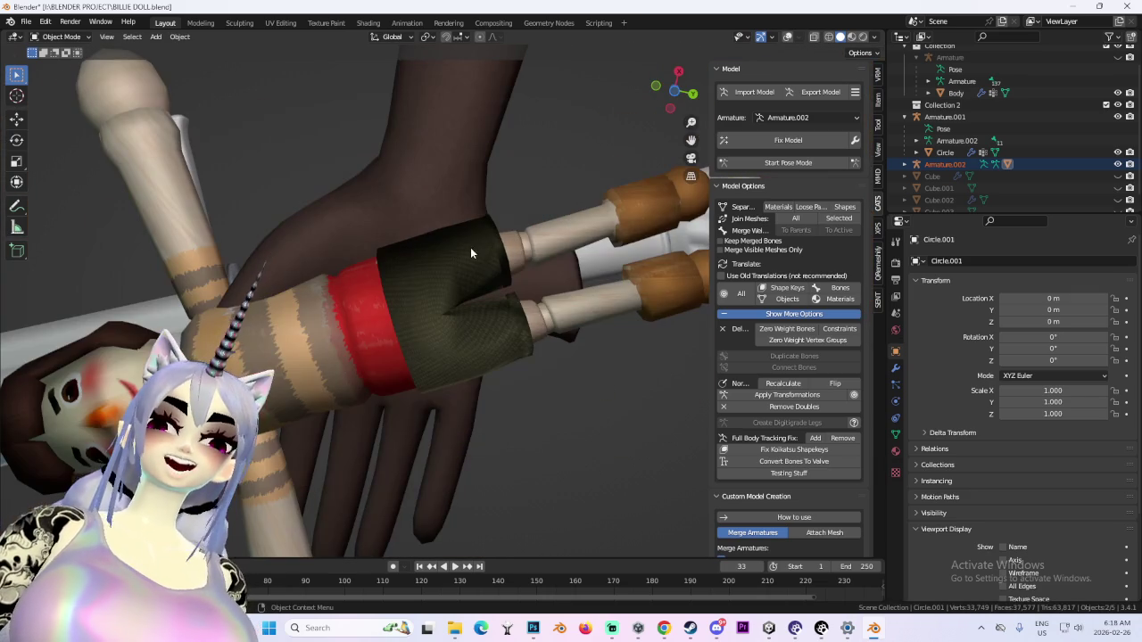
Pan and orbit Unity's Scene view around the legs and sword, then minimize Unity back to Blender
click(769, 629)
scroll(496, 360, up, 5)
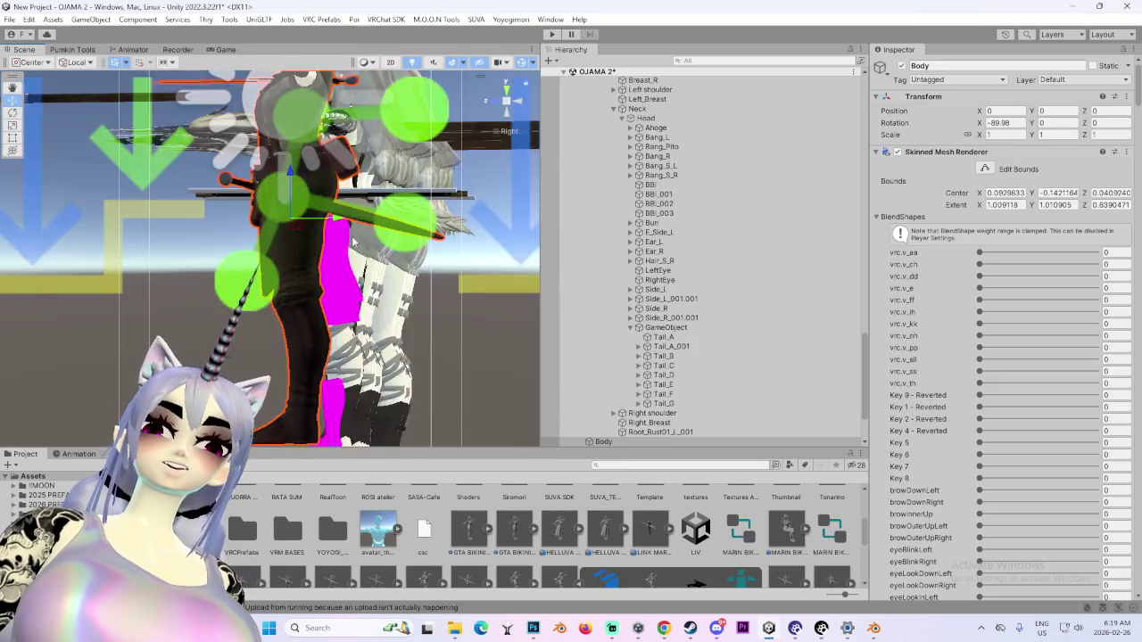
middle_drag(383, 375, 348, 245)
alt+drag(348, 245, 549, 453)
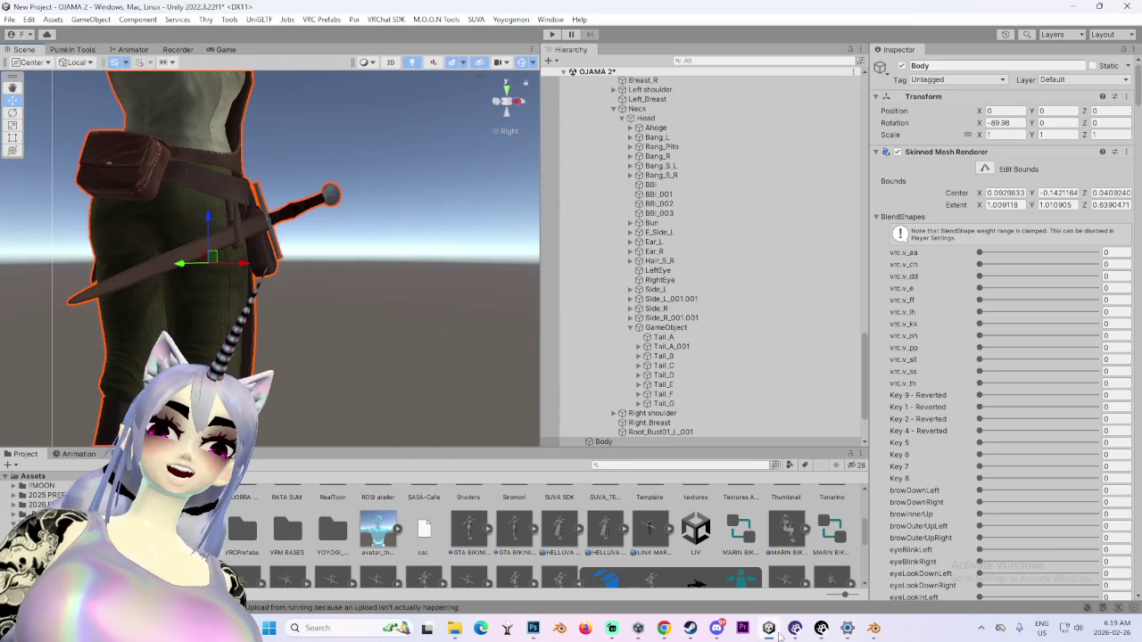
click(769, 629)
mouse_move(432, 301)
middle_down()
mouse_move(394, 313)
mouse_move(499, 268)
middle_up()
Select the doll held in the hand and nudge its position within the palm
click(950, 164)
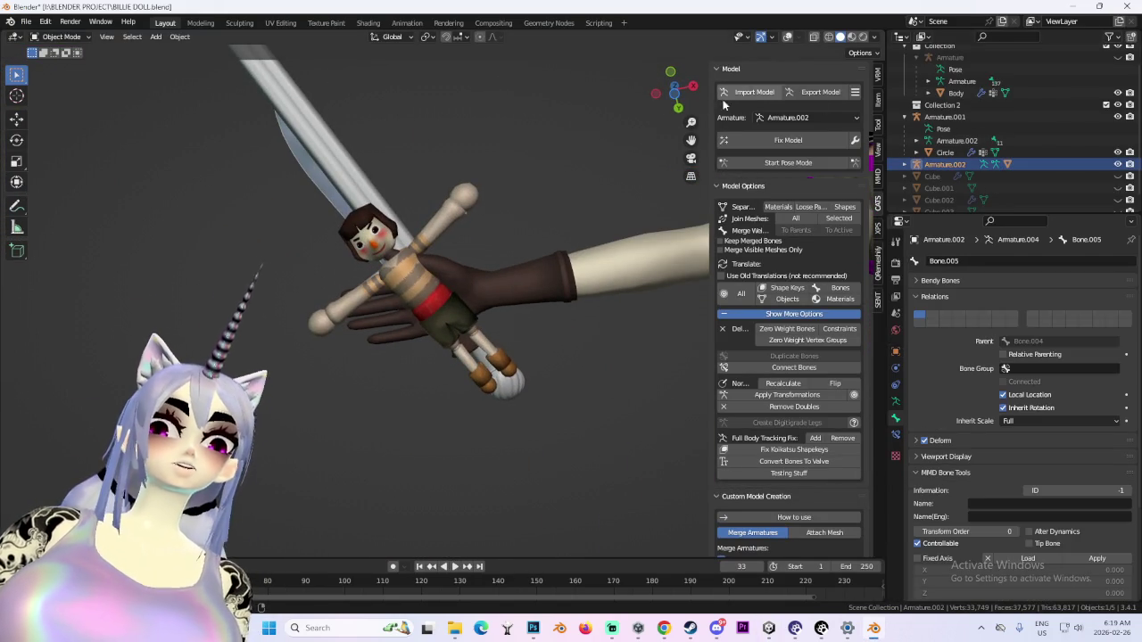
middle_drag(499, 223, 464, 248)
scroll(463, 248, up, 3)
scroll(533, 271, up, 3)
key(g)
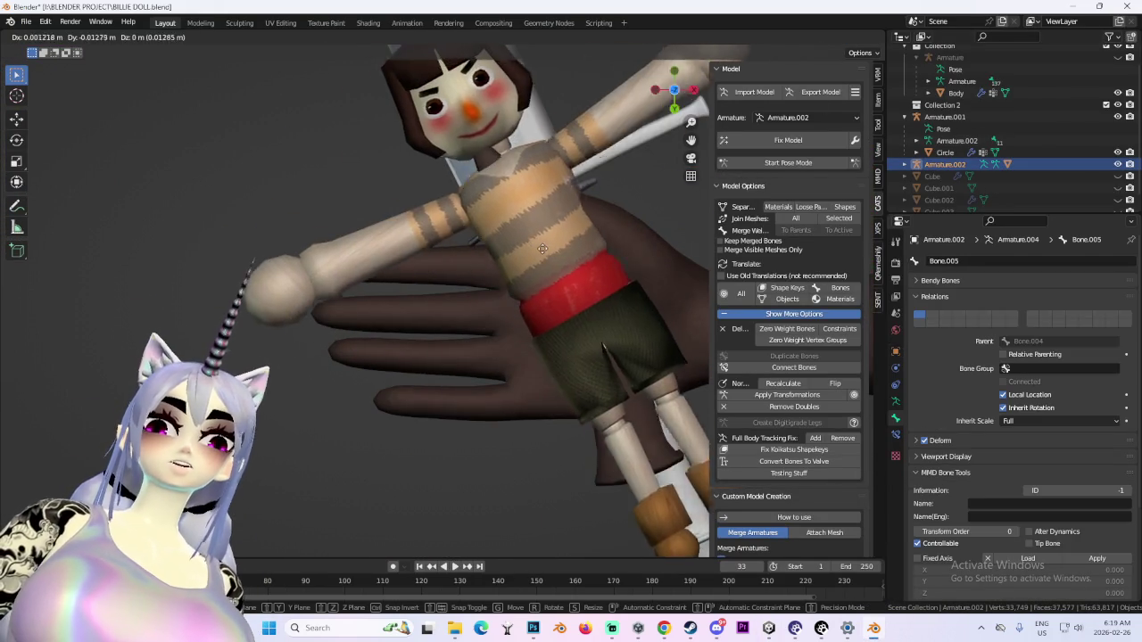
click(543, 268)
scroll(544, 268, down, 3)
scroll(573, 266, down, 2)
scroll(447, 272, down, 2)
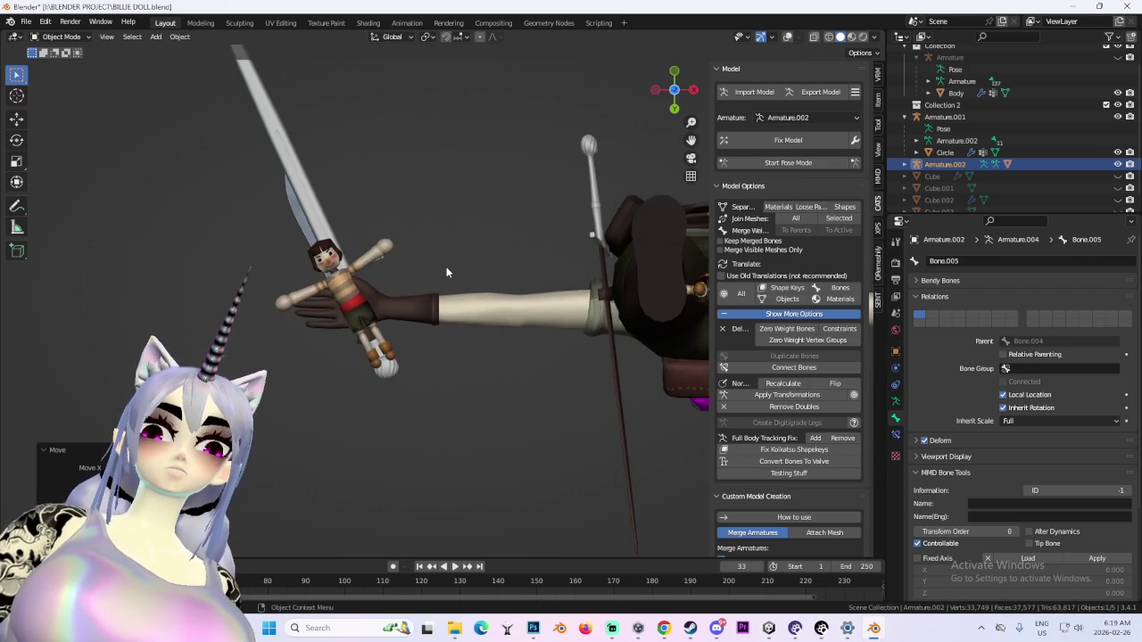
scroll(447, 273, down, 3)
middle_drag(539, 313, 546, 349)
scroll(546, 350, down, 2)
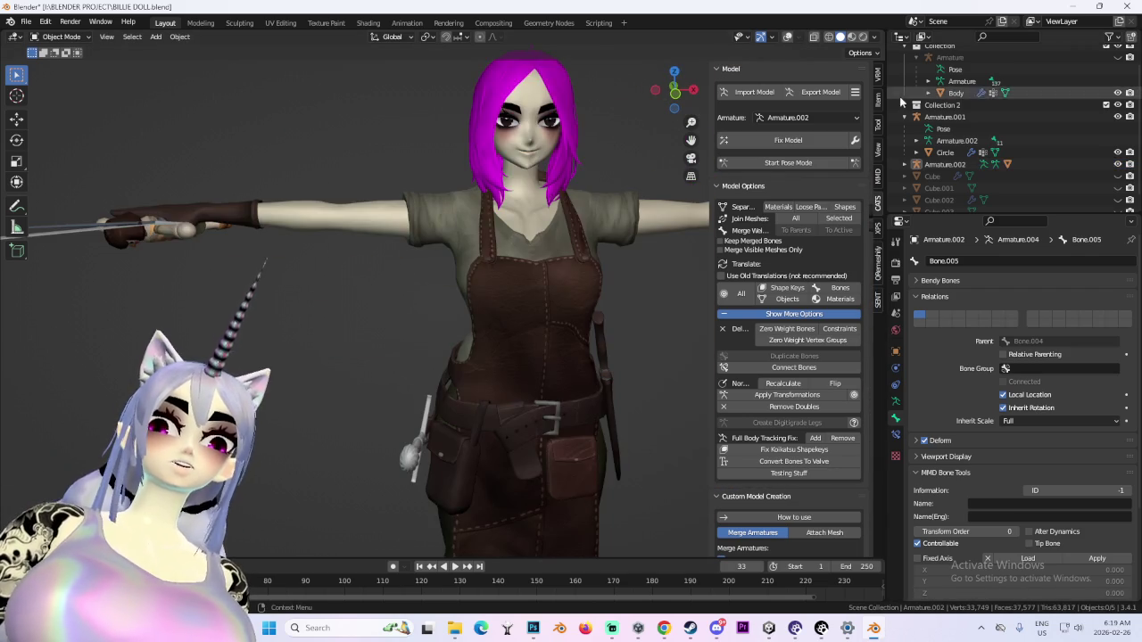
scroll(926, 183, down, 1)
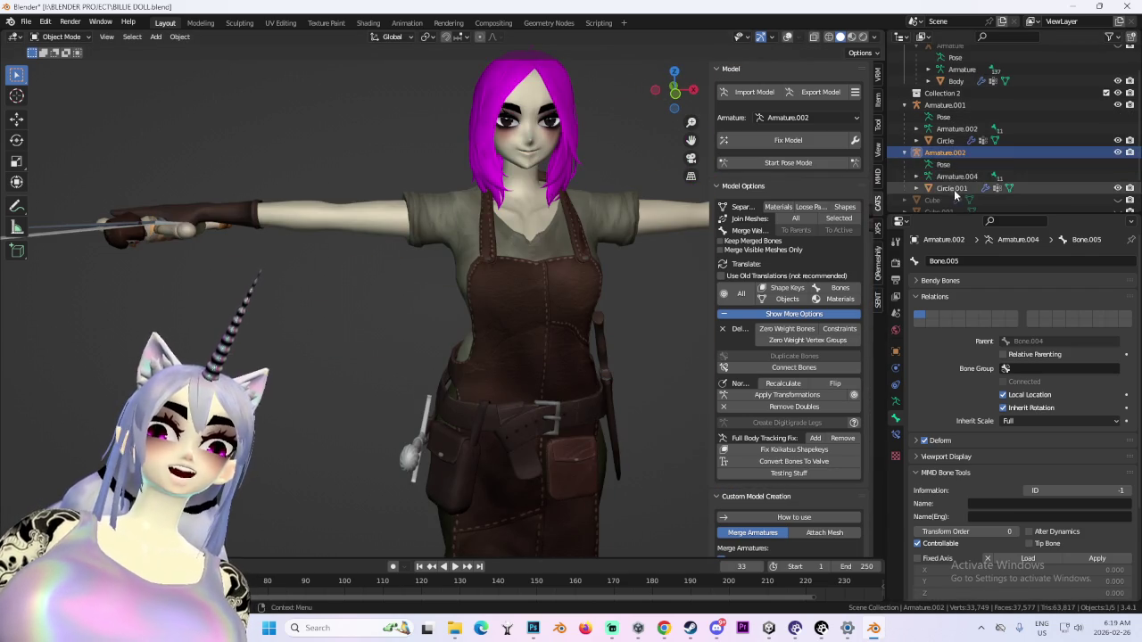
Select the doll mesh Circle.001 and place a duplicate copy of the doll
click(953, 189)
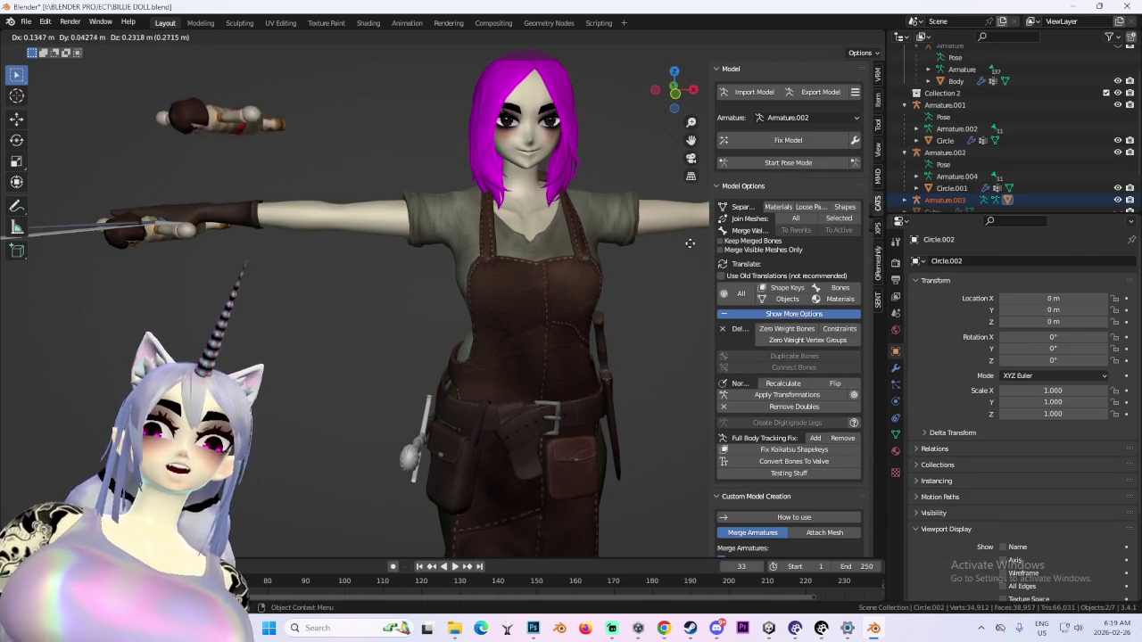
key(Escape)
key(ctrl+z)
key(ctrl+z)
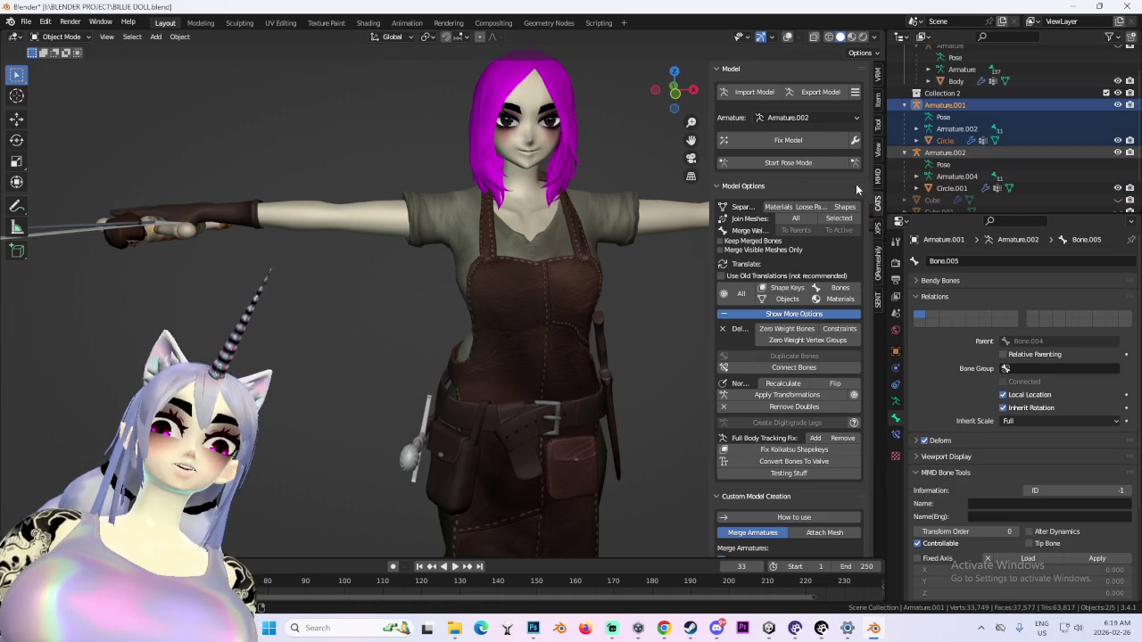
scroll(506, 368, down, 2)
click(478, 163)
mouse_move(583, 340)
middle_down()
mouse_move(592, 250)
mouse_move(681, 267)
mouse_move(572, 255)
mouse_move(653, 305)
middle_up()
scroll(587, 295, up, 2)
scroll(616, 235, up, 3)
scroll(616, 236, down, 2)
scroll(616, 236, up, 1)
Move the doll copy onto the character's shoulder using an exact front view
key(g)
key(KP_1)
scroll(614, 295, up, 2)
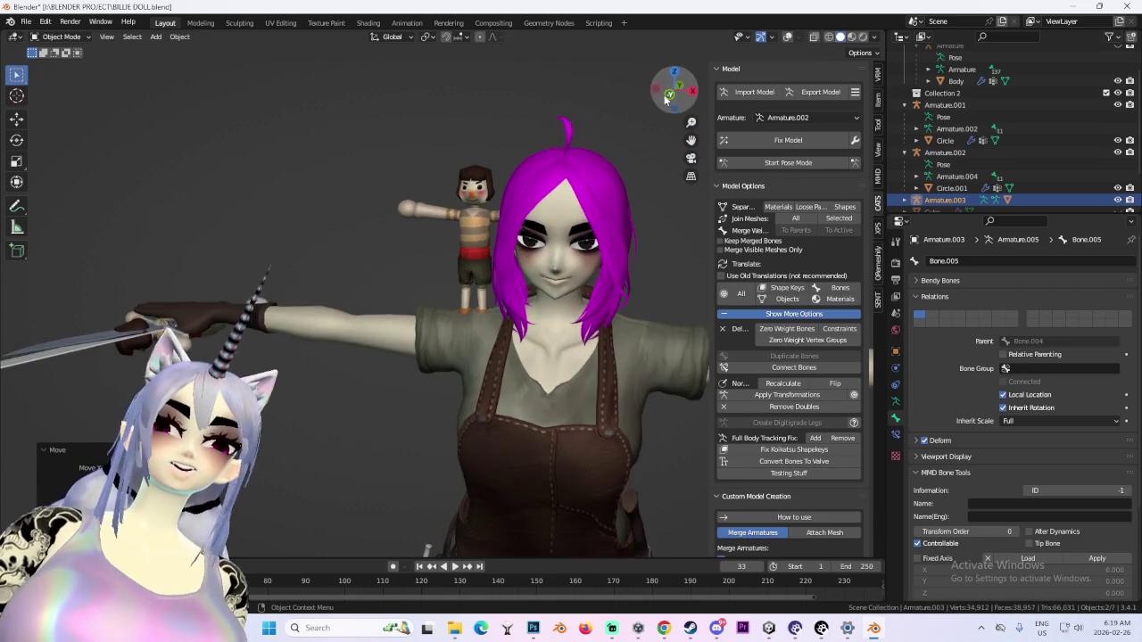
click(667, 96)
scroll(593, 268, down, 1)
scroll(566, 304, down, 1)
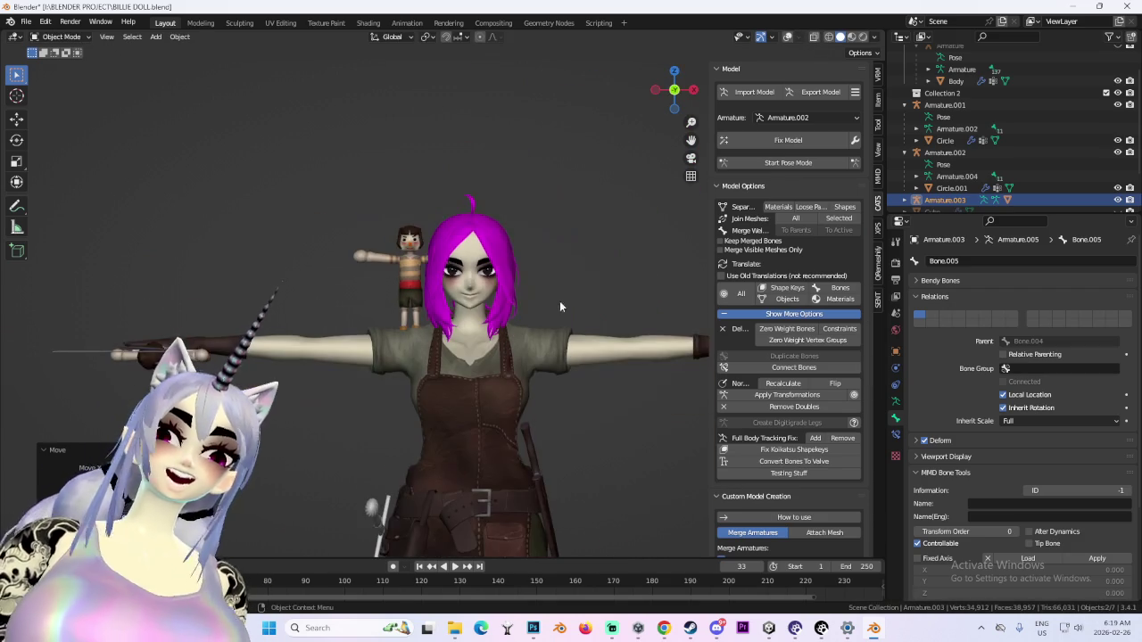
shift+middle_drag(466, 344, 466, 277)
key(g)
mouse_move(466, 434)
middle_down()
mouse_move(611, 426)
mouse_move(535, 446)
mouse_move(671, 423)
middle_up()
key(g)
scroll(521, 371, up, 4)
Check the shoulder doll from behind the character, then select the Armature.002 doll copy
click(521, 371)
middle_drag(521, 371, 593, 368)
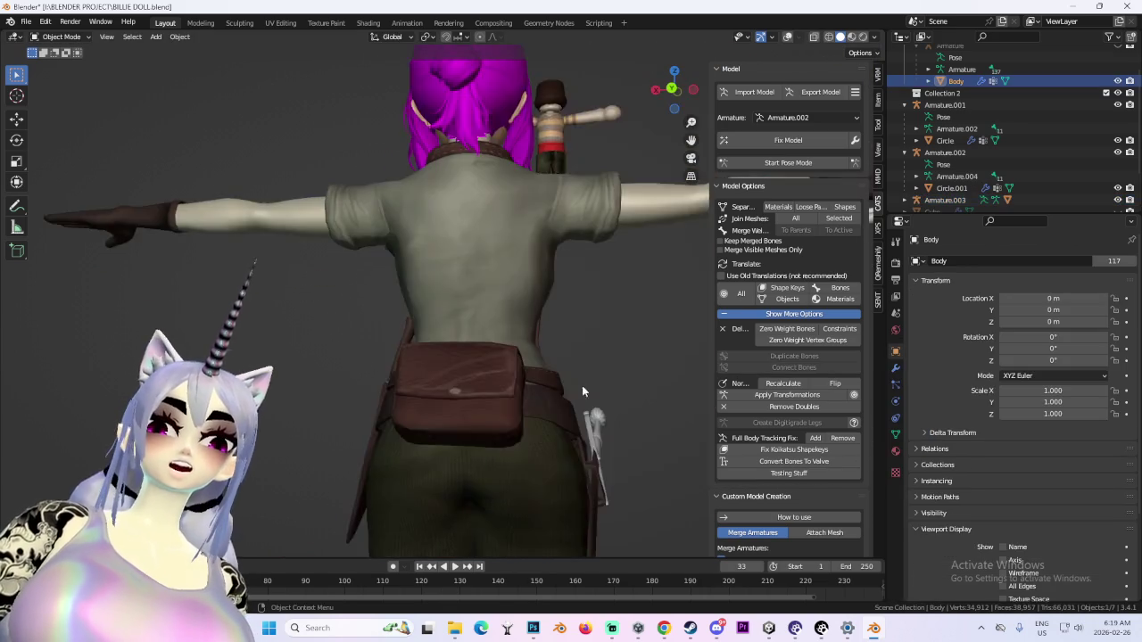
scroll(456, 330, up, 3)
scroll(482, 339, up, 2)
mouse_move(494, 344)
middle_down()
mouse_move(578, 357)
mouse_move(533, 389)
mouse_move(555, 376)
mouse_move(546, 346)
middle_up()
scroll(544, 375, down, 2)
scroll(545, 345, down, 2)
scroll(548, 279, down, 3)
scroll(588, 365, down, 1)
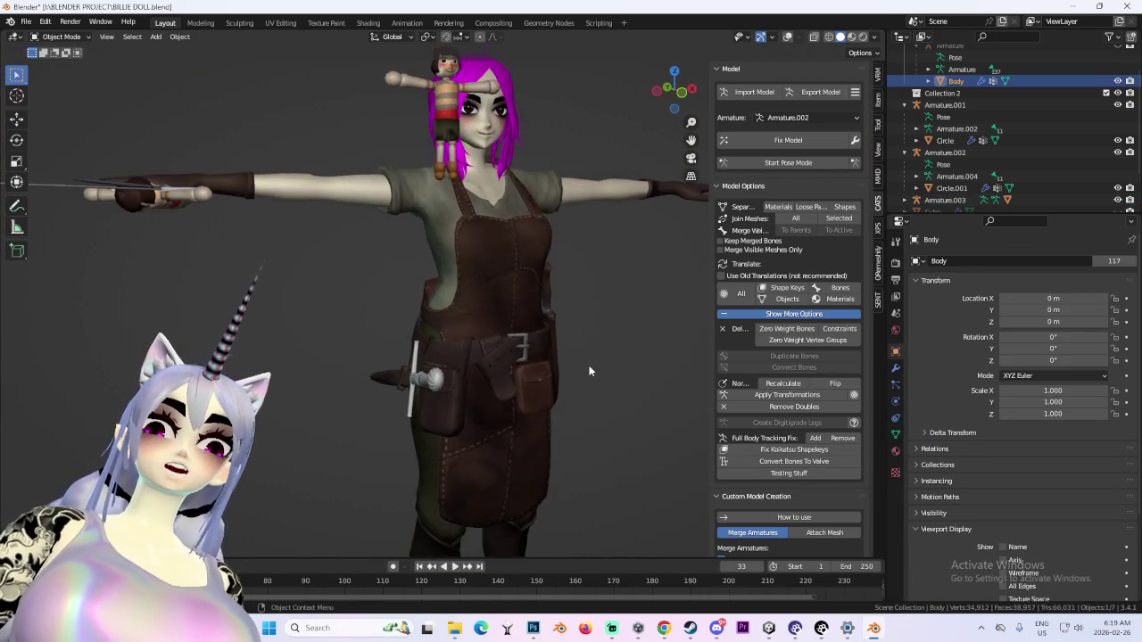
scroll(580, 357, down, 1)
scroll(589, 420, down, 3)
scroll(527, 338, up, 3)
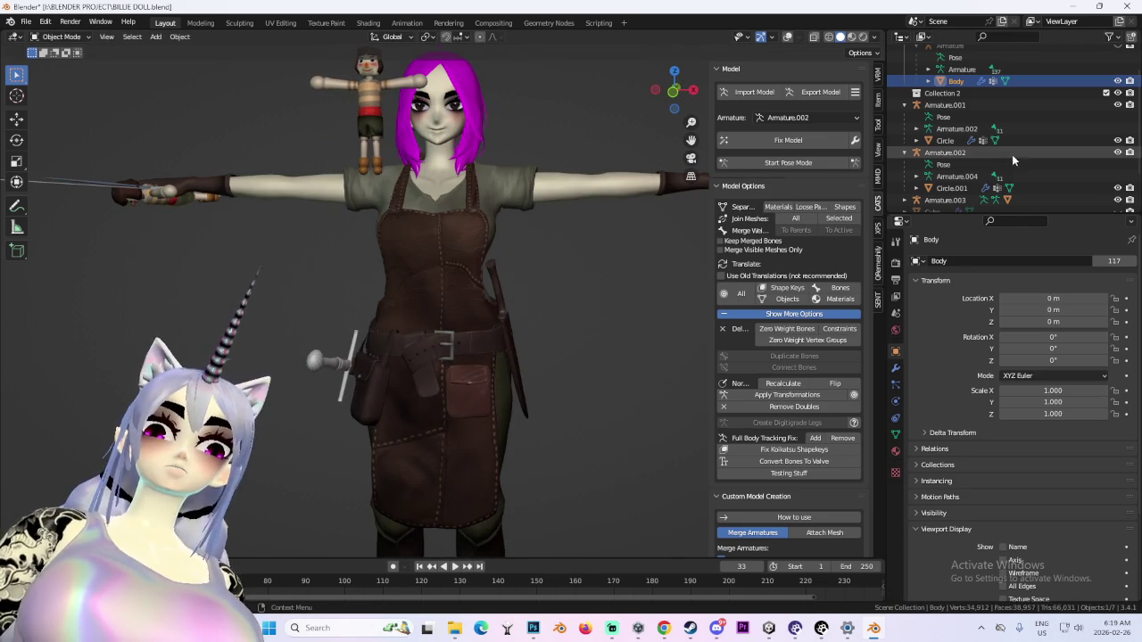
click(944, 104)
key(g)
click(936, 153)
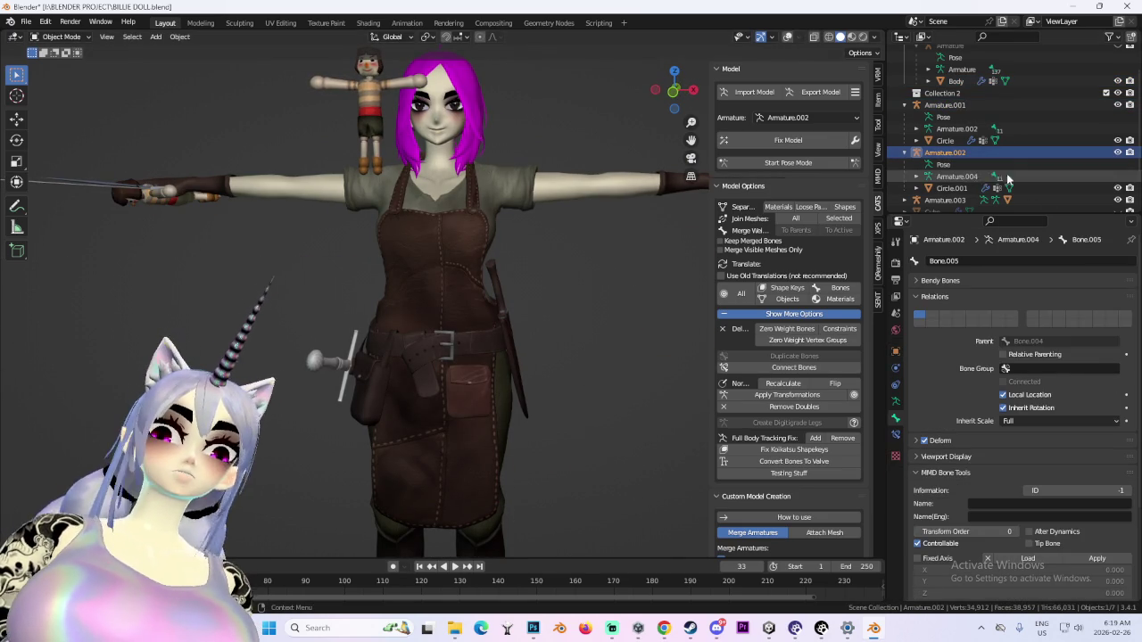
Move the doll copy down onto the character's chest near the apron
key(g)
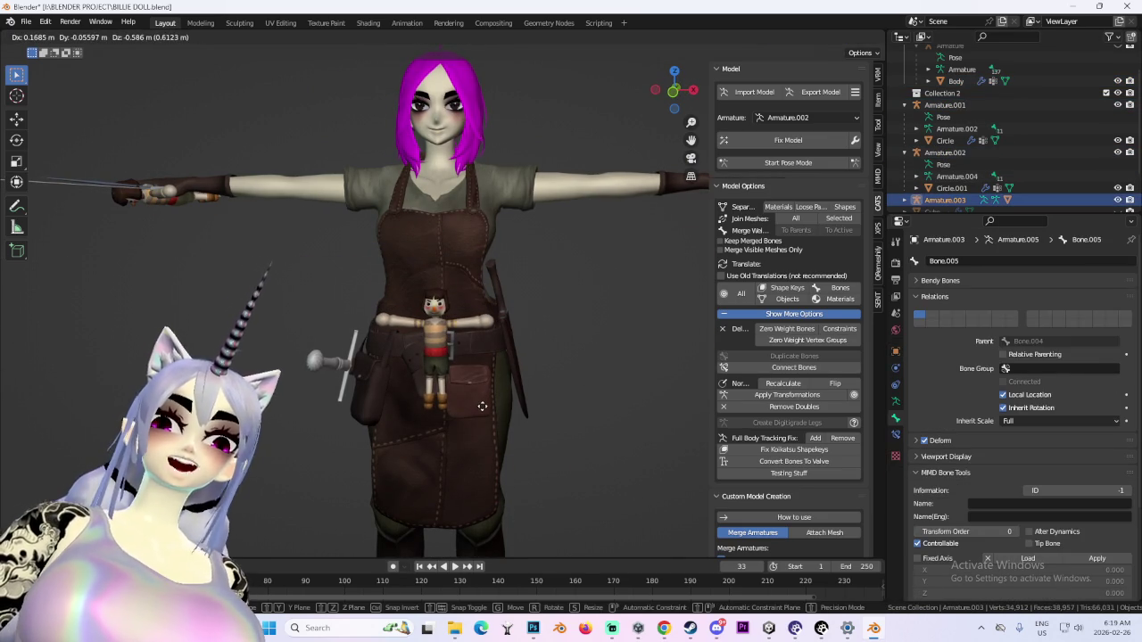
mouse_move(513, 278)
middle_down()
mouse_move(531, 291)
mouse_move(541, 239)
middle_up()
scroll(625, 205, up, 3)
mouse_move(625, 211)
middle_down()
mouse_move(530, 265)
mouse_move(593, 248)
mouse_move(510, 229)
mouse_move(407, 241)
mouse_move(508, 213)
middle_up()
scroll(466, 220, down, 2)
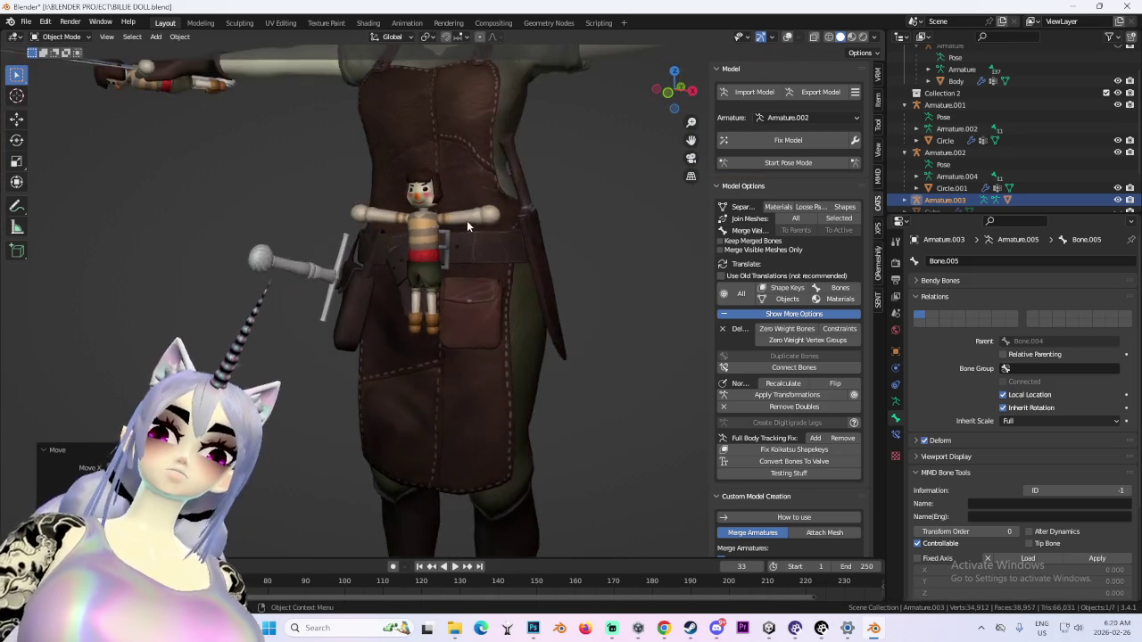
scroll(512, 238, down, 2)
drag(658, 98, 663, 99)
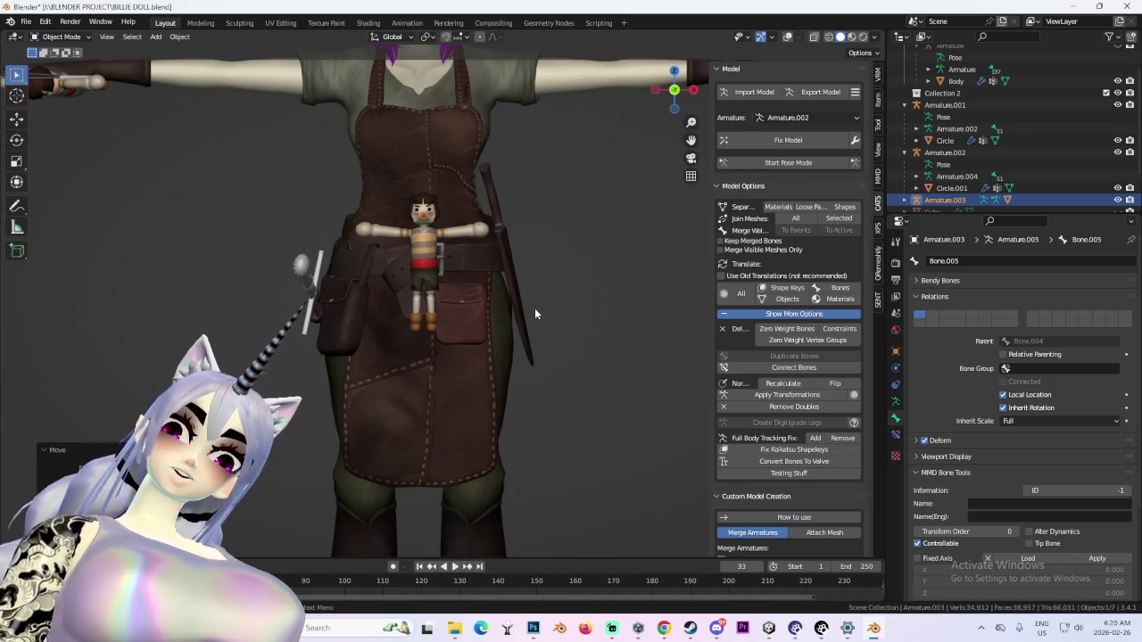
scroll(465, 321, down, 2)
Move and rotate the doll so it hangs on her upper back behind the shoulder
key(g)
middle_drag(342, 273, 441, 308)
scroll(477, 335, up, 2)
scroll(495, 333, up, 1)
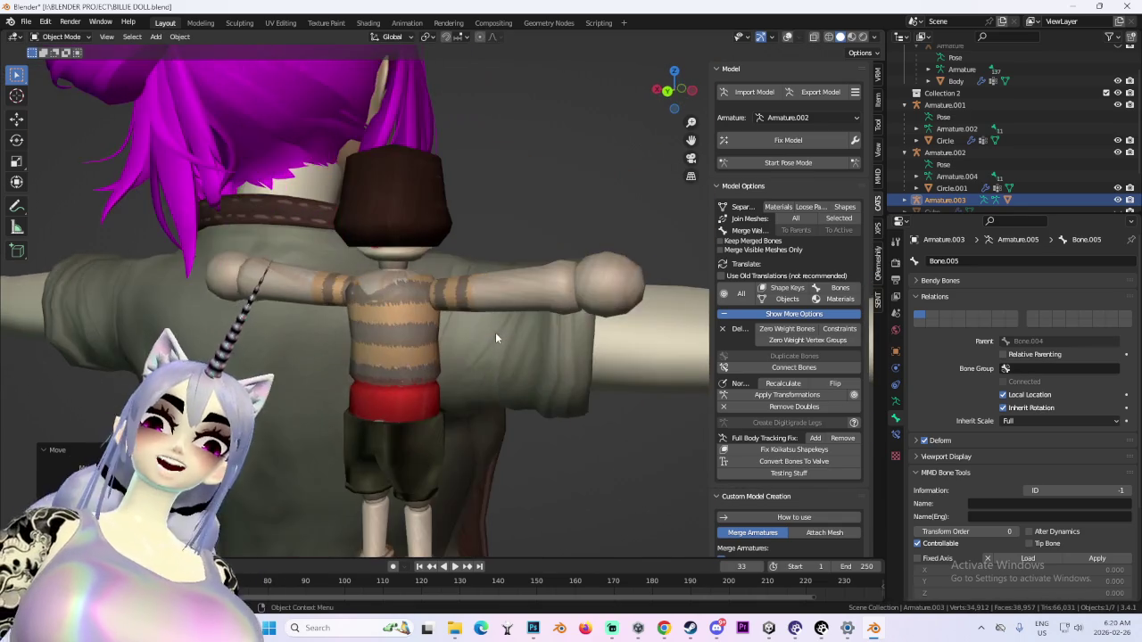
middle_drag(496, 332, 436, 356)
click(678, 103)
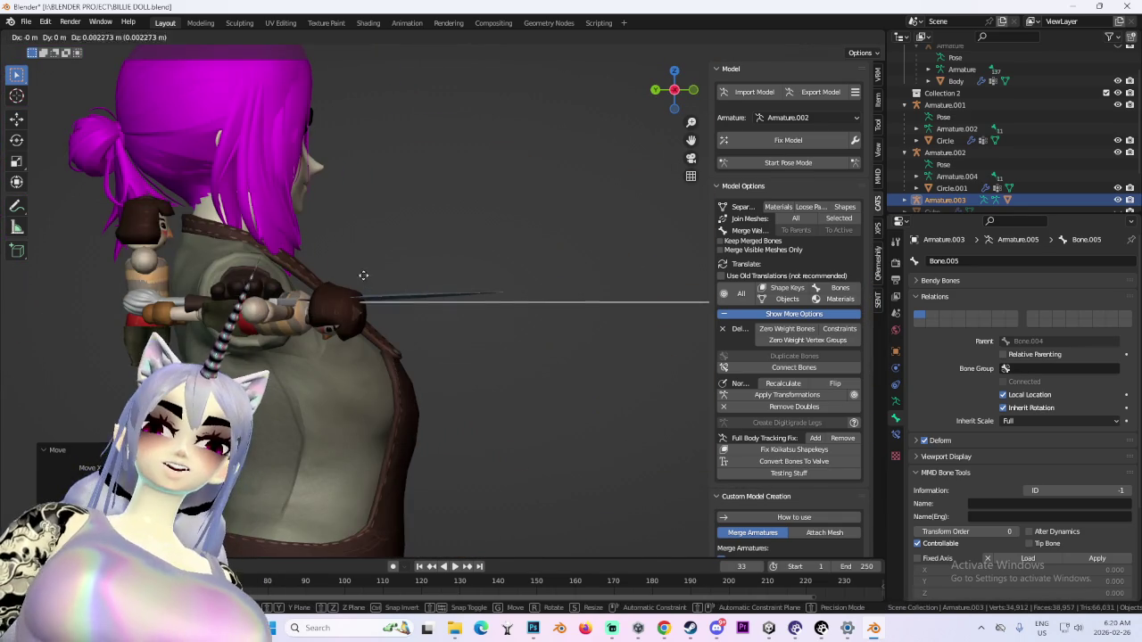
middle_drag(363, 280, 448, 317)
scroll(465, 320, up, 2)
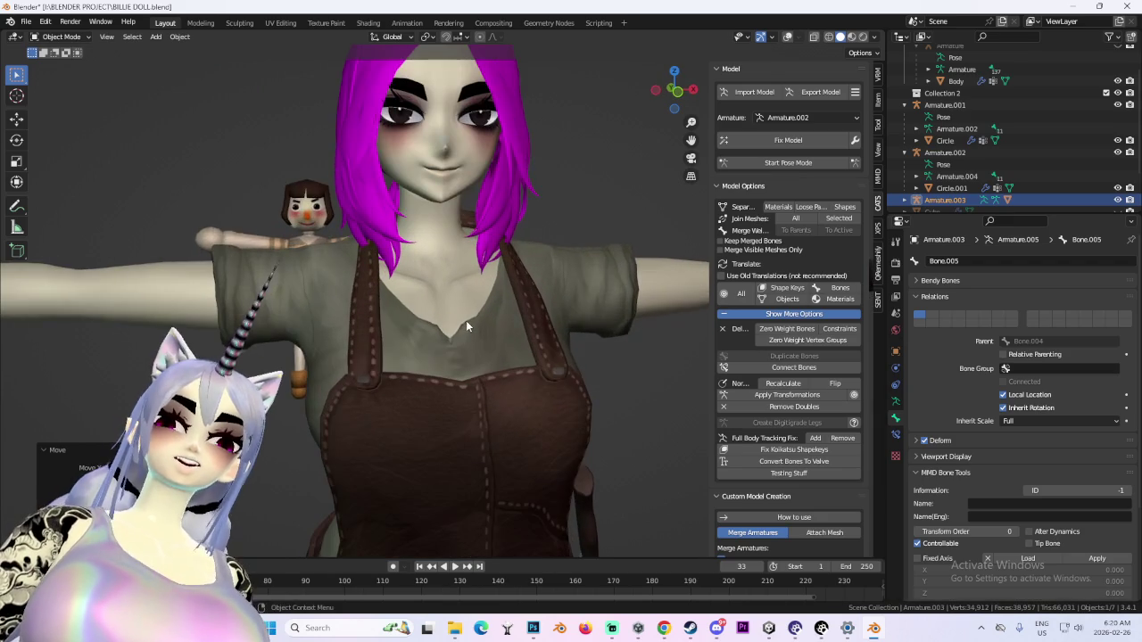
key(r)
key(g)
click(514, 257)
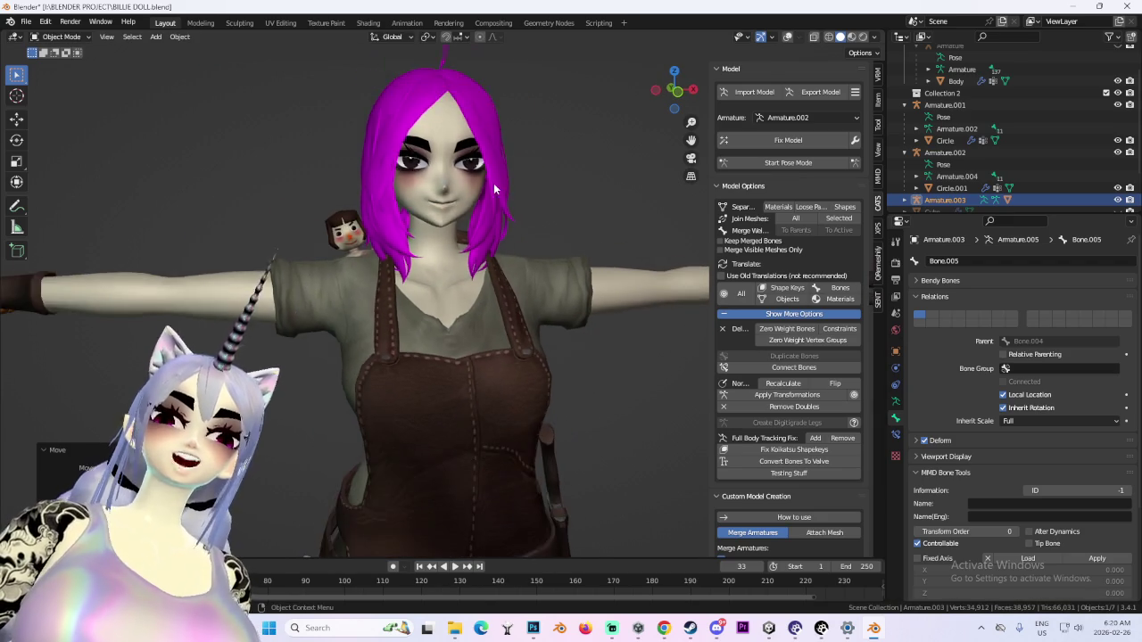